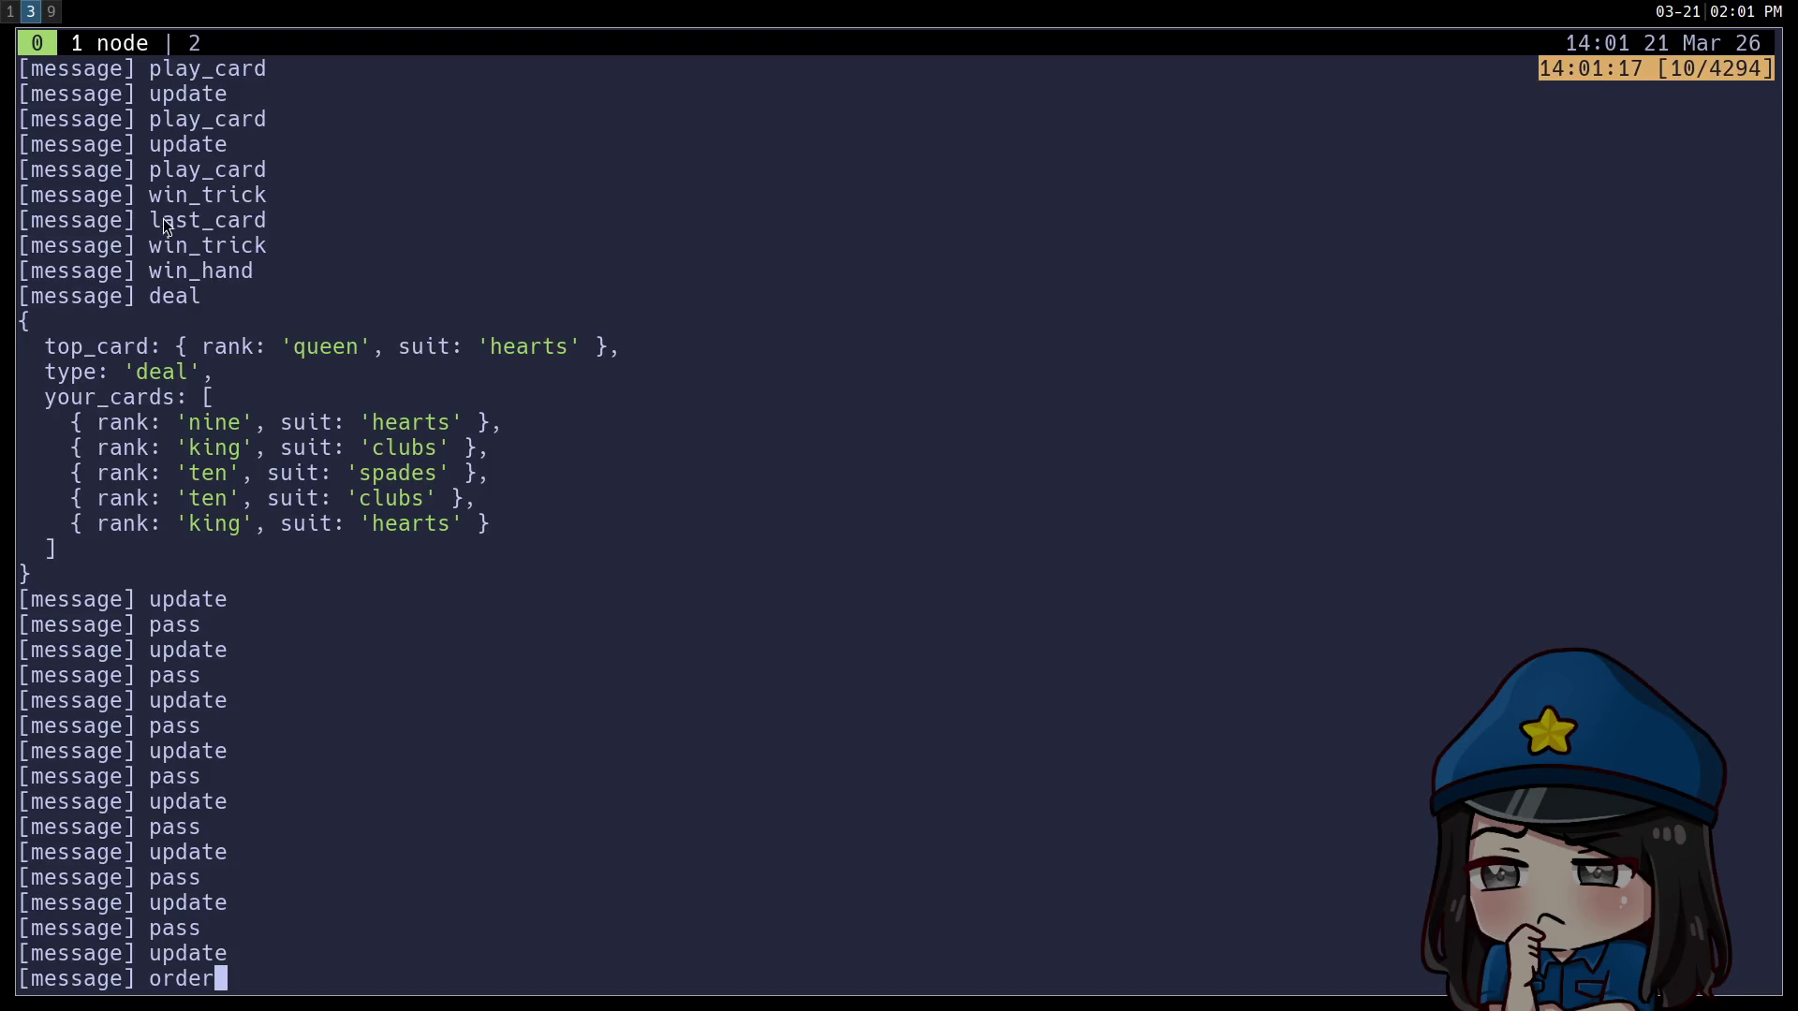
# Stop the Euchre node client once its log reaches win_game
pyautogui.scroll(-2, 306, 481)
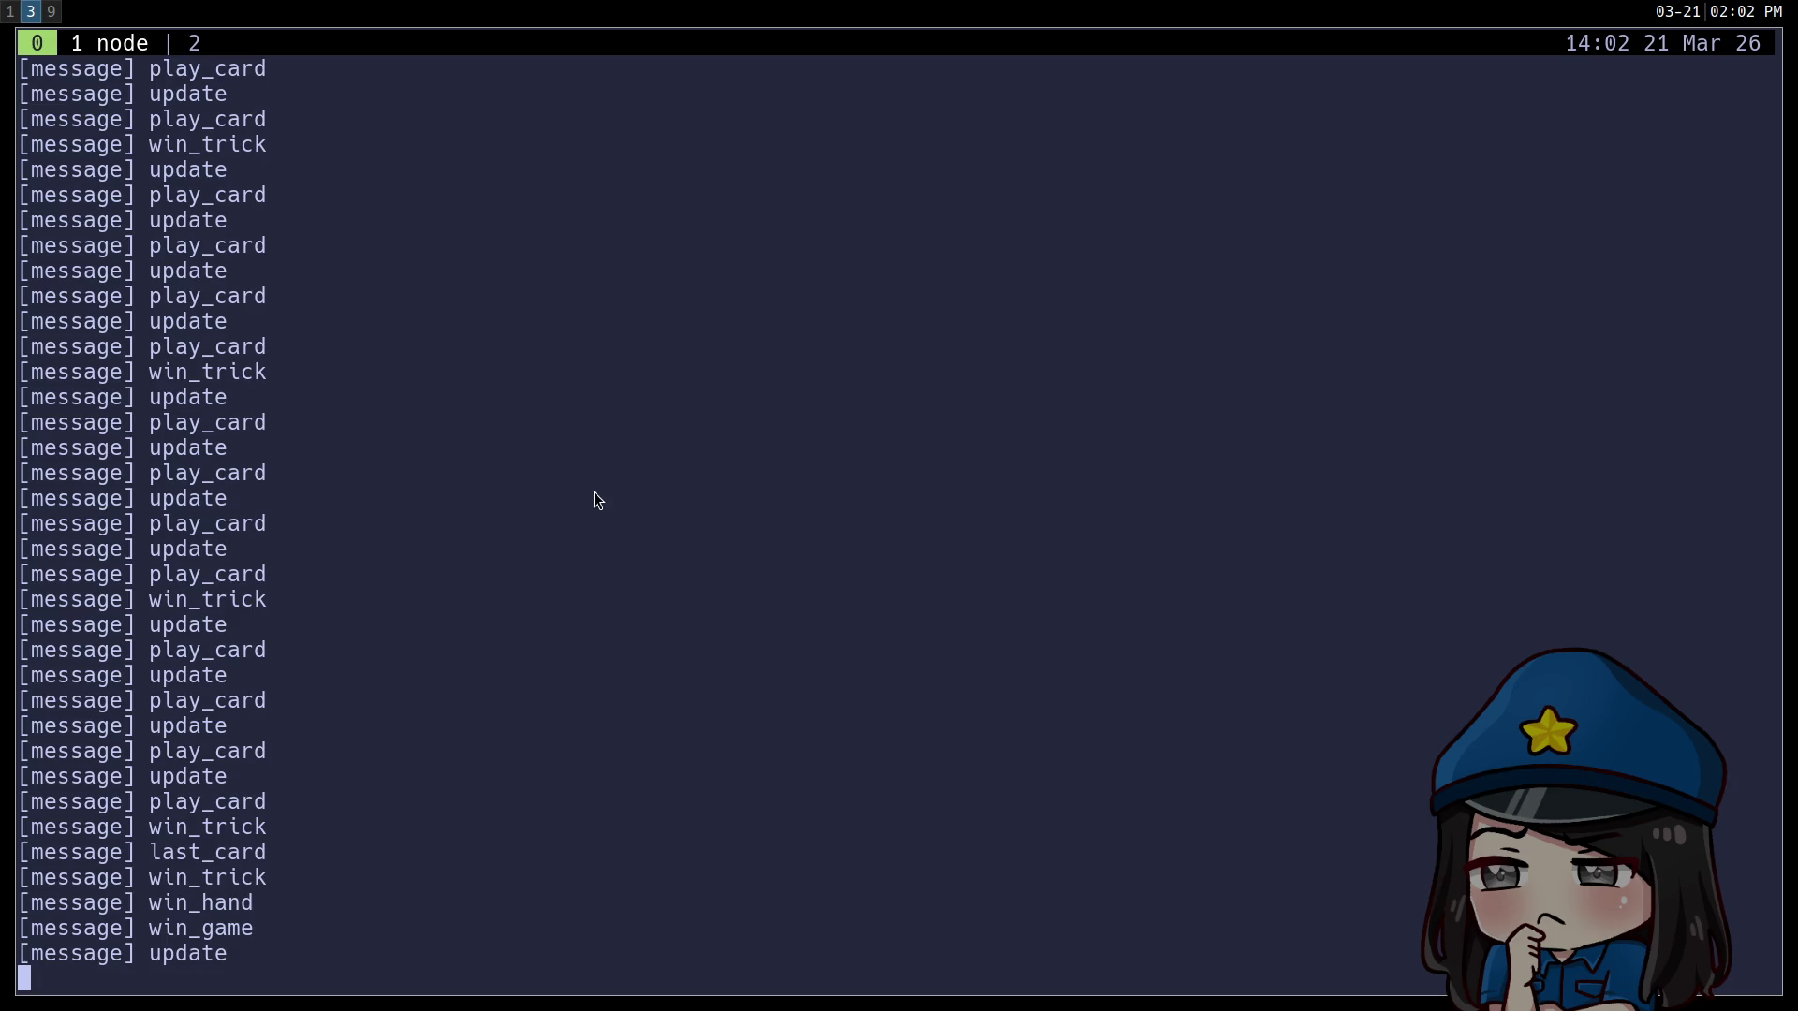
pyautogui.hotkey('ctrl', 'c')
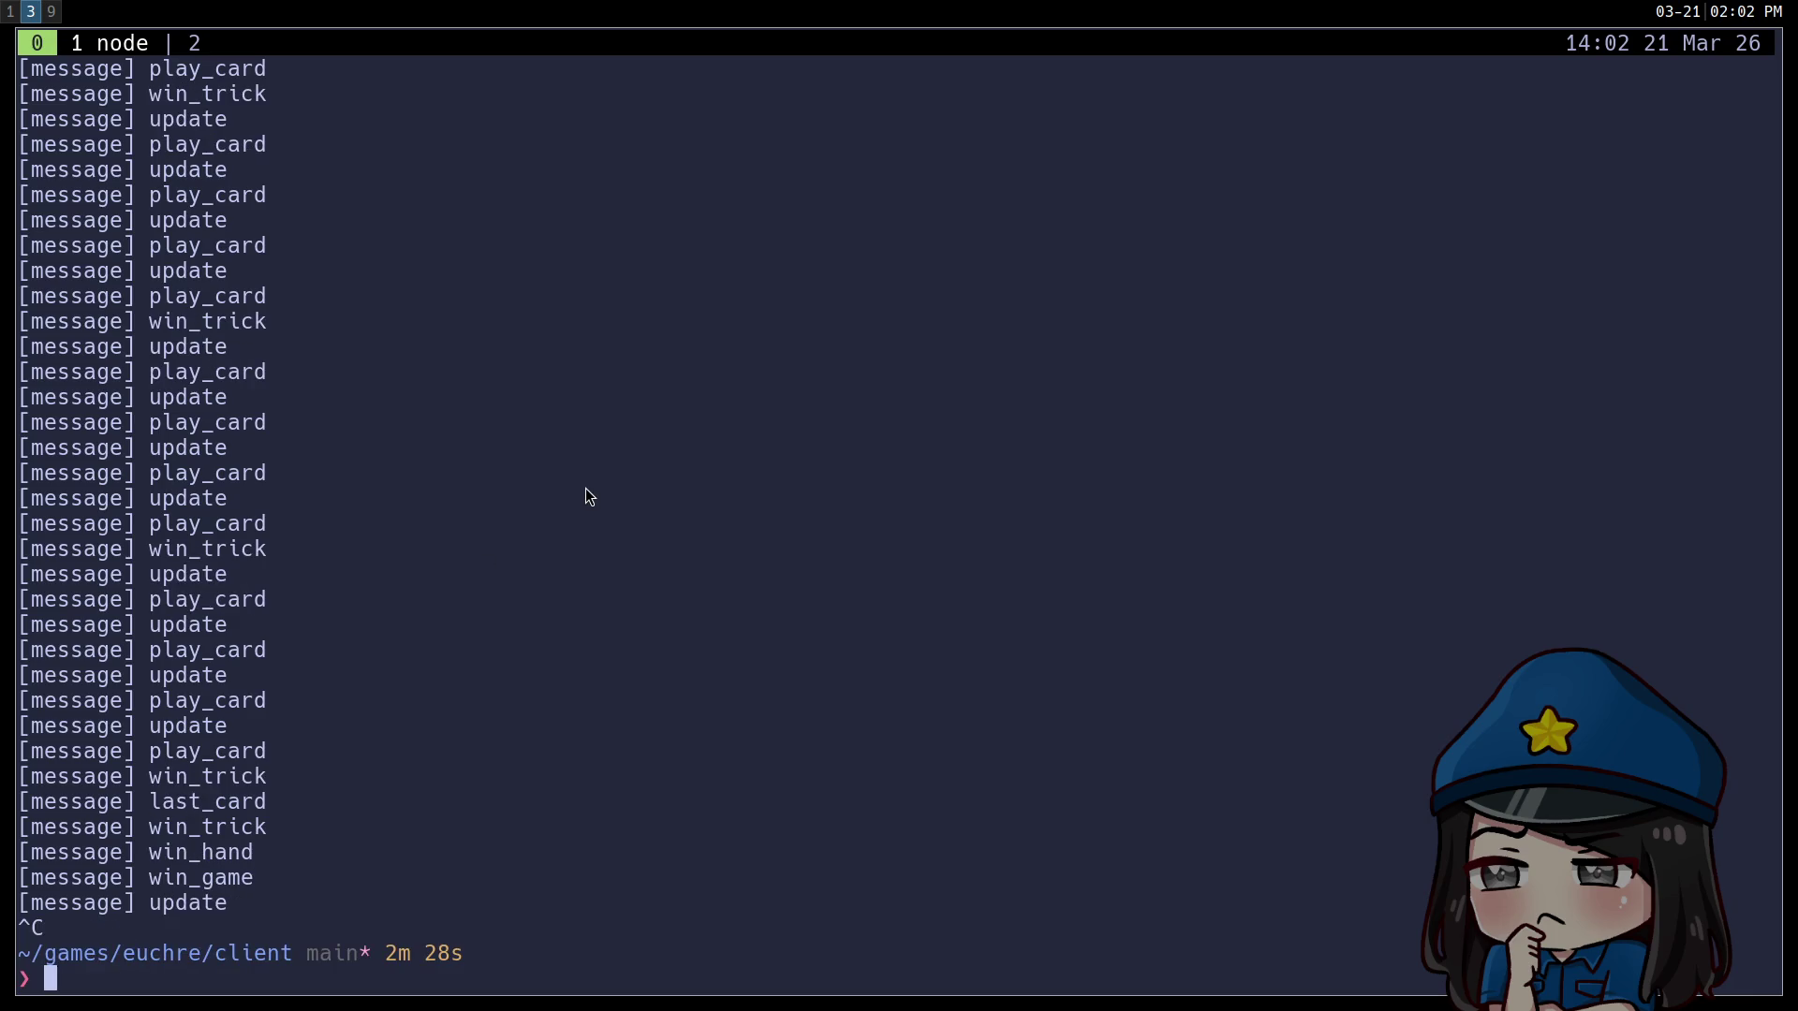
# Review the uncommitted changes with gst and stage both modified files with gA
pyautogui.write('gst')
pyautogui.press('Return')
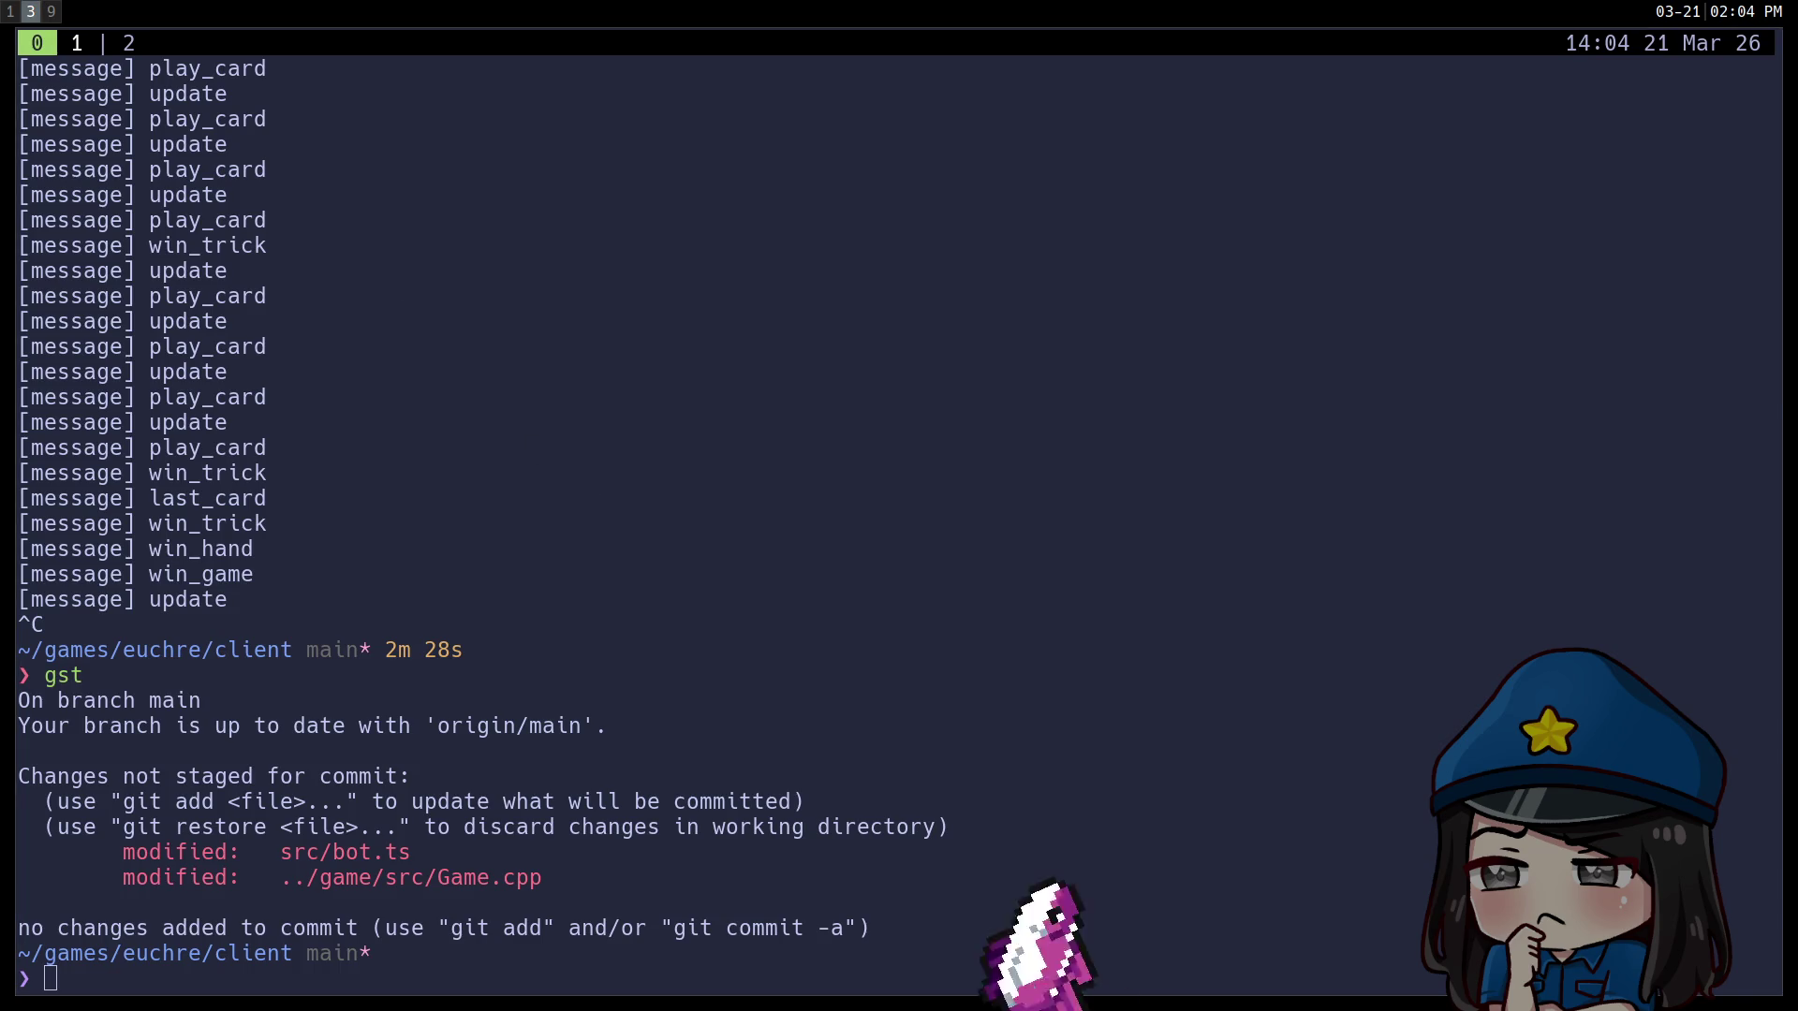
pyautogui.write('gst')
pyautogui.press('Return')
pyautogui.write('gA')
pyautogui.press('Return')
# Commit the changes as "im NOT tired" and push to origin main
pyautogui.write('git commit -am "im NOT tired')
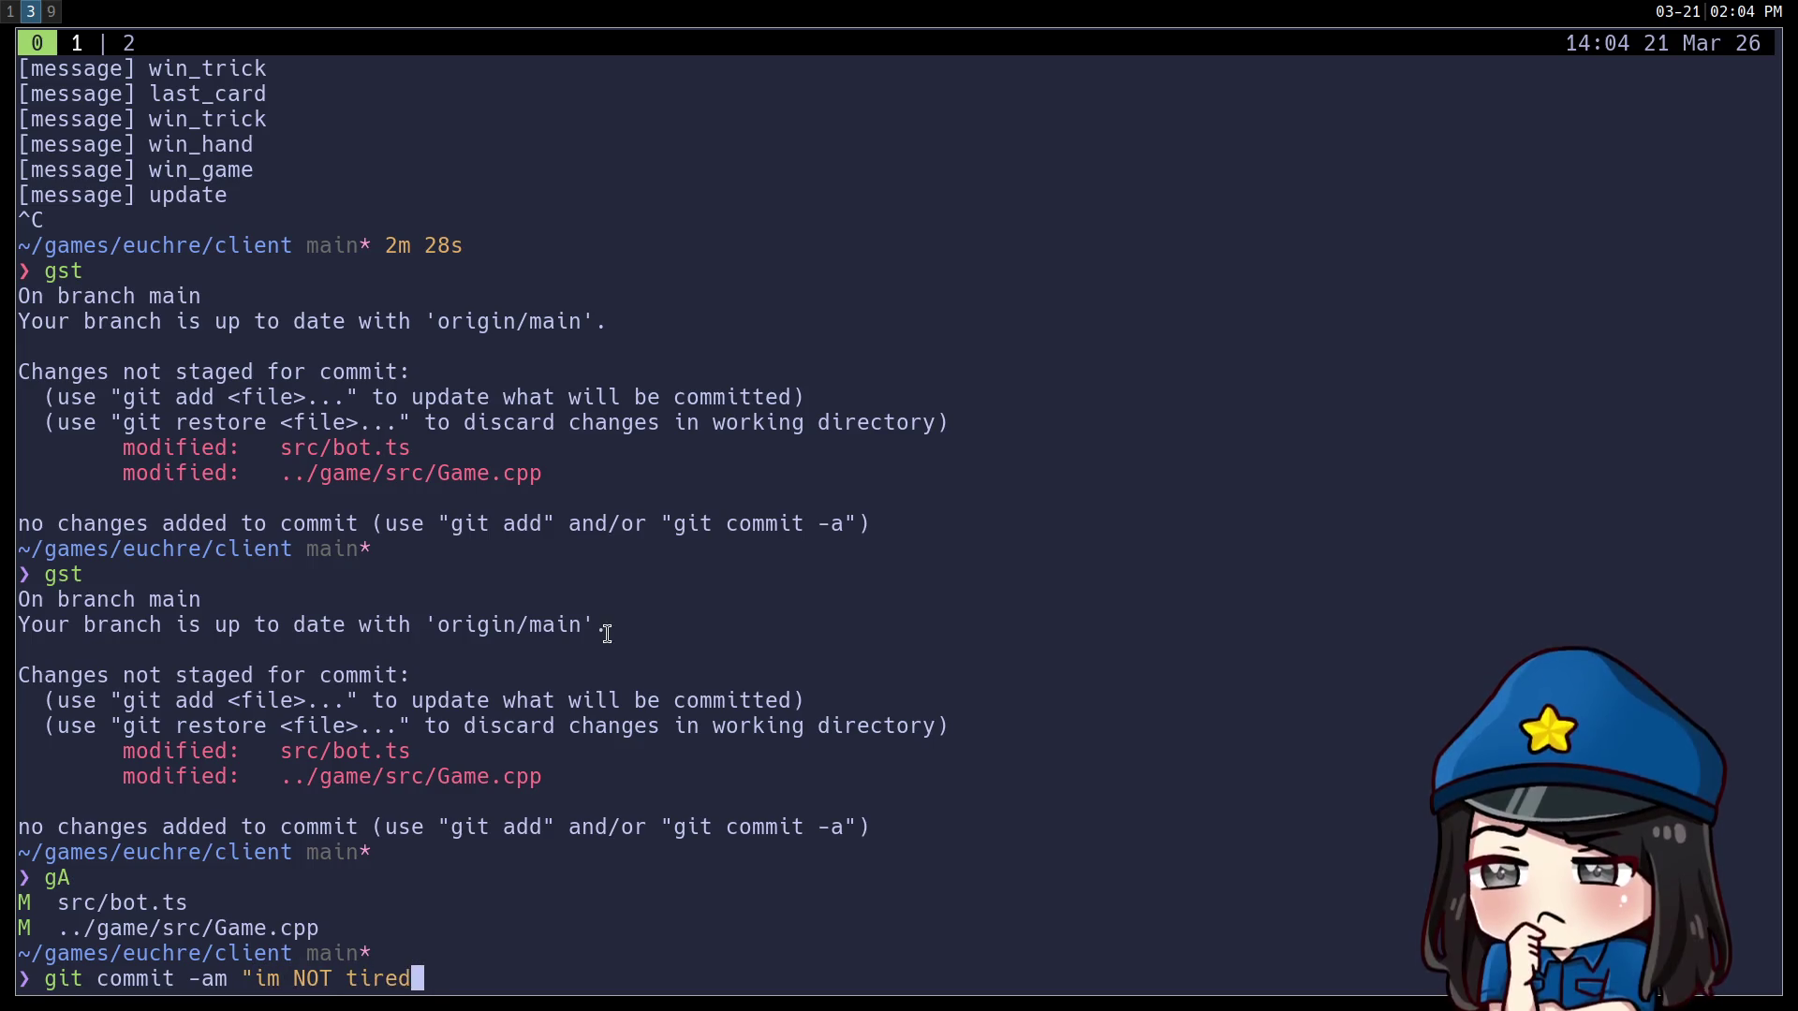
pyautogui.write('"')
pyautogui.press('Return')
pyautogui.write('git push')
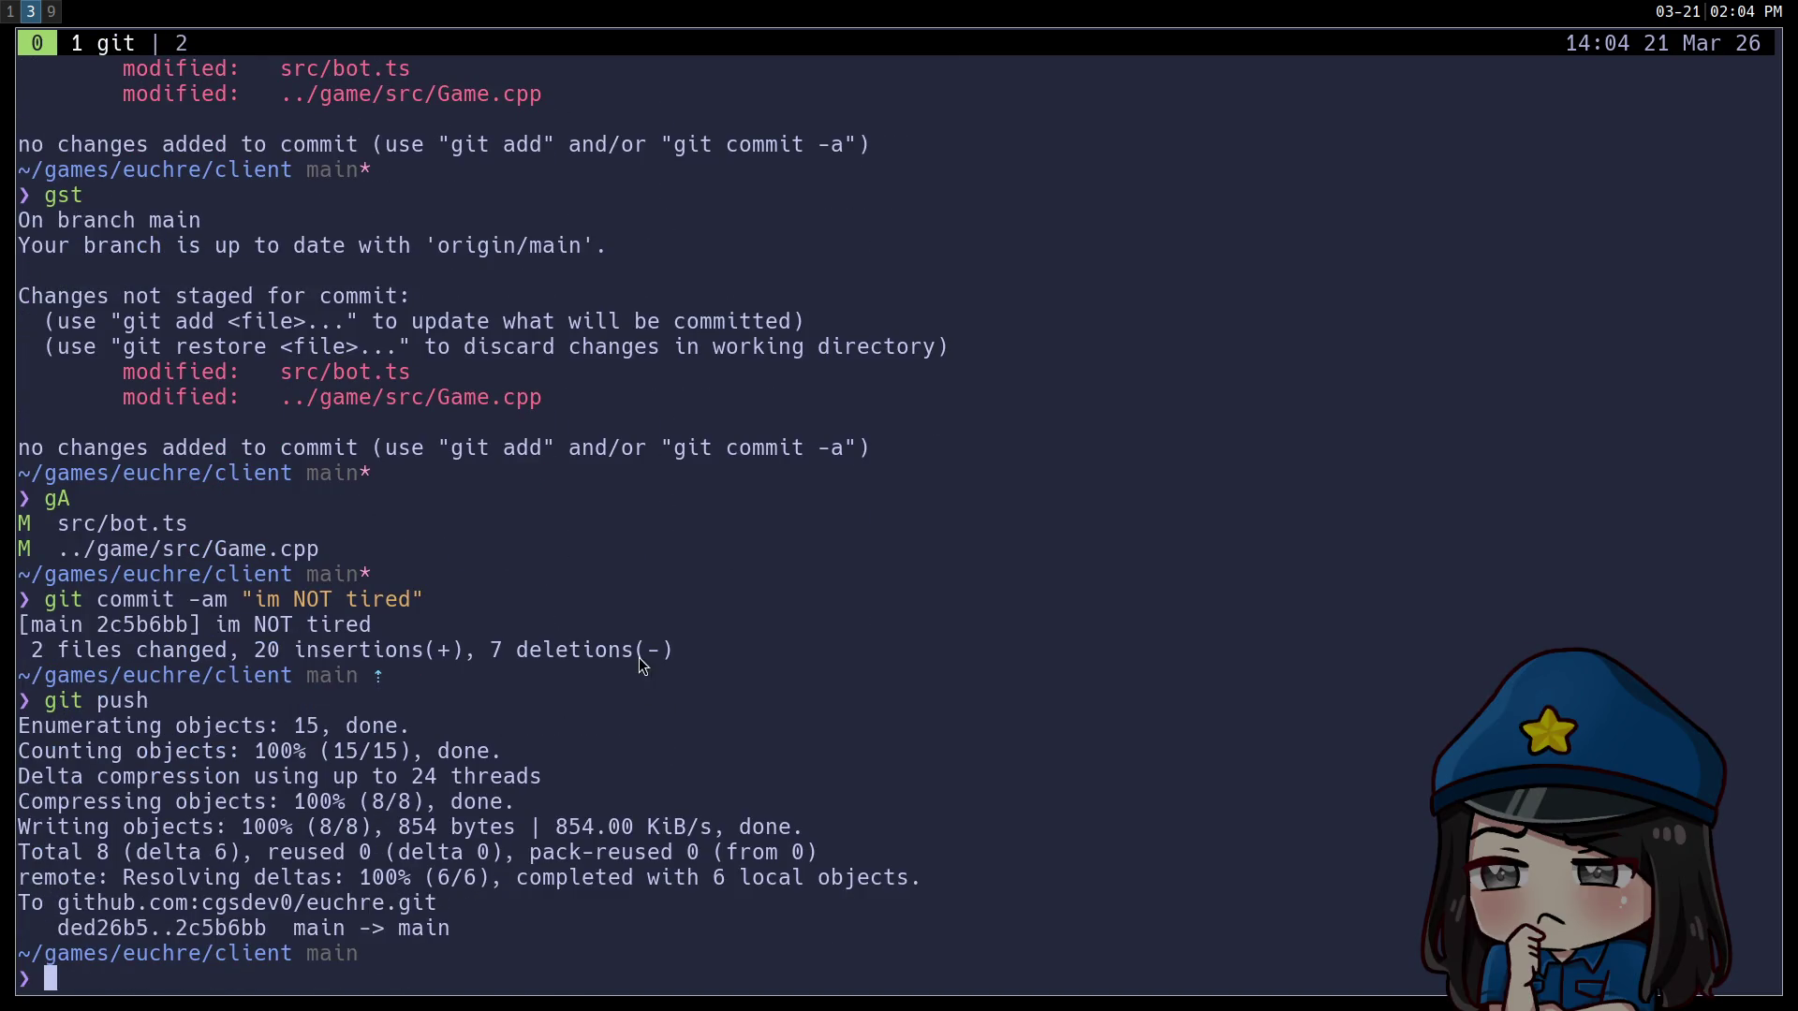
pyautogui.click(183, 43)
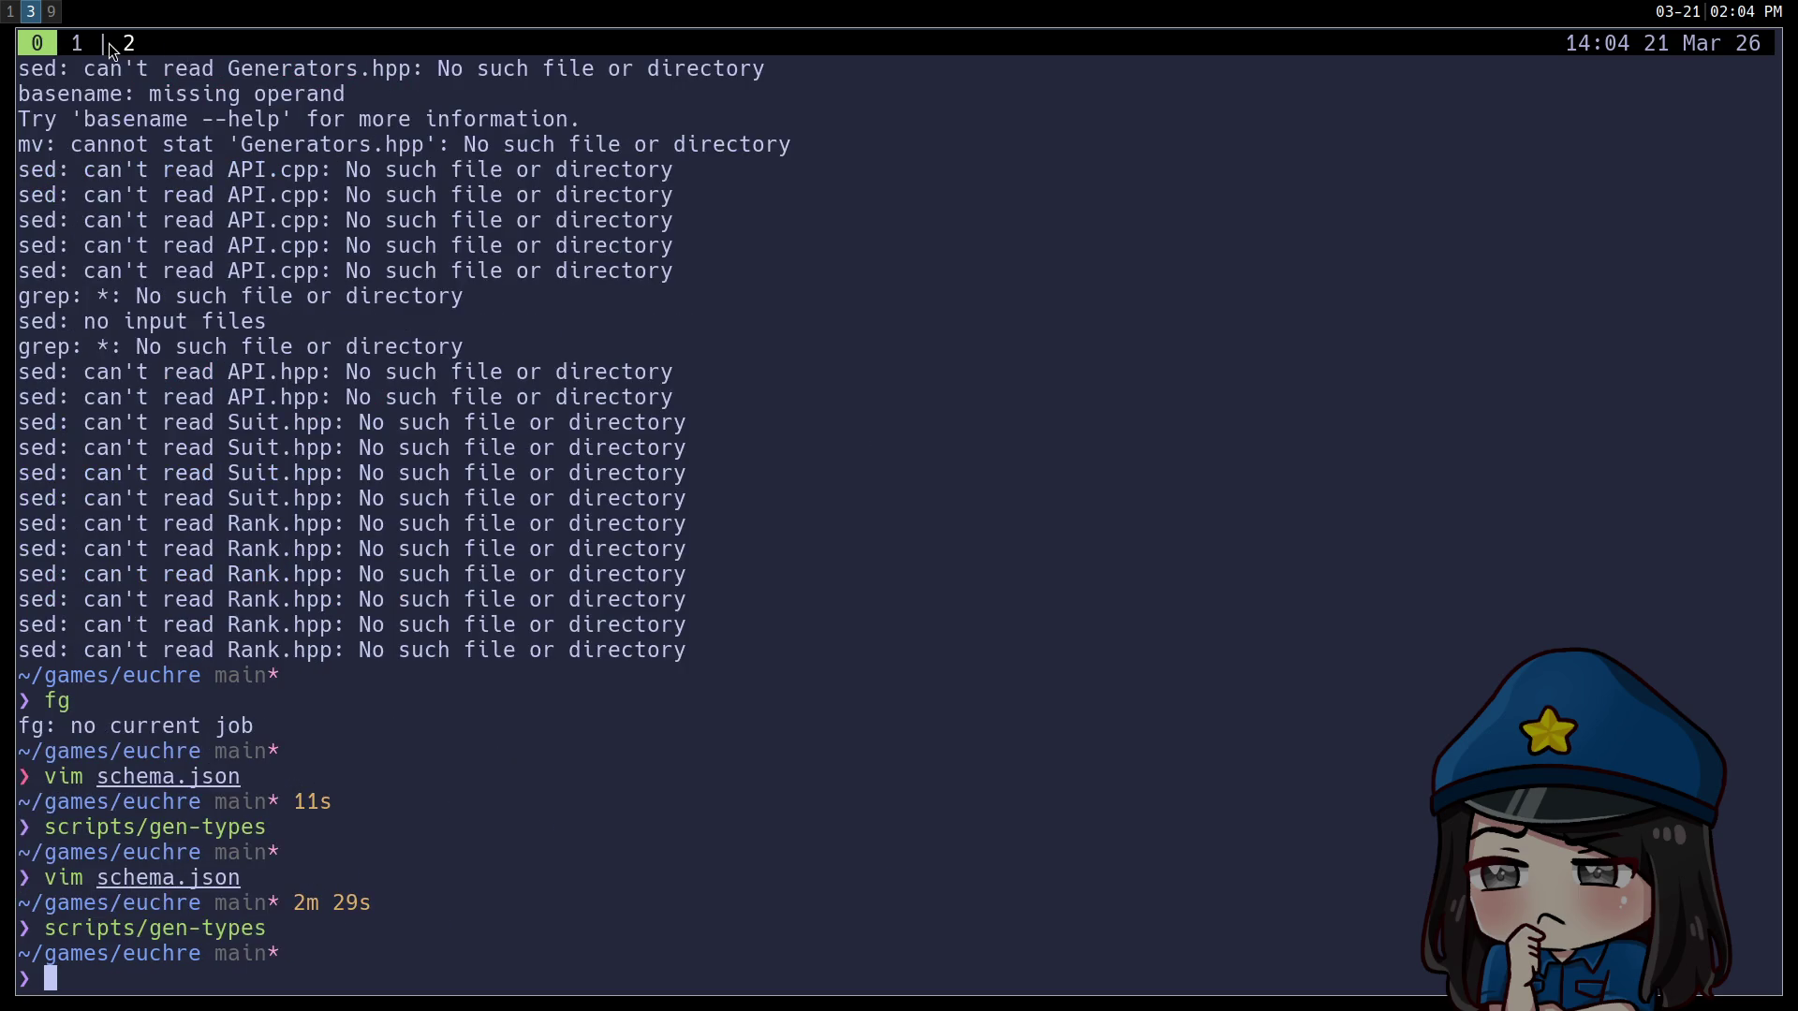
# Restore tmux window 1's split of Game.cpp in Vim beside the GameServer log
pyautogui.click(109, 43)
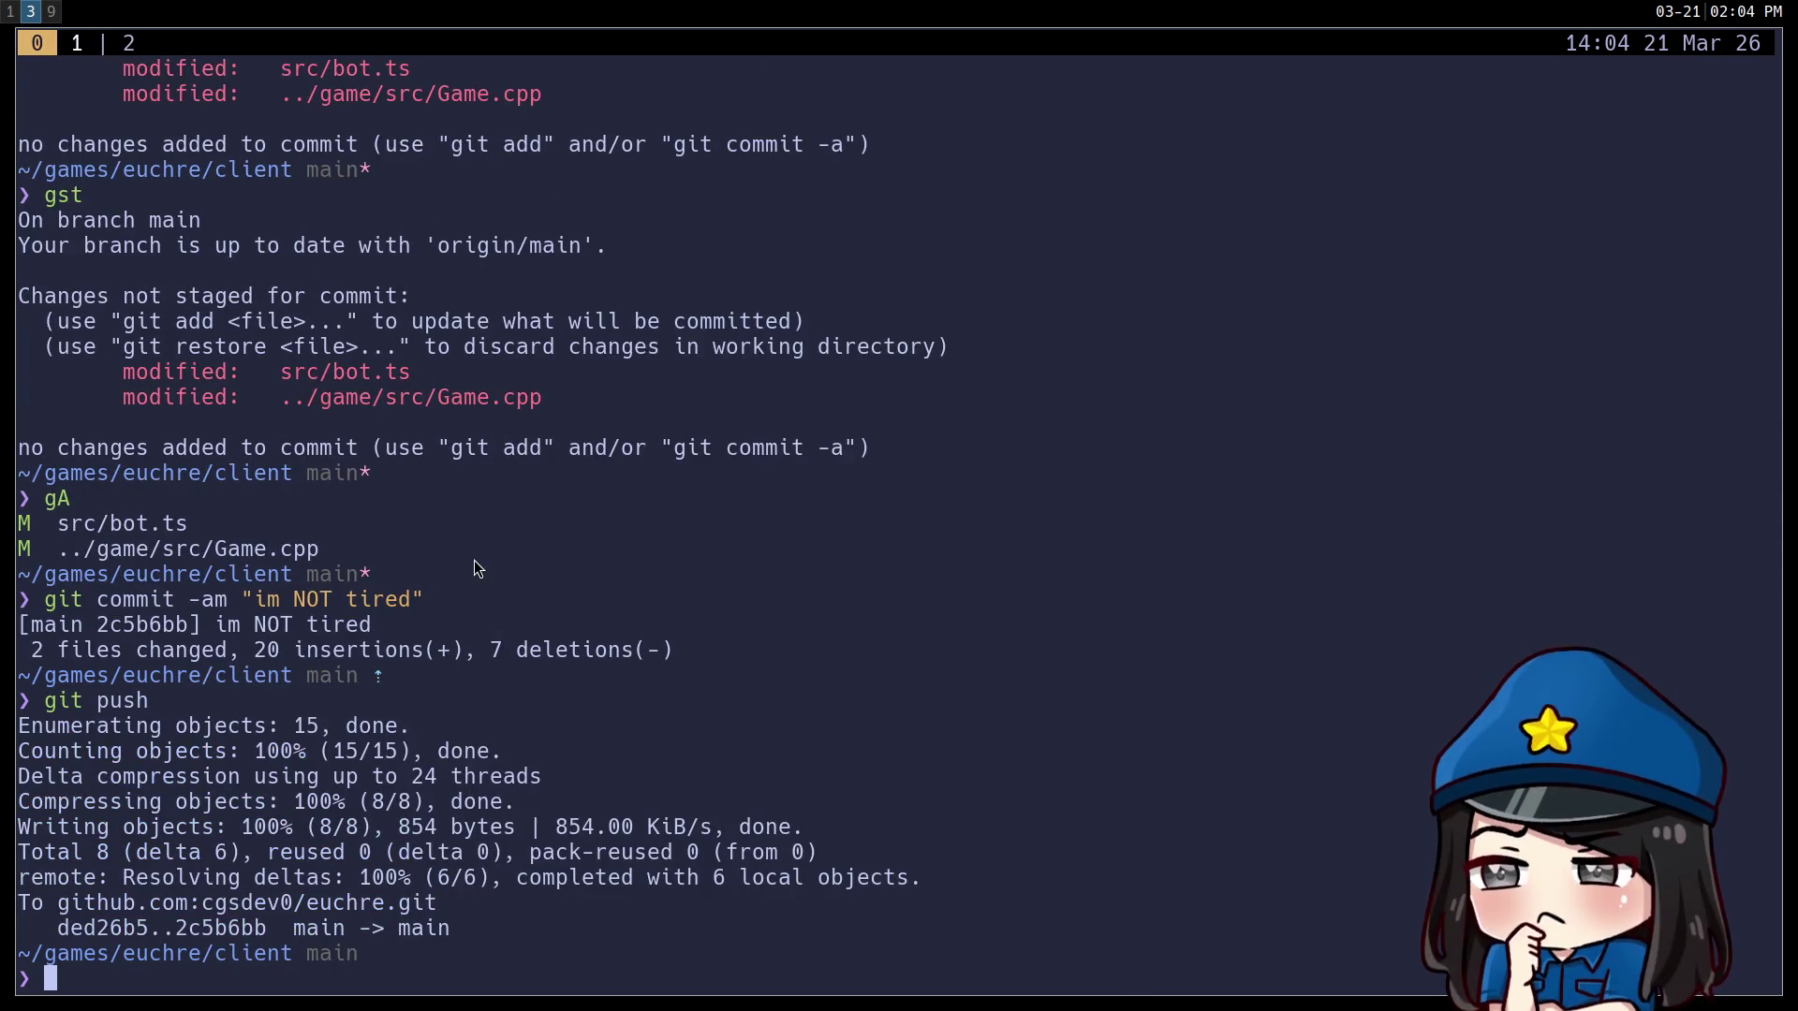
pyautogui.hotkey('ctrl', 'b')
pyautogui.press('z')
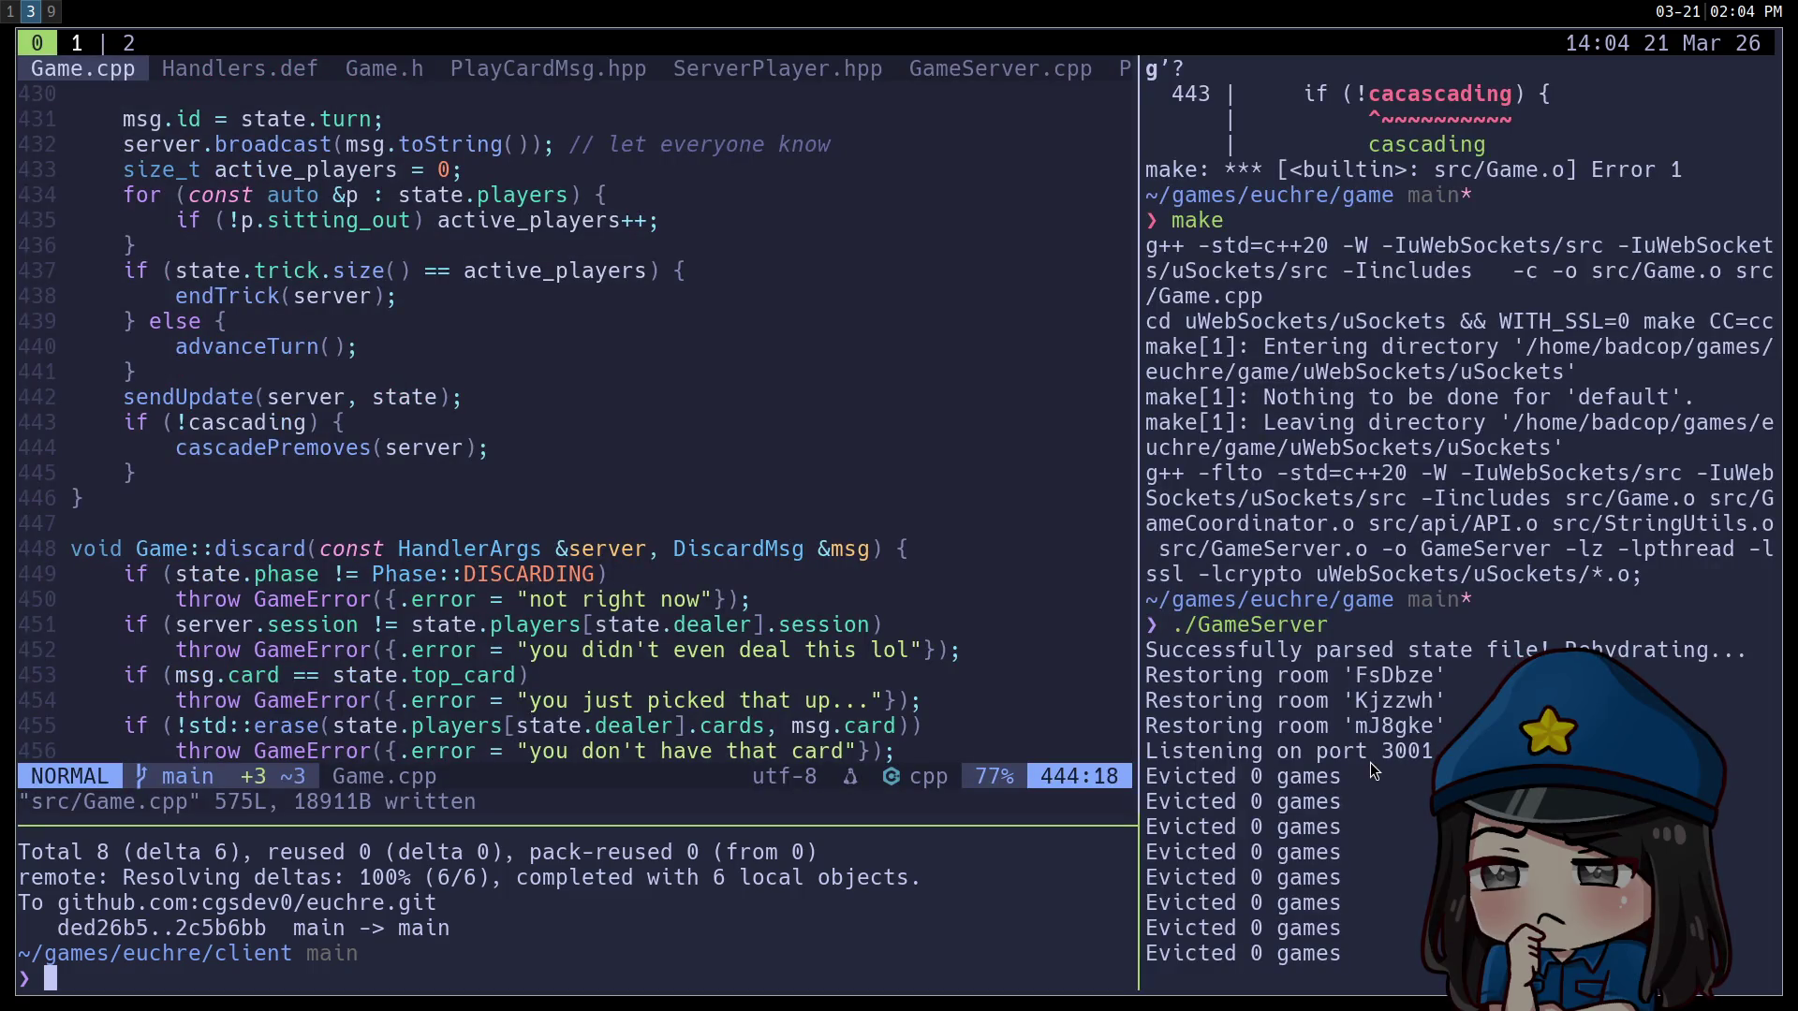
pyautogui.click(1373, 770)
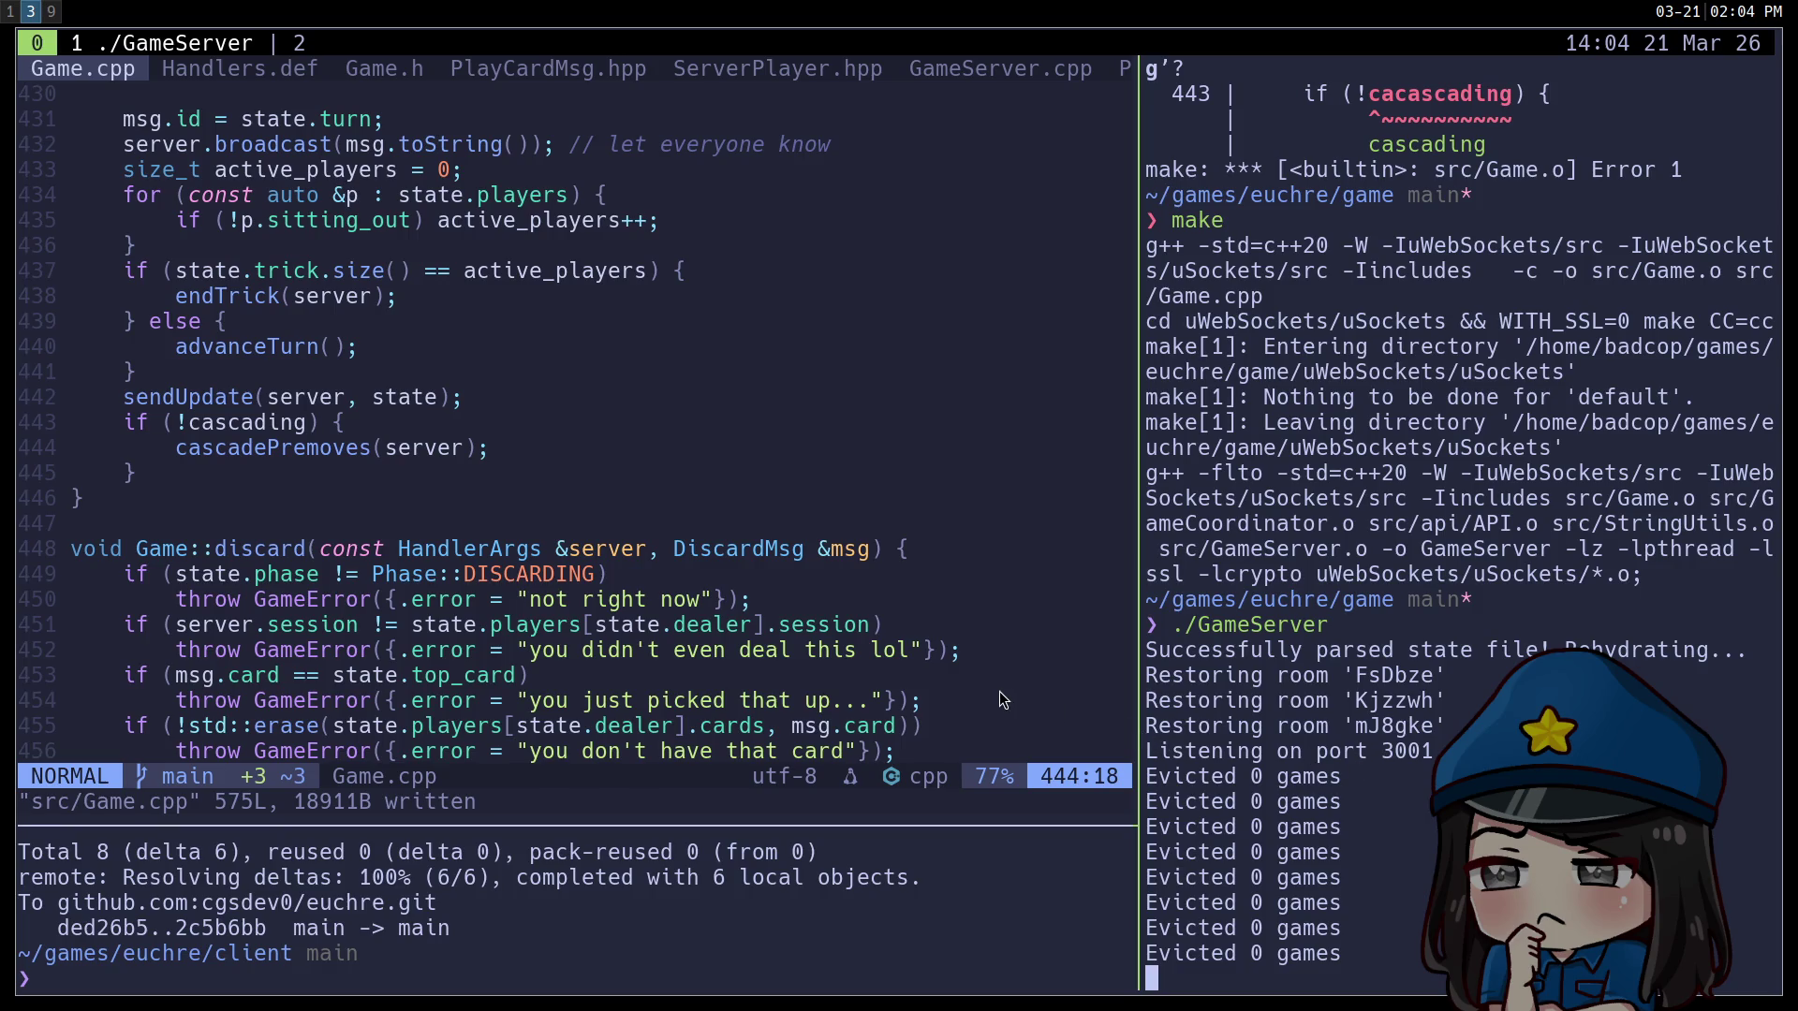
pyautogui.press('super+2')
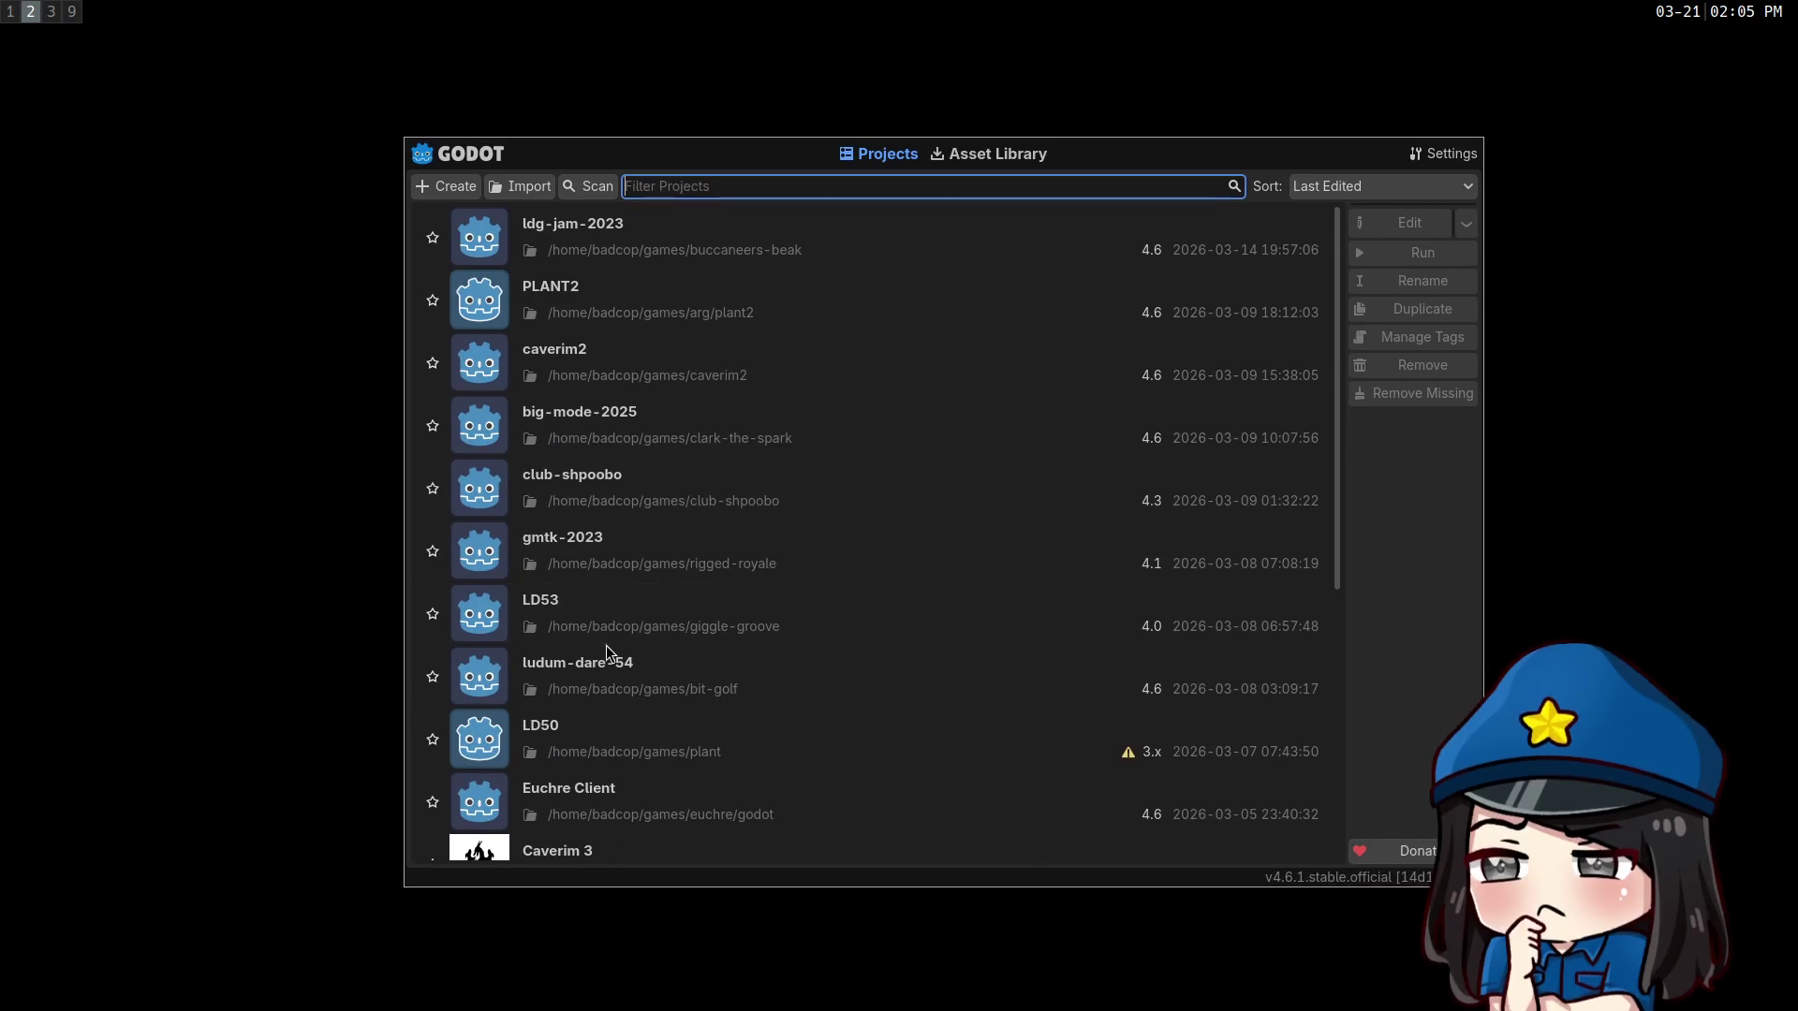
# Open the Euchre Client project and scroll through apply_queued_action in client.gd
pyautogui.scroll(-2, 688, 483)
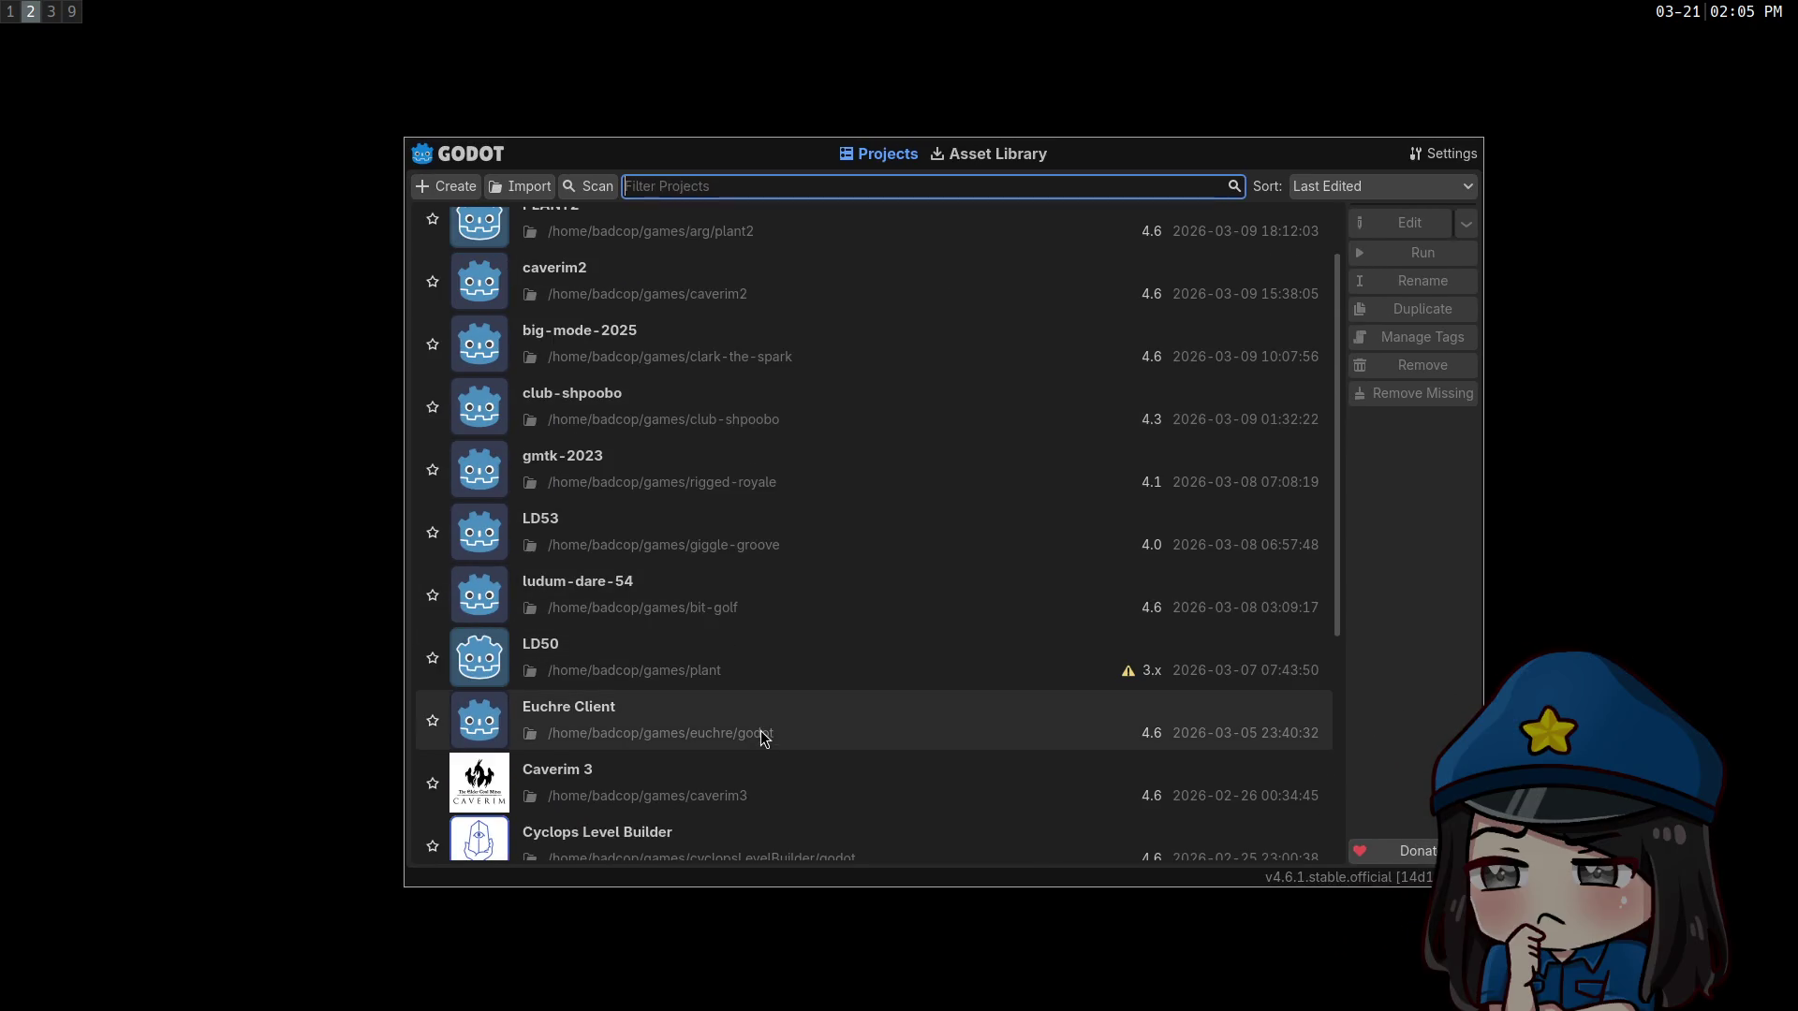
pyautogui.doubleClick(762, 721)
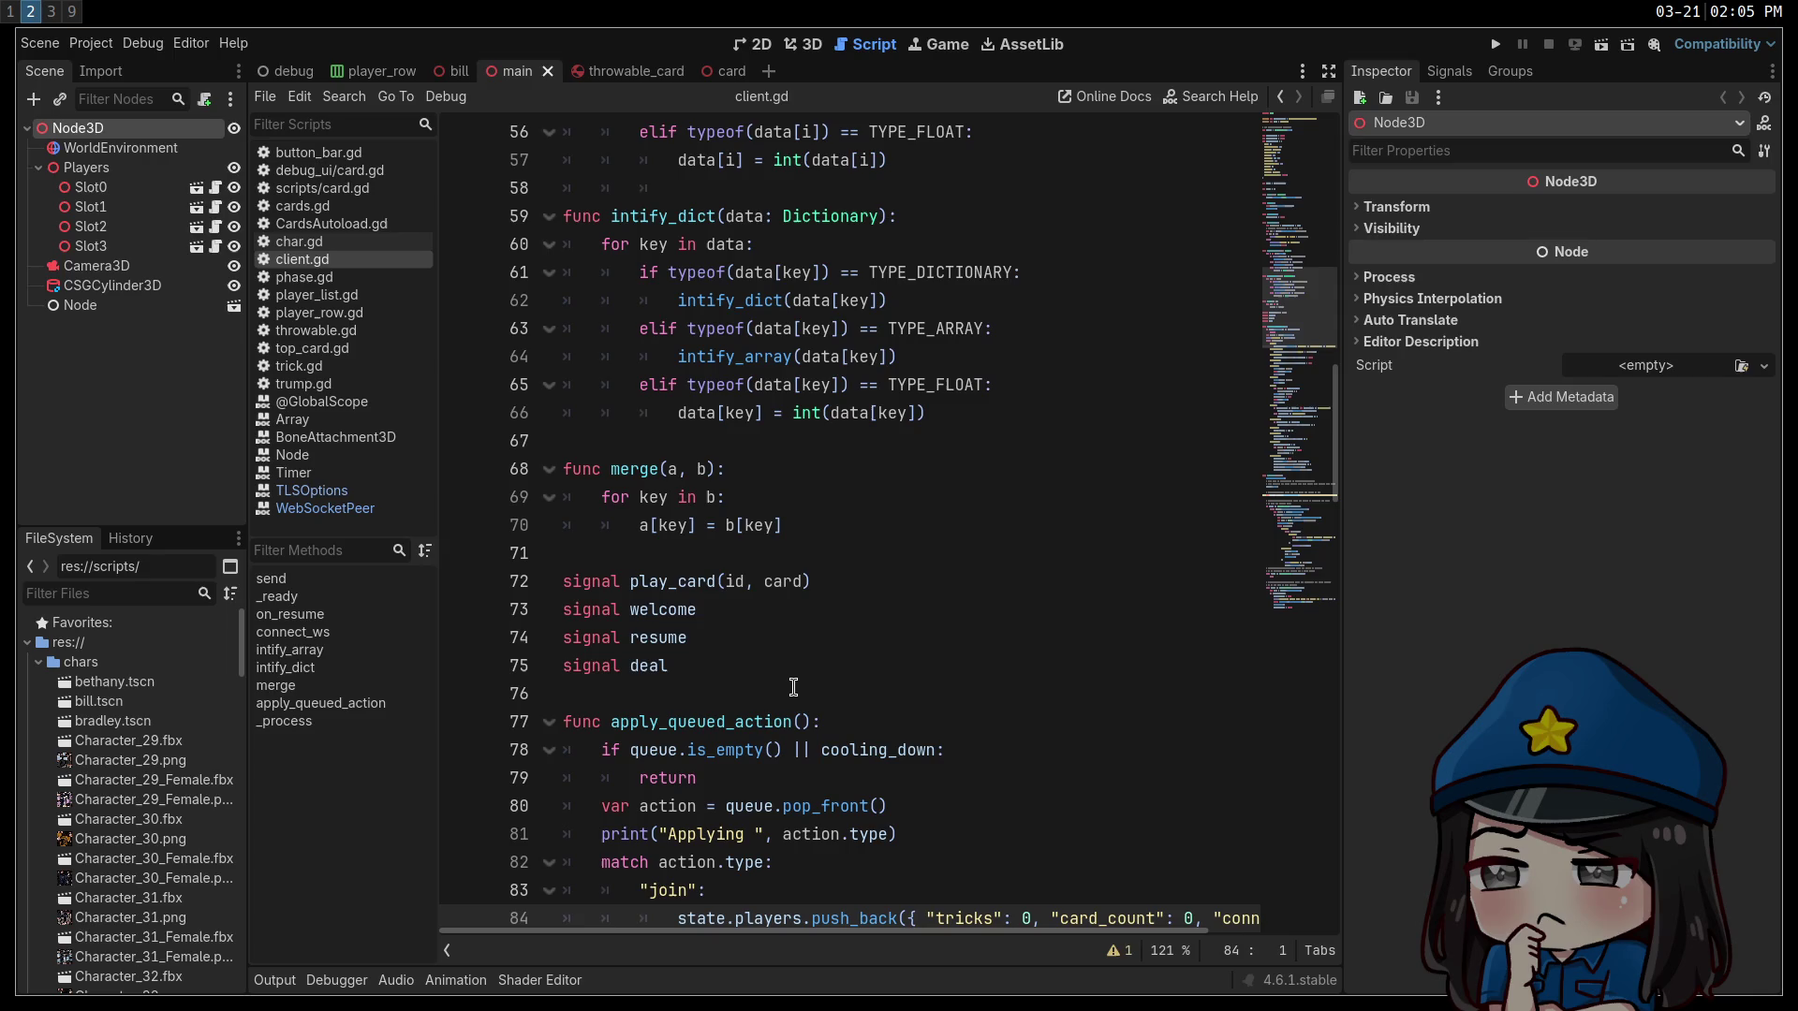
pyautogui.scroll(-5, 793, 687)
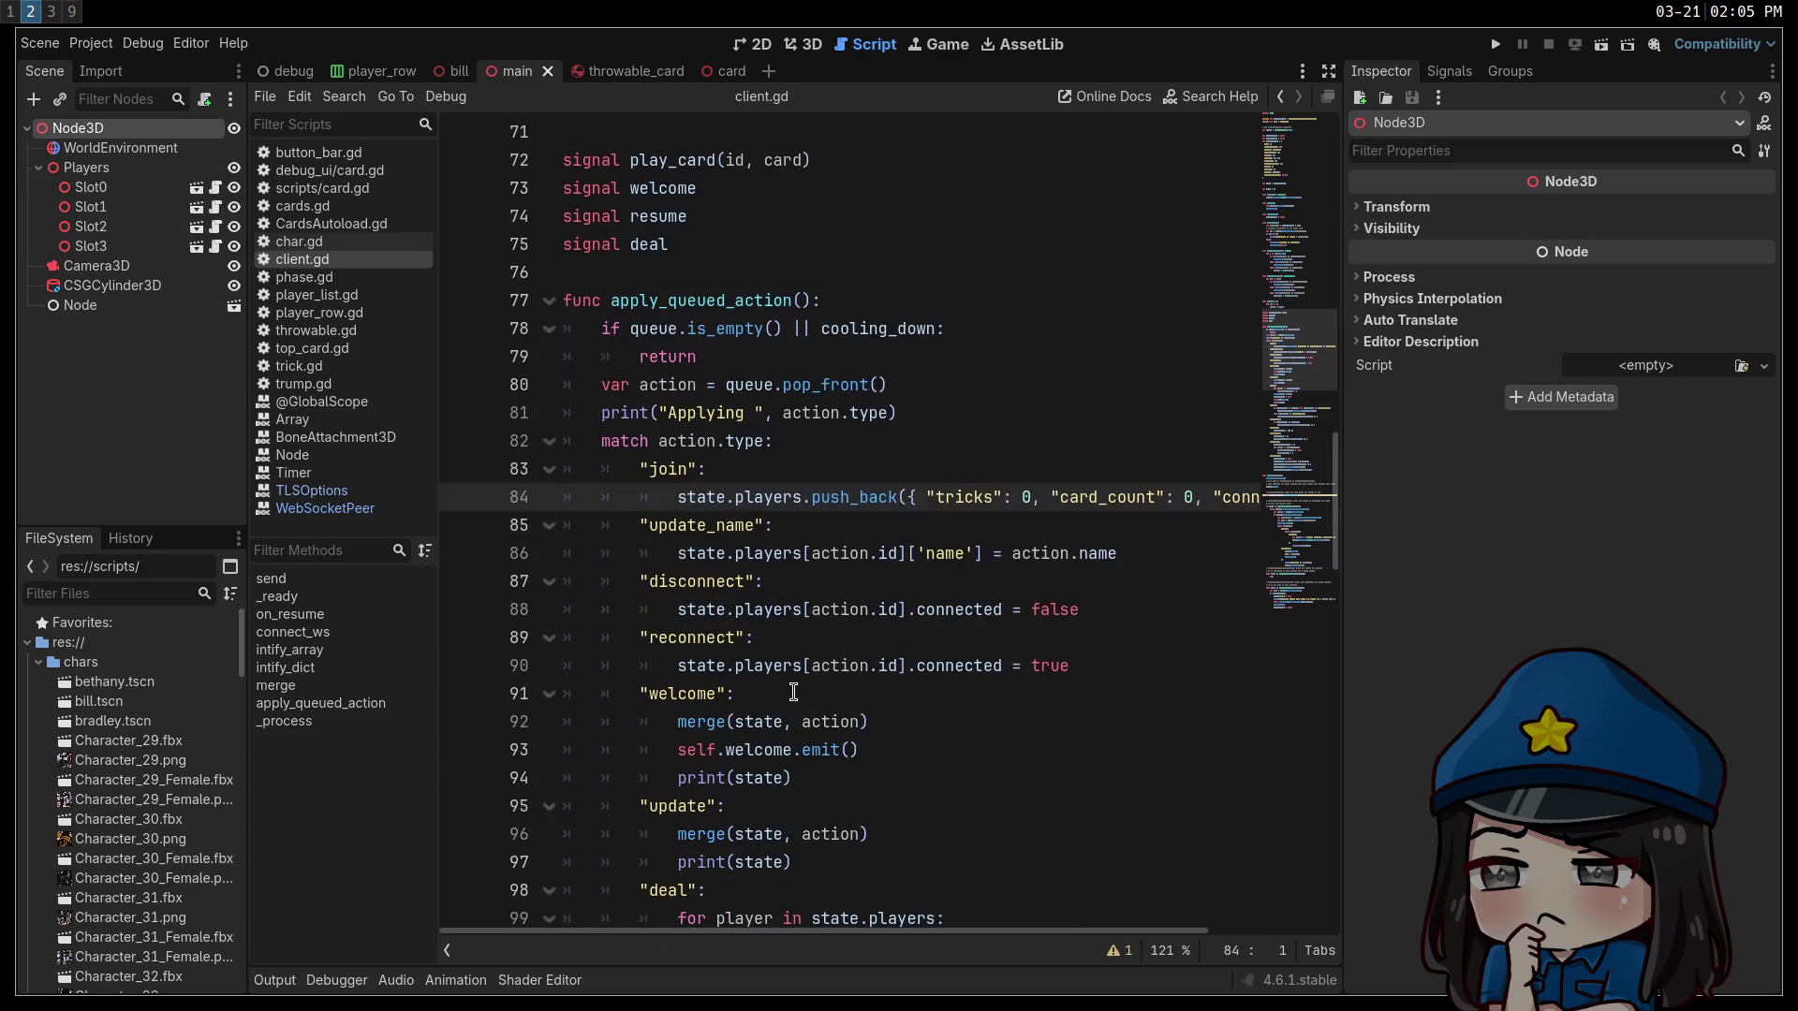
pyautogui.scroll(-5, 794, 689)
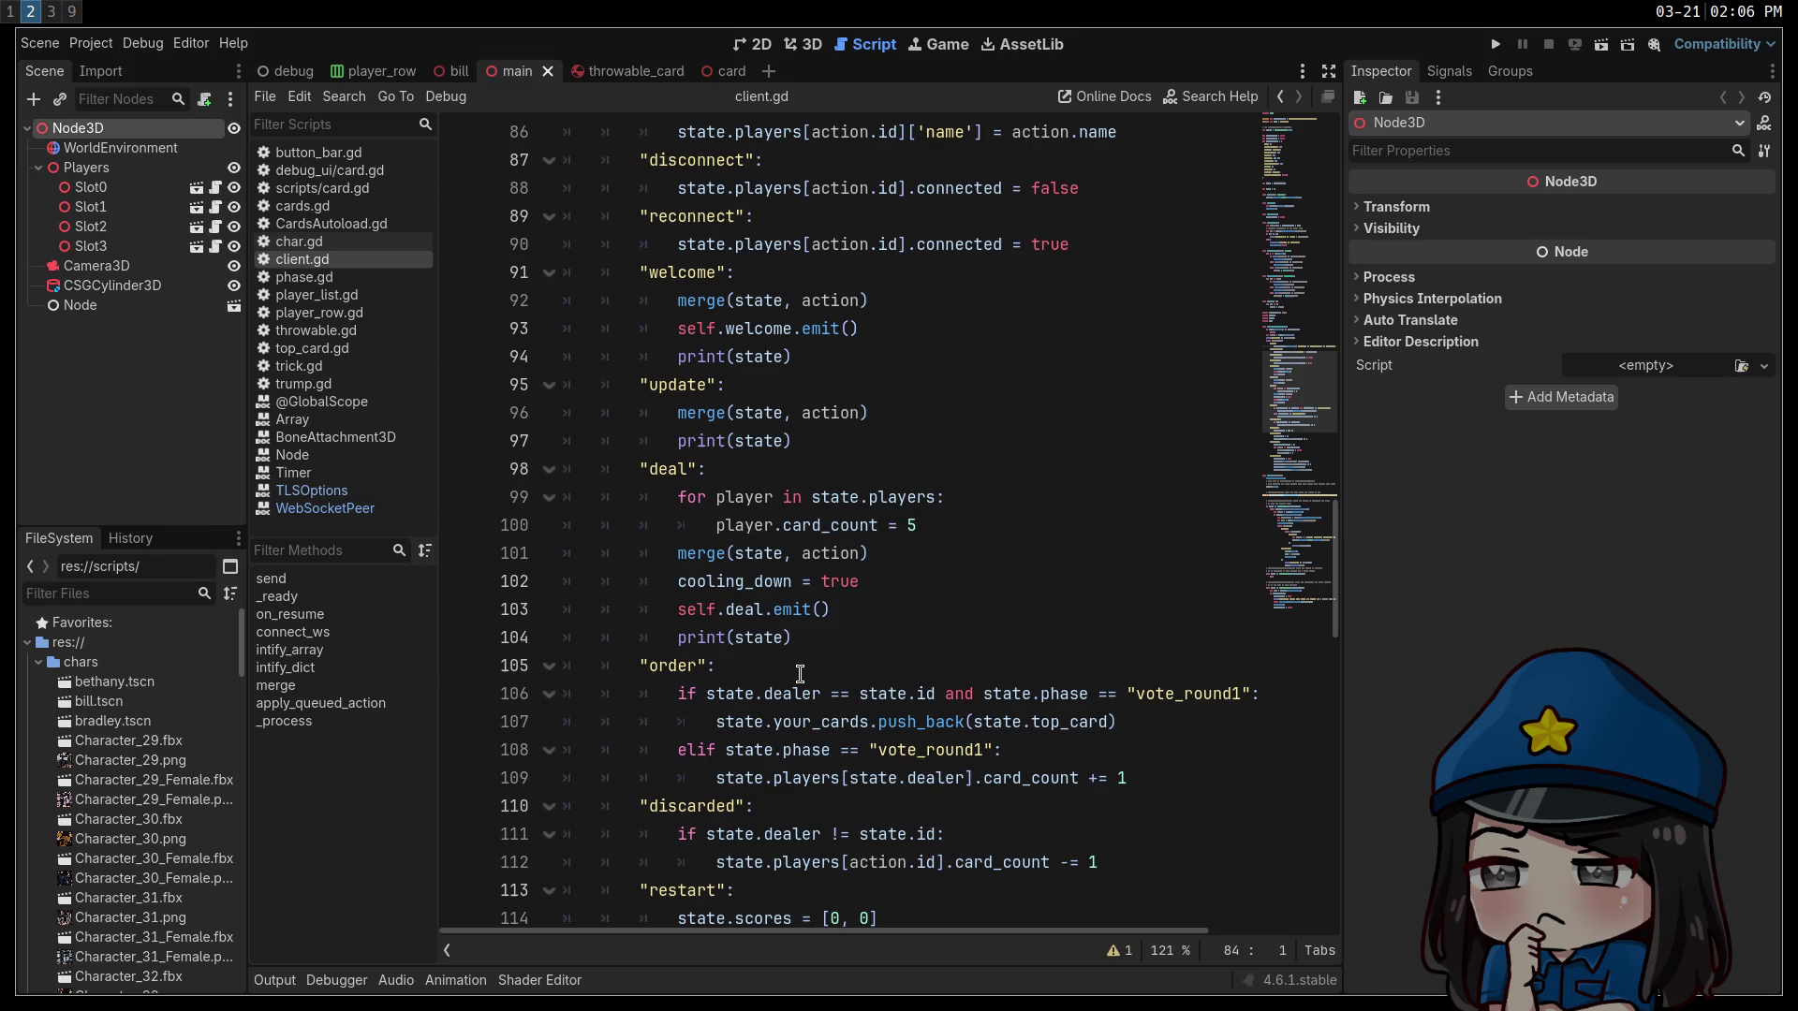
pyautogui.press('super+1')
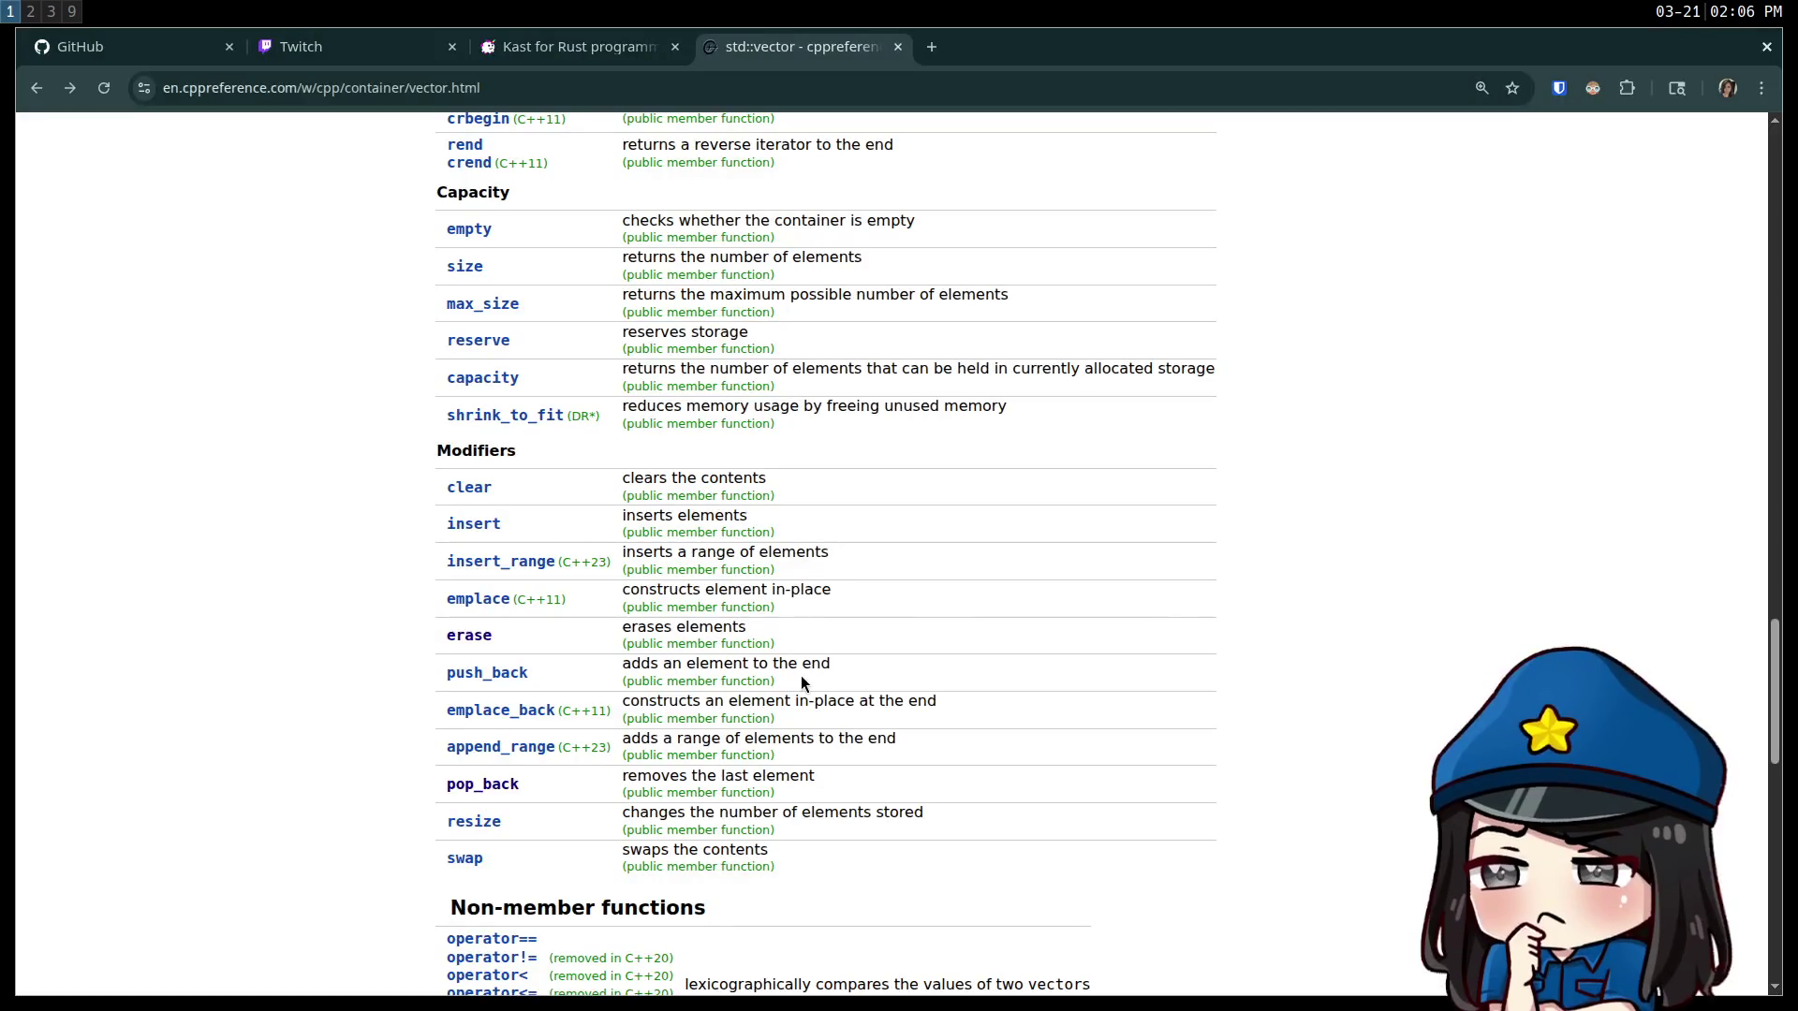
# Open schema.json in Vim from the project shell in tmux
pyautogui.press('super+2')
pyautogui.press('super+3')
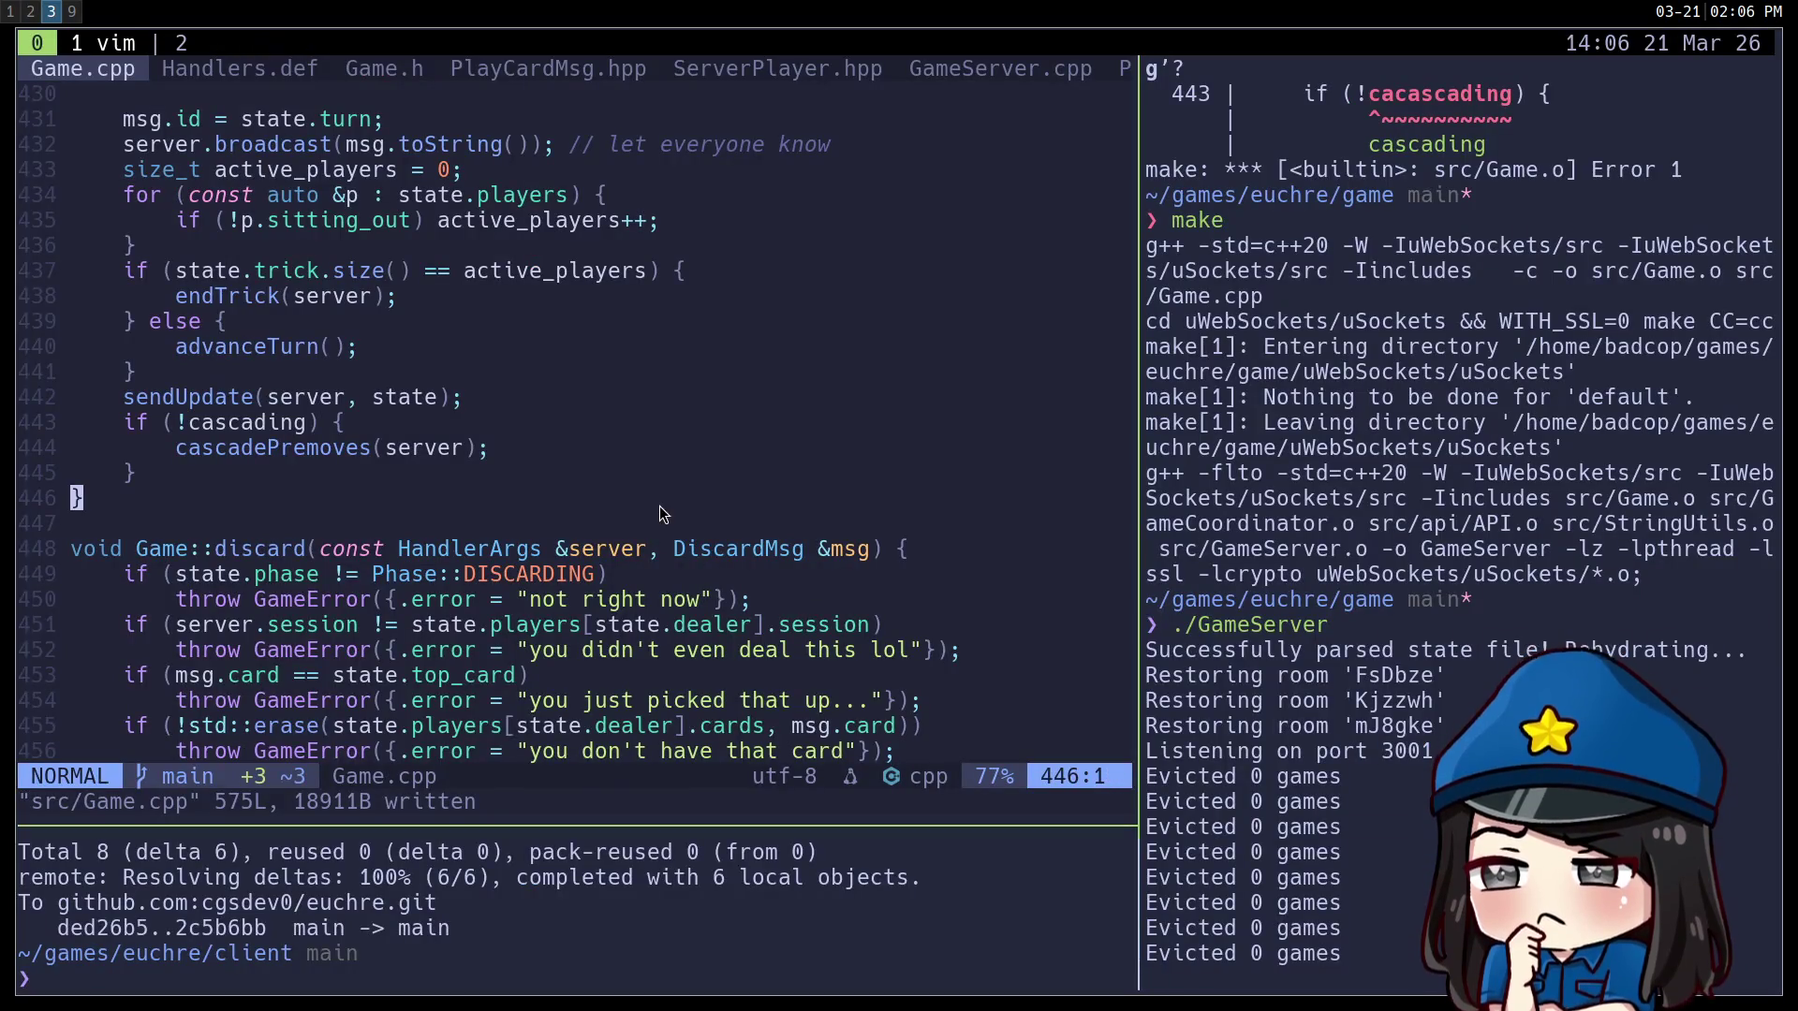
pyautogui.hotkey('ctrl', 'b')
pyautogui.write('2vim schema.js')
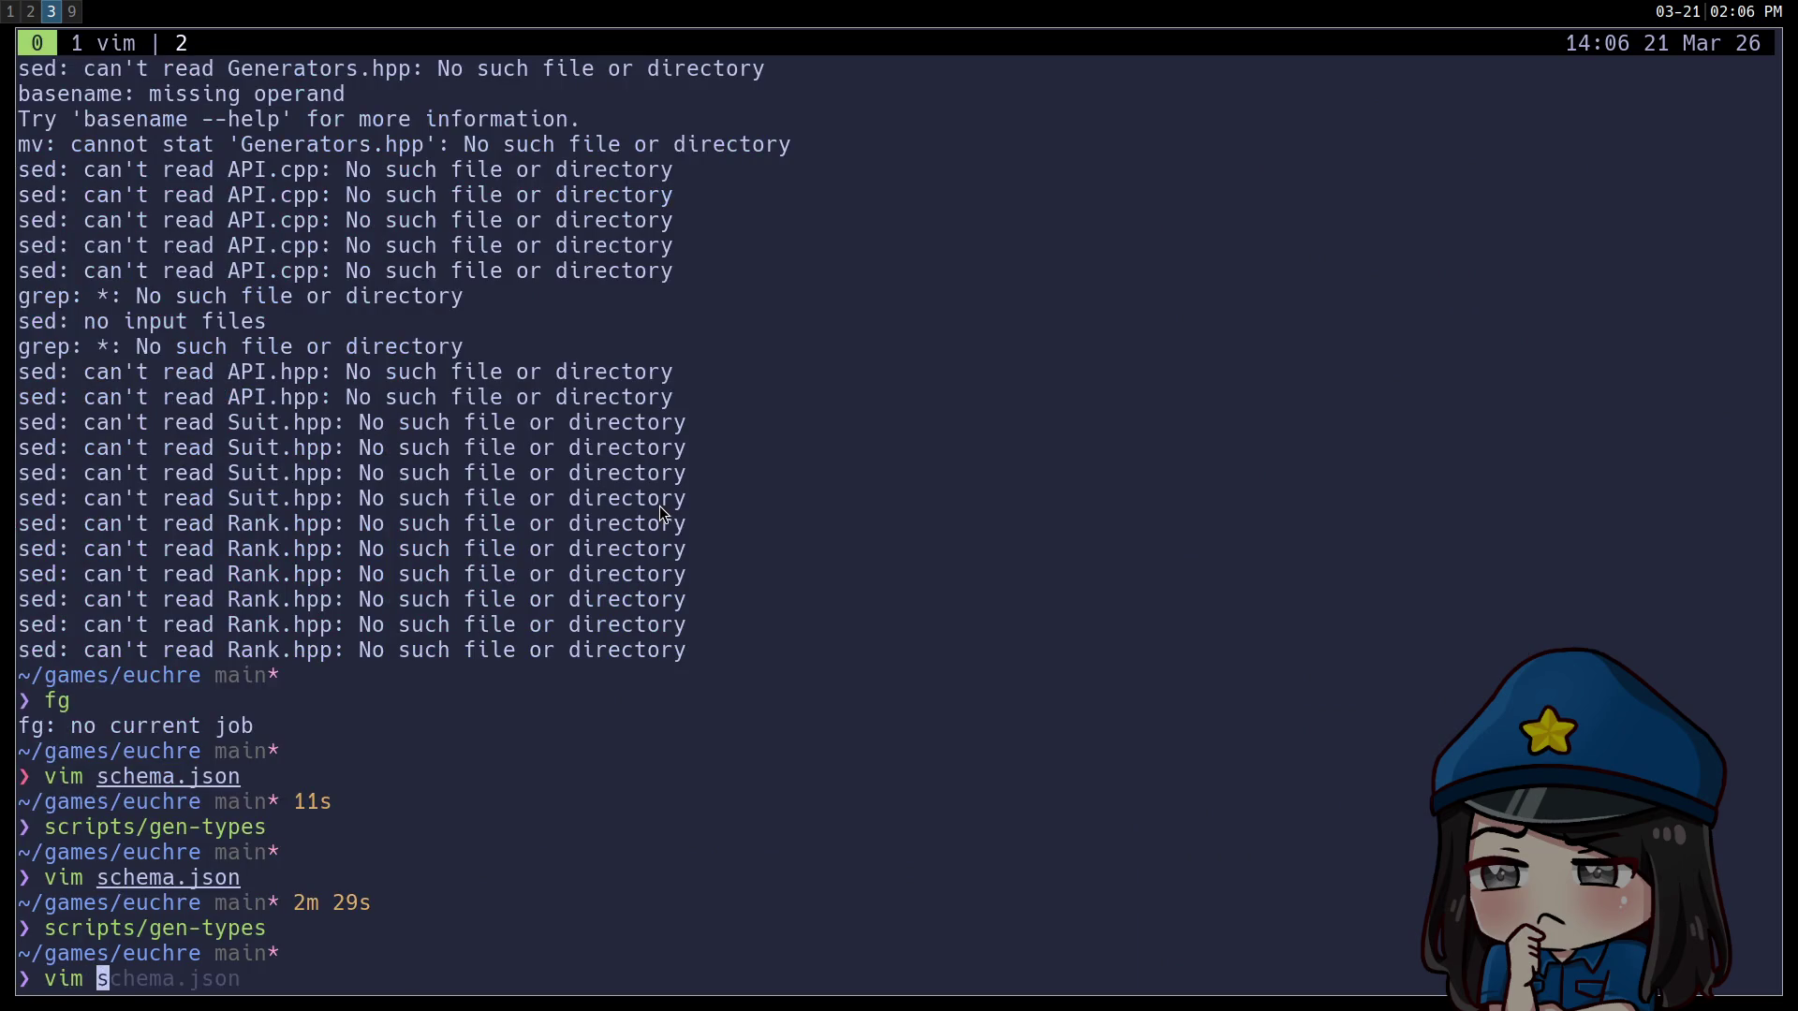
pyautogui.write('n')
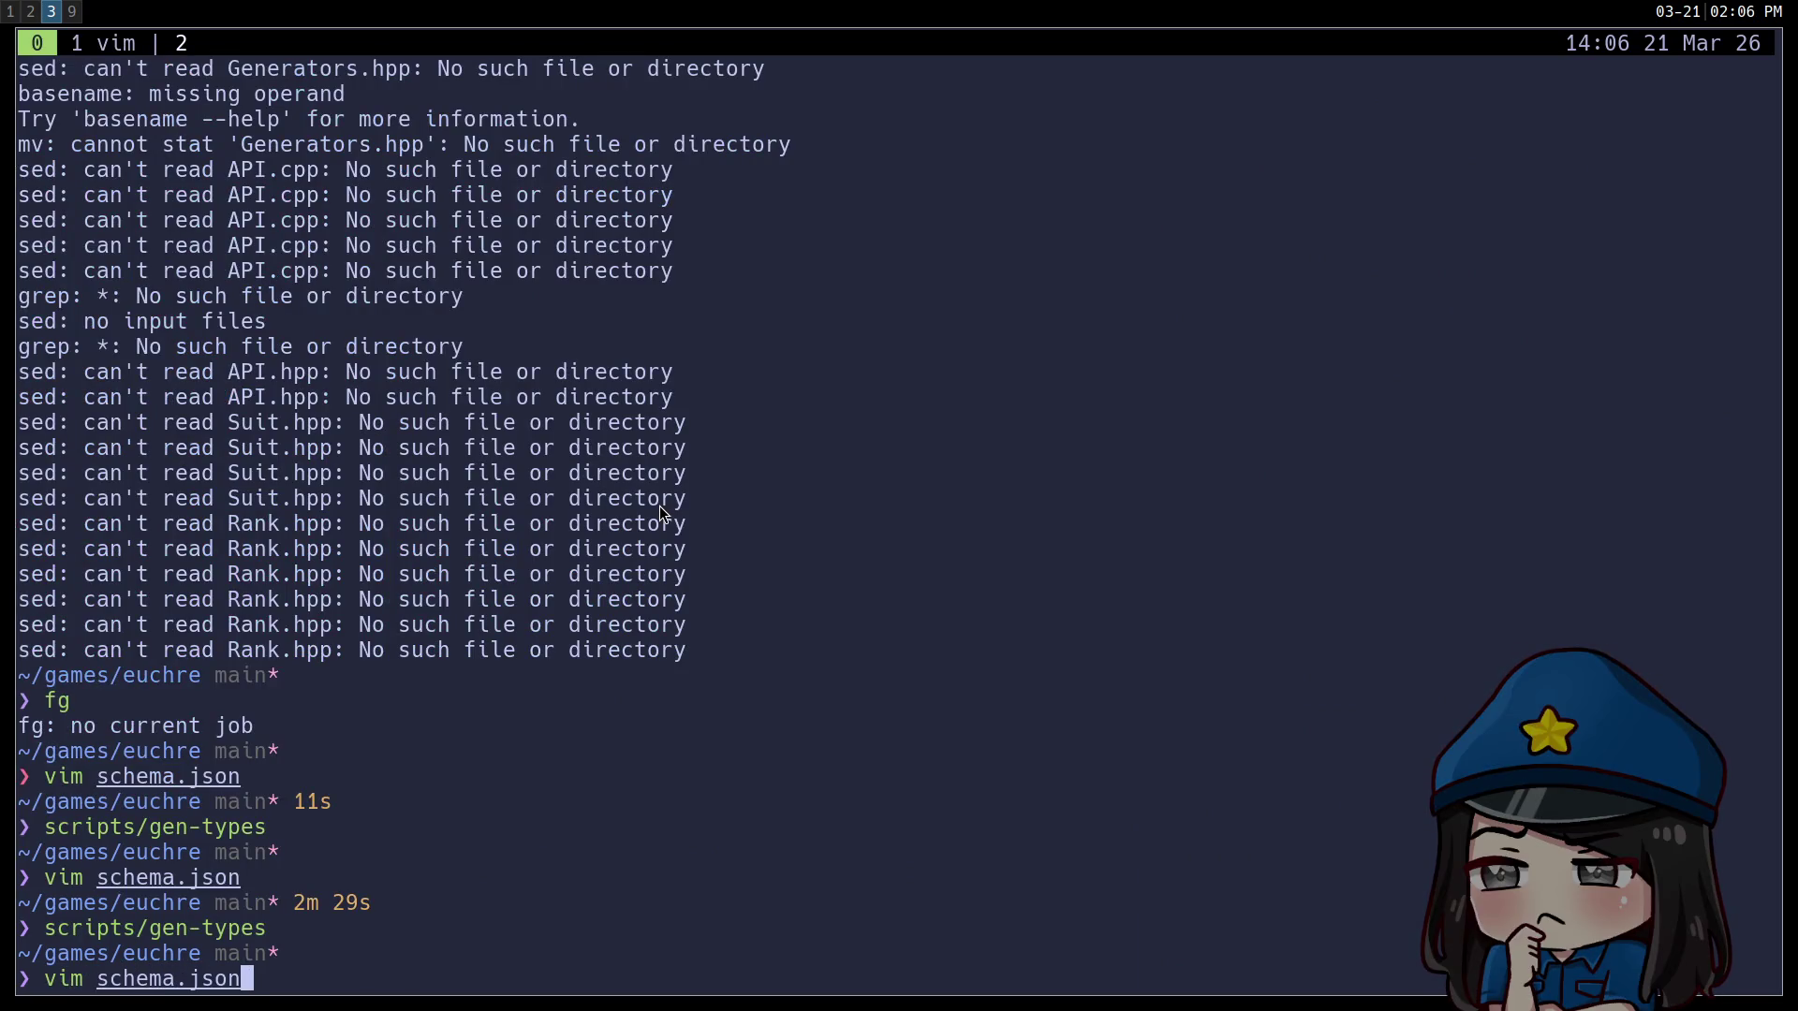
pyautogui.press('Return')
# Search for Card and step through matches to the "Card" definition on line 365
pyautogui.write('/Card')
pyautogui.press('Return')
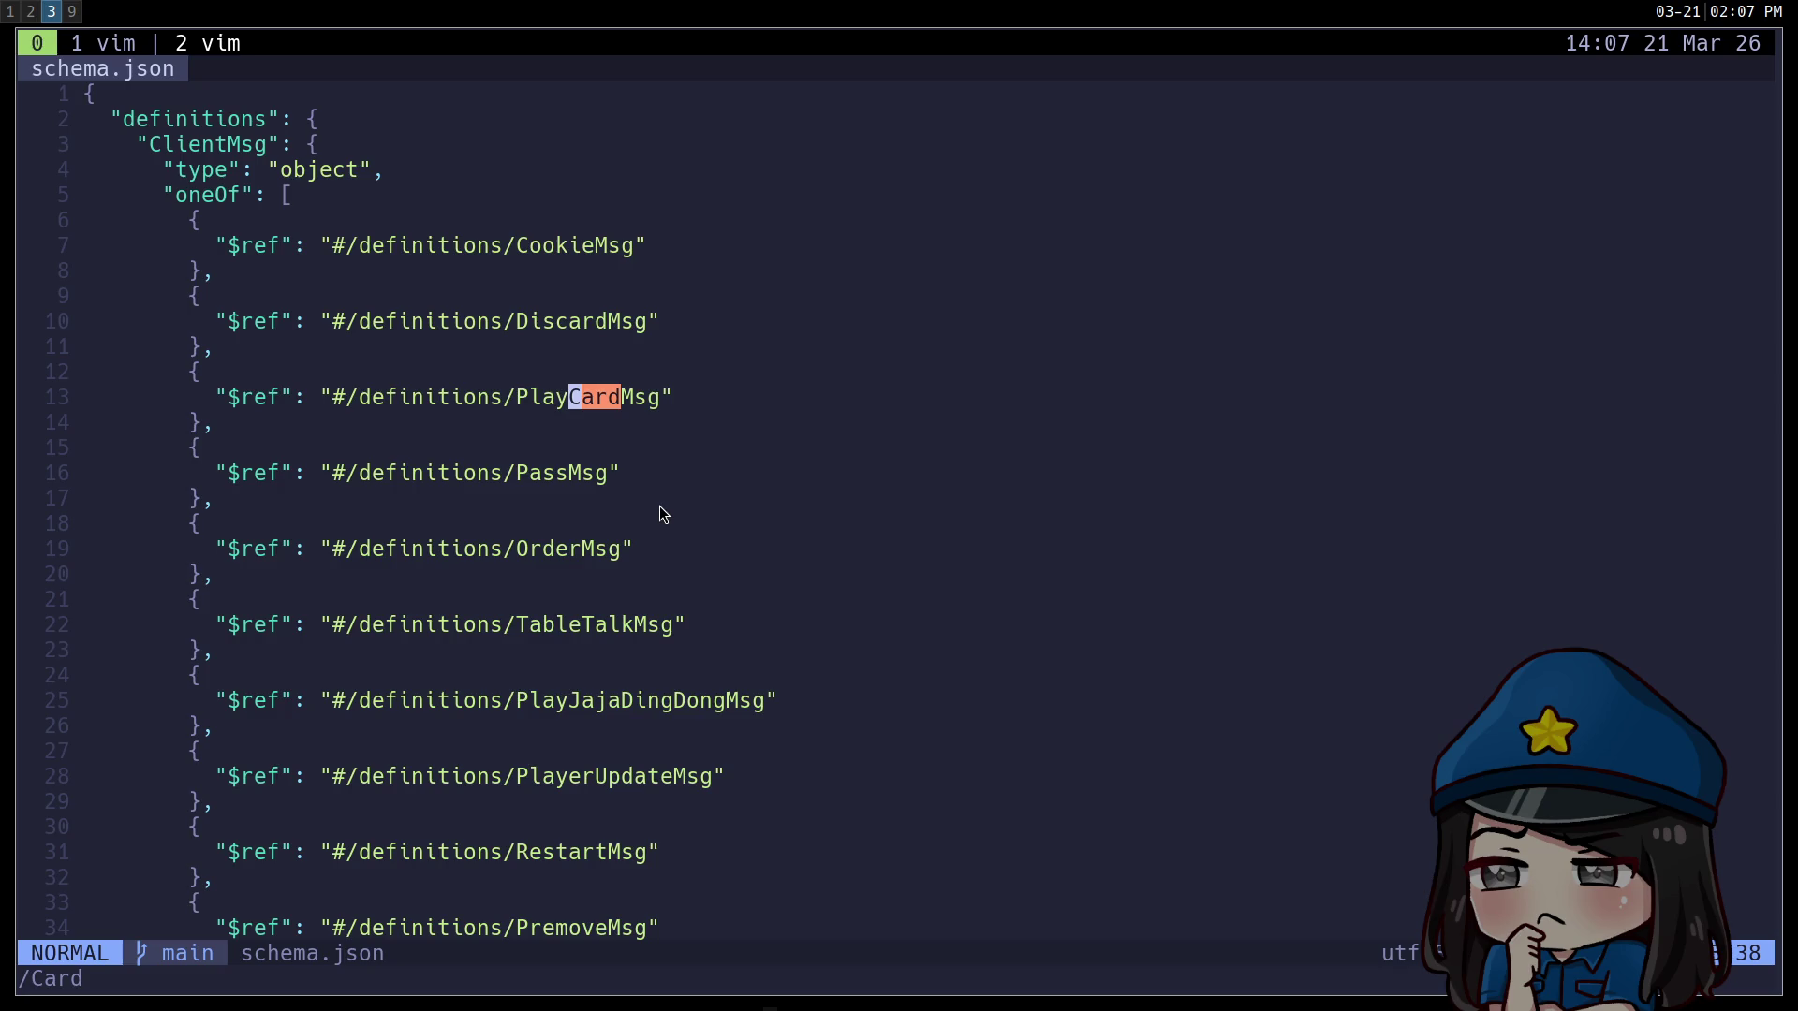
pyautogui.press('n')
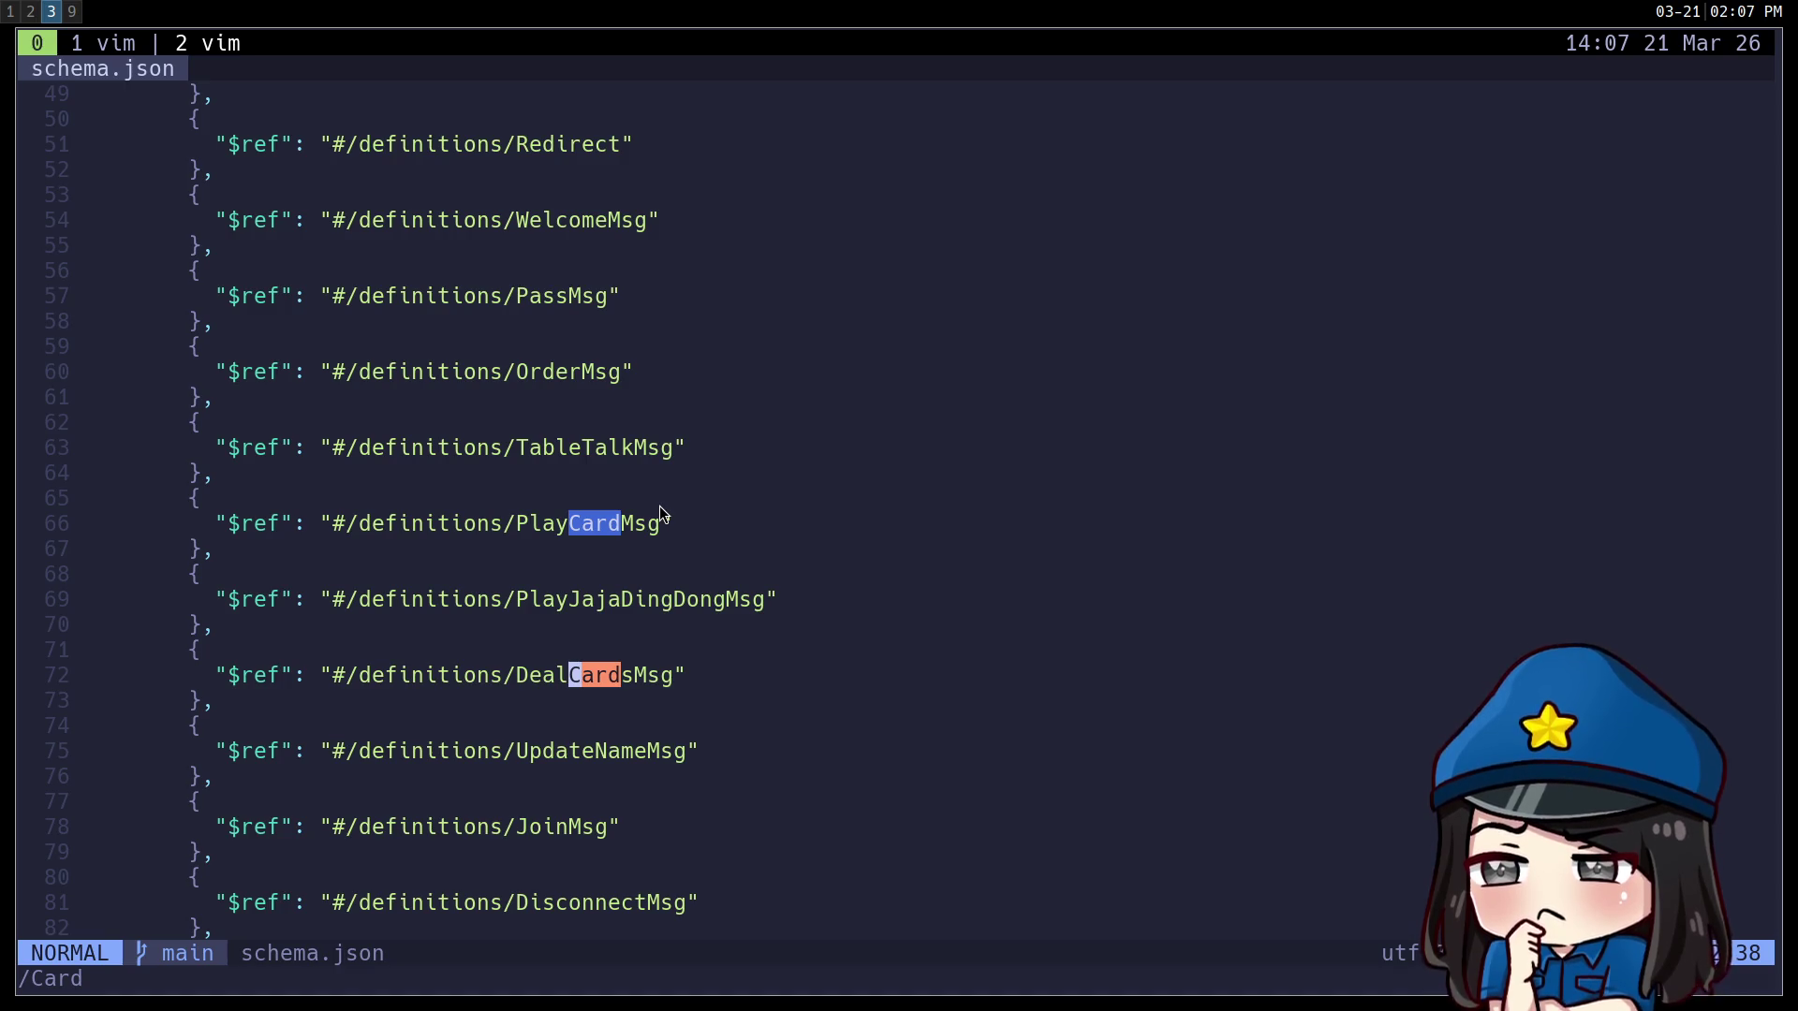
pyautogui.press('n')
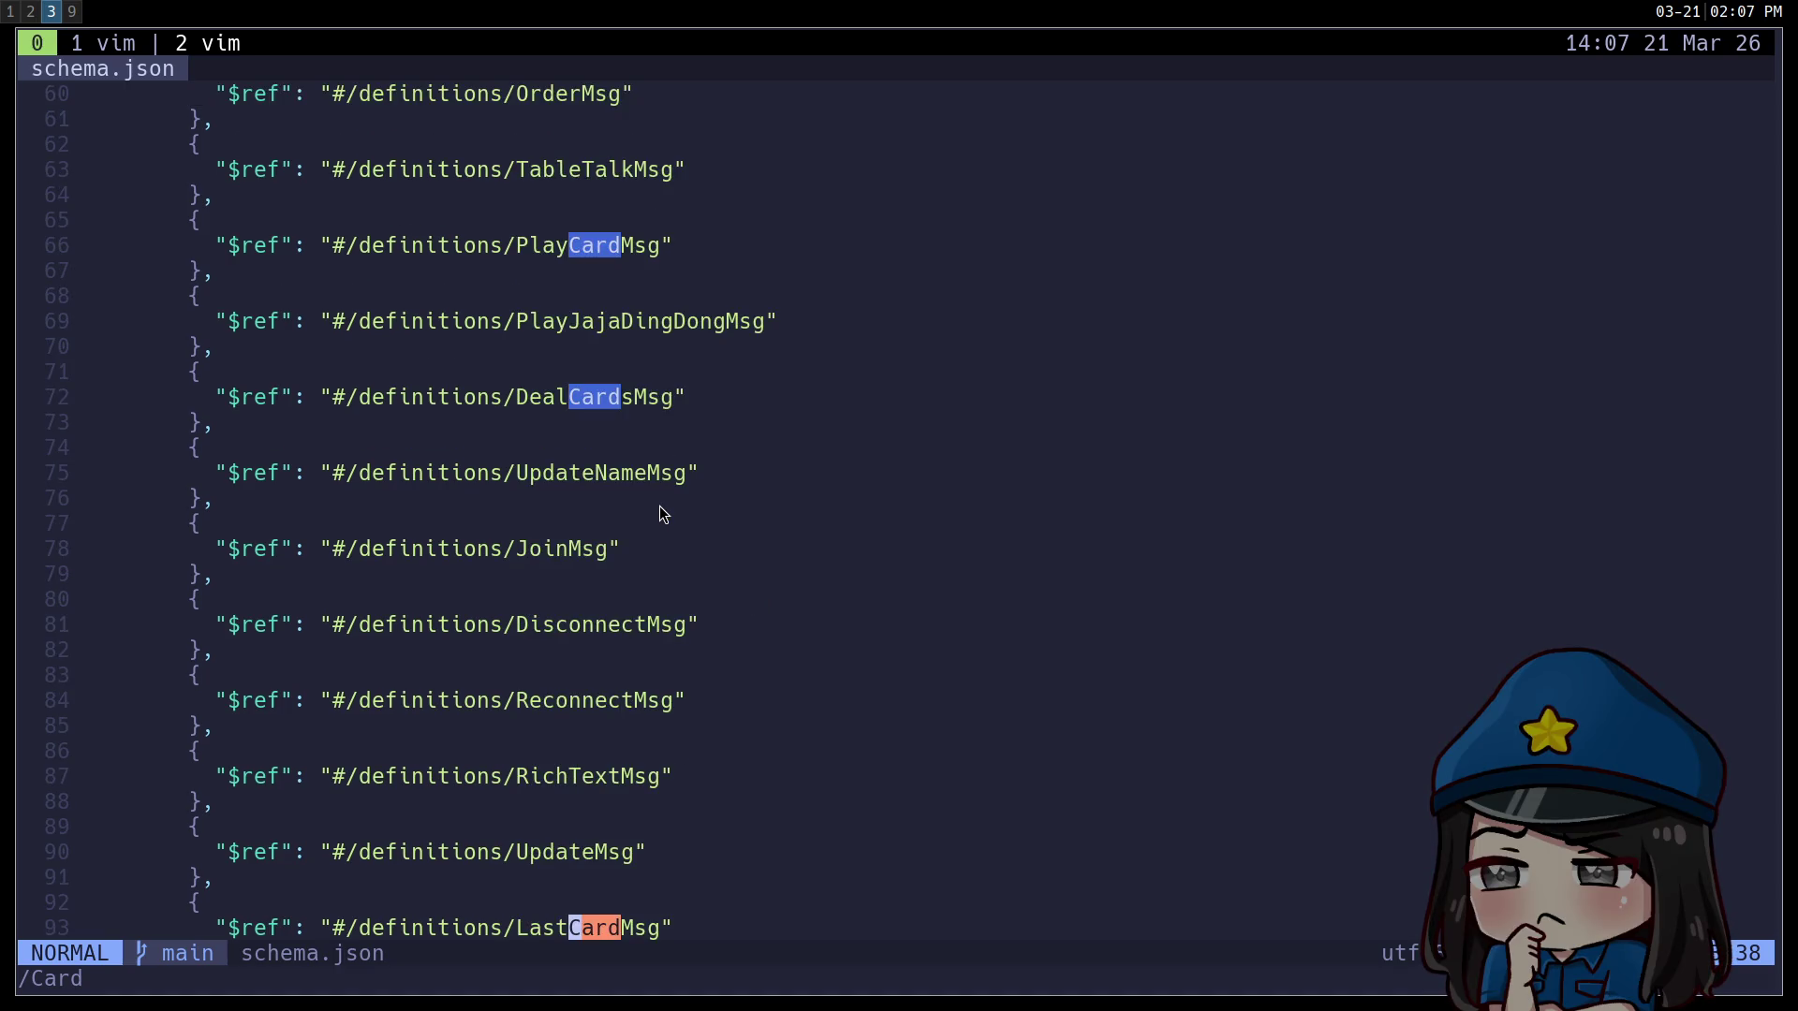
pyautogui.press('n')
pyautogui.press('n')
pyautogui.press('n')
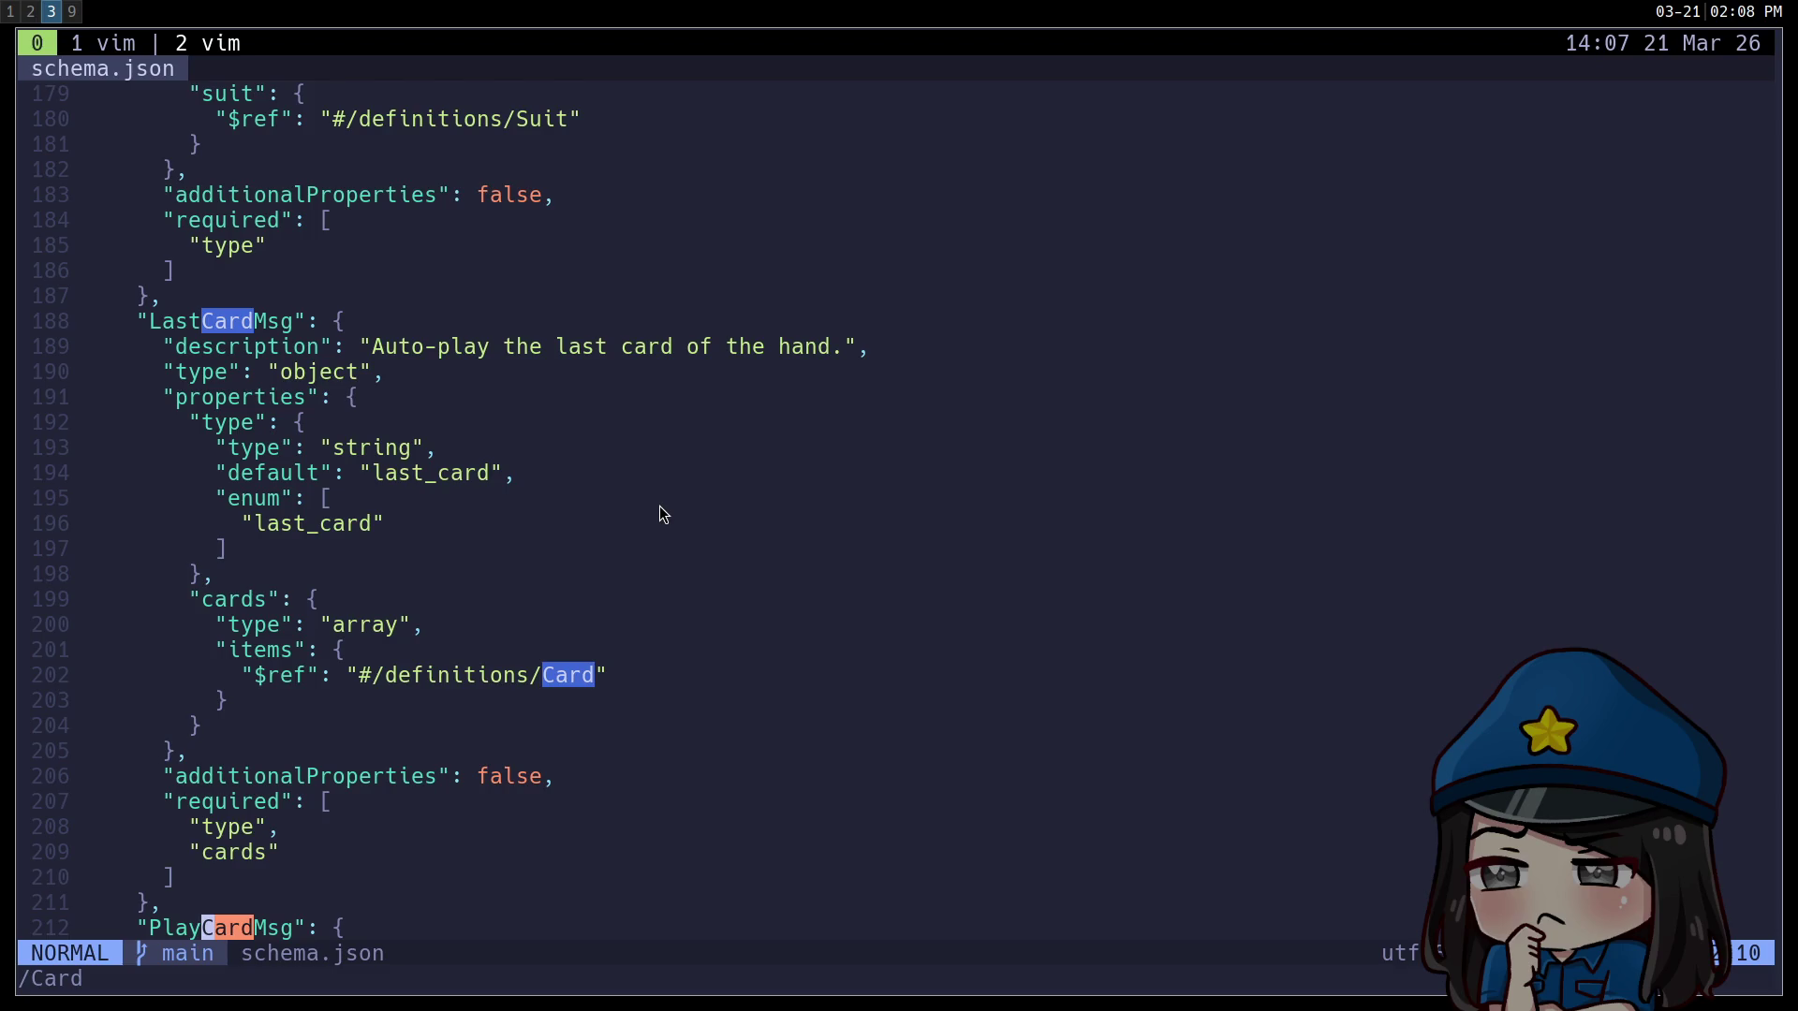
pyautogui.press('n')
pyautogui.press('n')
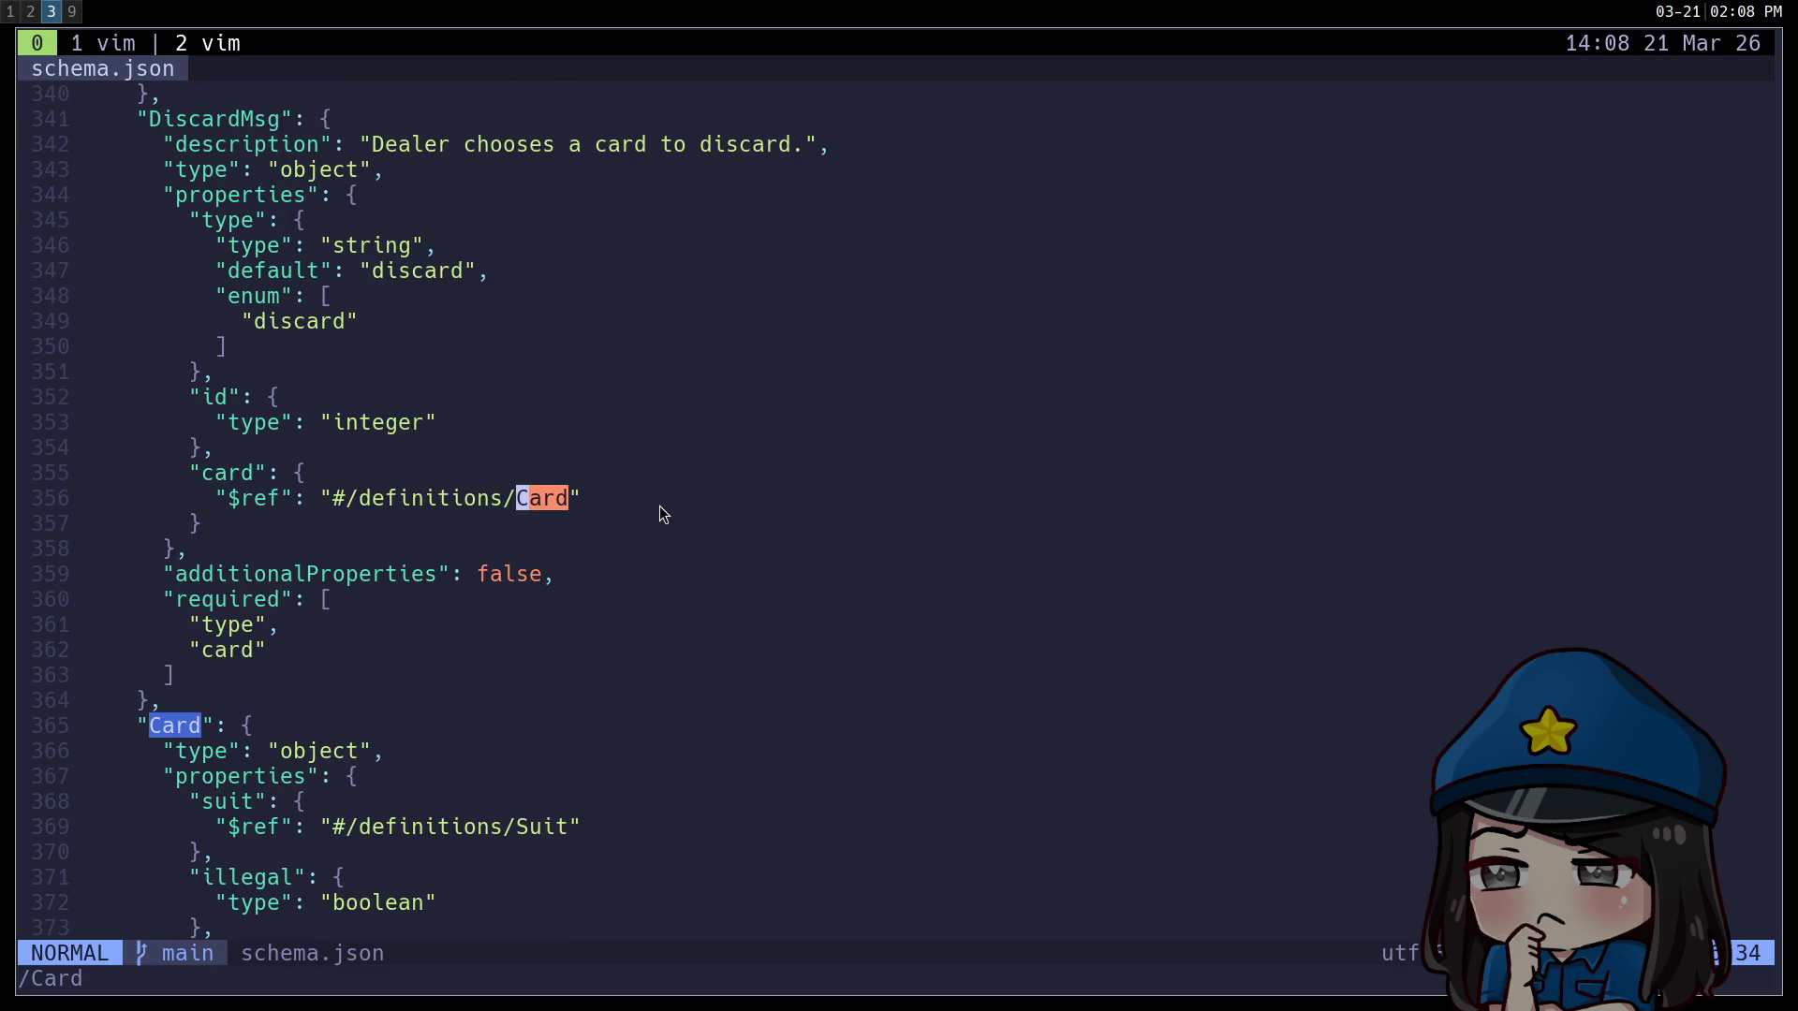
pyautogui.scroll(-3, 659, 506)
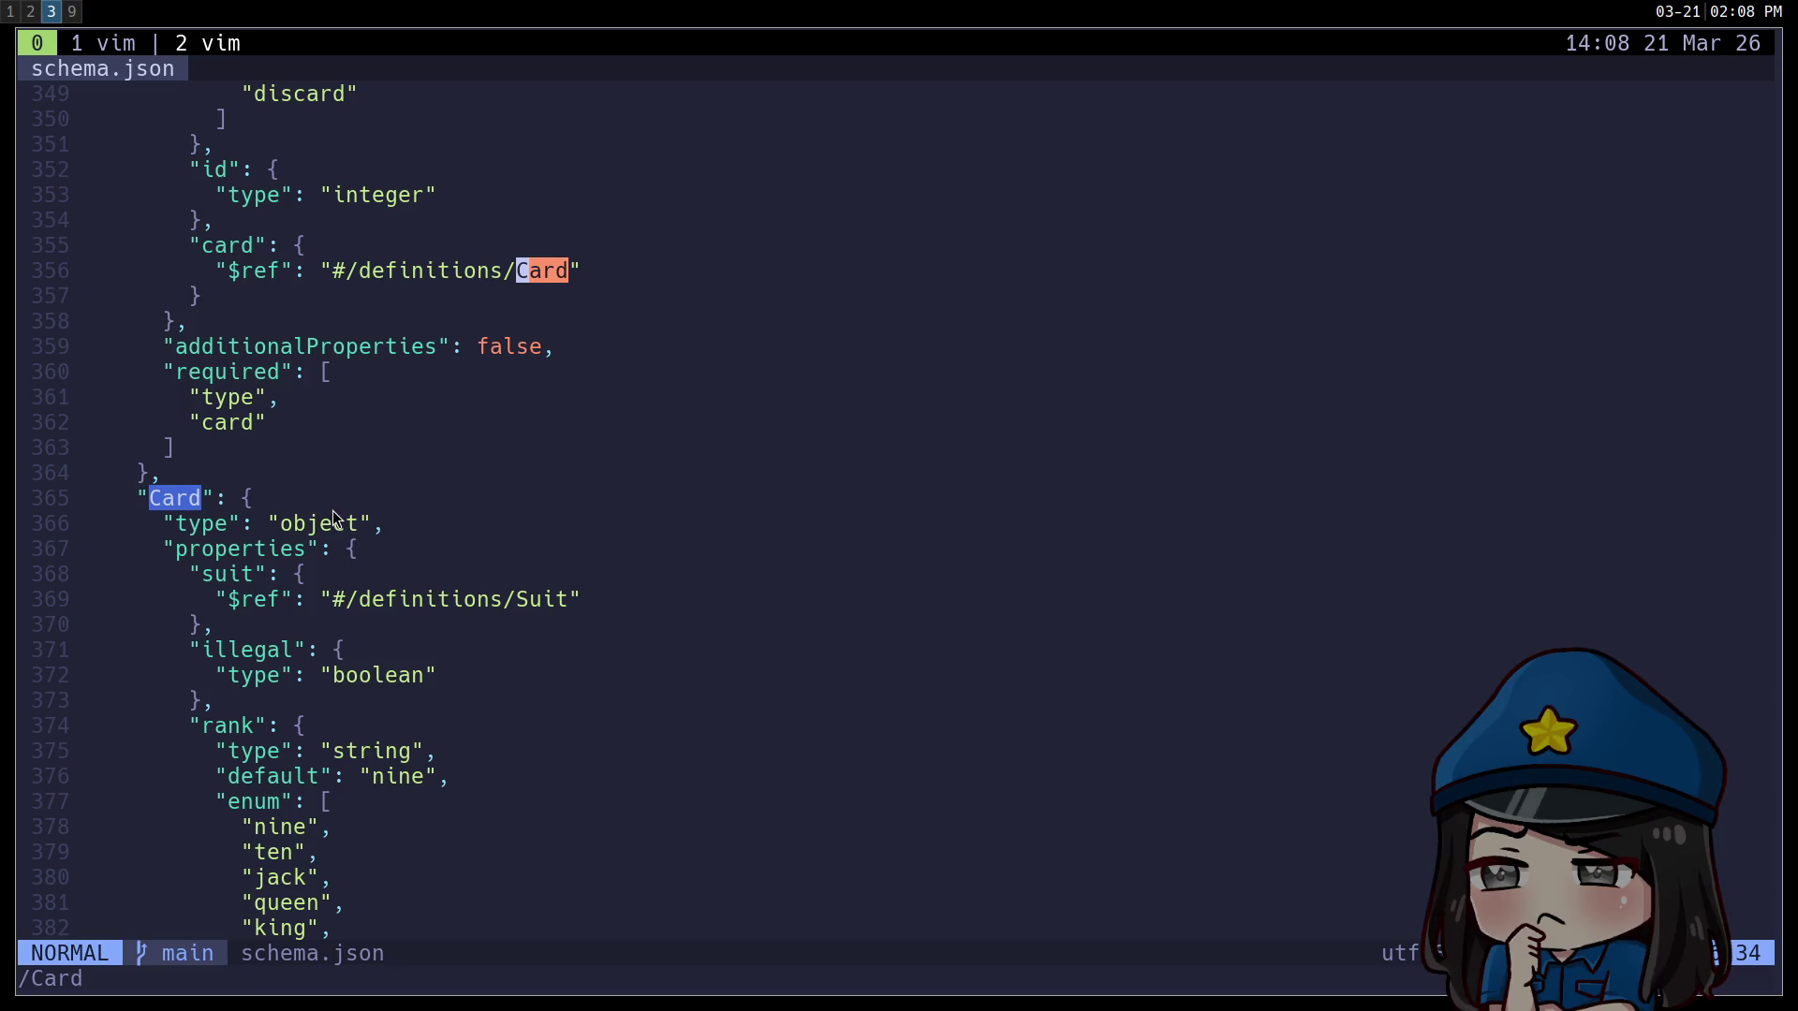
pyautogui.click(290, 491)
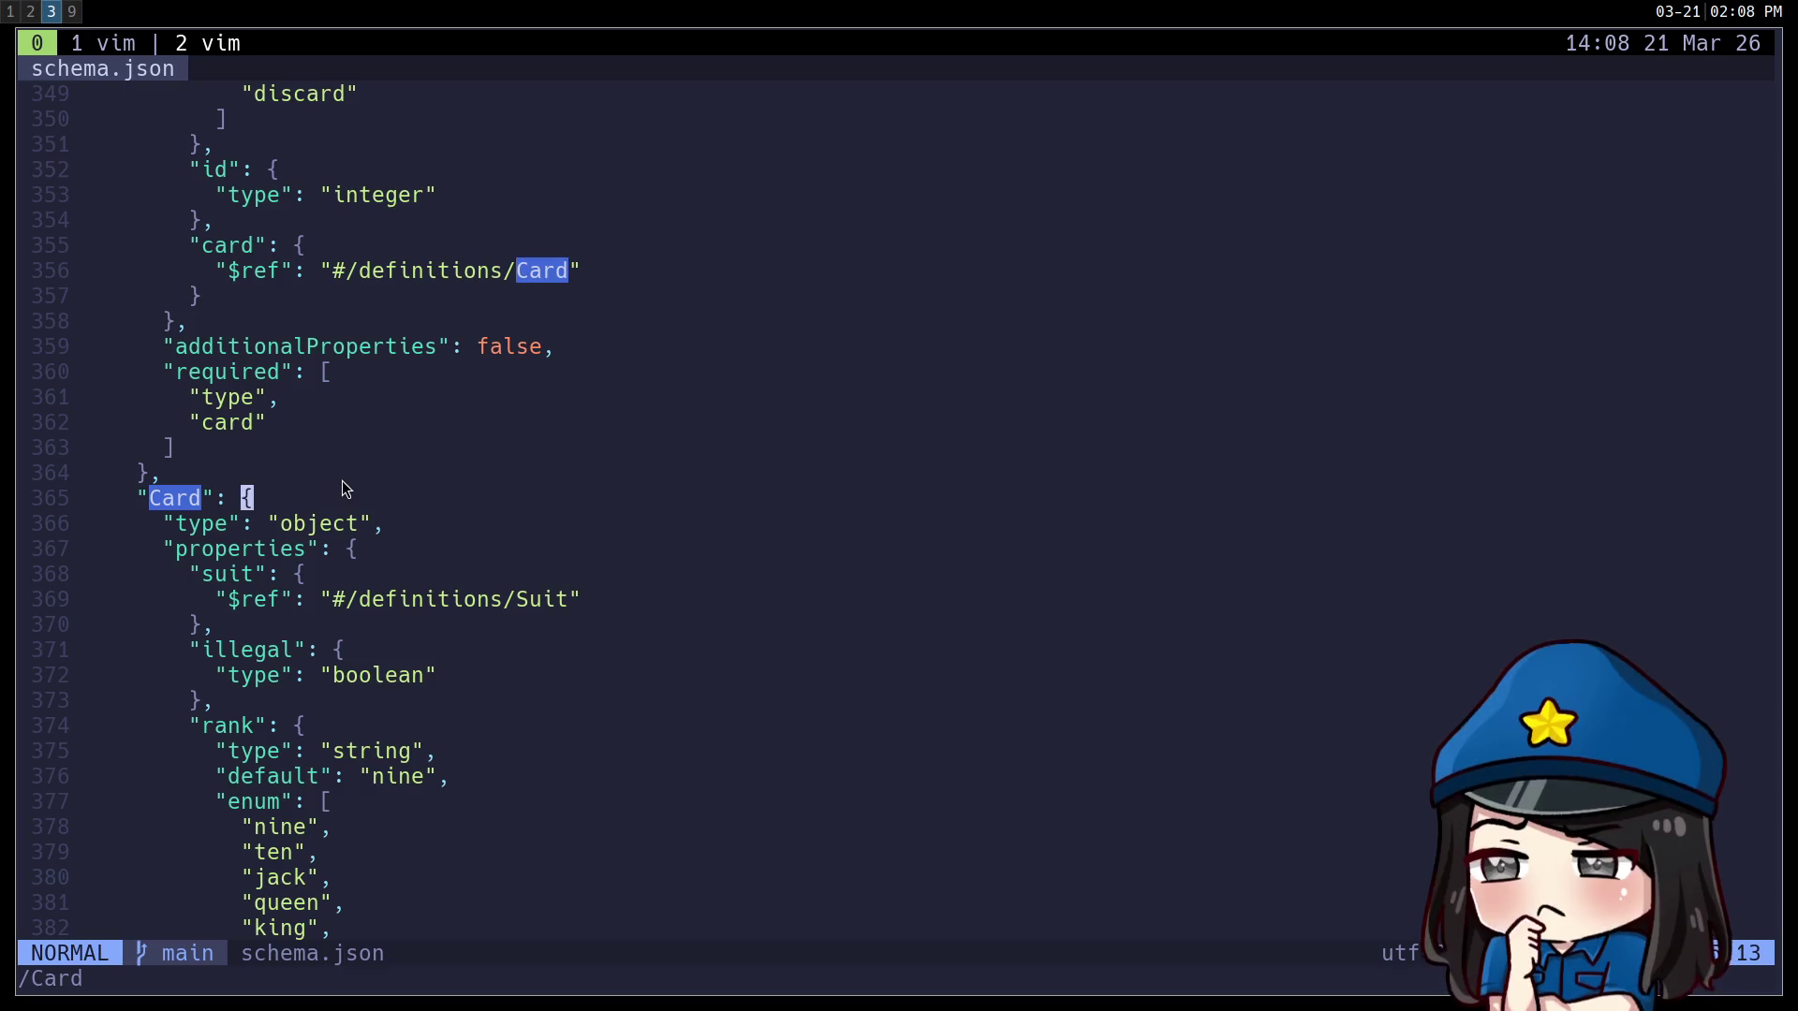
# Add a TaggedCard definition copied from Card, with a closing brace and a Card $ref line
pyautogui.press('y')
pyautogui.press('y')
pyautogui.write('P')
pyautogui.write('aTagged')
pyautogui.press('Escape')
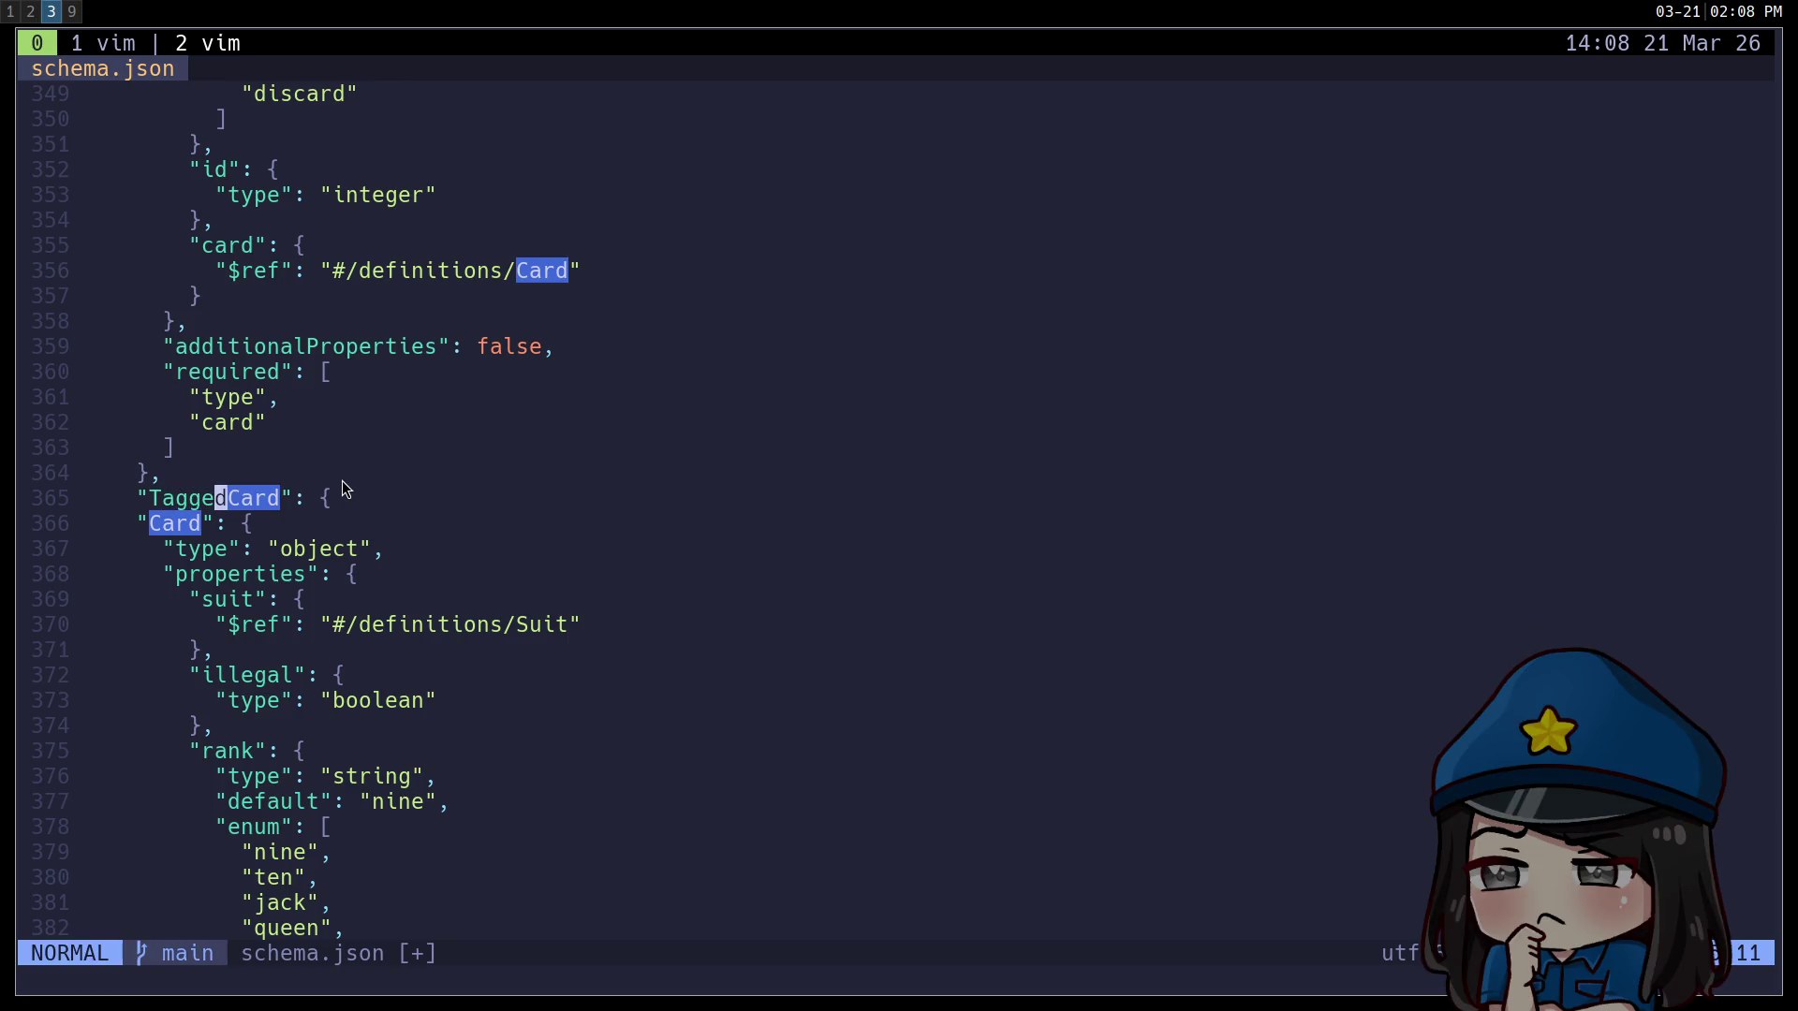
pyautogui.write('o},')
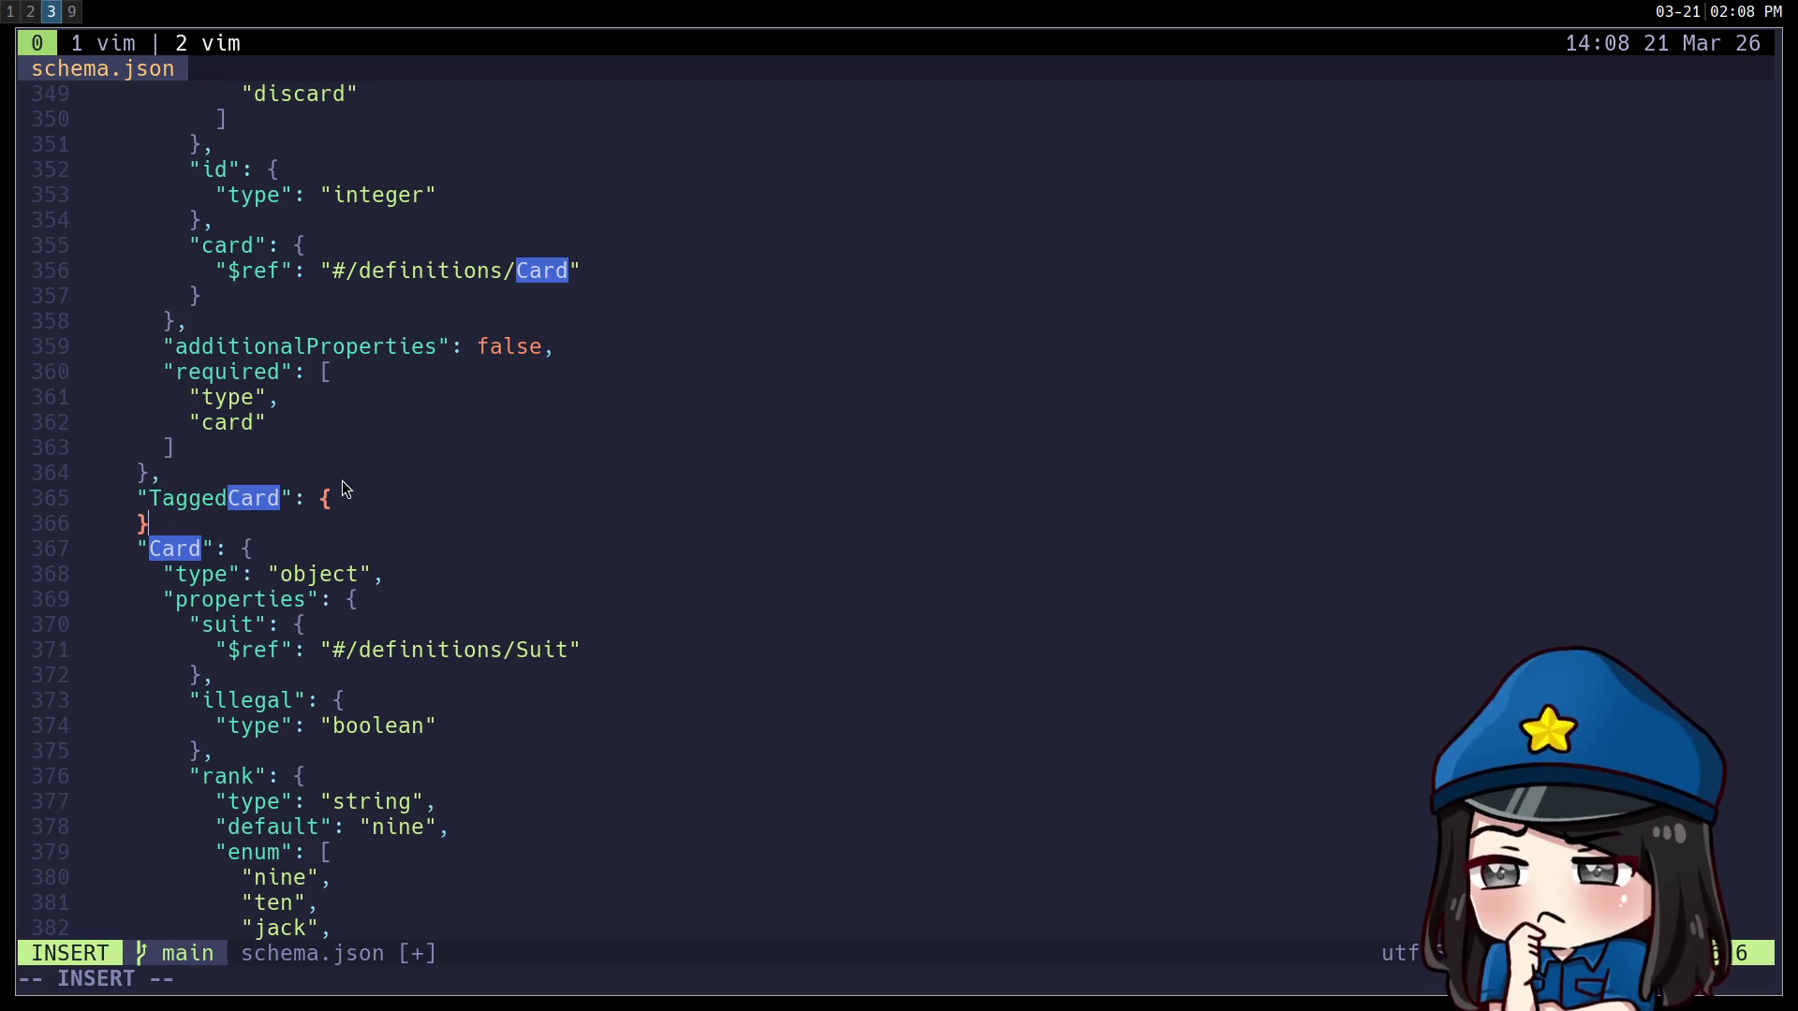
pyautogui.press('Escape')
pyautogui.press('k')
pyautogui.press('k')
pyautogui.press('k')
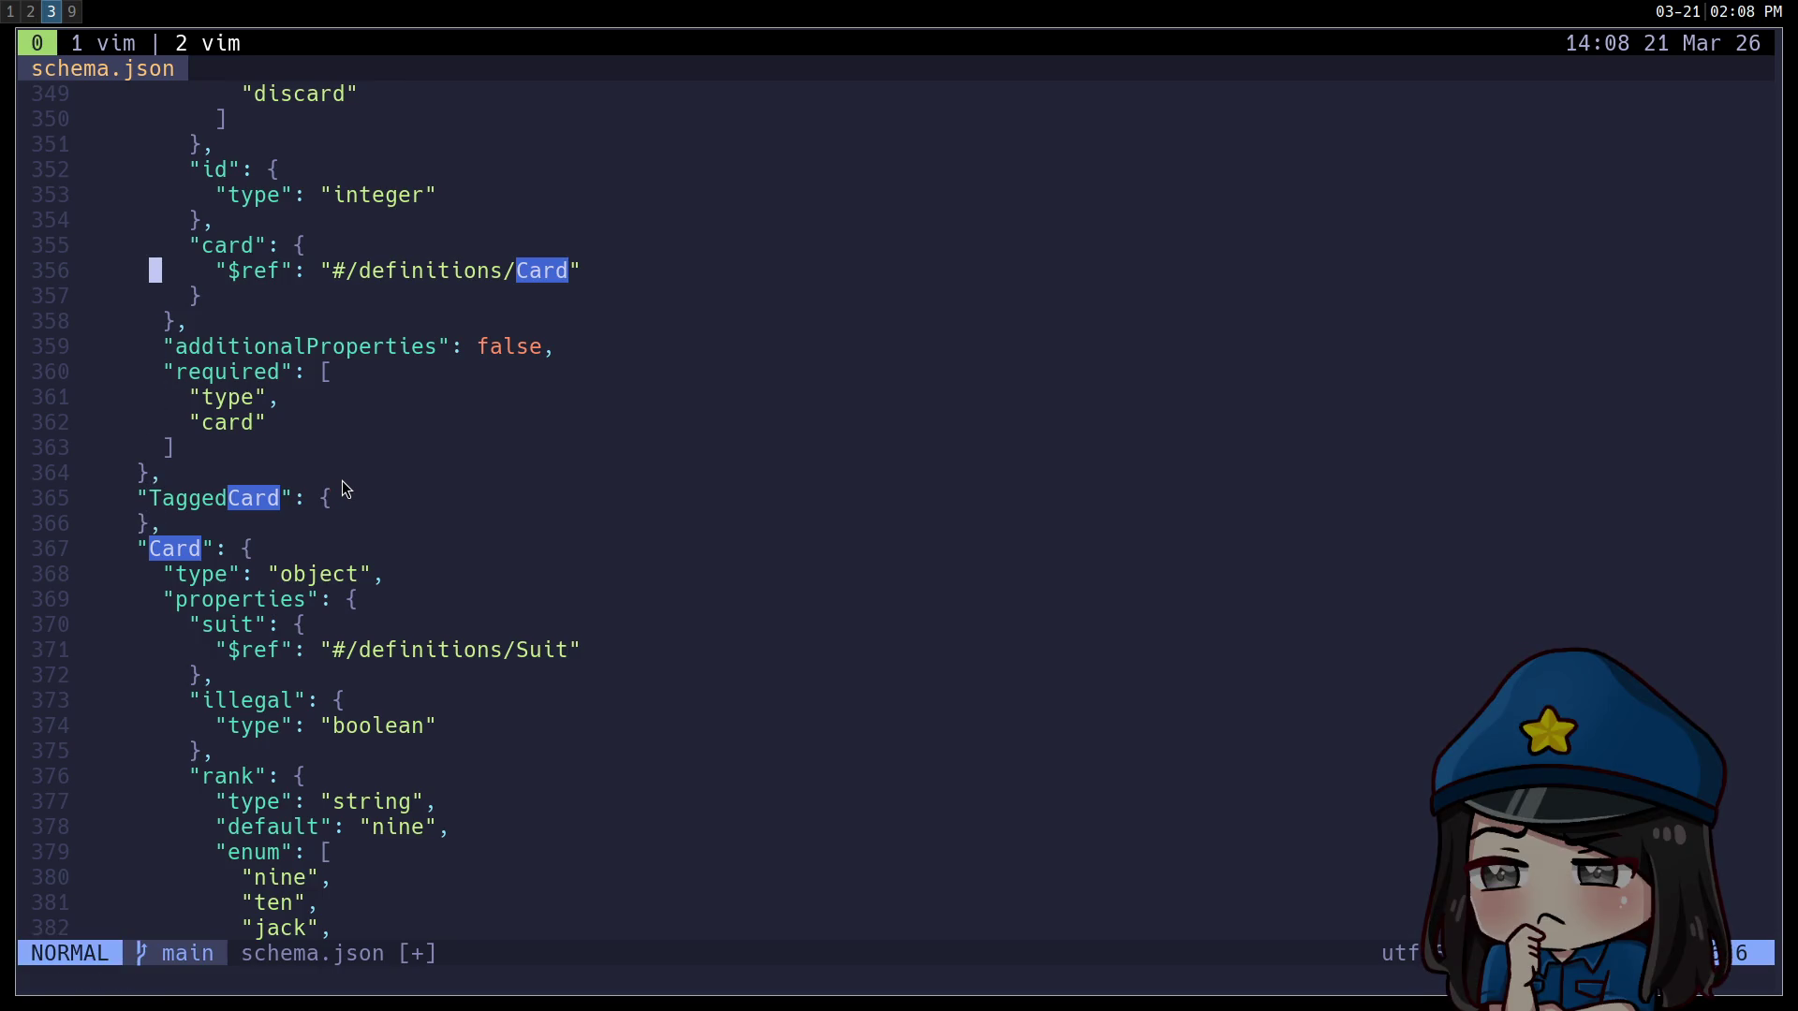
pyautogui.press('j')
pyautogui.press('j')
pyautogui.press('j')
pyautogui.press('j')
pyautogui.press('j')
pyautogui.press('p')
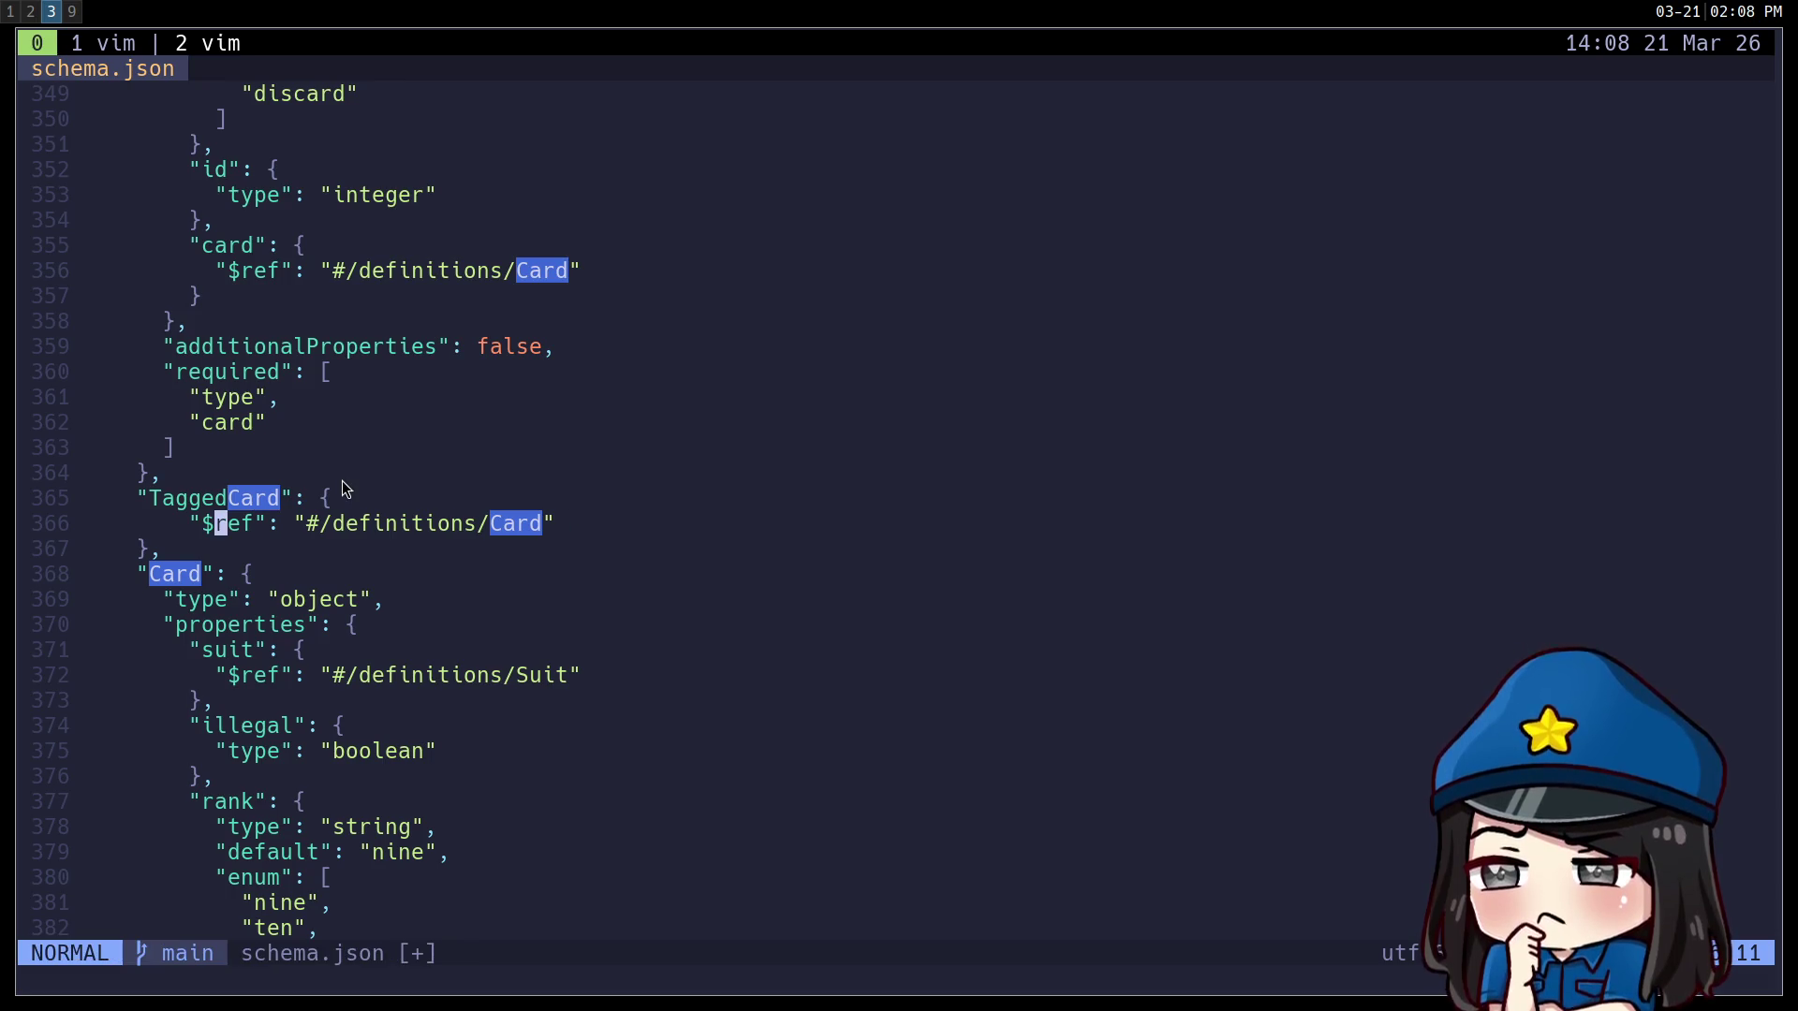
# Give TaggedCard a "type": "object" line and an opened "properties" object
pyautogui.press('j')
pyautogui.press('j')
pyautogui.press('j')
pyautogui.press('y')
pyautogui.press('y')
pyautogui.press('k')
pyautogui.press('k')
pyautogui.press('k')
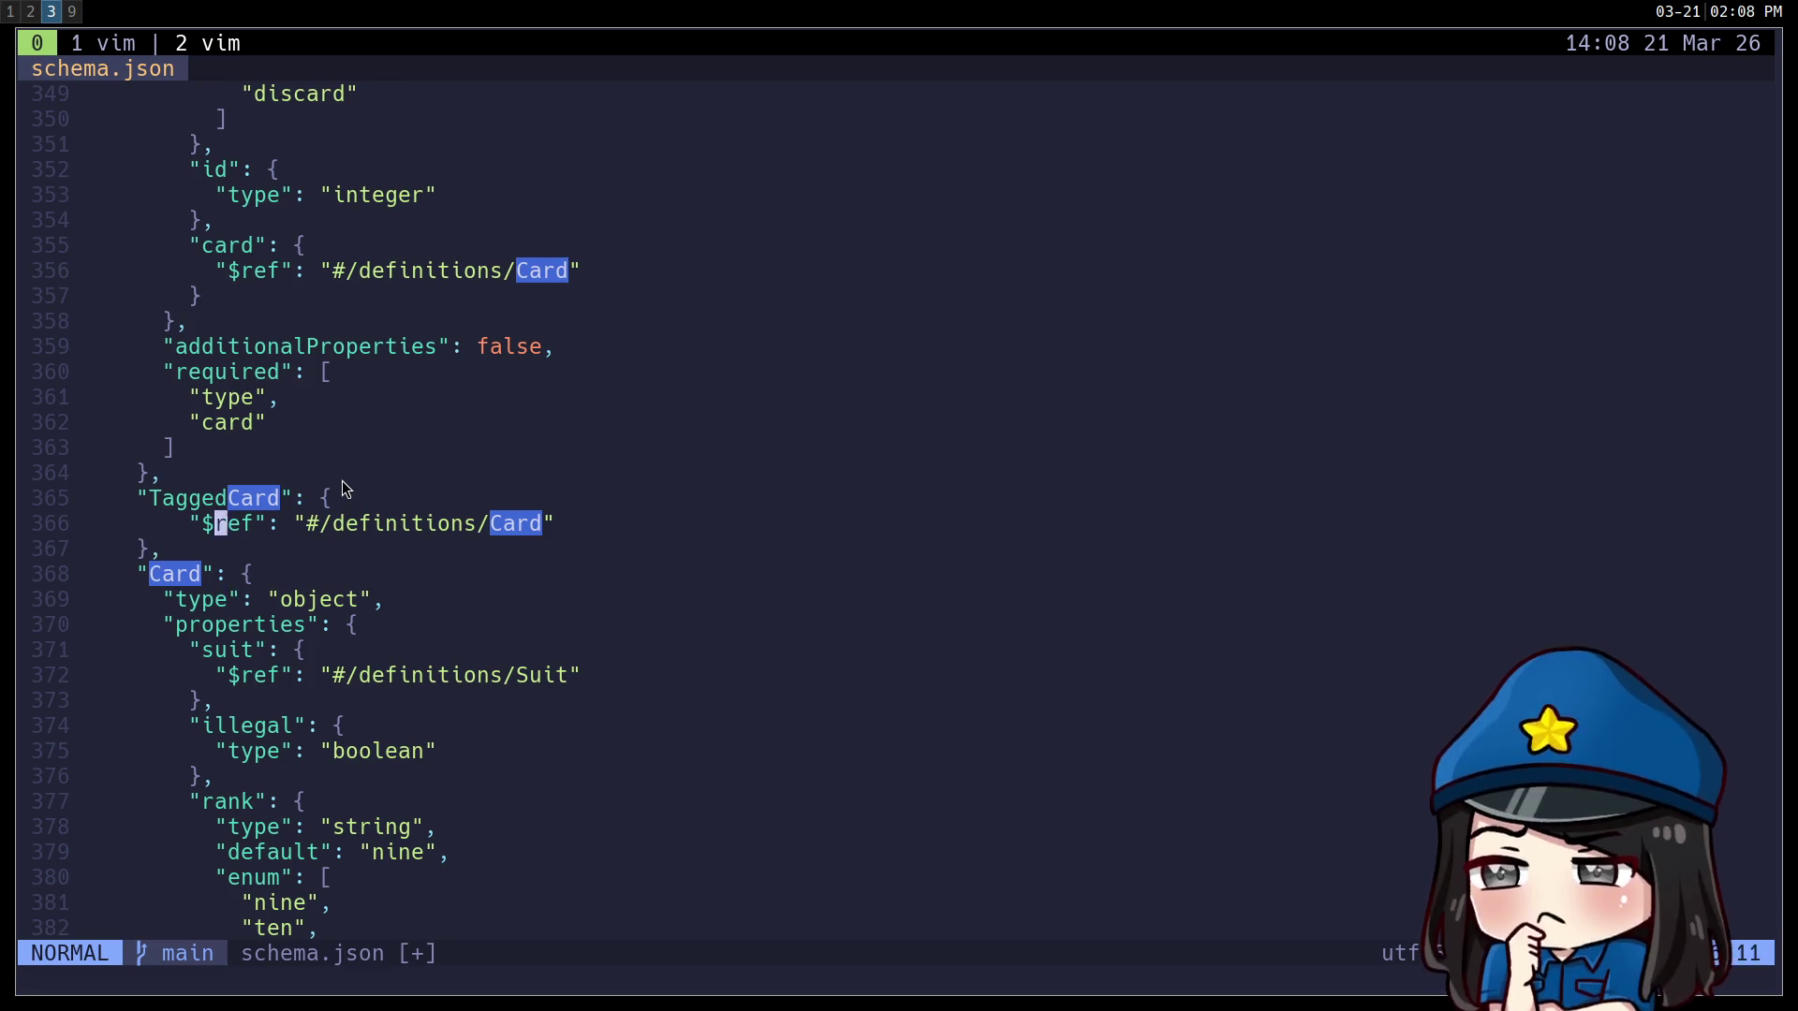
pyautogui.press('k')
pyautogui.press('p')
pyautogui.press('j')
pyautogui.press('x')
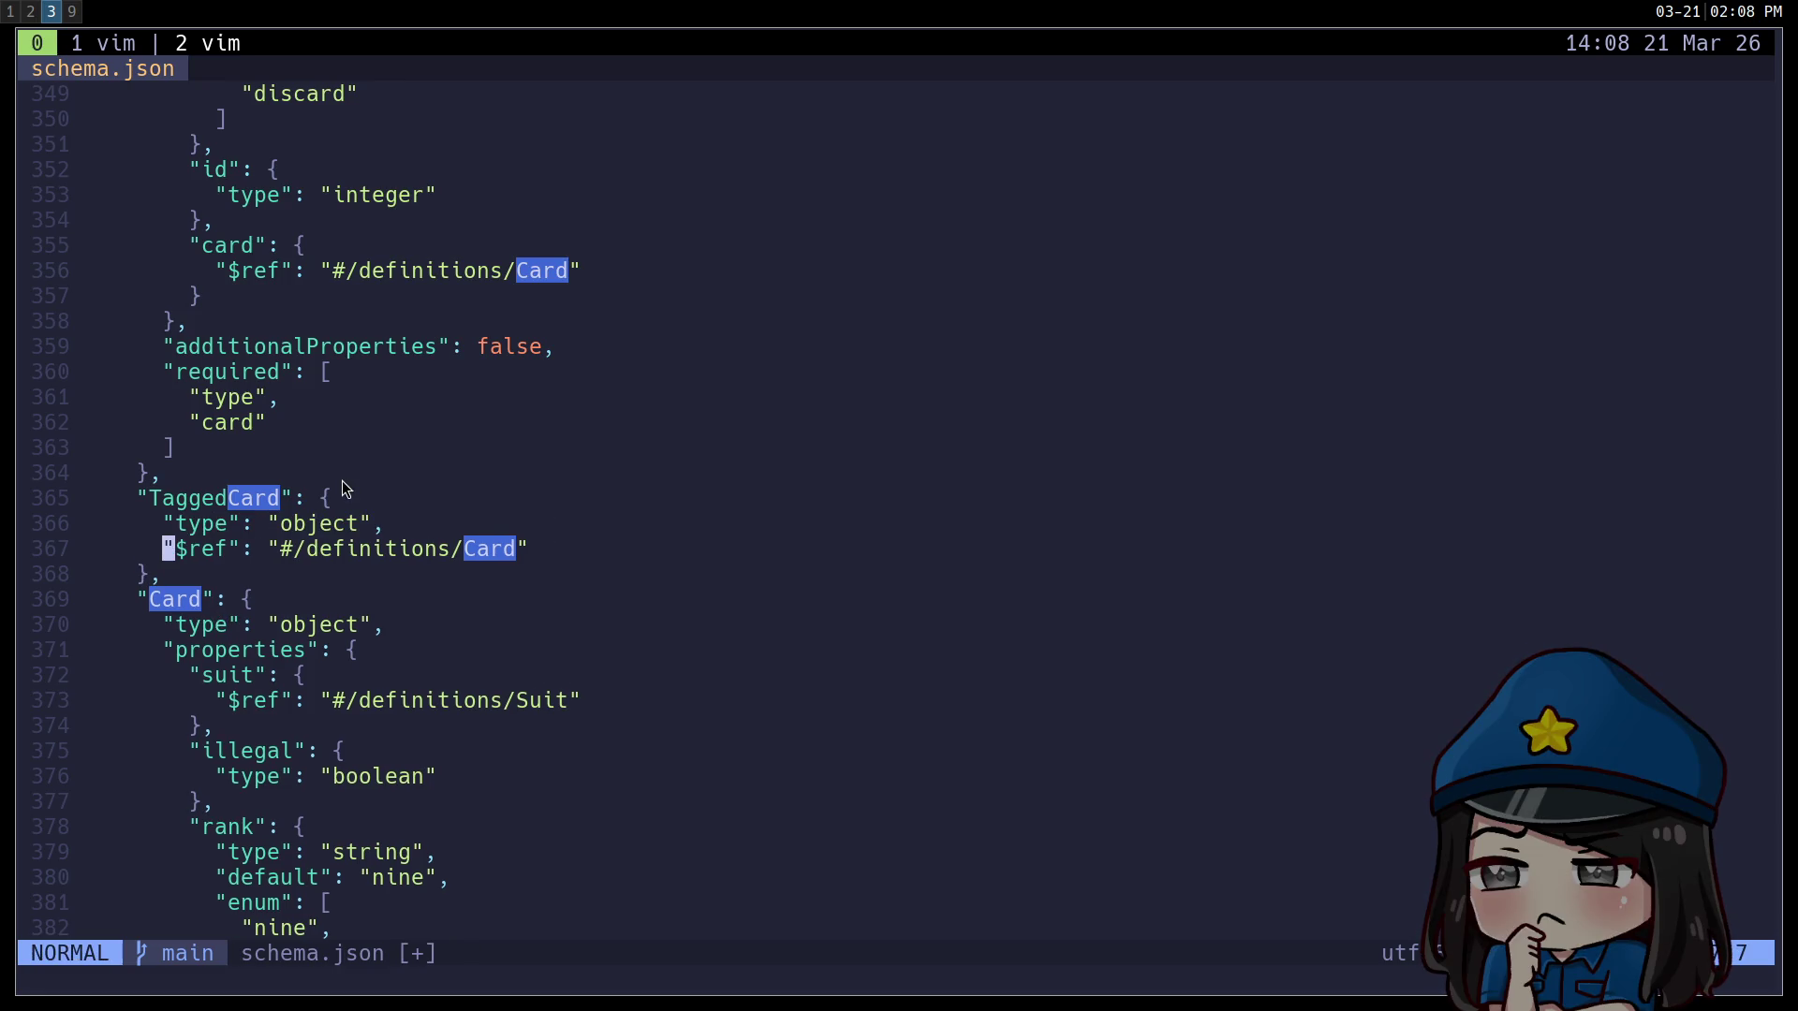
pyautogui.write('k')
pyautogui.write('o"properties":')
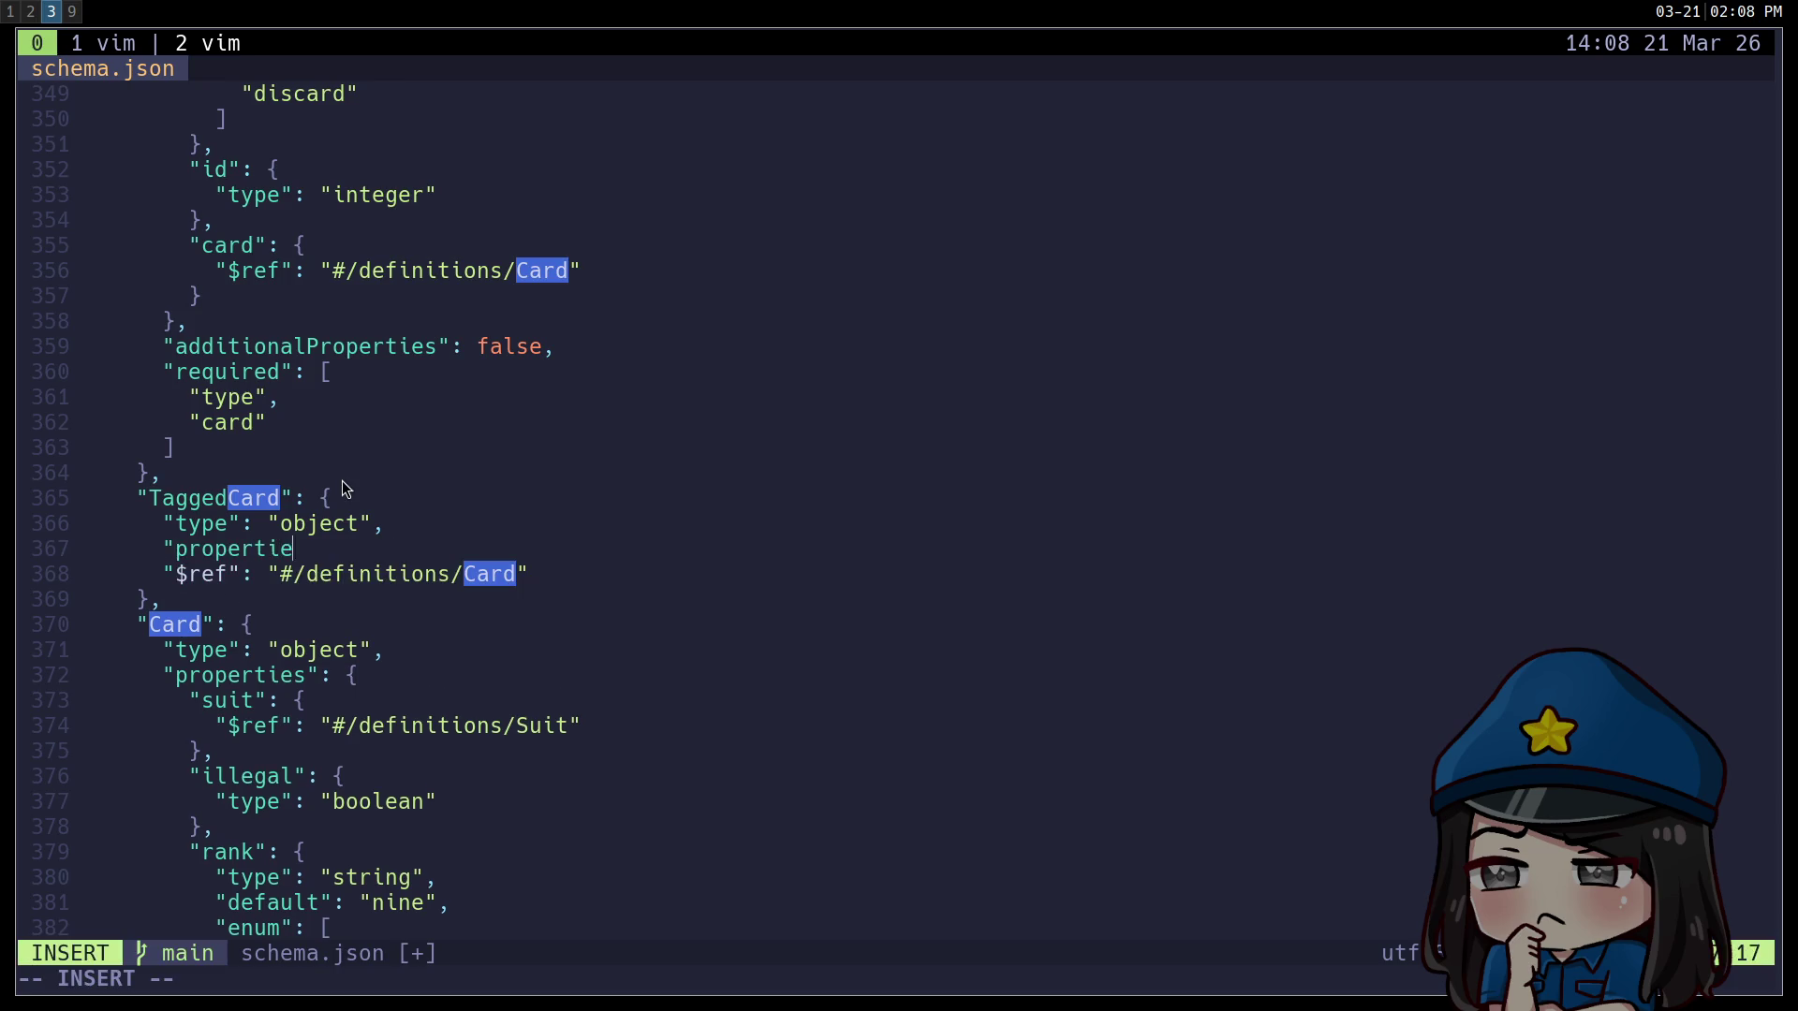
pyautogui.write(' {')
pyautogui.press('Escape')
# Wrap the Card $ref in a "card" property inside properties and indent it
pyautogui.write('j')
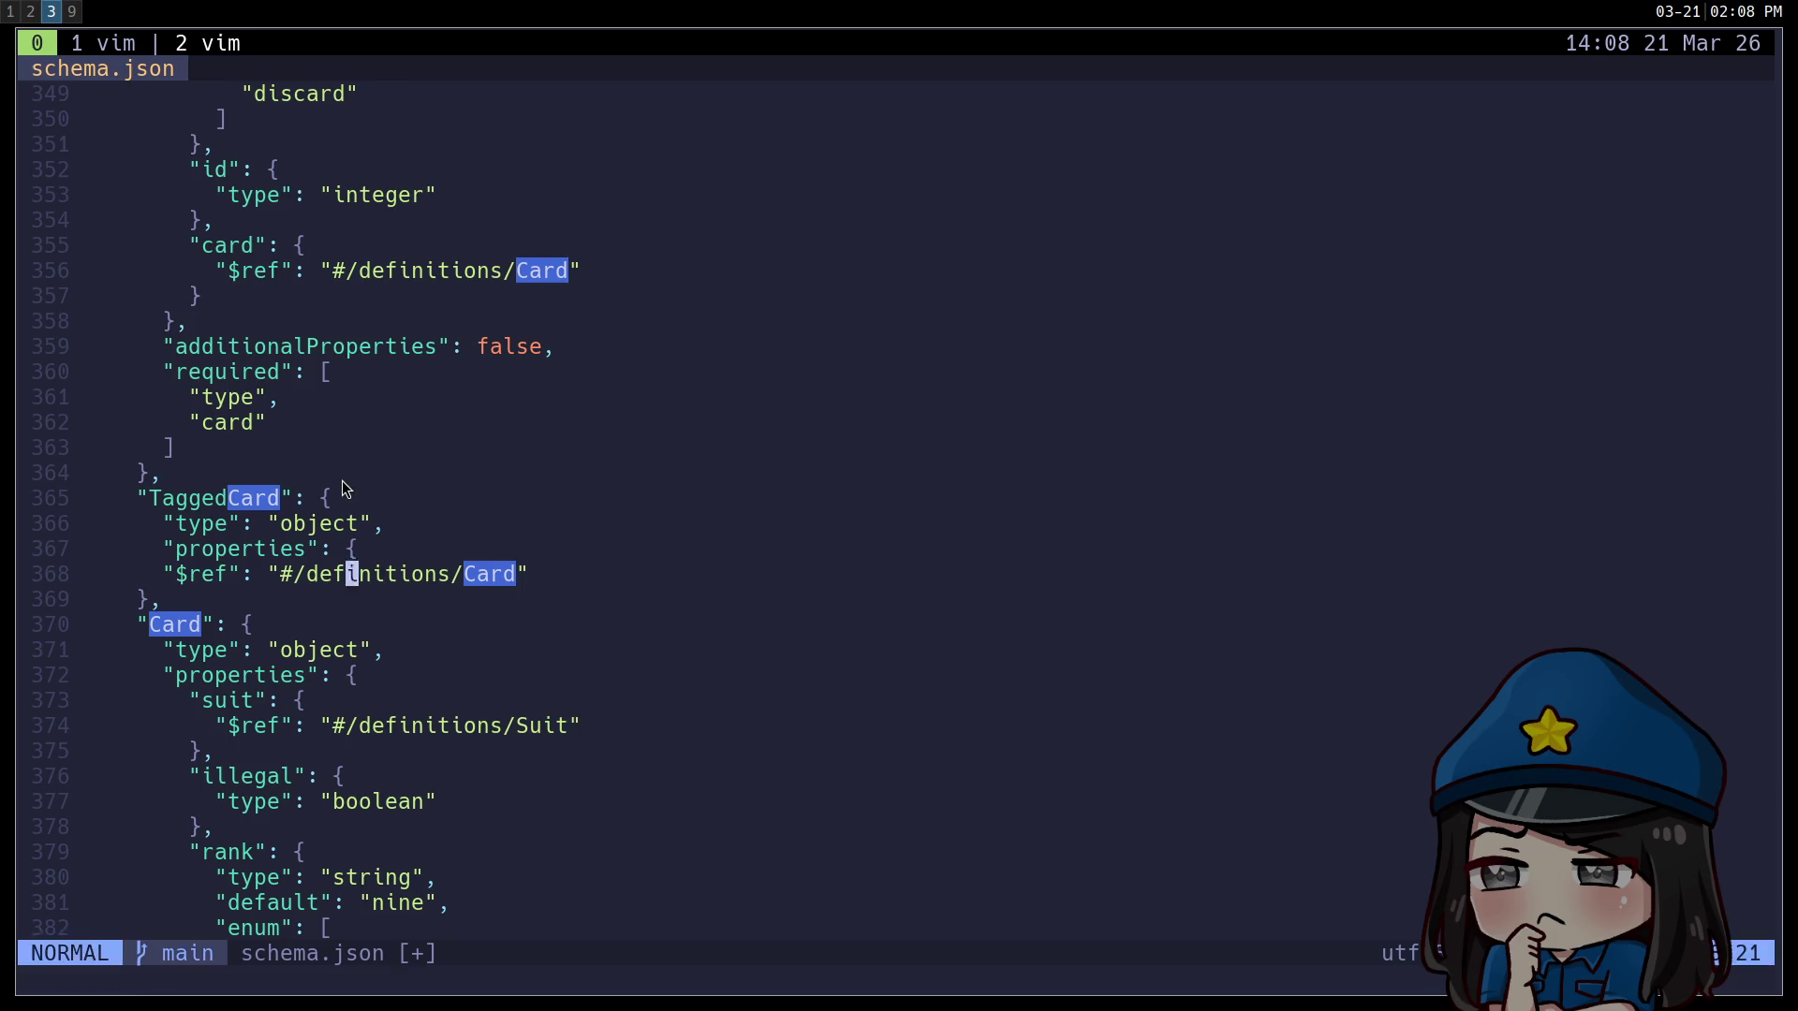
pyautogui.write('o}')
pyautogui.press('Escape')
pyautogui.press('k')
pyautogui.press('k')
pyautogui.write('o"card": {')
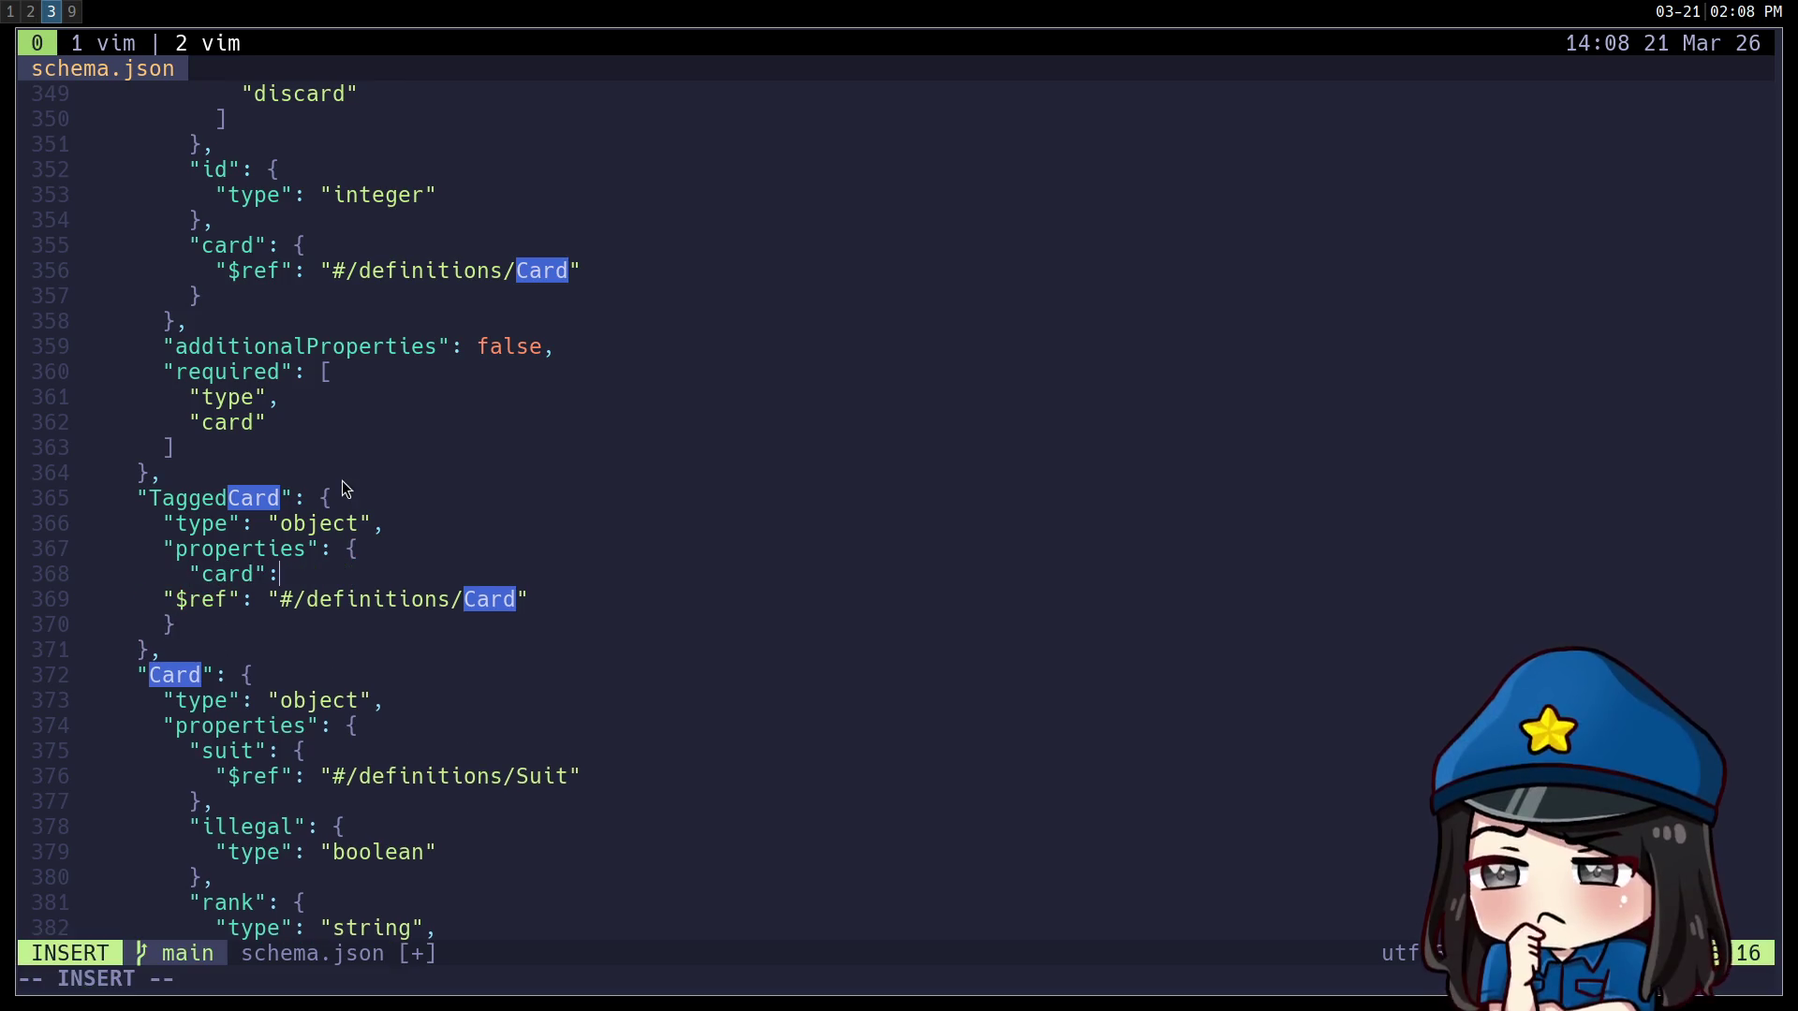
pyautogui.press('Escape')
pyautogui.write('jo}')
pyautogui.press('Escape')
pyautogui.press('k')
pyautogui.press('>')
pyautogui.press('>')
pyautogui.press('>')
pyautogui.press('>')
# Copy the additionalProperties and required rules into TaggedCard, adding a trailing comma
pyautogui.press('j')
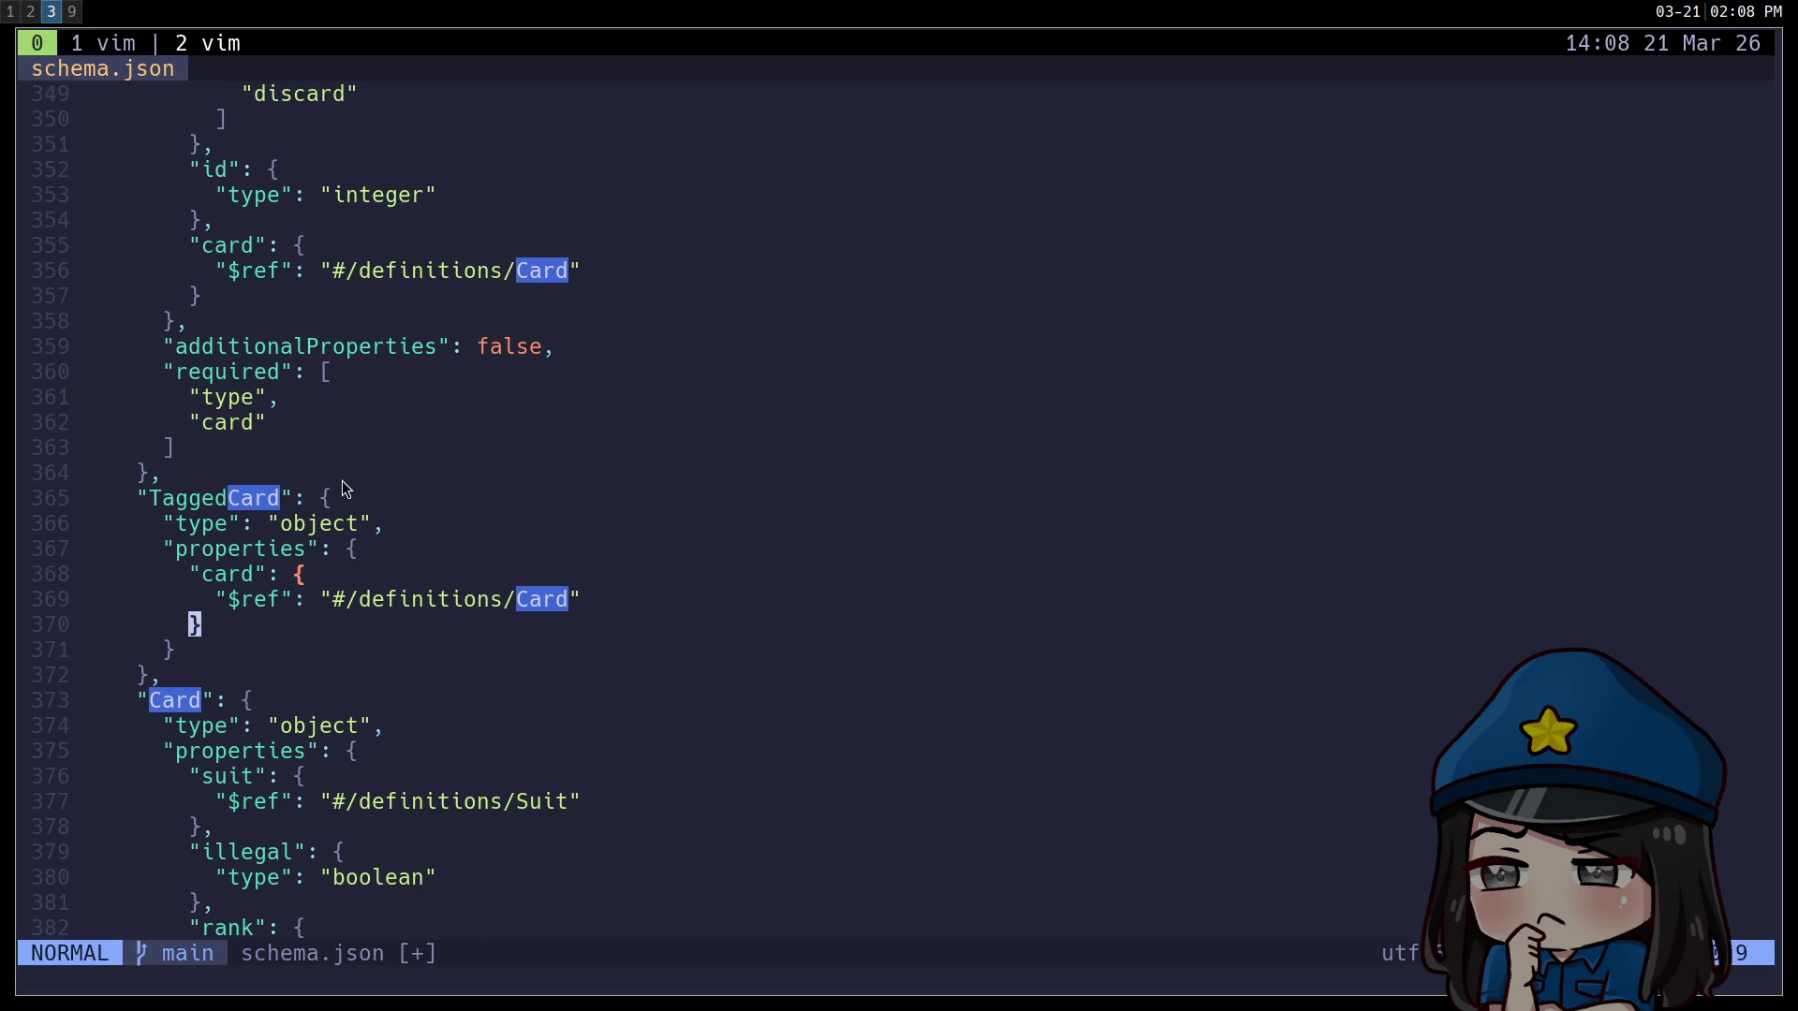
pyautogui.press('k')
pyautogui.press('k')
pyautogui.press('k')
pyautogui.press('k')
pyautogui.press('k')
pyautogui.press('j')
pyautogui.press('j')
pyautogui.hotkey('shift', 'v')
pyautogui.press('k')
pyautogui.press('k')
pyautogui.press('k')
pyautogui.press('k')
pyautogui.press('y')
pyautogui.press('j')
pyautogui.press('j')
pyautogui.press('j')
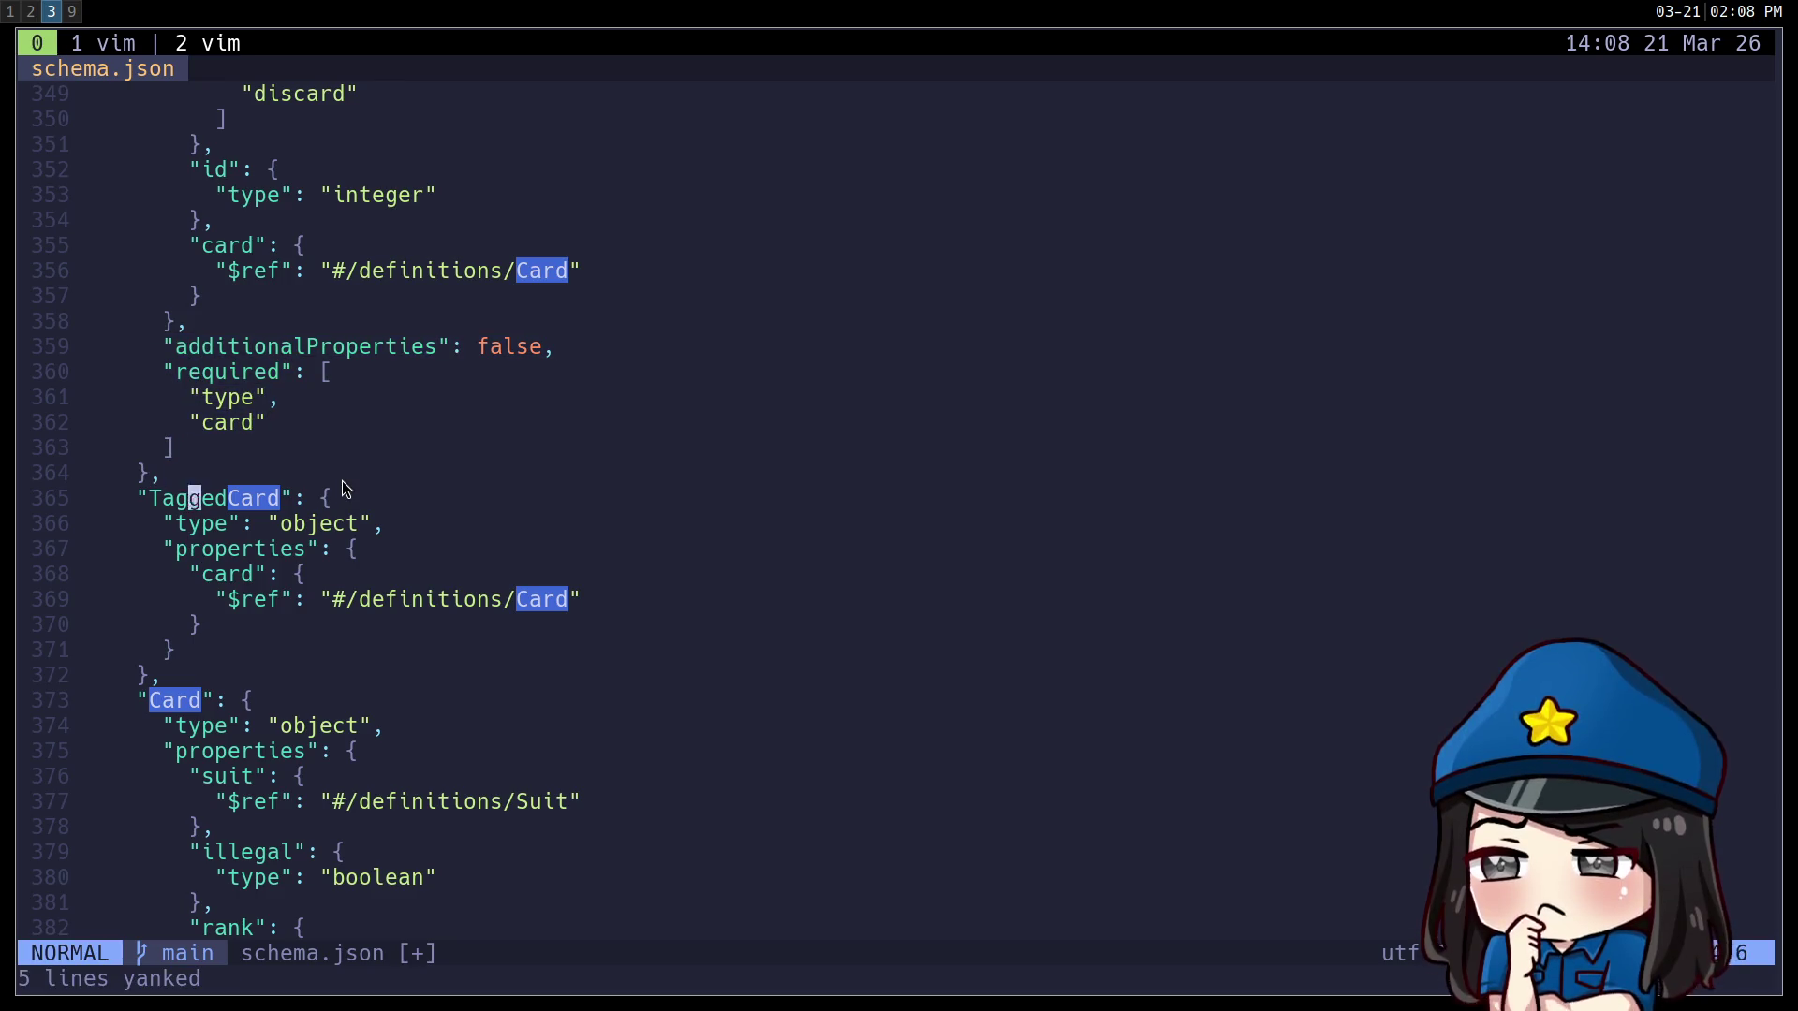
pyautogui.press('p')
pyautogui.press('k')
pyautogui.hotkey('shift', 'a')
pyautogui.write(',')
pyautogui.press('Escape')
pyautogui.press('j')
pyautogui.press('j')
pyautogui.press('j')
# Change Game.h to clear card.card.illegal and save it to trigger a rebuild
pyautogui.press('l')
pyautogui.press('l')
pyautogui.press('l')
pyautogui.press('l')
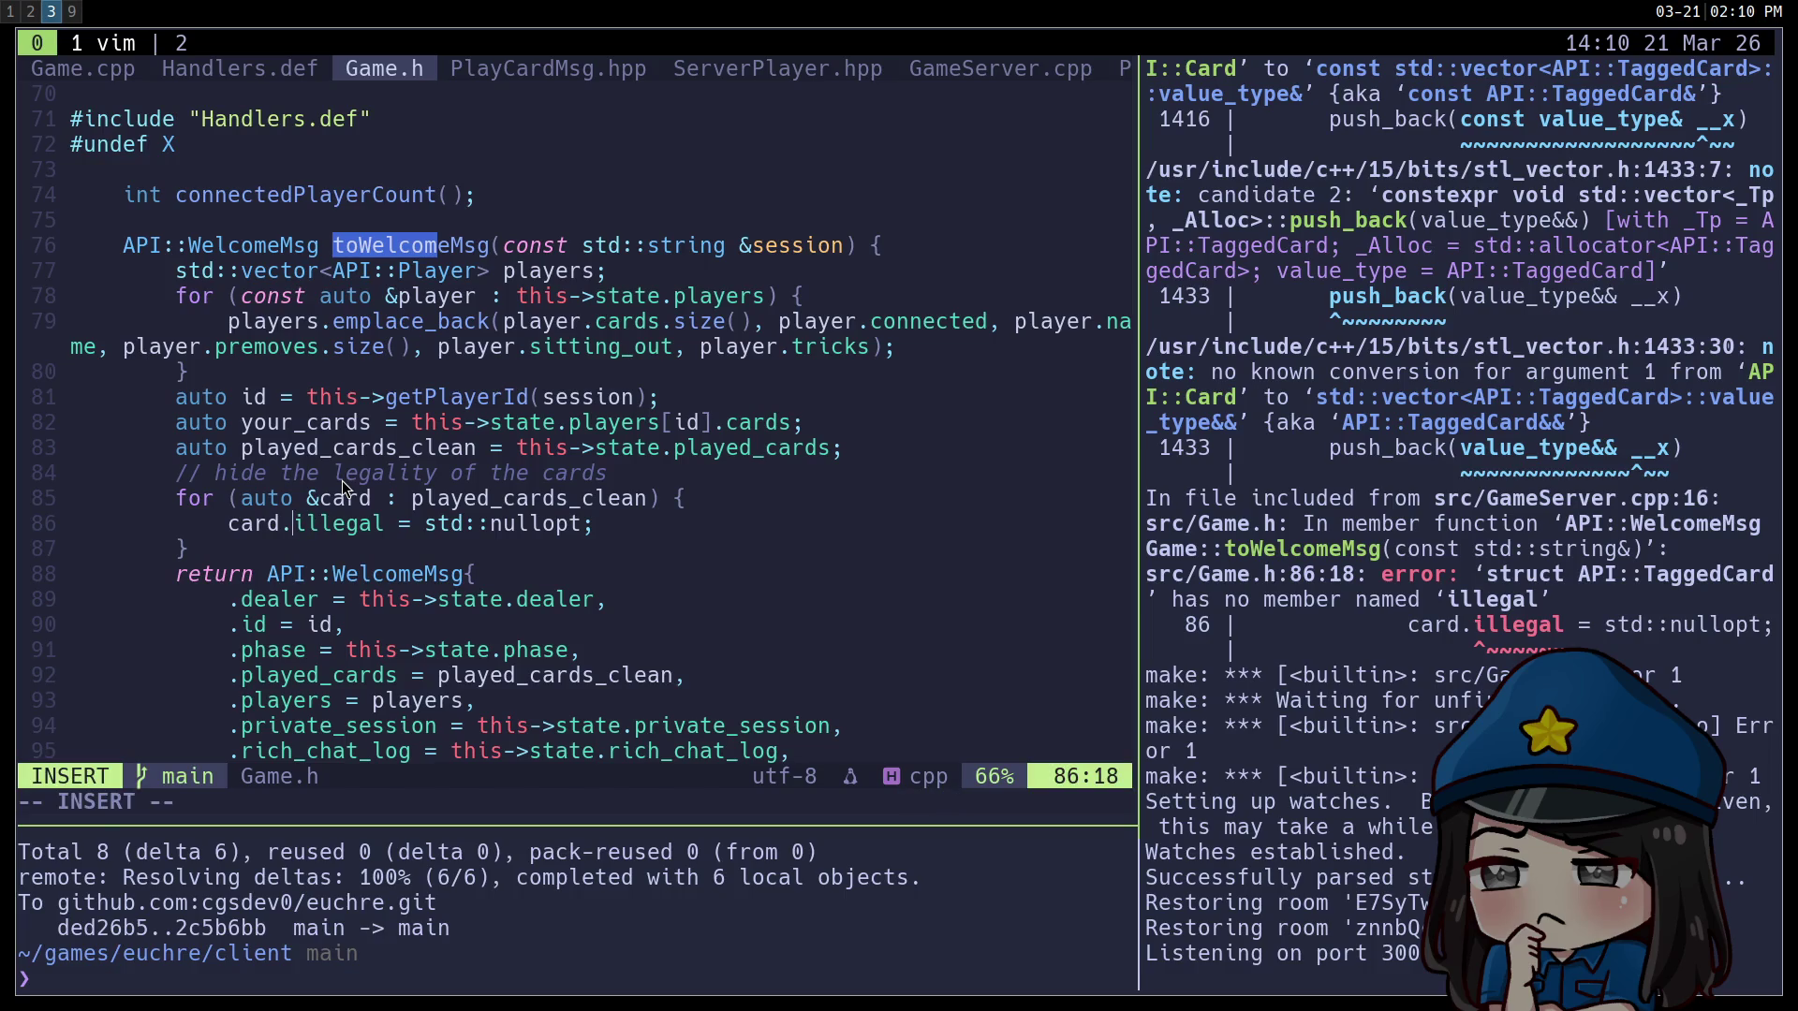
pyautogui.write('card.')
pyautogui.press('Escape')
pyautogui.press('j')
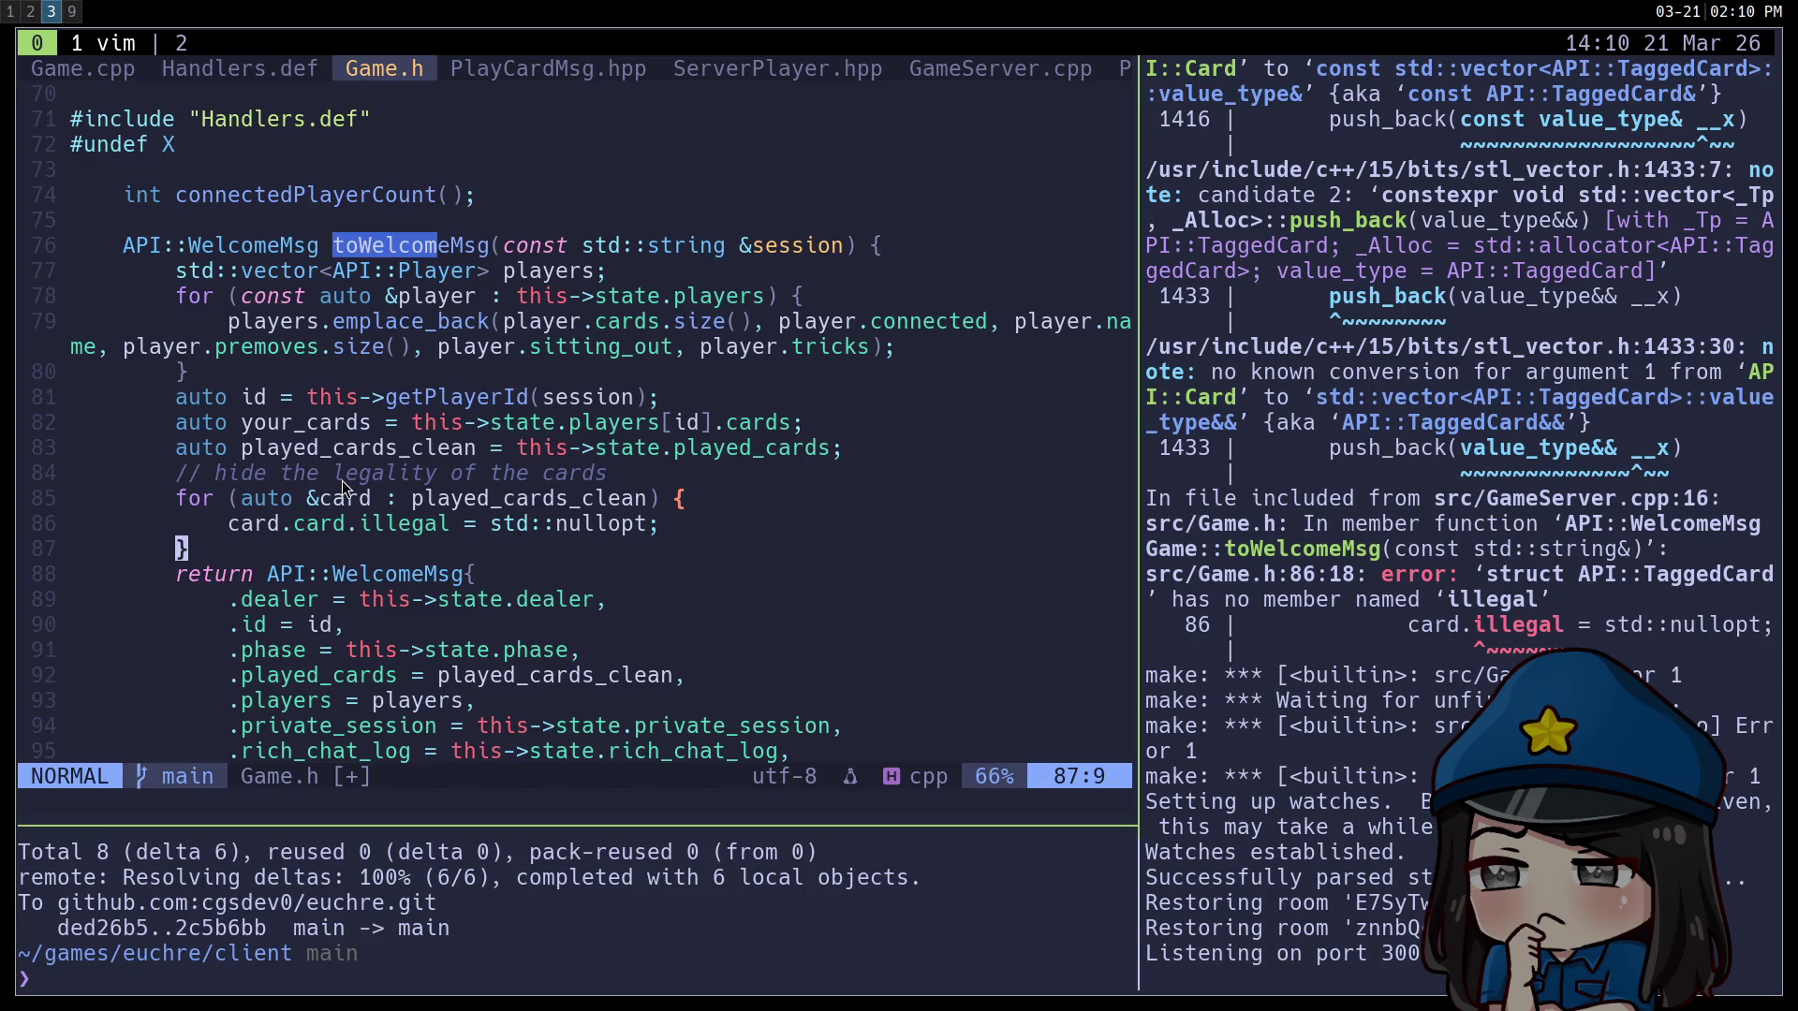
pyautogui.hotkey('ctrl', 's')
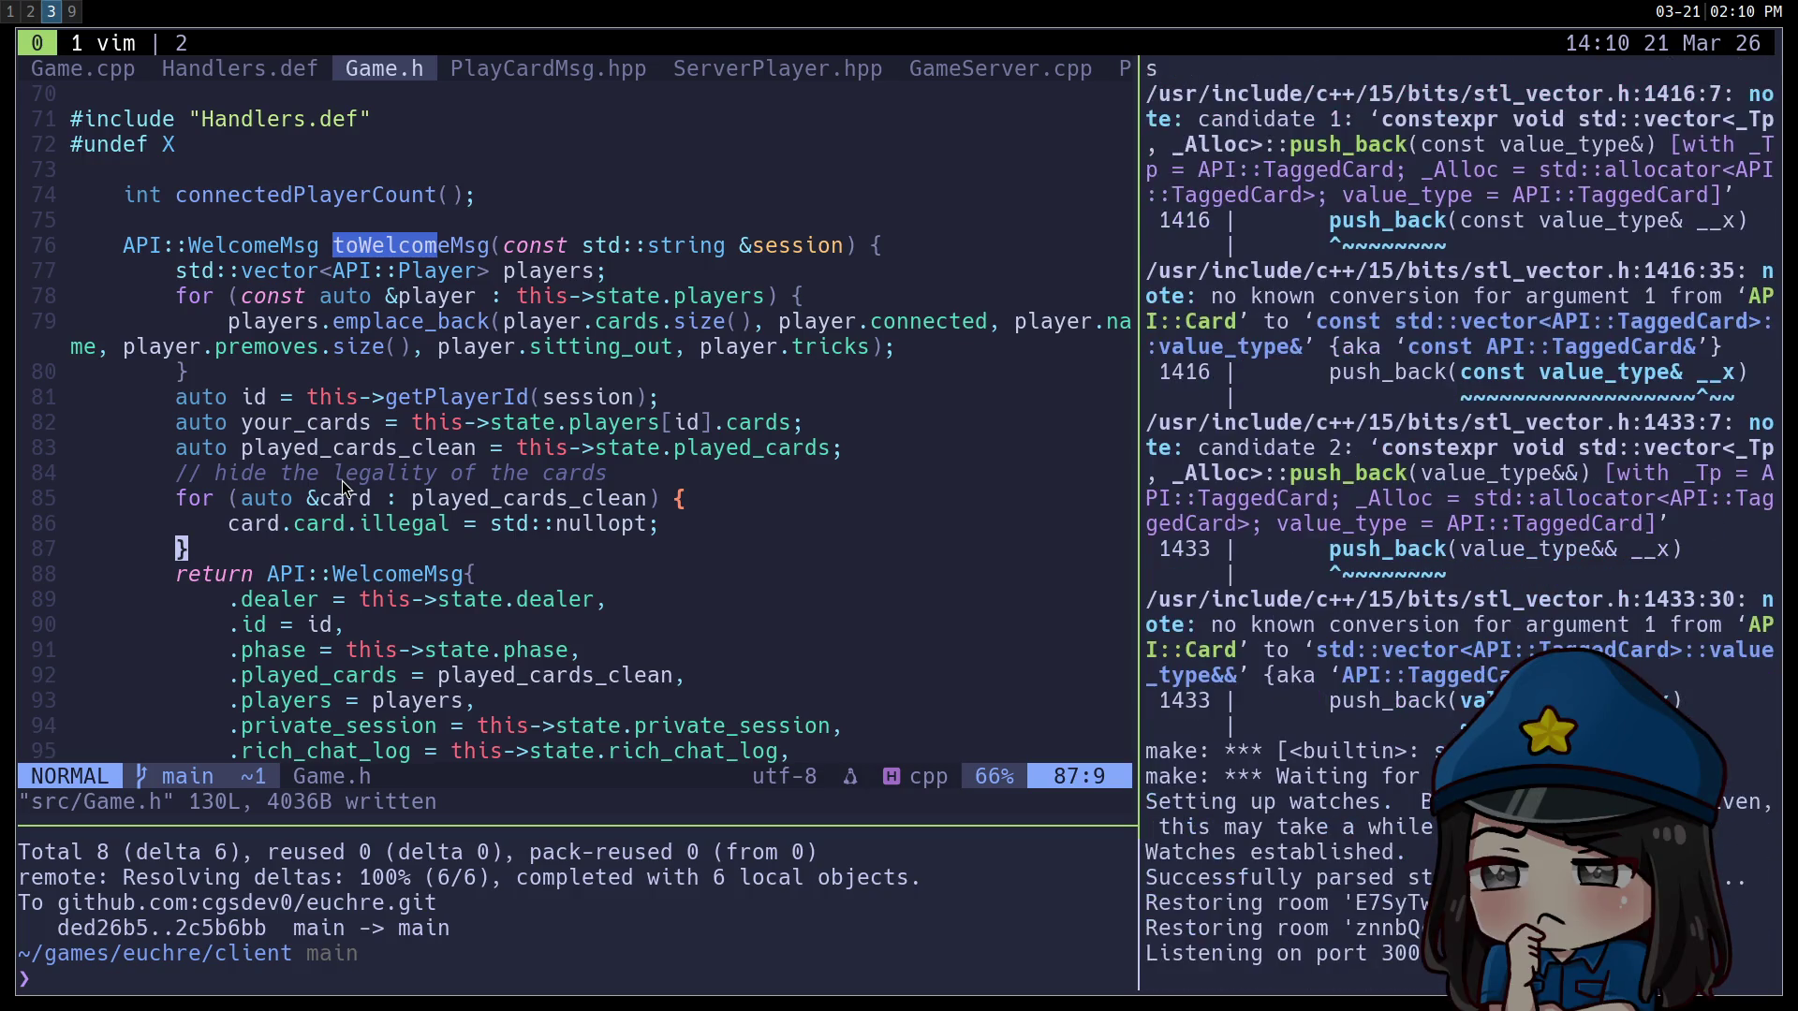
pyautogui.scroll(5, 1307, 506)
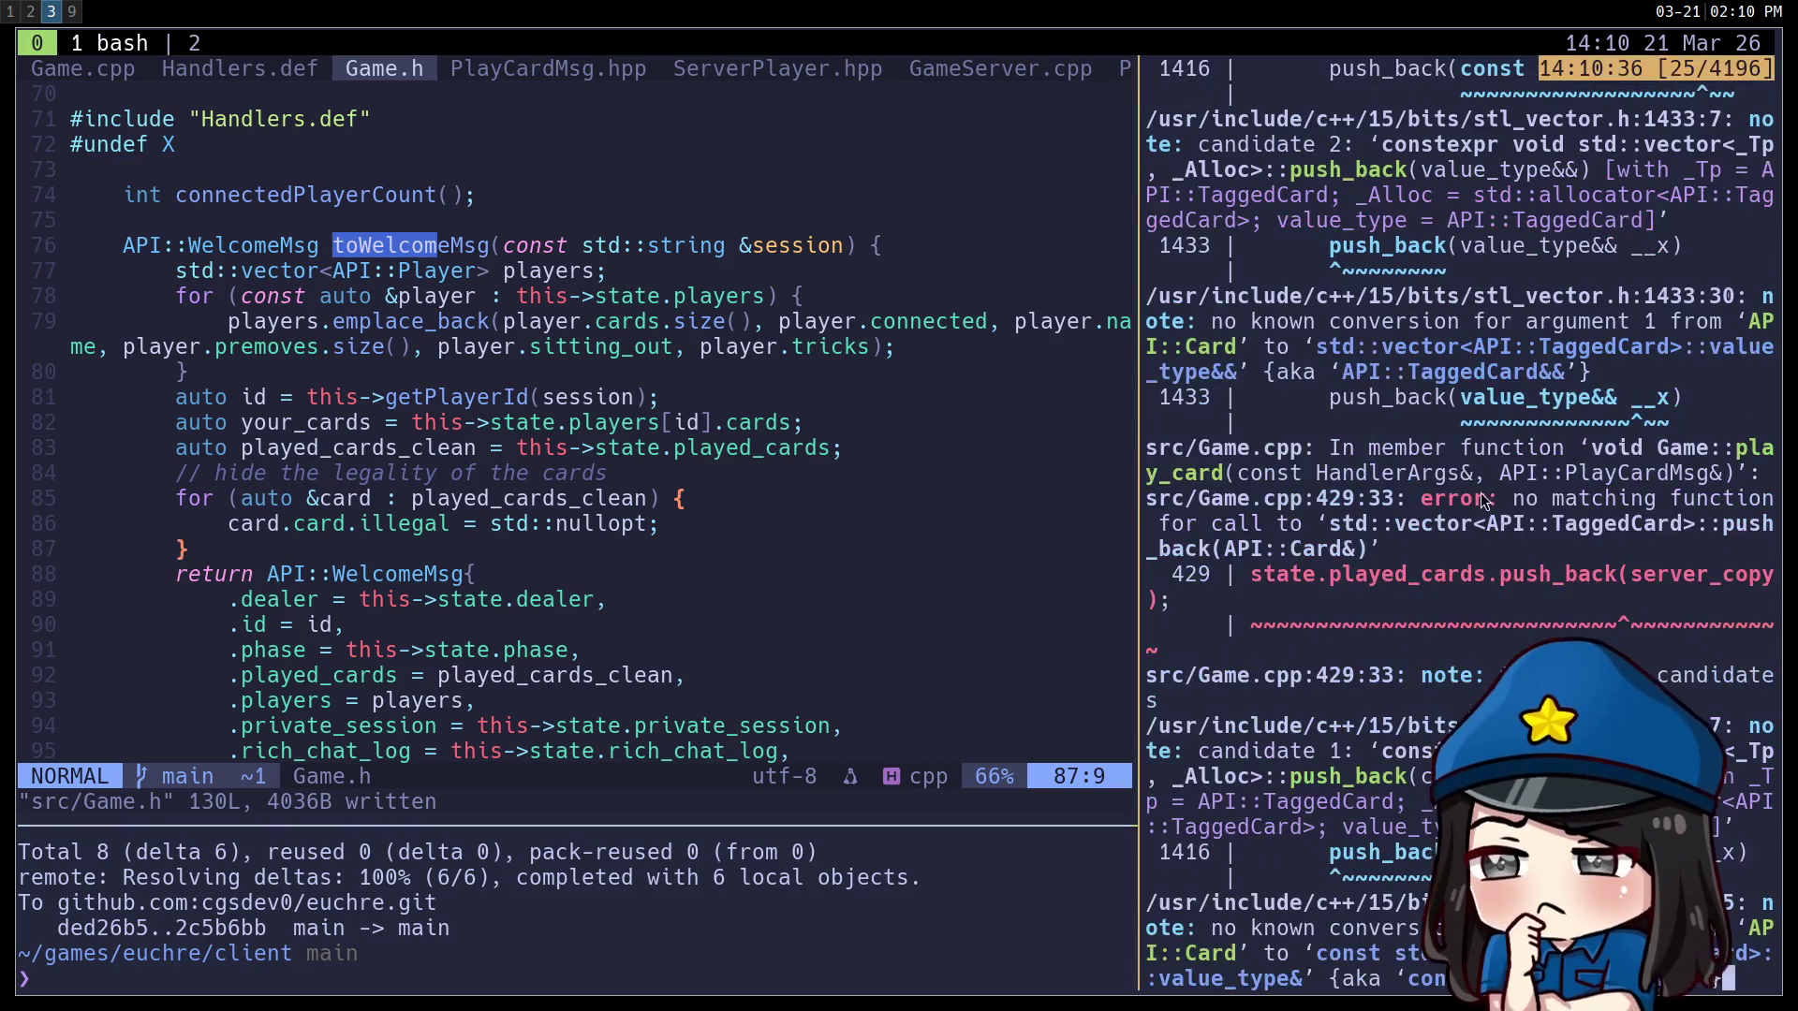
pyautogui.click(667, 448)
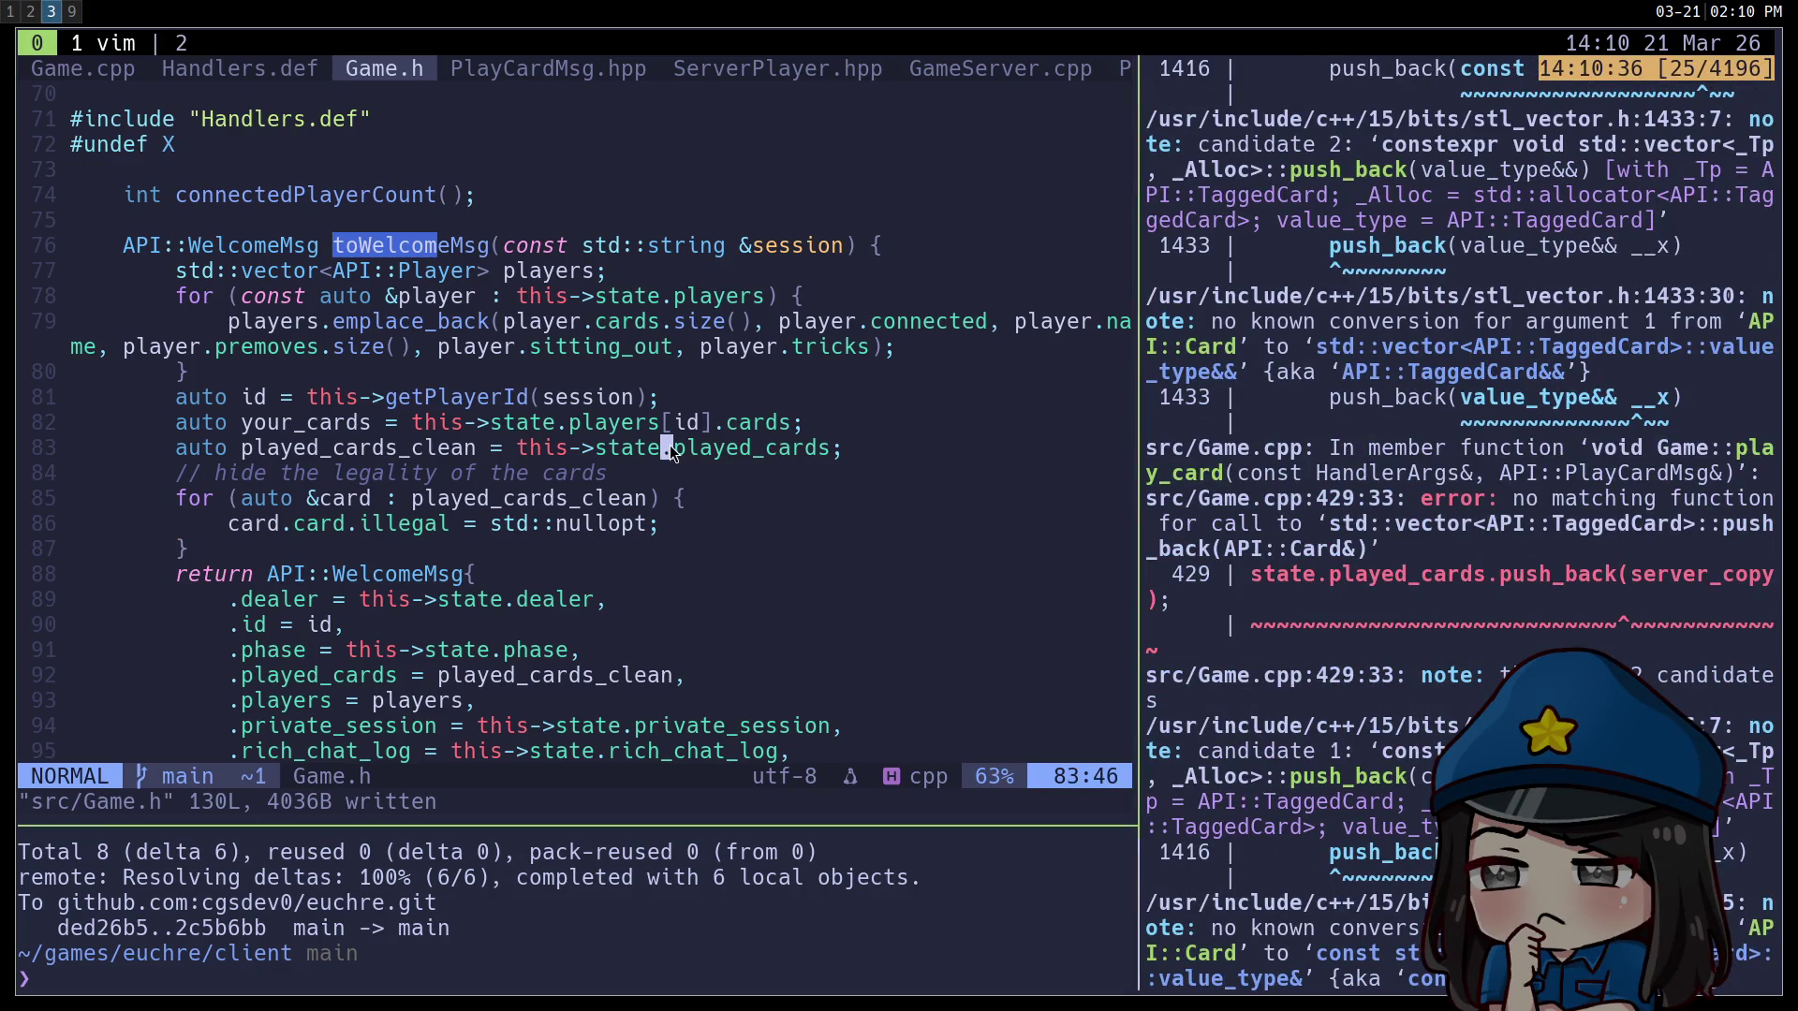
# Open Game.cpp at the line 429 error and review the play_card code above it
pyautogui.hotkey('shift', 'h')
pyautogui.hotkey('shift', 'h')
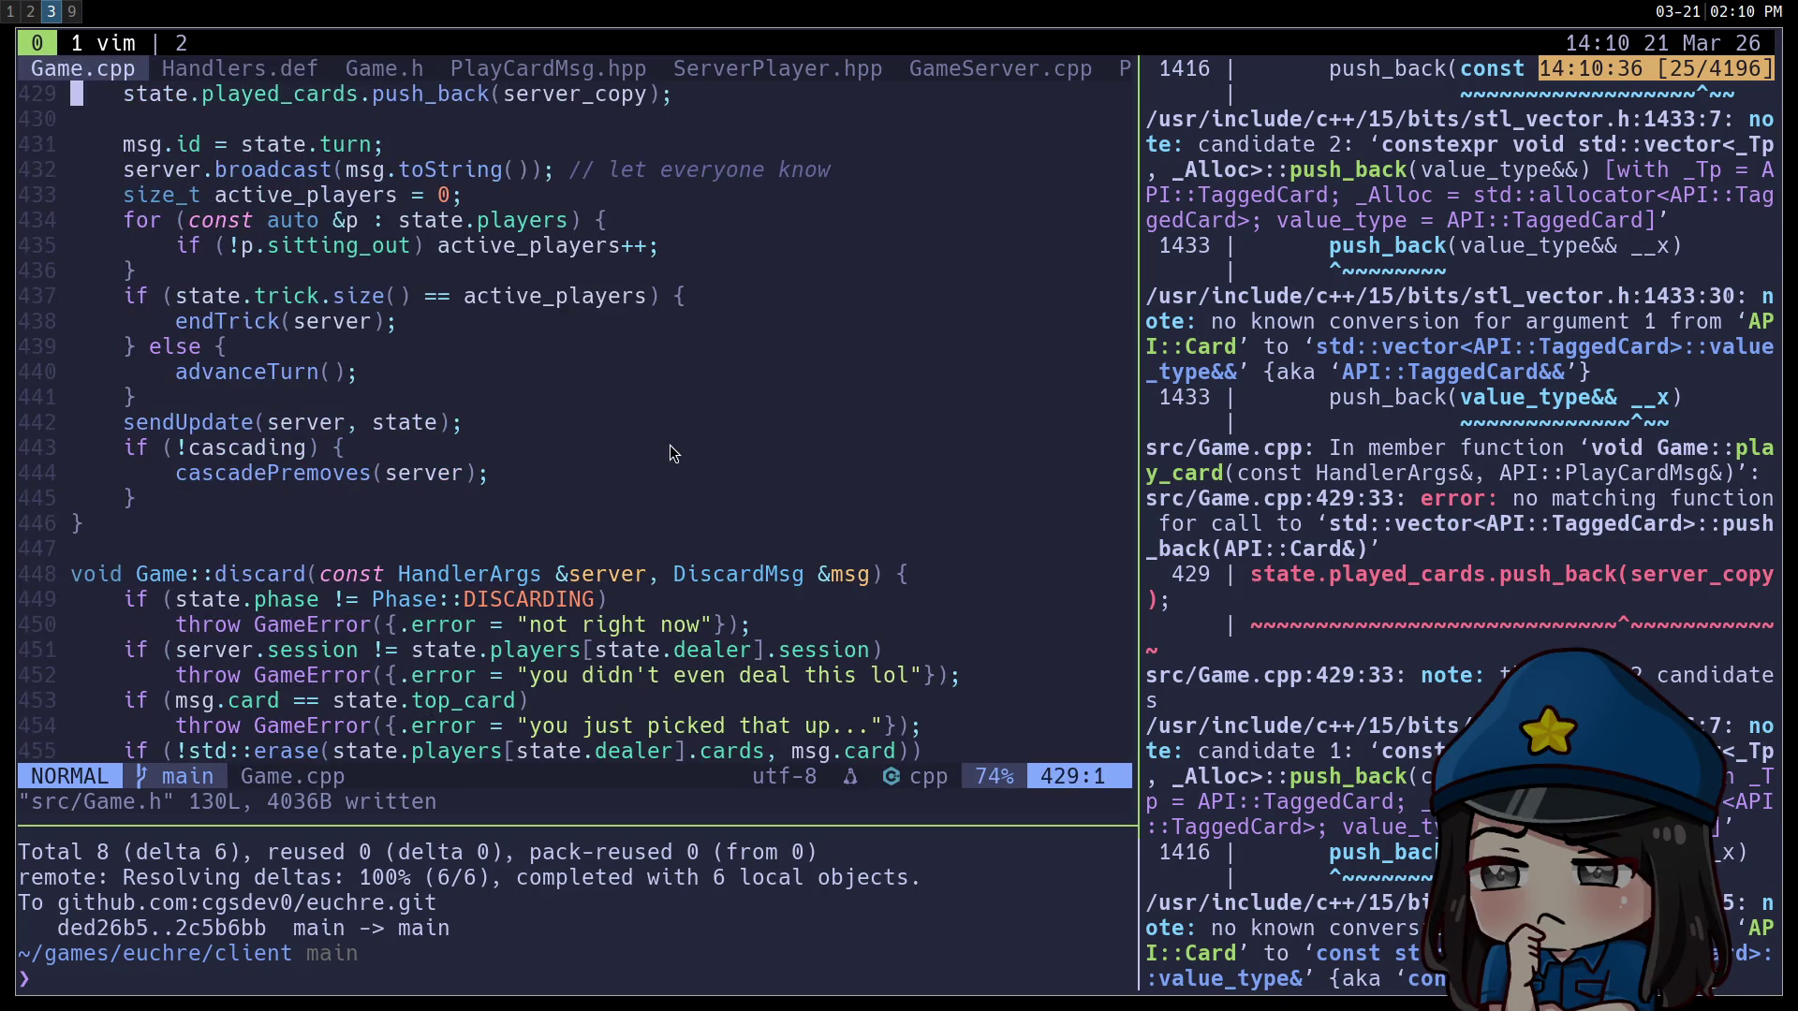
pyautogui.press('k')
pyautogui.press('k')
pyautogui.press('k')
pyautogui.press('k')
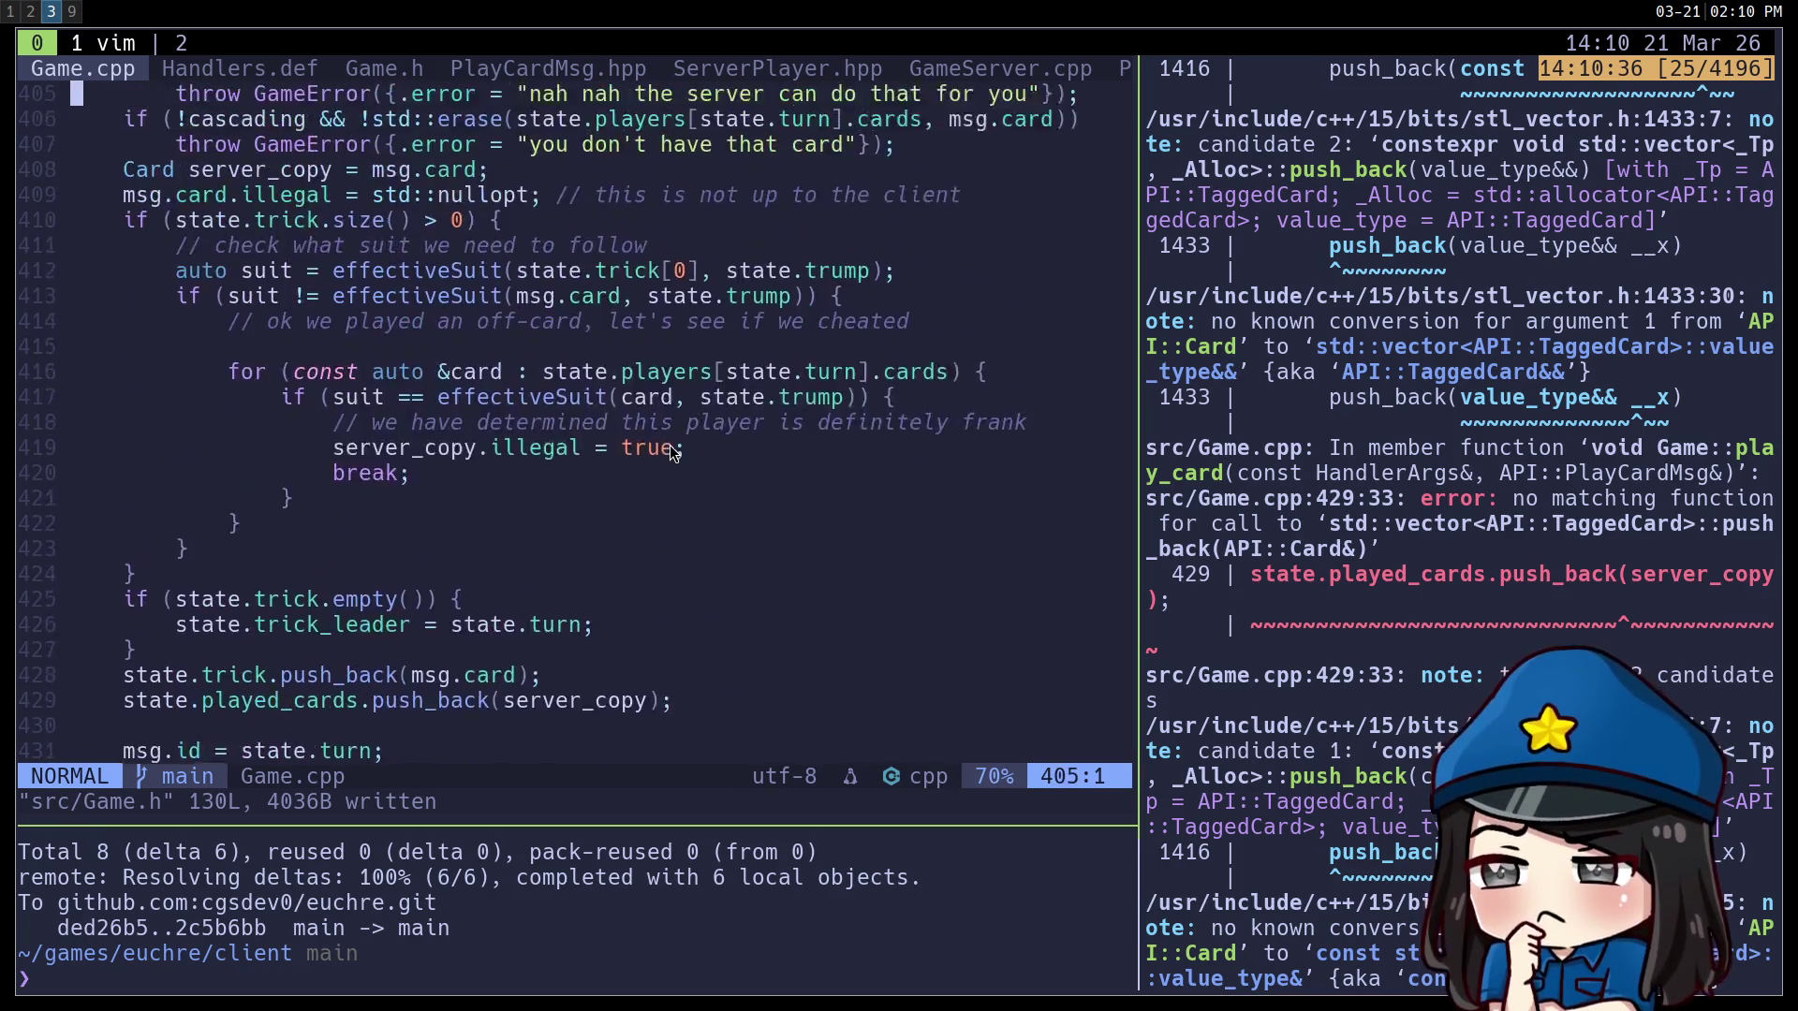
pyautogui.press('k')
pyautogui.press('k')
pyautogui.press('j')
pyautogui.press('j')
pyautogui.press('j')
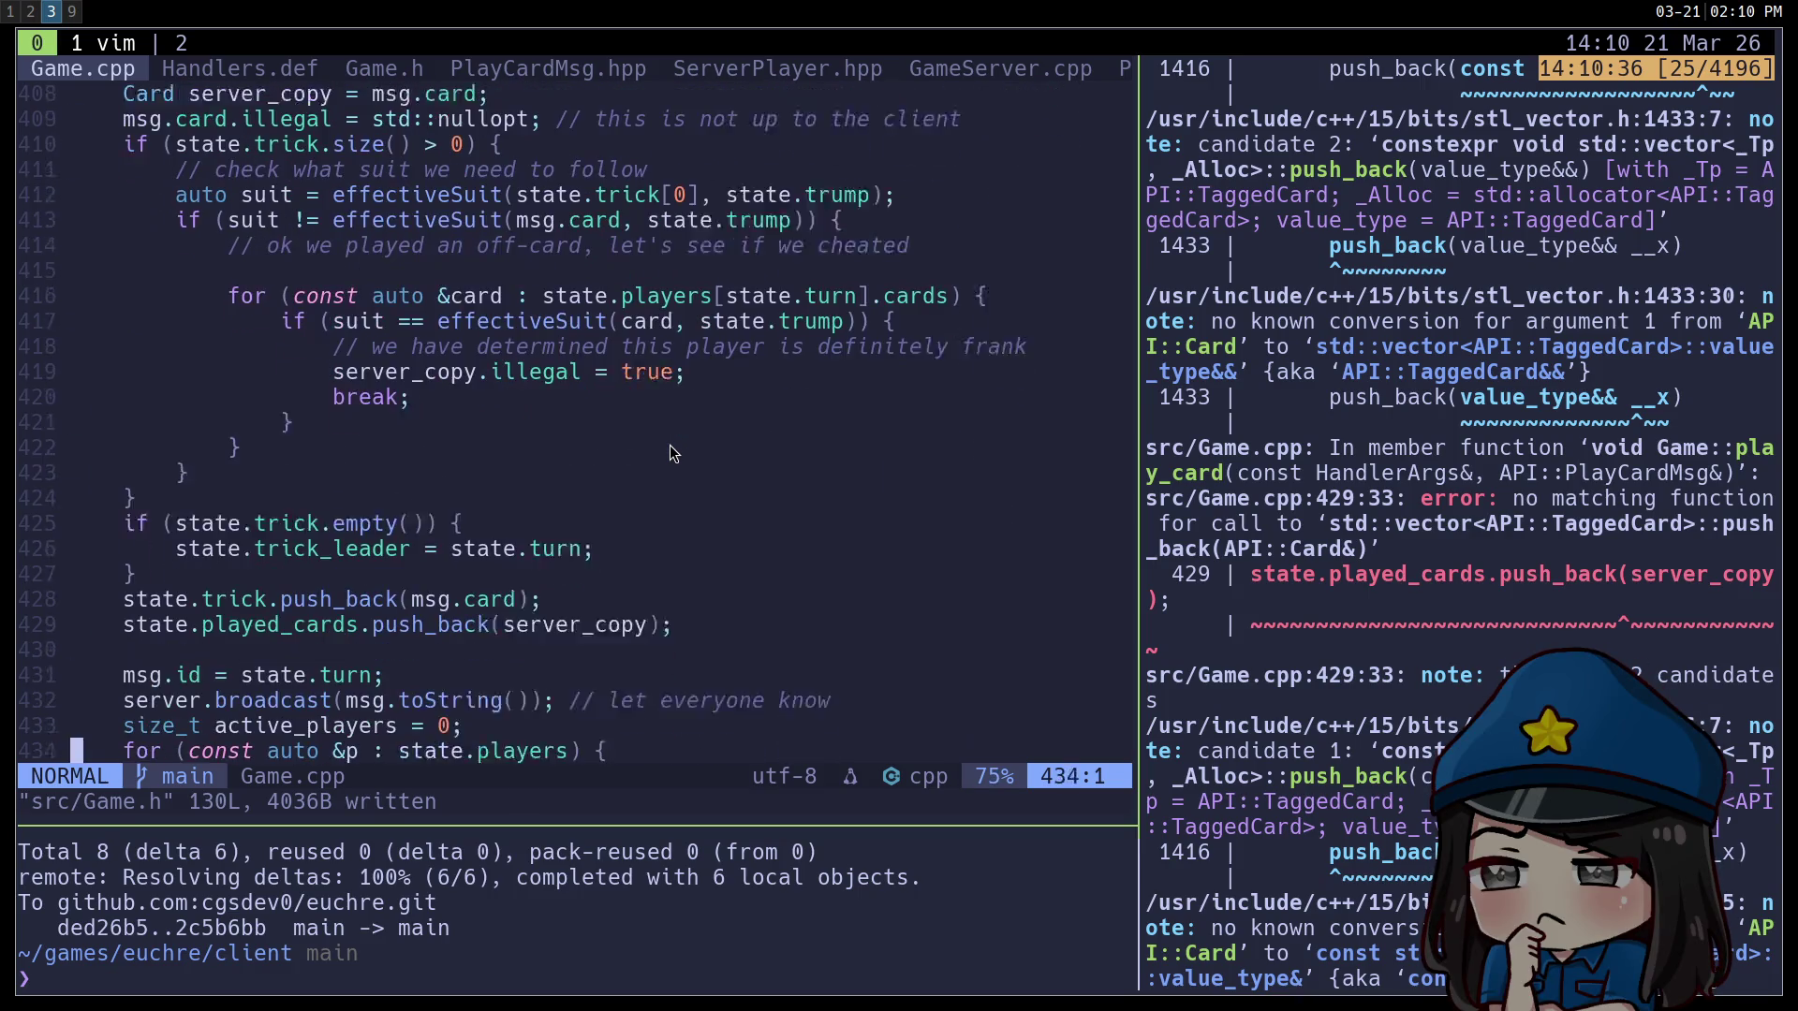
pyautogui.hotkey('ctrl', 'e')
pyautogui.press('k')
pyautogui.press('k')
pyautogui.press('k')
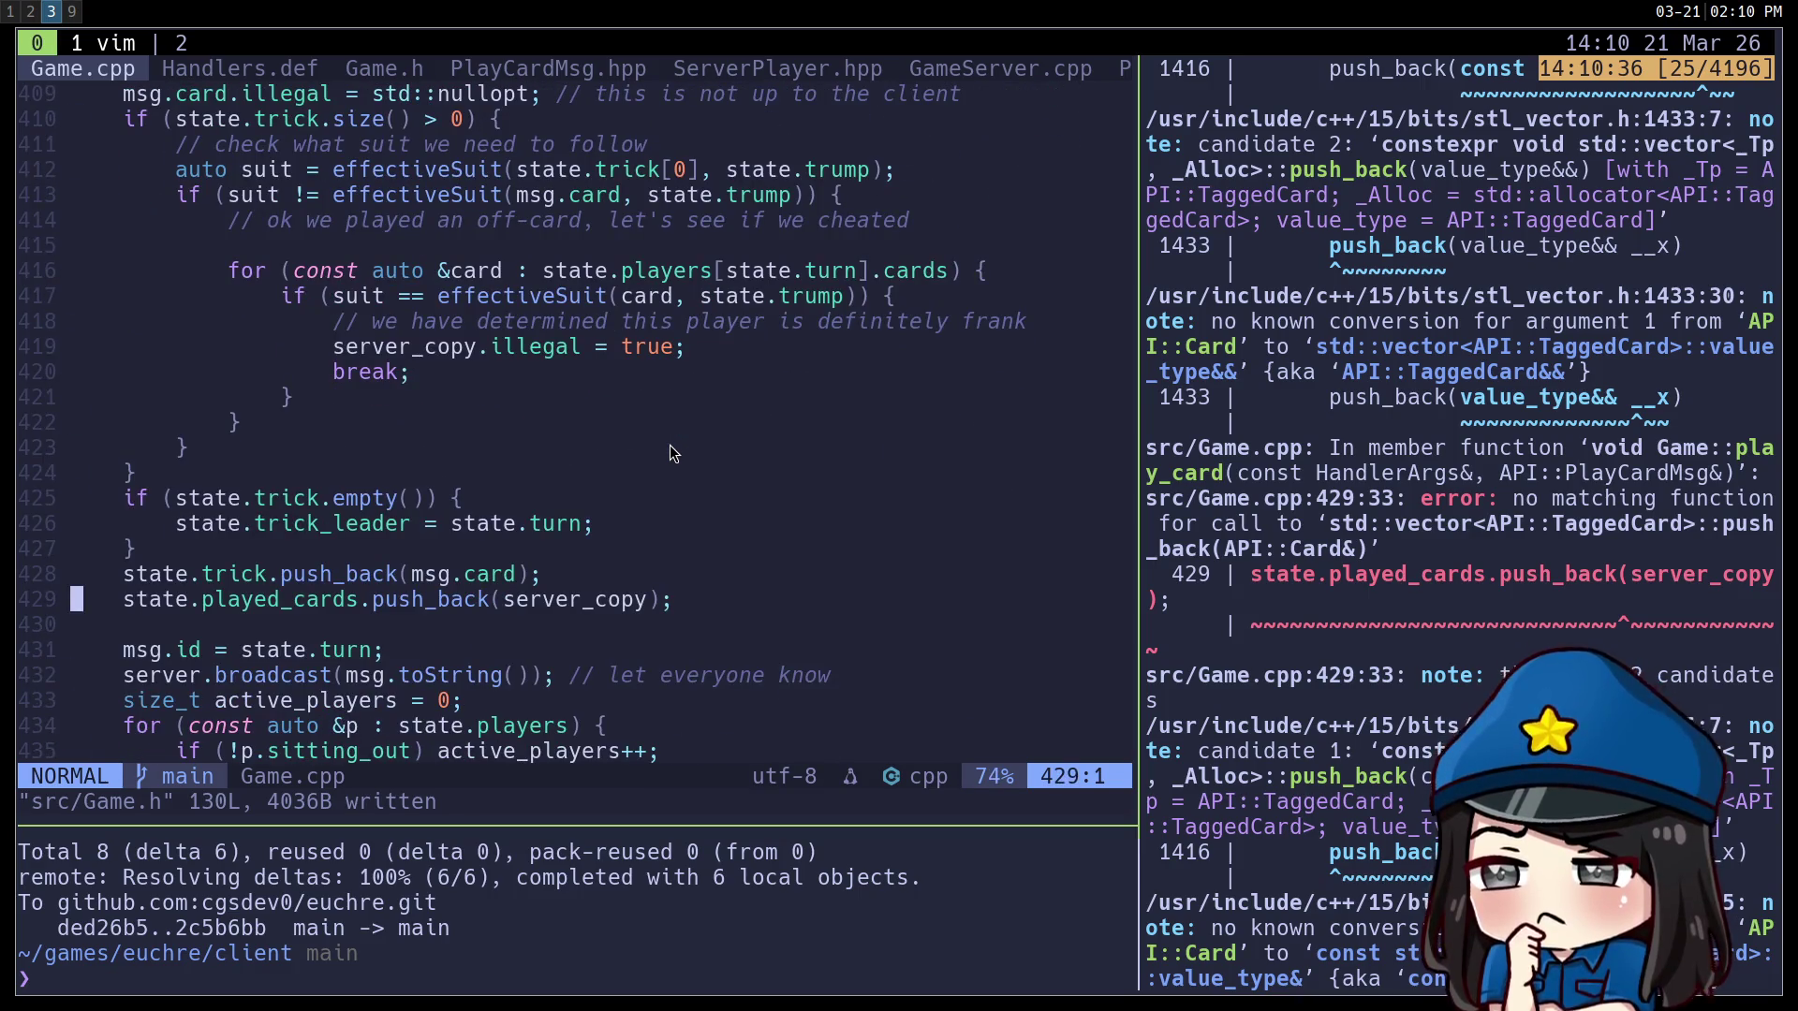
pyautogui.press('A')
pyautogui.press('Escape')
pyautogui.press('h')
pyautogui.press('h')
pyautogui.press('h')
# Change line 429 to push TaggedCard{.card = server_copy, .id = state.turn} and save
pyautogui.press('b')
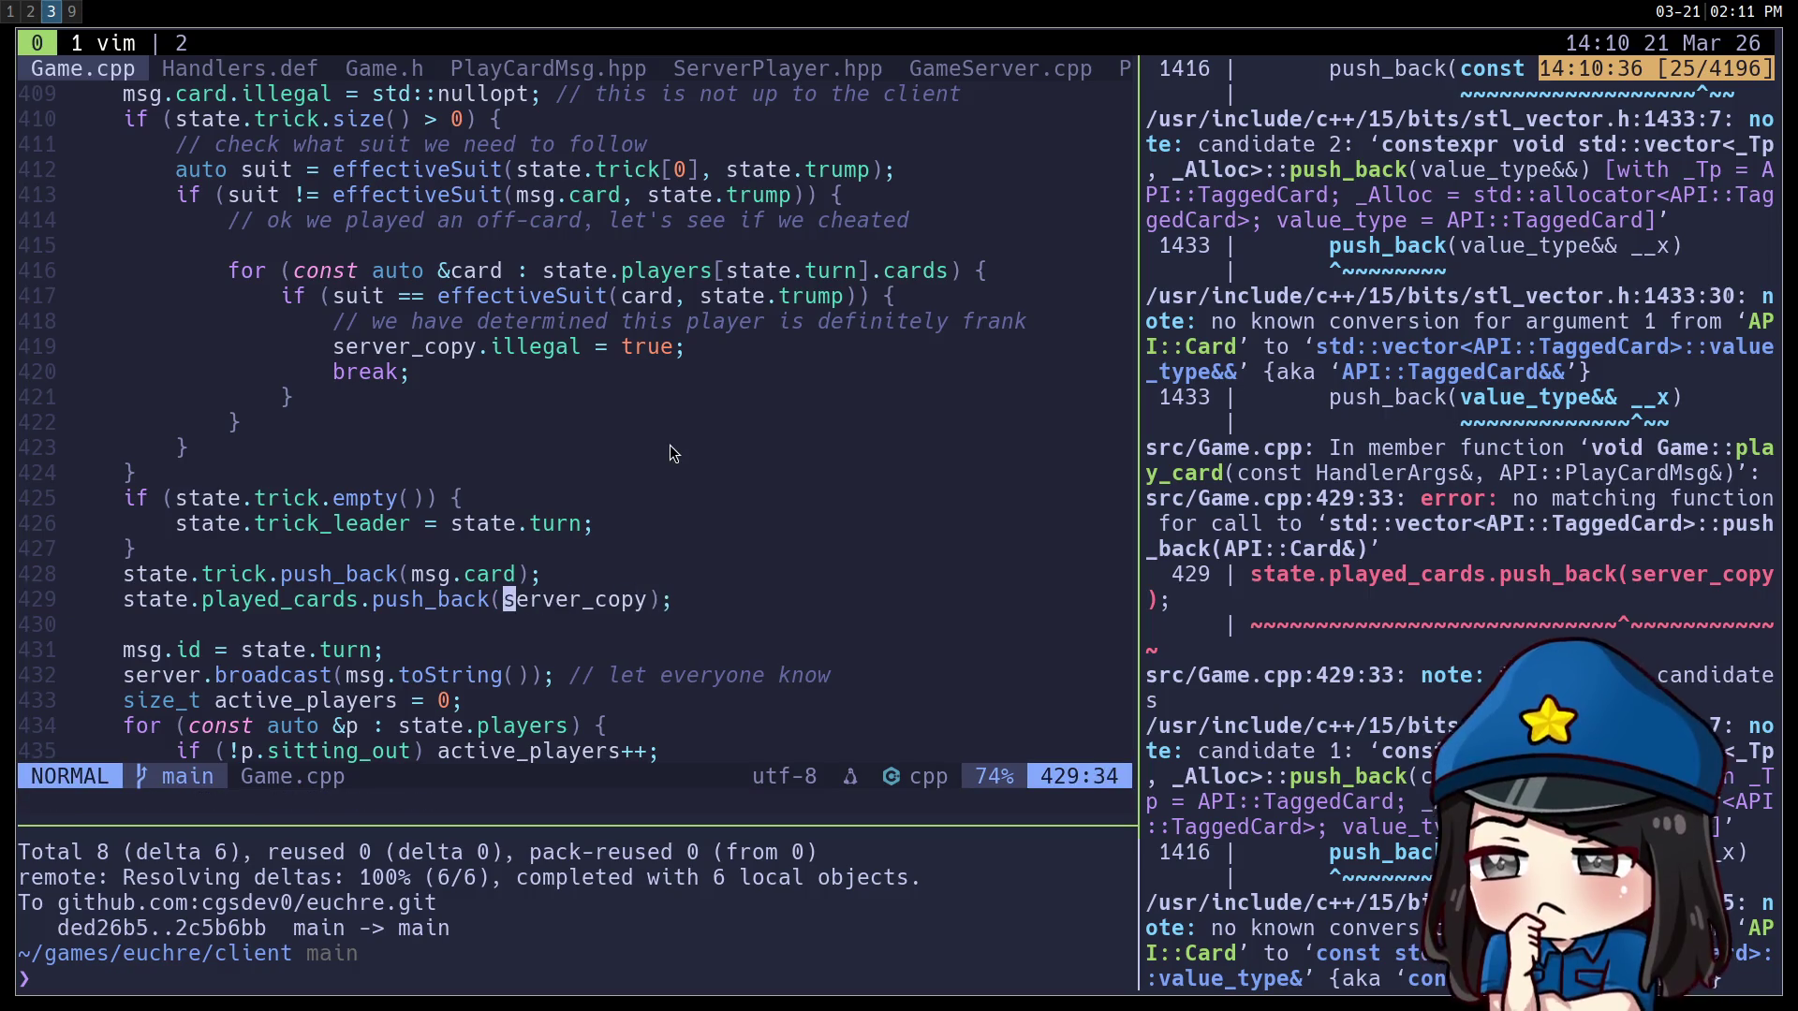
pyautogui.press('i')
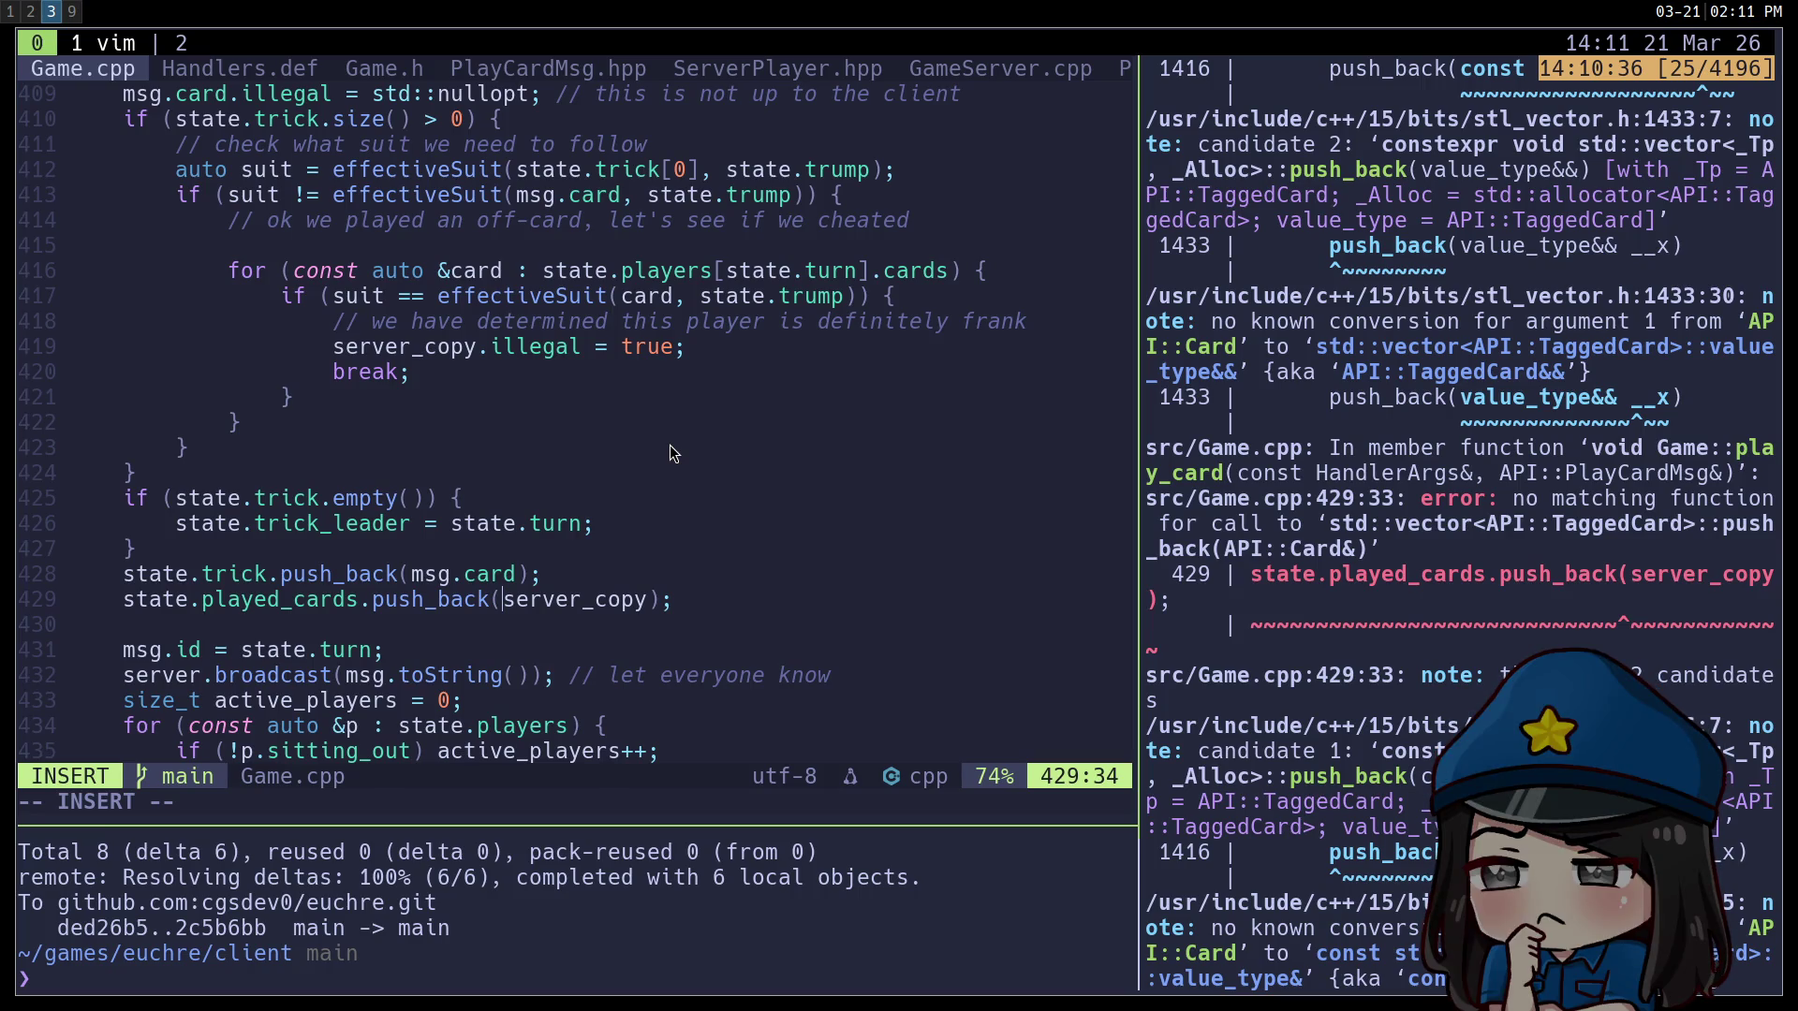
pyautogui.write('TaggedCard {')
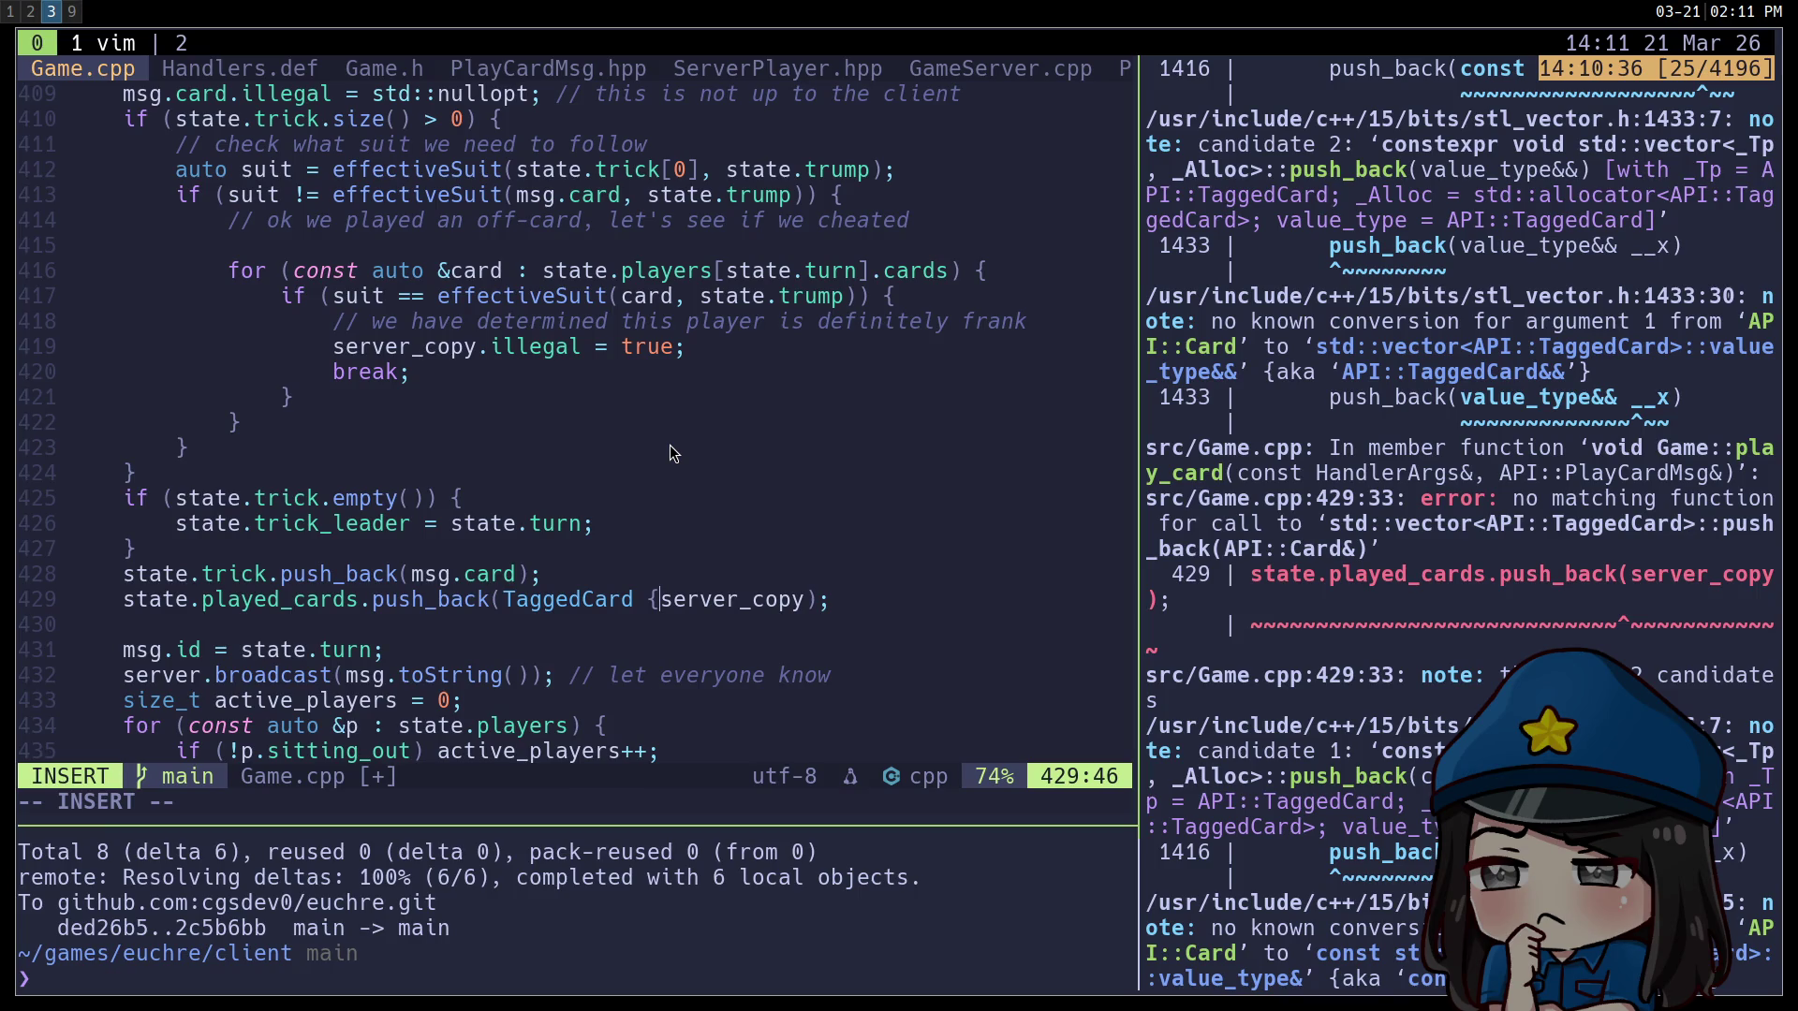
pyautogui.write(' .card =')
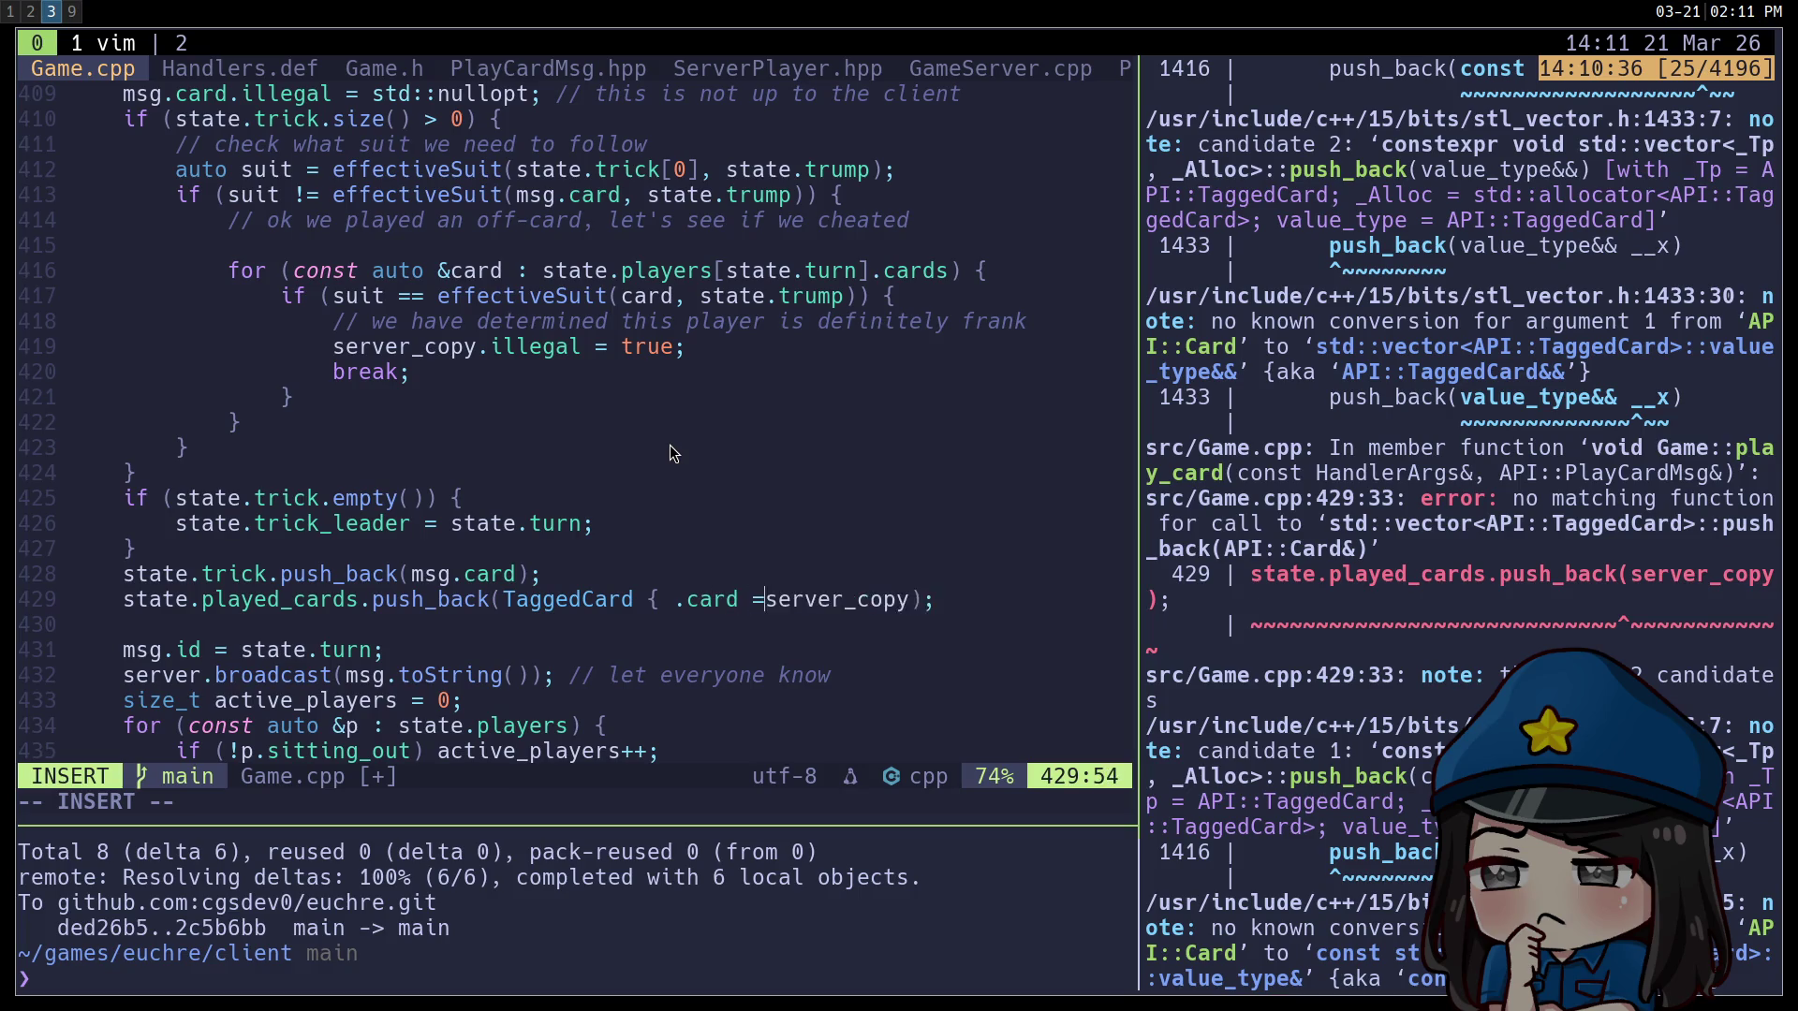
pyautogui.press('Escape')
pyautogui.press('l')
pyautogui.press('l')
pyautogui.press('l')
pyautogui.write('e')
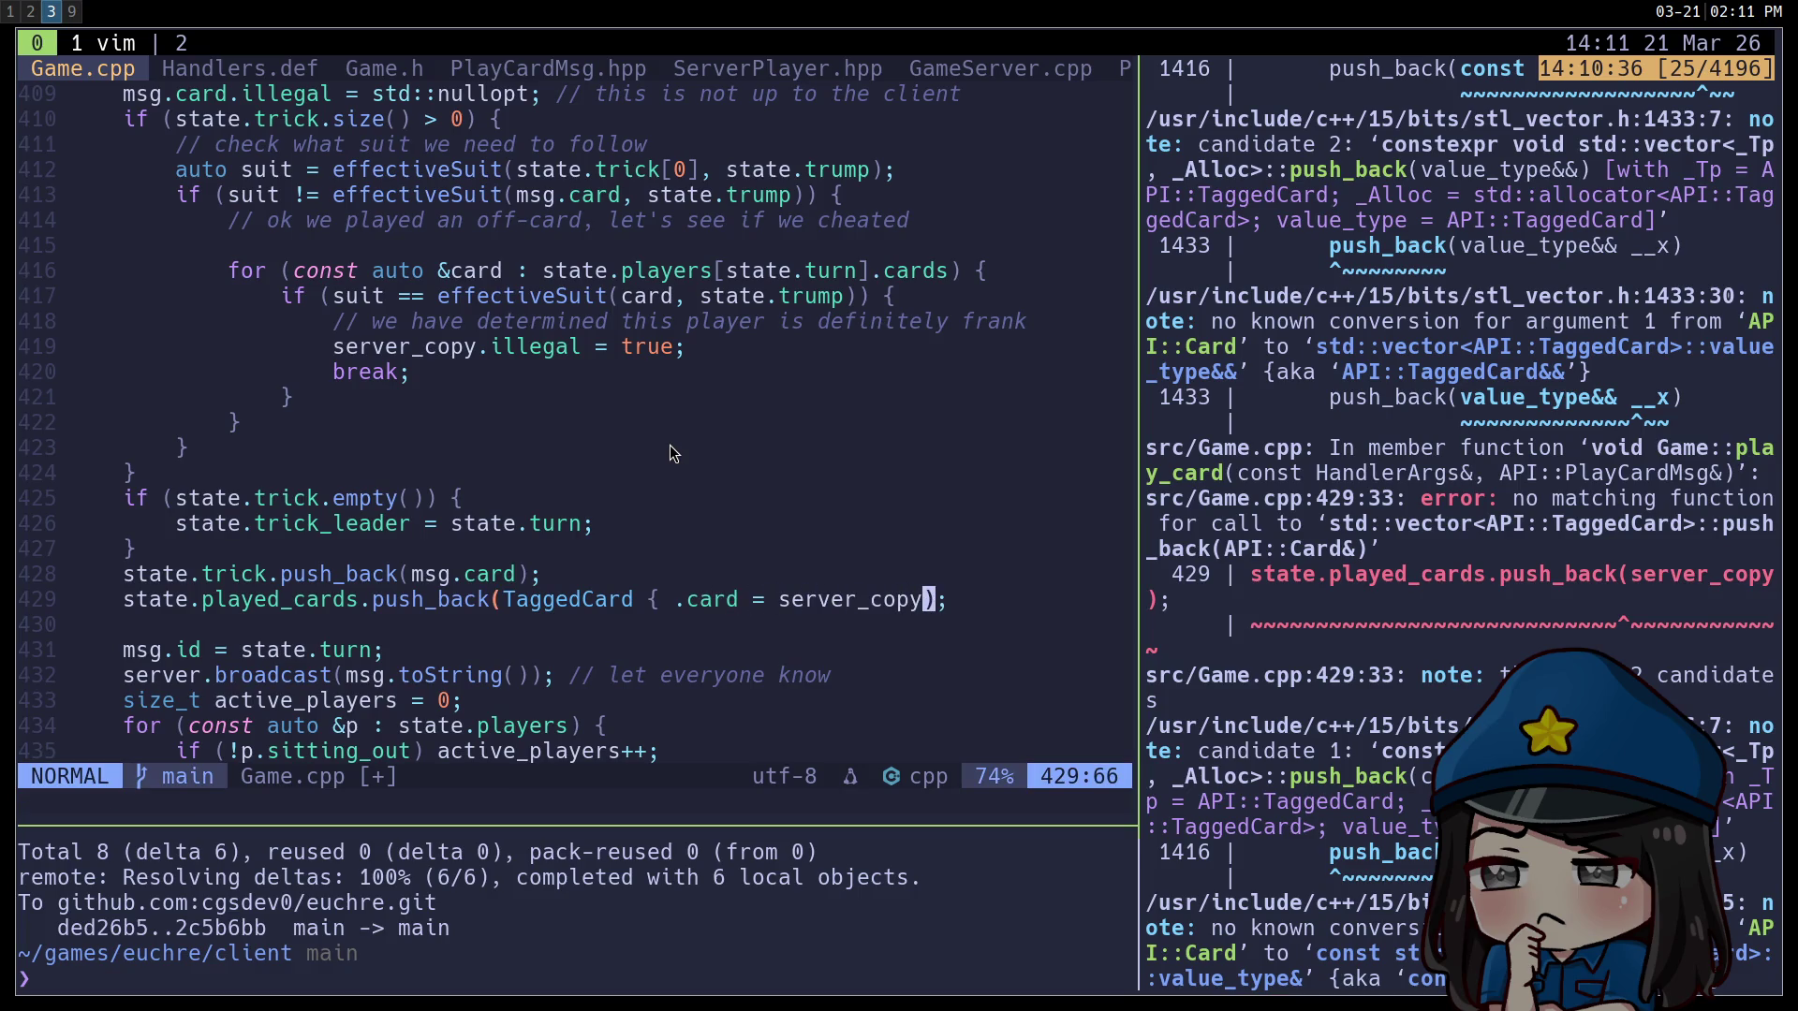
pyautogui.write('a, .id = ')
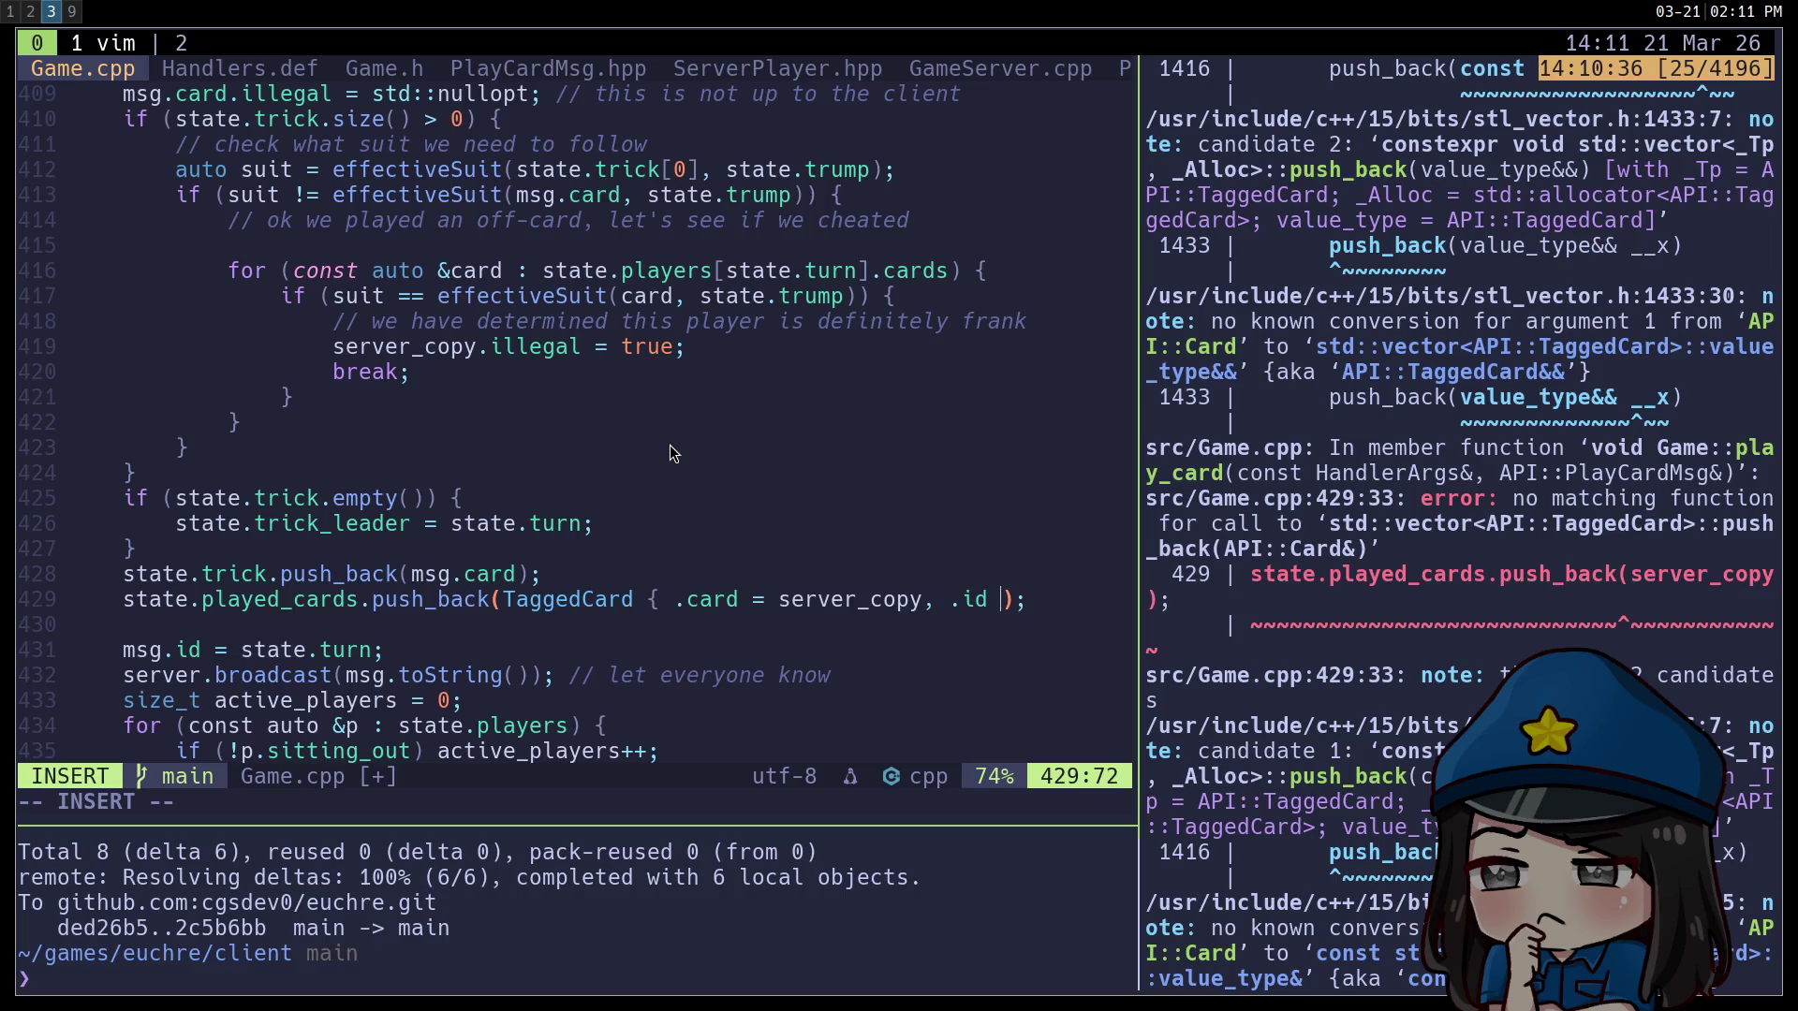
pyautogui.write('}')
pyautogui.press('Escape')
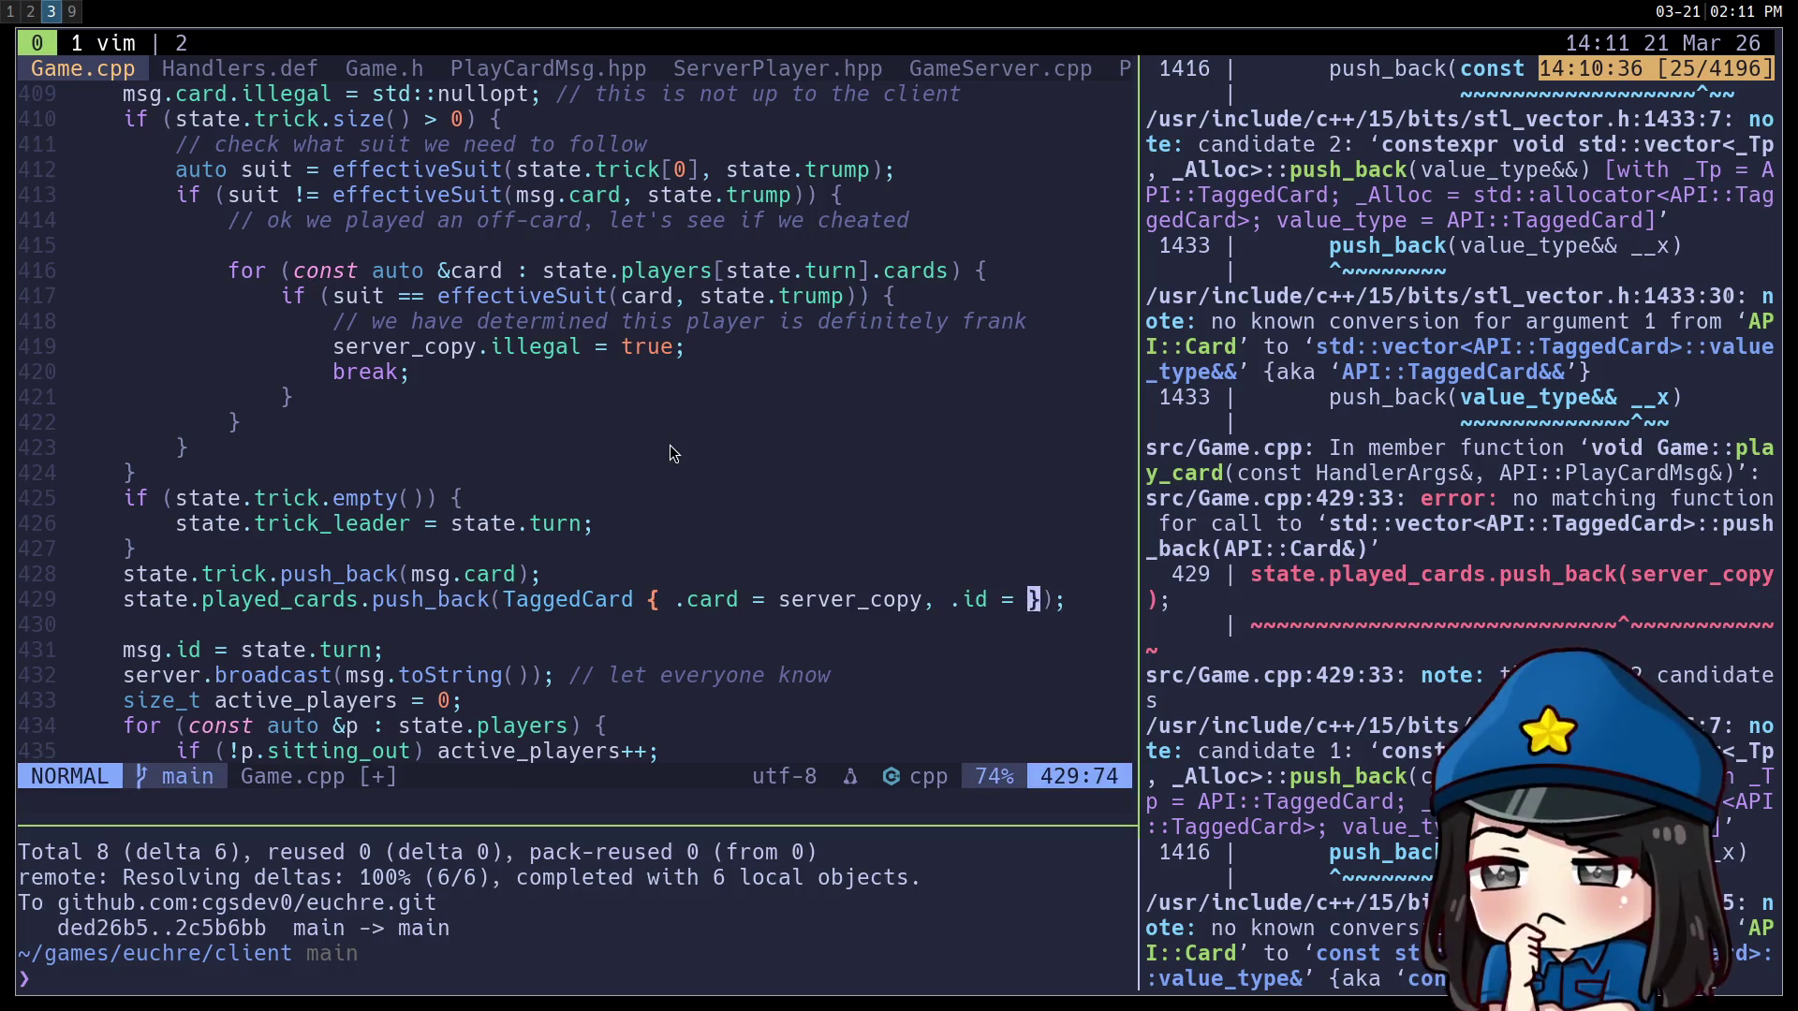
pyautogui.press('i')
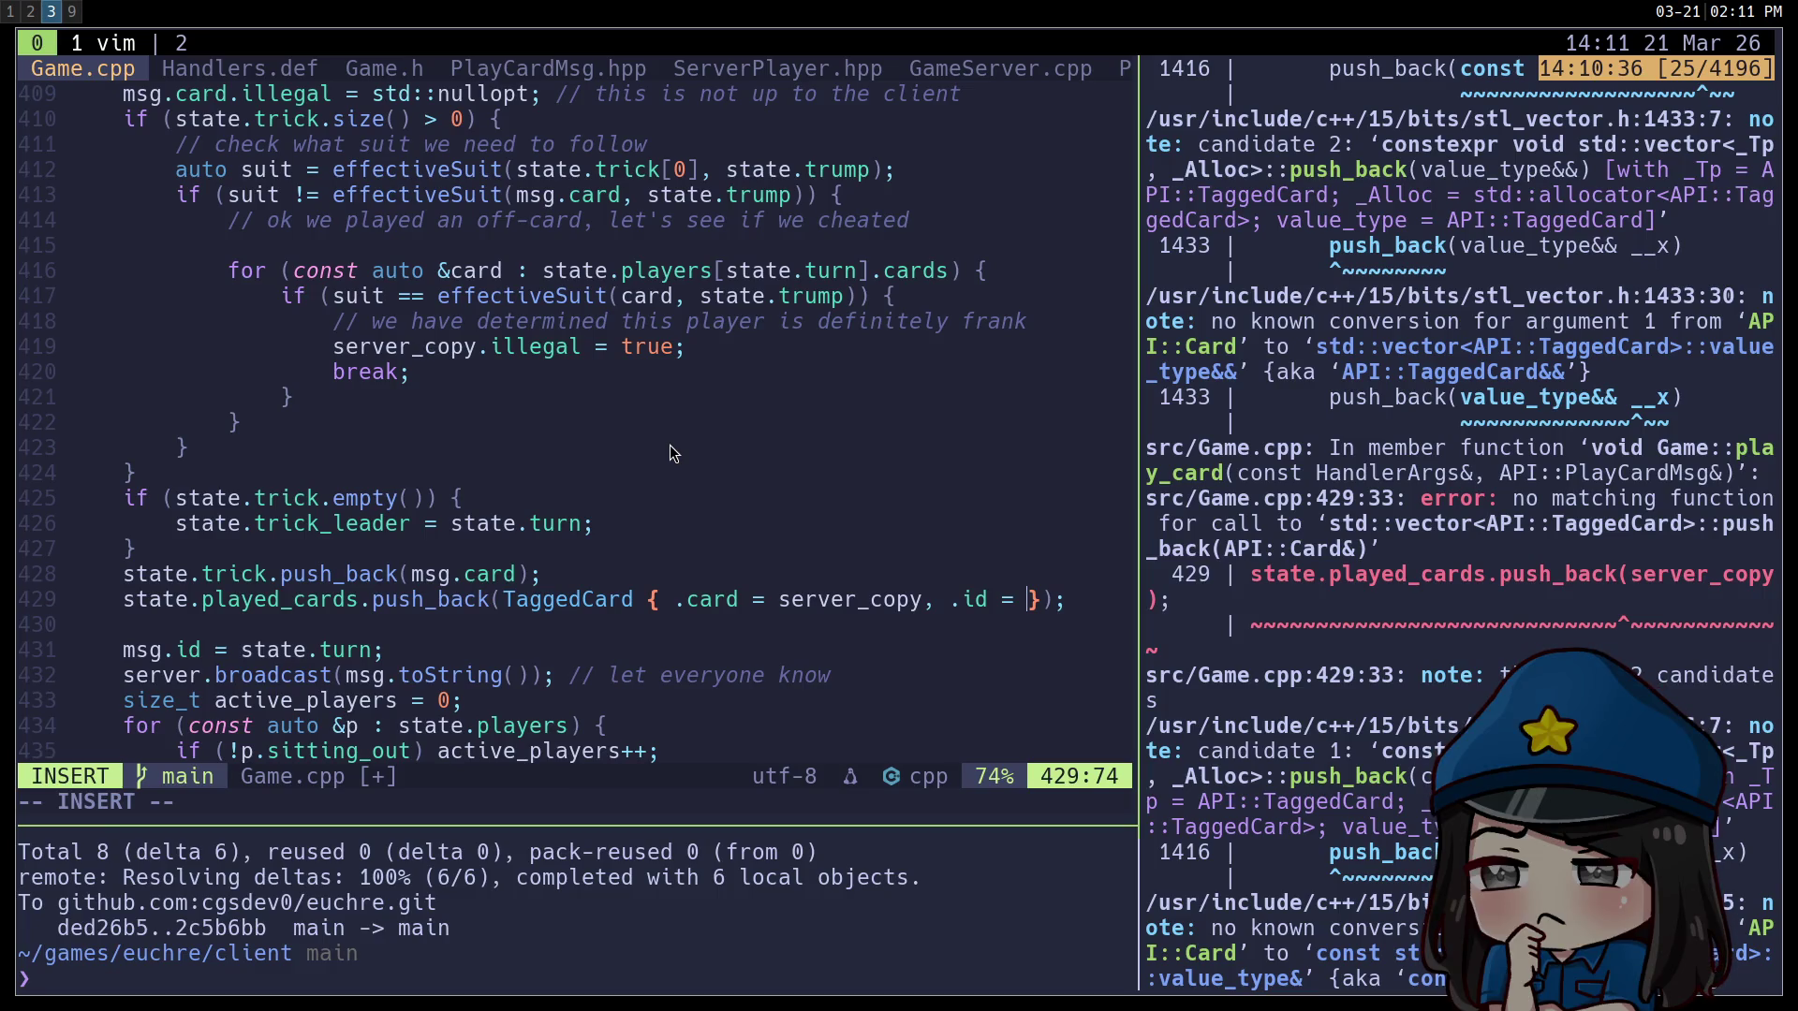
pyautogui.write('state.turn')
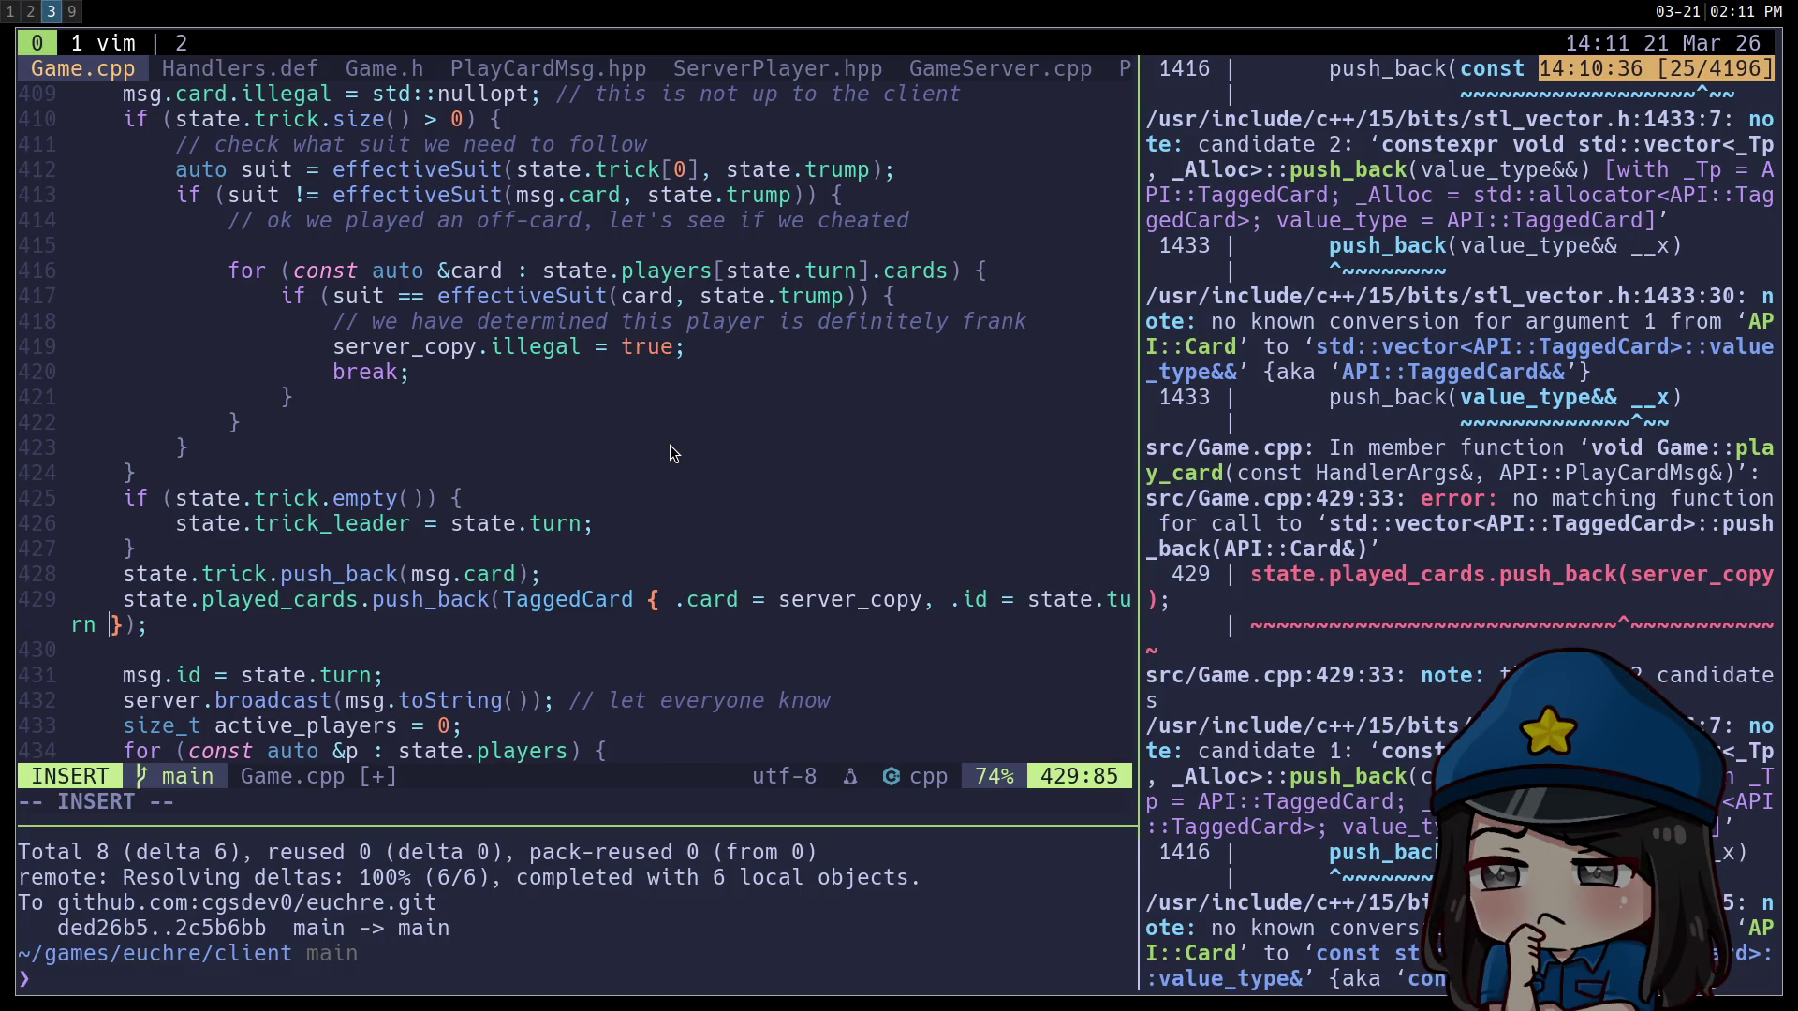
pyautogui.press('Escape')
pyautogui.write(':w')
pyautogui.press('Return')
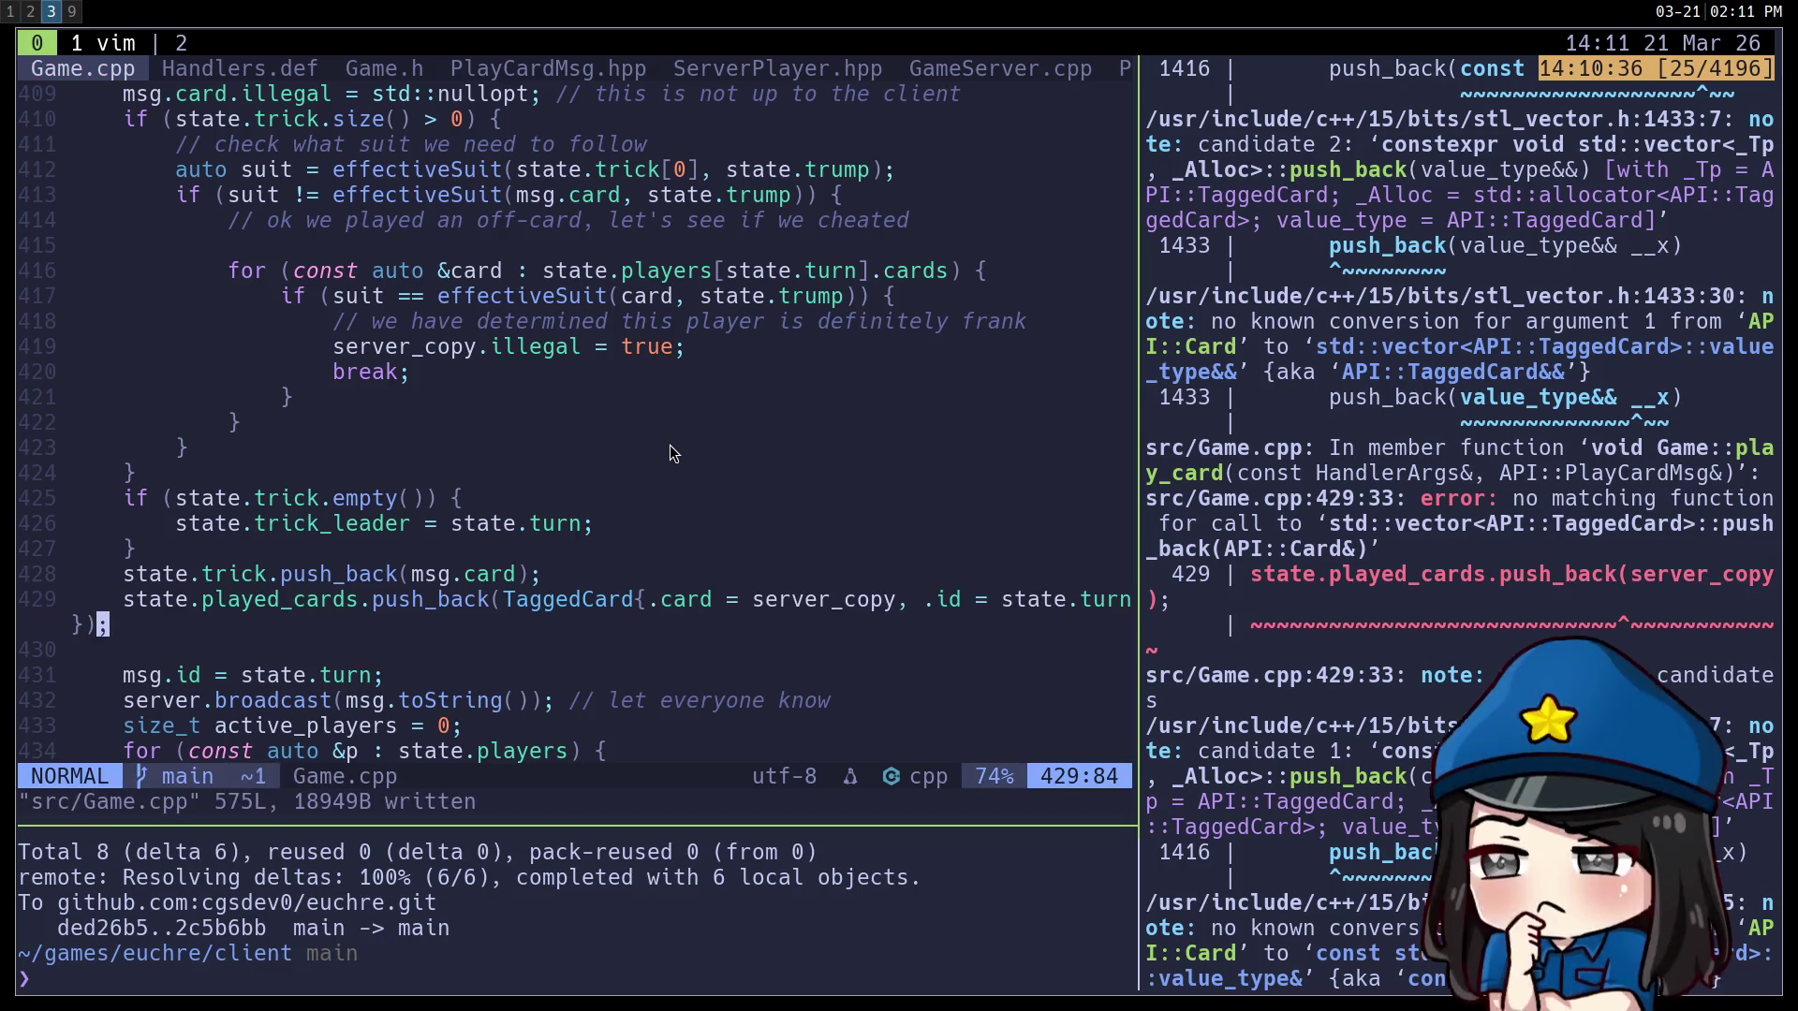
# Check the server rebuild output in the neighbouring pane, then return to Game.cpp
pyautogui.hotkey('ctrl', 'b')
pyautogui.press('Right')
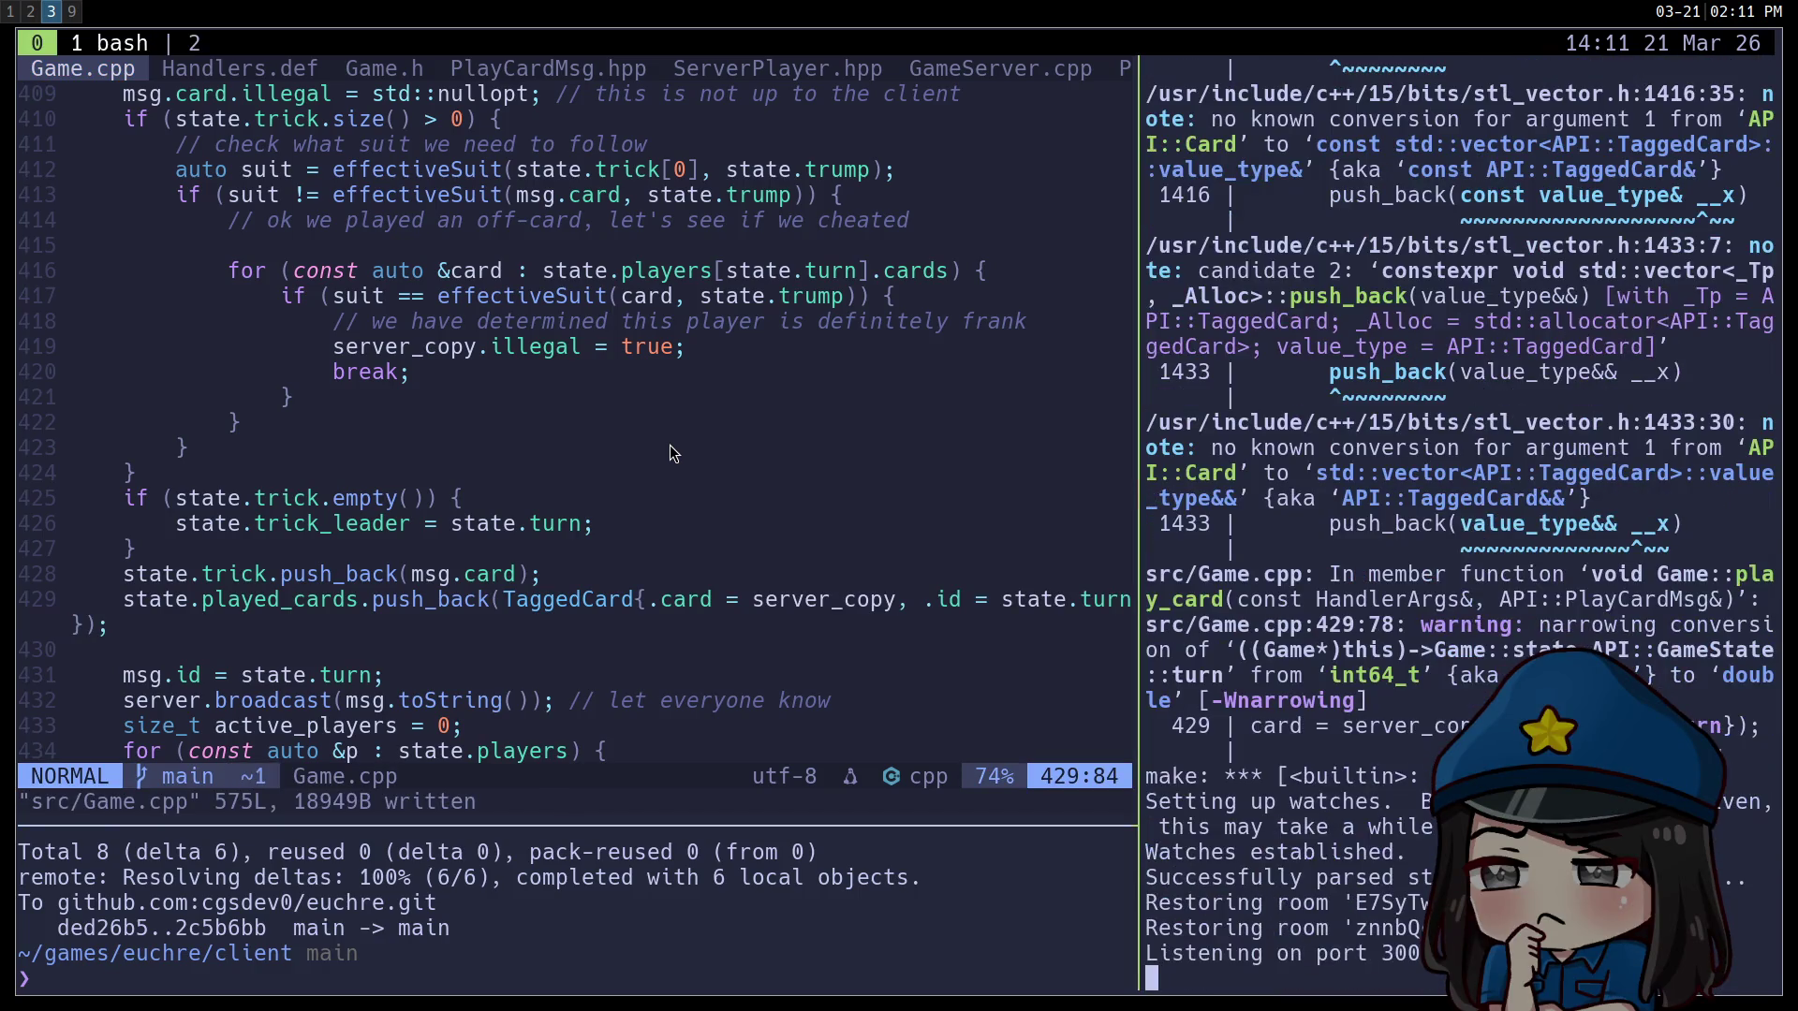
pyautogui.hotkey('ctrl', 'b')
pyautogui.press('Left')
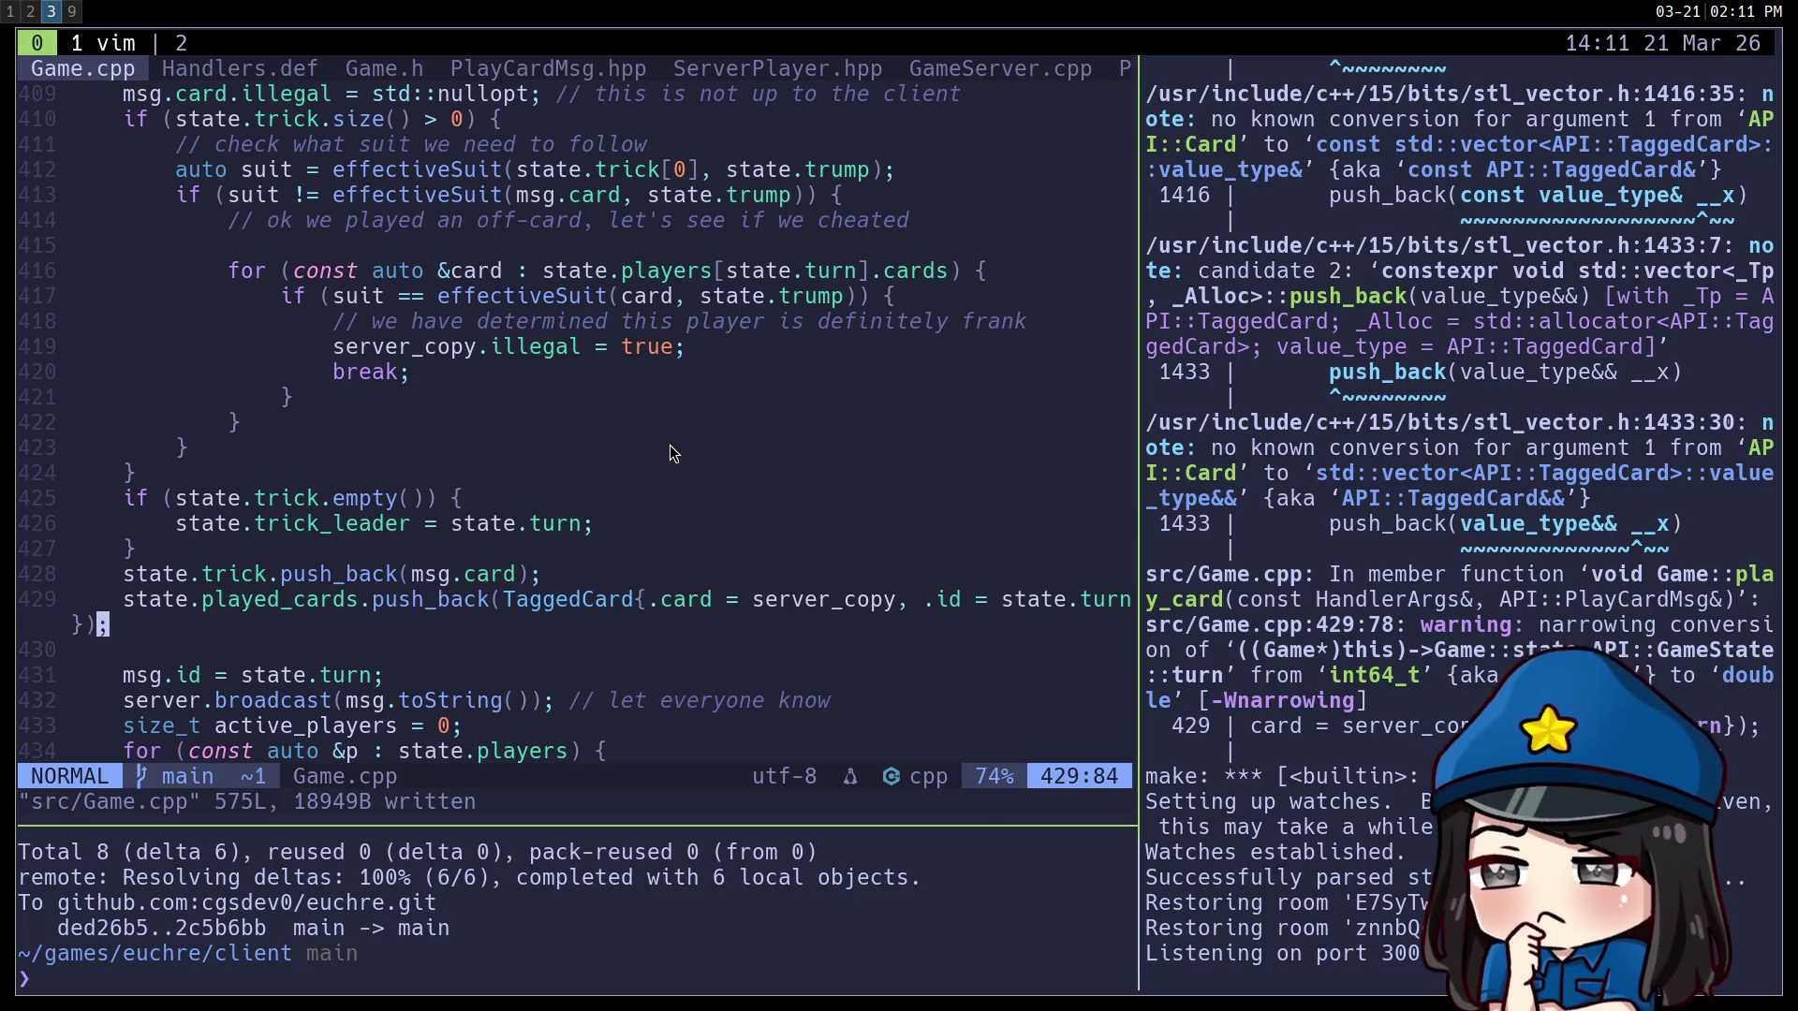
# At the played_cards.push line, paste the TaggedCard push and delete the original server_copy push
pyautogui.press('/')
pyautogui.write('played_cards.pu')
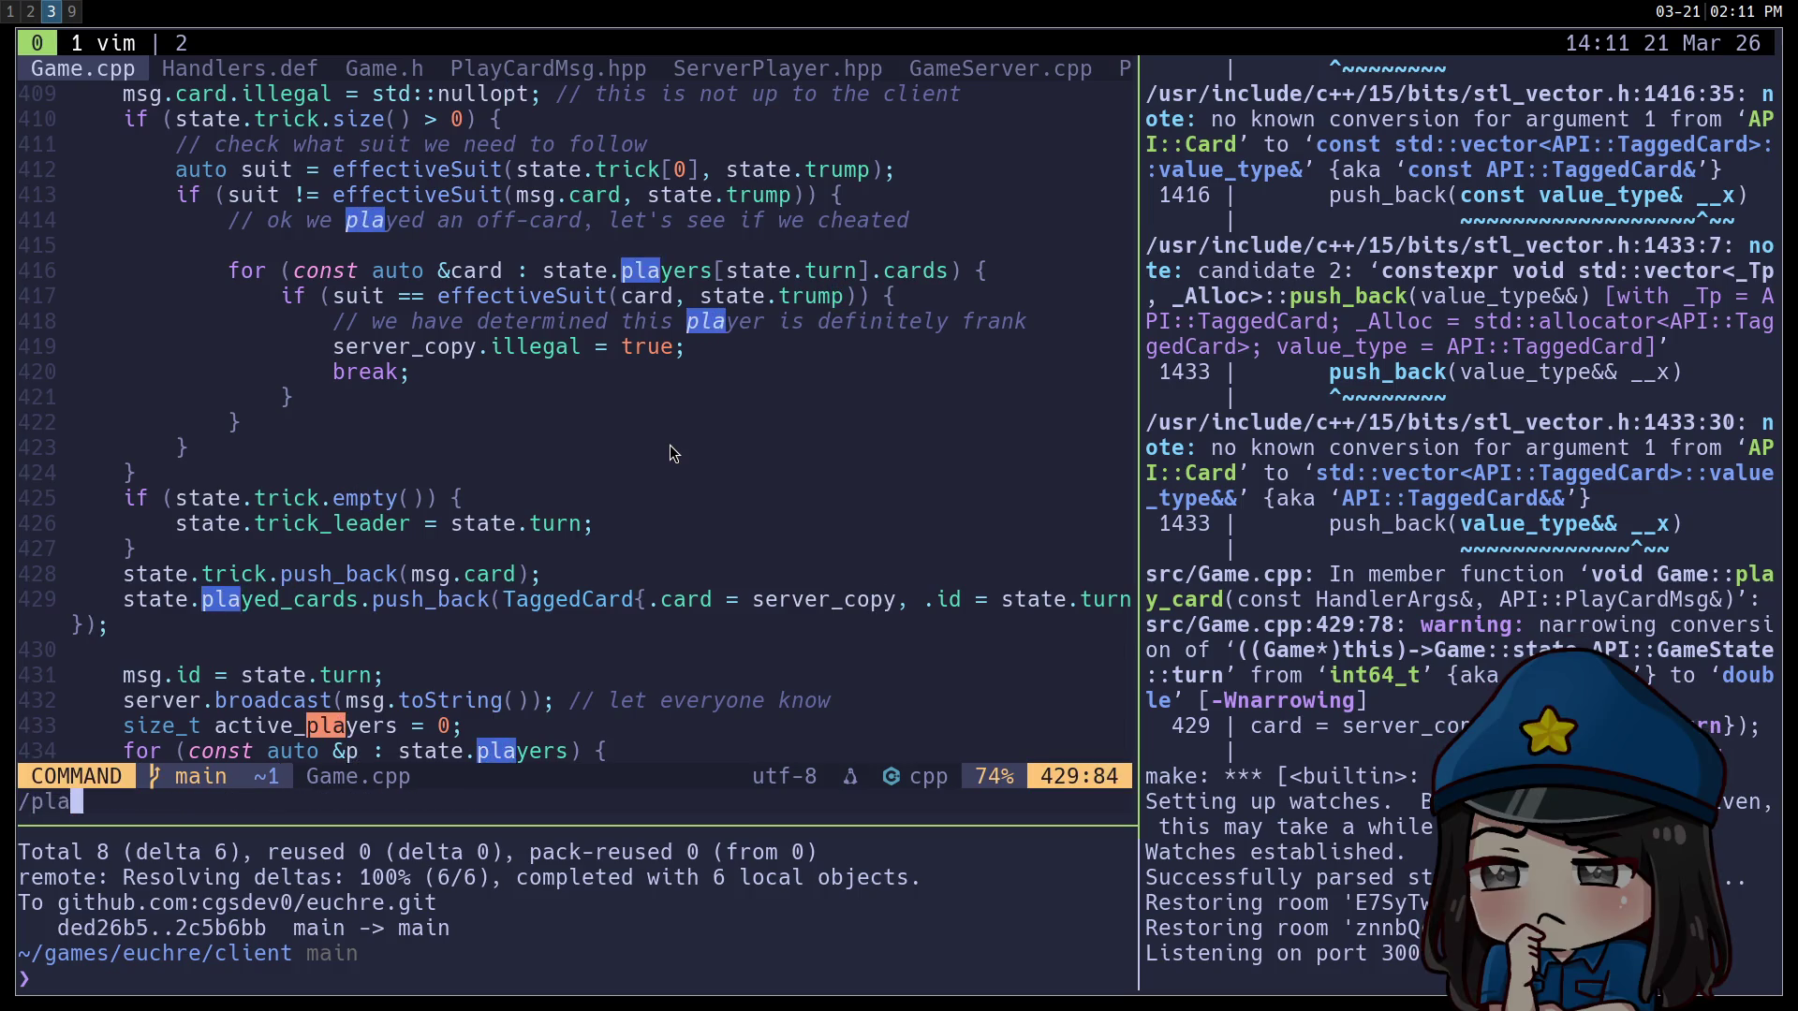
pyautogui.write('sh')
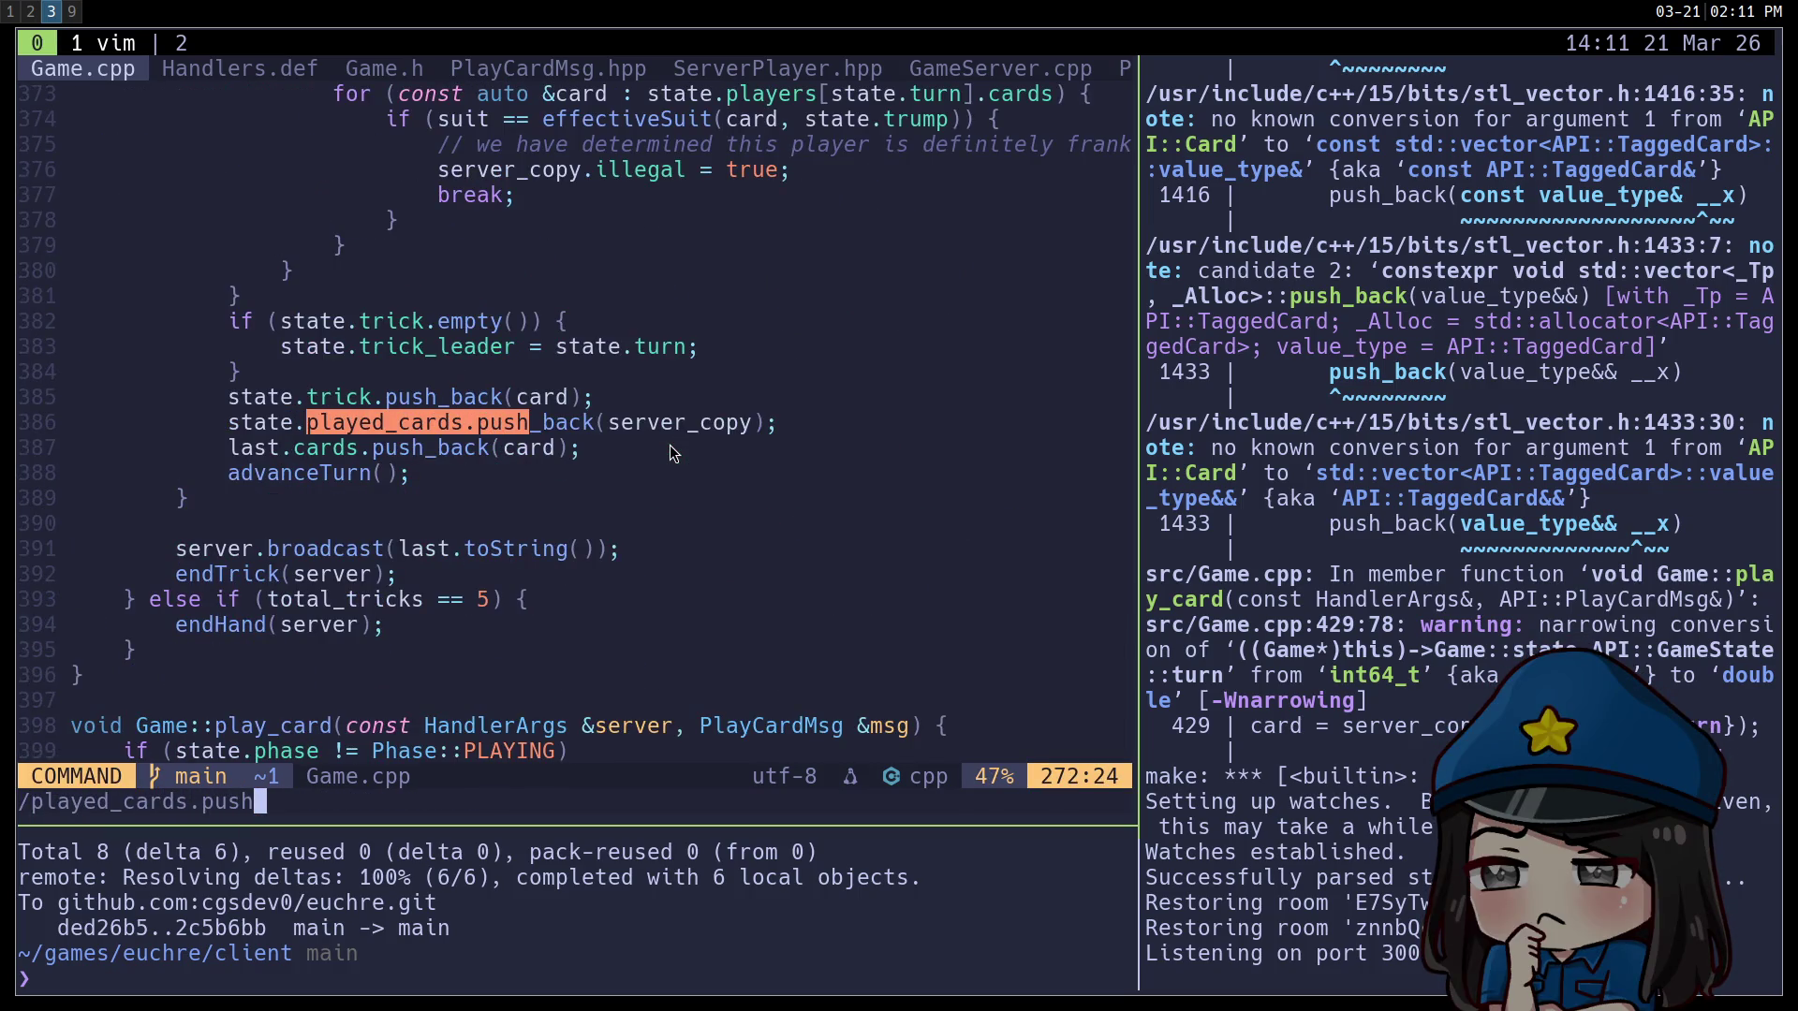
pyautogui.press('Return')
pyautogui.press('p')
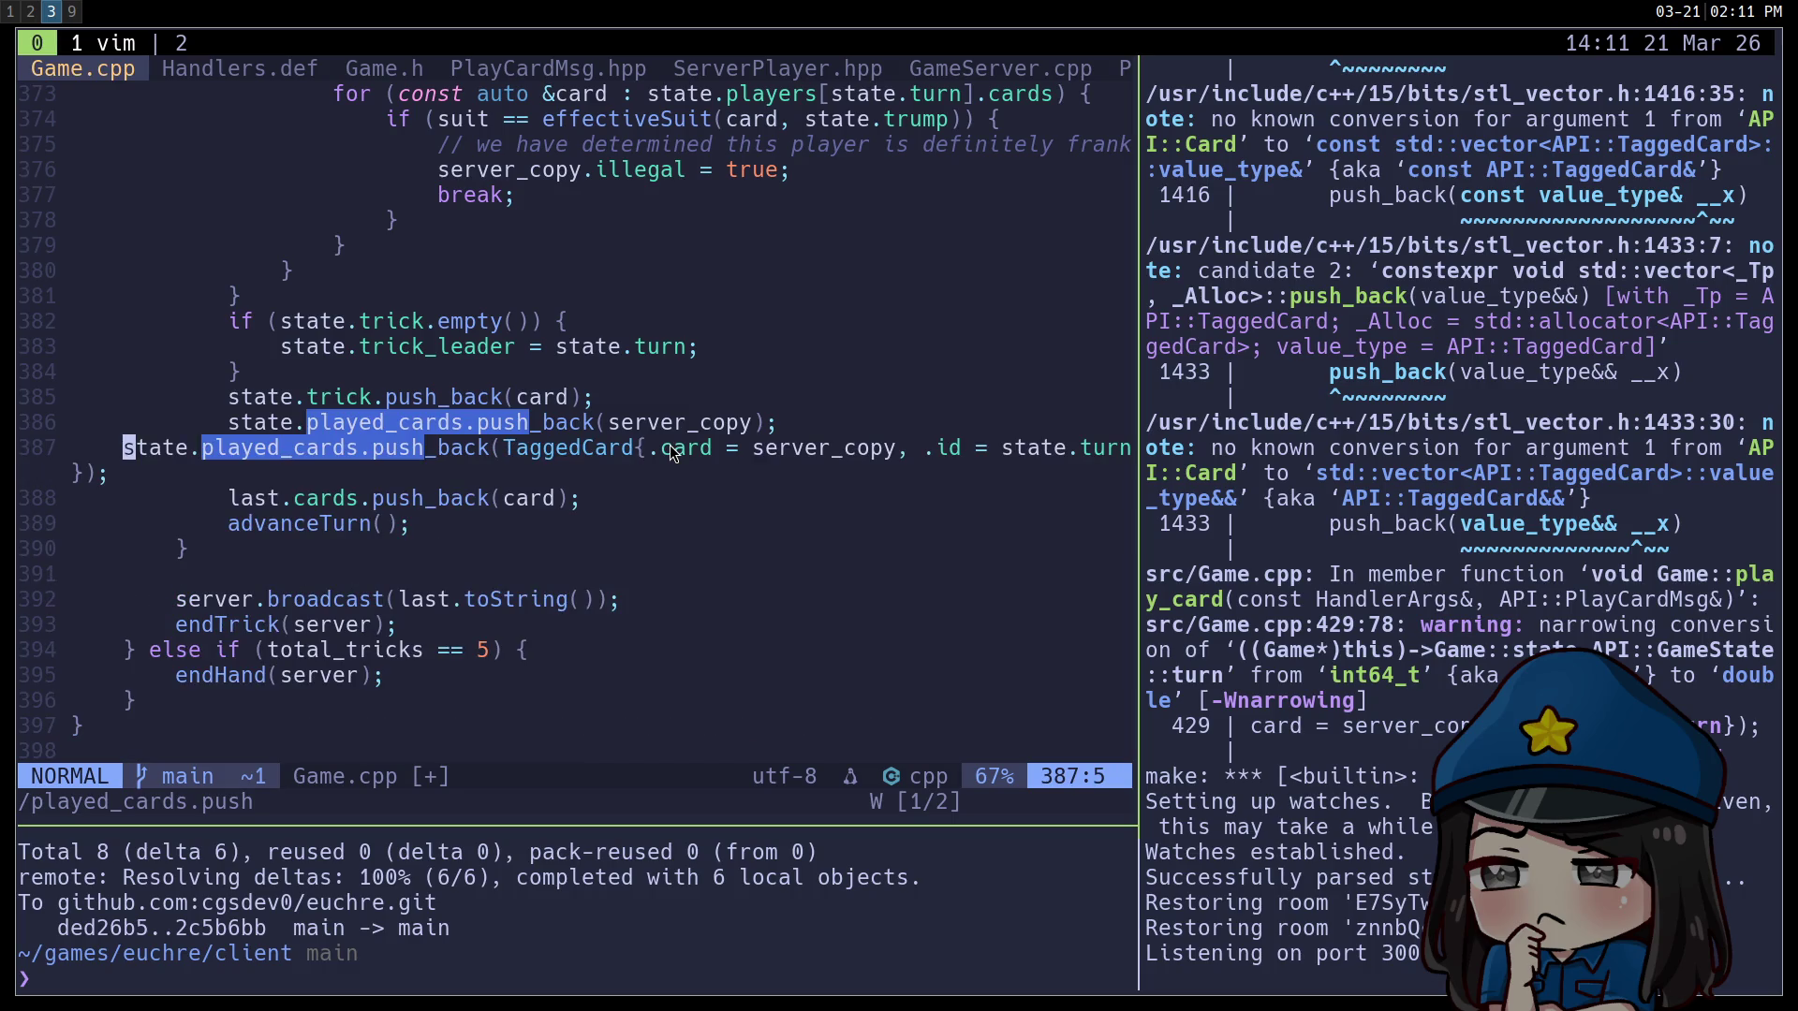
pyautogui.press('k')
pyautogui.press('d')
pyautogui.press('d')
pyautogui.write(':w')
pyautogui.press('Return')
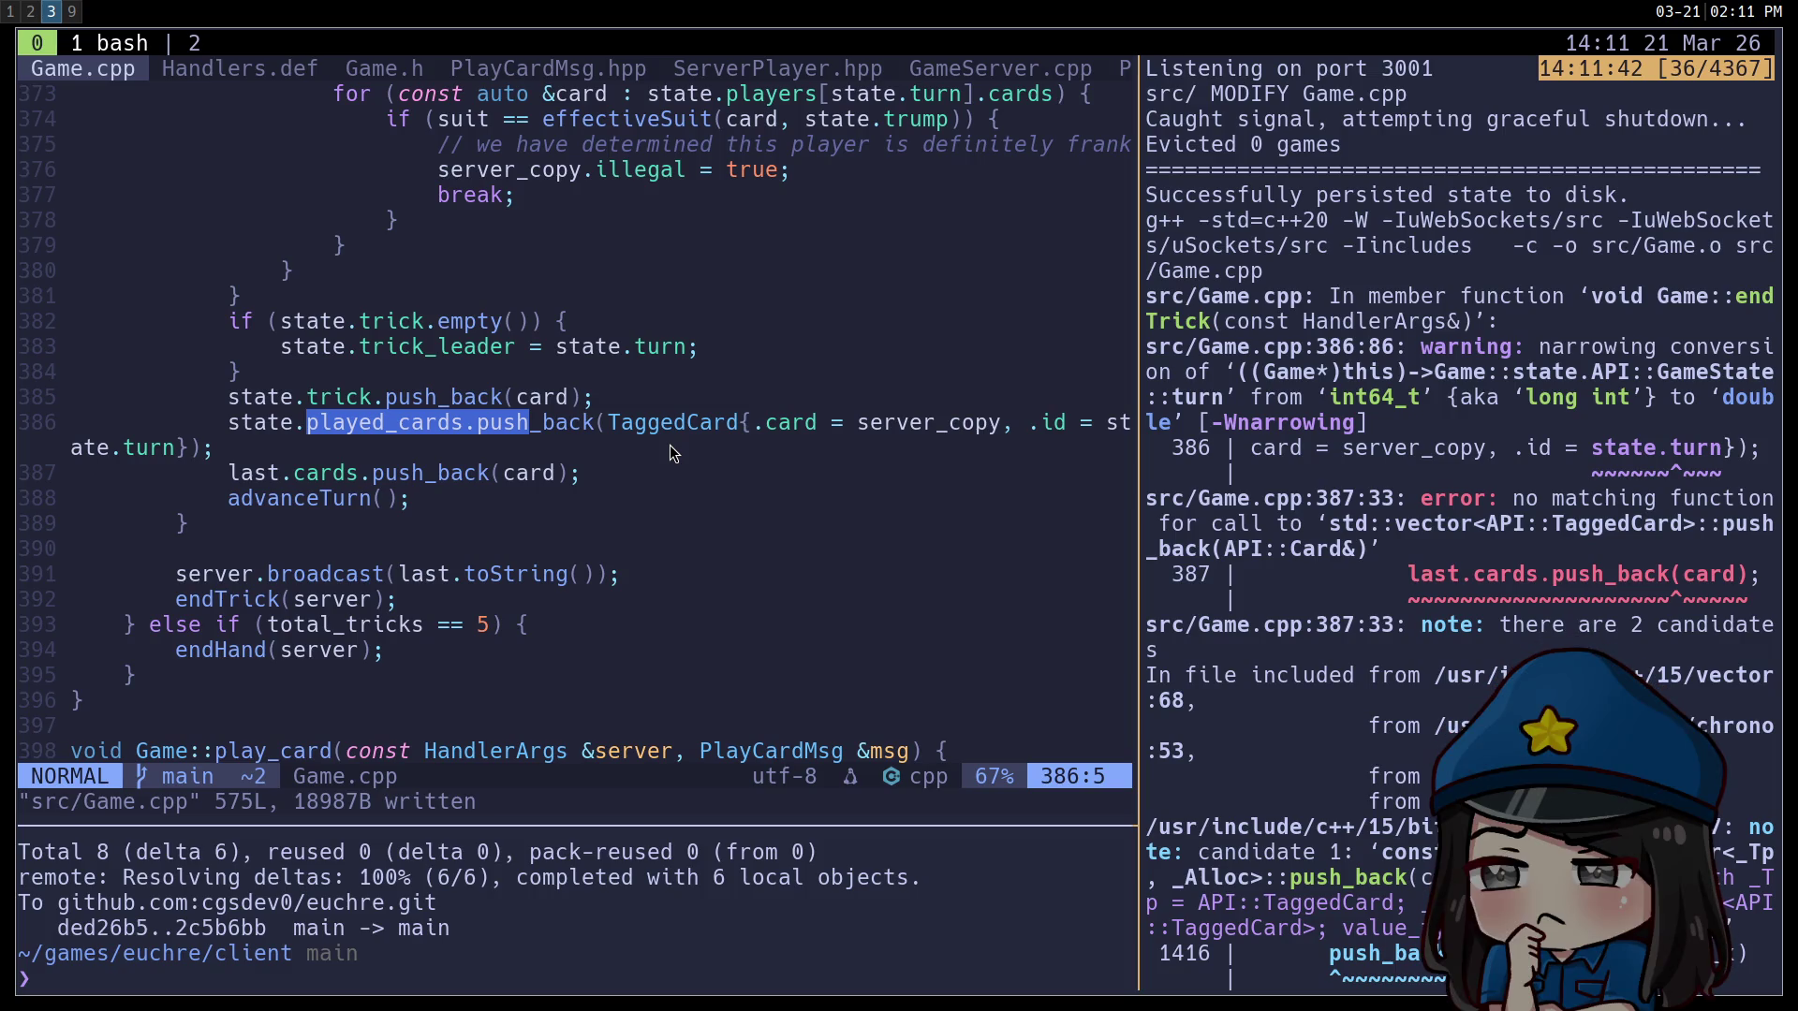
# Go to line 387 and add a new 'auto Tagged =' line above the played_cards push
pyautogui.press('3')
pyautogui.press('8')
pyautogui.press('7')
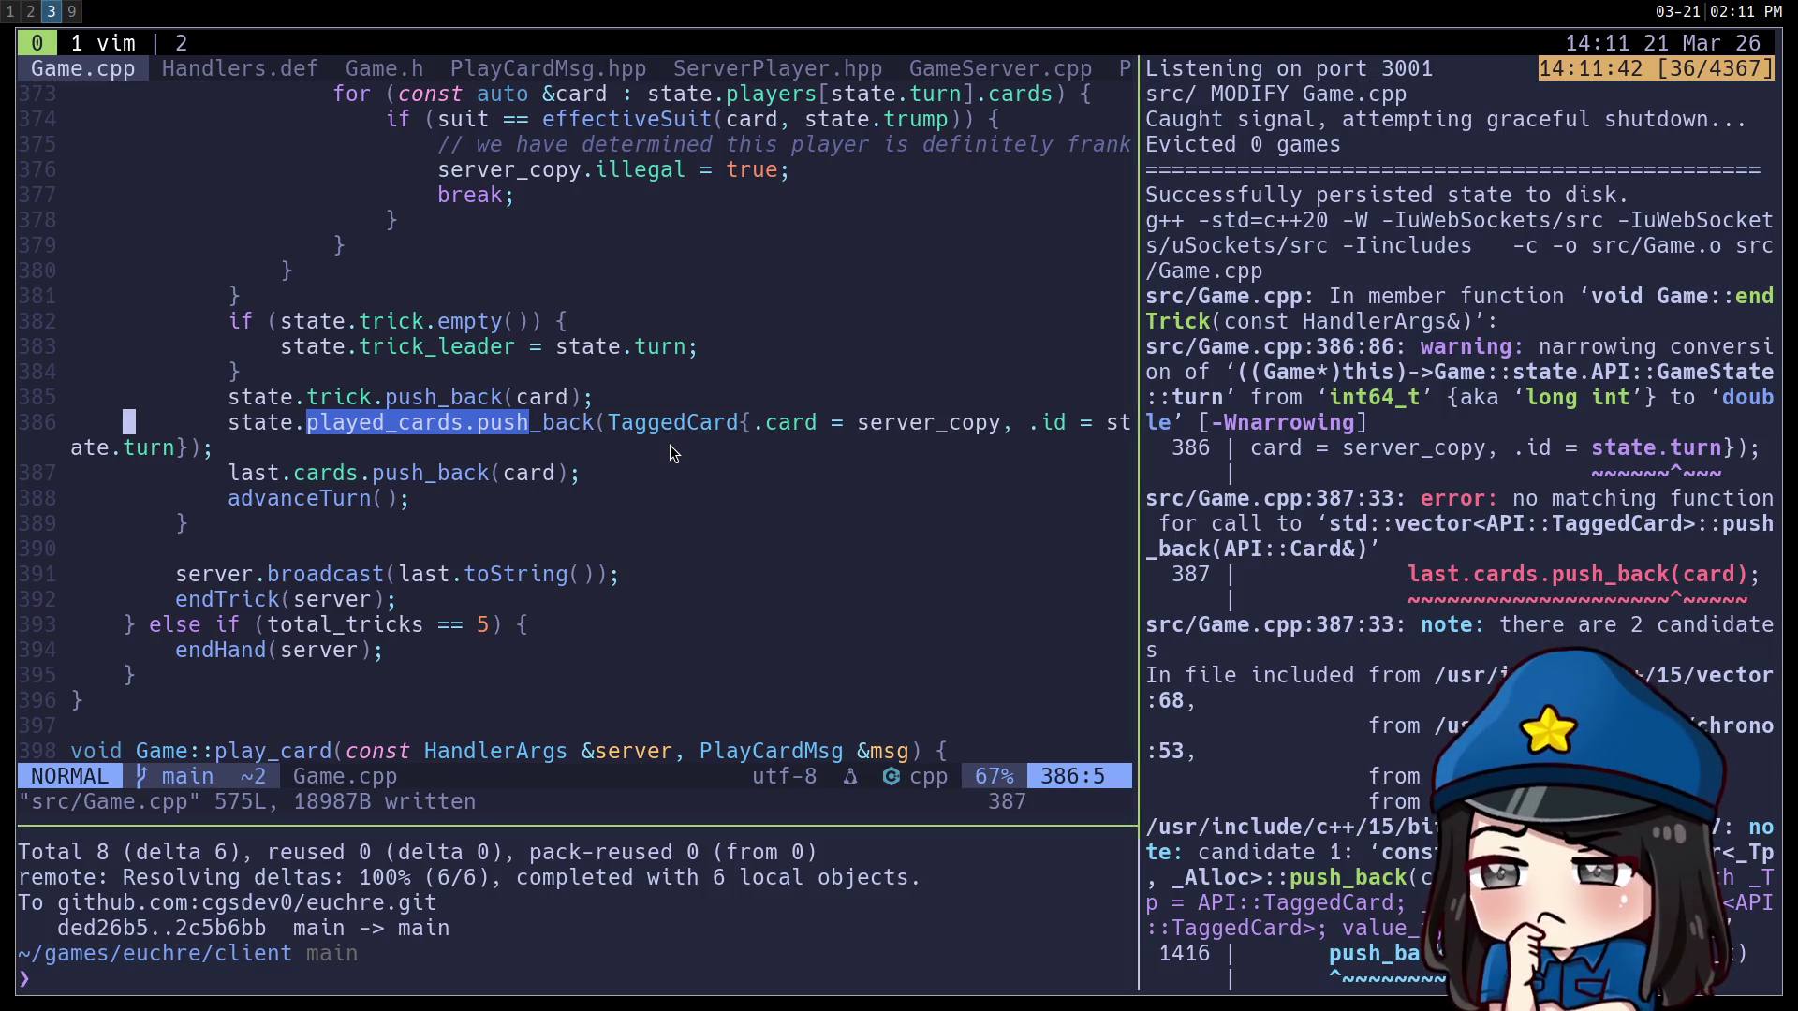
pyautogui.hotkey('shift', 'g')
pyautogui.hotkey('shift', 'v')
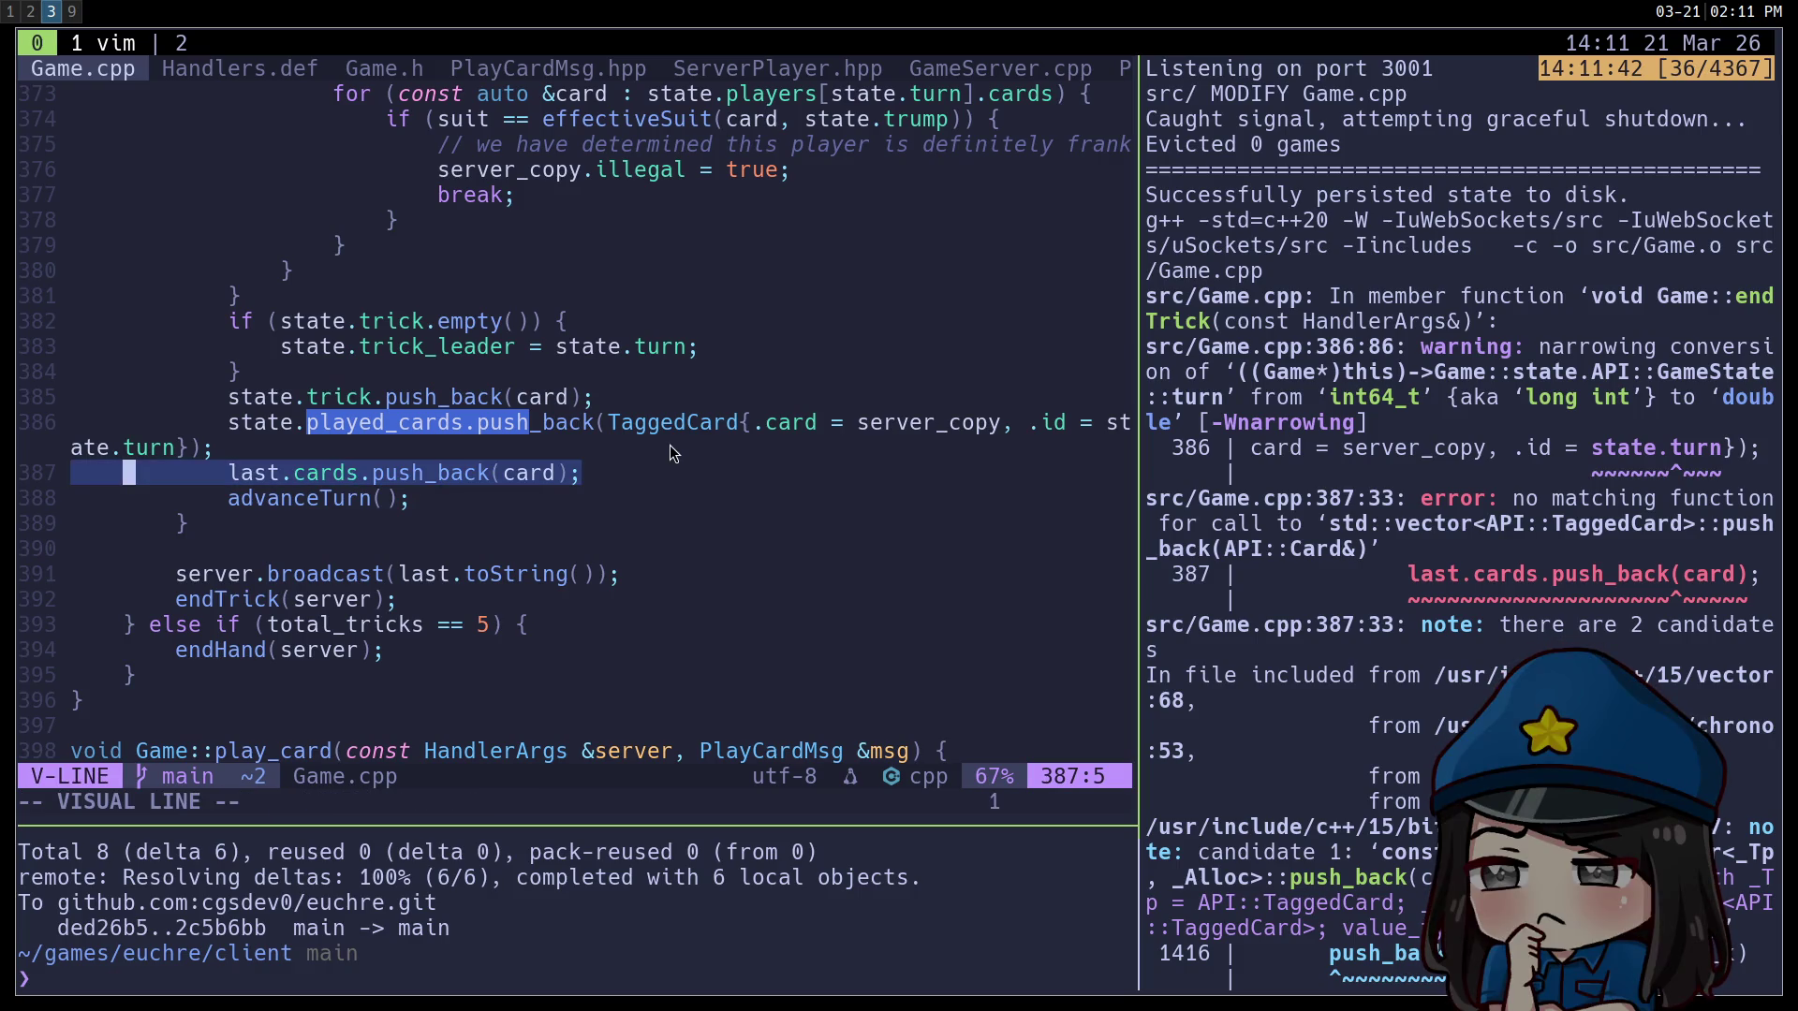
pyautogui.press('Escape')
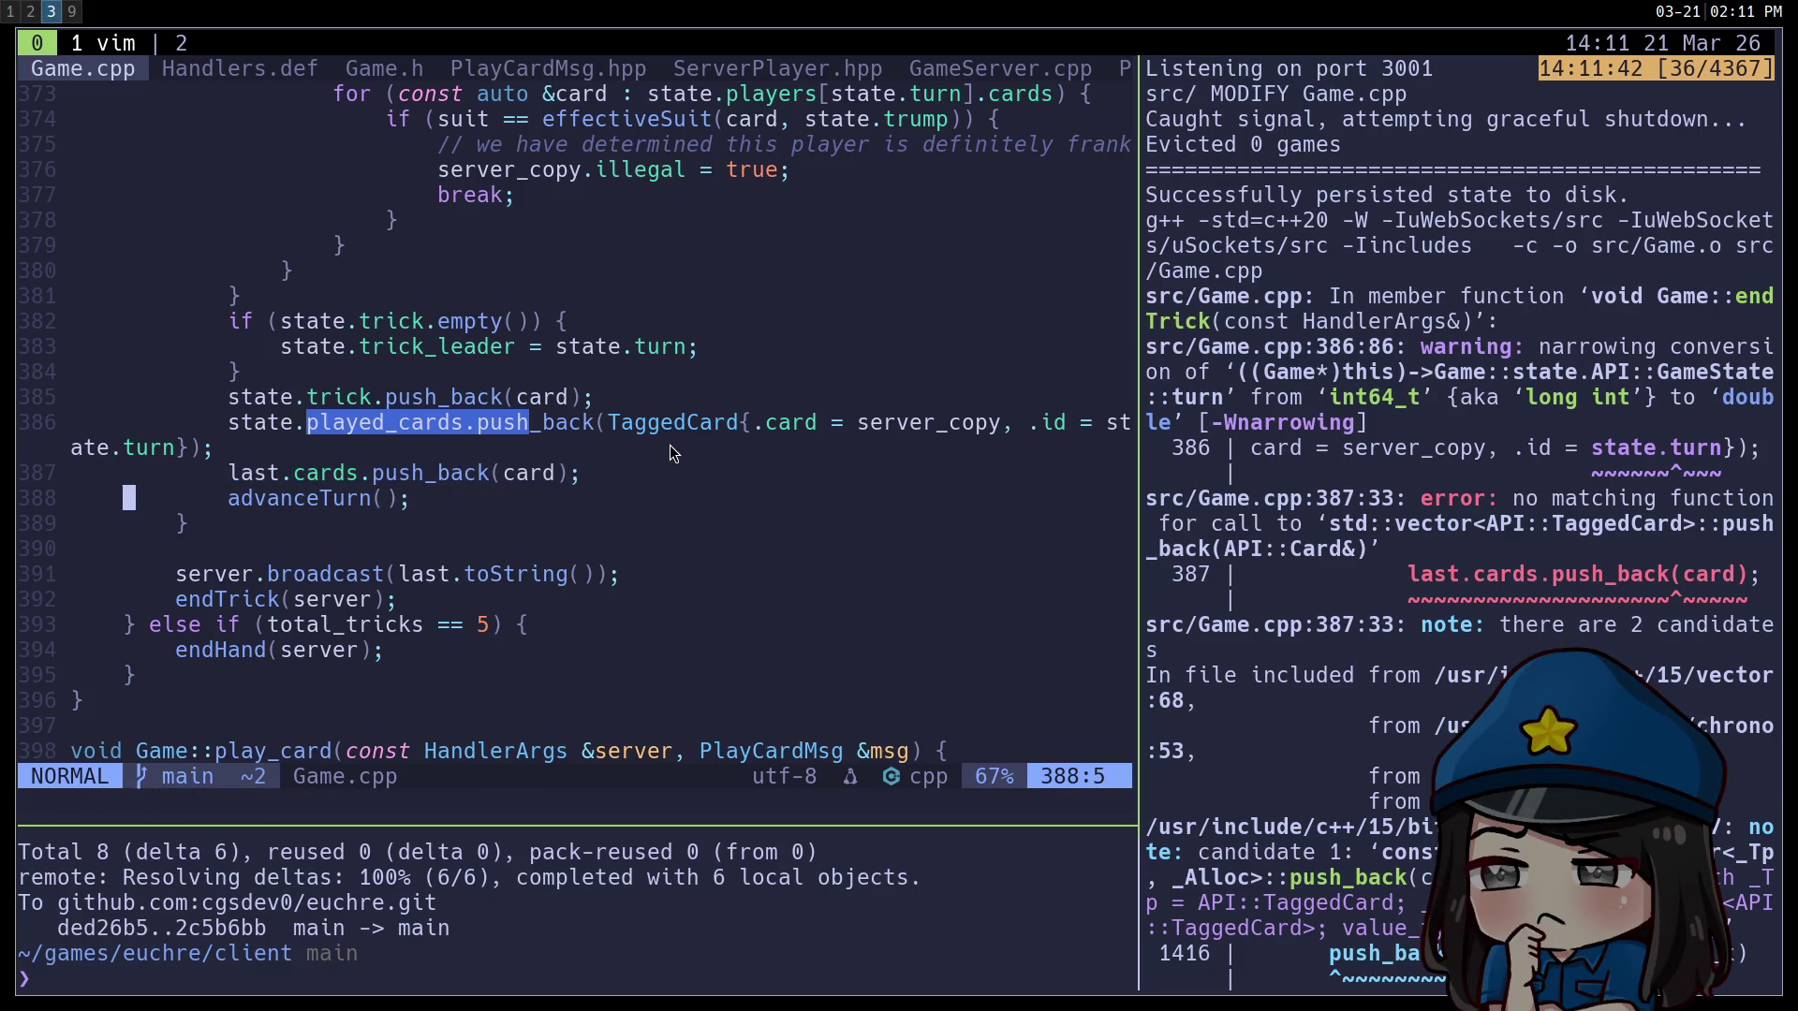
pyautogui.press('k')
pyautogui.press('k')
pyautogui.write('oauto Tagged =')
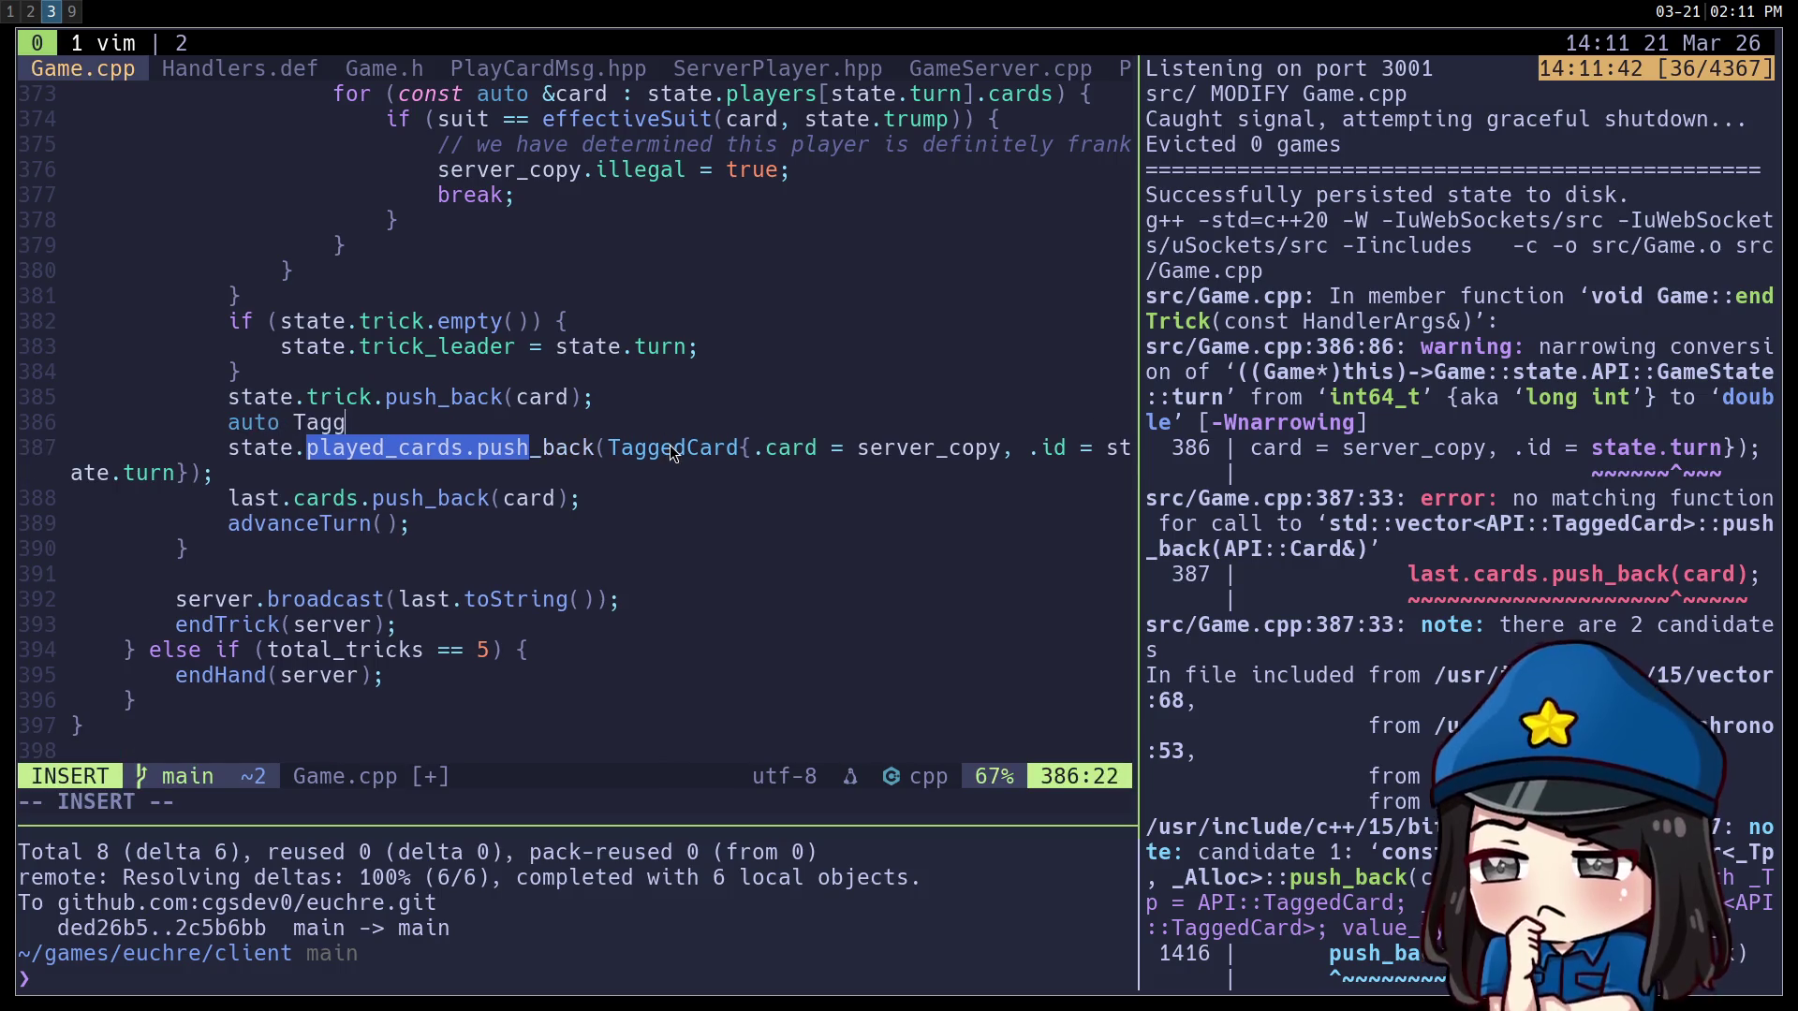
pyautogui.press('Escape')
# Move the TaggedCard{...} argument into that declaration and pass tagged to played_cards.push_back
pyautogui.press('j')
pyautogui.press('f(')
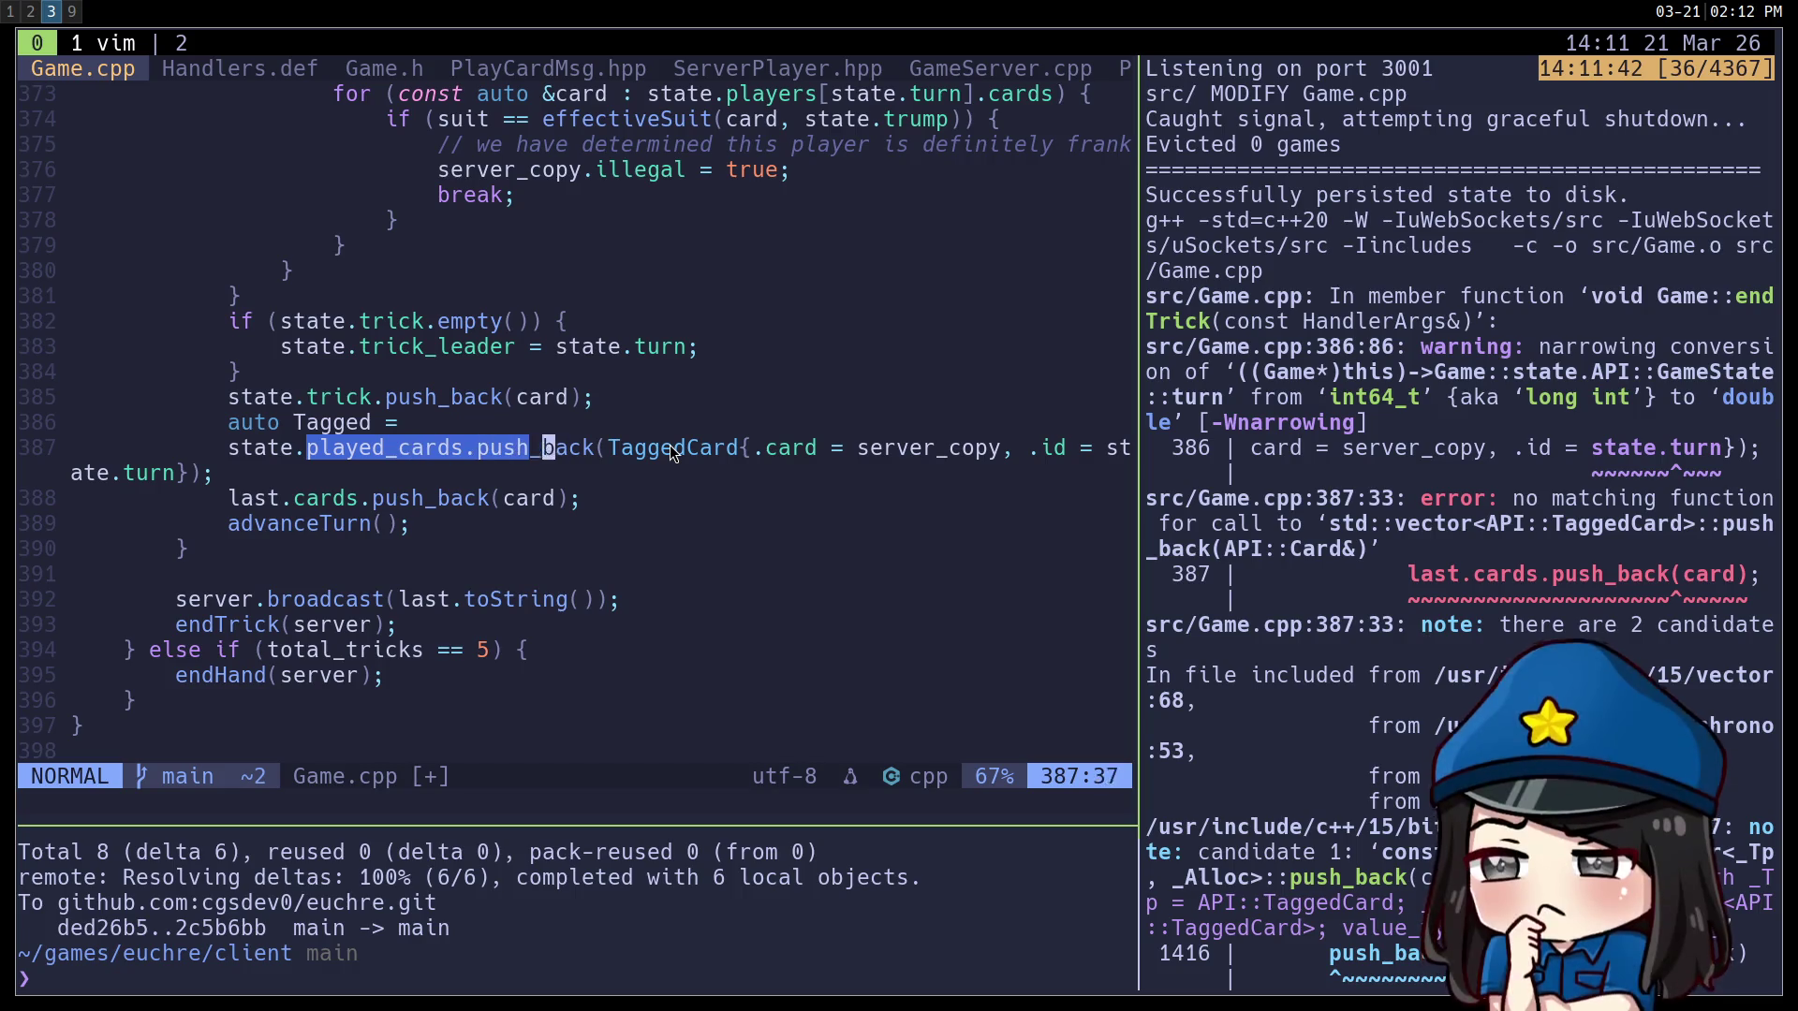
pyautogui.write('di(kpA;')
pyautogui.press('Escape')
pyautogui.write('jhi')
pyautogui.write('tagged')
pyautogui.press('Escape')
# Rename the variable to lowercase tagged, use it in the last.cards push, and save Game.cpp
pyautogui.press('k')
pyautogui.press('^')
pyautogui.press('l')
pyautogui.press('w')
pyautogui.press('~')
pyautogui.press('j')
pyautogui.press('j')
pyautogui.press('A')
pyautogui.press('Escape')
pyautogui.press('h')
pyautogui.press('h')
pyautogui.write('ciwtagged')
pyautogui.press('Escape')
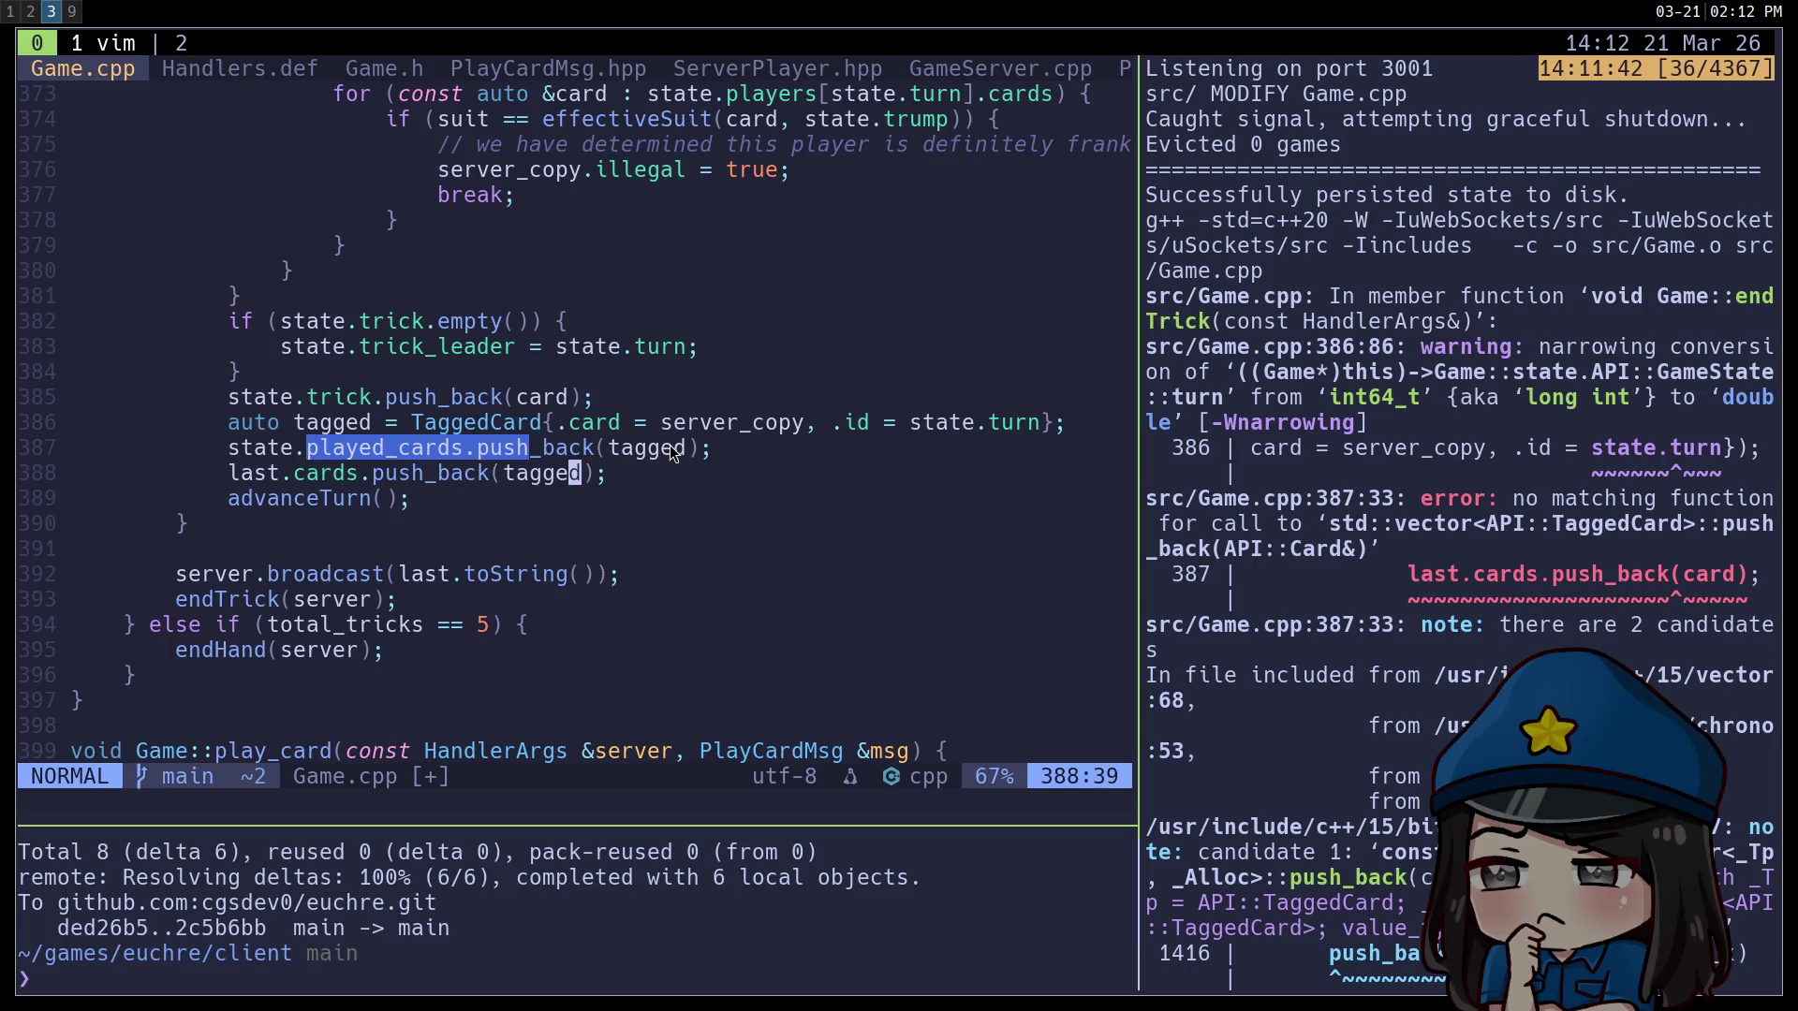
pyautogui.write(':w')
pyautogui.press('Return')
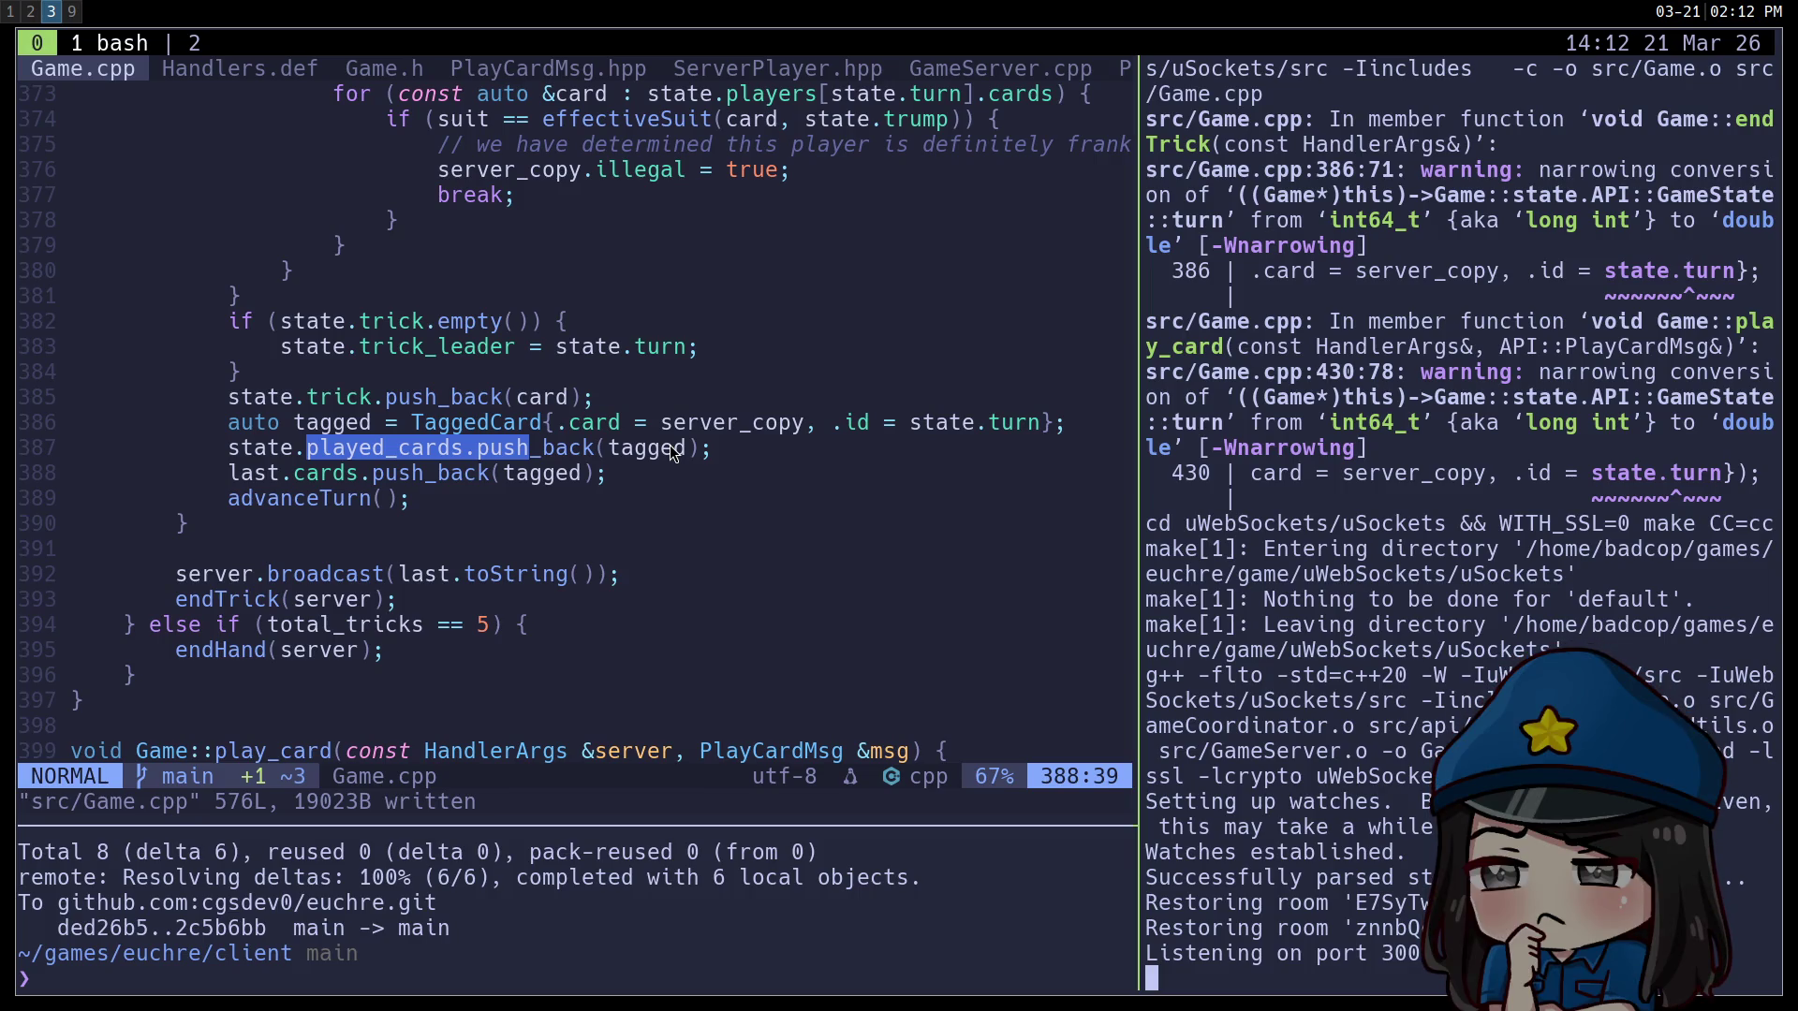
# Refocus the editor pane and begin a project file search
pyautogui.hotkey('ctrl', 'b')
pyautogui.press('Left')
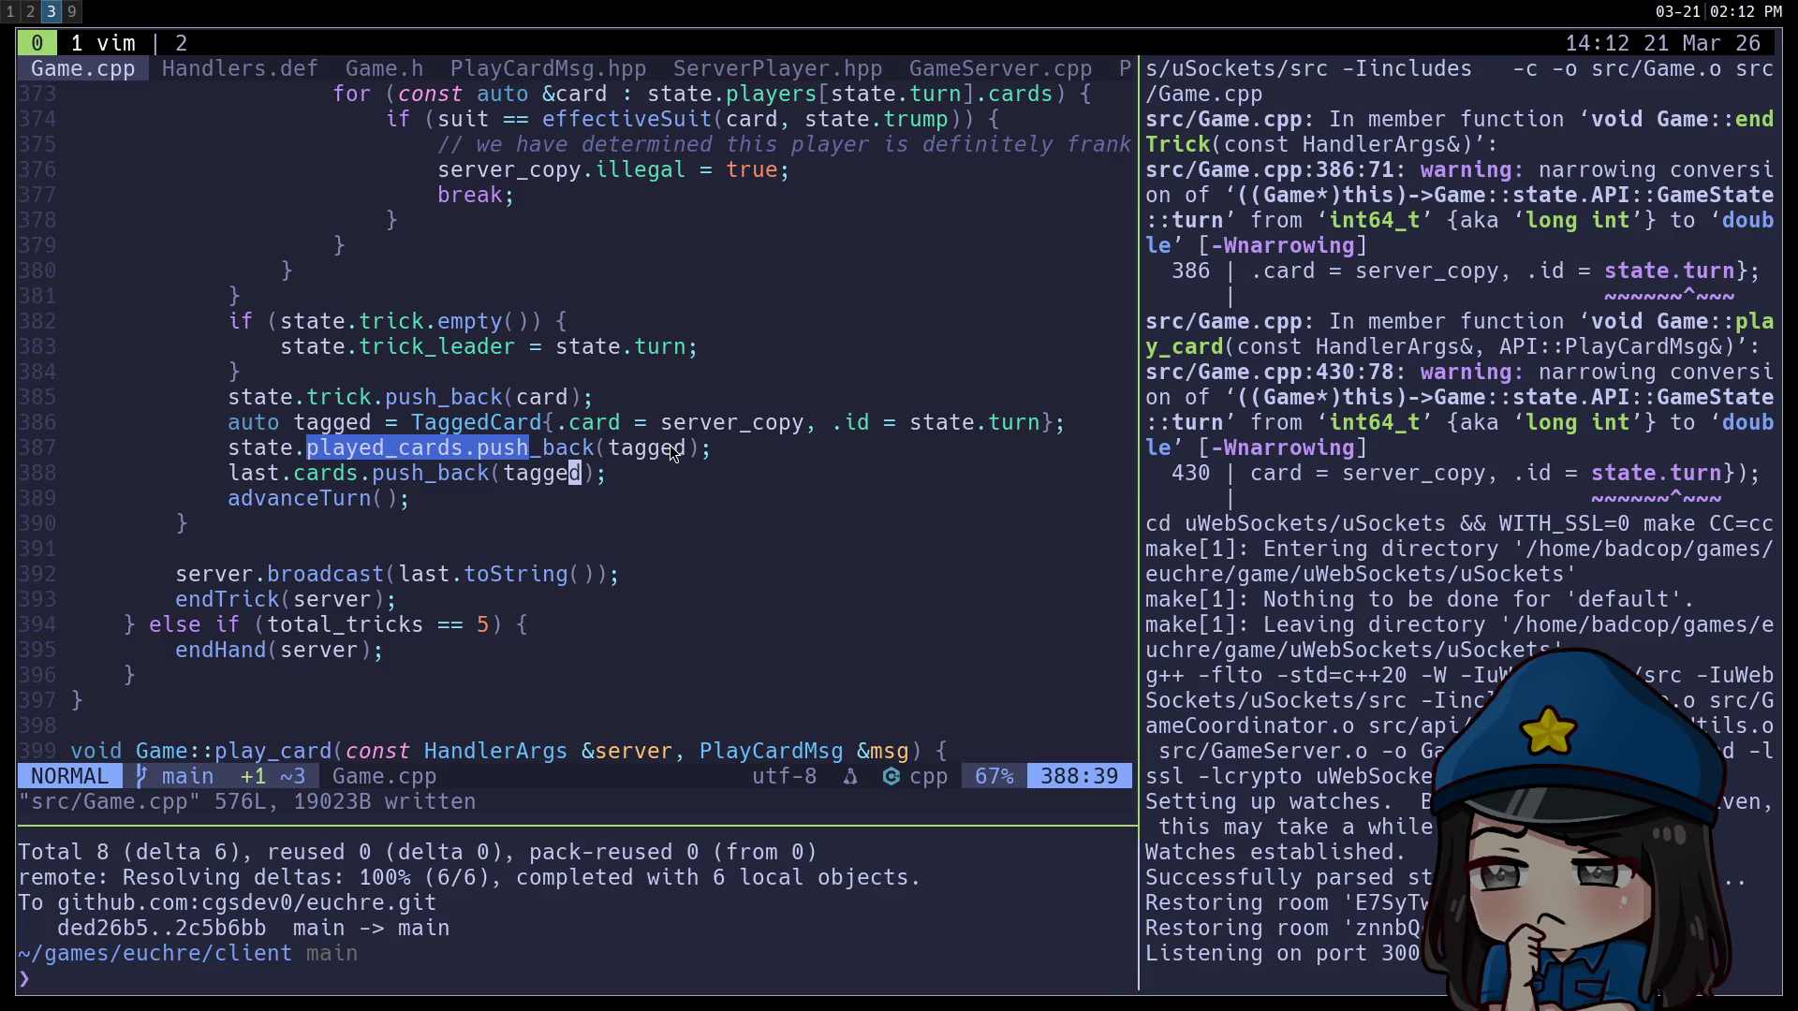
pyautogui.press('space')
# Open TaggedCard.hpp via Find Files to check its id type, then return to Game.cpp
pyautogui.press('f')
pyautogui.press('f')
pyautogui.write('tagge')
pyautogui.press('Return')
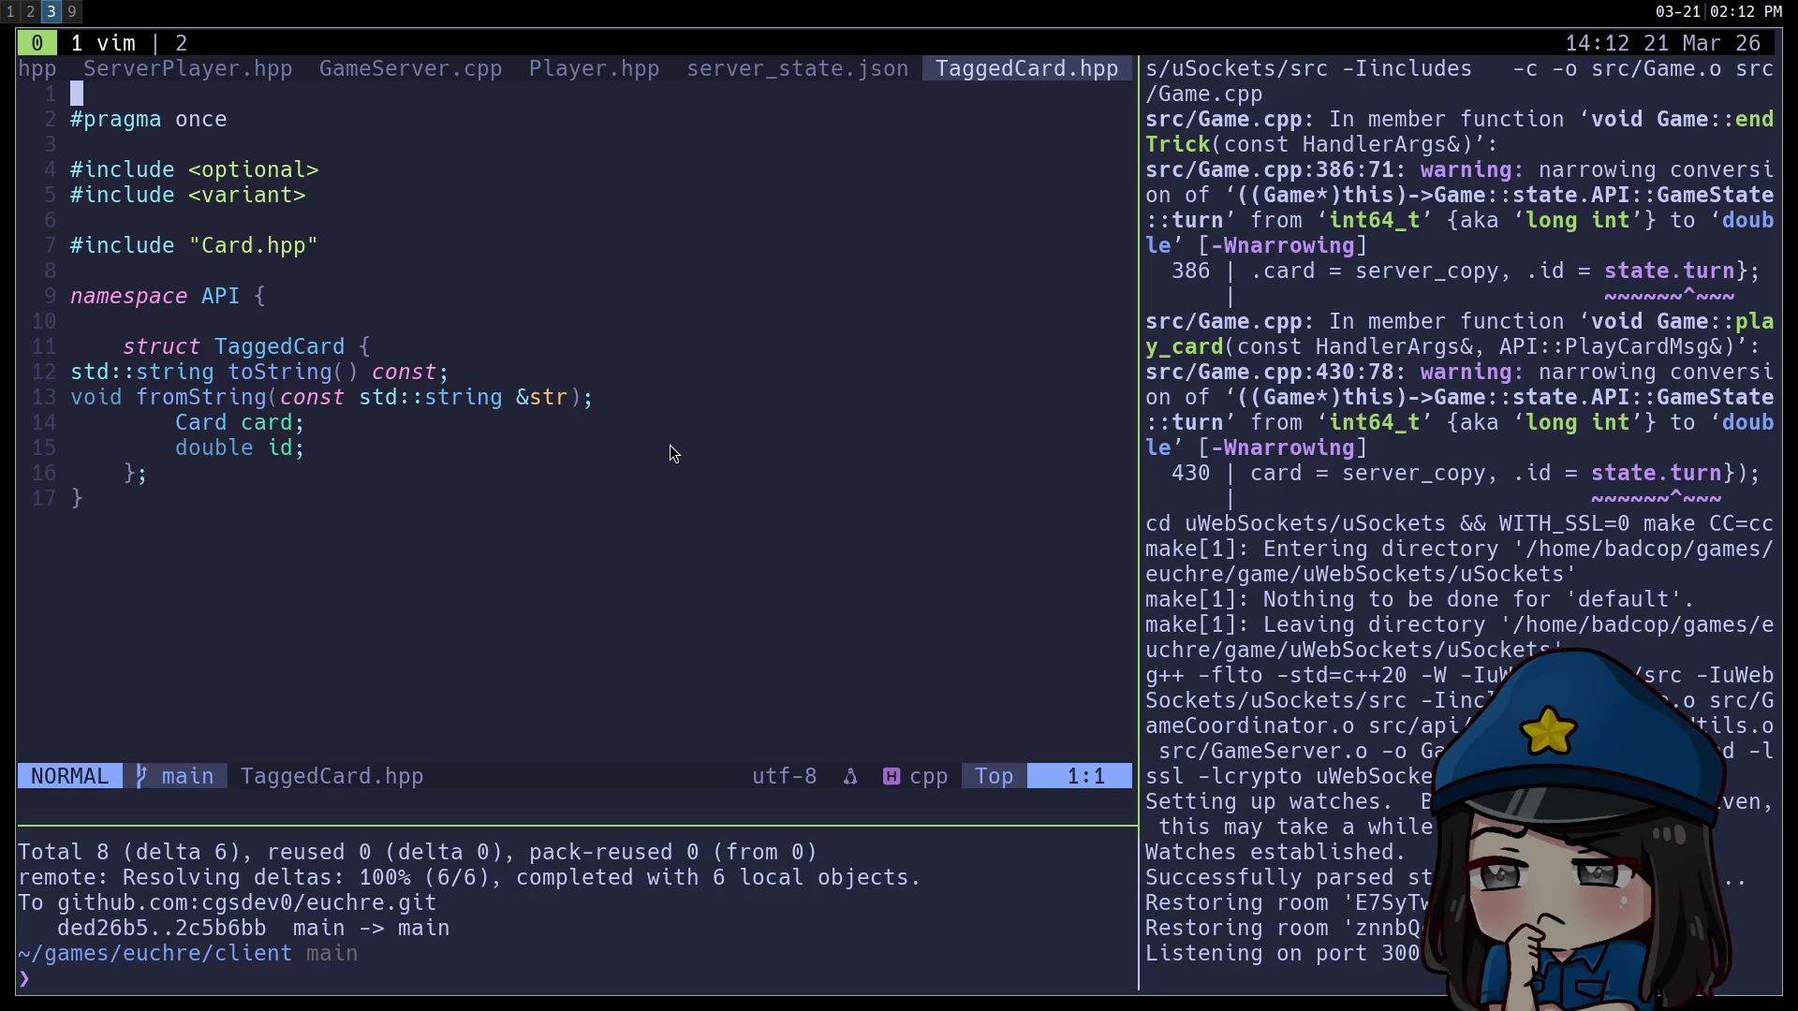
pyautogui.hotkey('shift', 'h')
pyautogui.hotkey('shift', 'l')
pyautogui.hotkey('ctrl', 'o')
pyautogui.press('j')
pyautogui.press('j')
pyautogui.press('j')
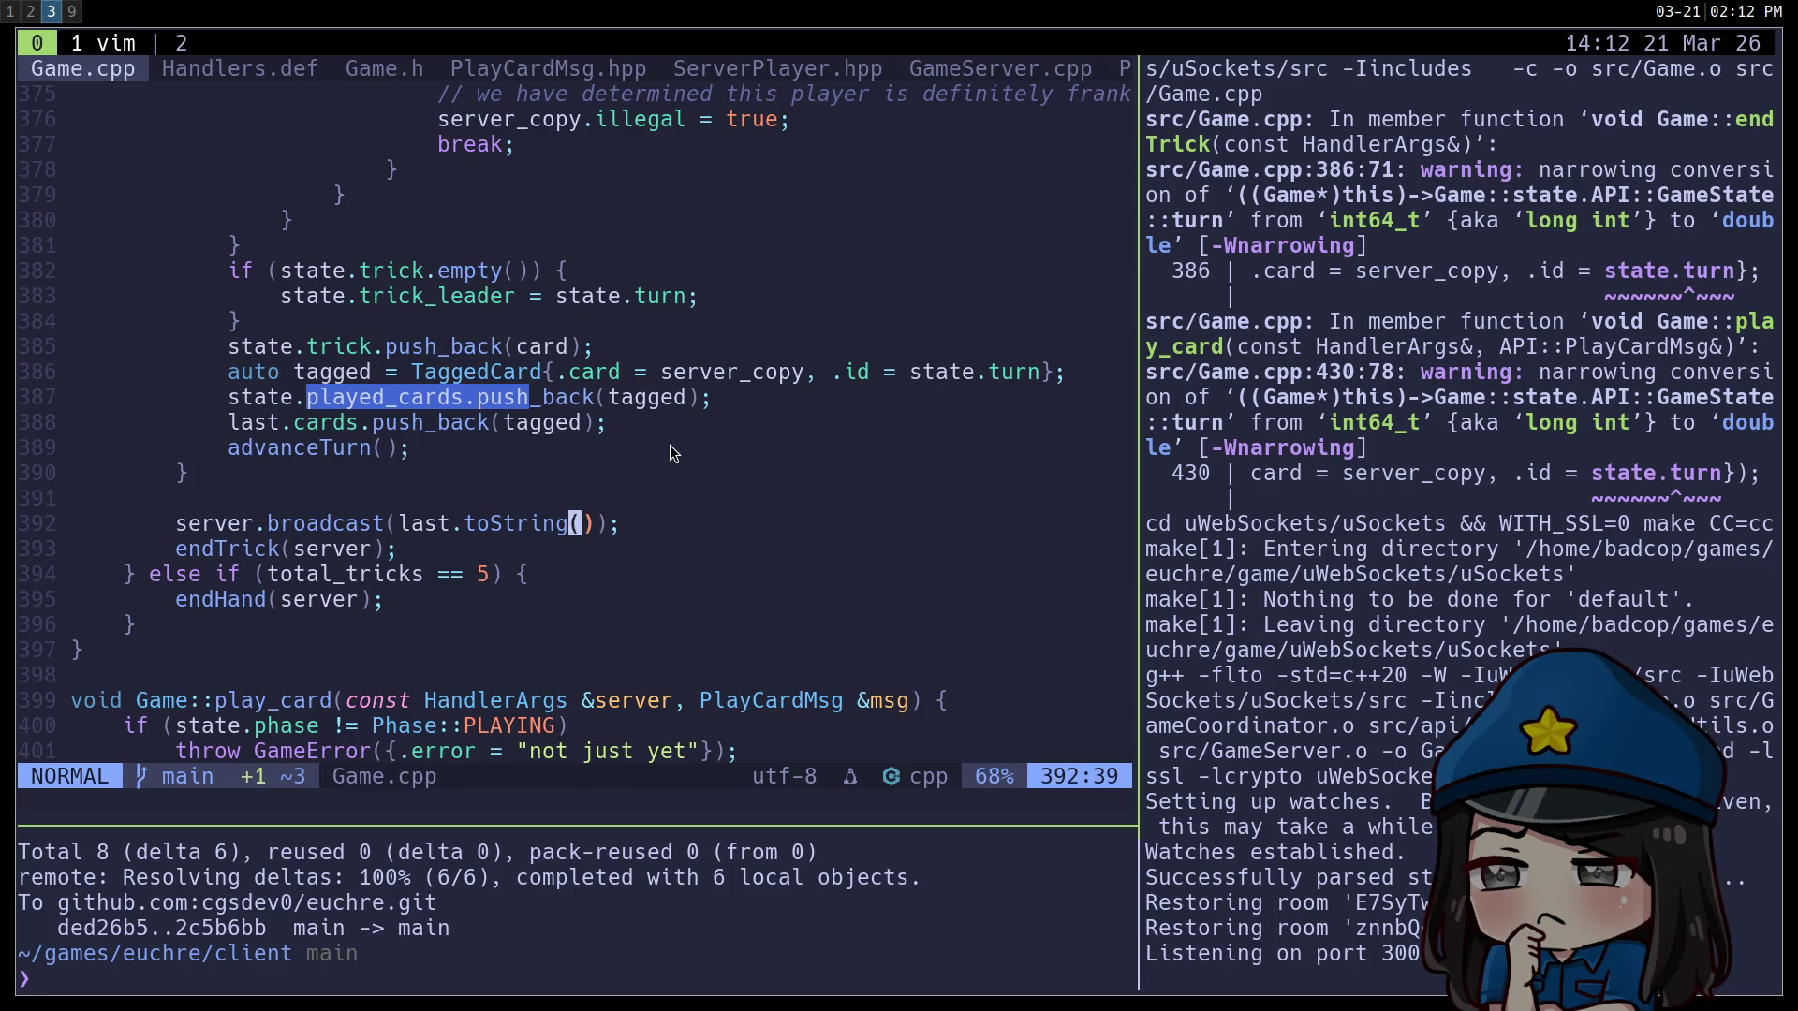
pyautogui.press('space')
# Open GameState.hpp, then open schema.json in Vim in tmux window 2
pyautogui.press('f')
pyautogui.press('f')
pyautogui.write('gamestat')
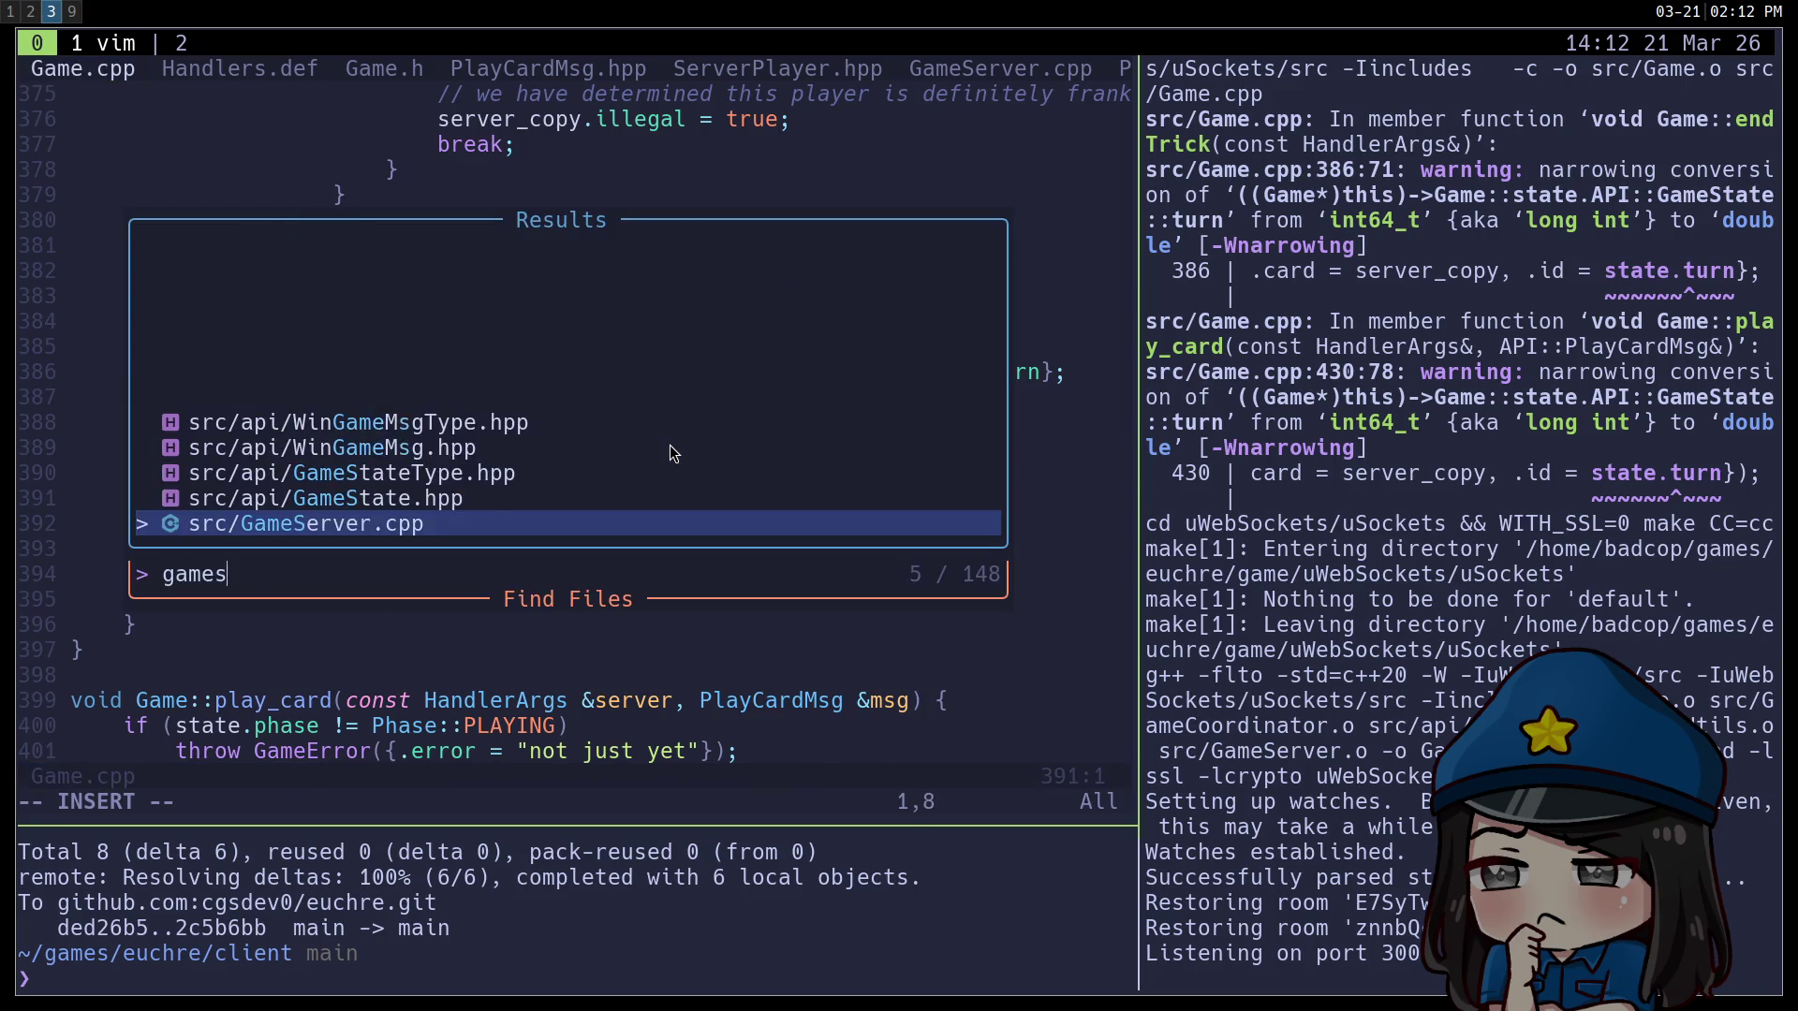
pyautogui.press('Return')
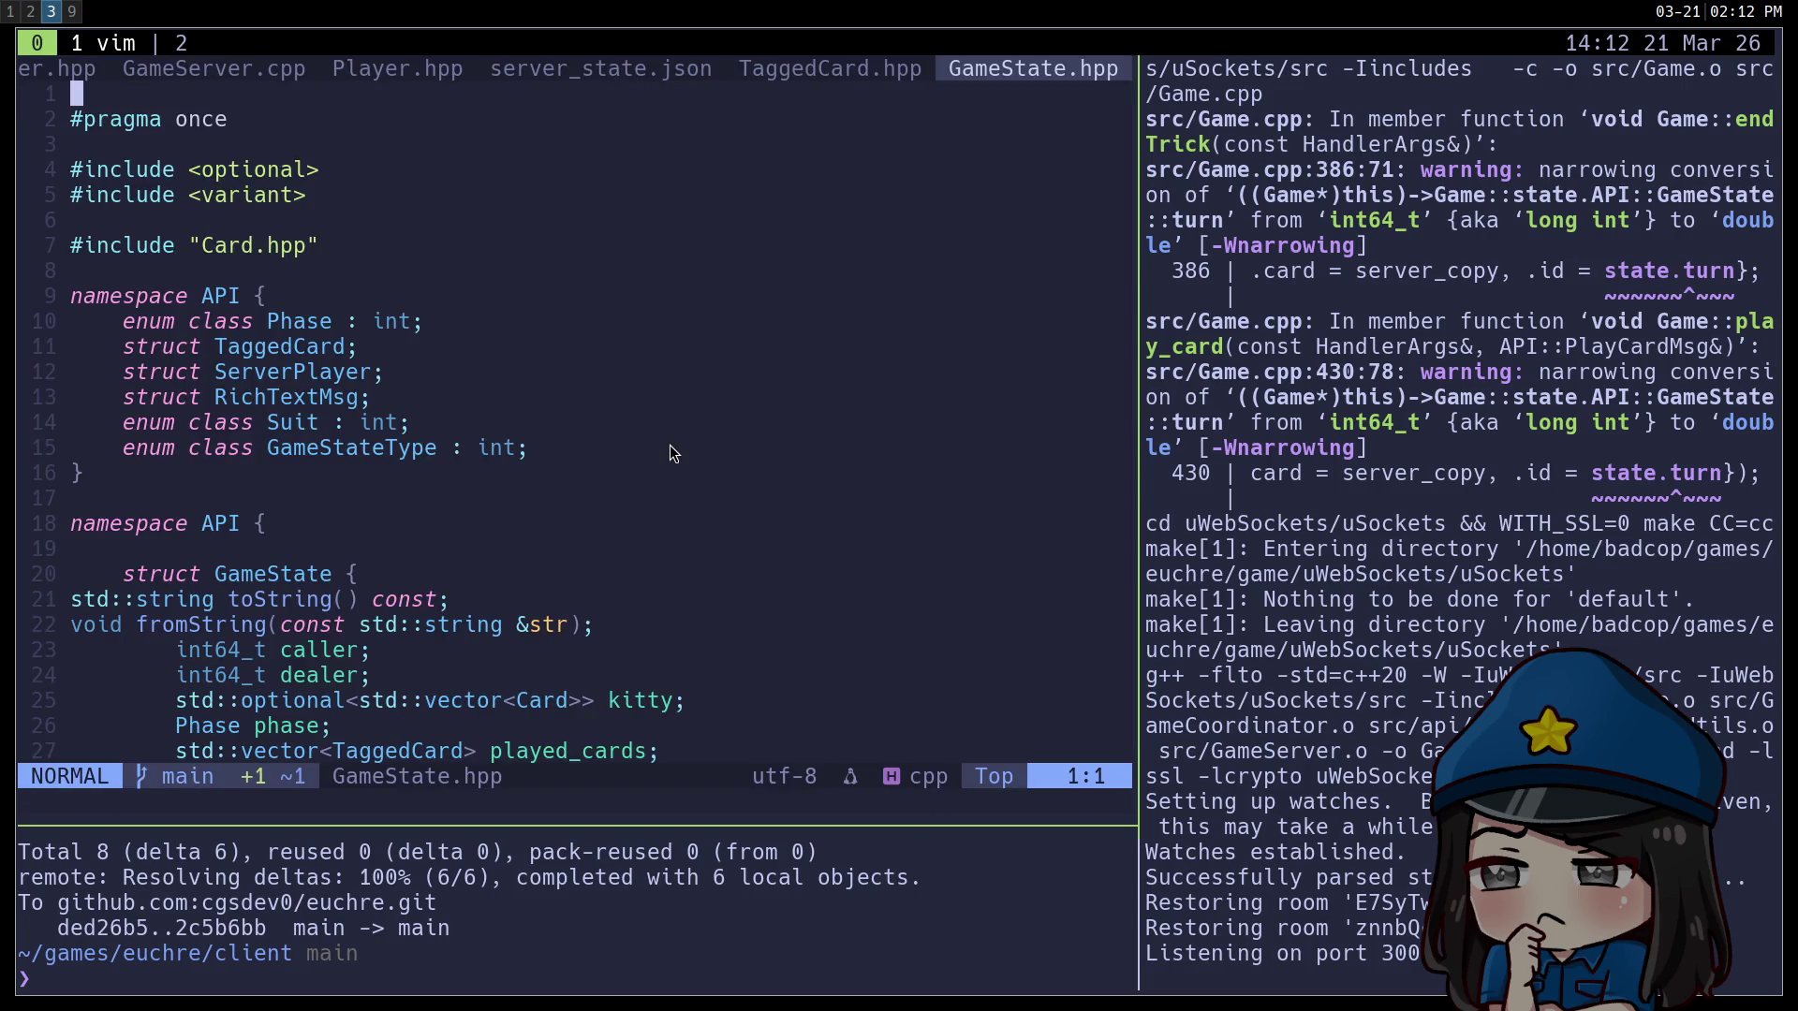
pyautogui.hotkey('ctrl', 'b')
pyautogui.write('2')
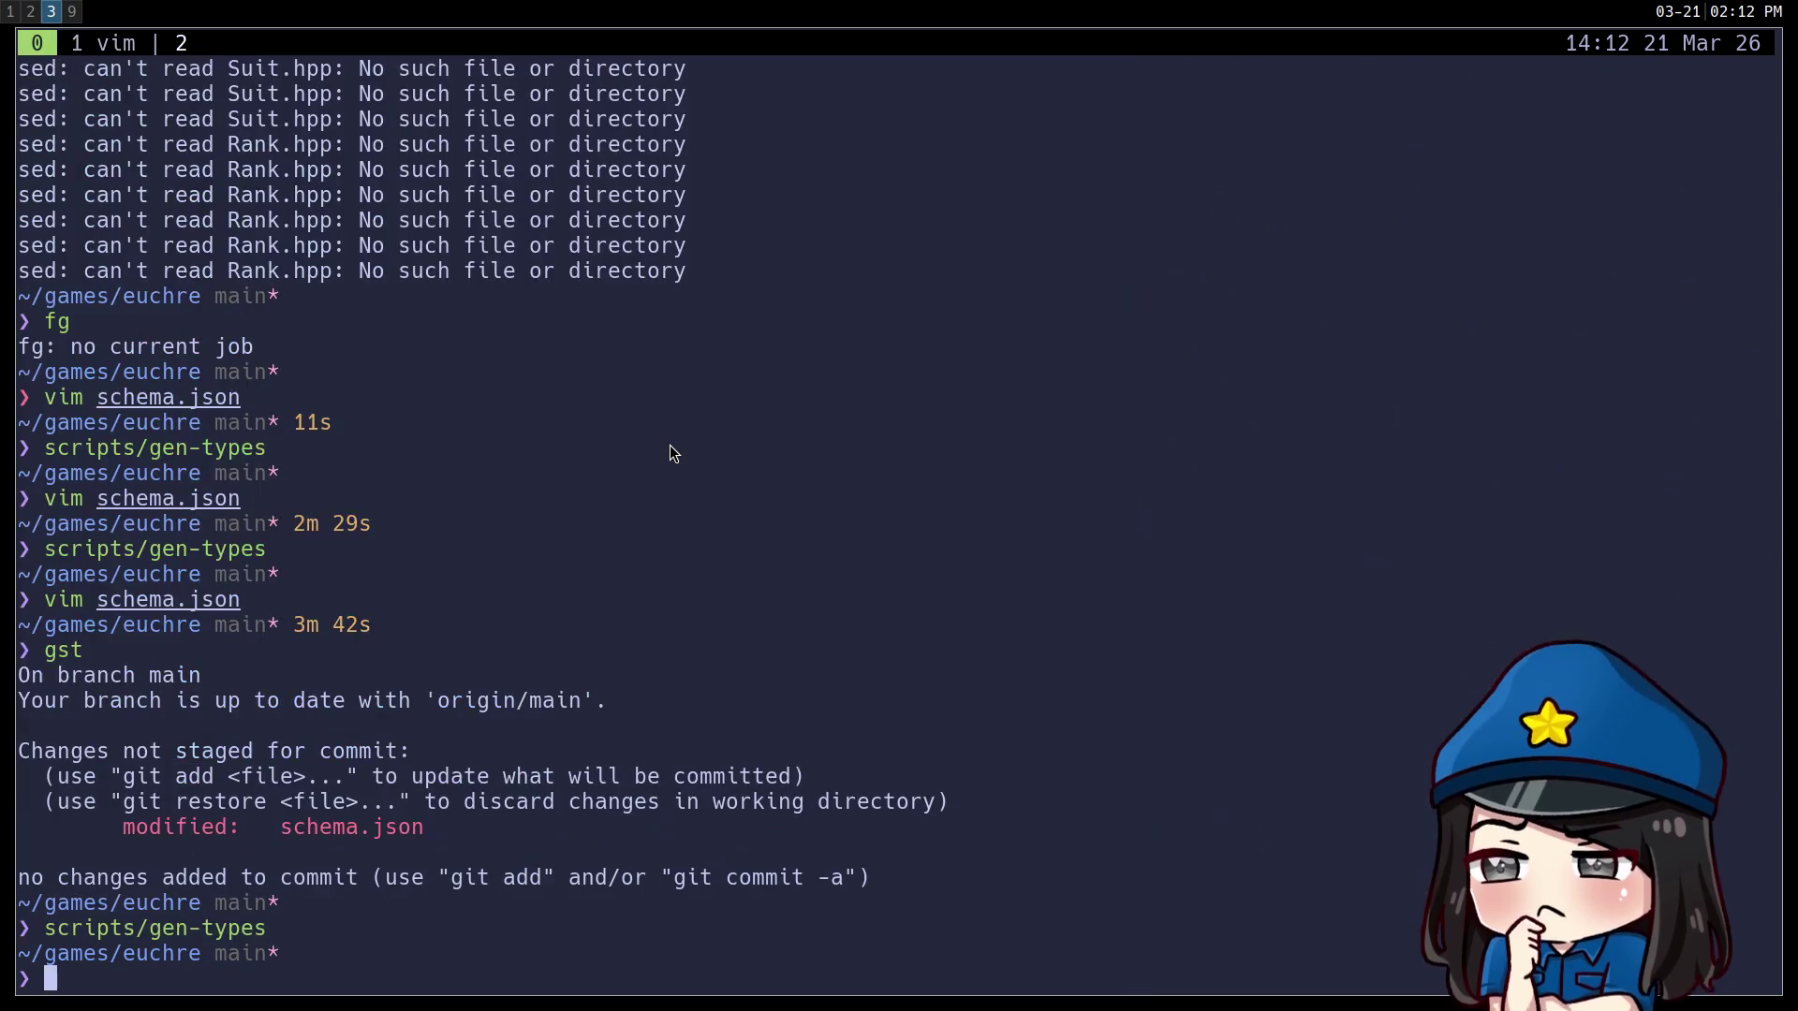
pyautogui.write('vim schema.json')
pyautogui.press('Return')
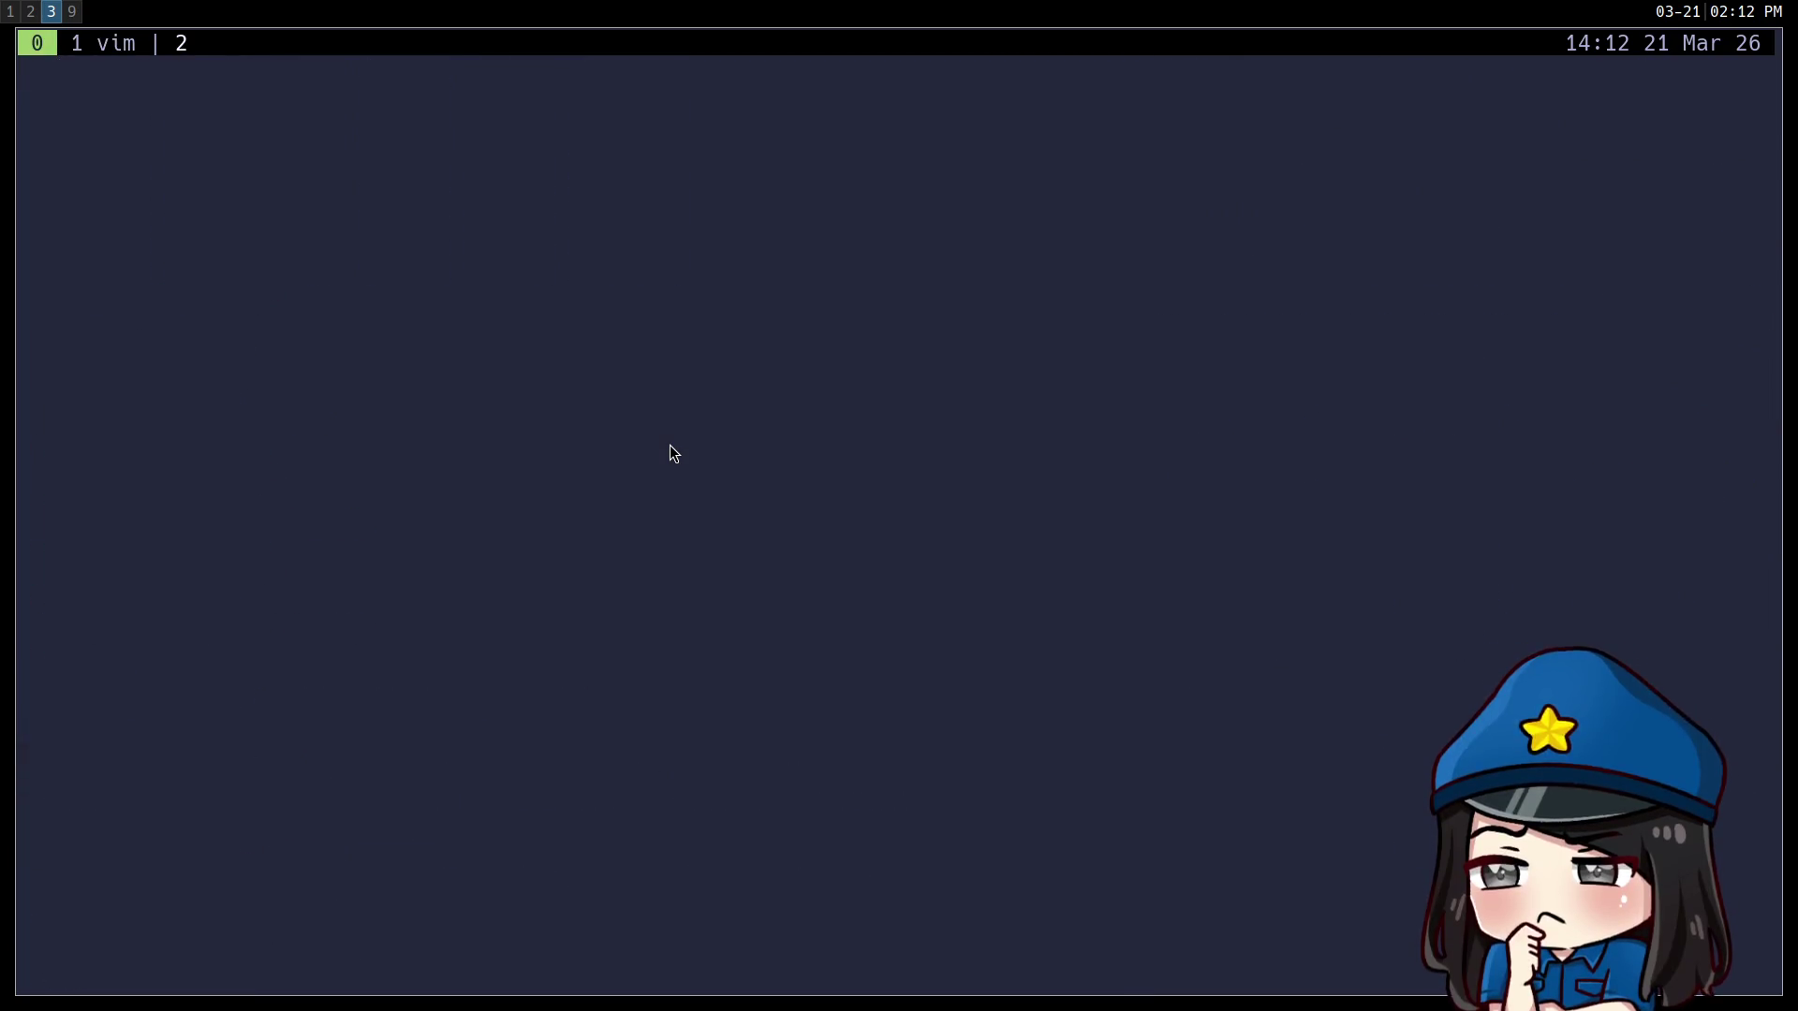
# Change TaggedCard's id type from number to integer in schema.json, save, and quit Vim
pyautogui.write('/integer')
pyautogui.press('Return')
pyautogui.write('n')
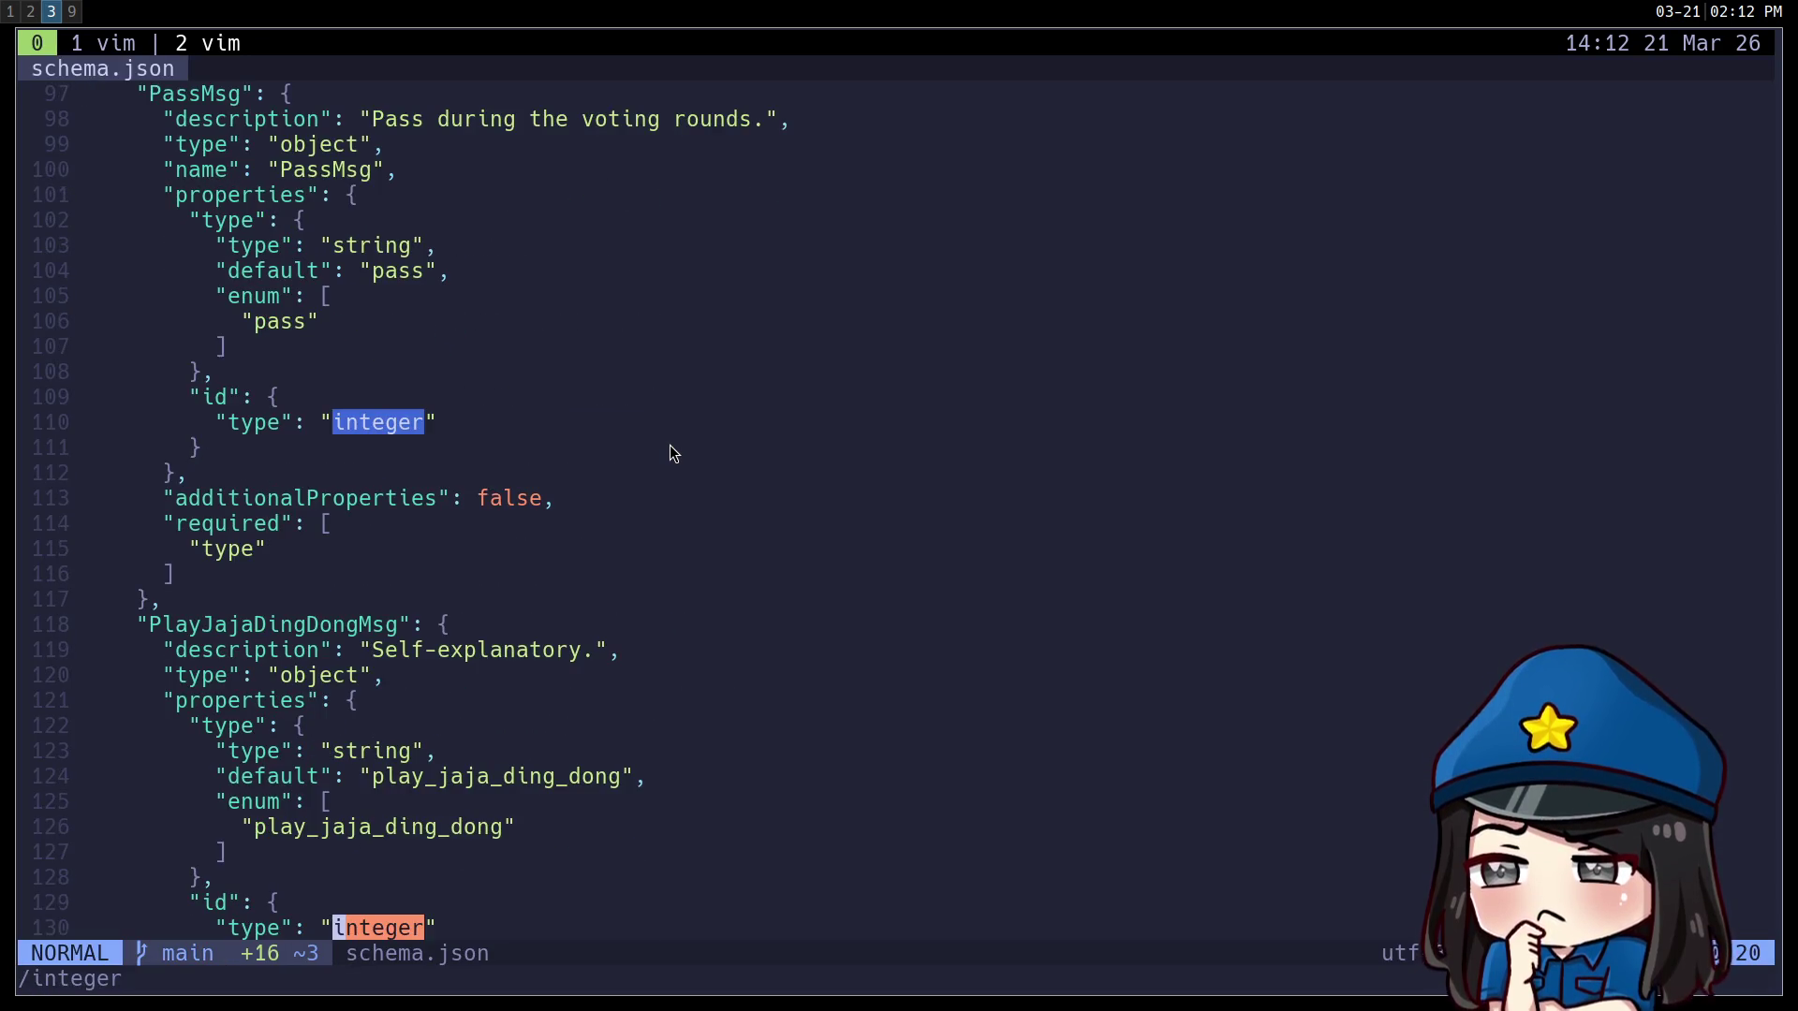
pyautogui.write('/number')
pyautogui.press('Return')
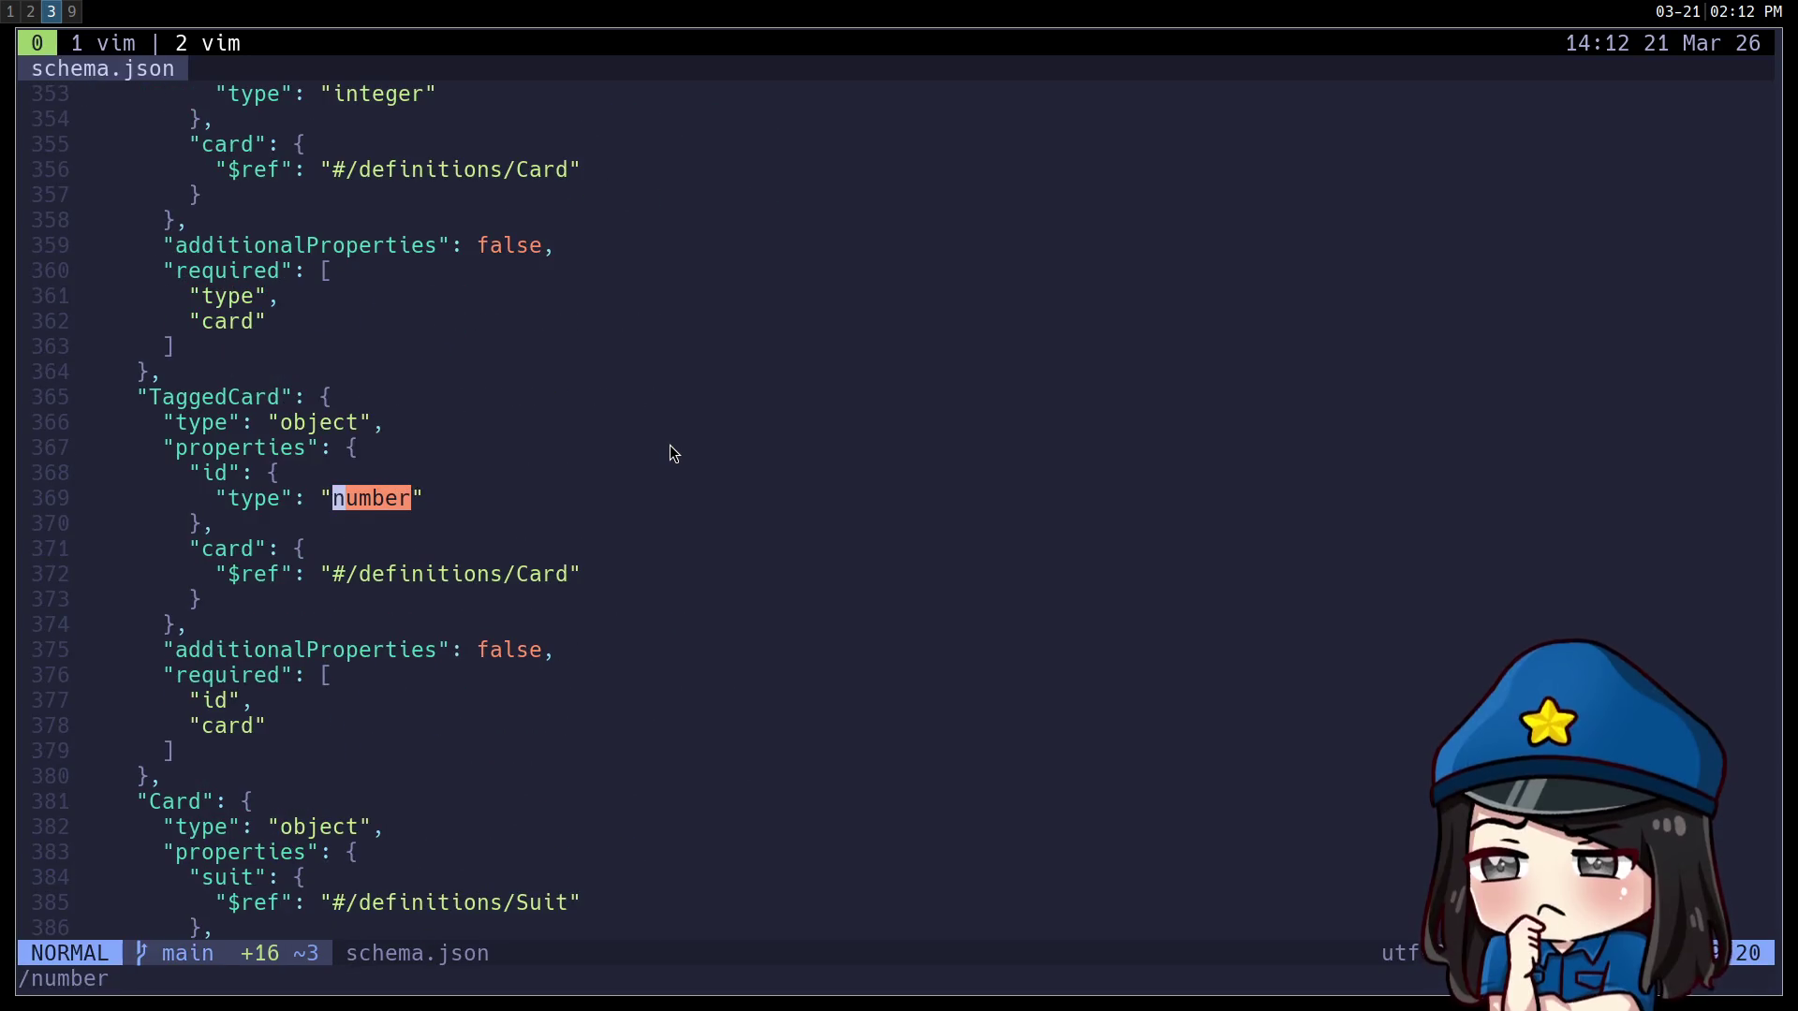
pyautogui.write('ciwinteger')
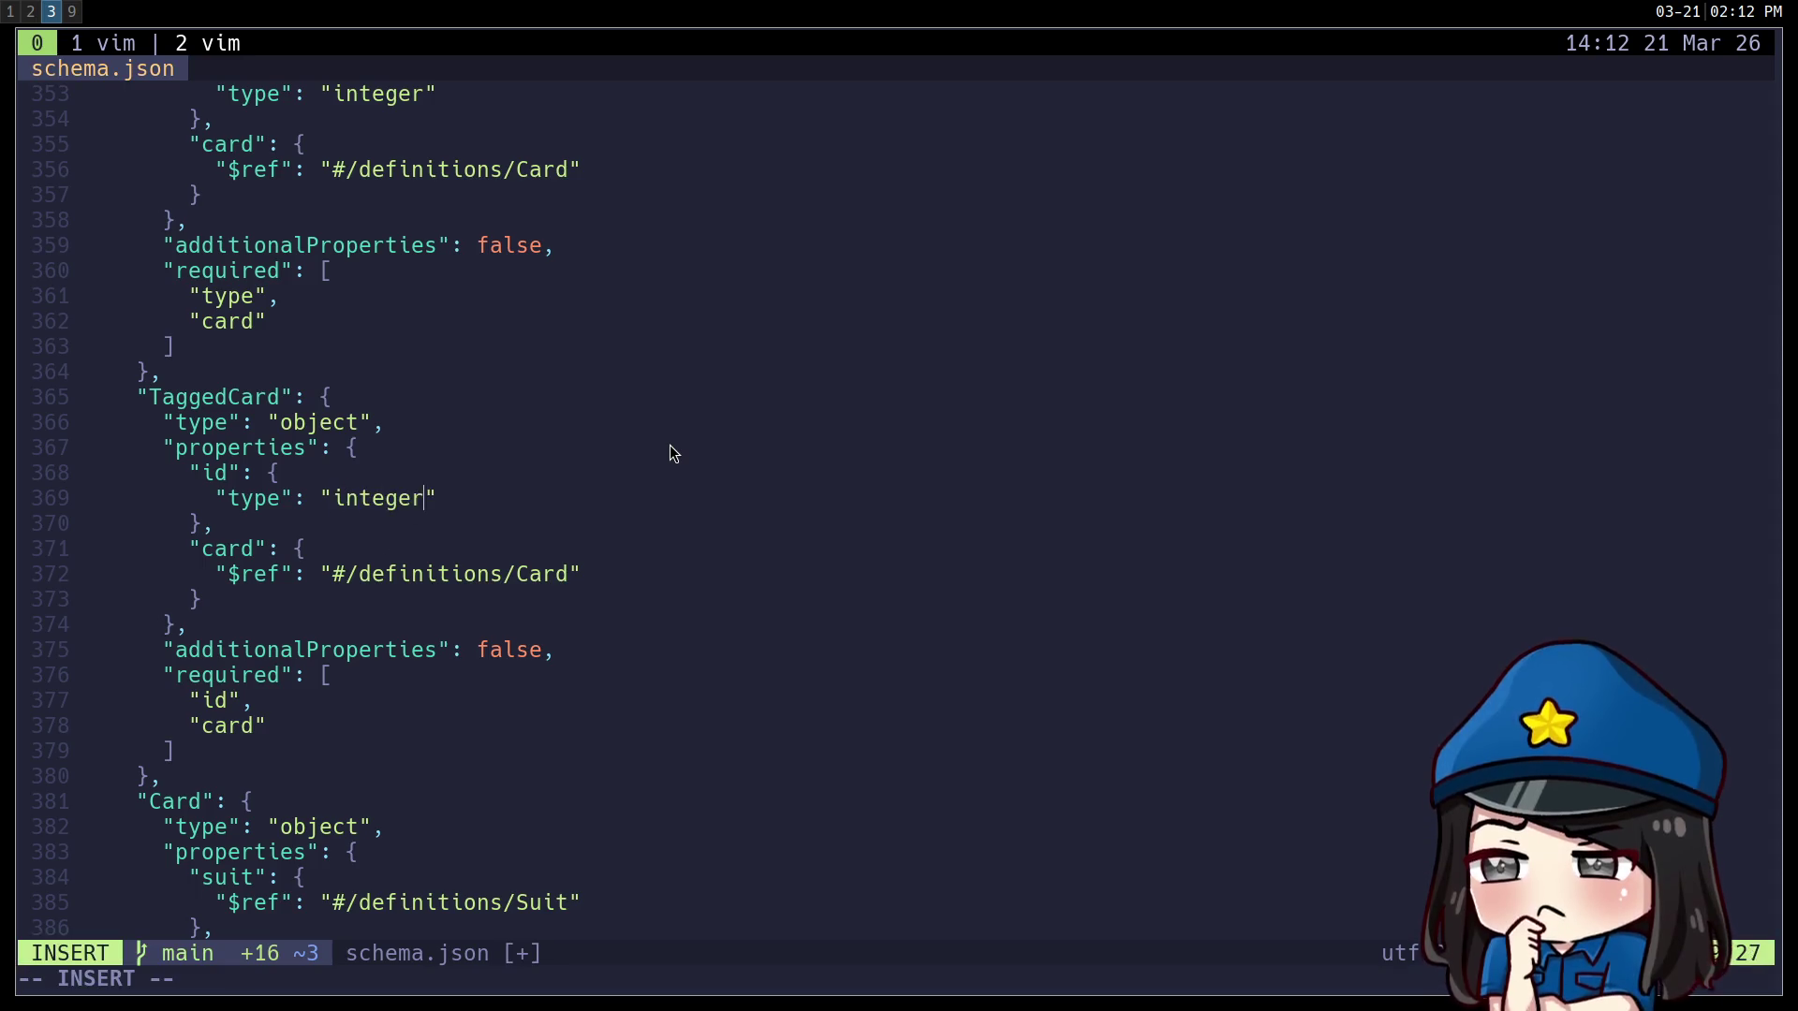
pyautogui.press('Escape')
pyautogui.write(':w')
pyautogui.press('Return')
pyautogui.write(':q')
pyautogui.press('Return')
# Regenerate types with scripts/gen-types and restart ./run-server.sh so the server rebuilds
pyautogui.write('scripts/gen-types')
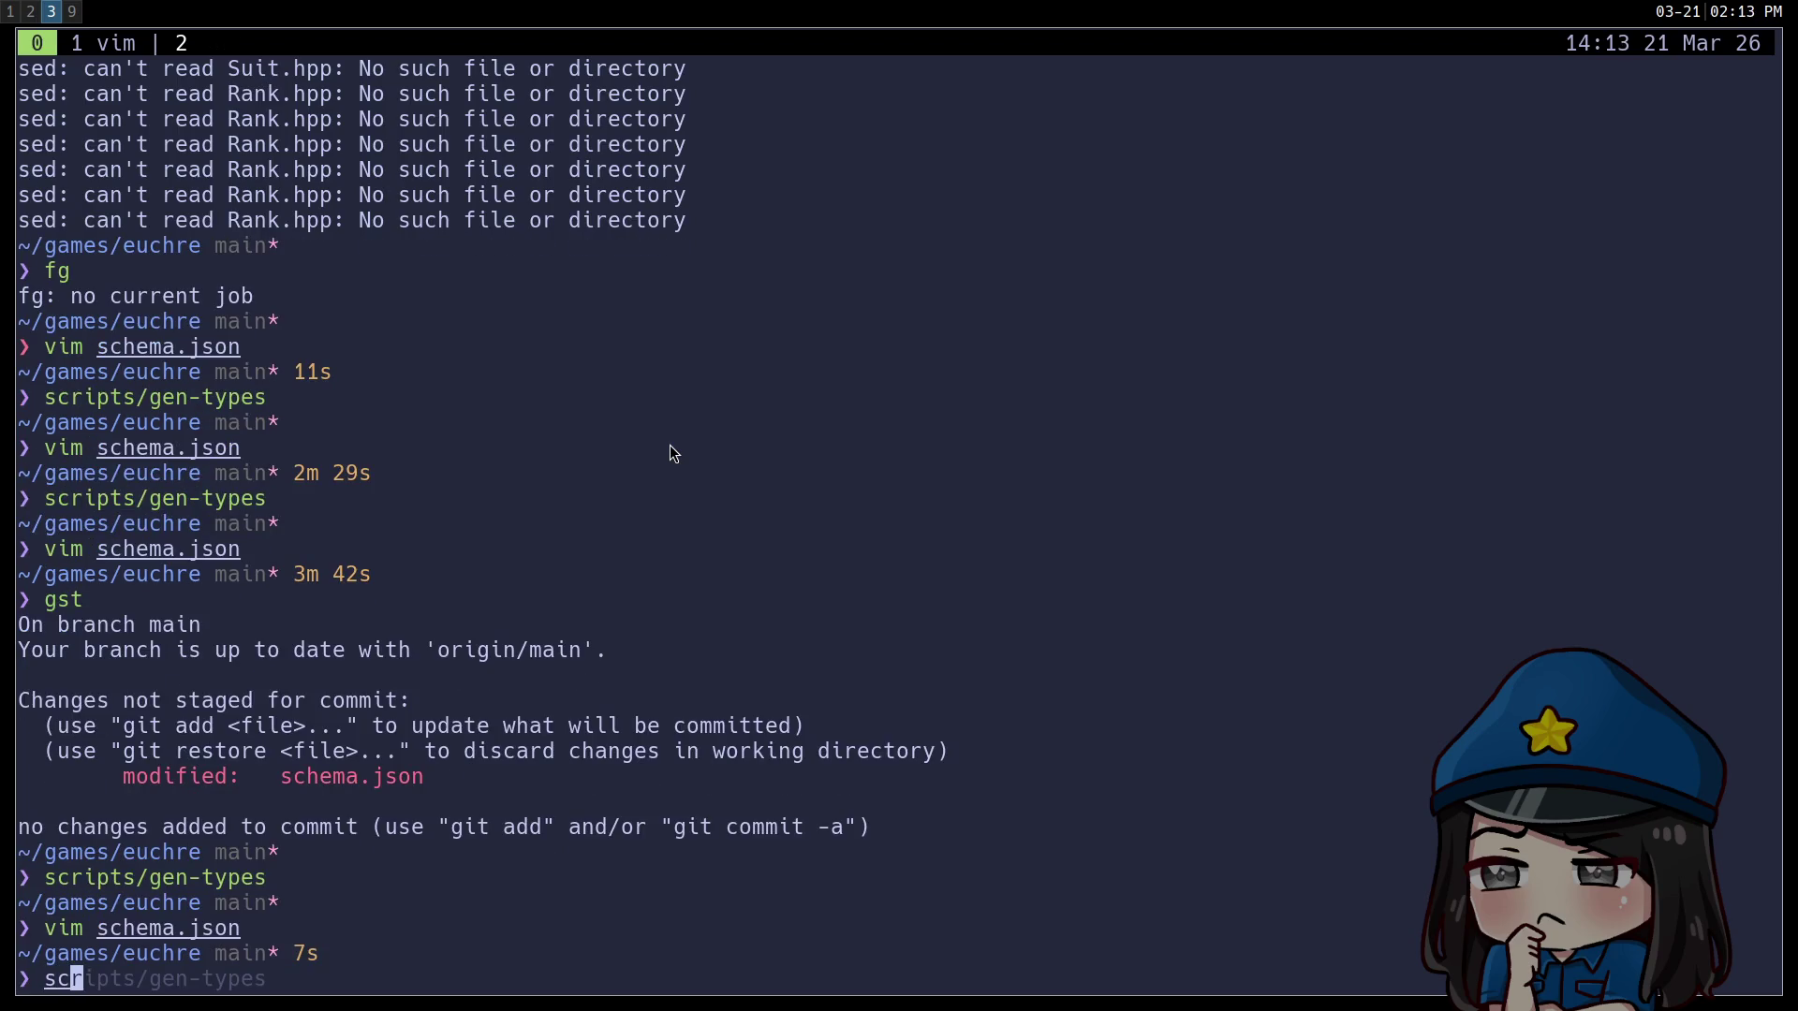
pyautogui.press('Return')
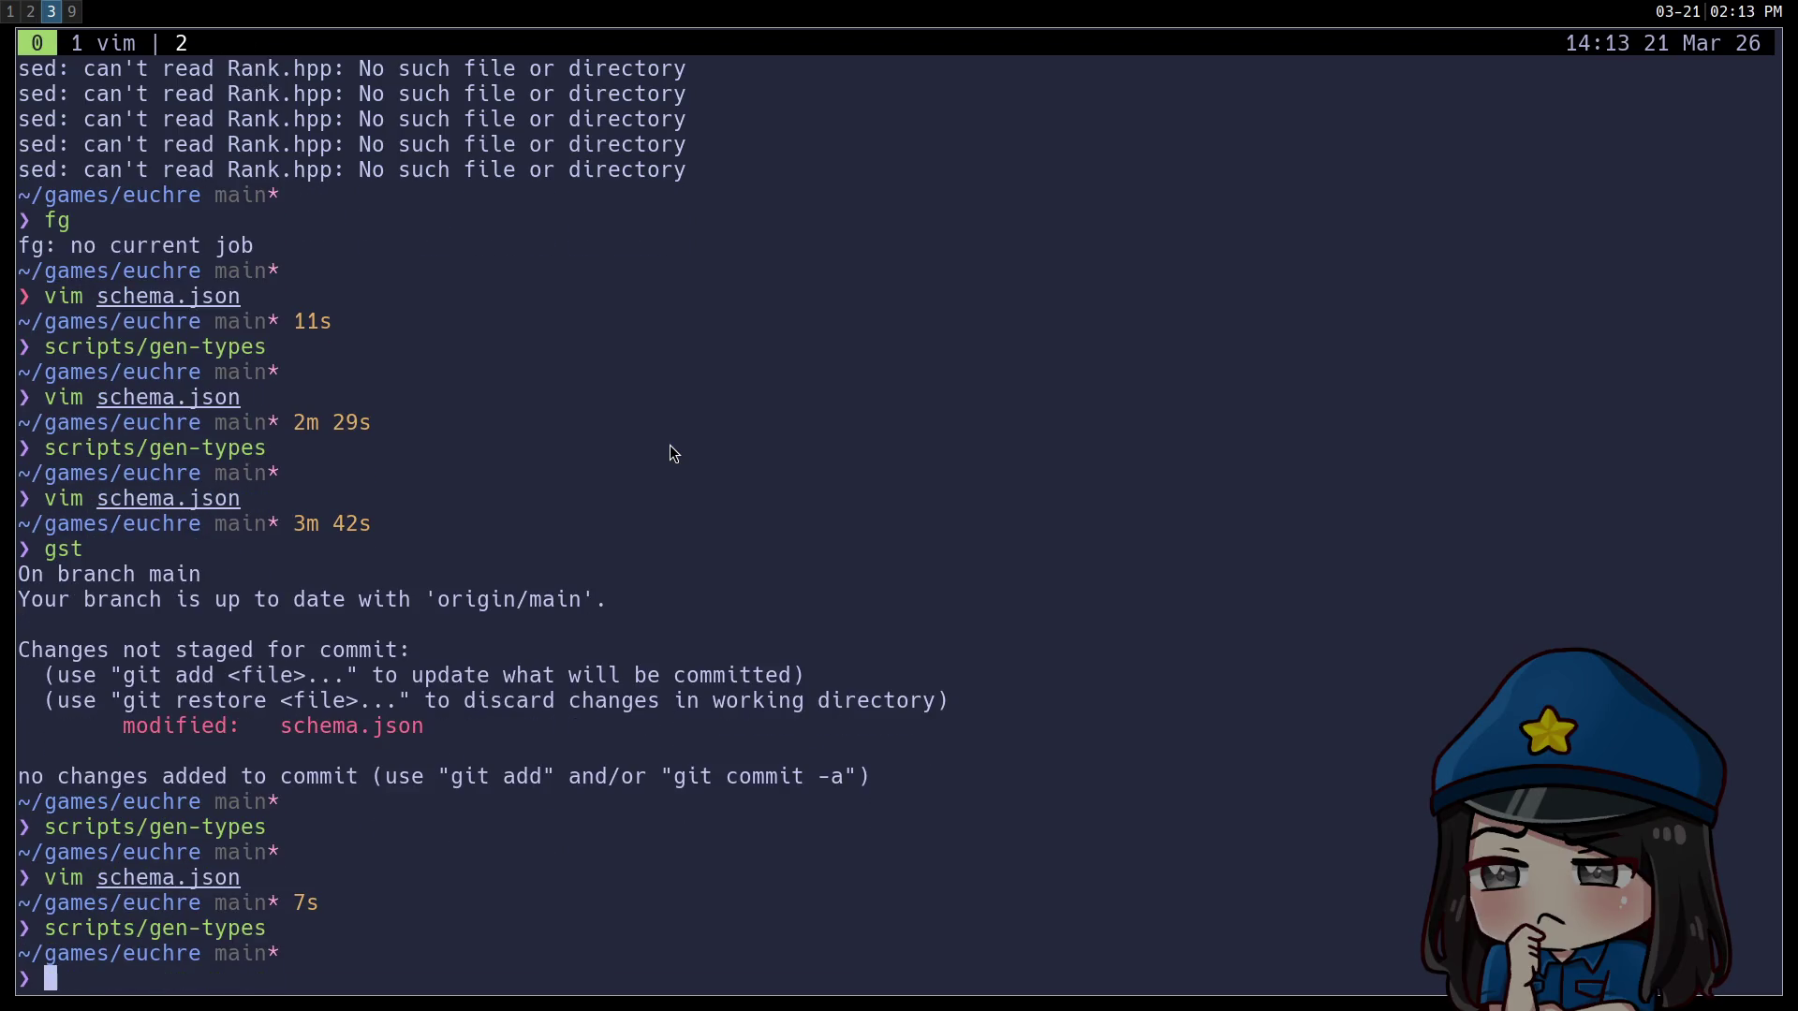
pyautogui.hotkey('ctrl', 'b')
pyautogui.press('1')
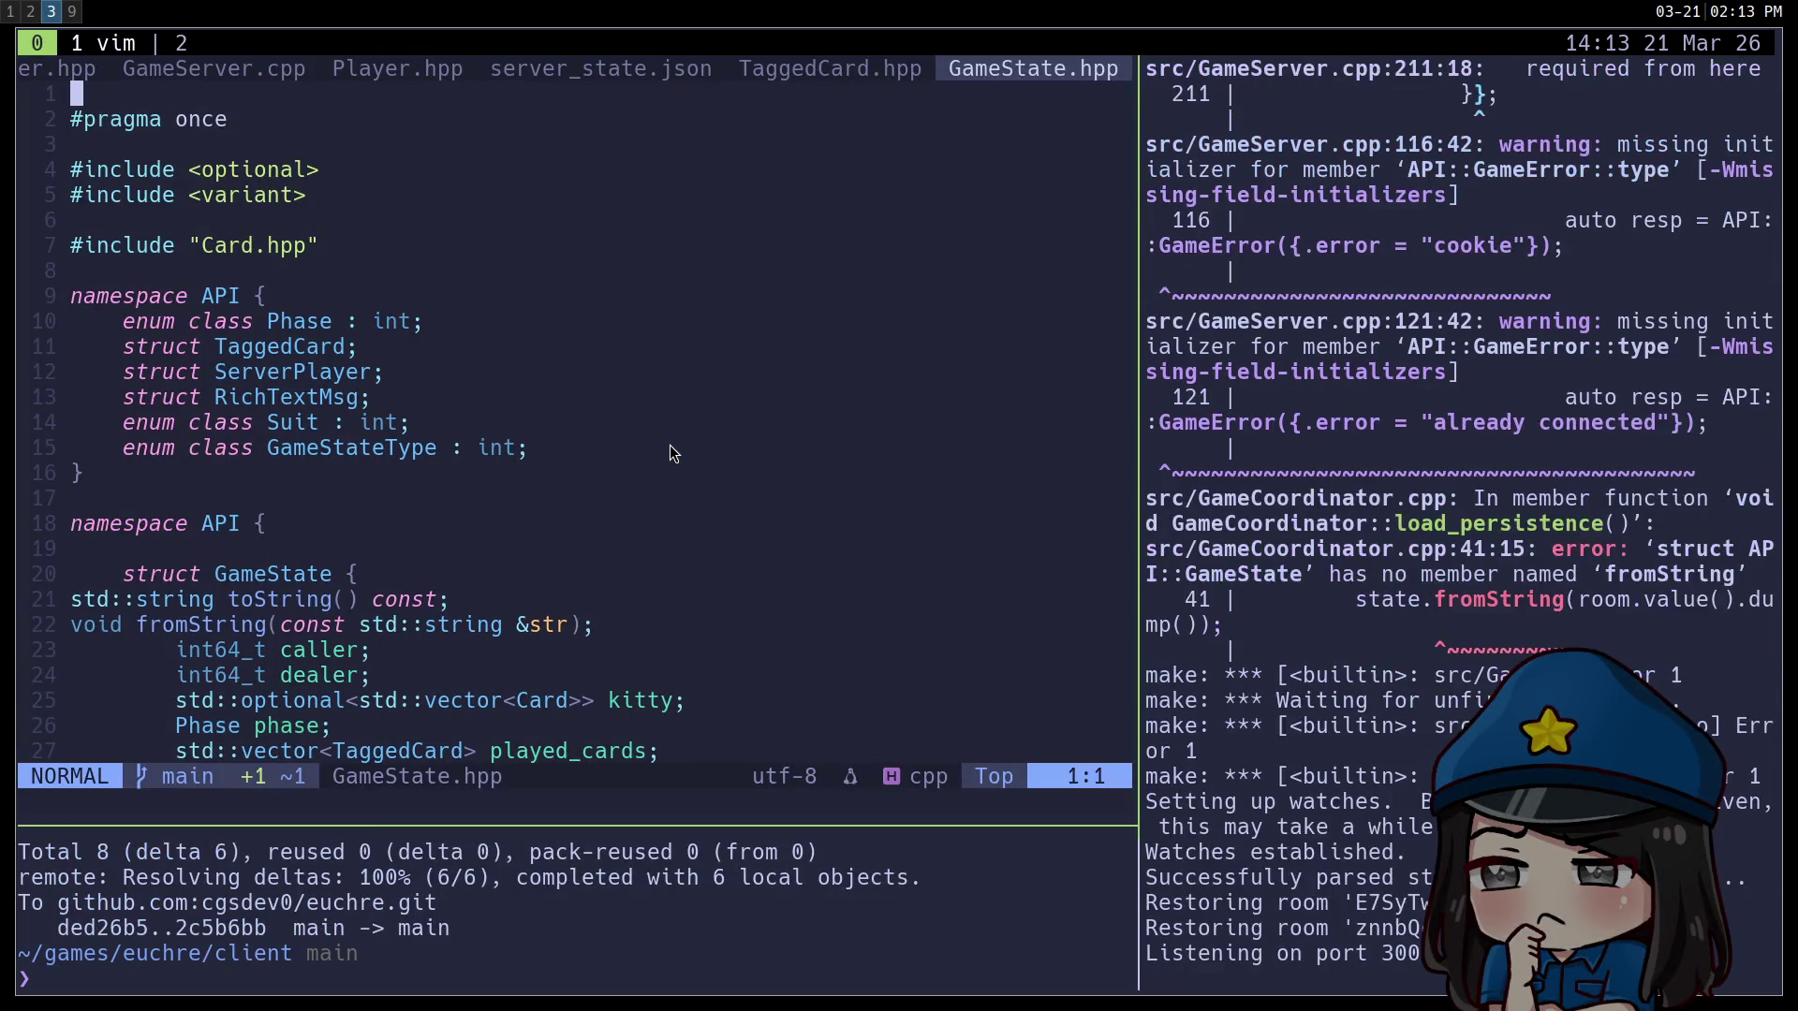
pyautogui.hotkey('ctrl', 'b')
pyautogui.press('Right')
pyautogui.hotkey('ctrl', 'c')
pyautogui.press('Up')
pyautogui.press('Return')
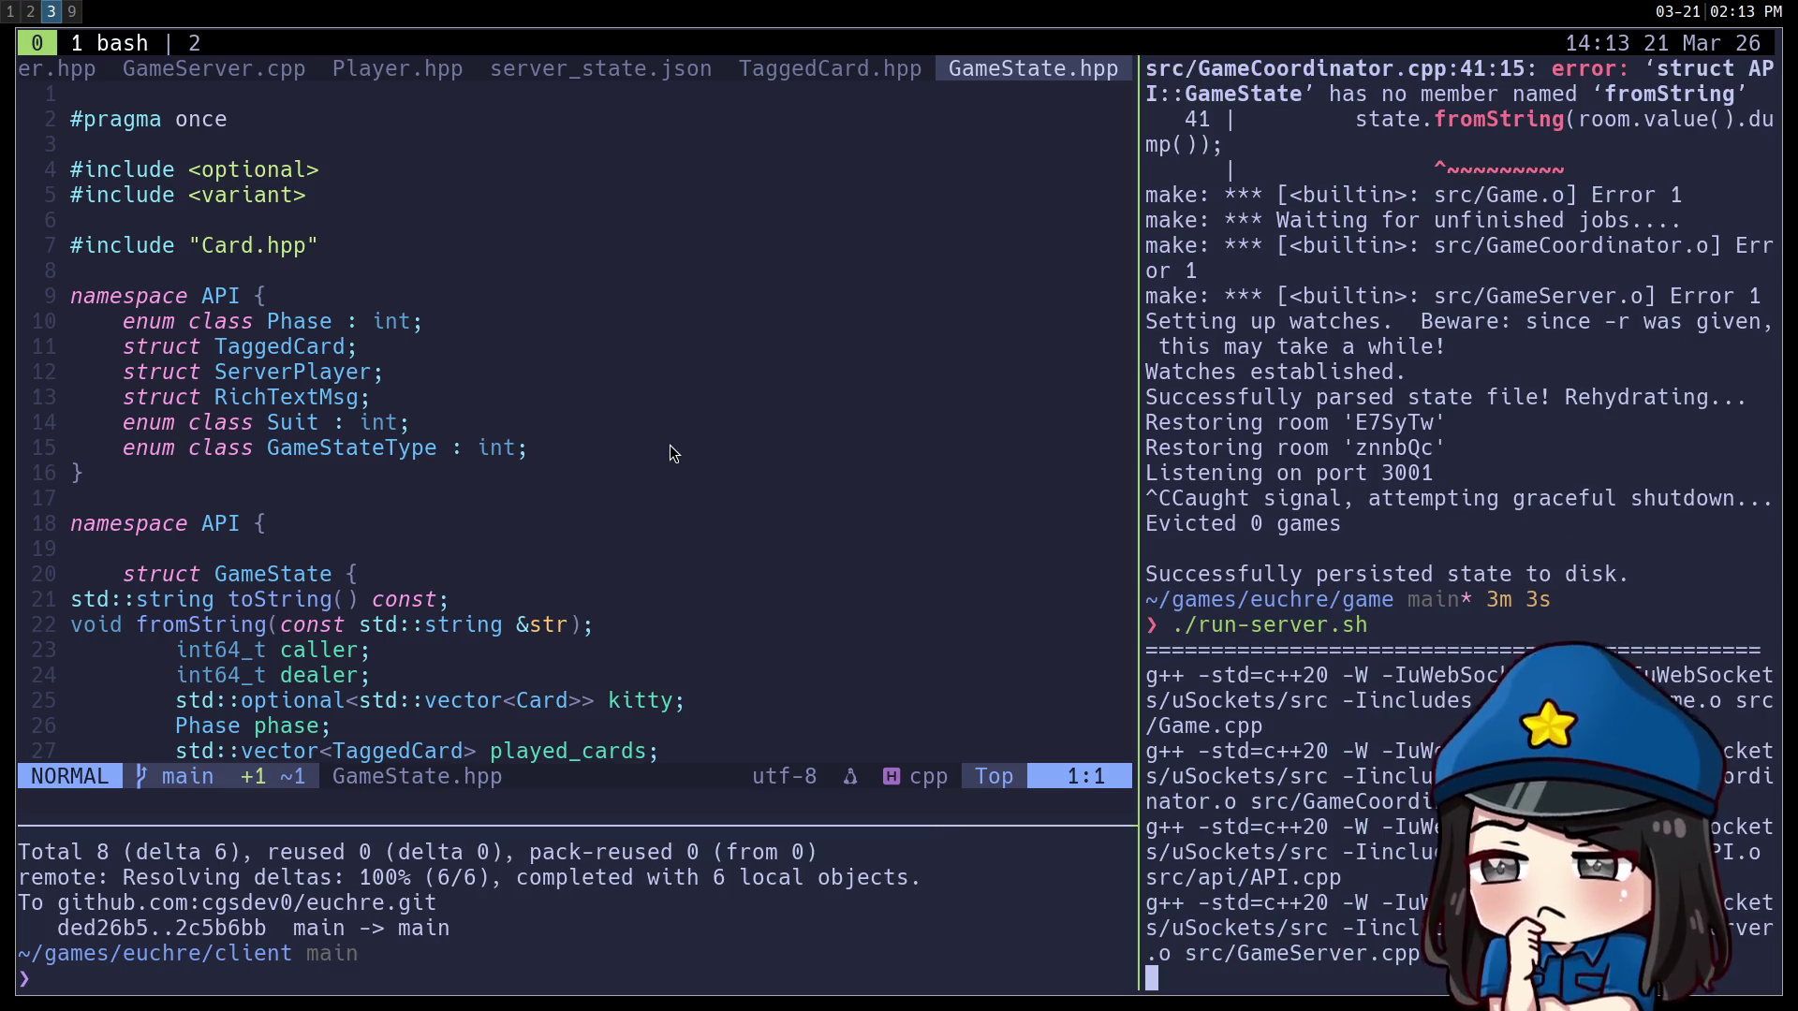
# Review the end of GameState.hpp, then stage all changed files in the shell
pyautogui.hotkey('ctrl', 'b')
pyautogui.press('Left')
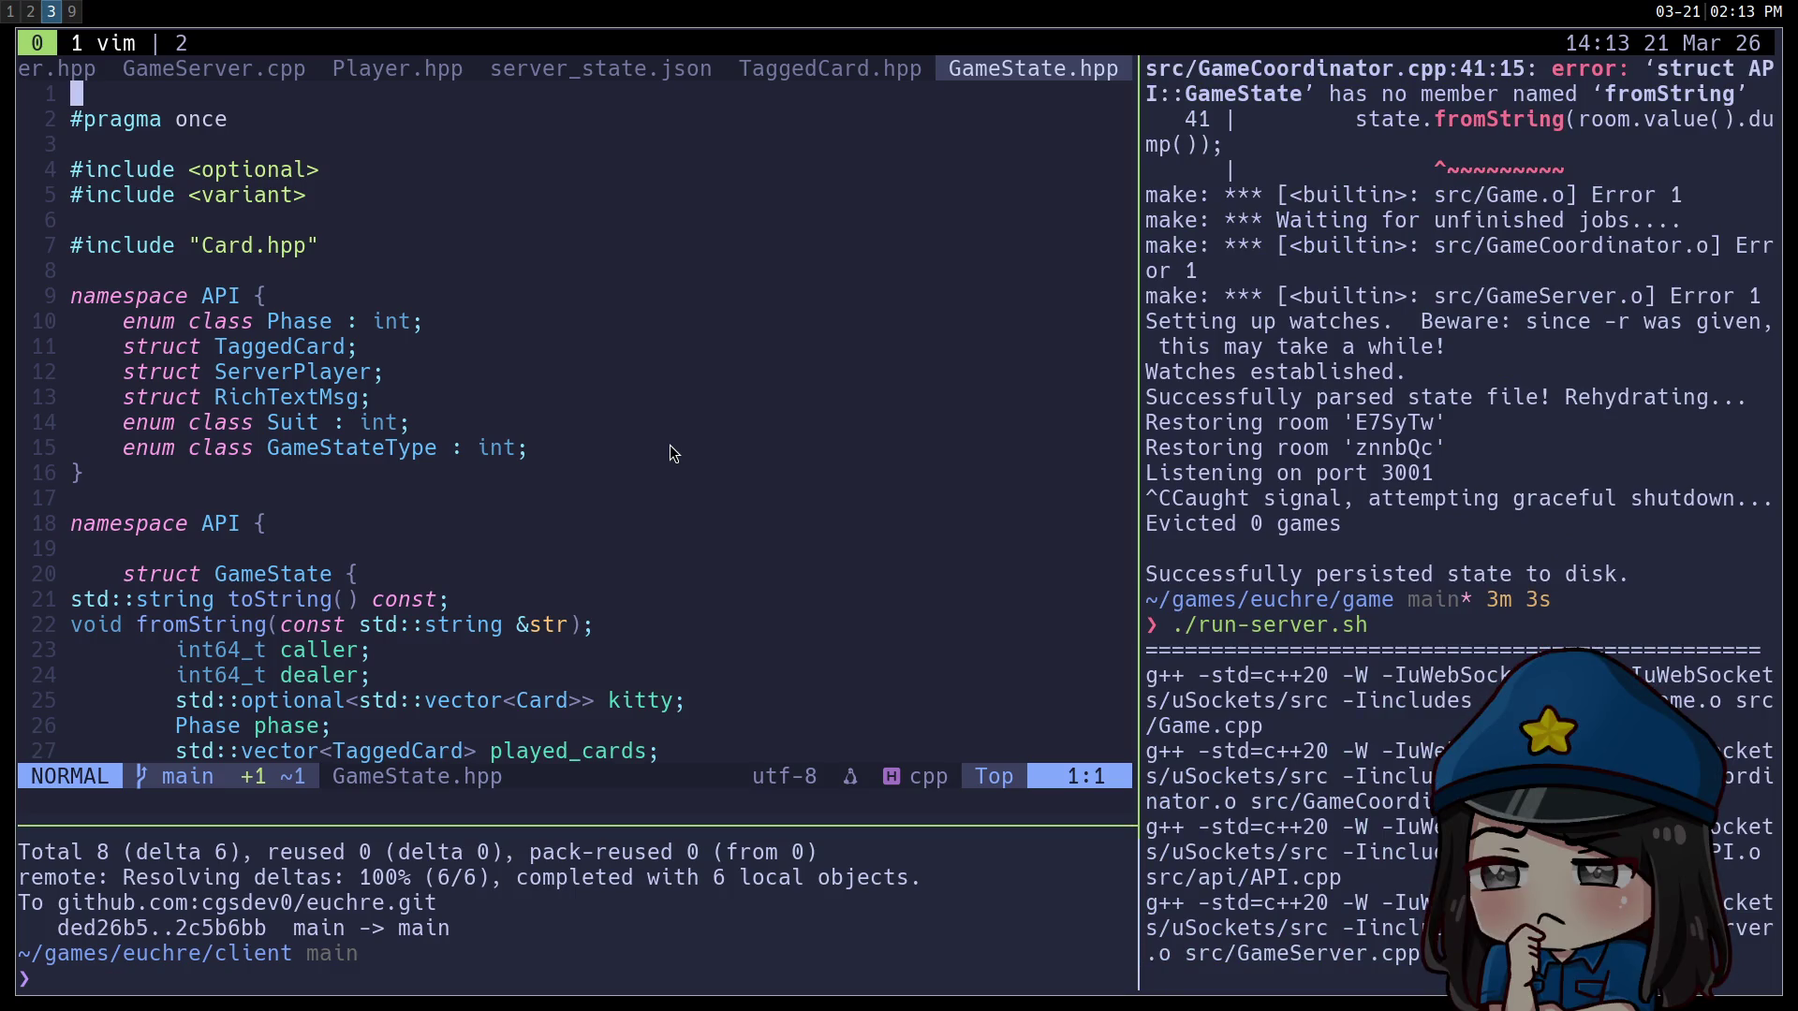
pyautogui.hotkey('shift', 'g')
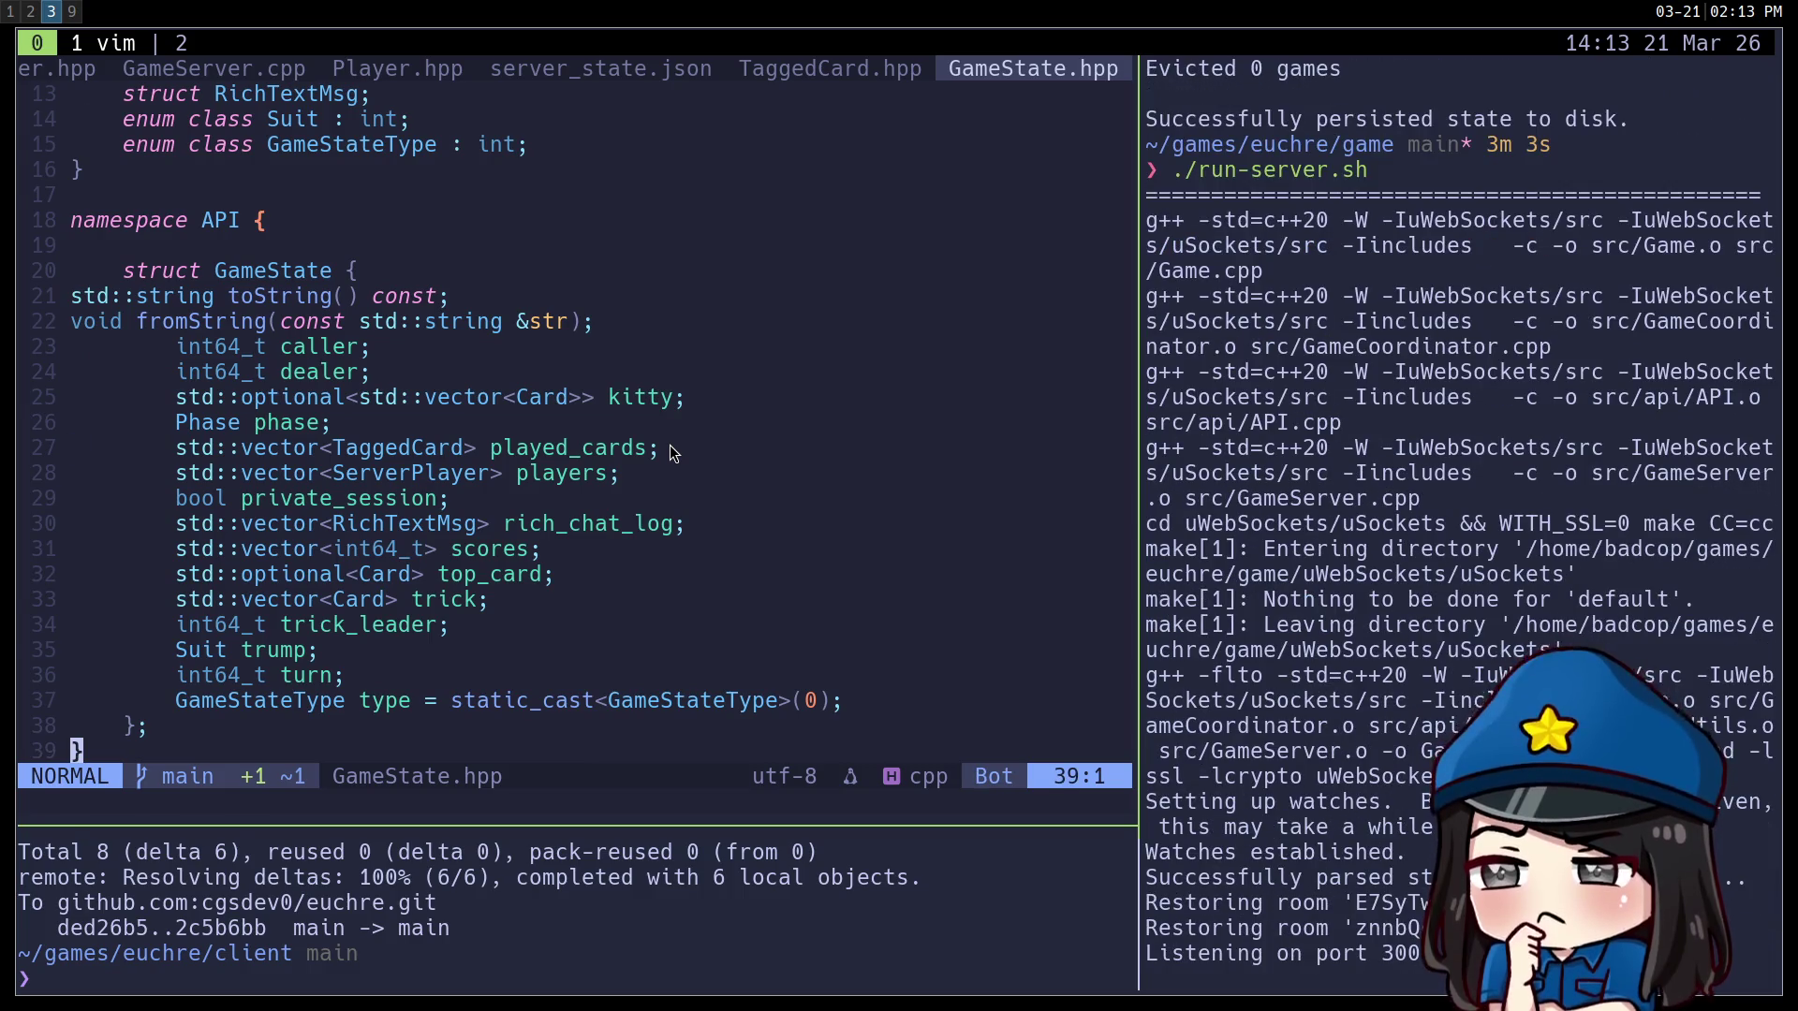
pyautogui.hotkey('ctrl', 'b')
pyautogui.write('2')
pyautogui.write('gA')
pyautogui.press('Return')
# Commit with message 'tag cards with player id' and git push it to the remote
pyautogui.write('git commit -am "tag cards with ')
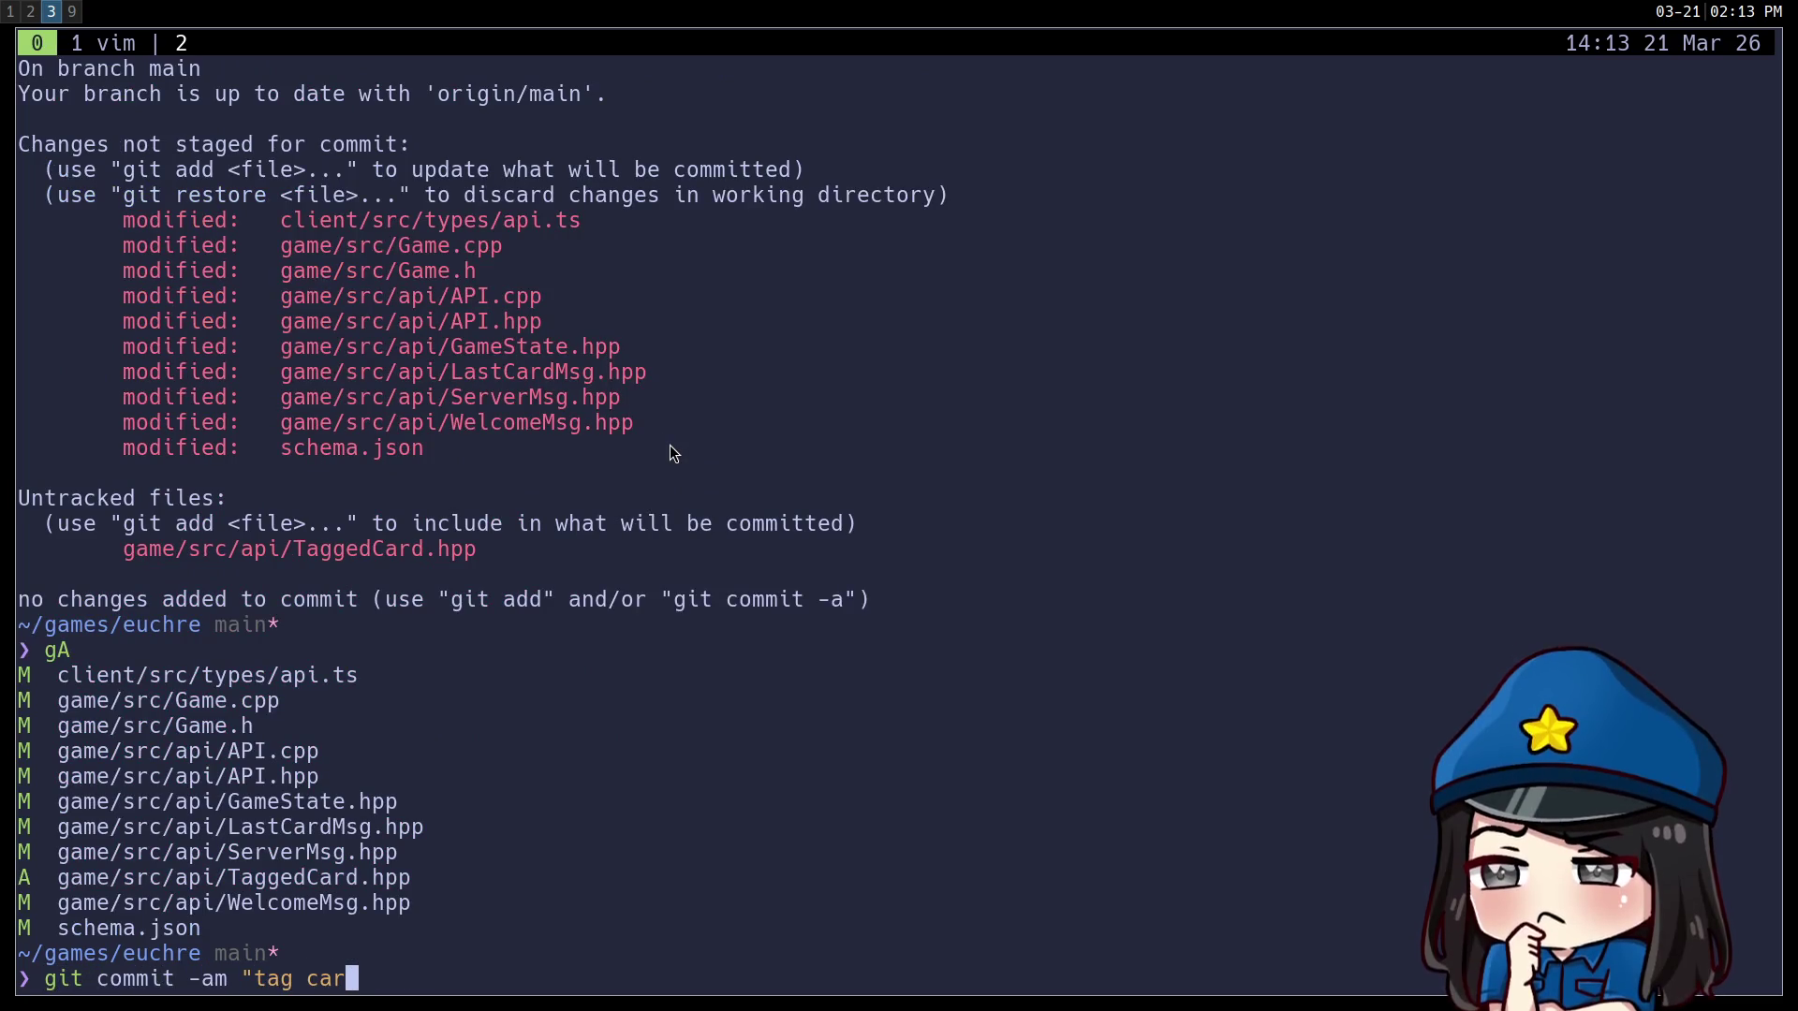
pyautogui.write('player id"')
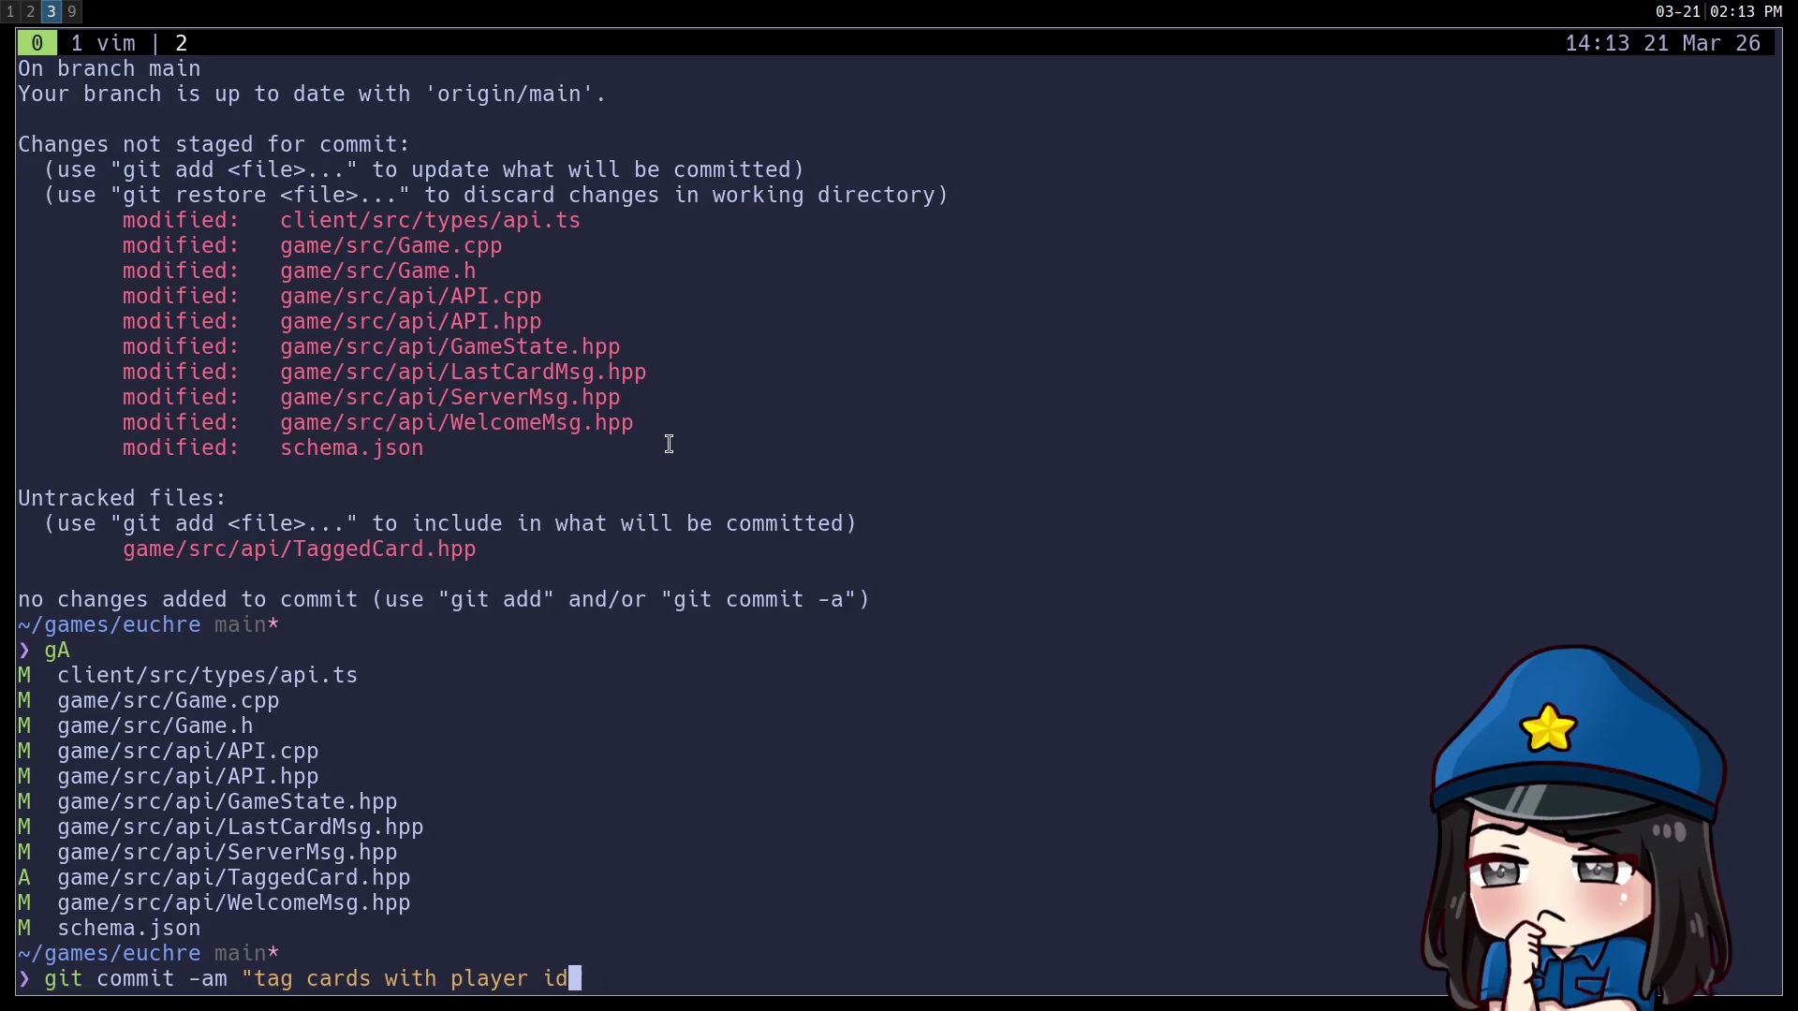
pyautogui.press('Return')
pyautogui.write('git push')
pyautogui.press('Return')
pyautogui.hotkey('ctrl', 'b')
pyautogui.press('z')
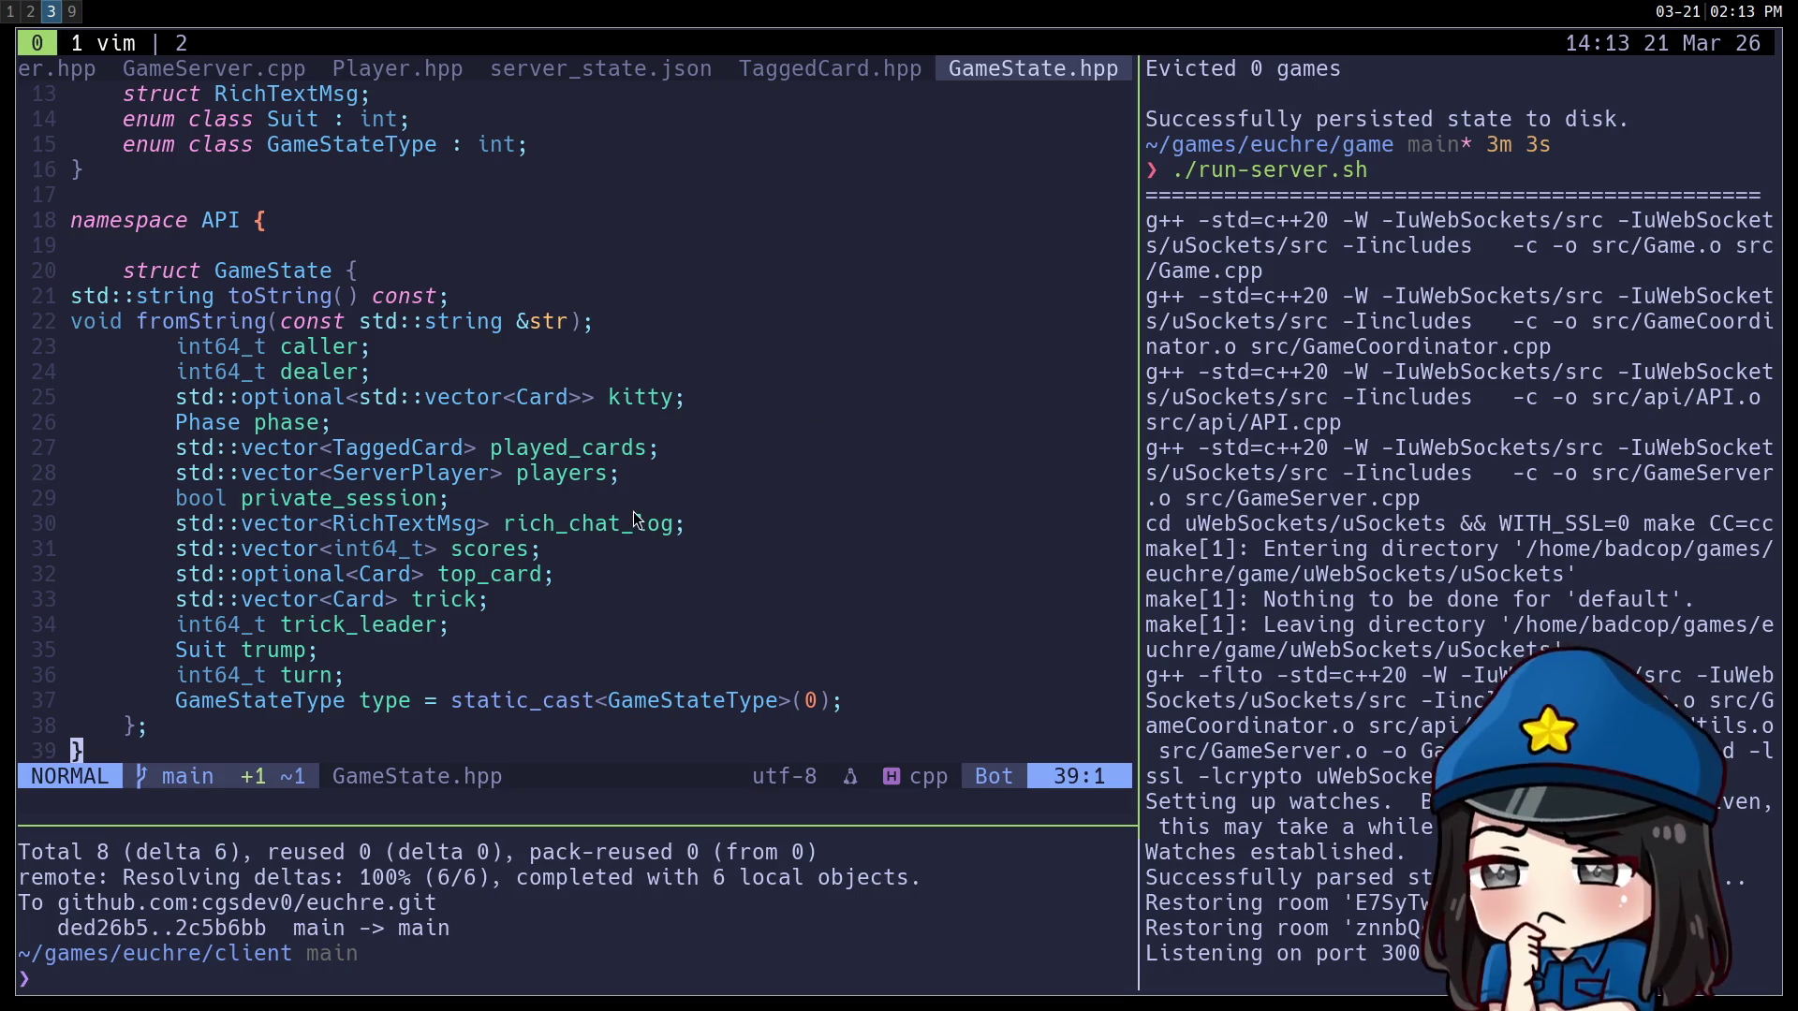
pyautogui.hotkey('alt', 'Tab')
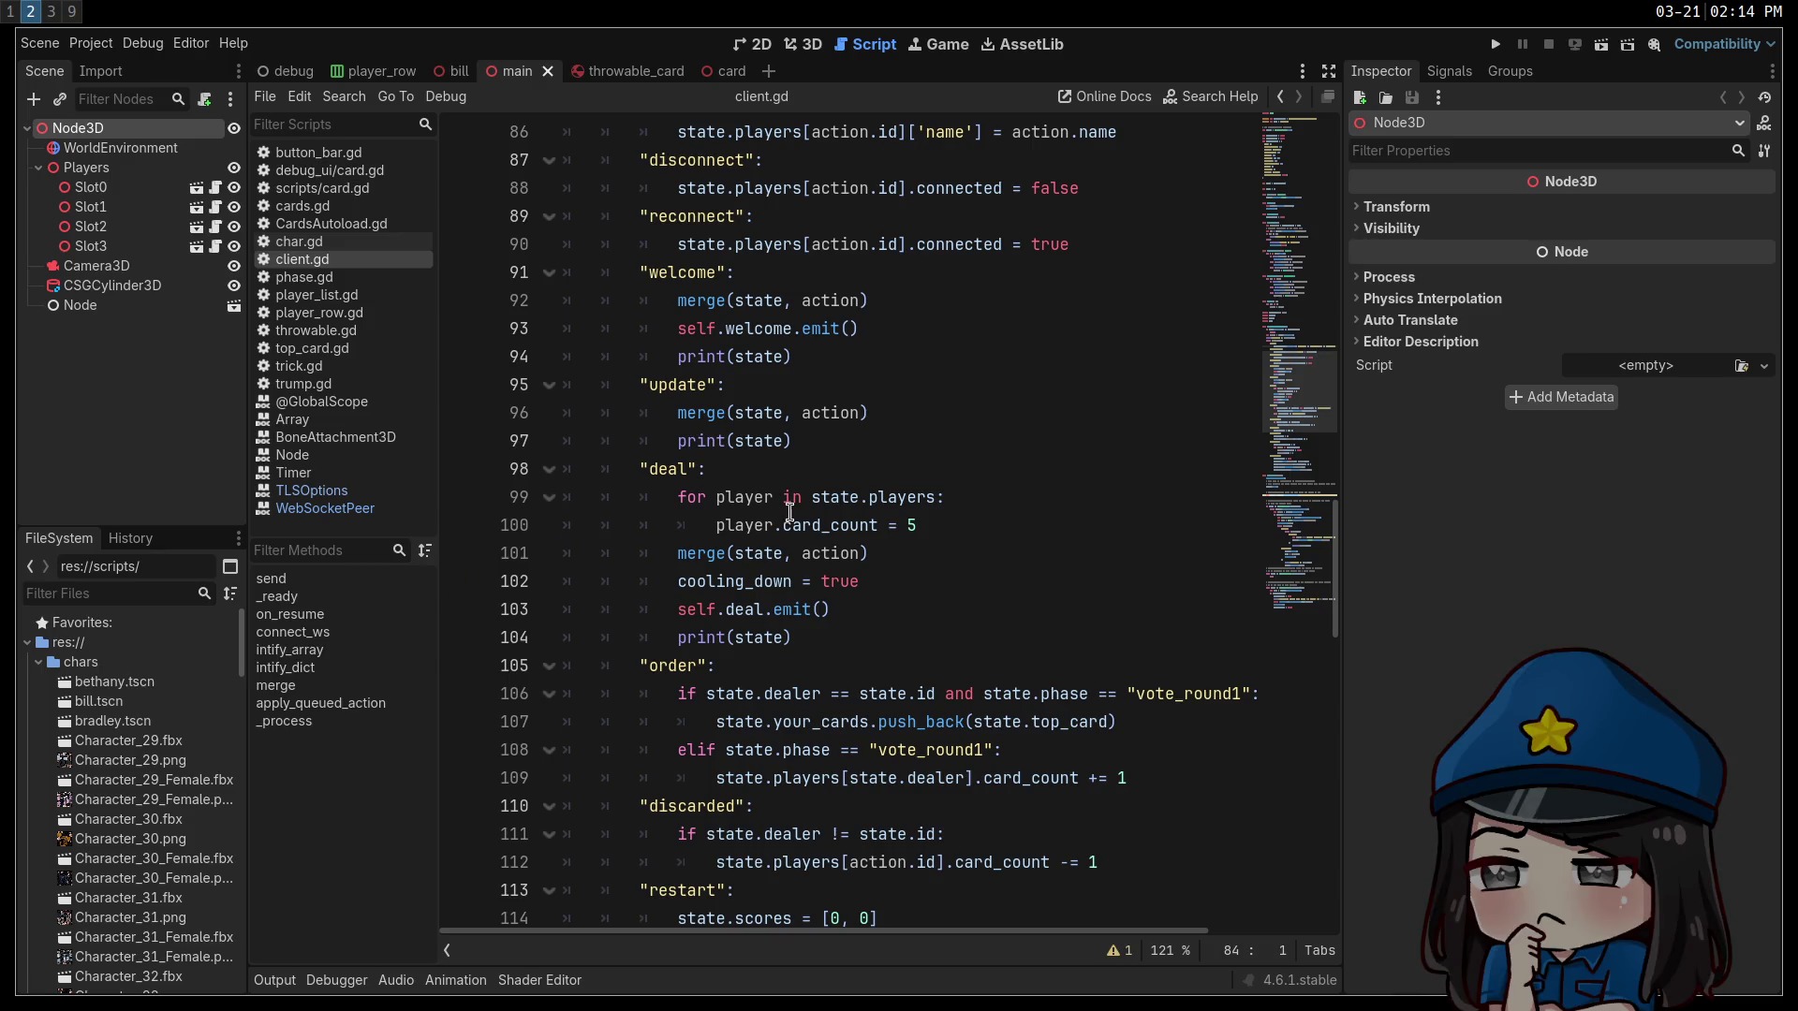
# Run the current scene so the Euchre client reaches the LOBBY, then go to the terminals workspace
pyautogui.scroll(3, 789, 513)
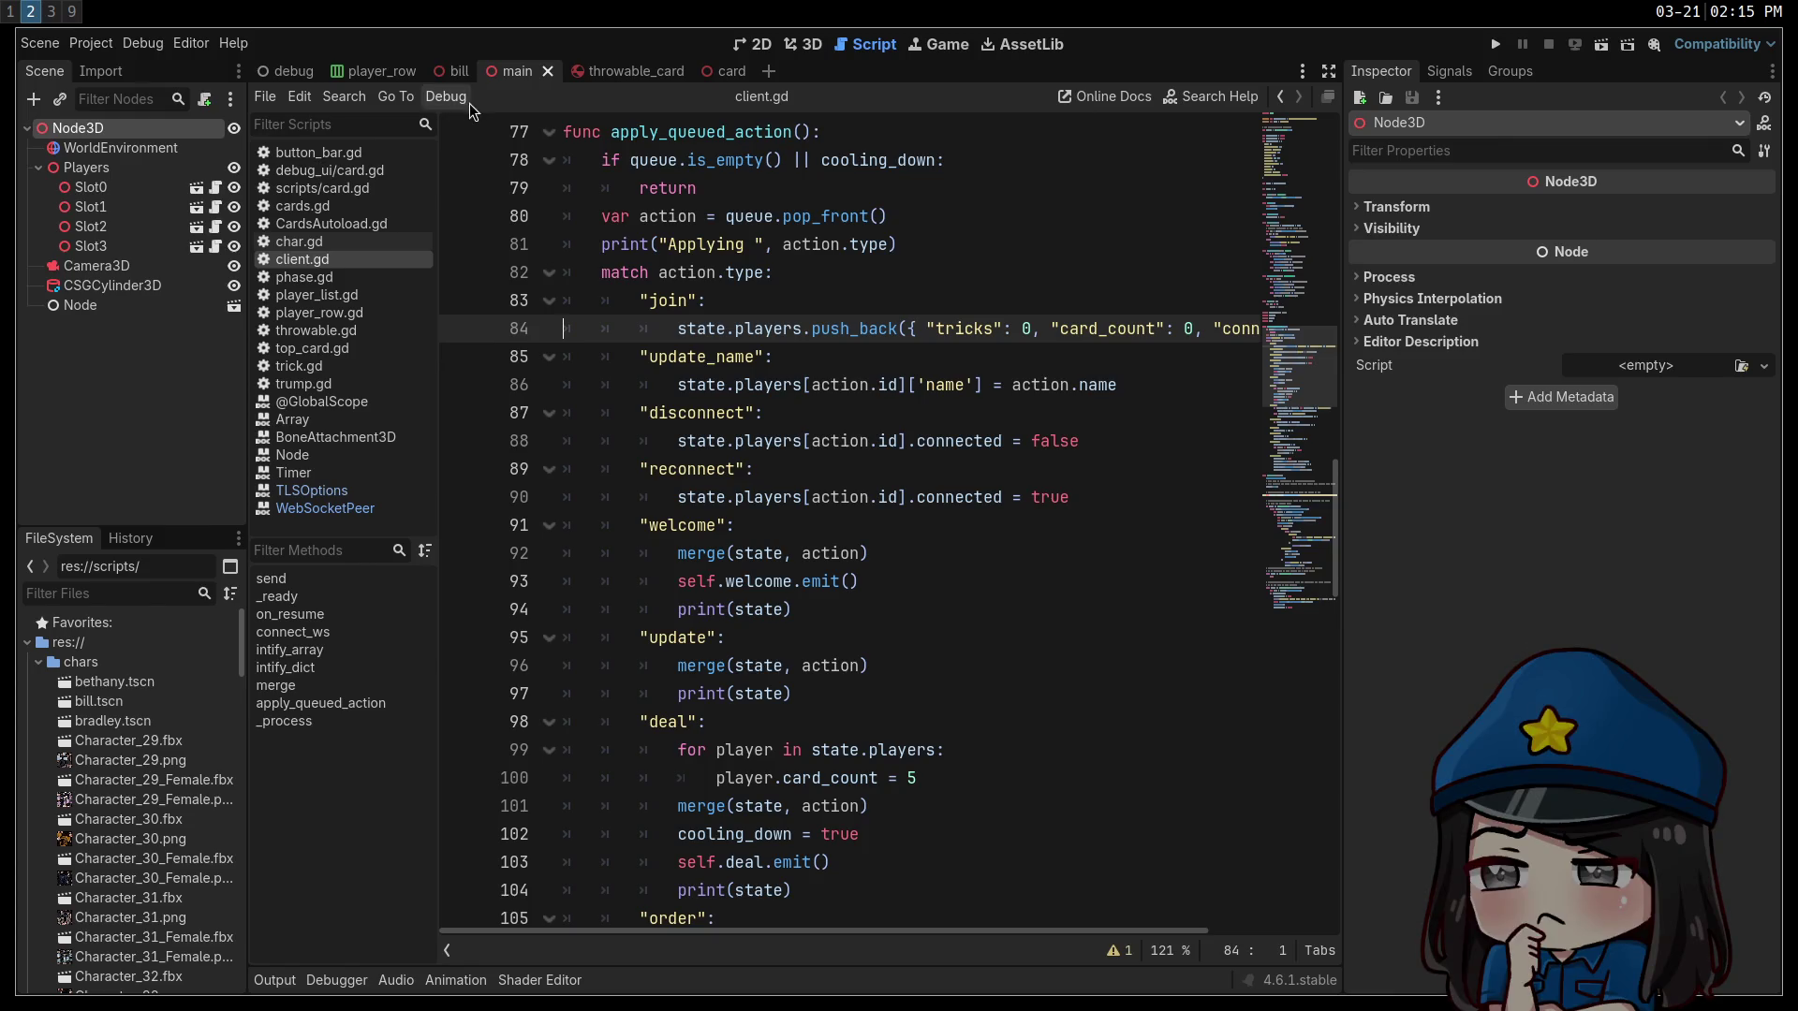
pyautogui.click(1597, 47)
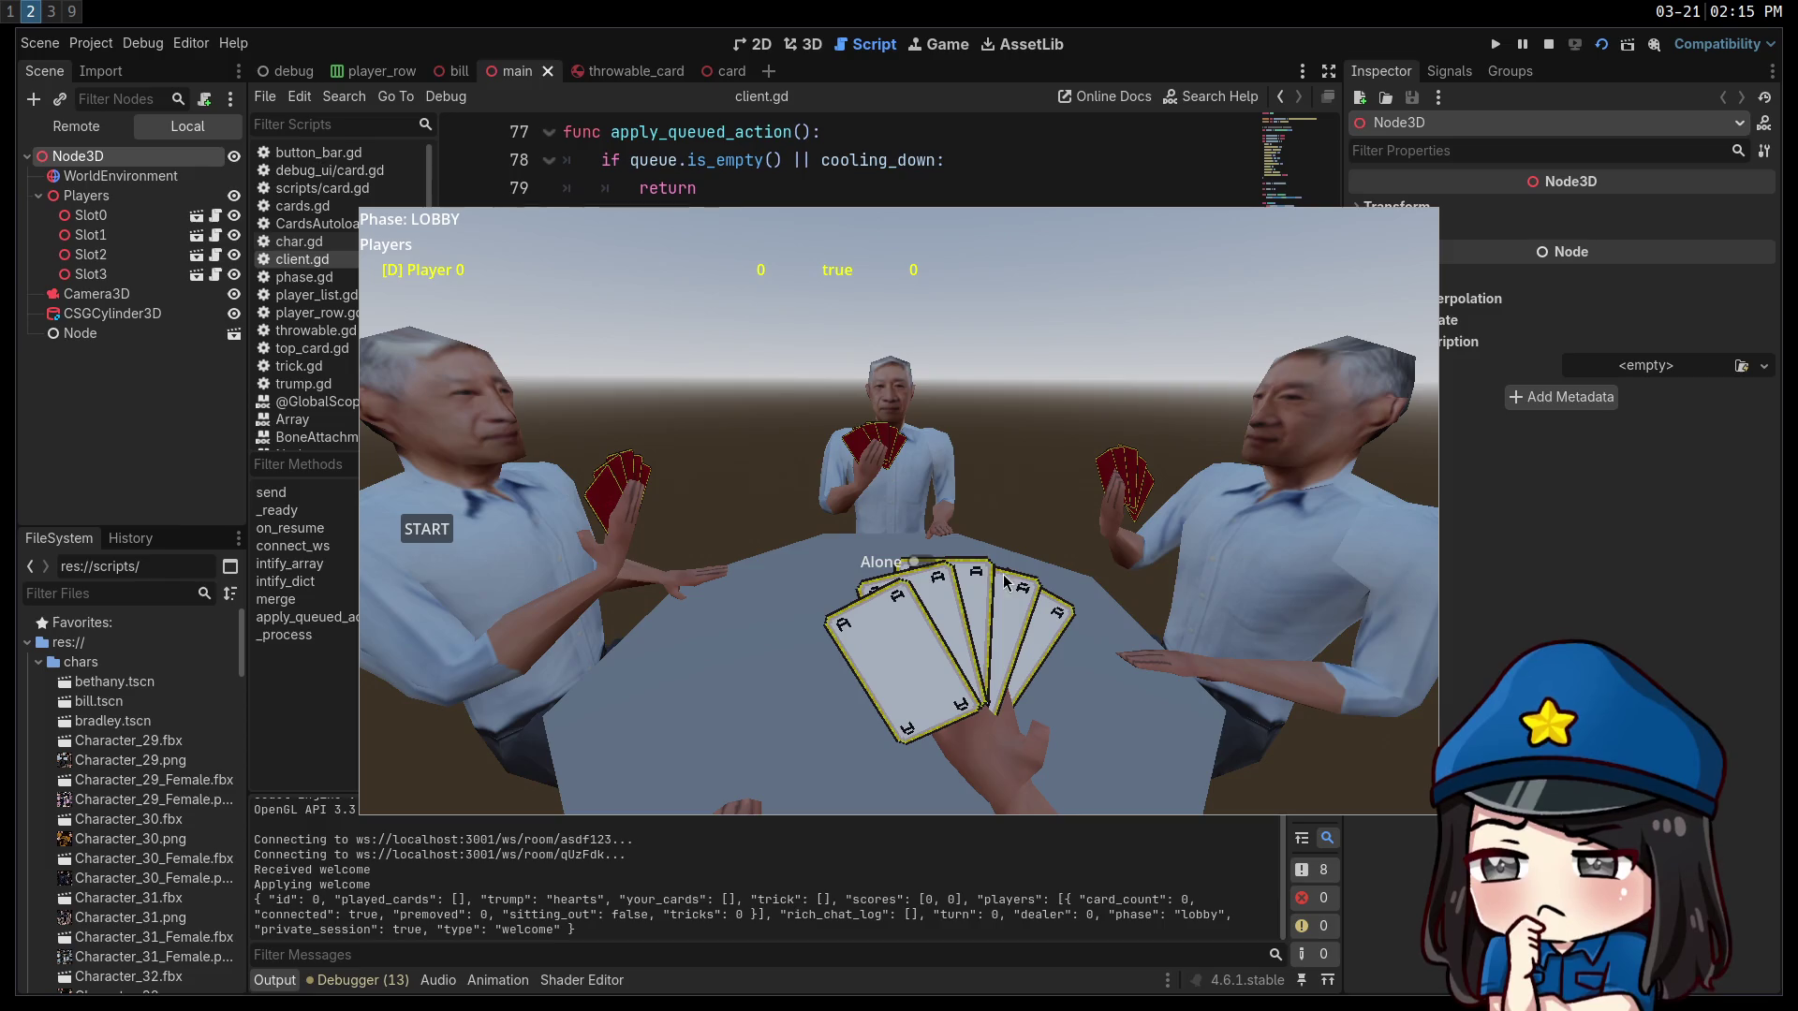
pyautogui.press('super+1')
pyautogui.press('super+2')
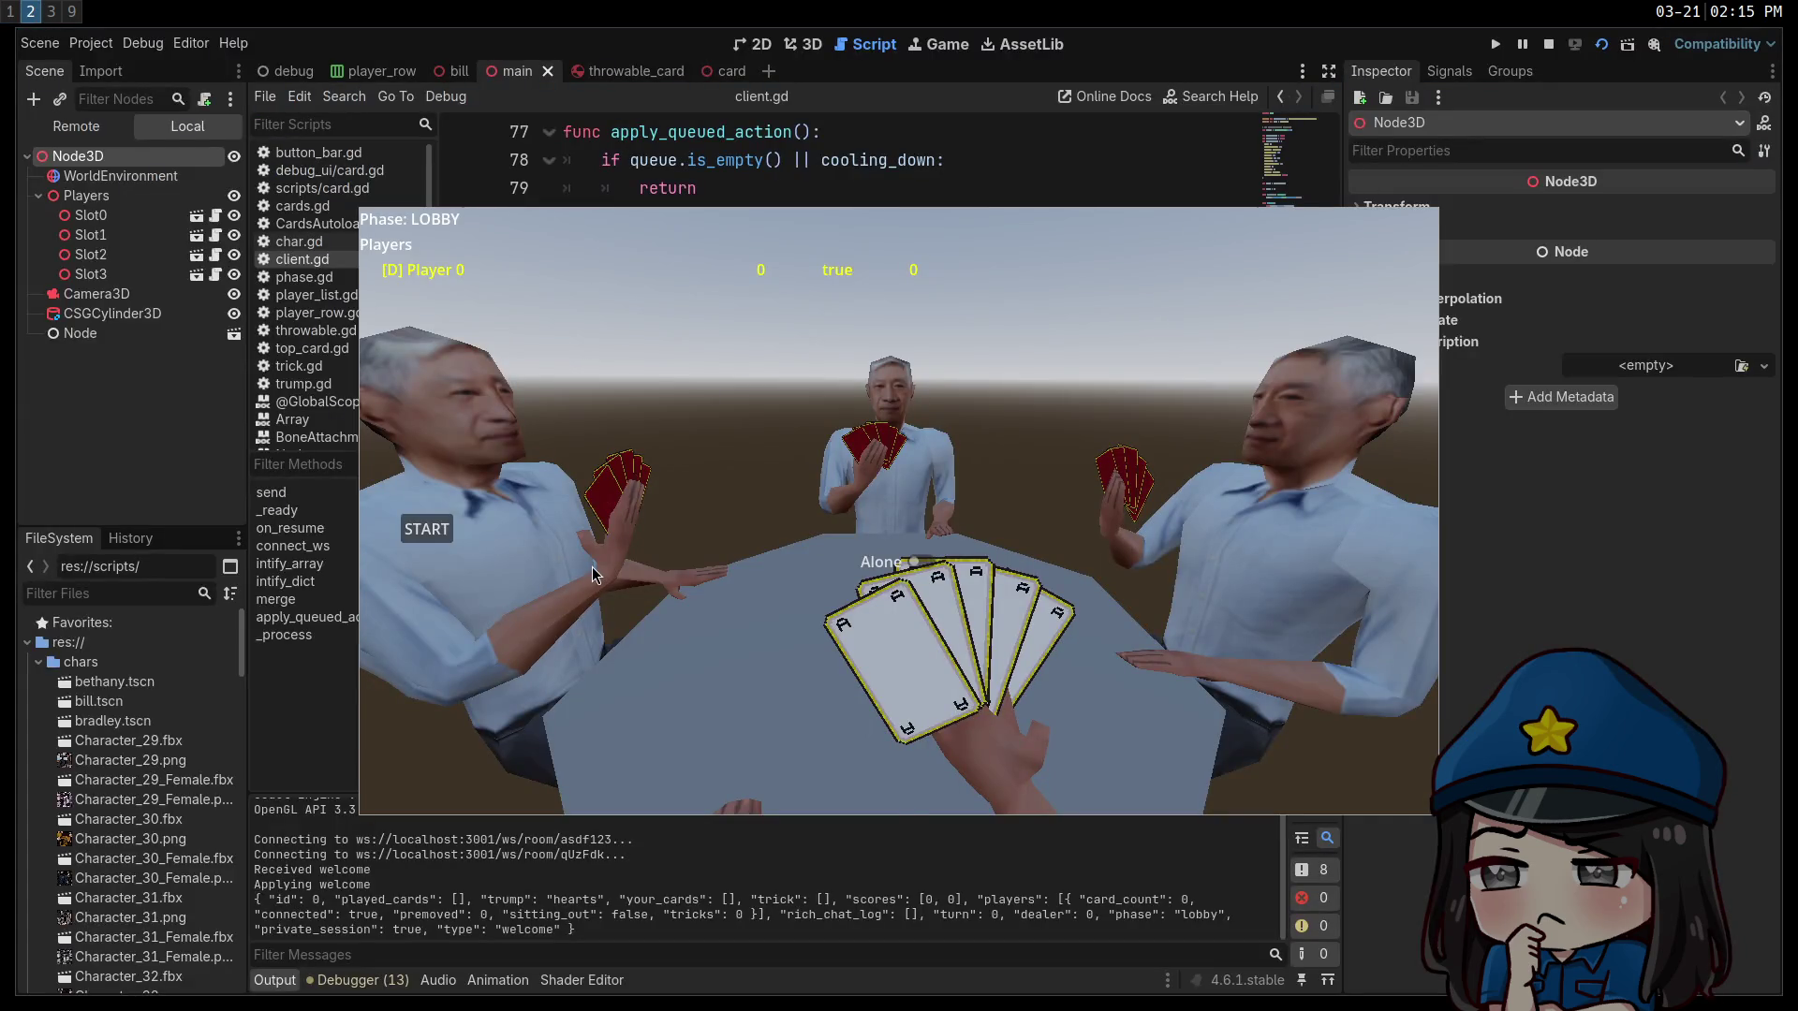
pyautogui.press('super+3')
pyautogui.press('Return')
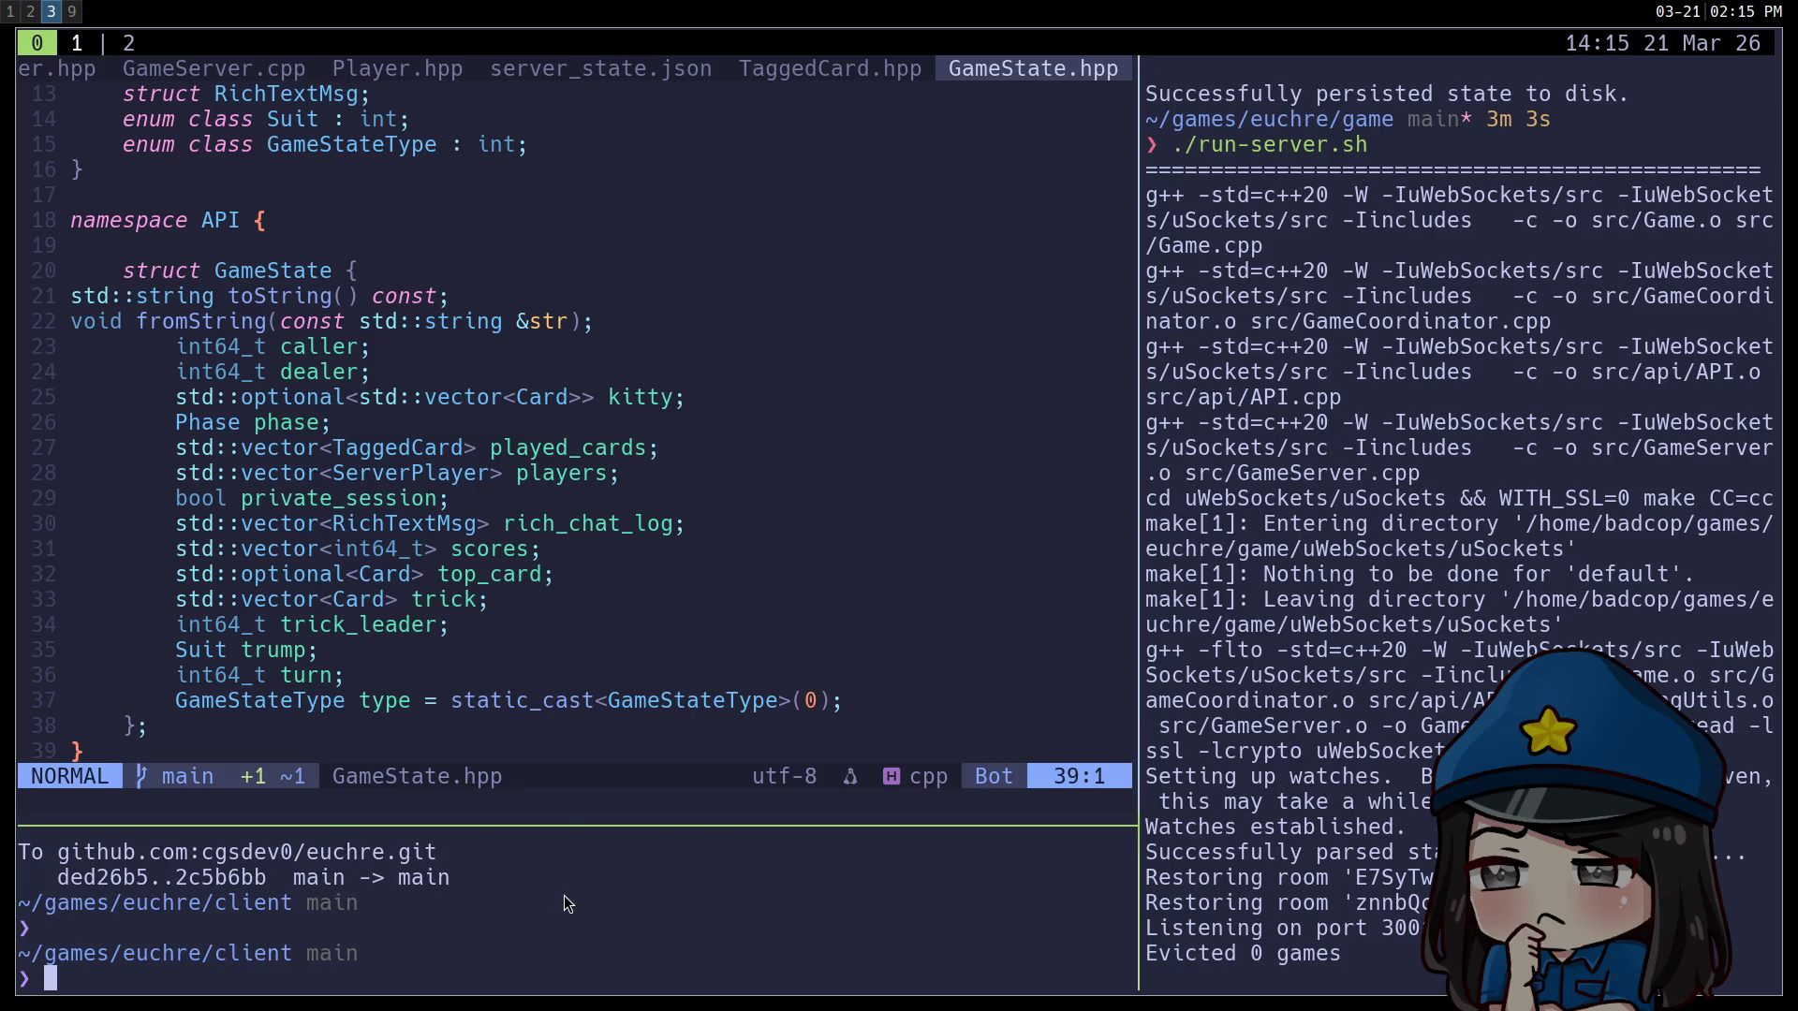
pyautogui.press('super+1')
pyautogui.press('super+2')
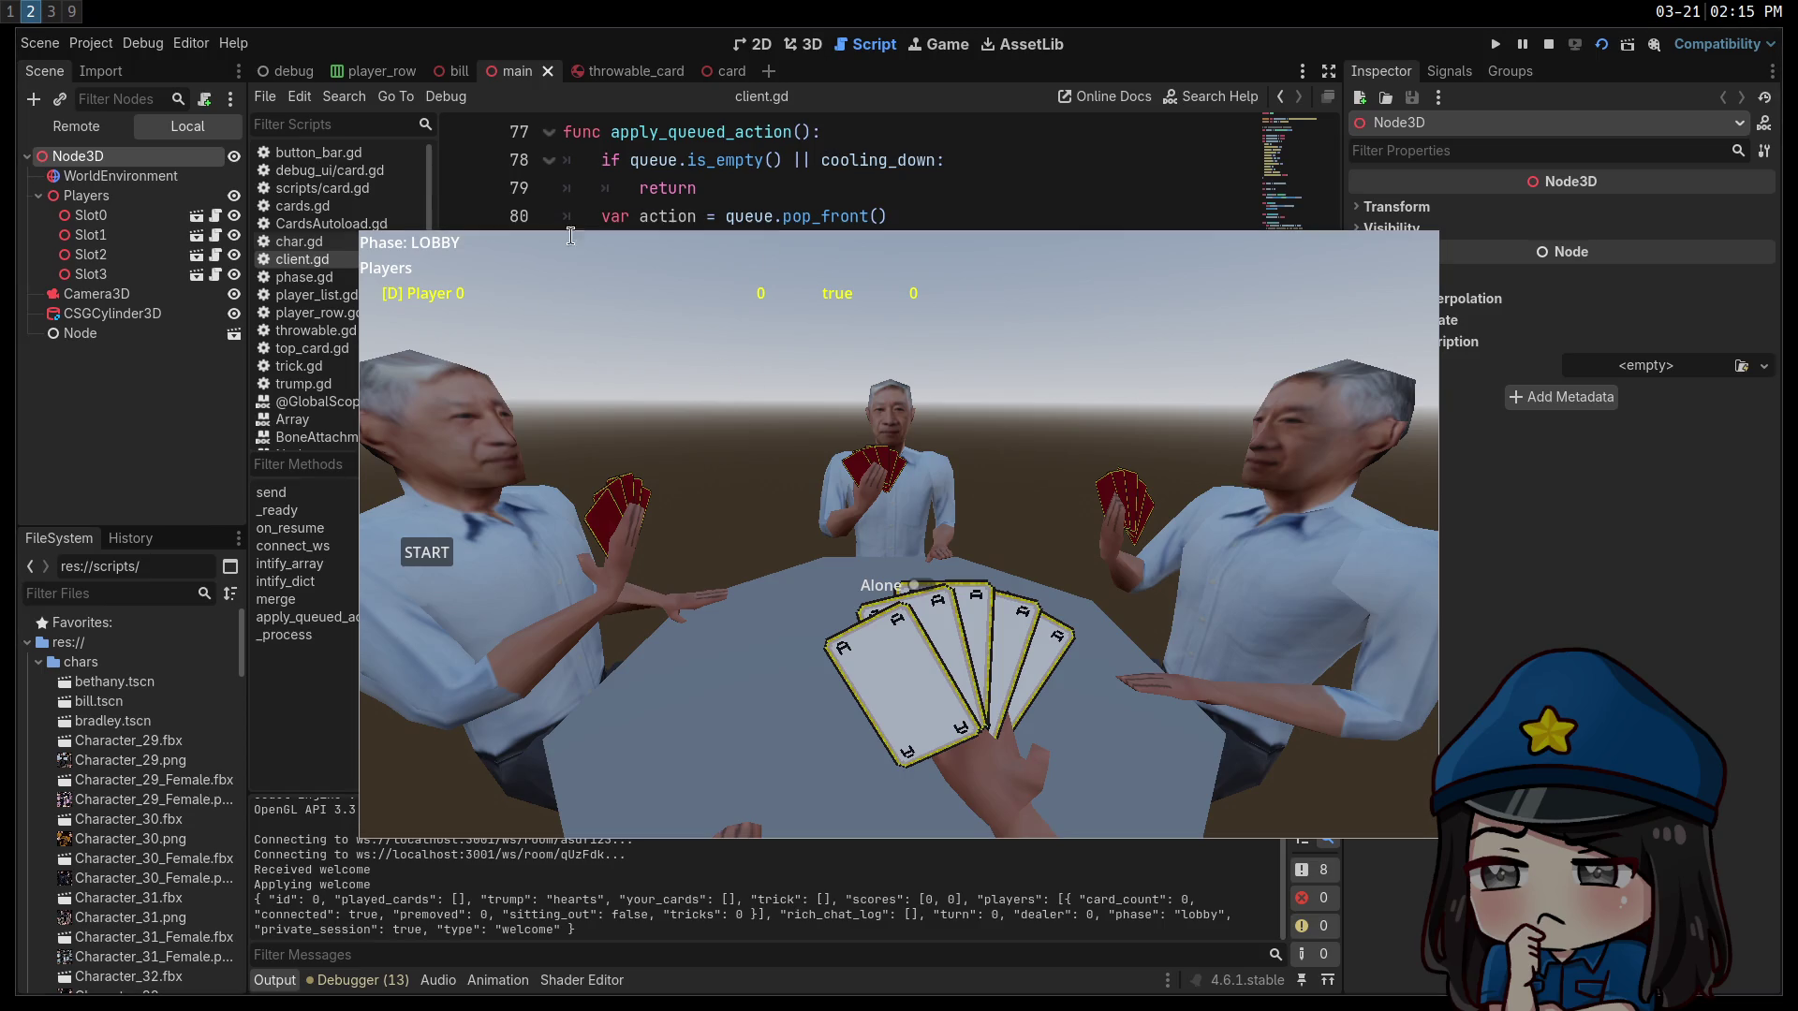
pyautogui.press('F8')
pyautogui.scroll(20, 972, 378)
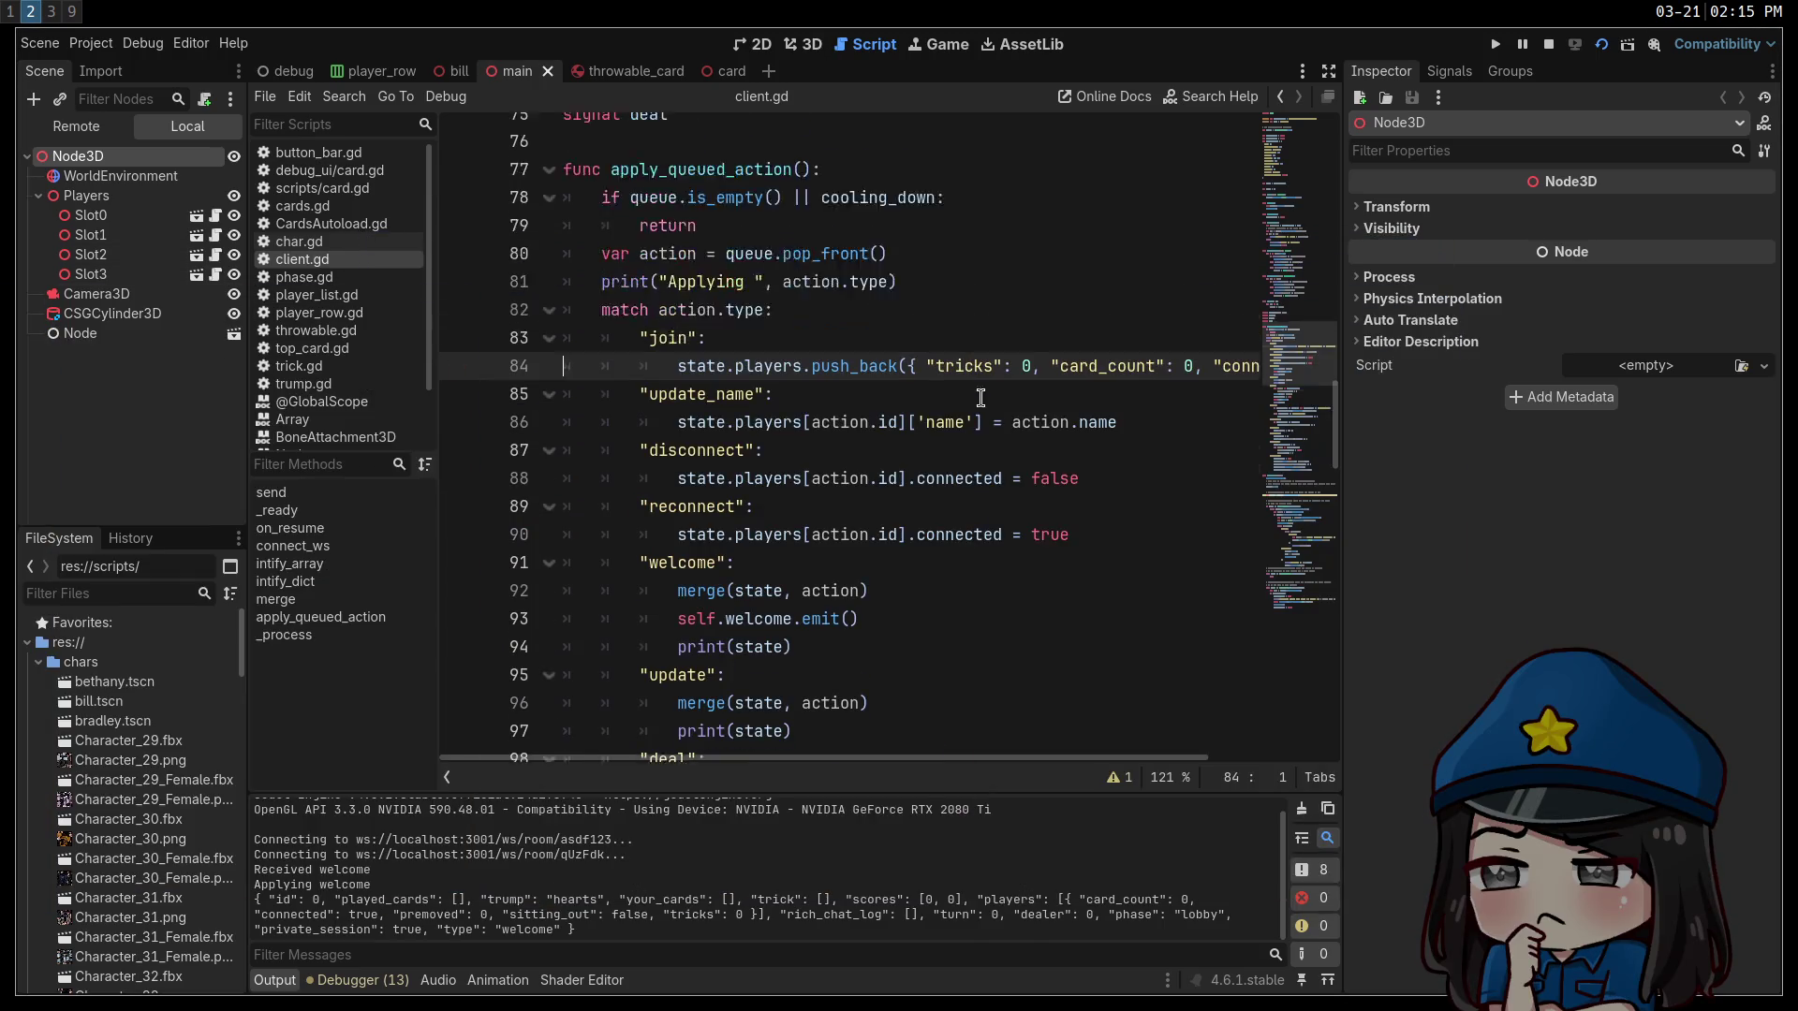
pyautogui.scroll(4, 971, 377)
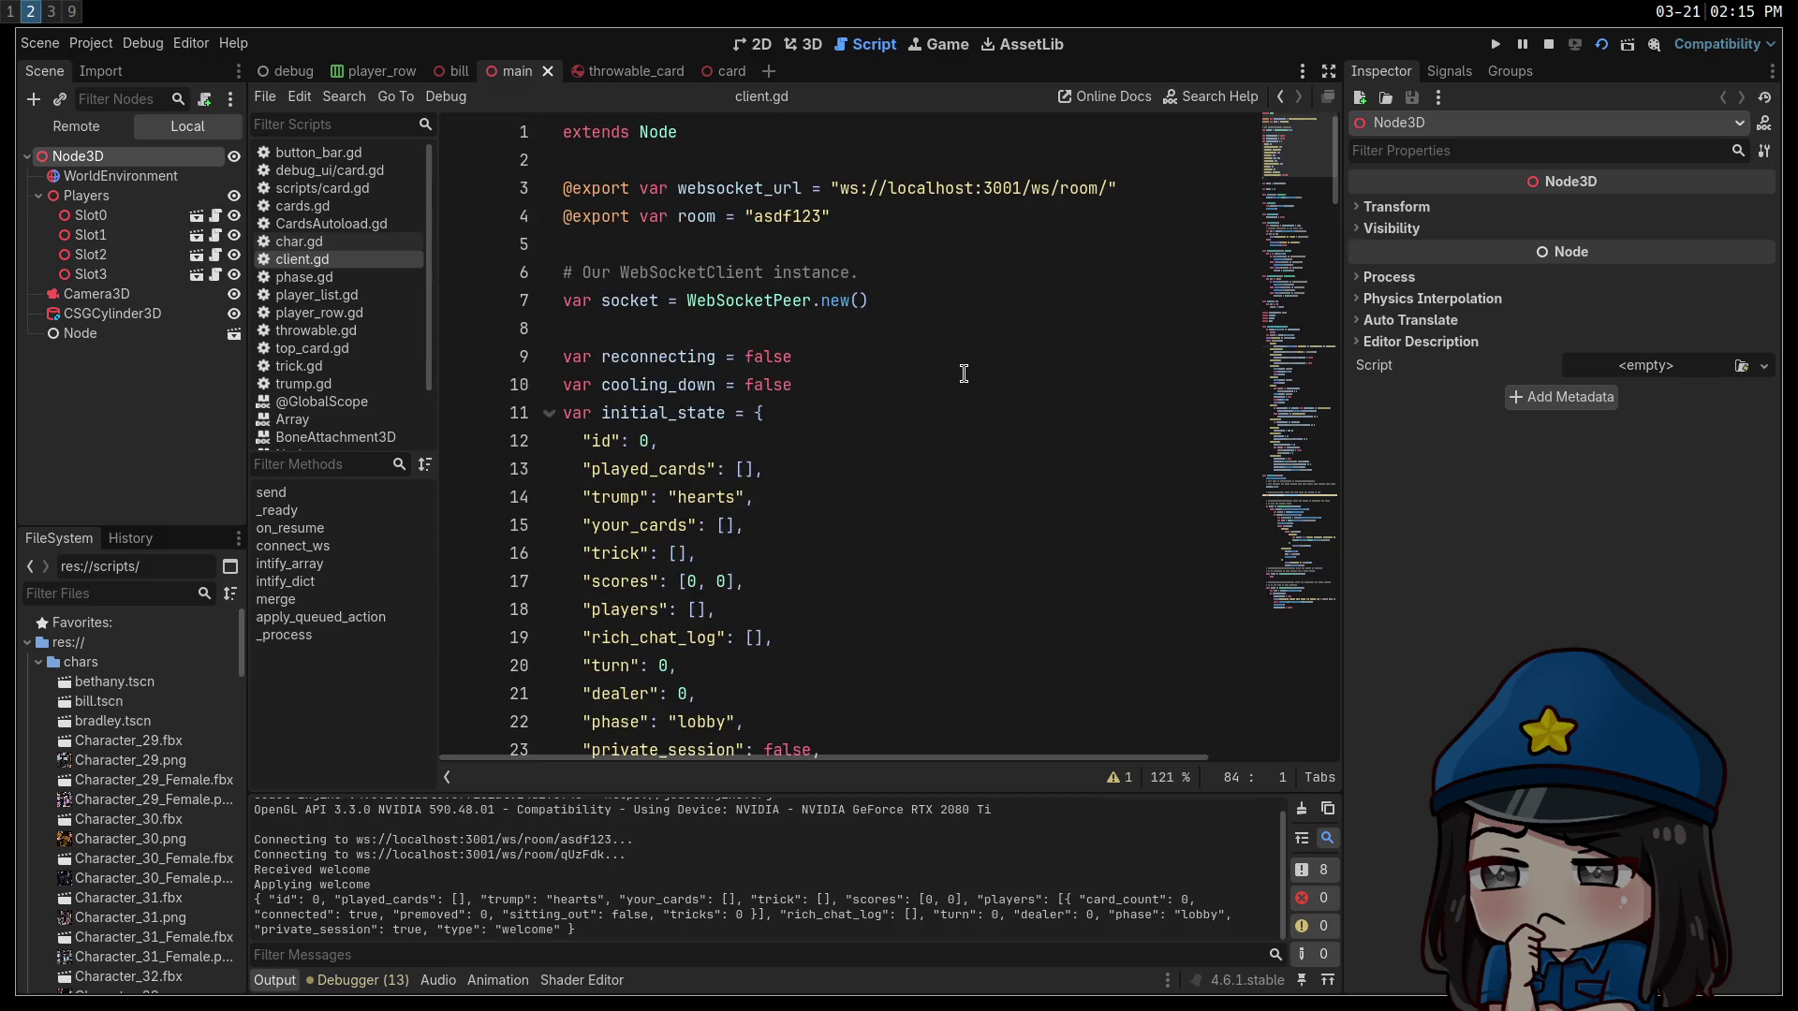
pyautogui.doubleClick(798, 218)
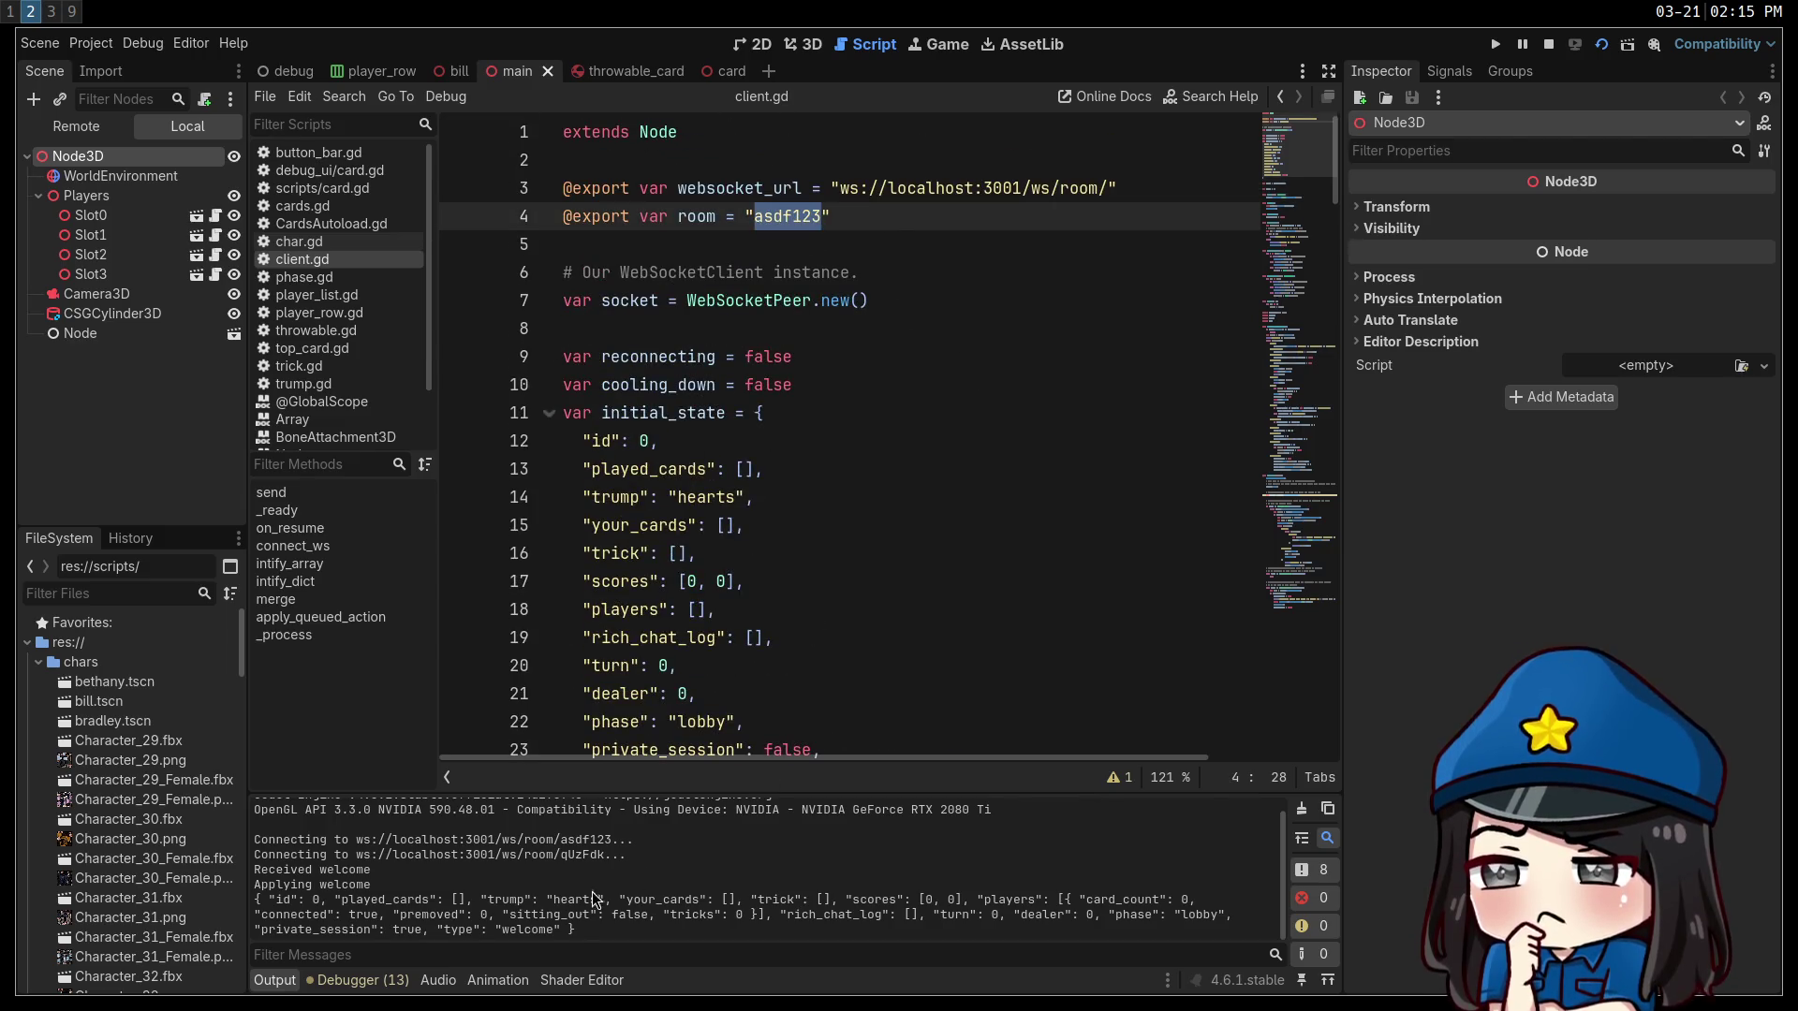
pyautogui.doubleClick(581, 855)
pyautogui.hotkey('ctrl', 'c')
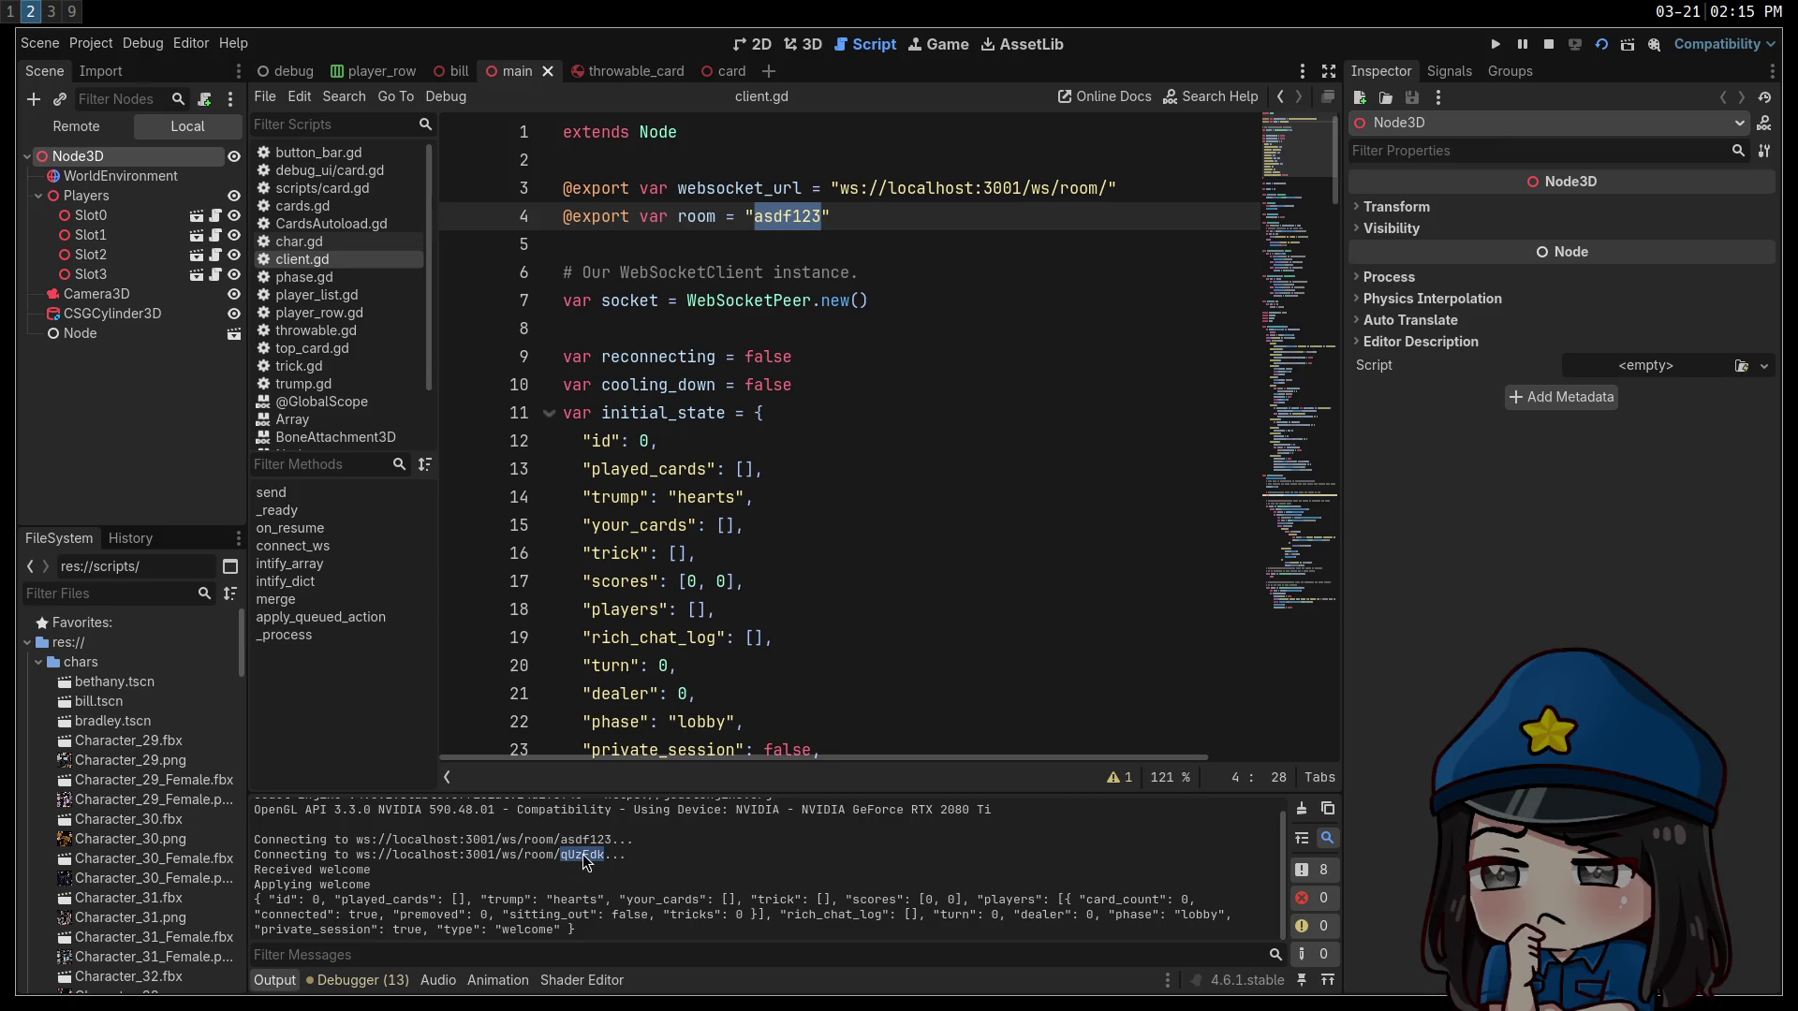
pyautogui.press('F5')
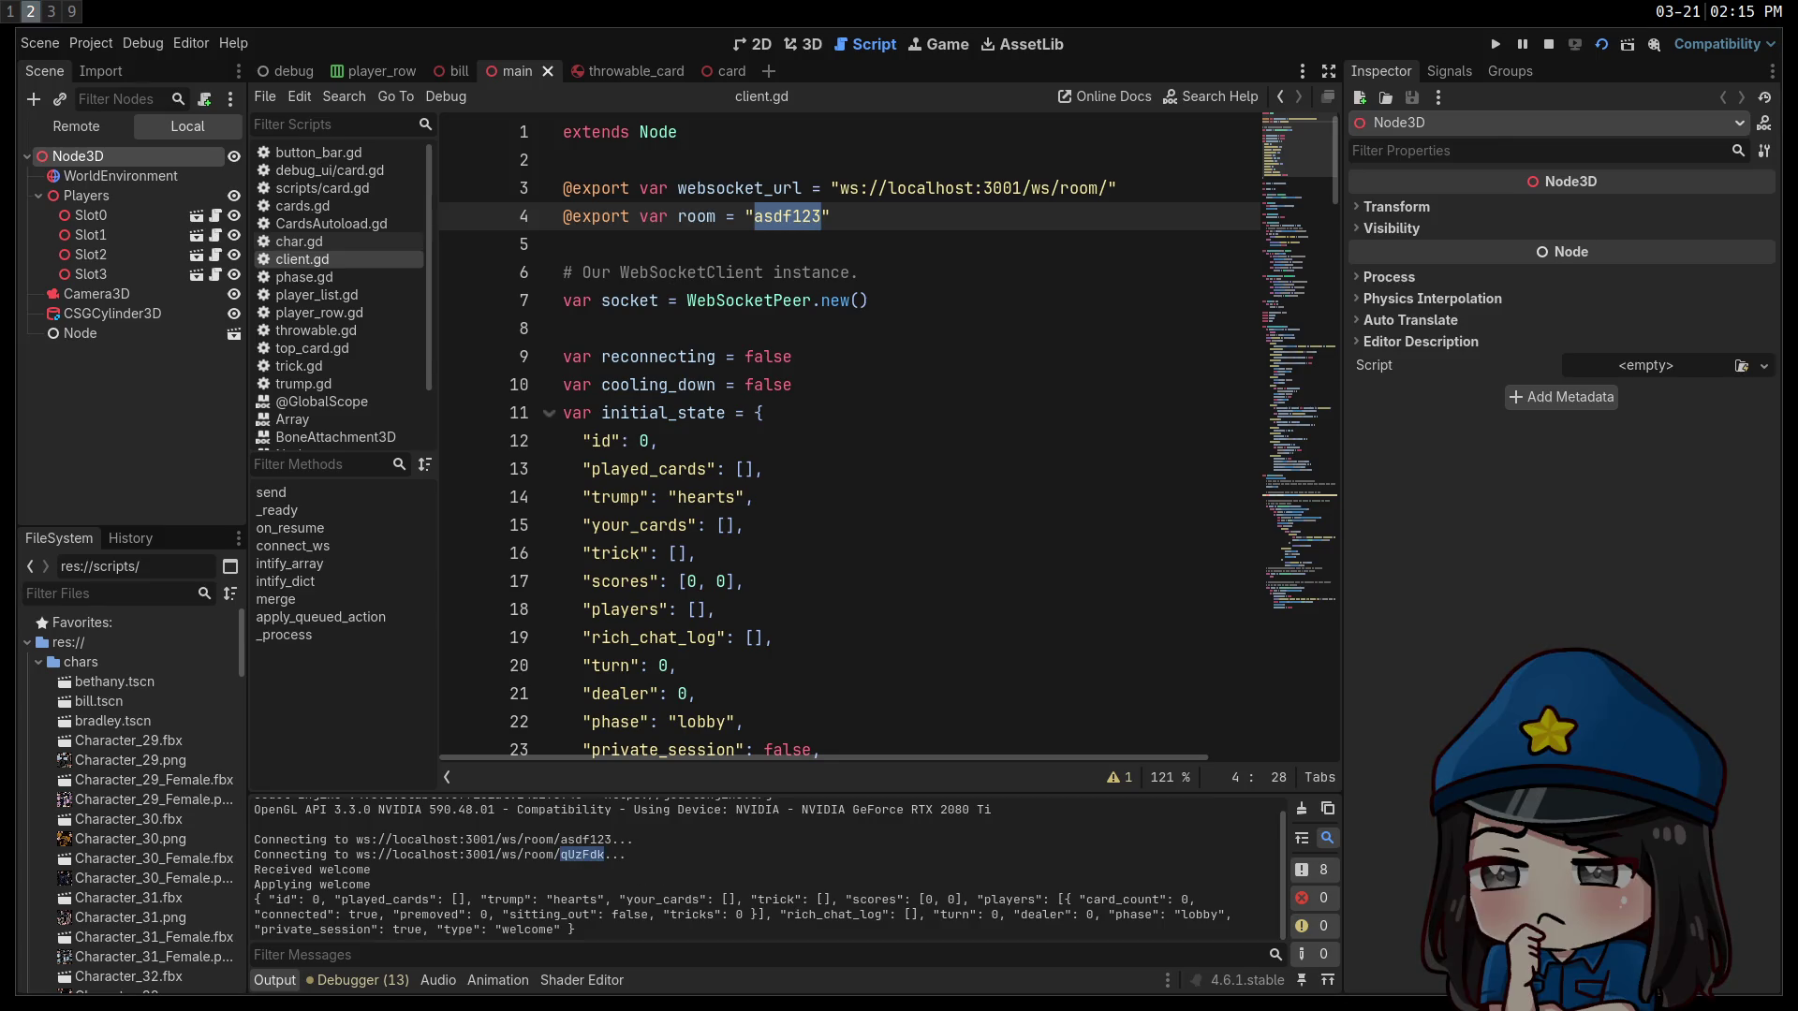
pyautogui.press('super+1')
pyautogui.press('super+2')
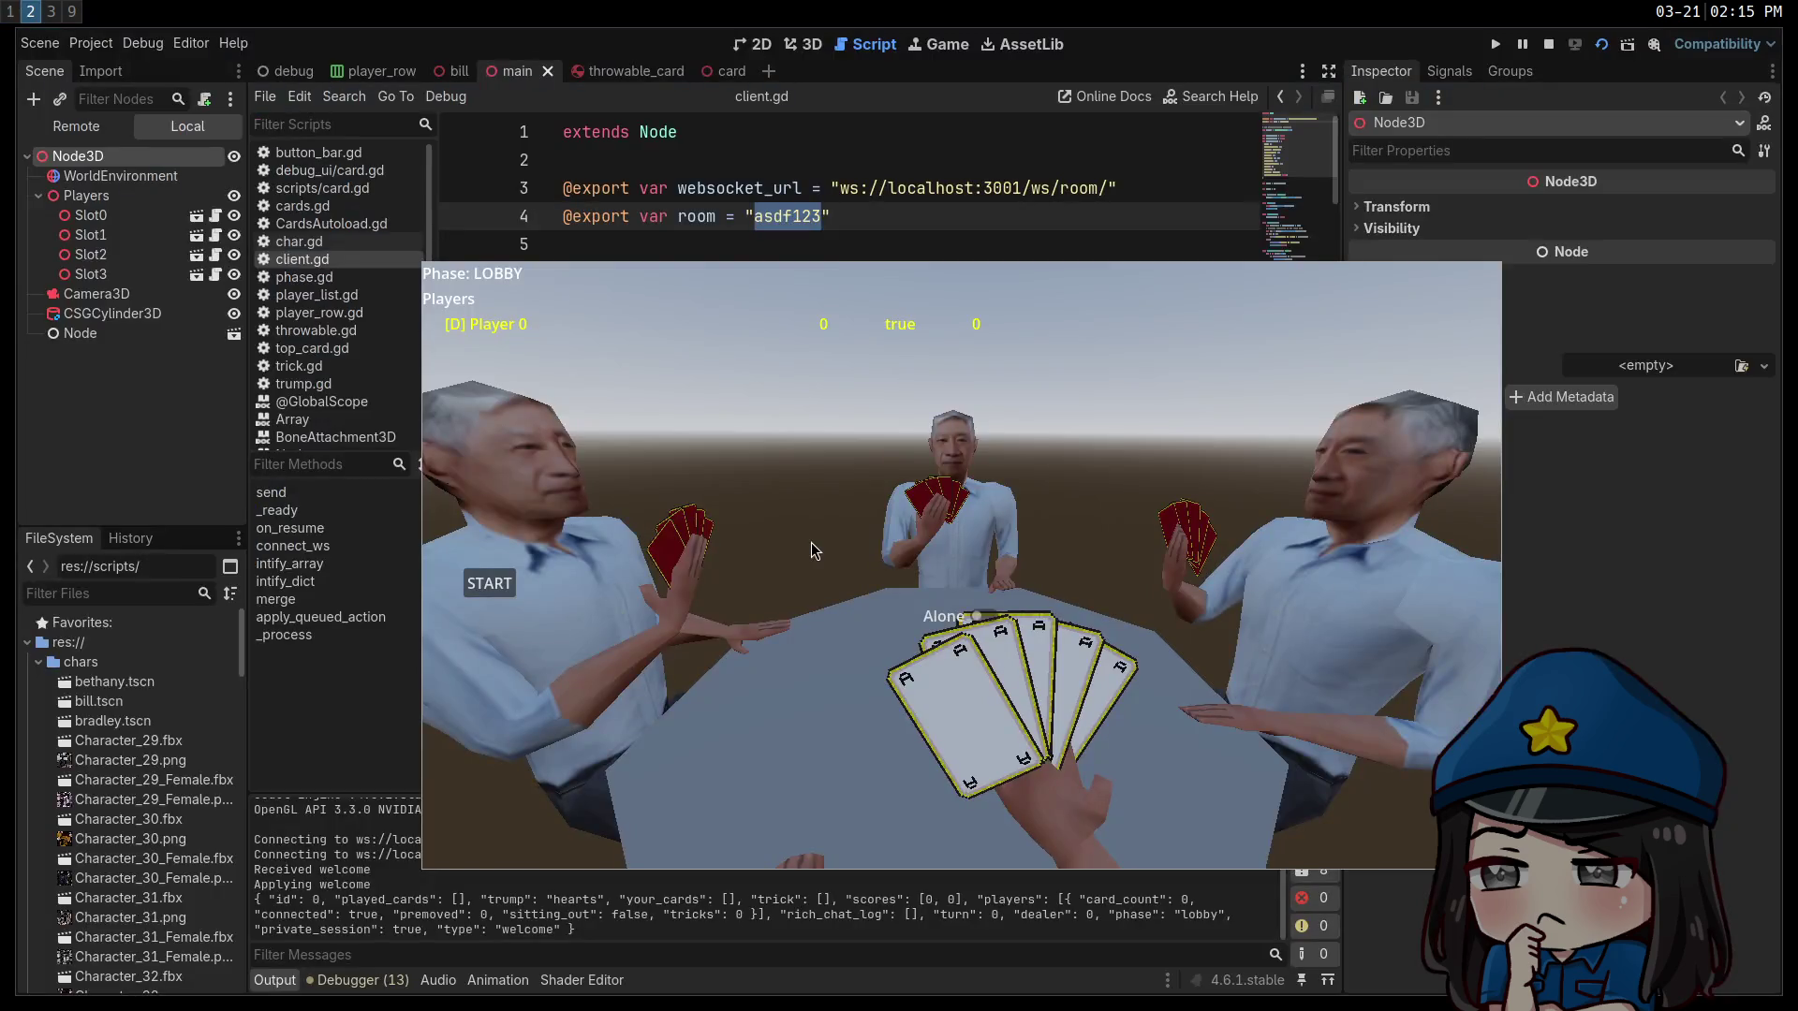
pyautogui.press('super+3')
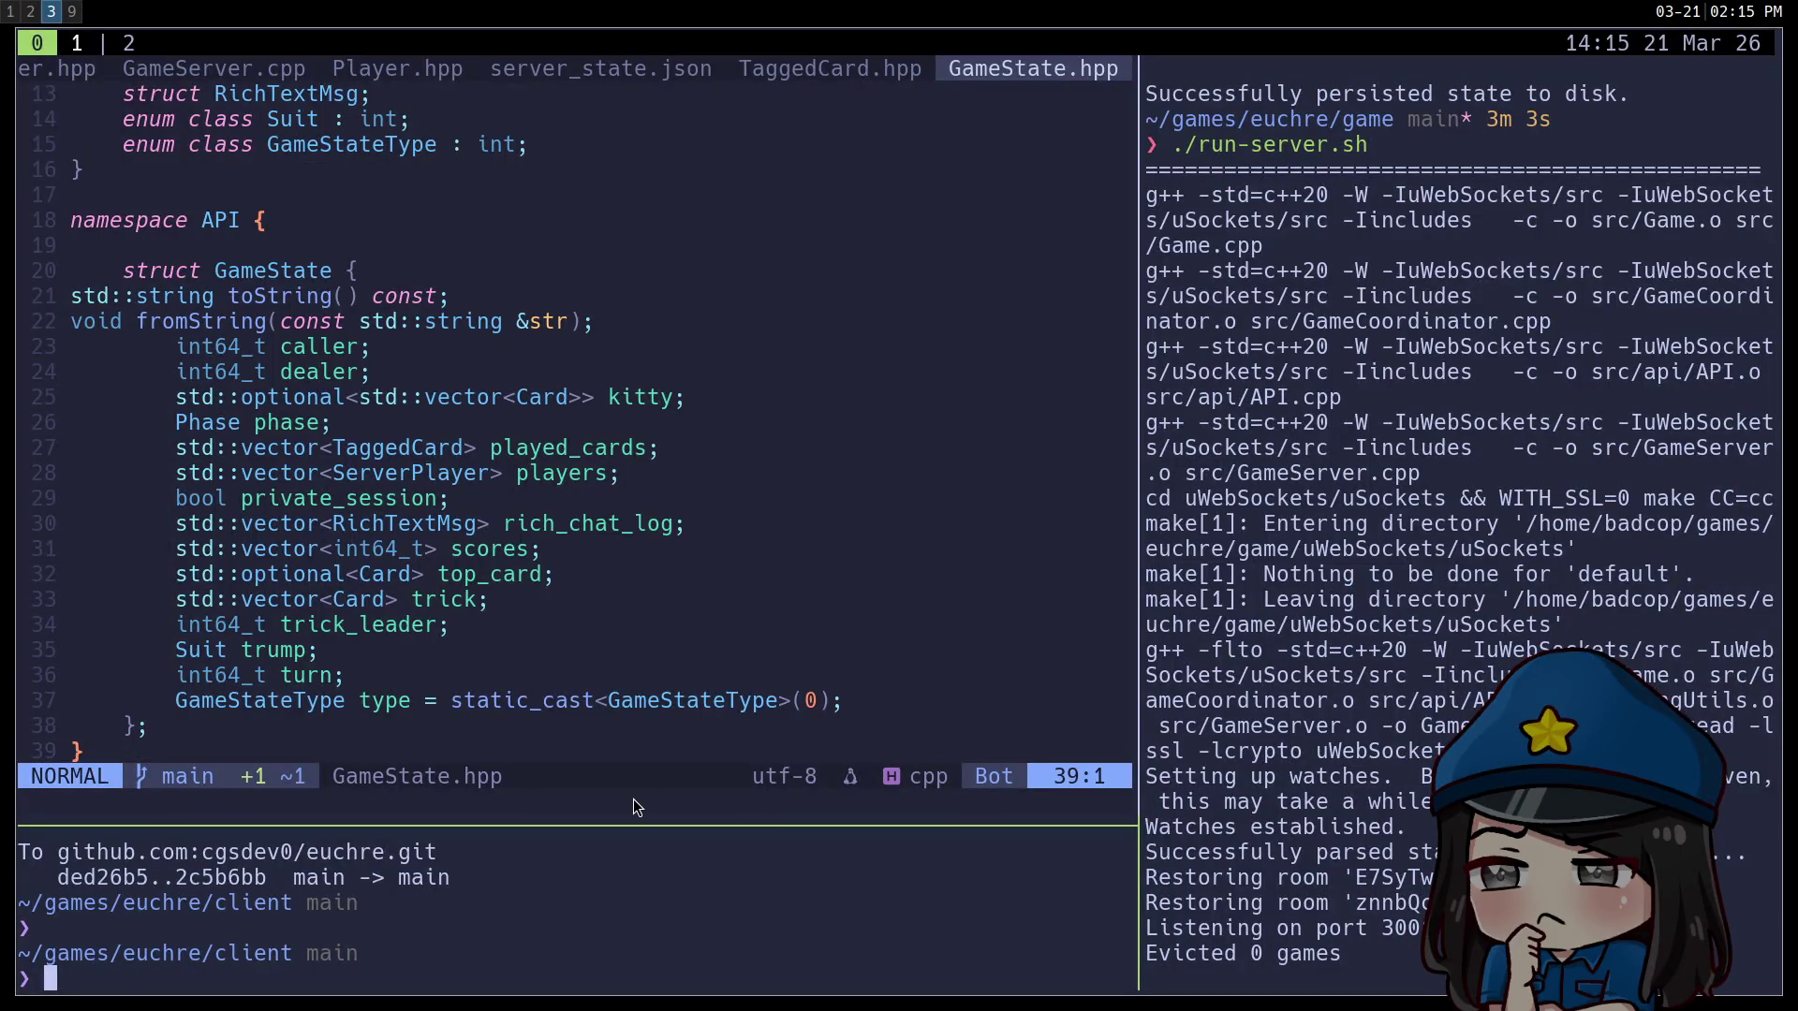
# Rerun node src/bot.ts from history with arguments 'qUzFdk 3' to launch three bots
pyautogui.hotkey('ctrl', 'shift', 'v')
pyautogui.hotkey('ctrl', 'u')
pyautogui.hotkey('ctrl', 'r')
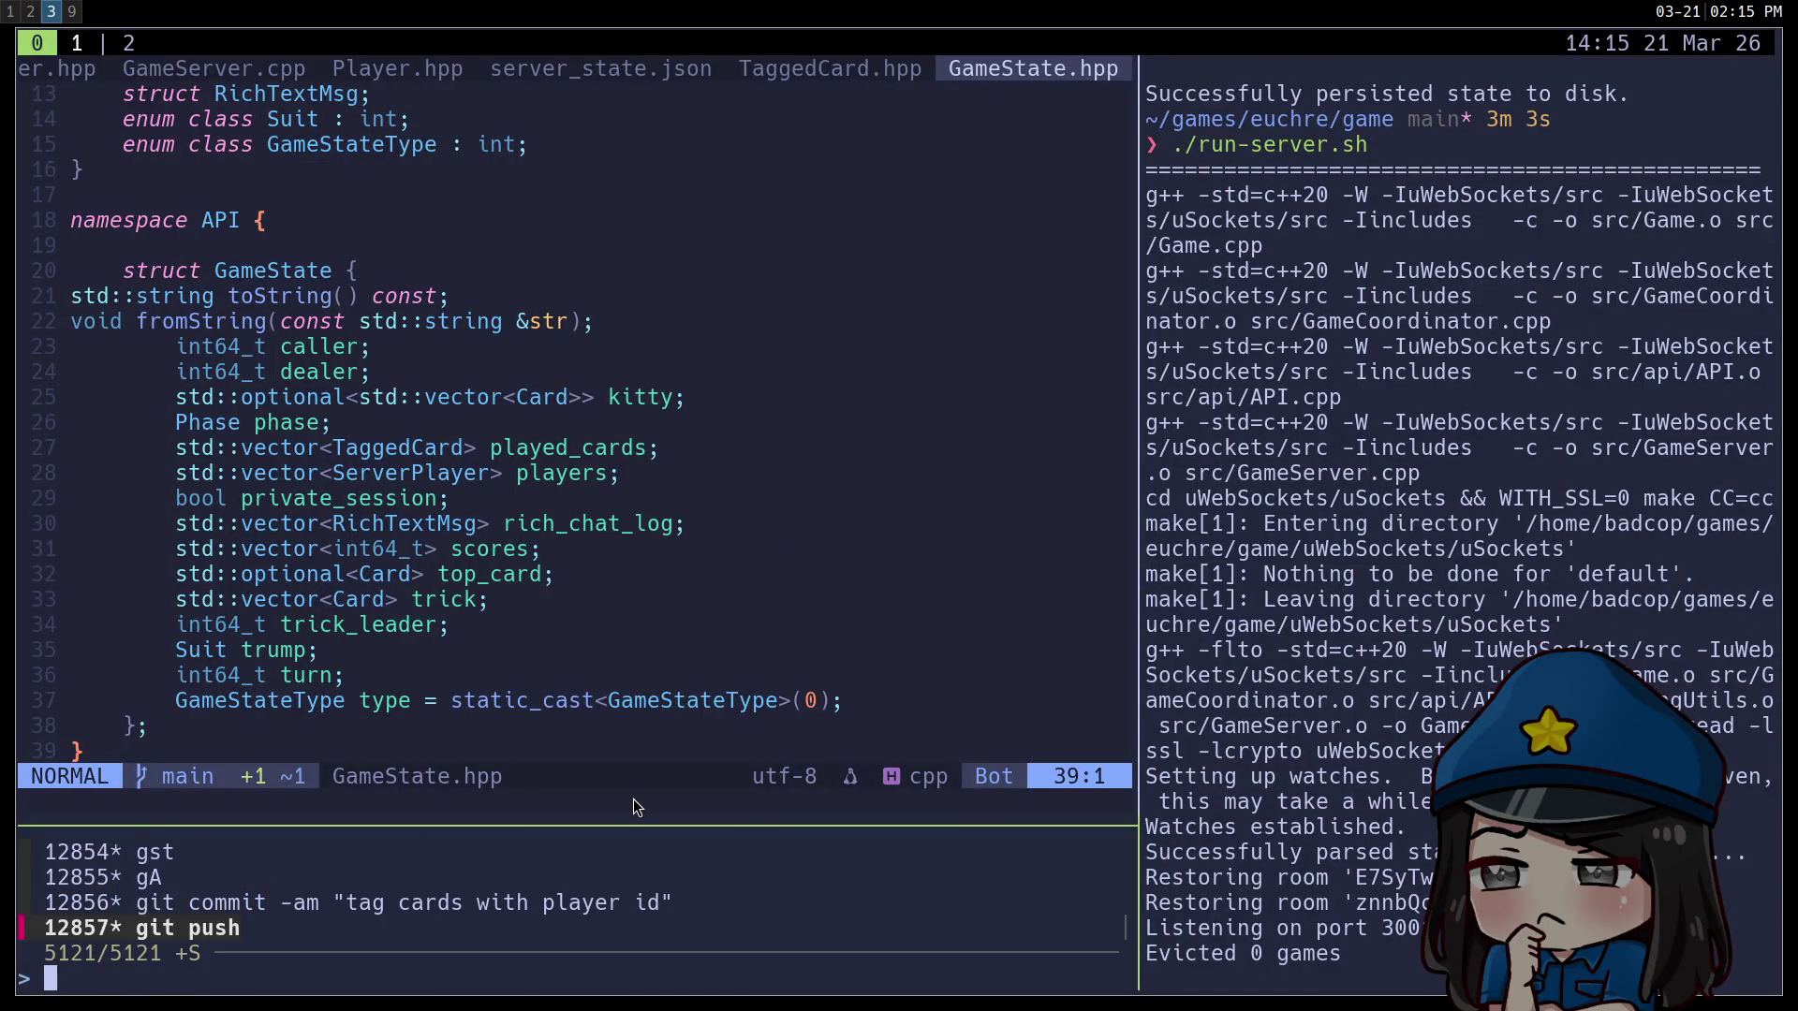
pyautogui.write('n')
pyautogui.hotkey('ctrl', 'b')
pyautogui.press('z')
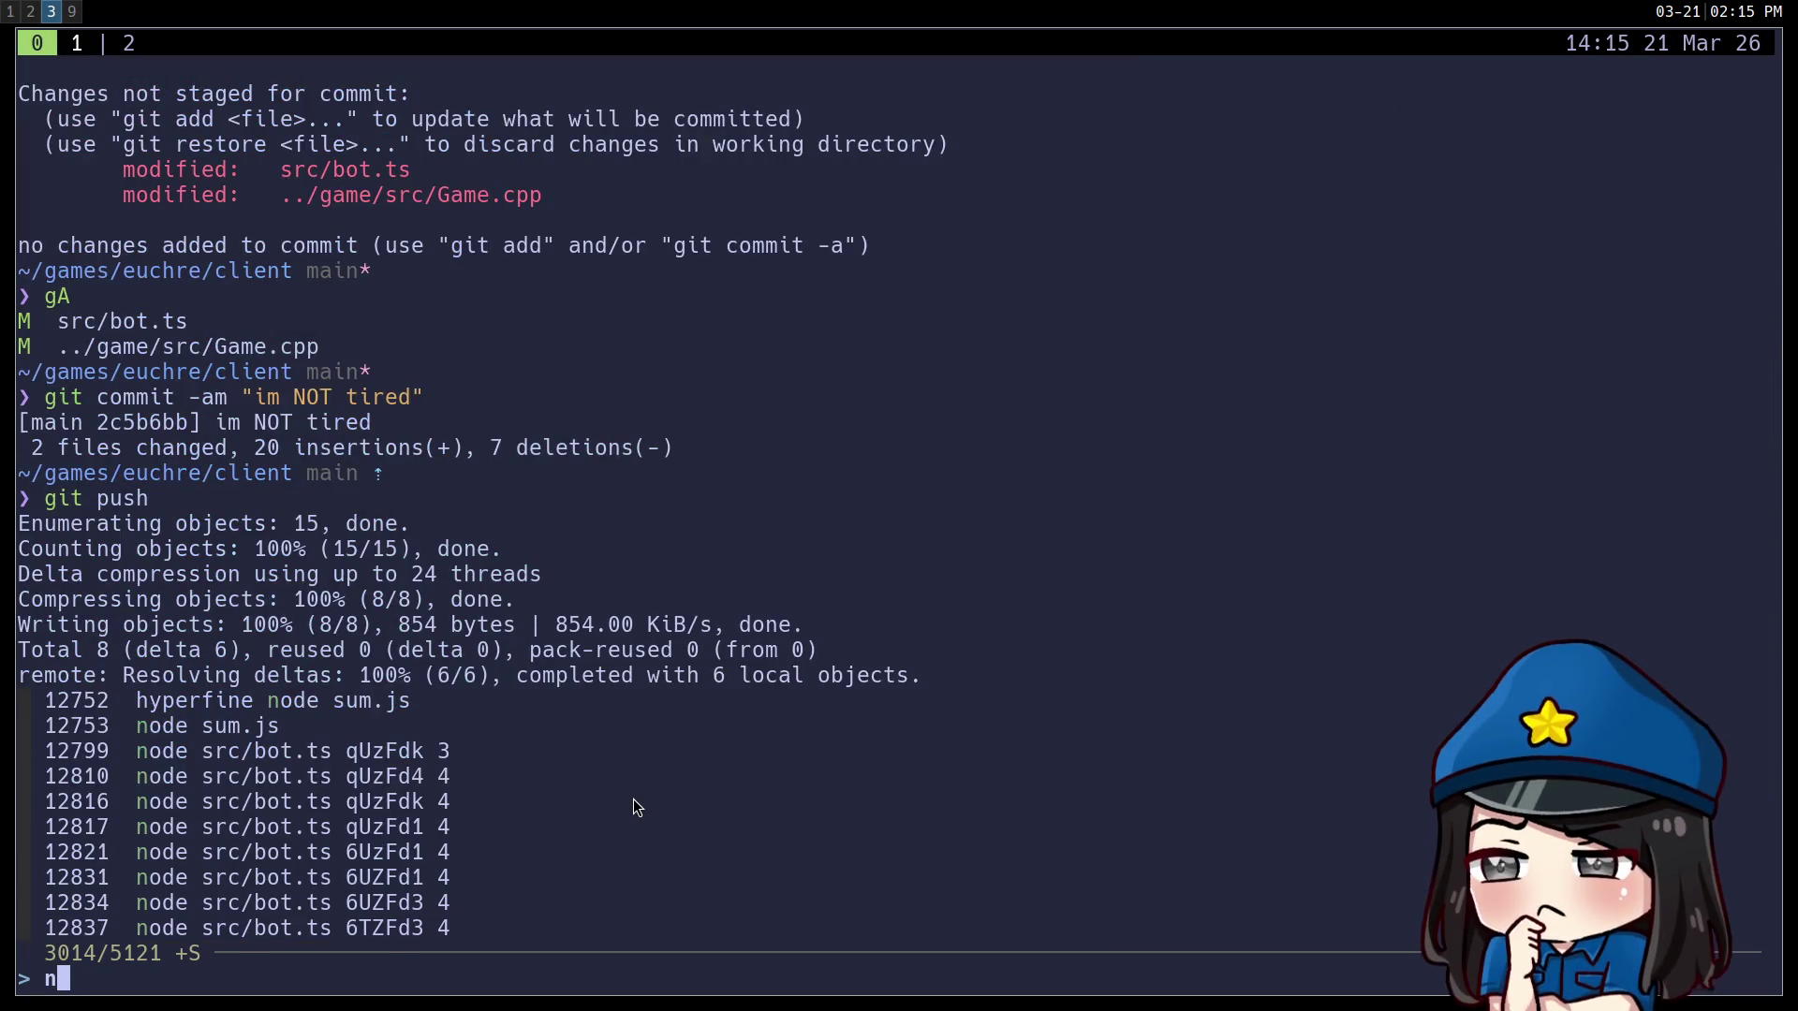
pyautogui.press('Down')
pyautogui.press('Return')
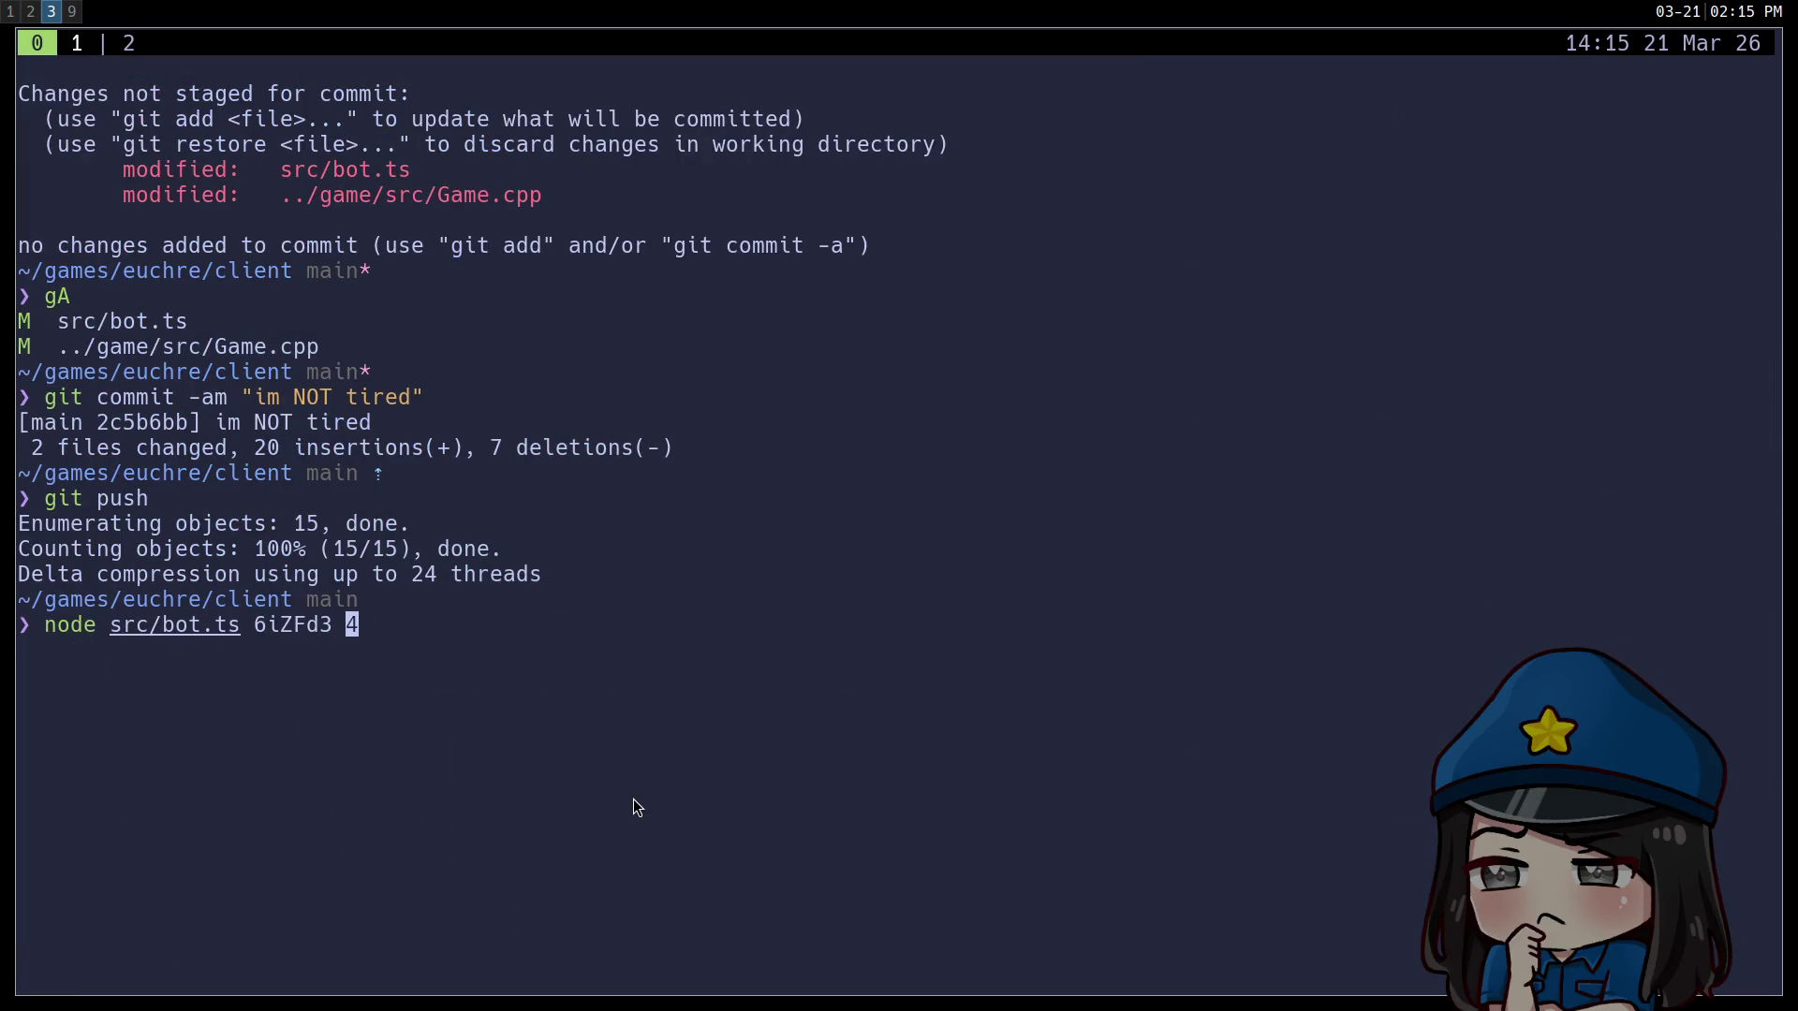
pyautogui.press('BackSpace')
pyautogui.press('BackSpace')
pyautogui.press('BackSpace')
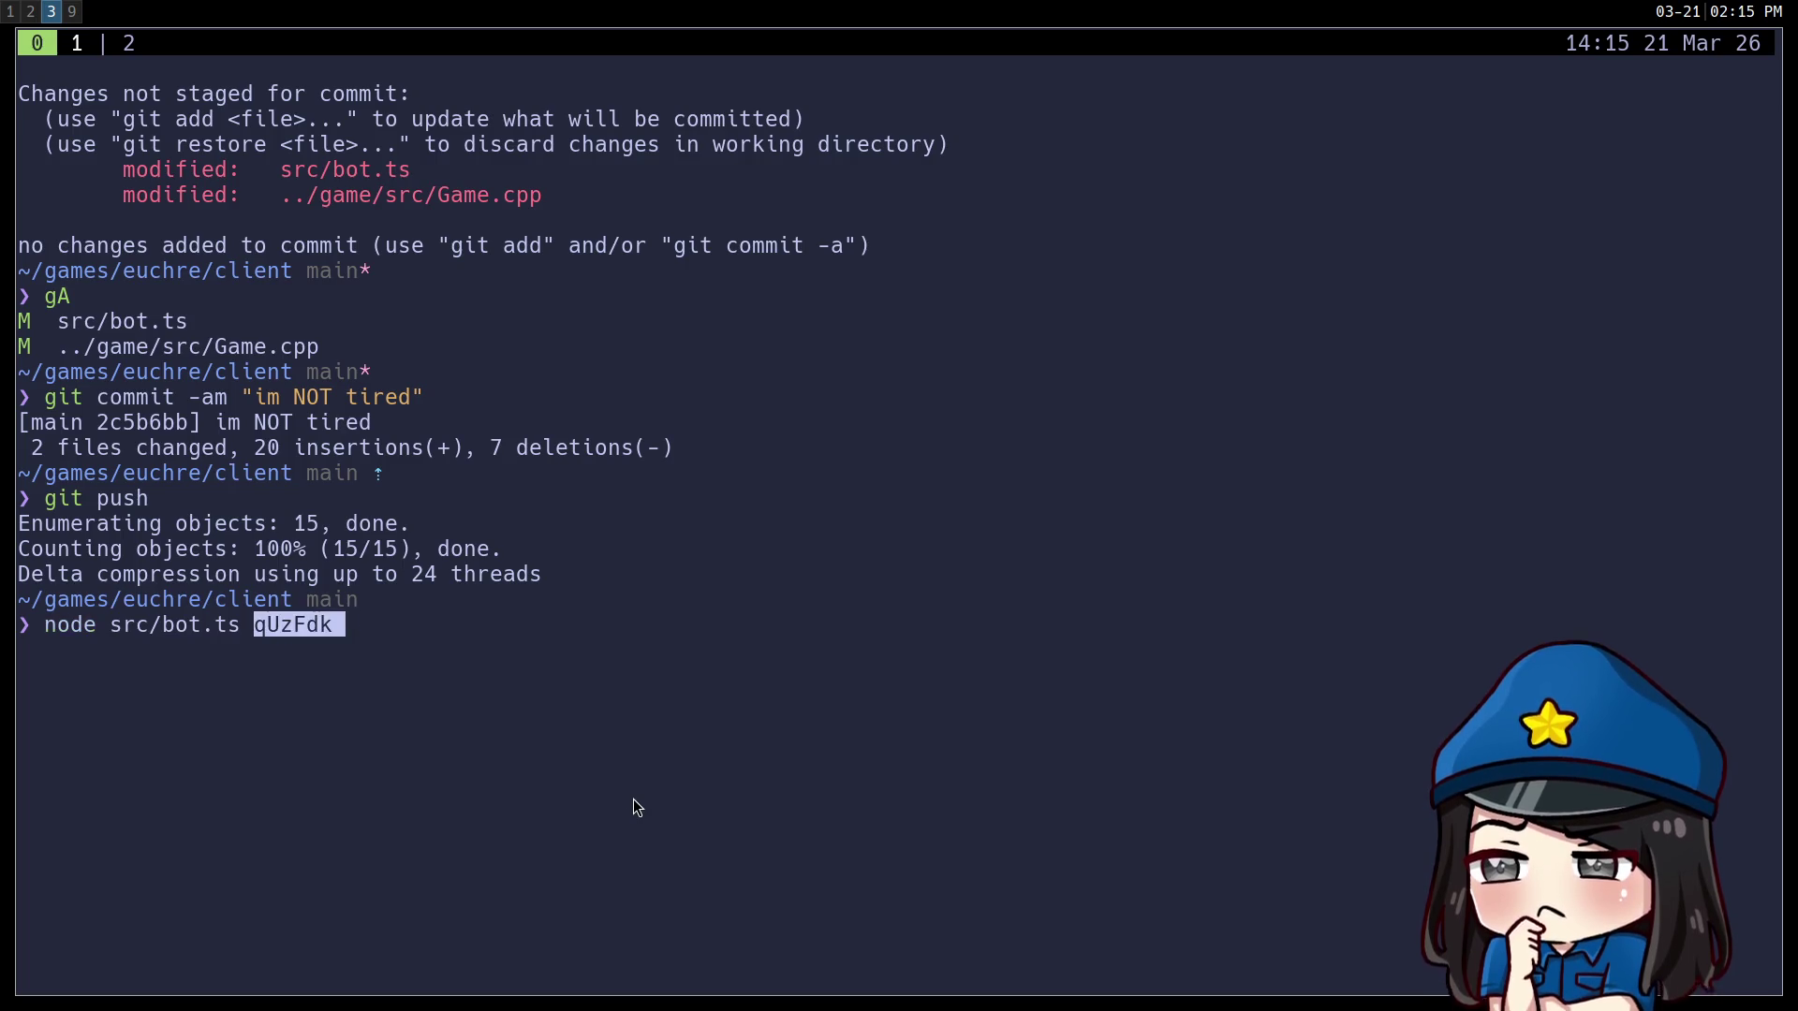
pyautogui.write('qUzFdk 3')
pyautogui.press('Return')
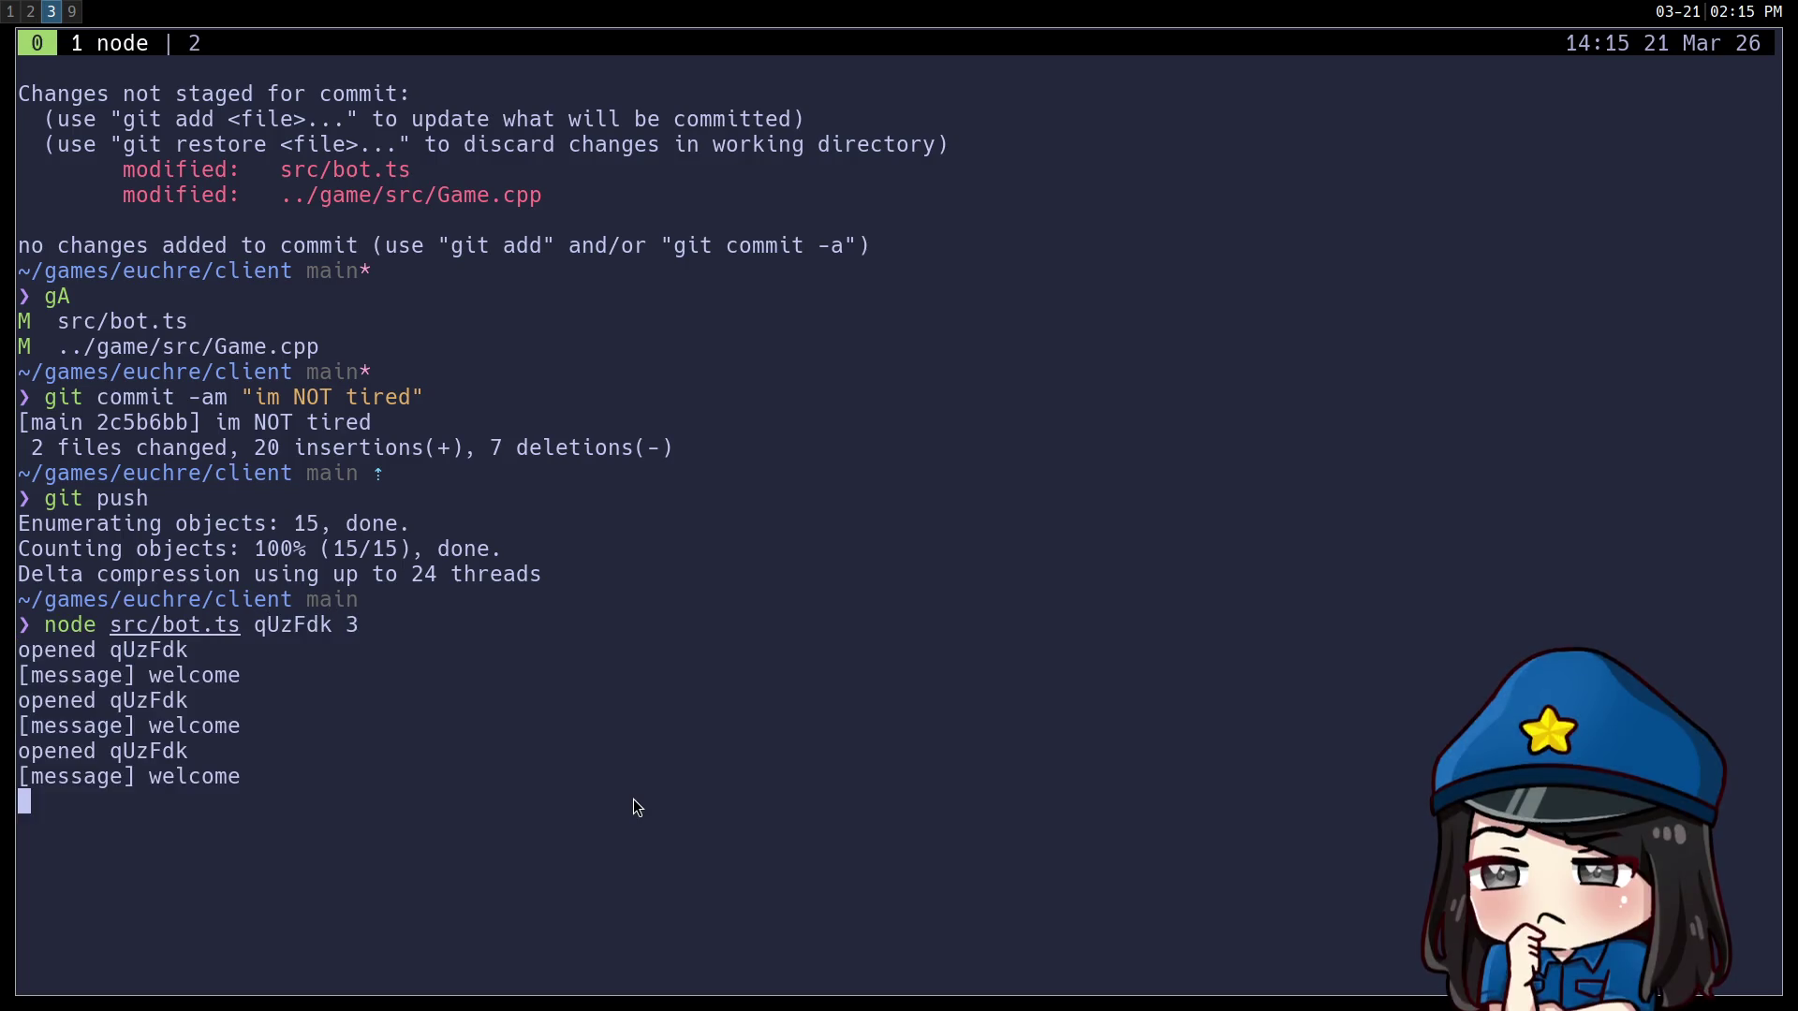
pyautogui.press('super+2')
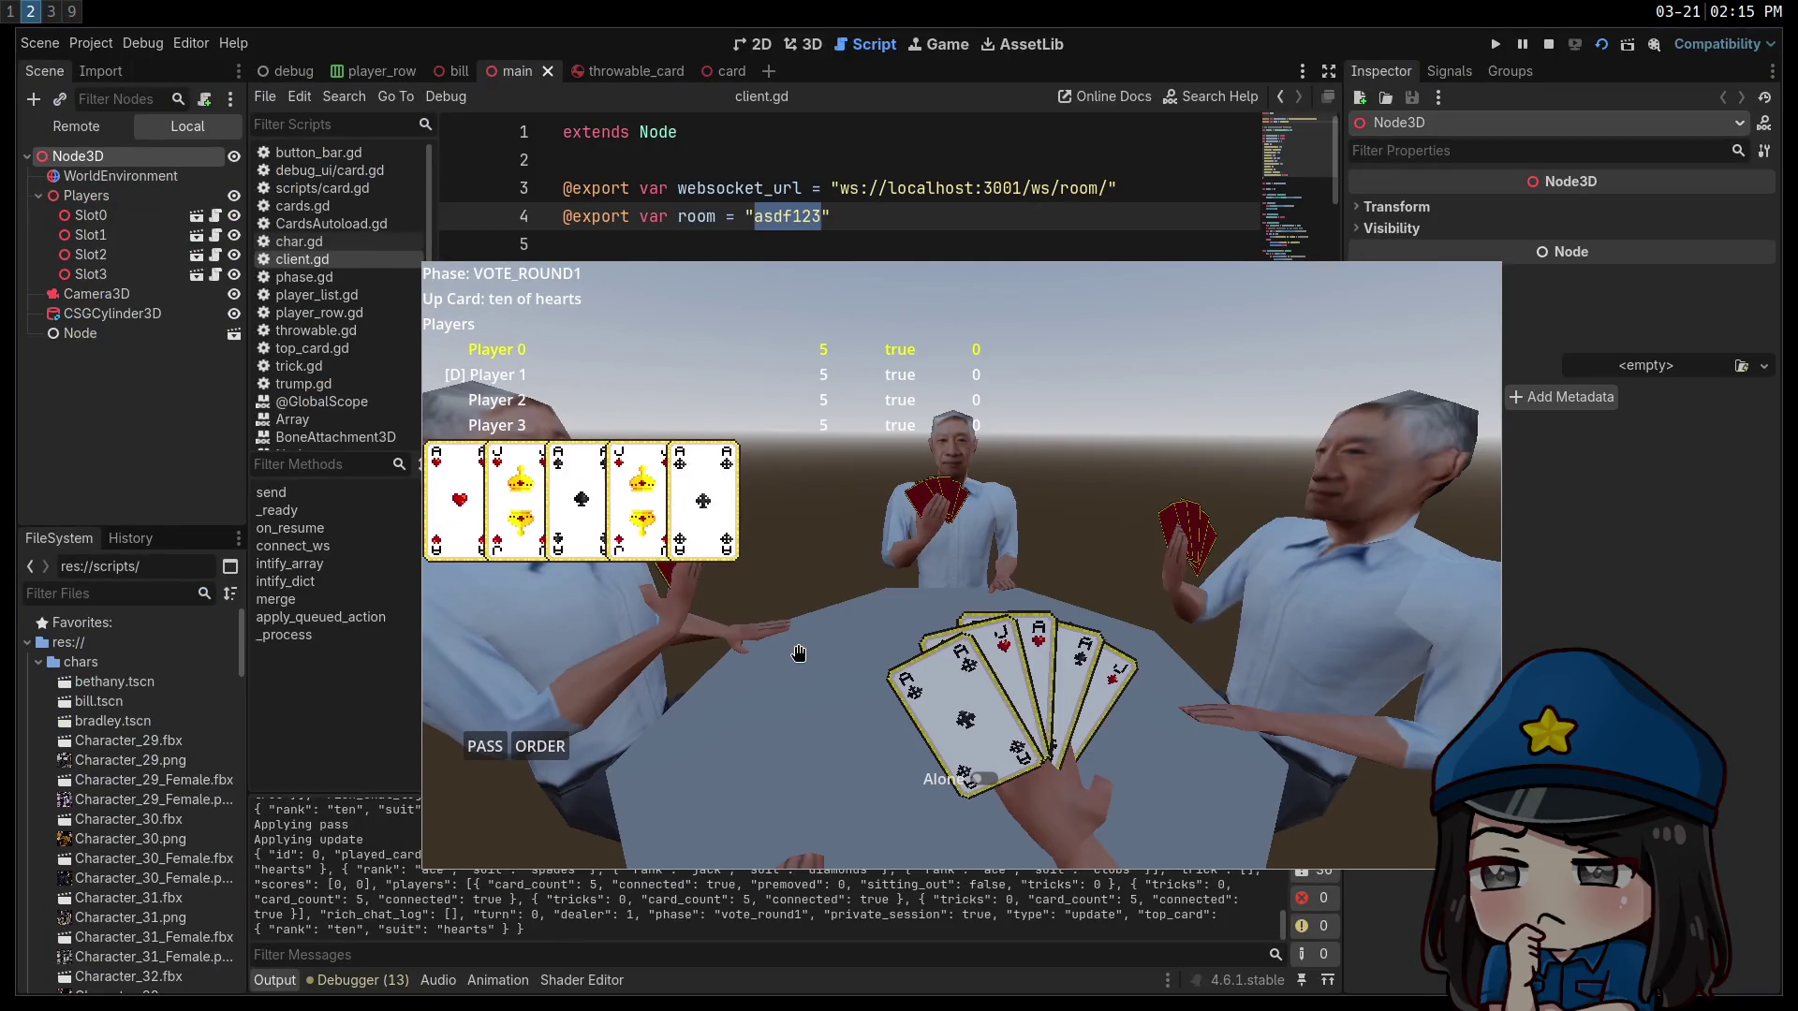
# Order up hearts, then play jack of hearts, jack of diamonds, ace of hearts, ace of clubs
pyautogui.moveTo(802, 649); pyautogui.dragTo(689, 611)
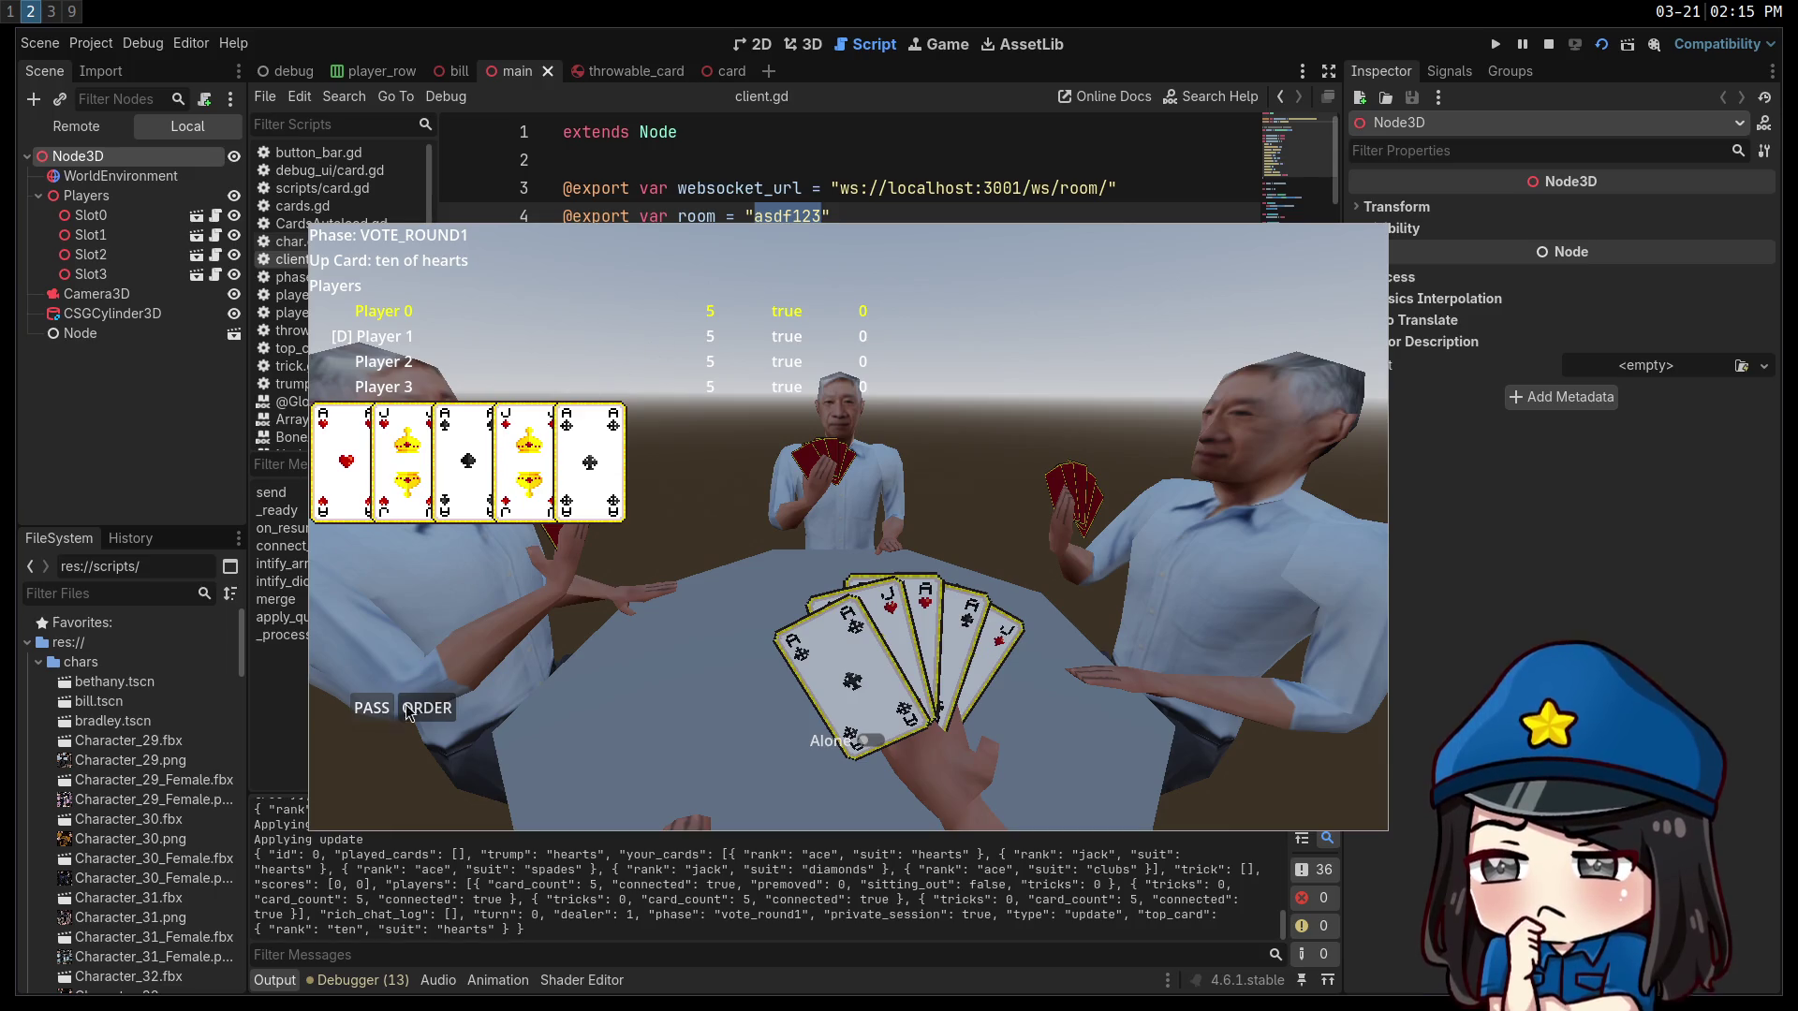
pyautogui.click(440, 708)
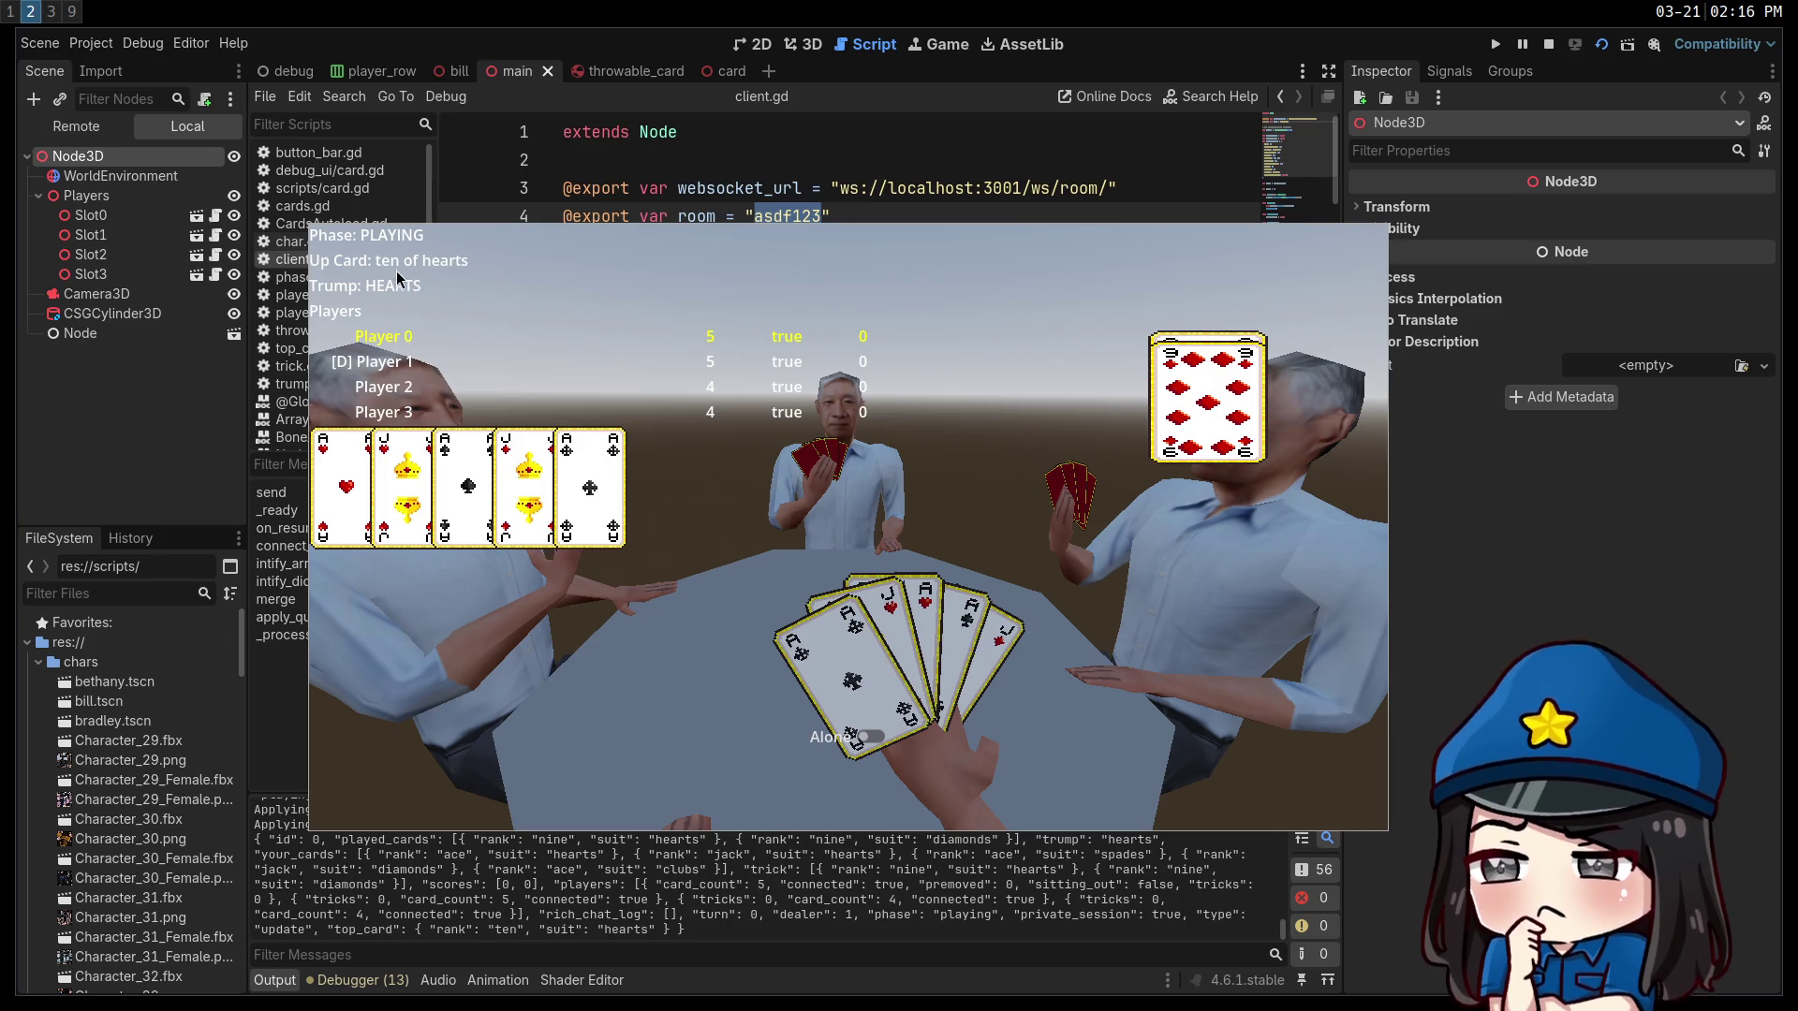
pyautogui.click(398, 455)
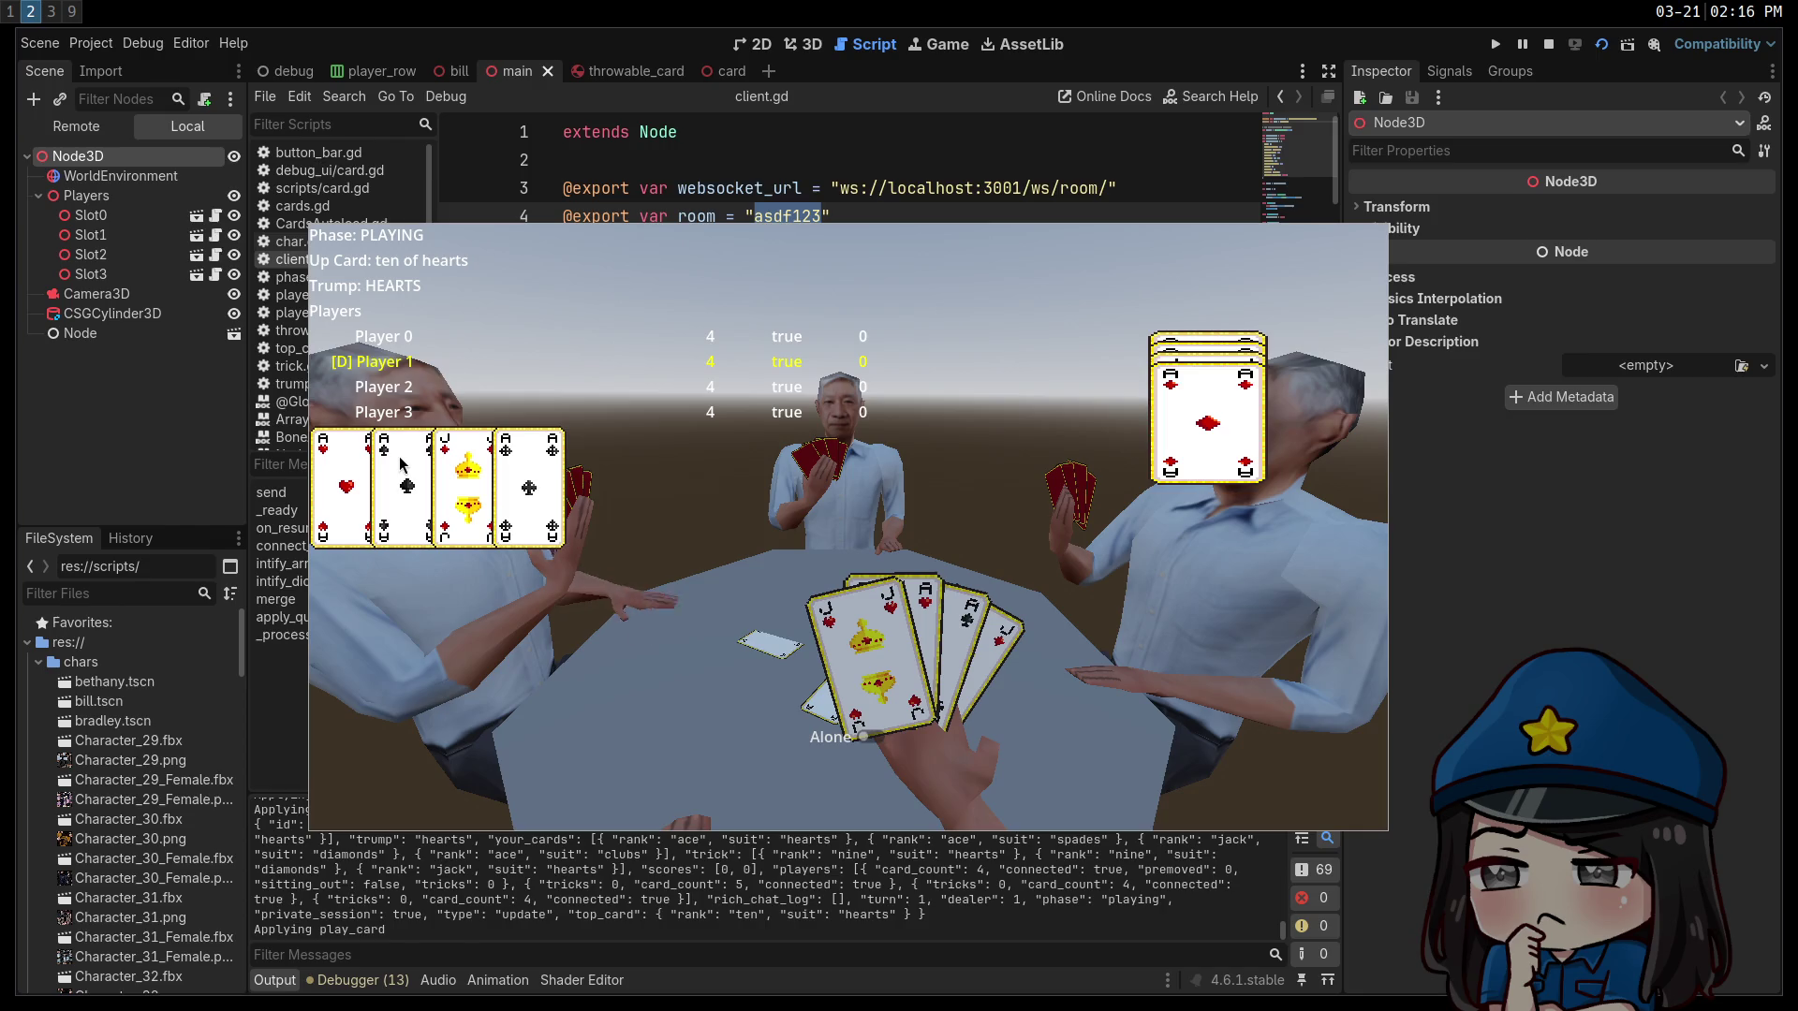
pyautogui.click(464, 451)
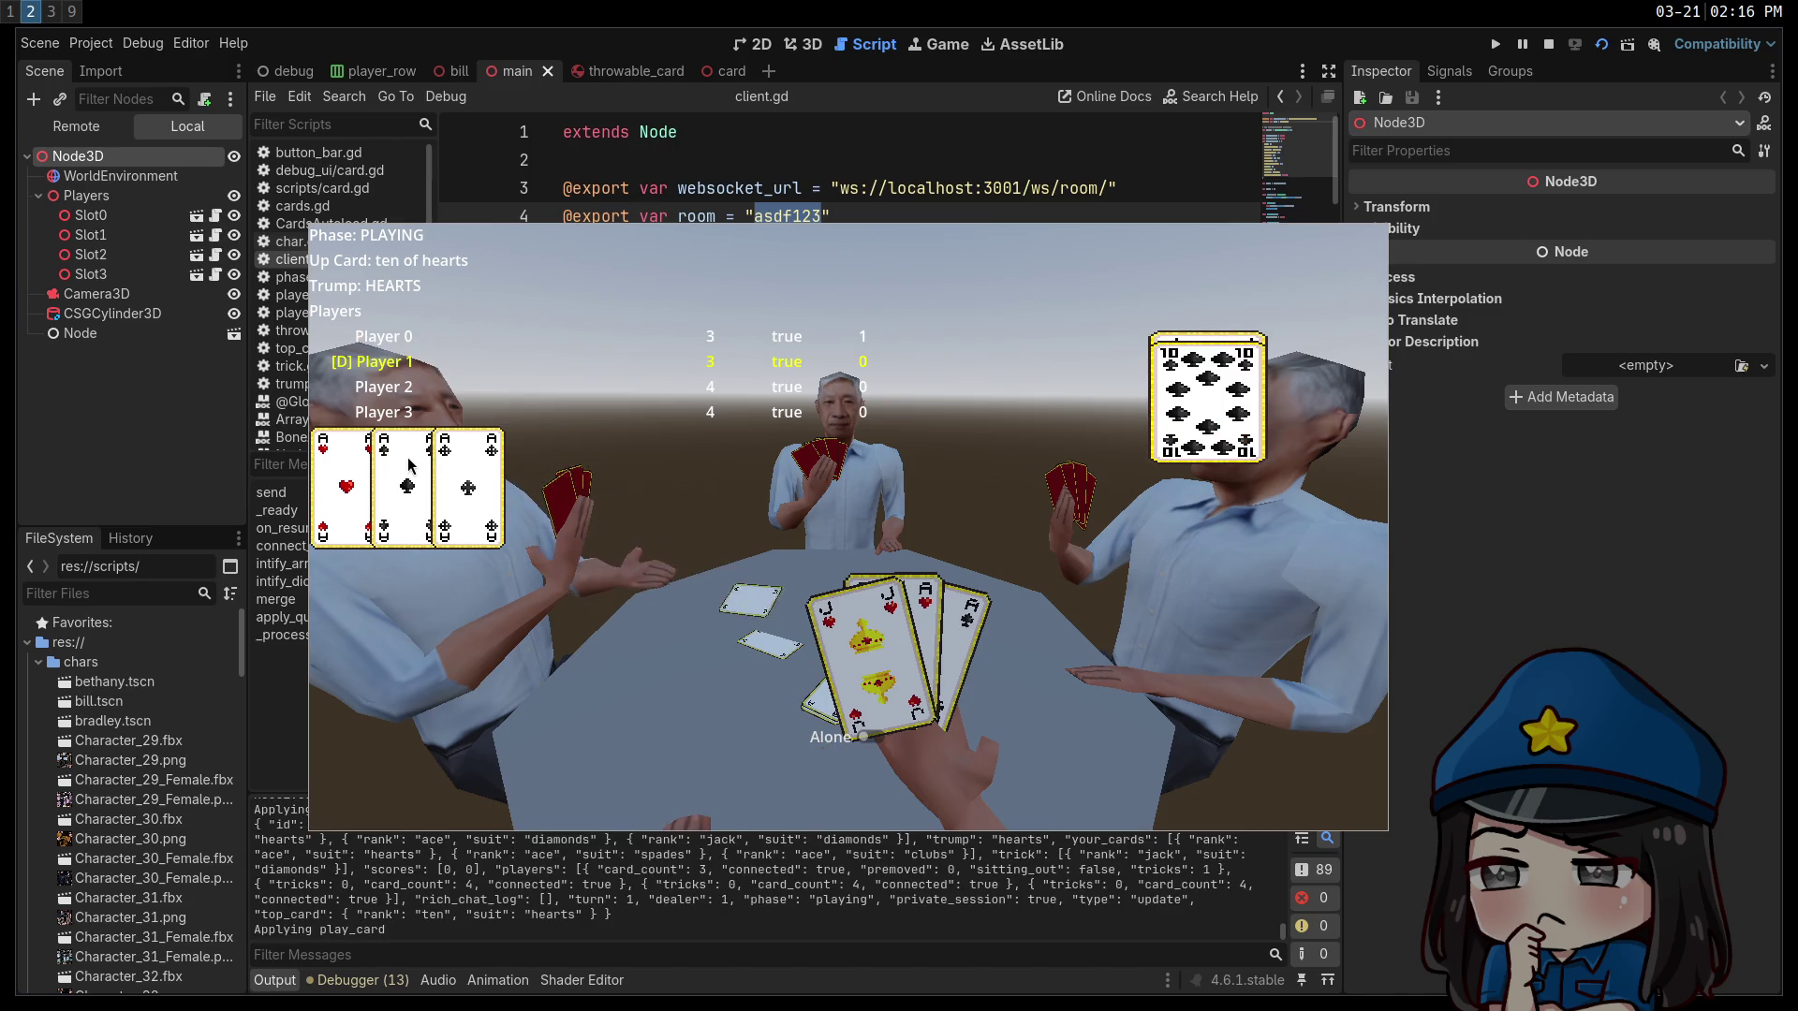
pyautogui.click(347, 473)
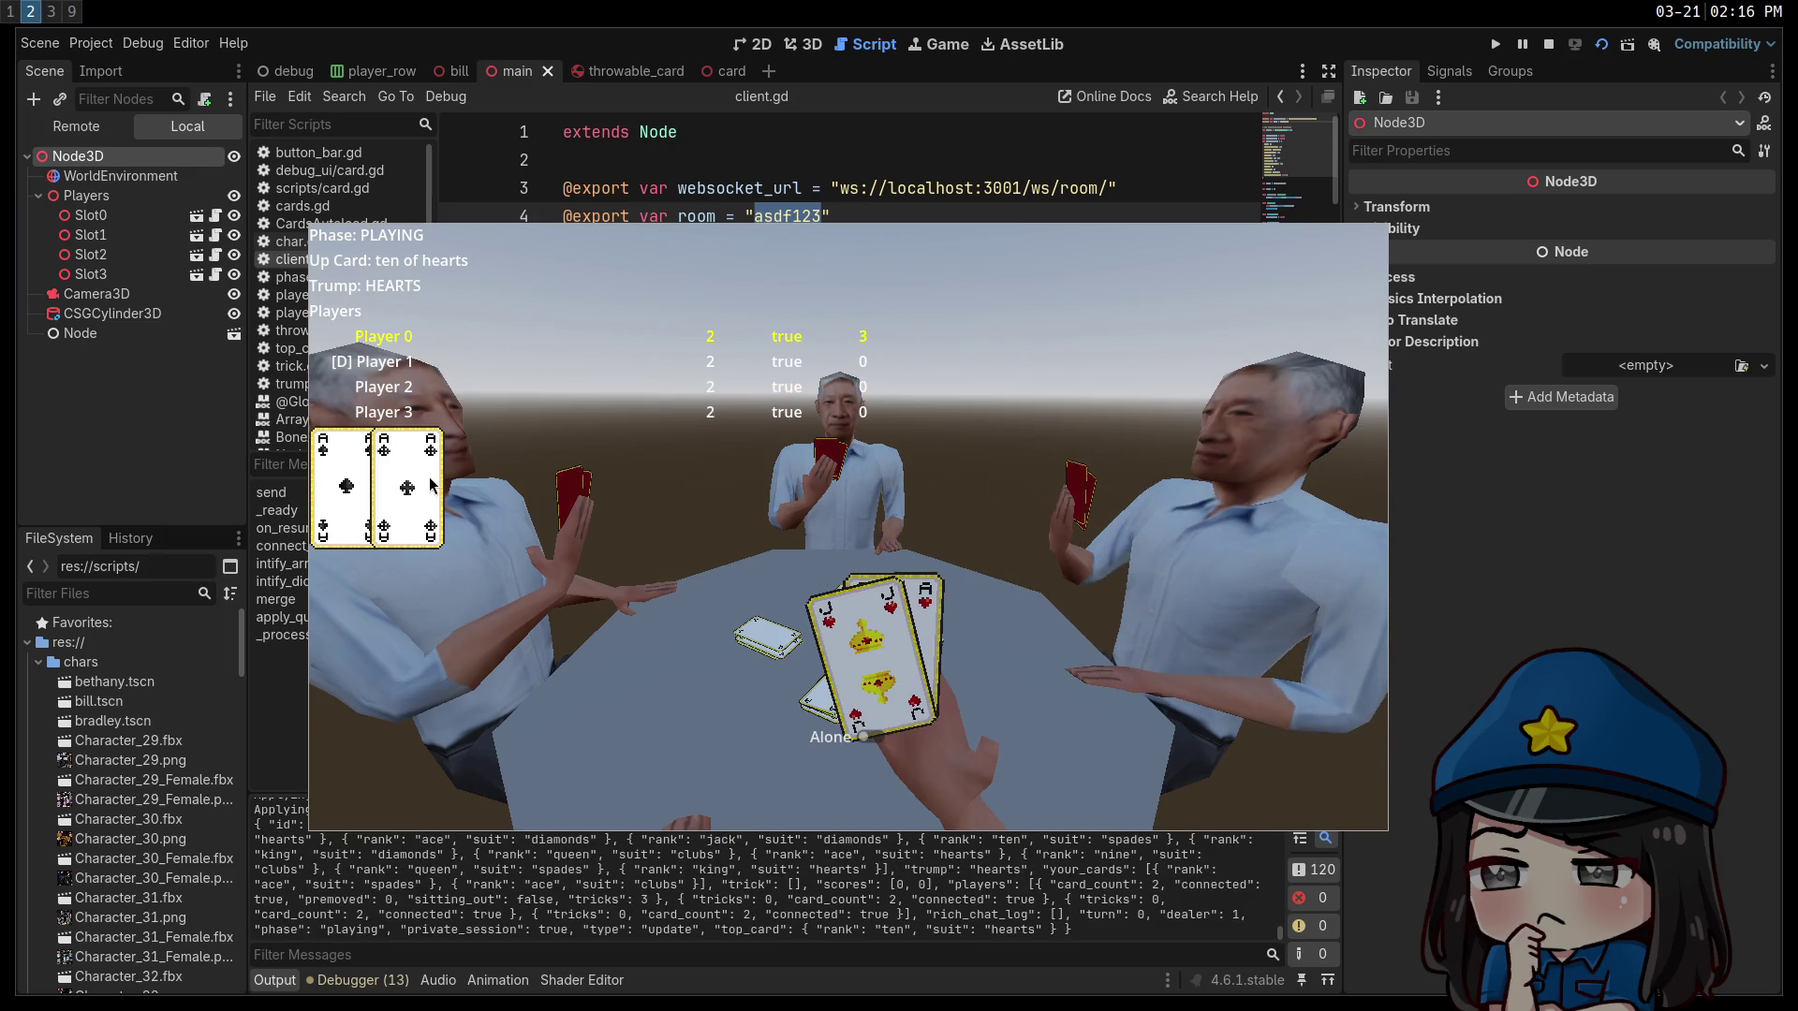
pyautogui.click(406, 464)
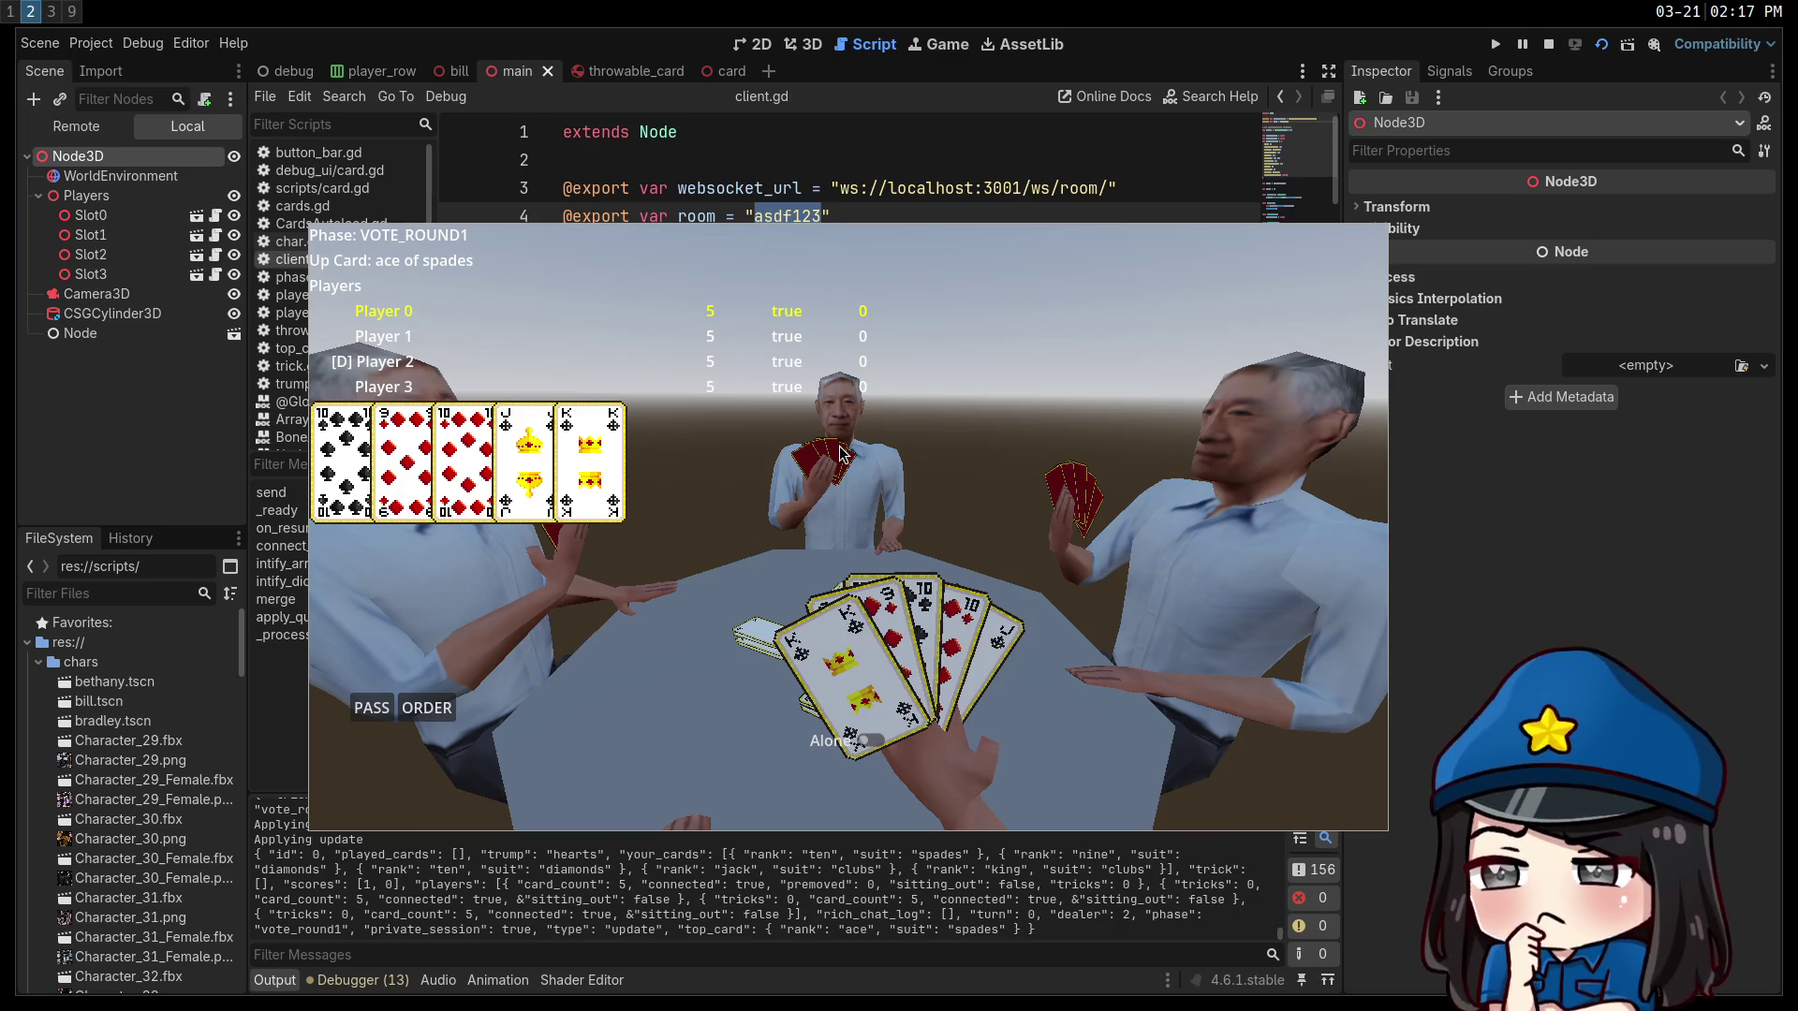
# Read the play, trick and hand results in the Output log, then restart the game scene
pyautogui.moveTo(836, 475); pyautogui.dragTo(792, 369)
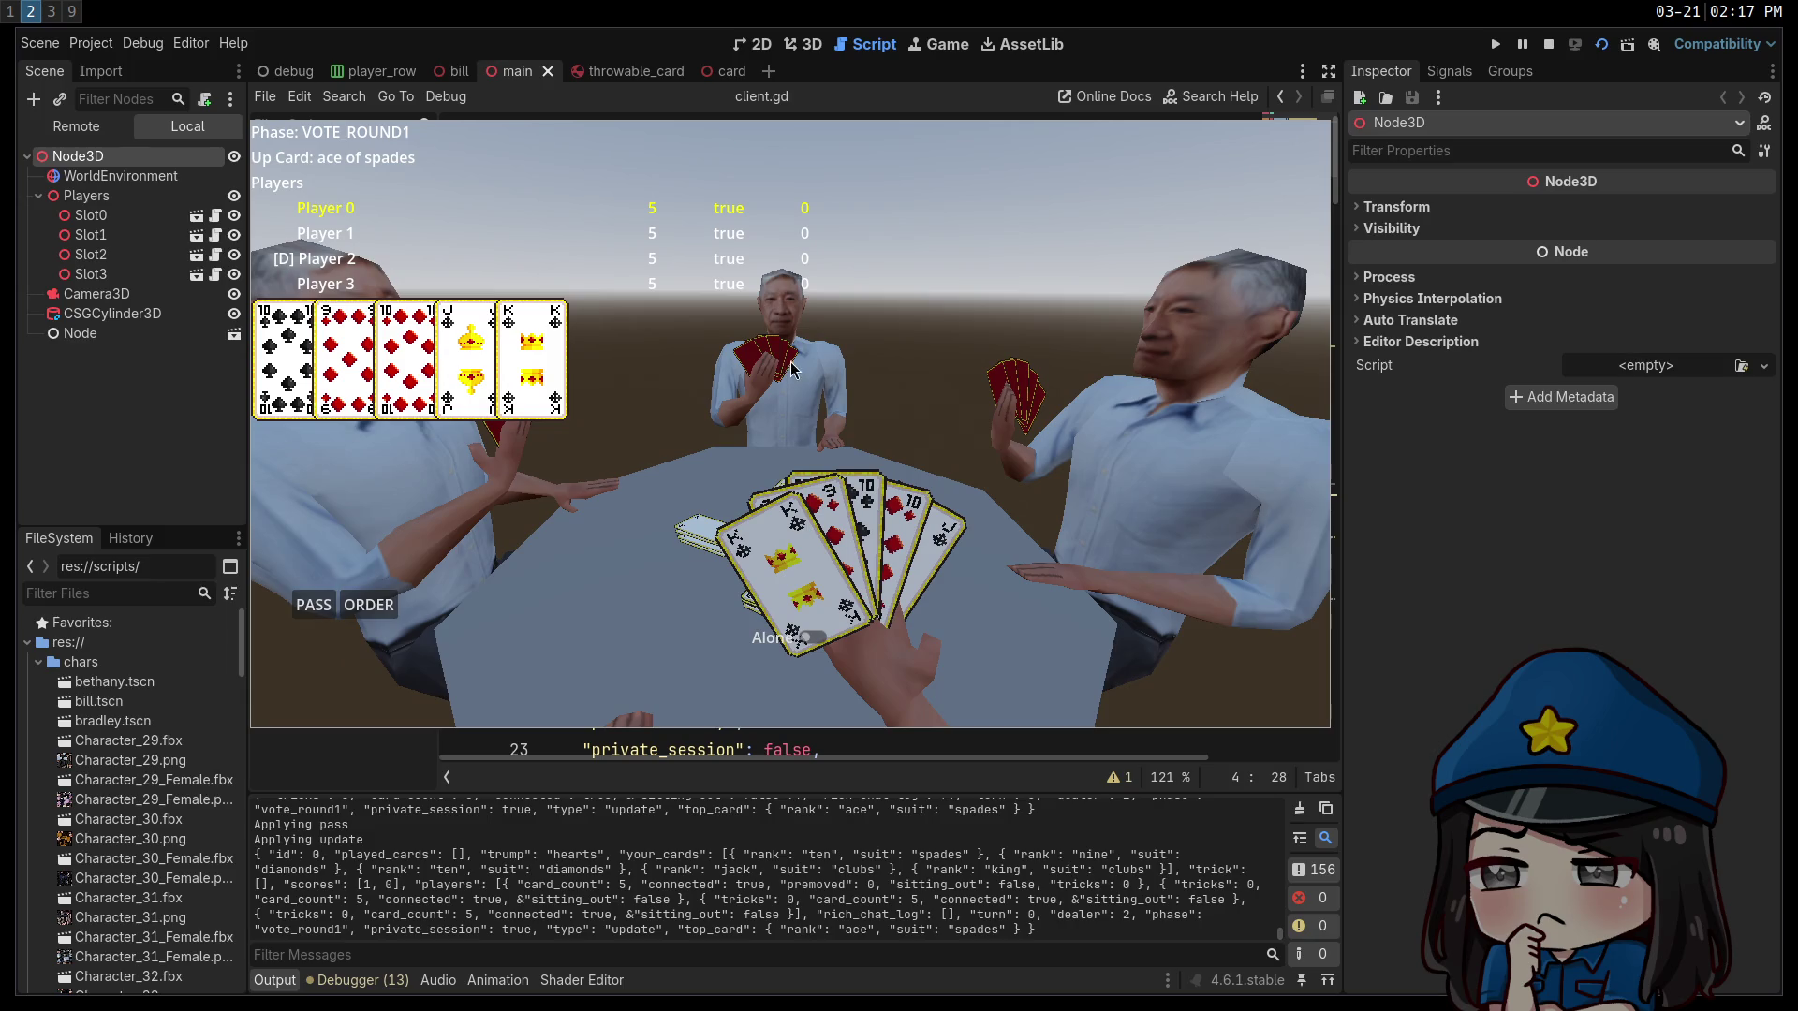
pyautogui.scroll(2, 726, 868)
pyautogui.scroll(3, 730, 868)
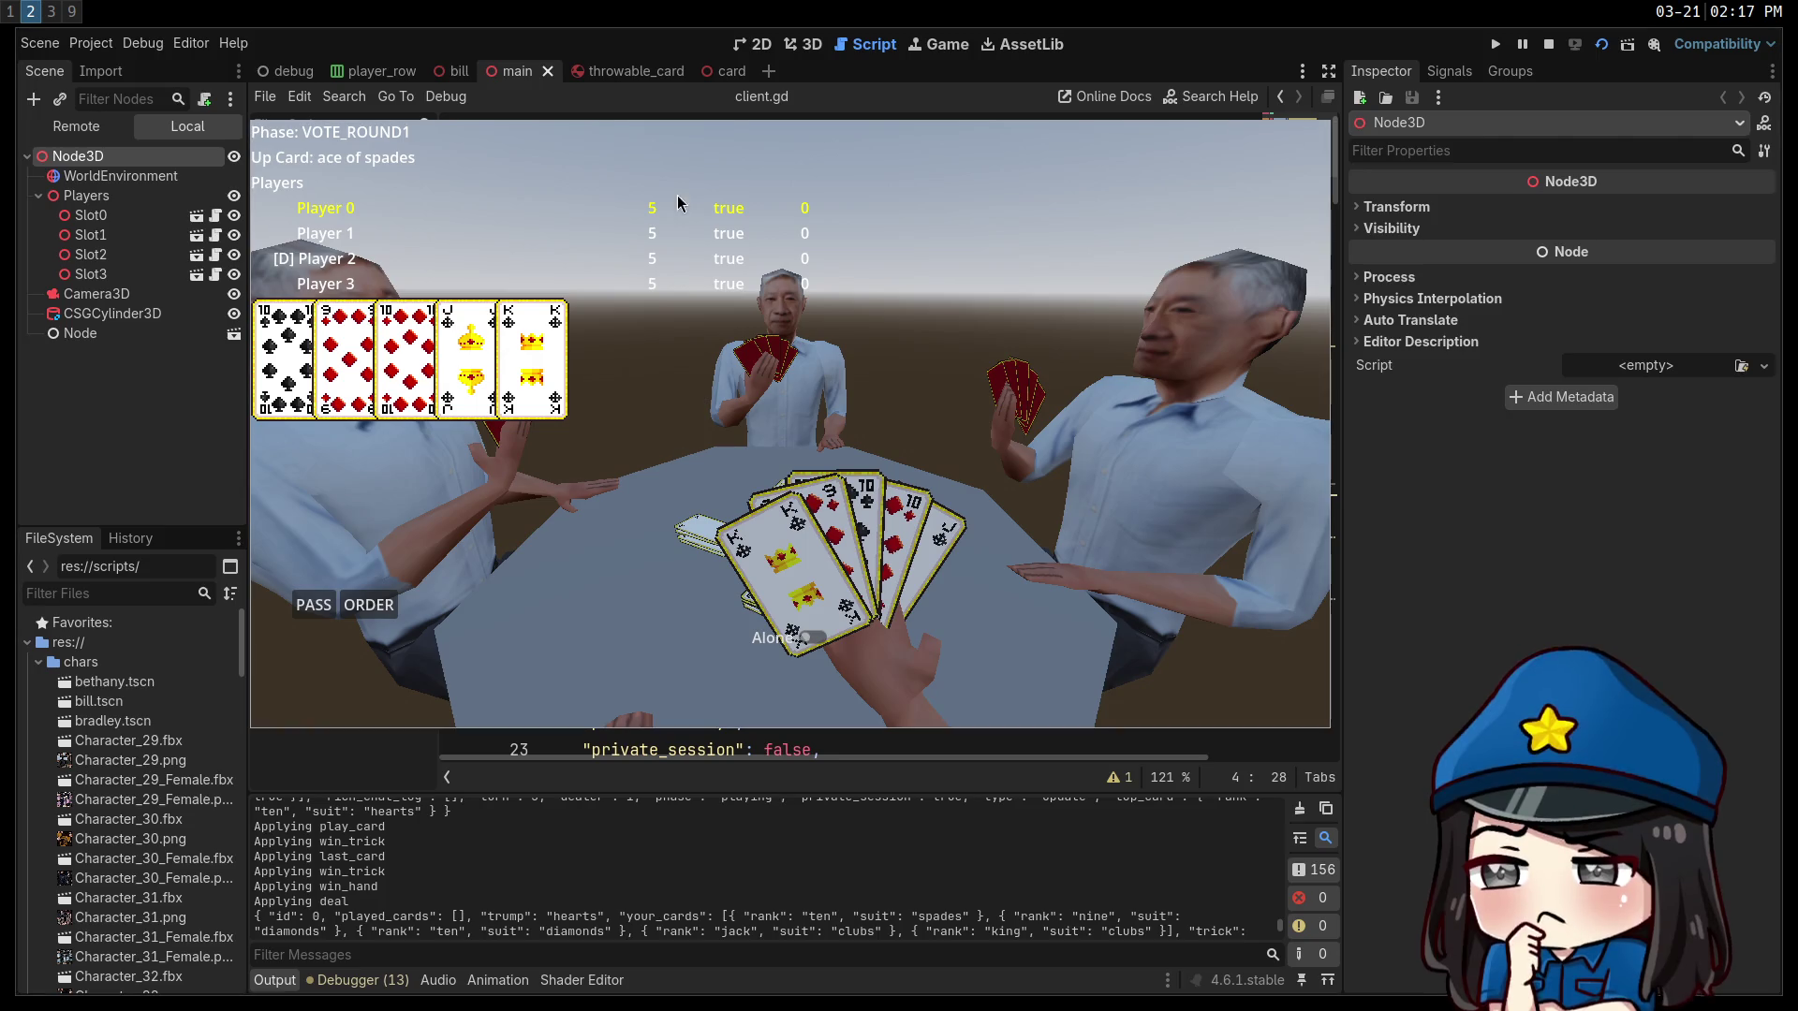
pyautogui.click(1551, 47)
# Relaunch the Euchre scene, unzoom the tmux pane to view the logs, and return to the game
pyautogui.click(1603, 45)
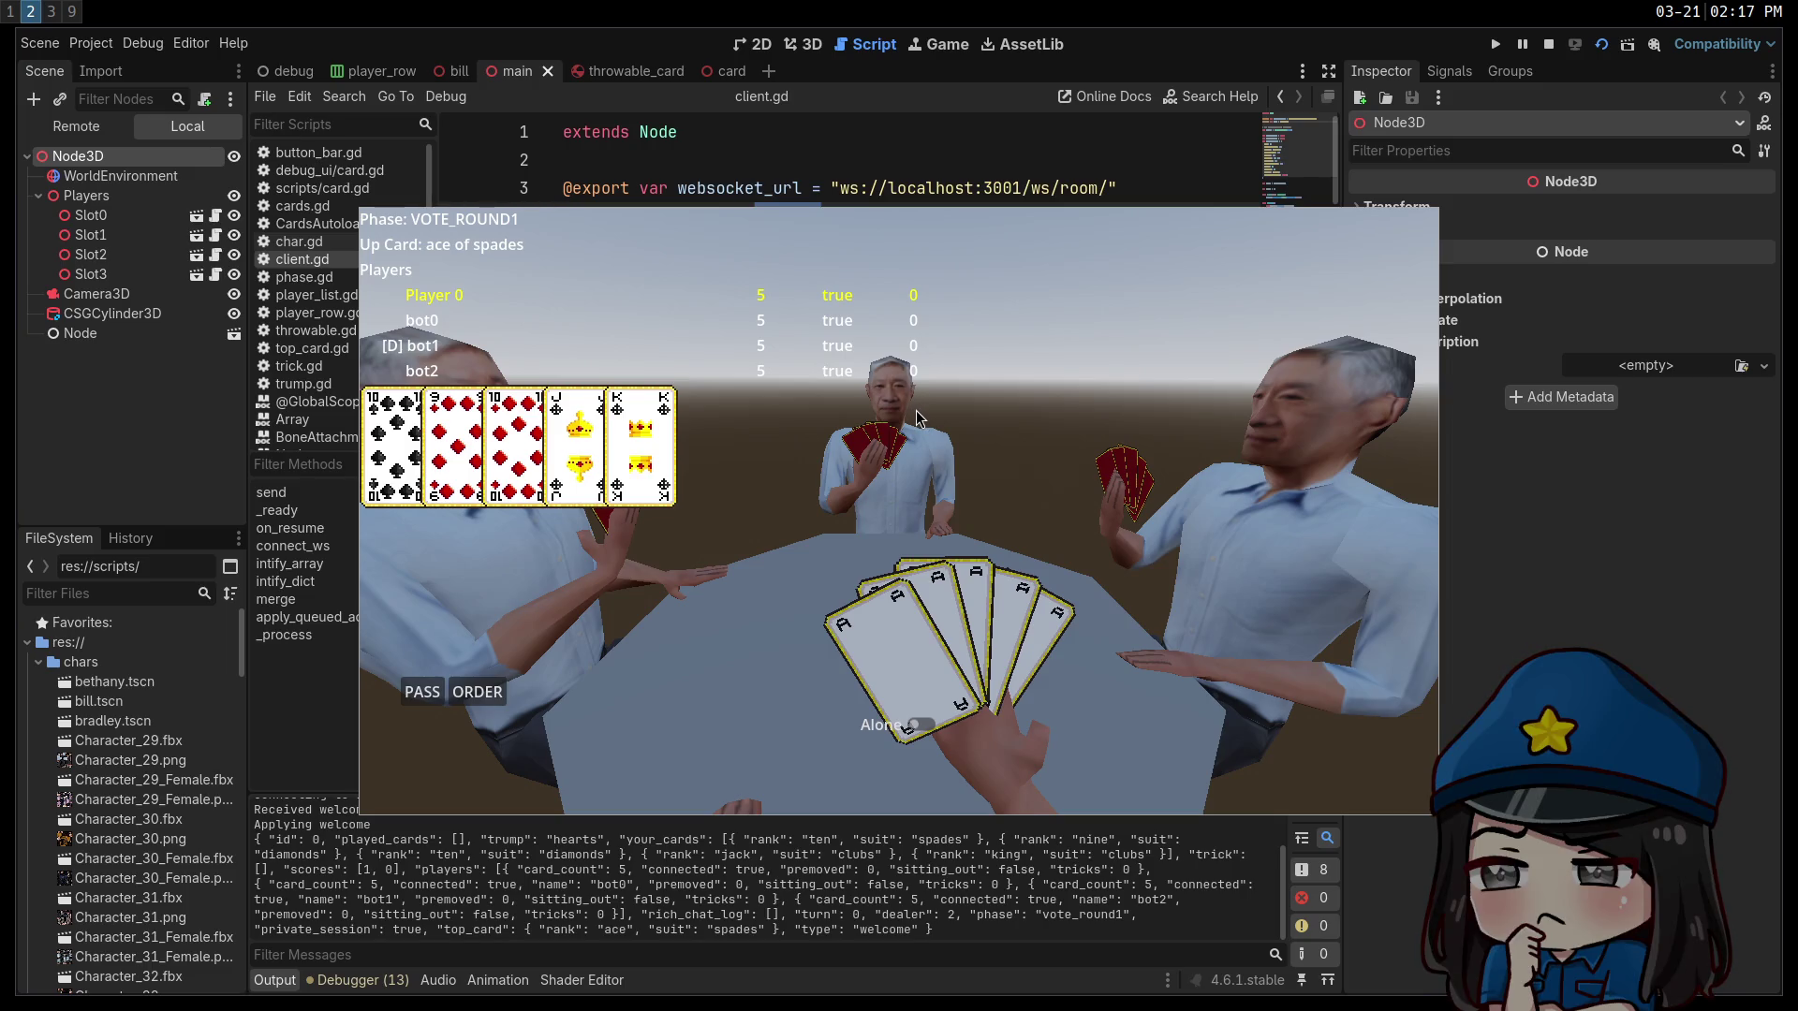
pyautogui.press('super+1')
pyautogui.press('super+3')
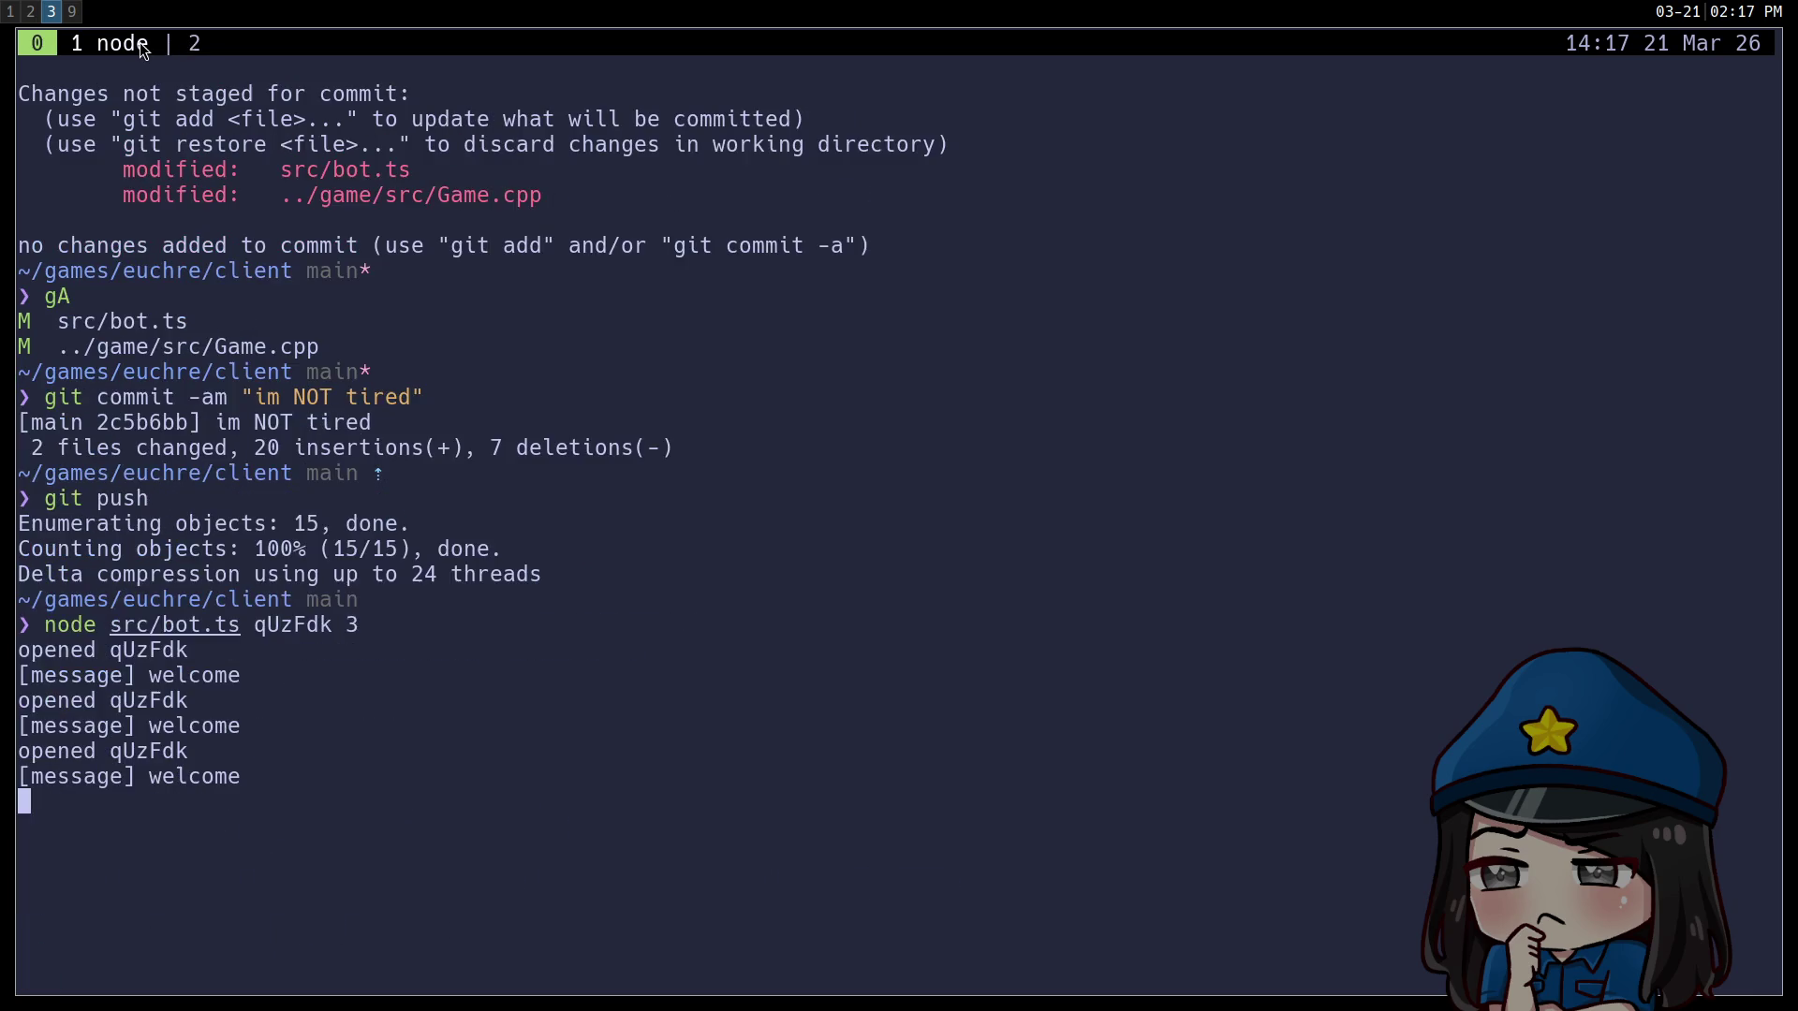
pyautogui.hotkey('ctrl', 'b')
pyautogui.press('z')
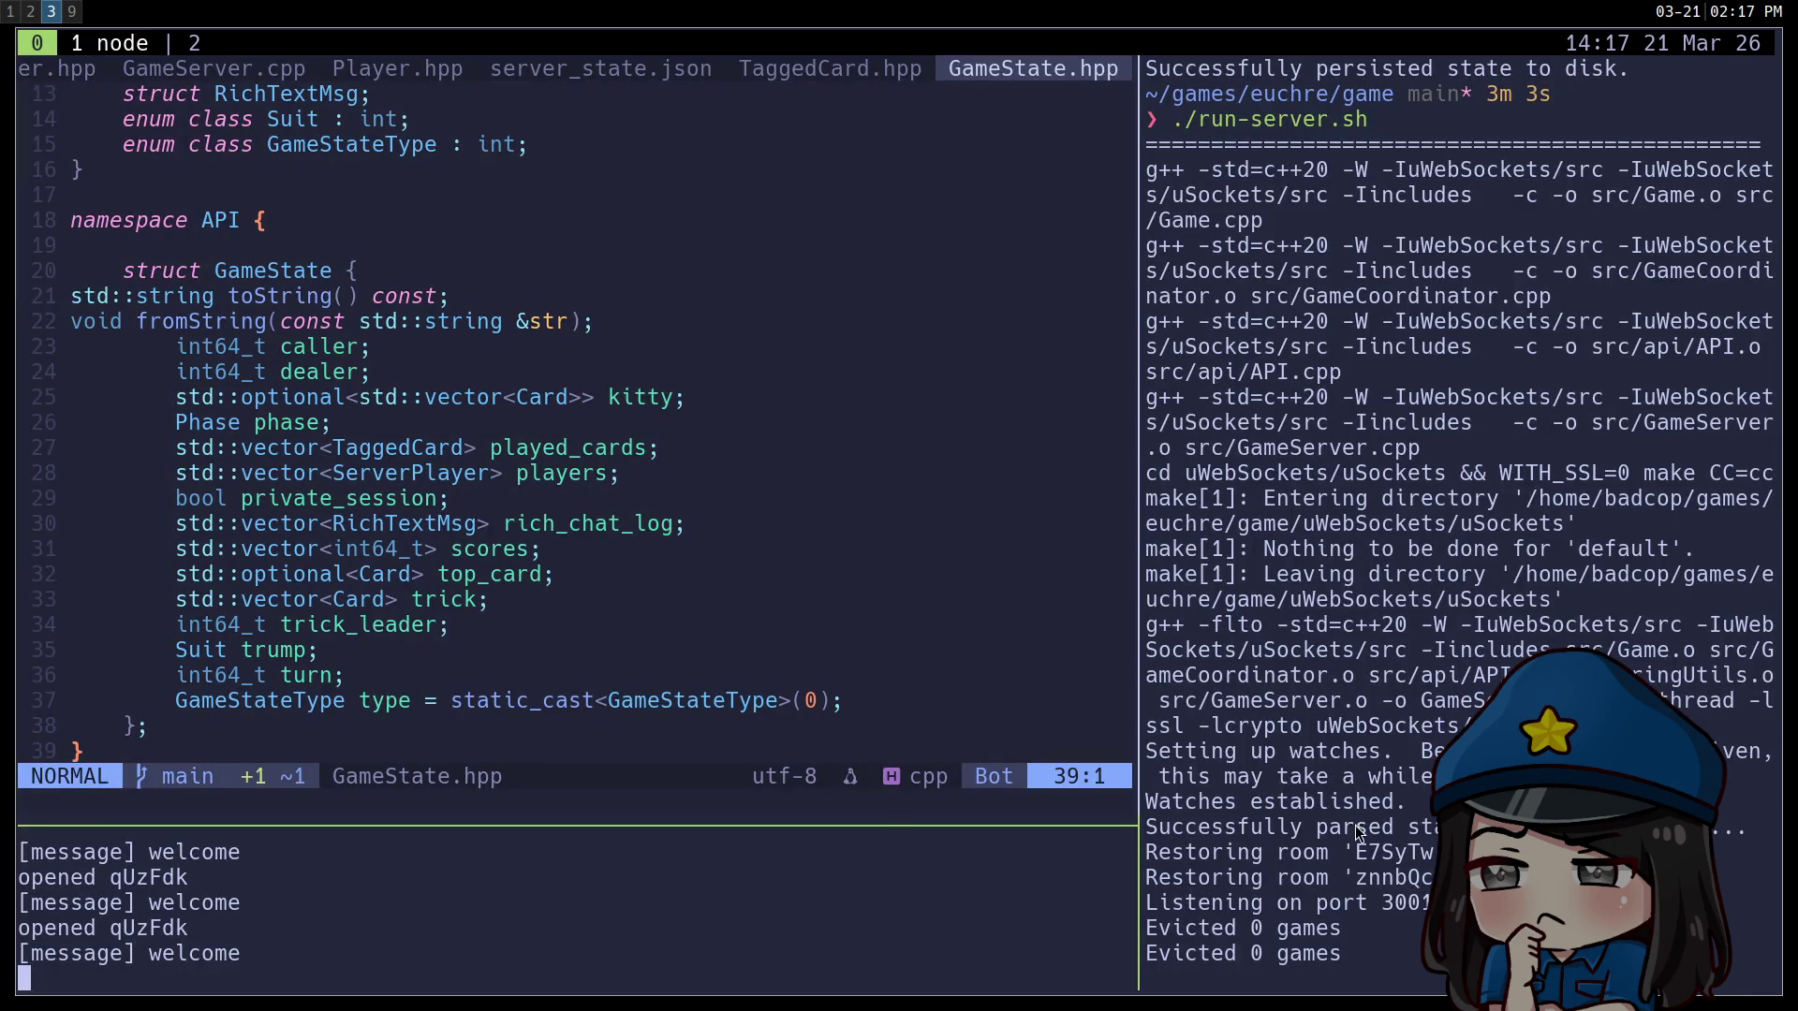
pyautogui.press('super+2')
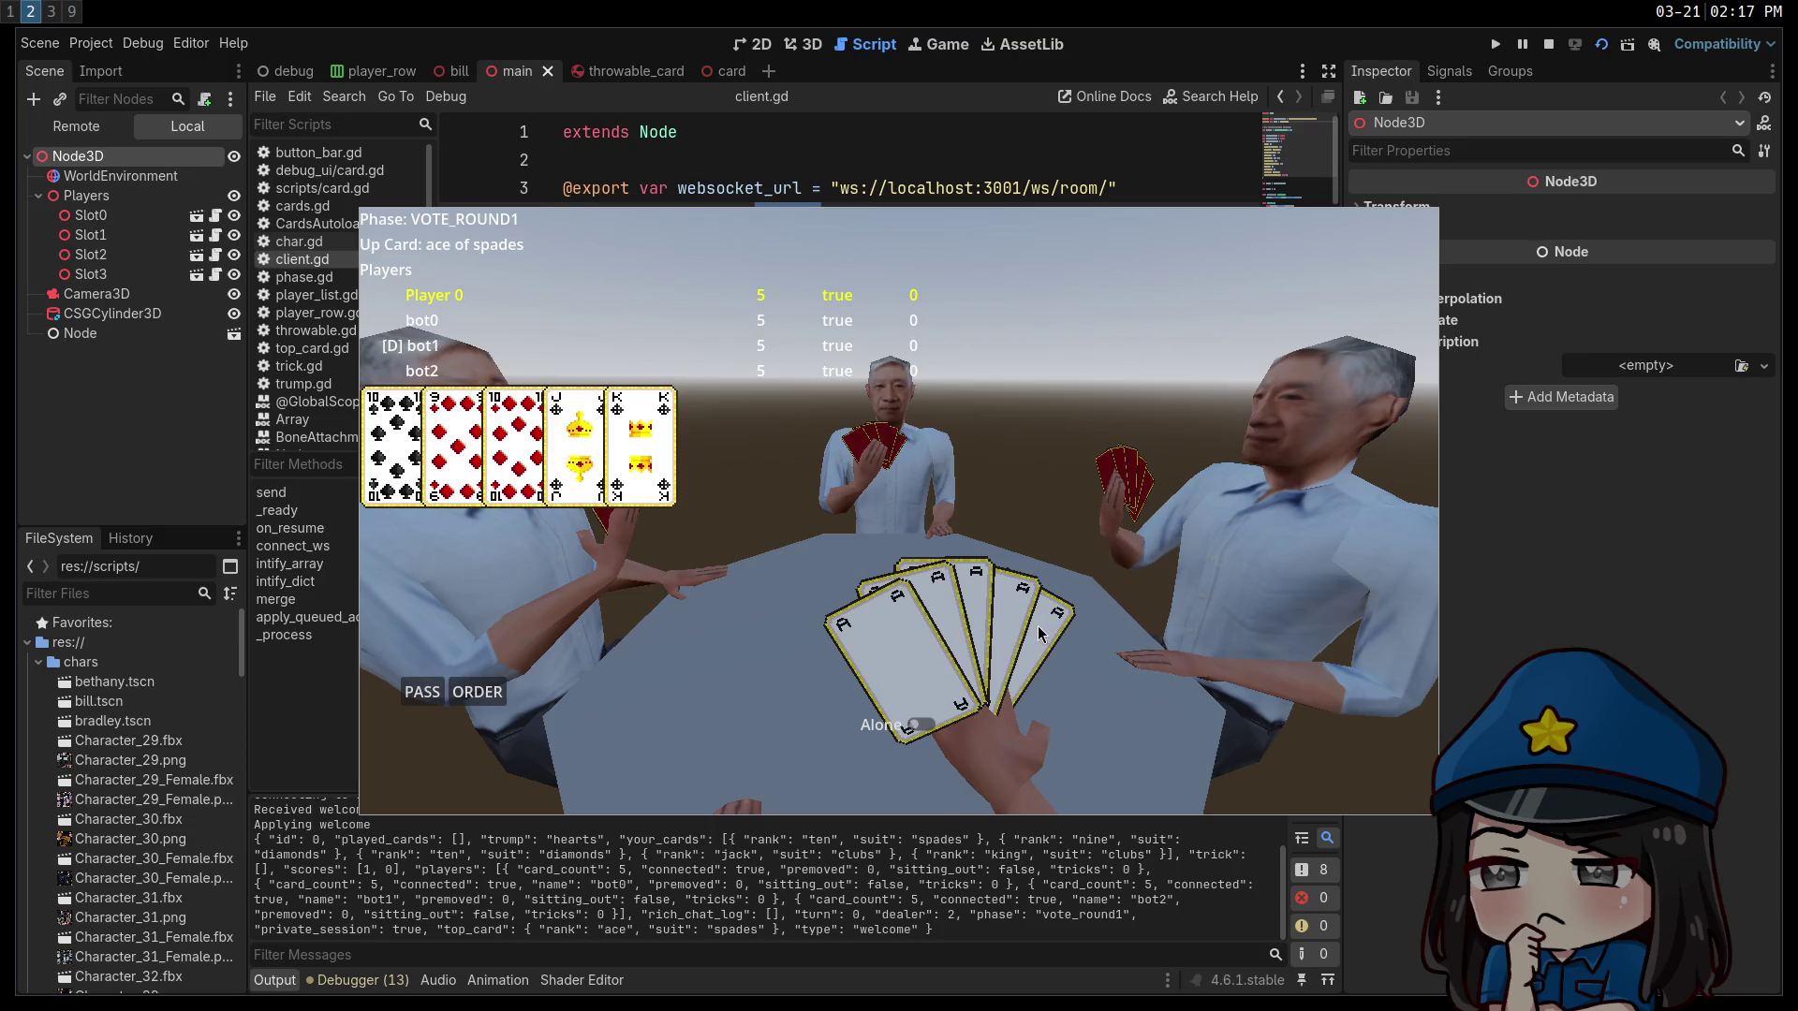
pyautogui.scroll(3, 762, 891)
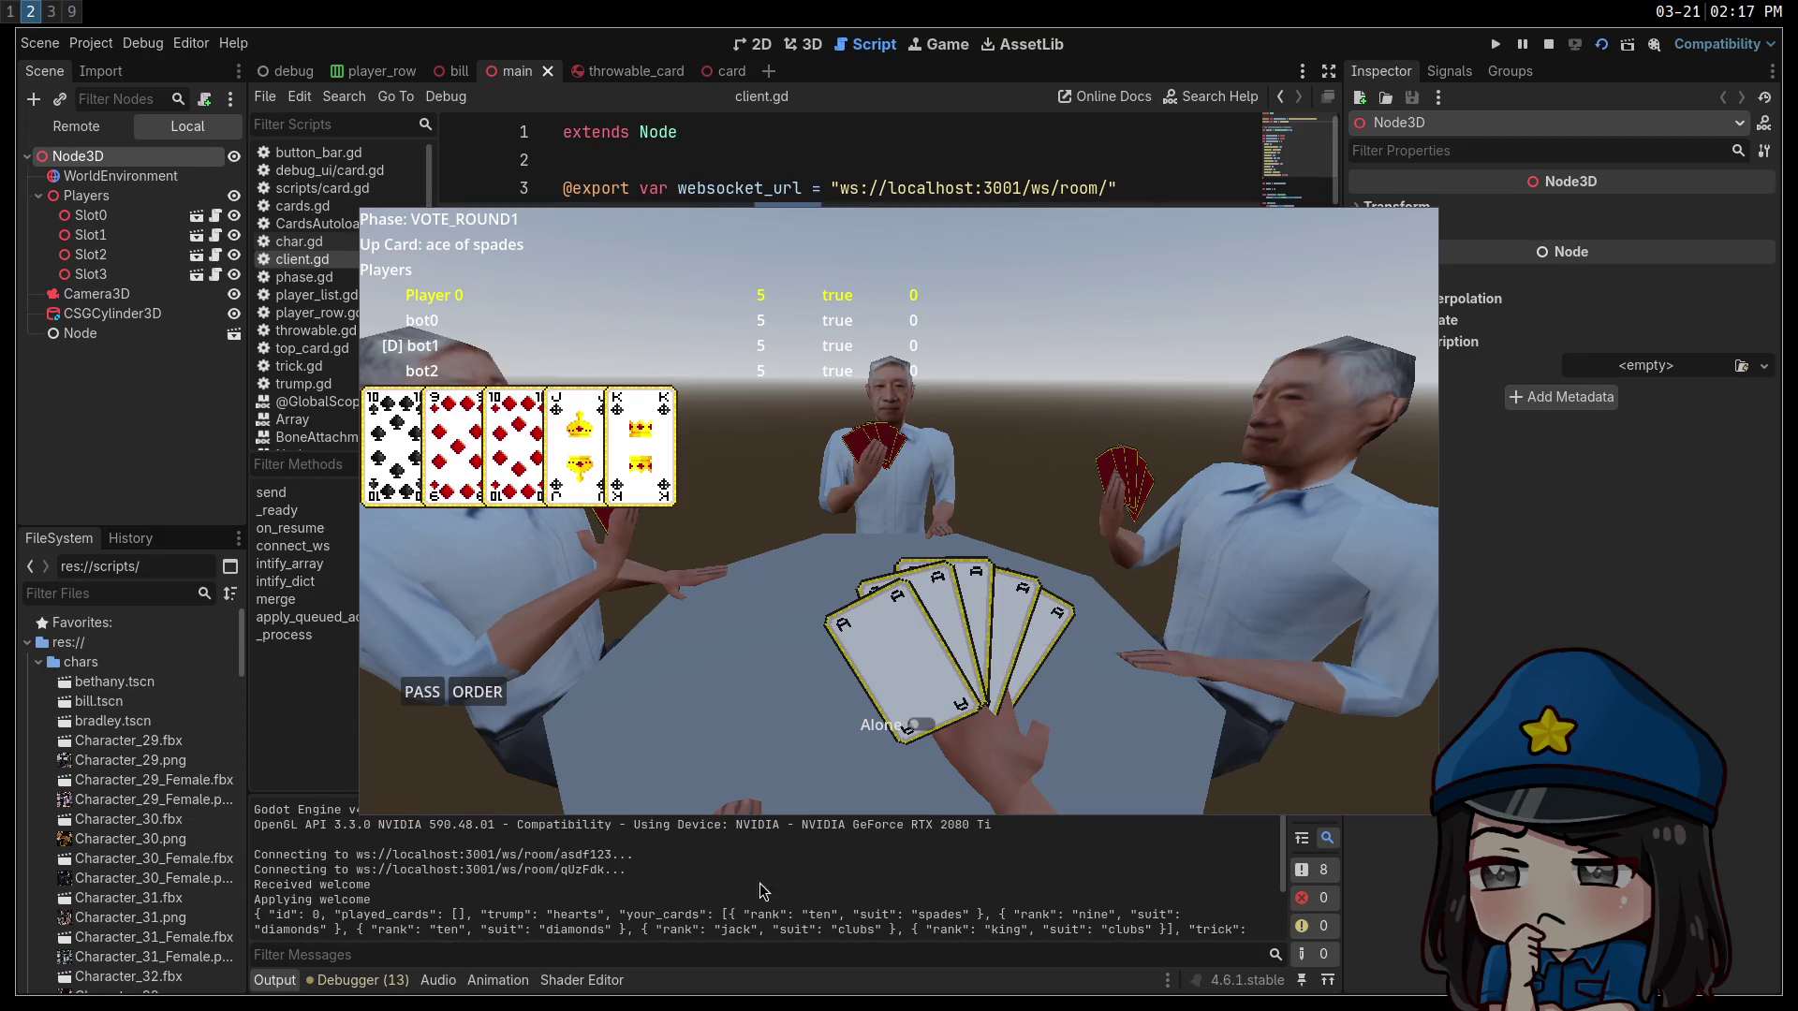
# Order up the ace of spades as trump in the first voting round
pyautogui.scroll(-2, 618, 880)
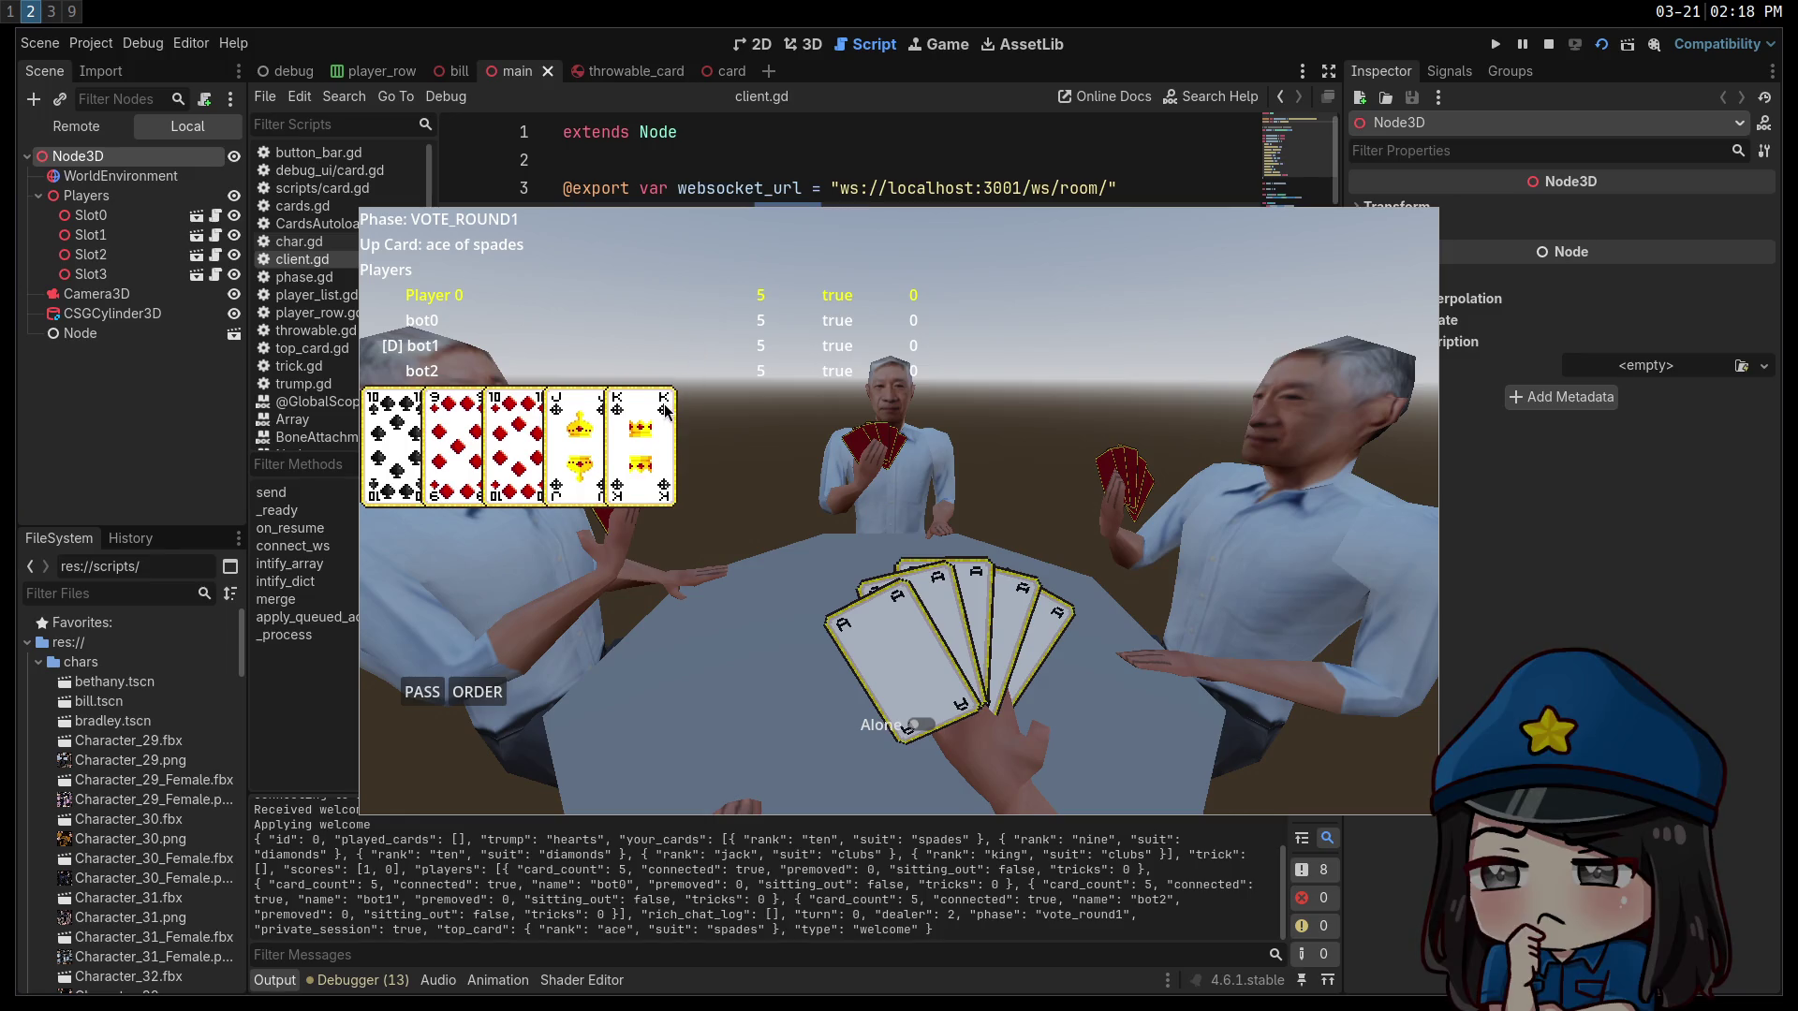
pyautogui.click(487, 691)
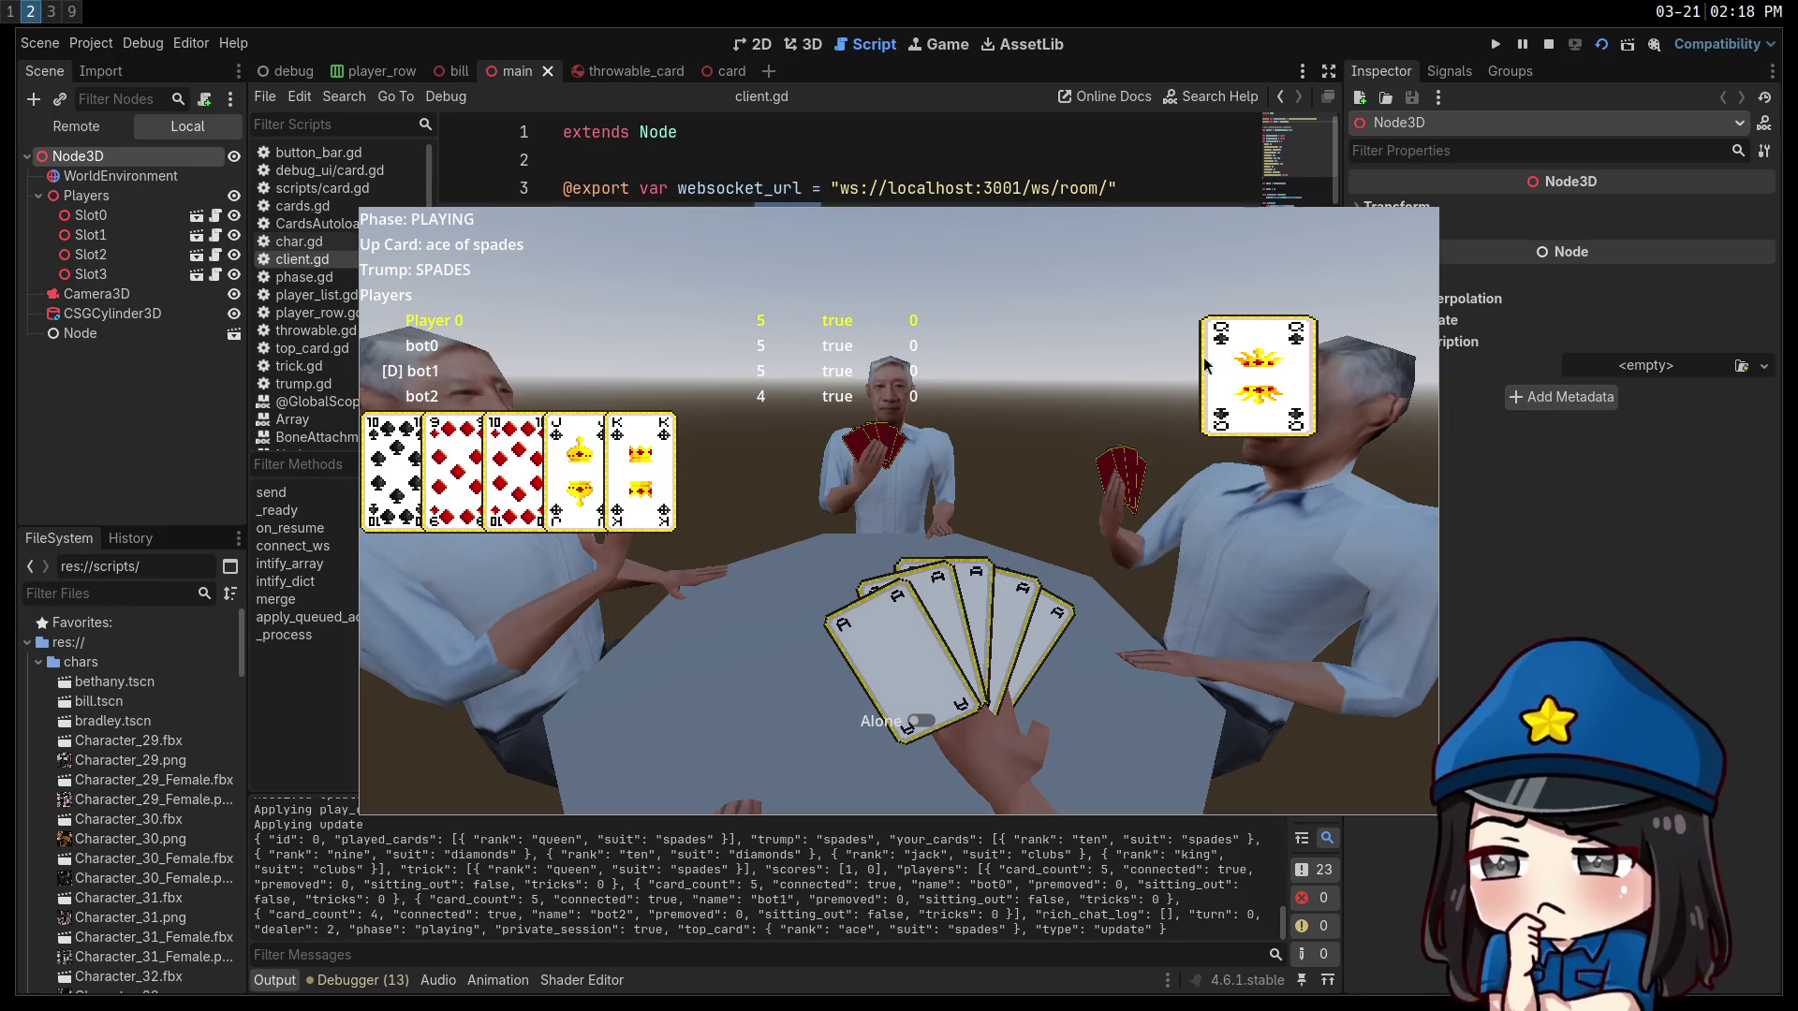
# Play the jack of clubs, 10 of spades, king of clubs and nine of diamonds, then stop the game
pyautogui.click(579, 459)
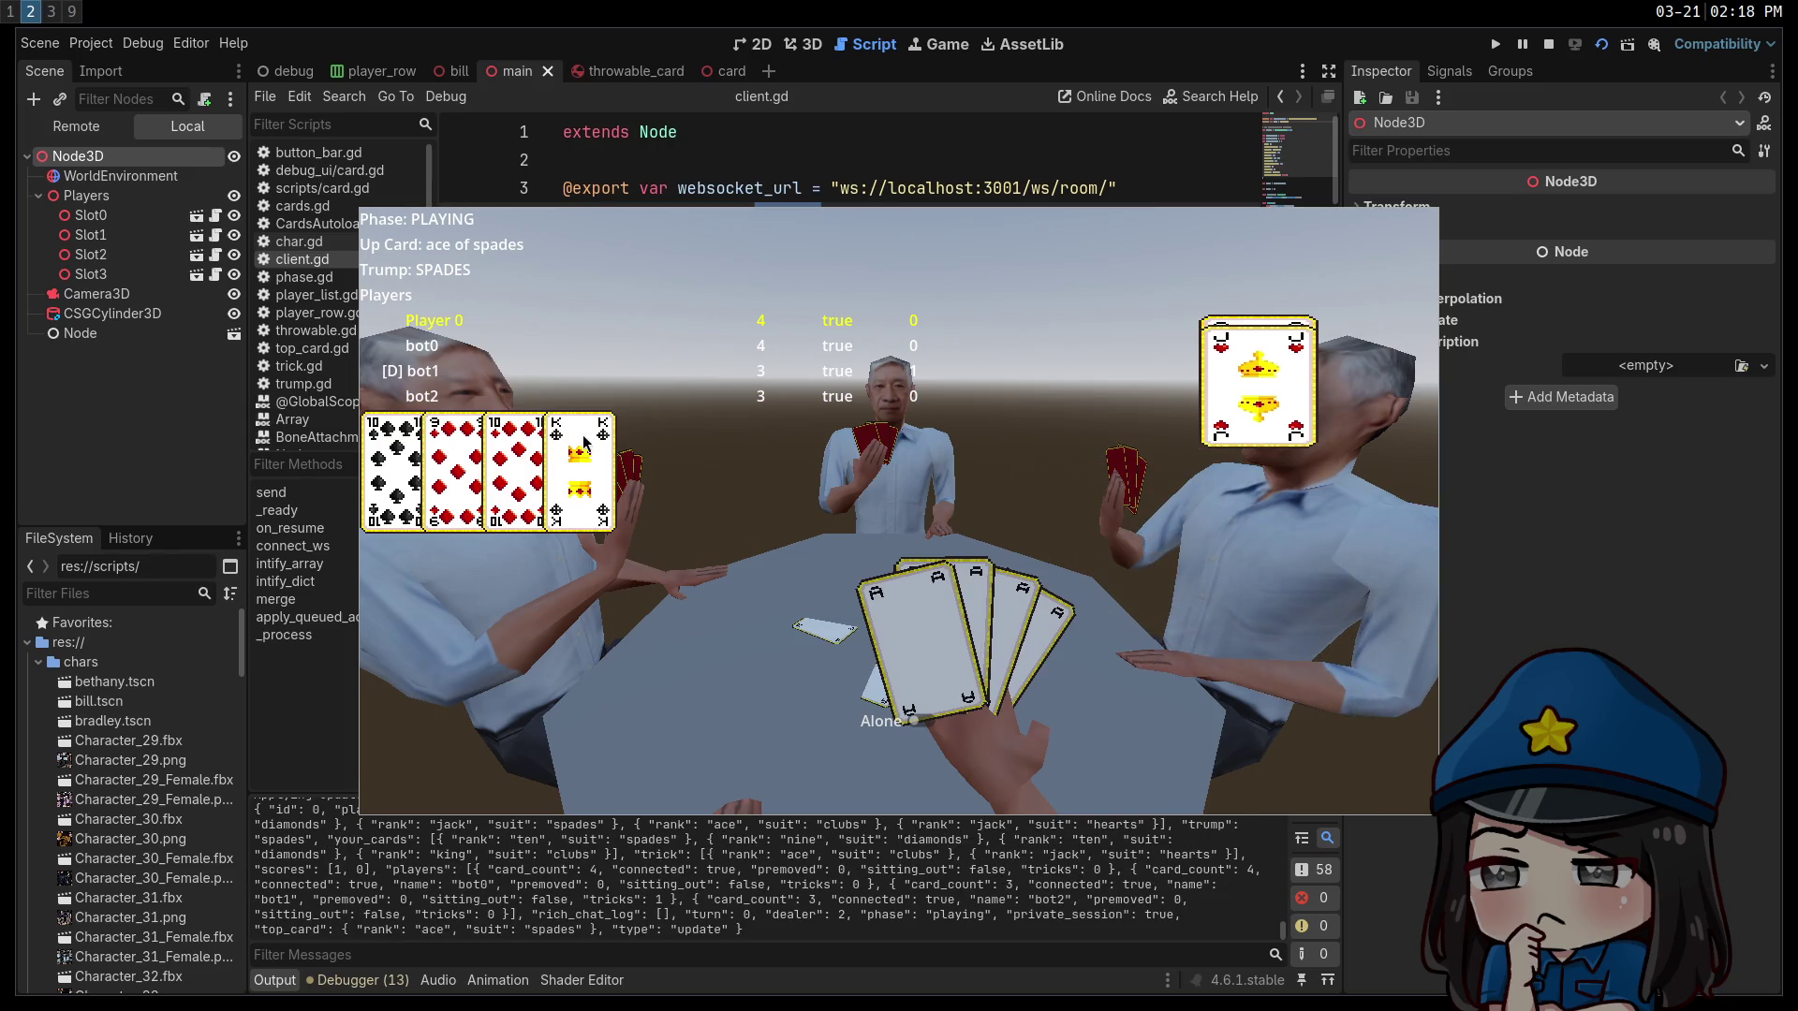
pyautogui.click(384, 450)
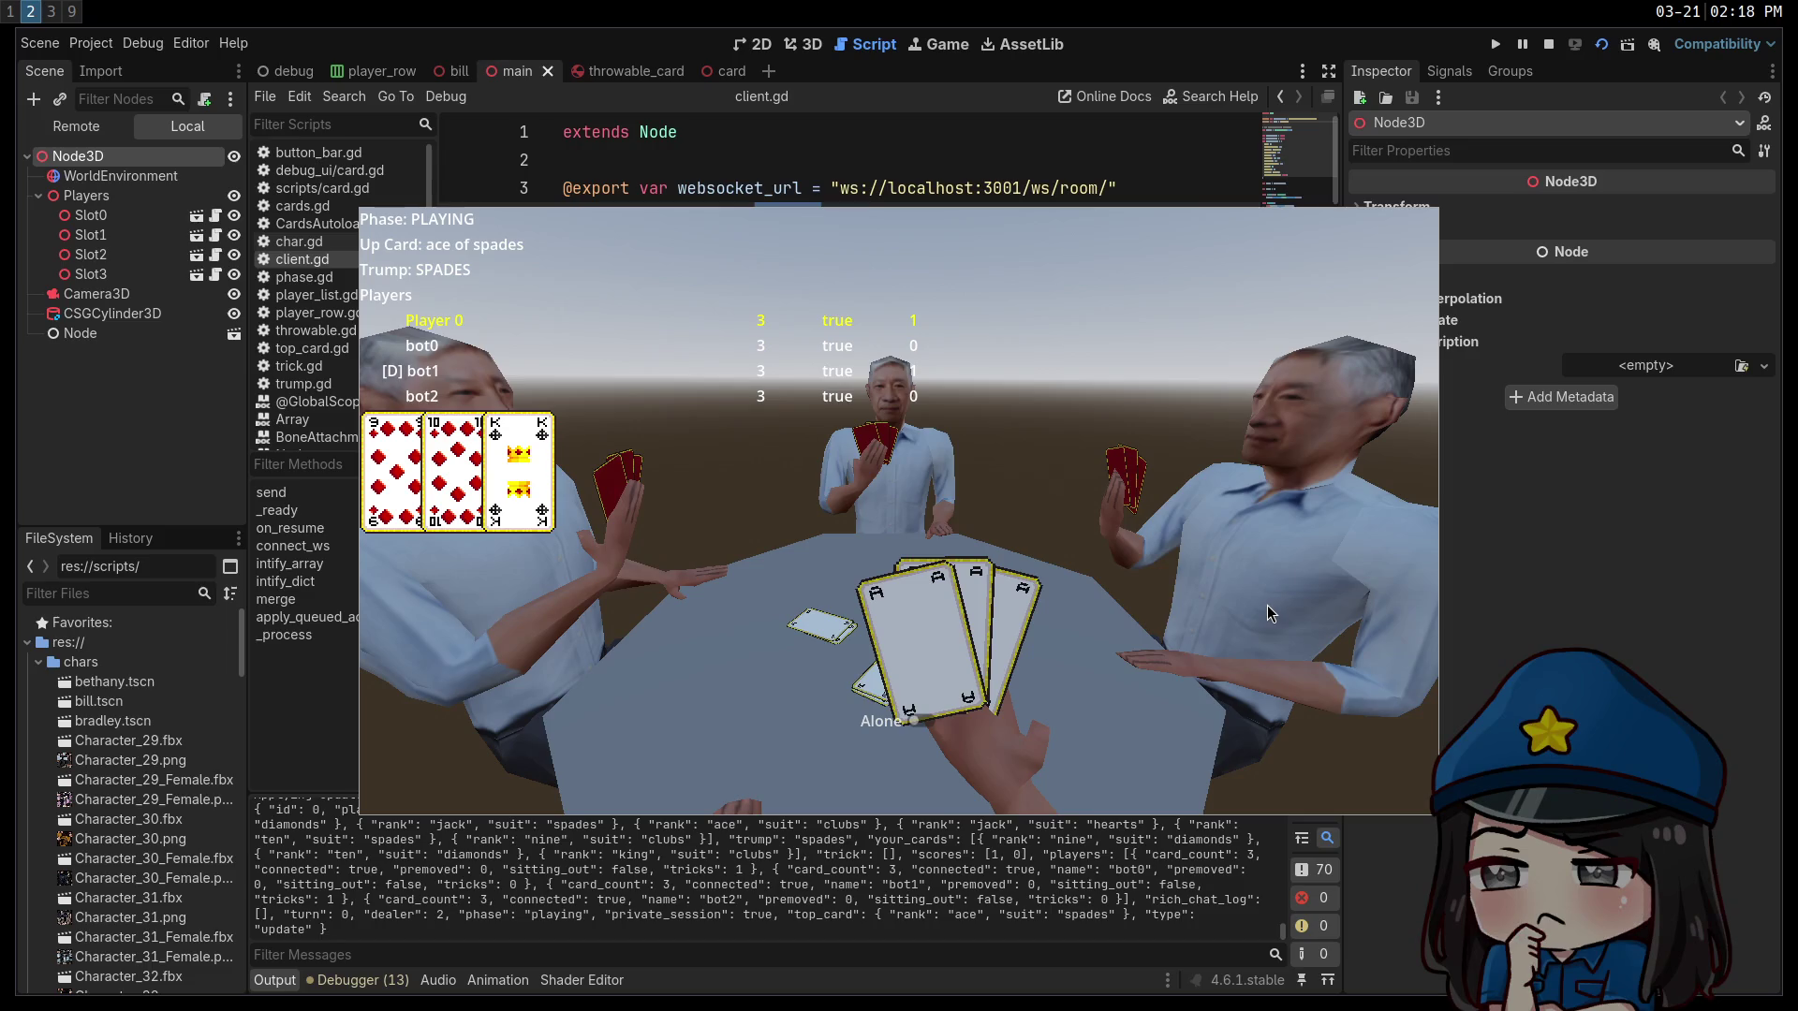
pyautogui.click(504, 432)
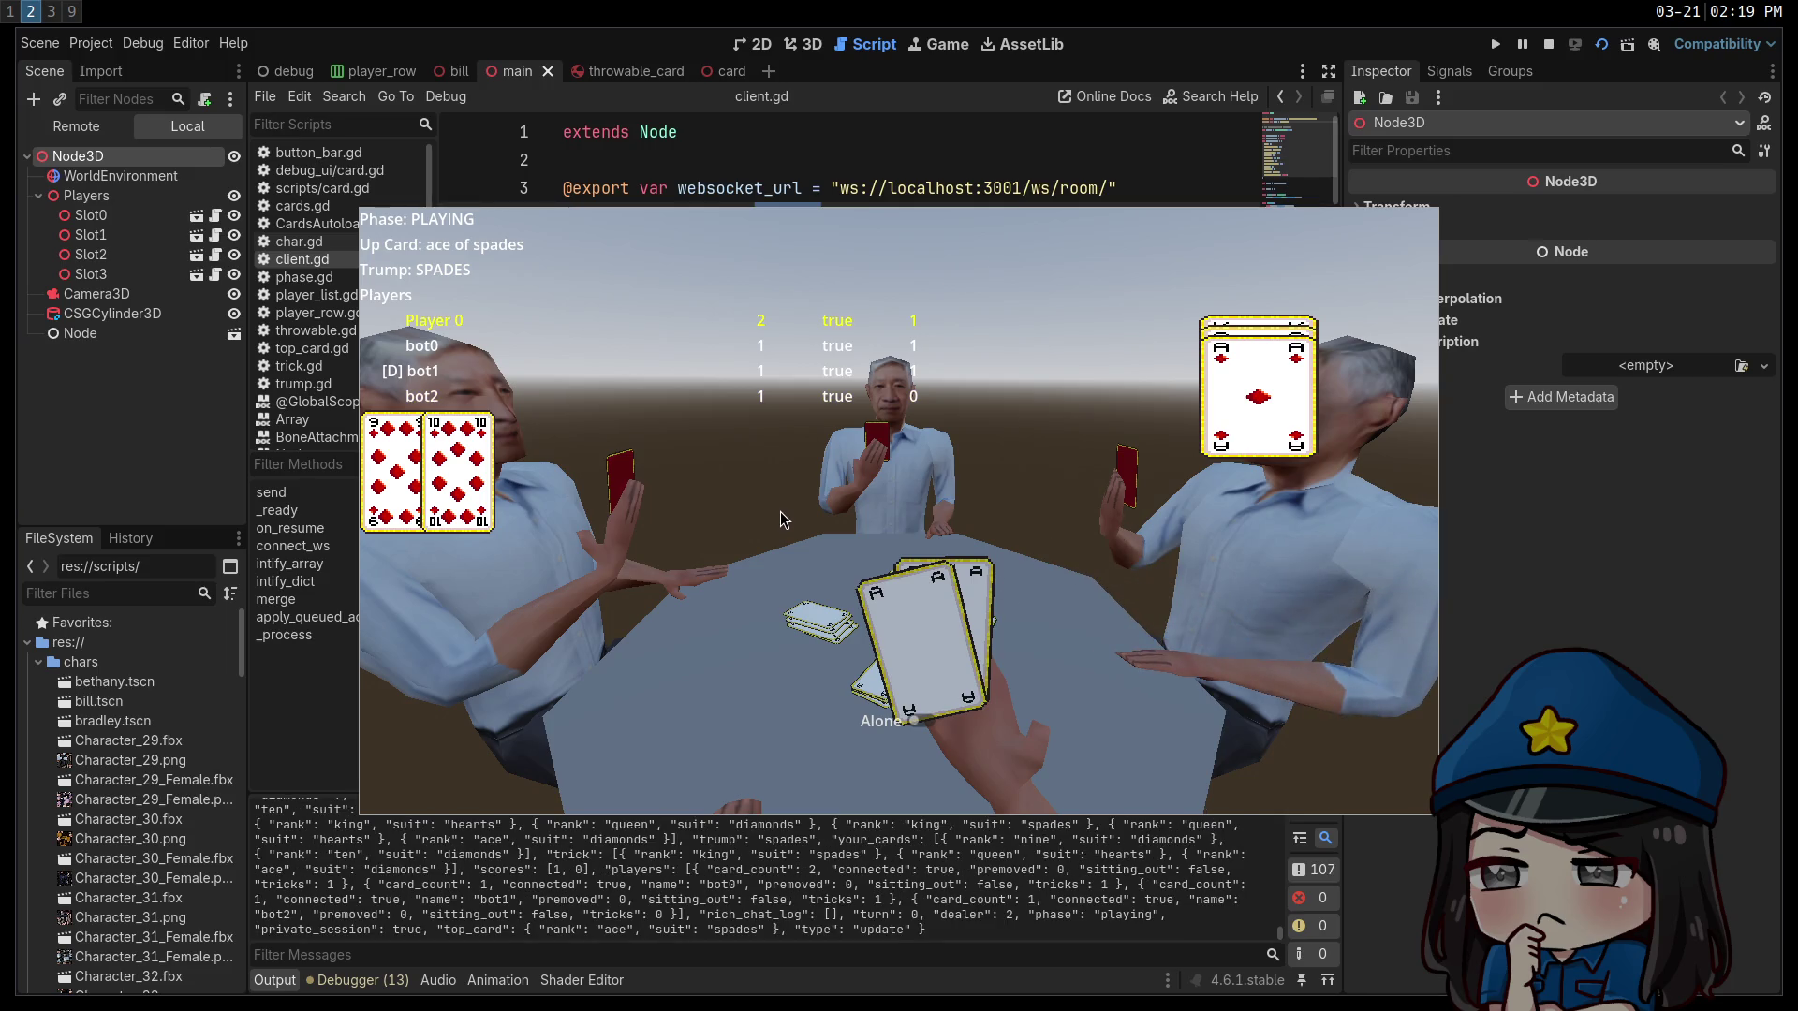
pyautogui.click(388, 462)
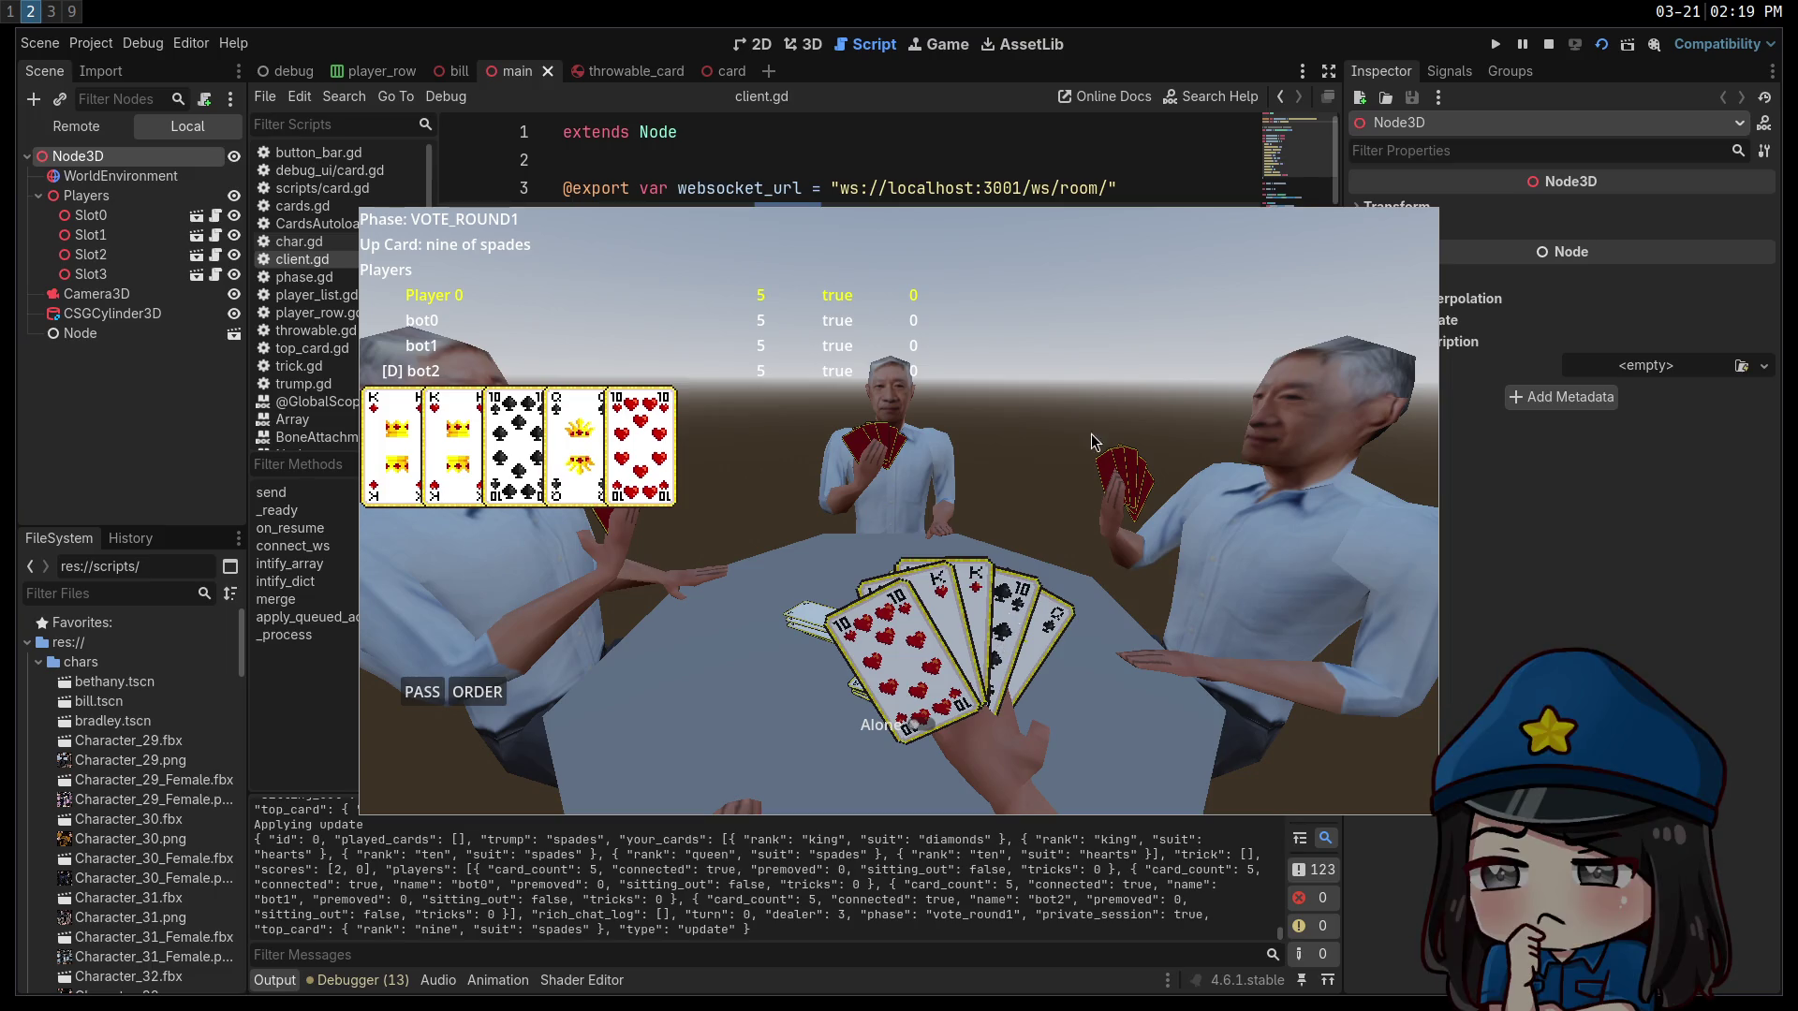
pyautogui.click(1549, 45)
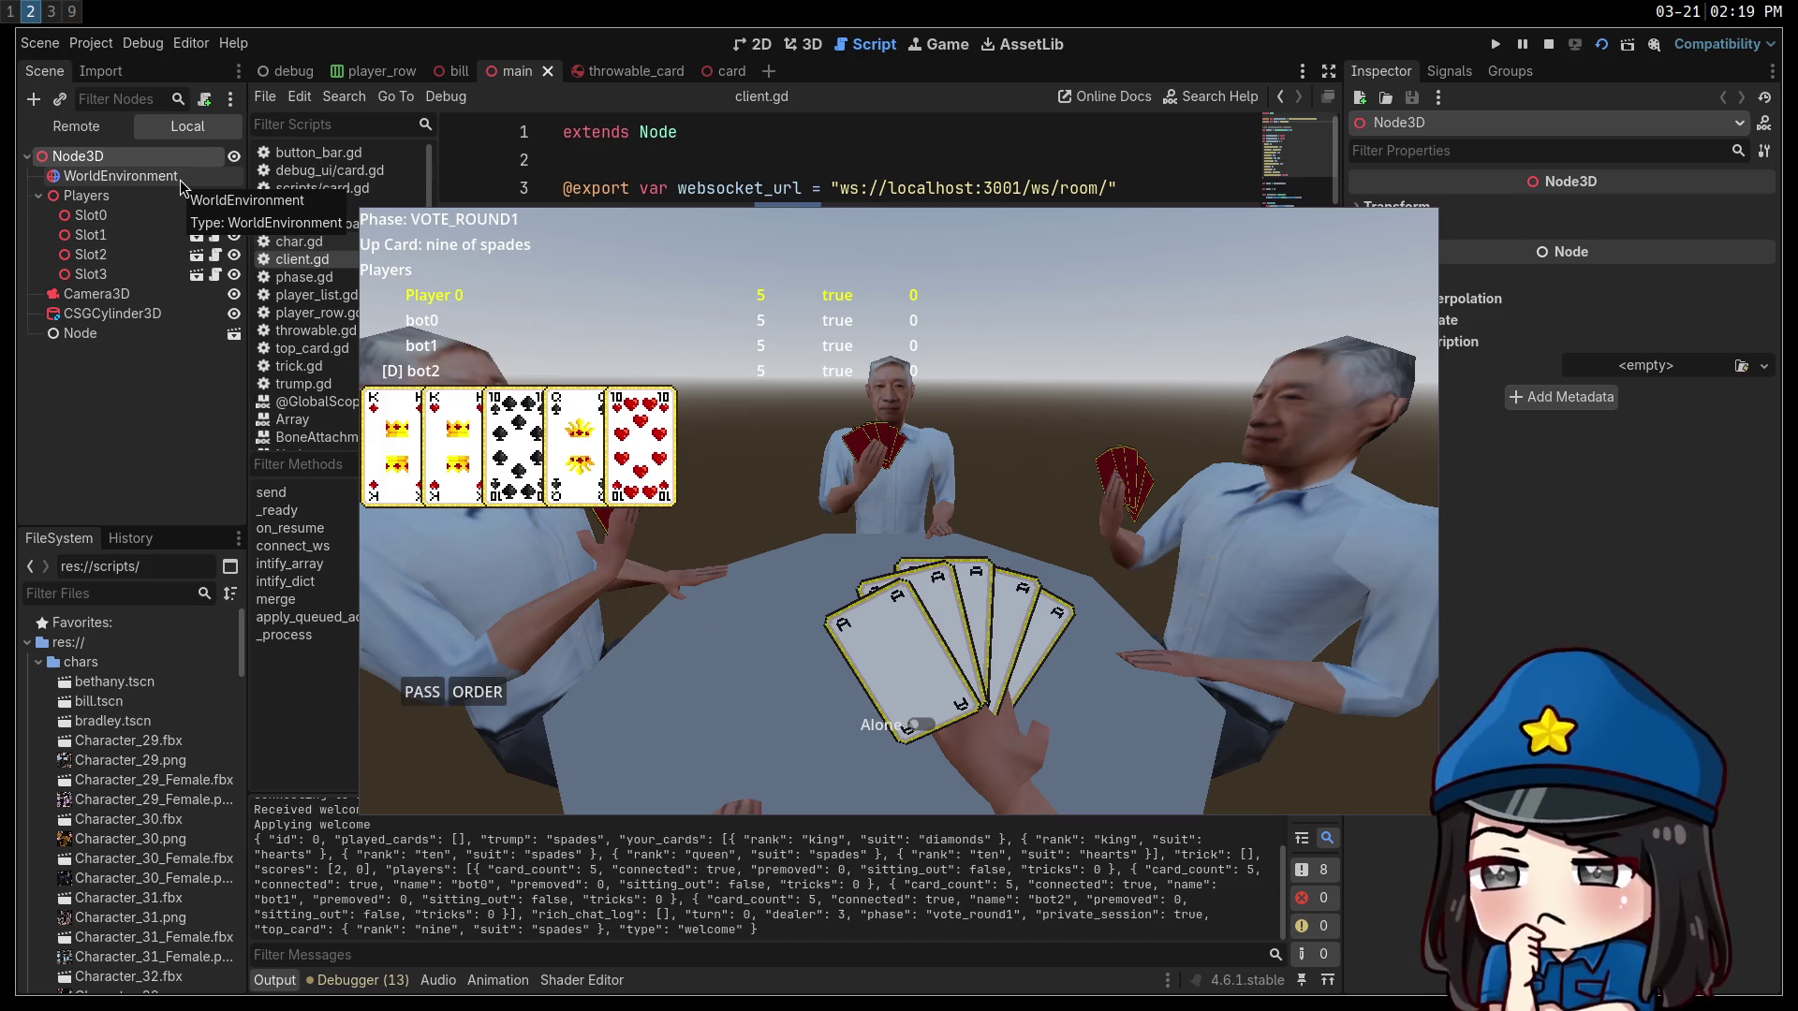
# Switch to workspace 1 showing the cppreference std::vector page in the browser
pyautogui.press('super+1')
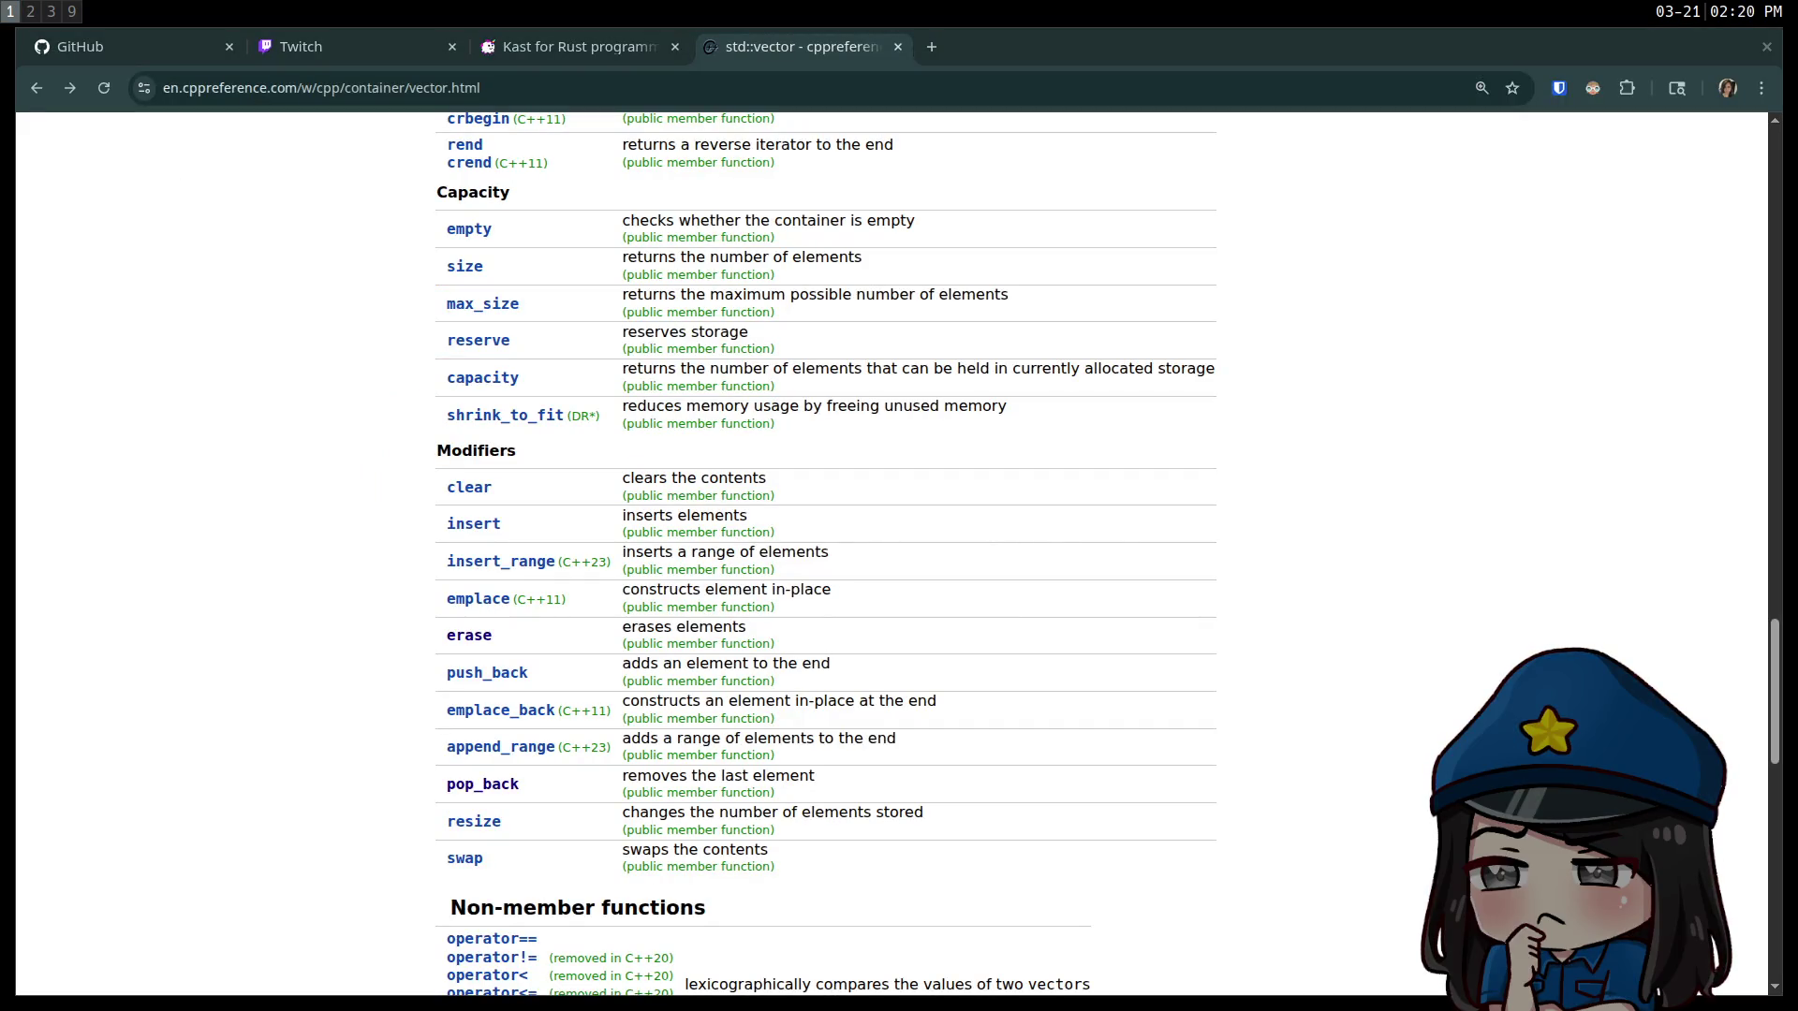
# Open a new tab and load the Wikipedia Euchre article from the 'euchre' suggestion
pyautogui.hotkey('ctrl', 't')
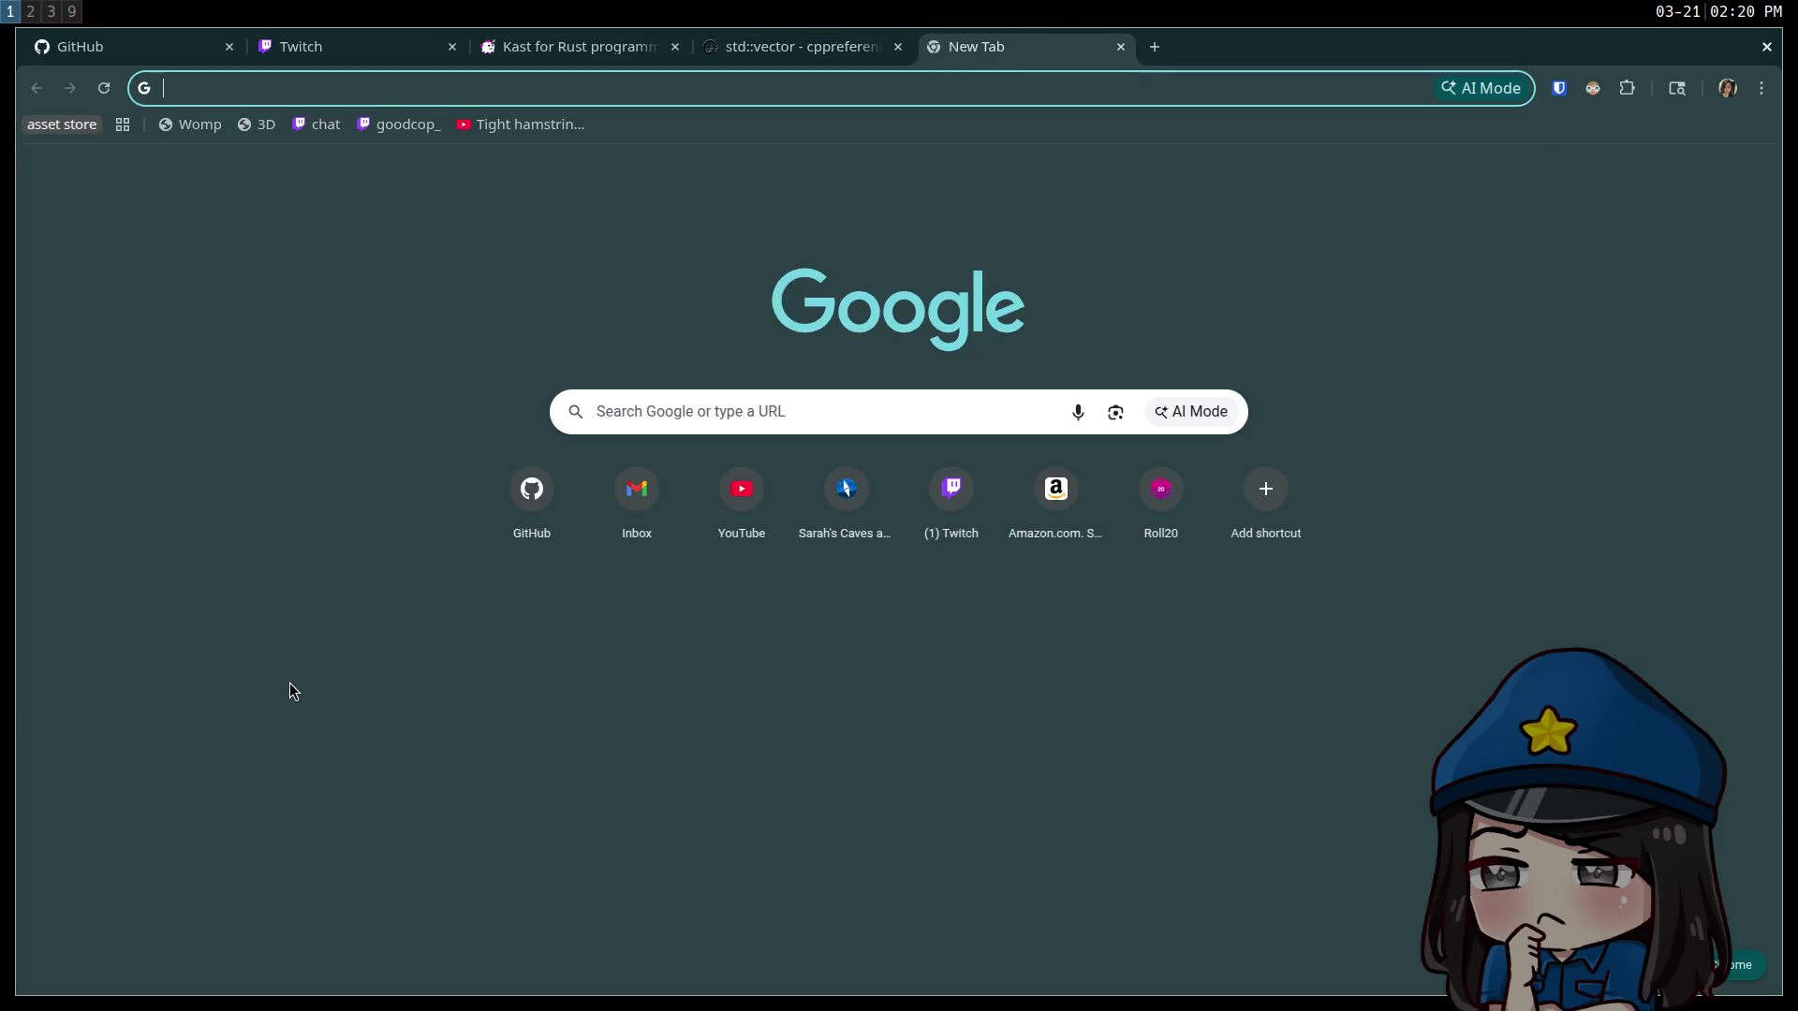
pyautogui.write('euchre')
pyautogui.press('Up')
pyautogui.press('Return')
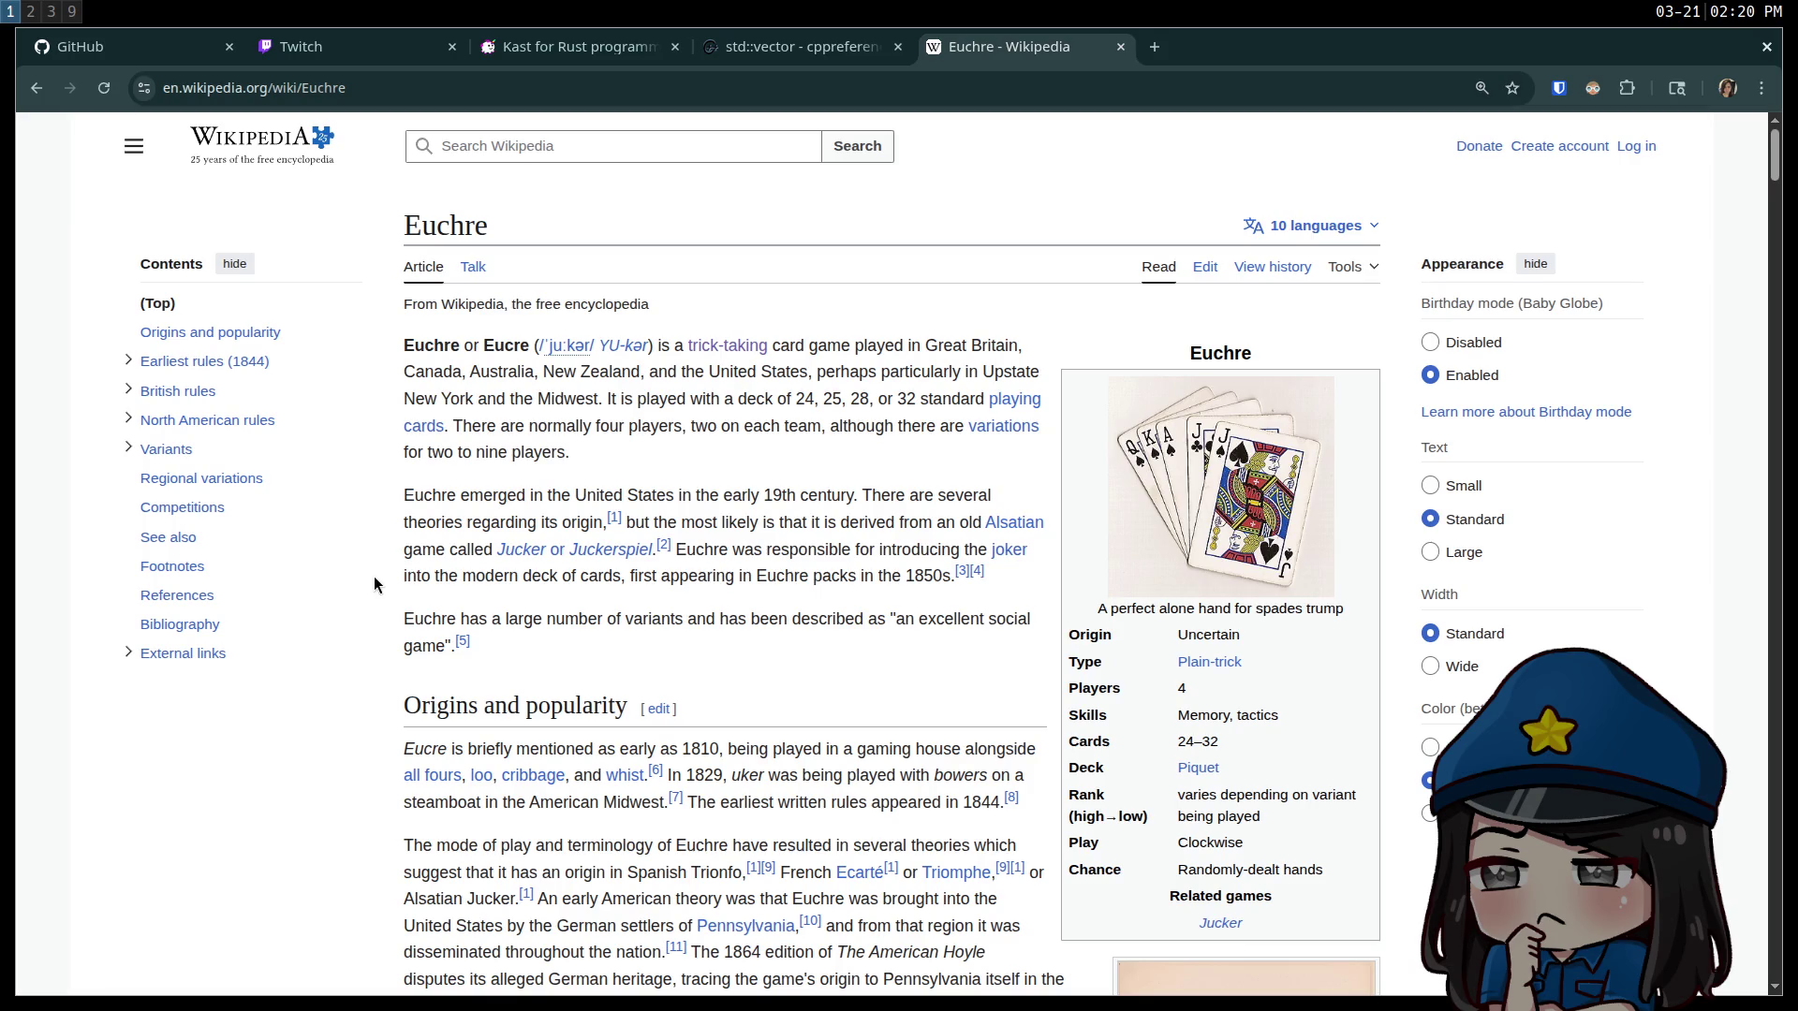
# Highlight the 24-card deck size in the intro, then scroll to the Earliest rules (1844) section
pyautogui.moveTo(832, 399)
pyautogui.mouseDown()
pyautogui.moveTo(922, 399)
pyautogui.moveTo(792, 399)
pyautogui.mouseUp()
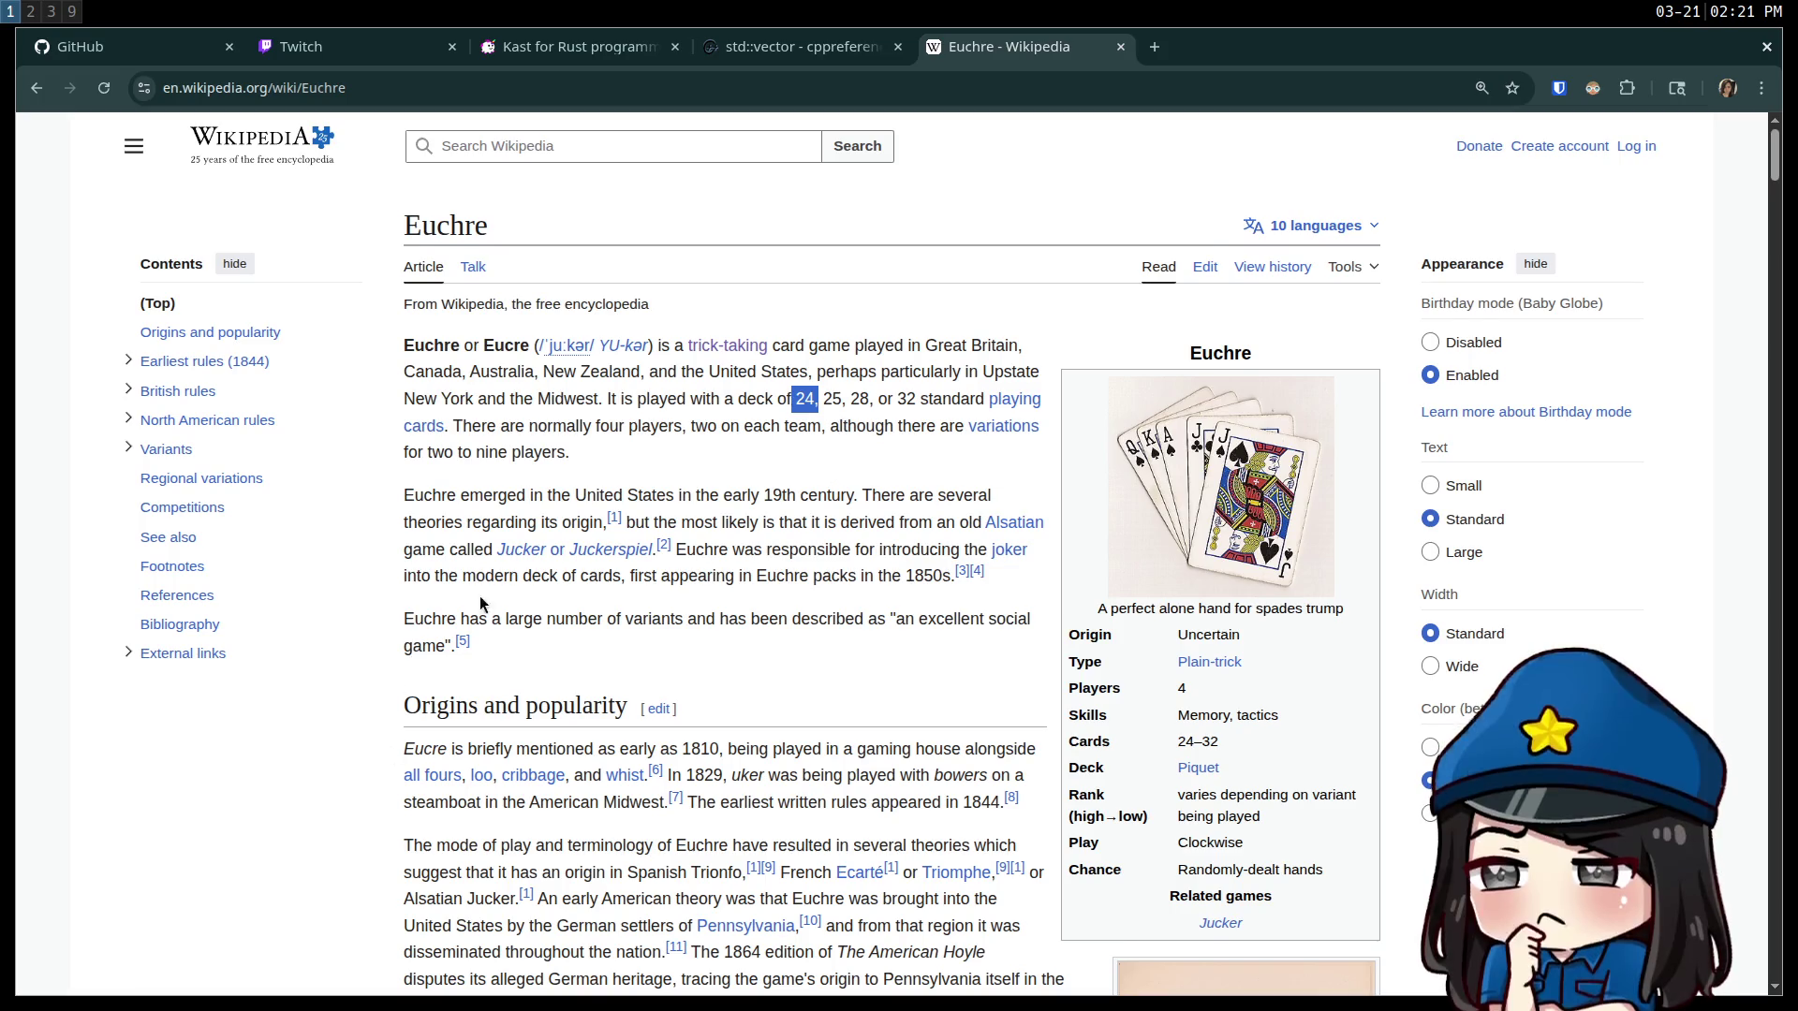
pyautogui.scroll(-1, 727, 481)
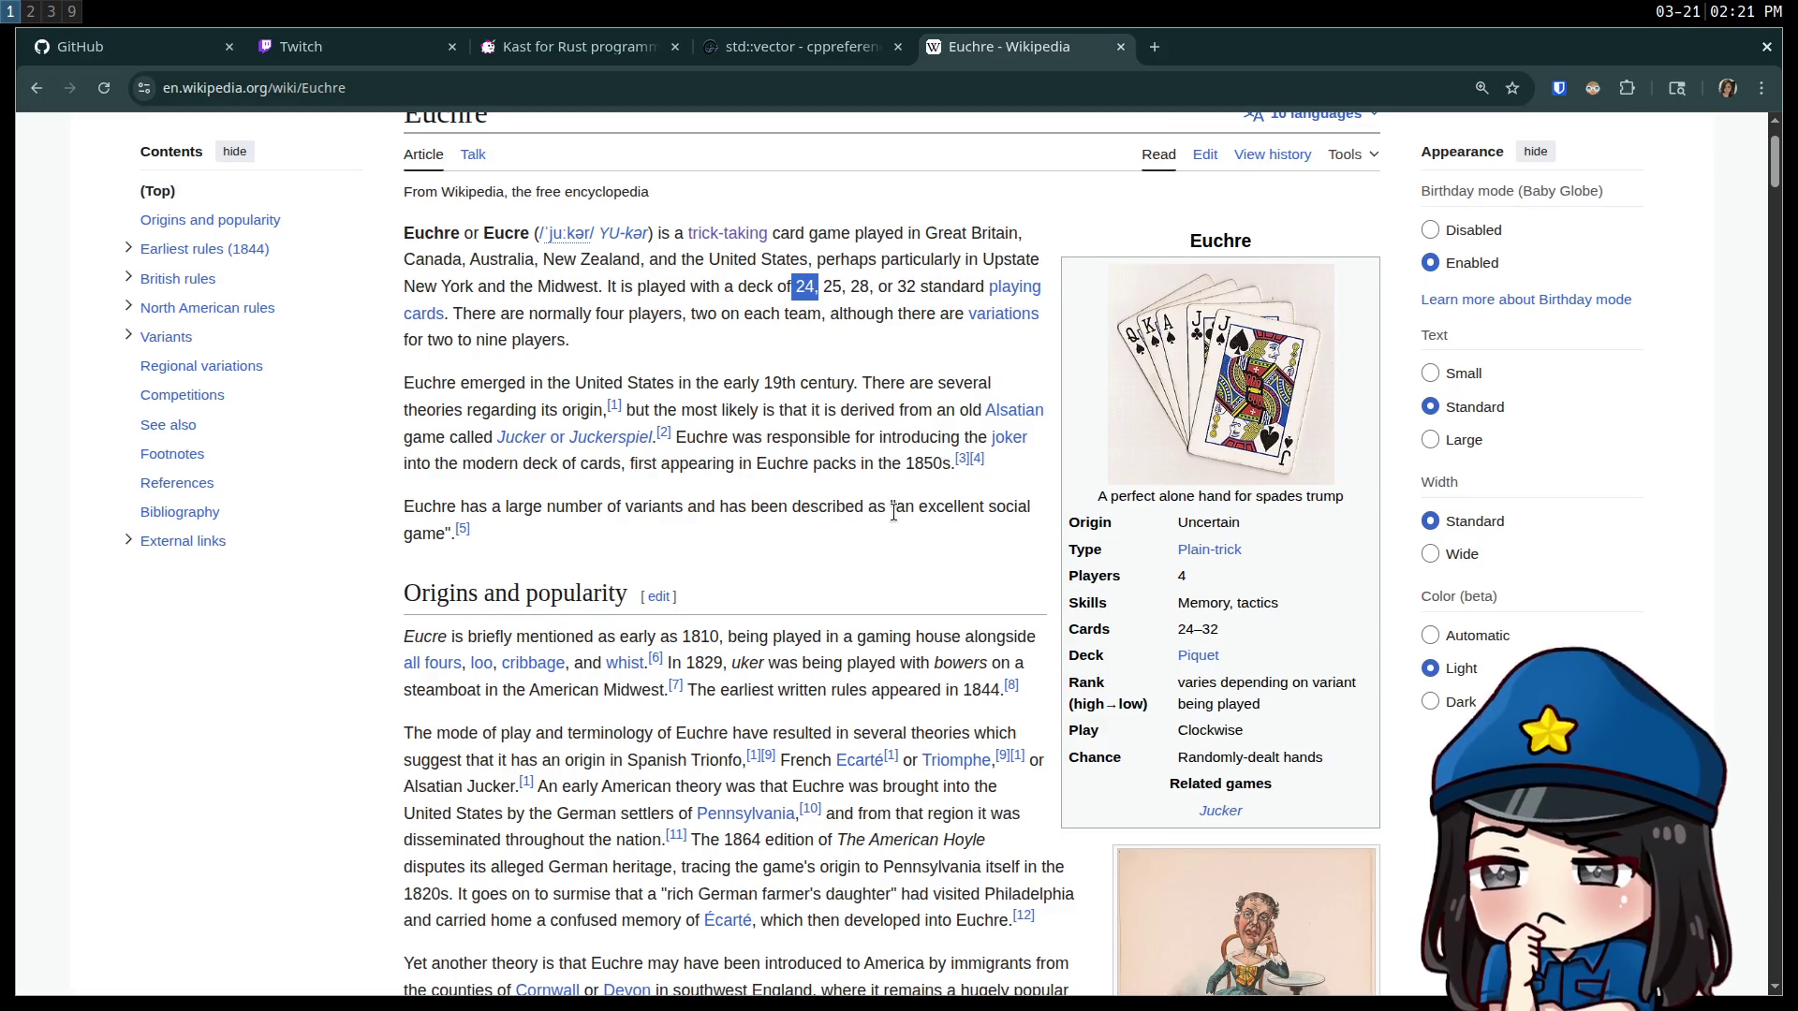
pyautogui.scroll(-2, 726, 558)
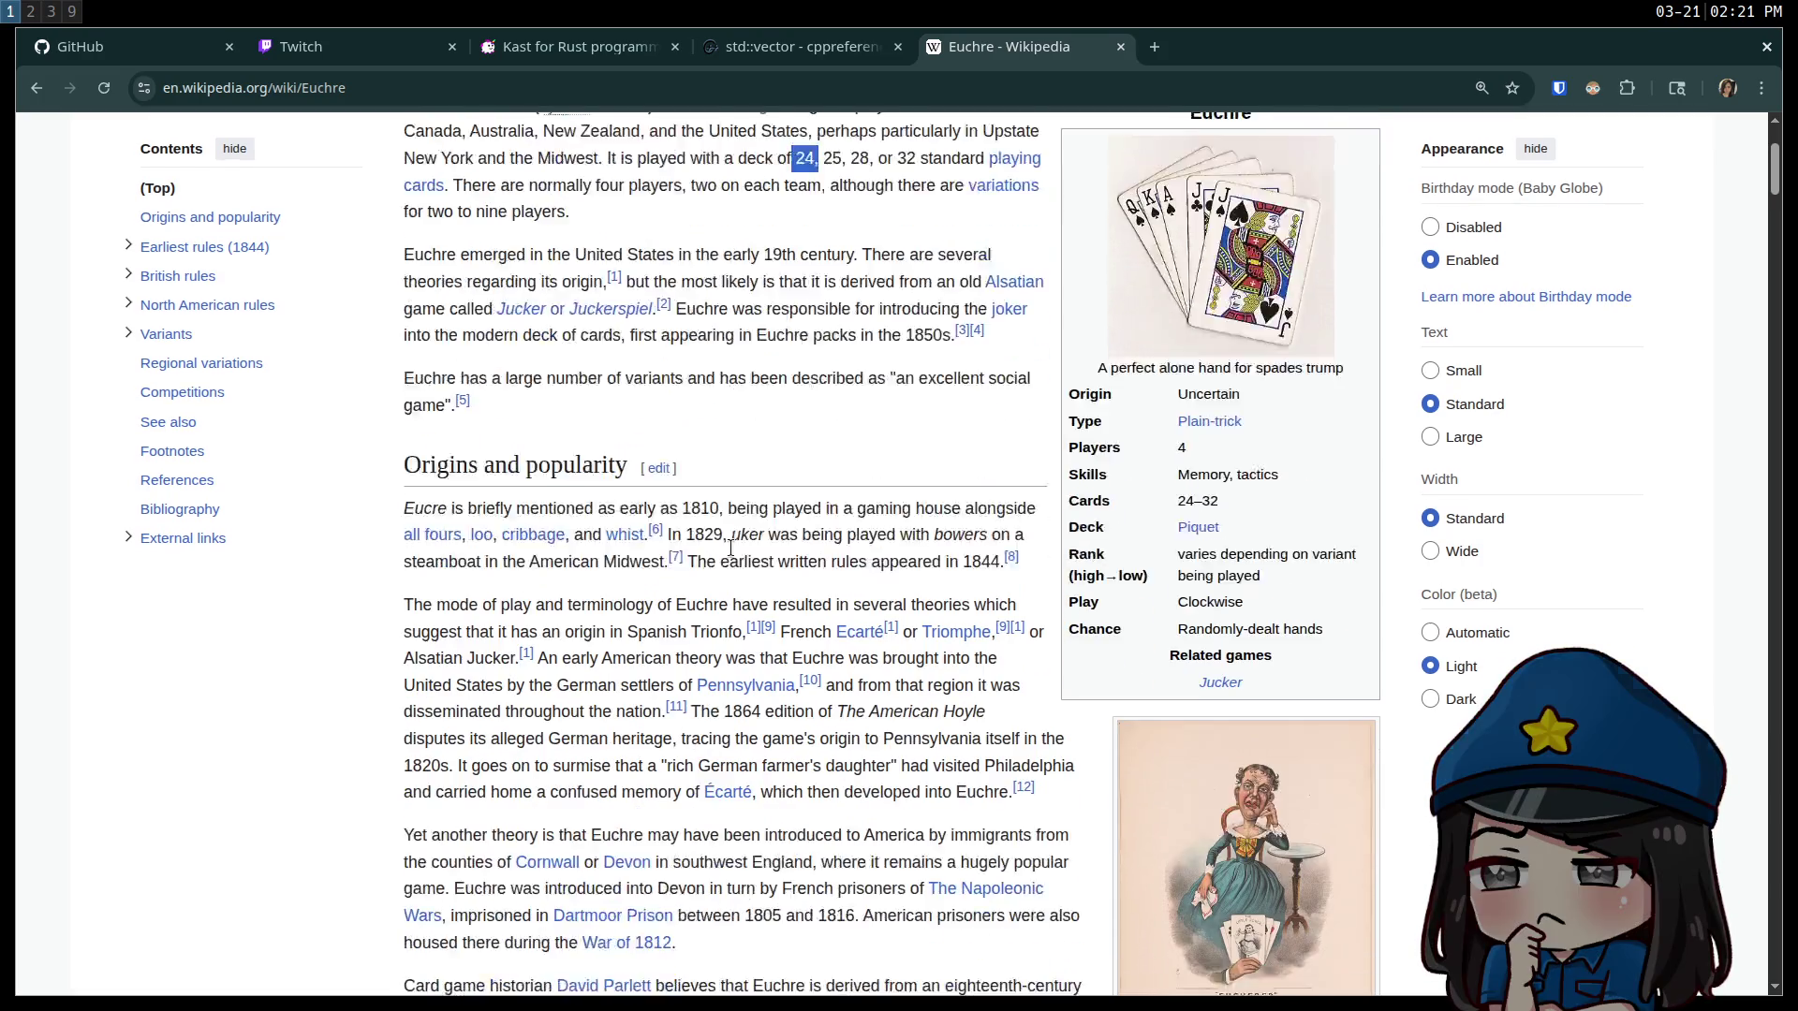
pyautogui.scroll(-1, 732, 555)
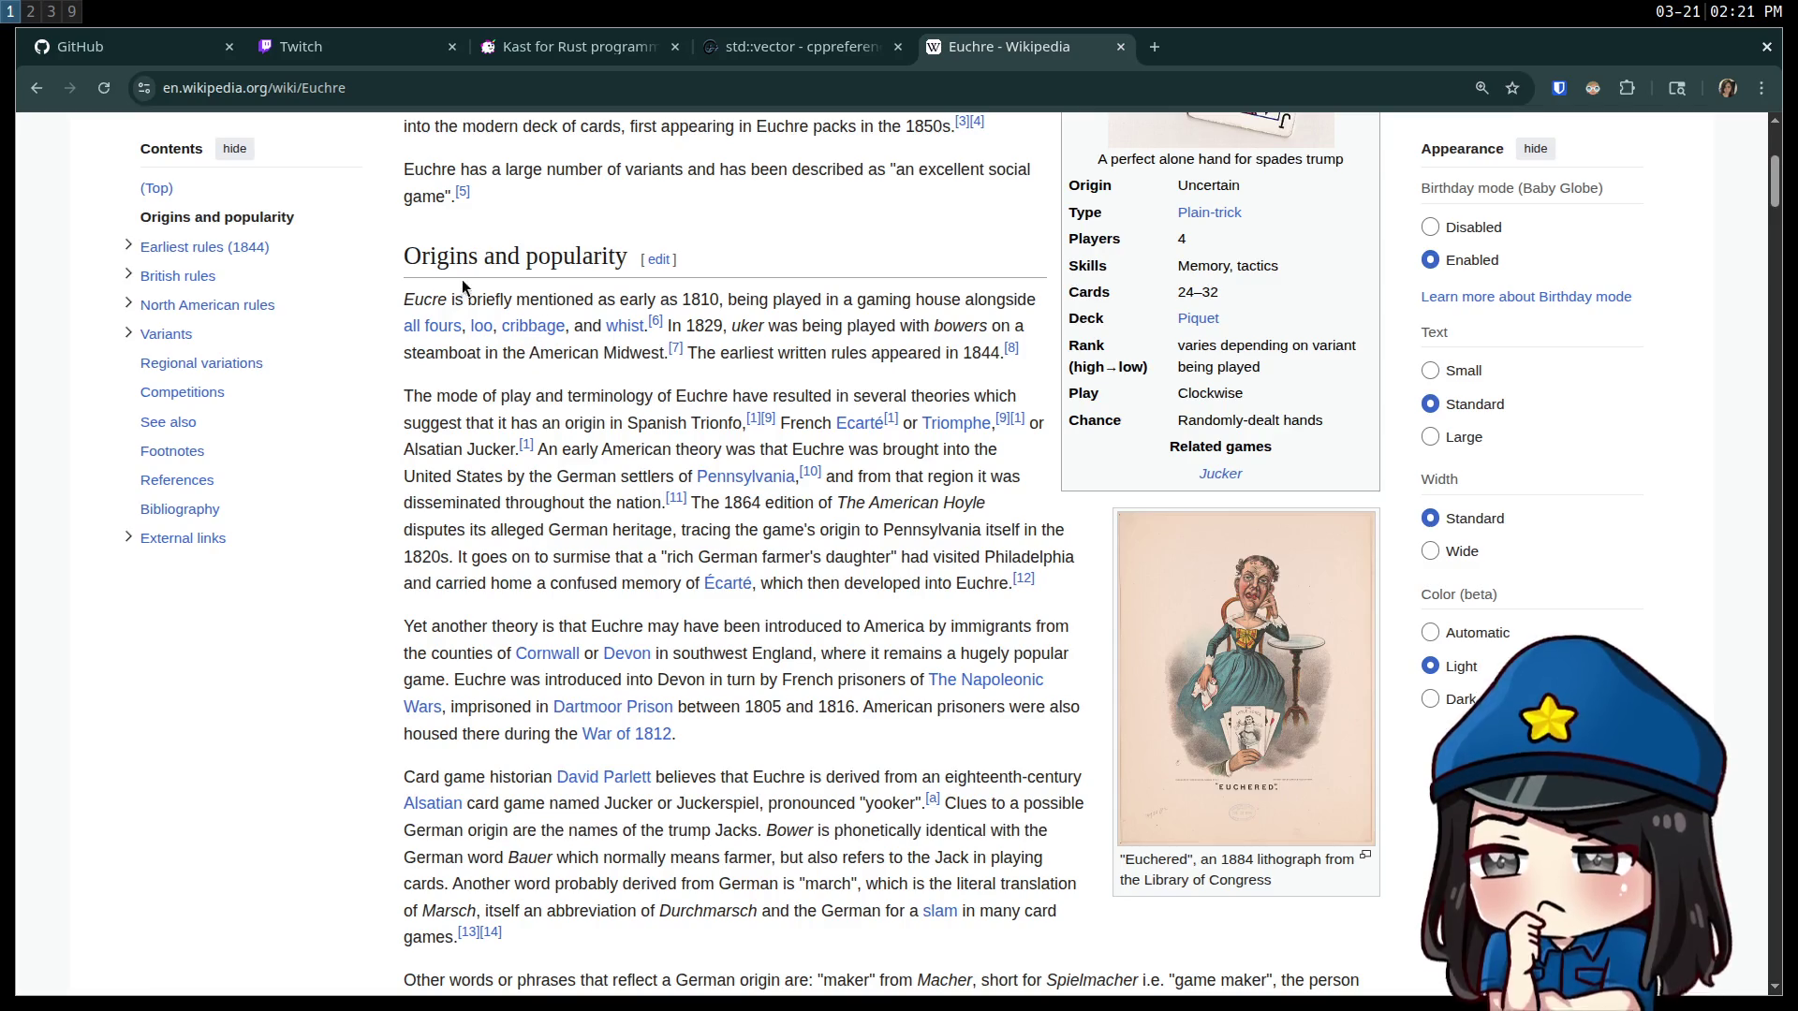
pyautogui.scroll(-10, 637, 392)
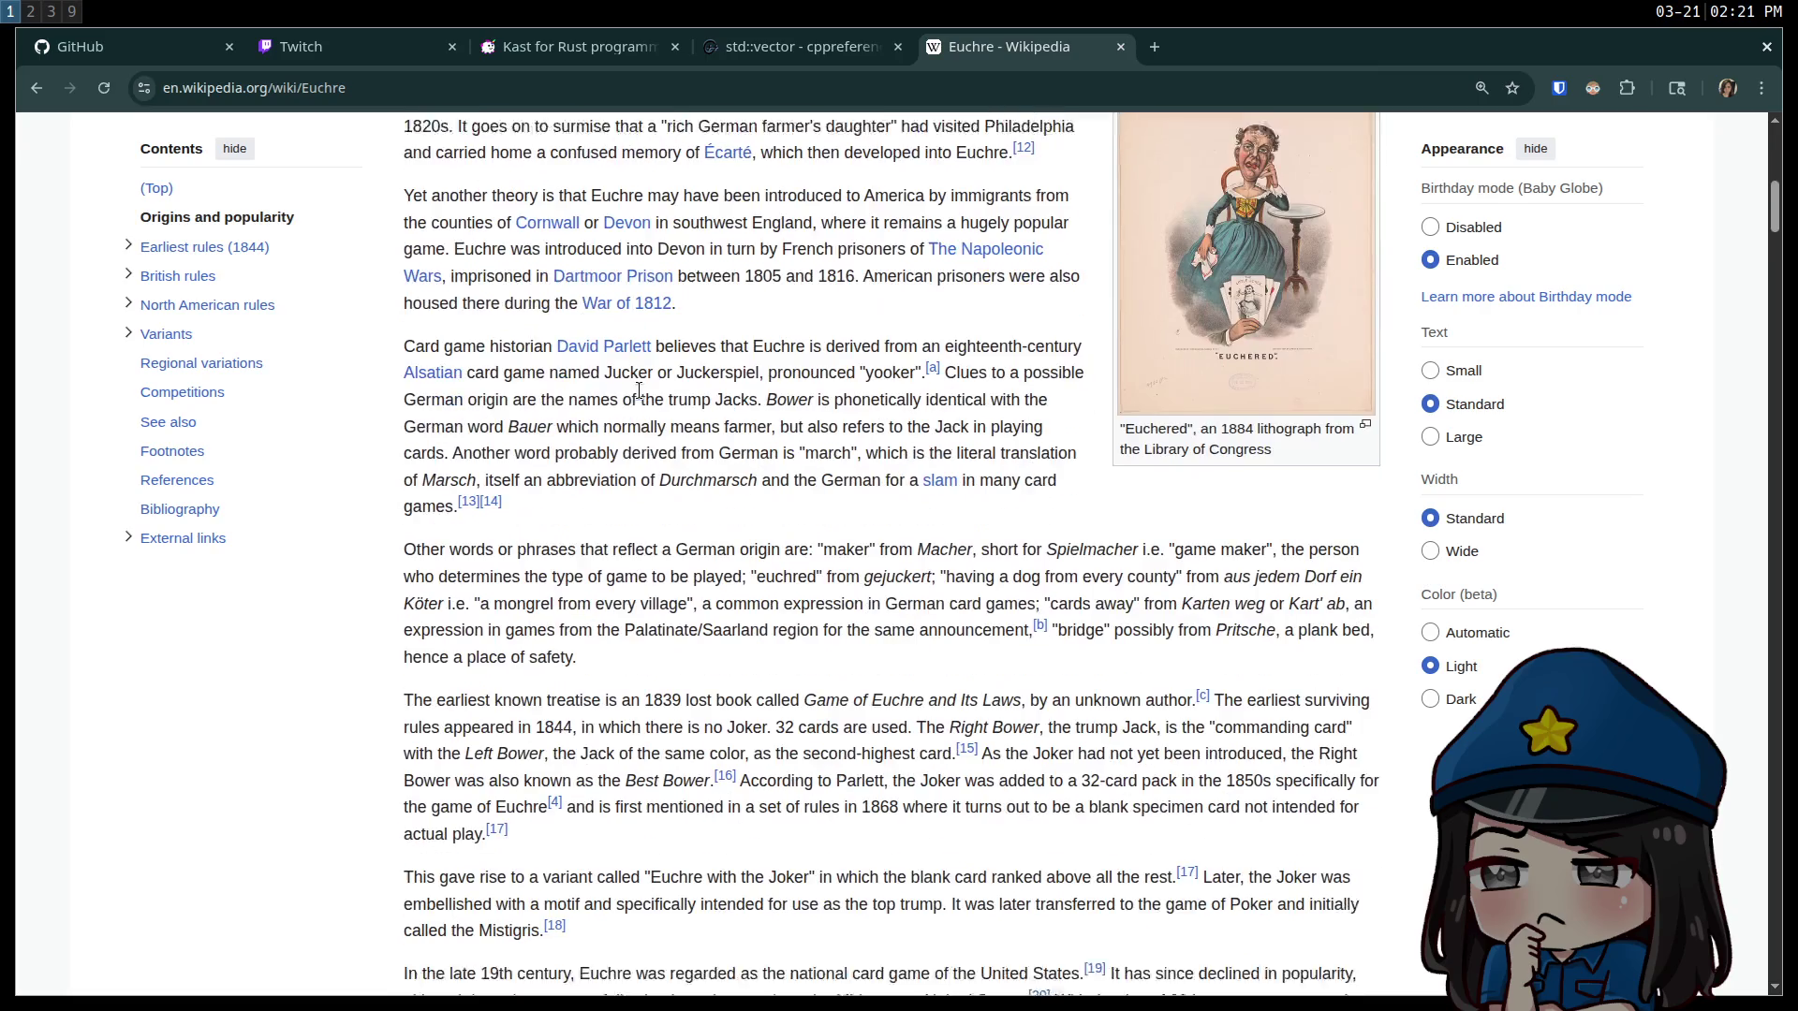
pyautogui.scroll(-2, 640, 400)
pyautogui.scroll(2, 638, 394)
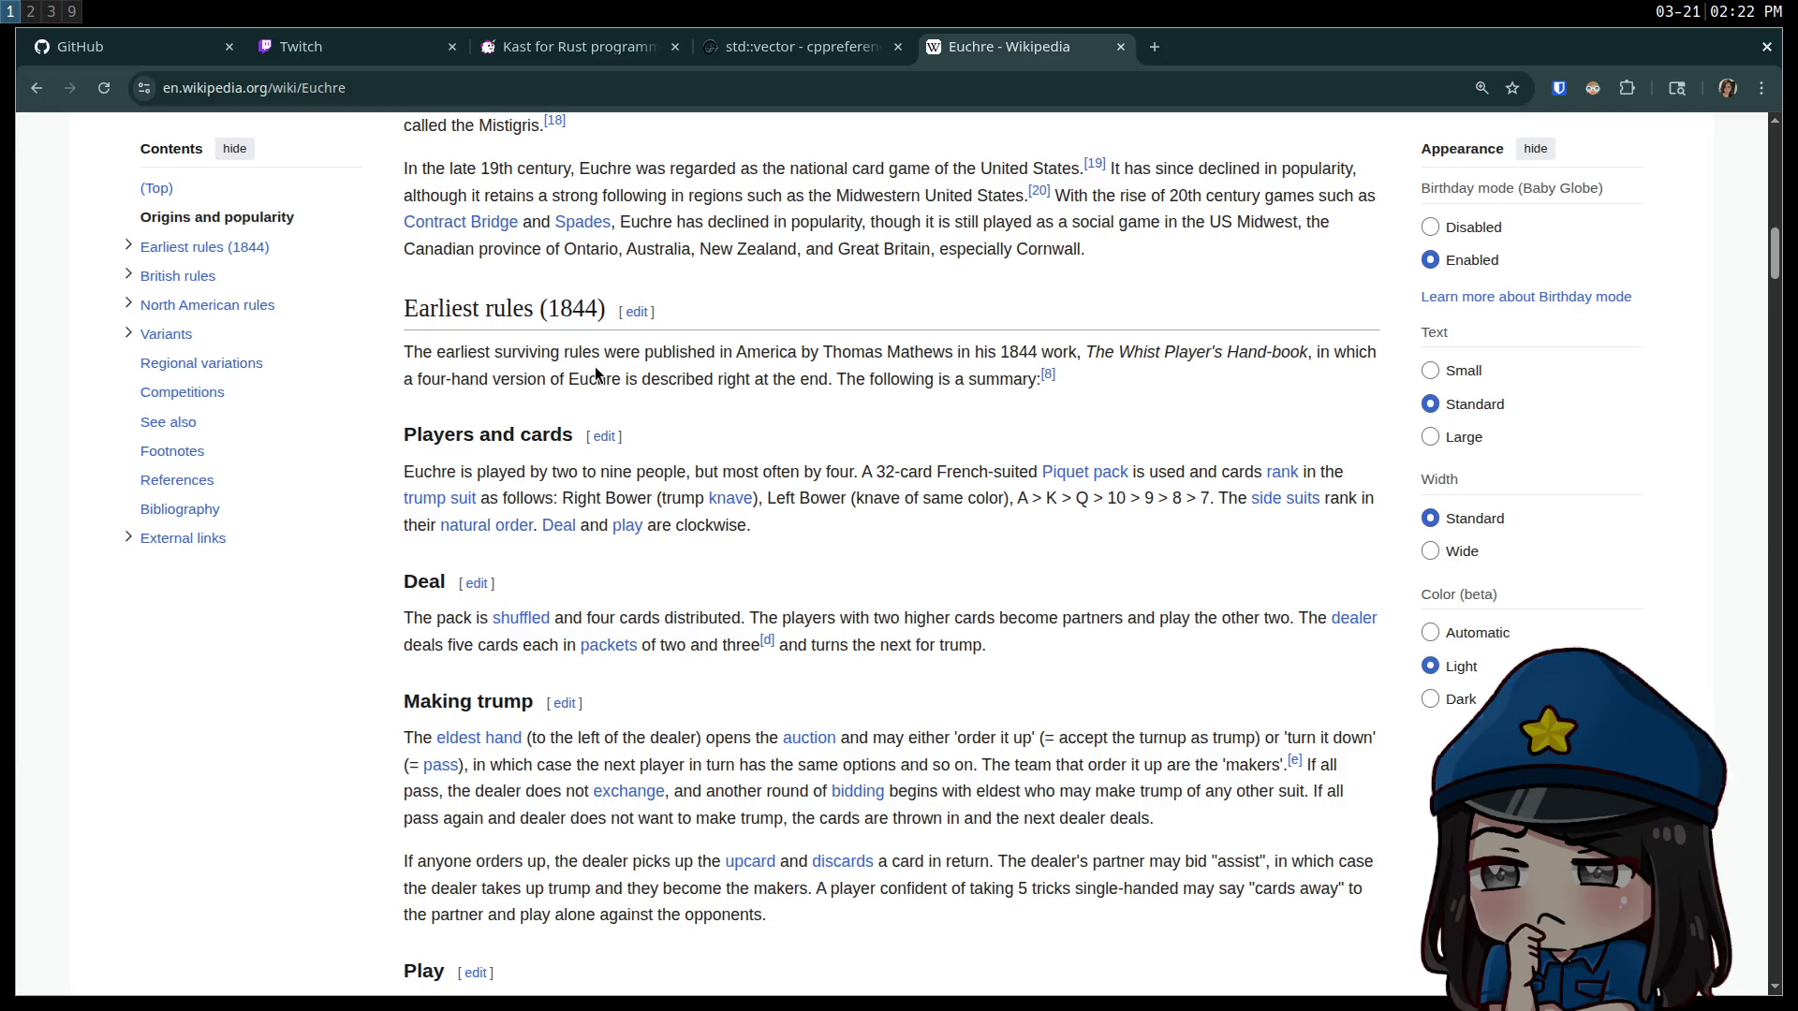
pyautogui.middleClick(1105, 472)
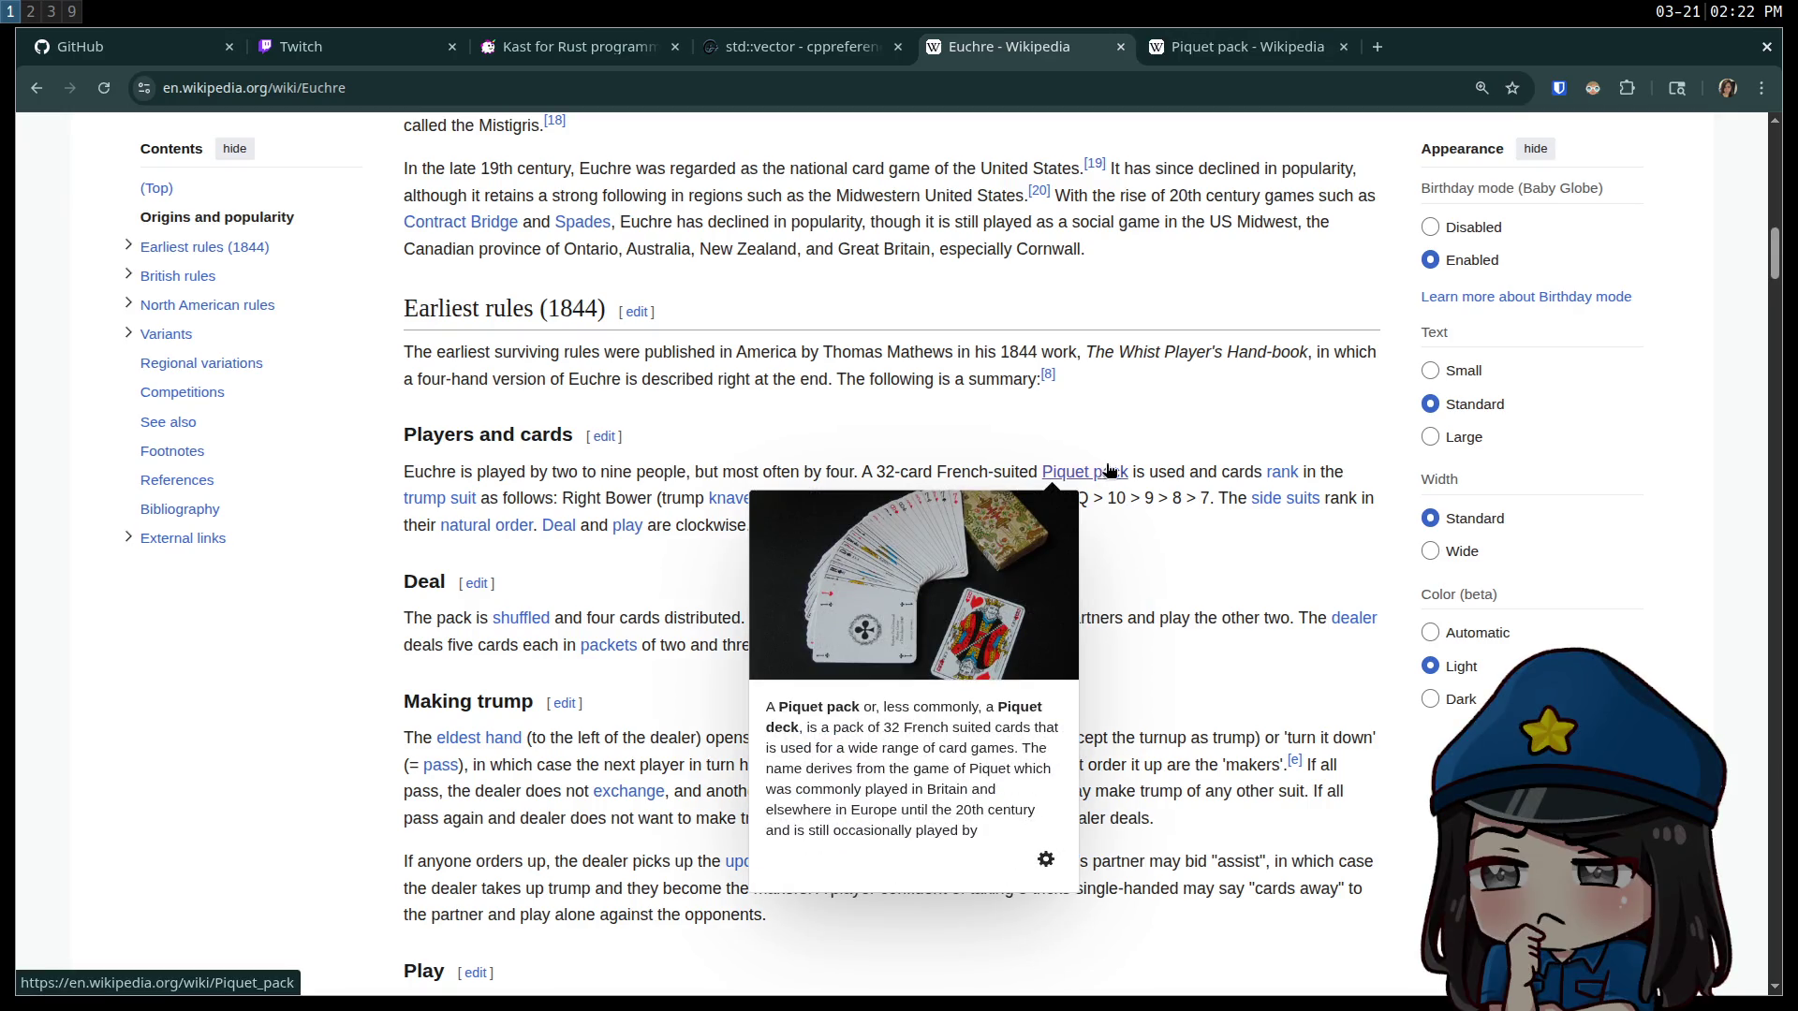
pyautogui.click(1172, 47)
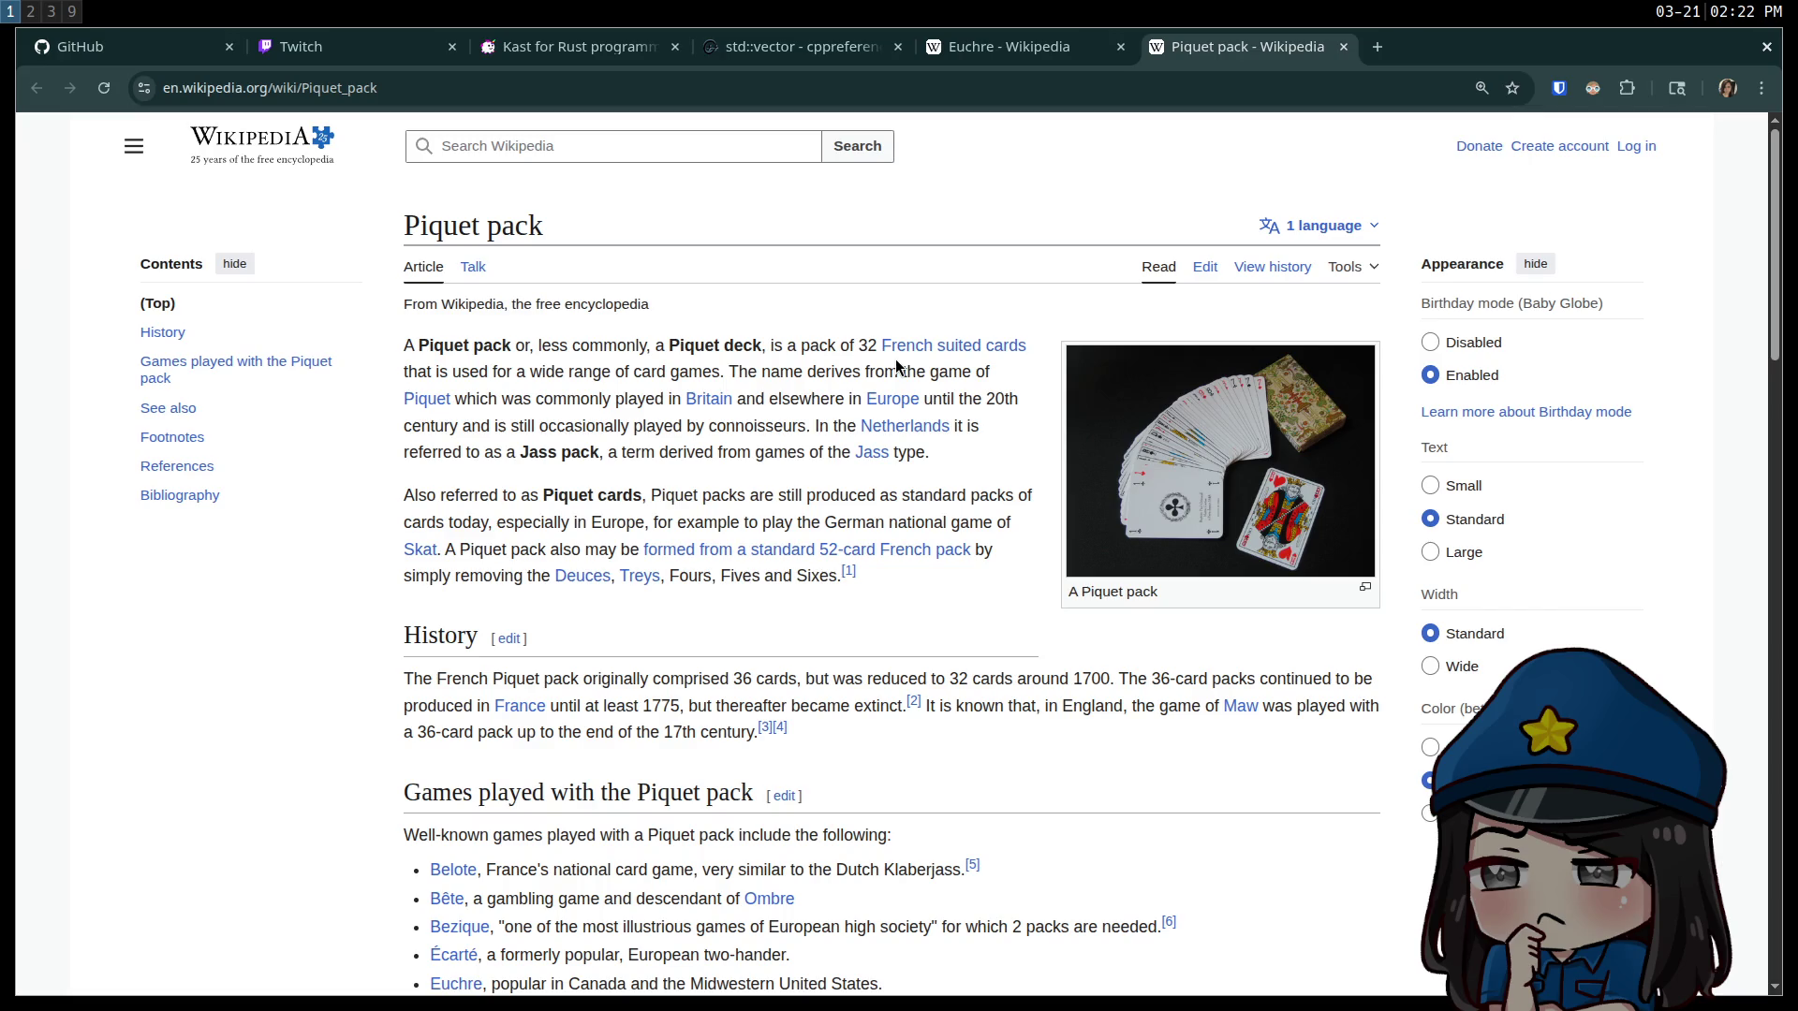
pyautogui.click(1344, 45)
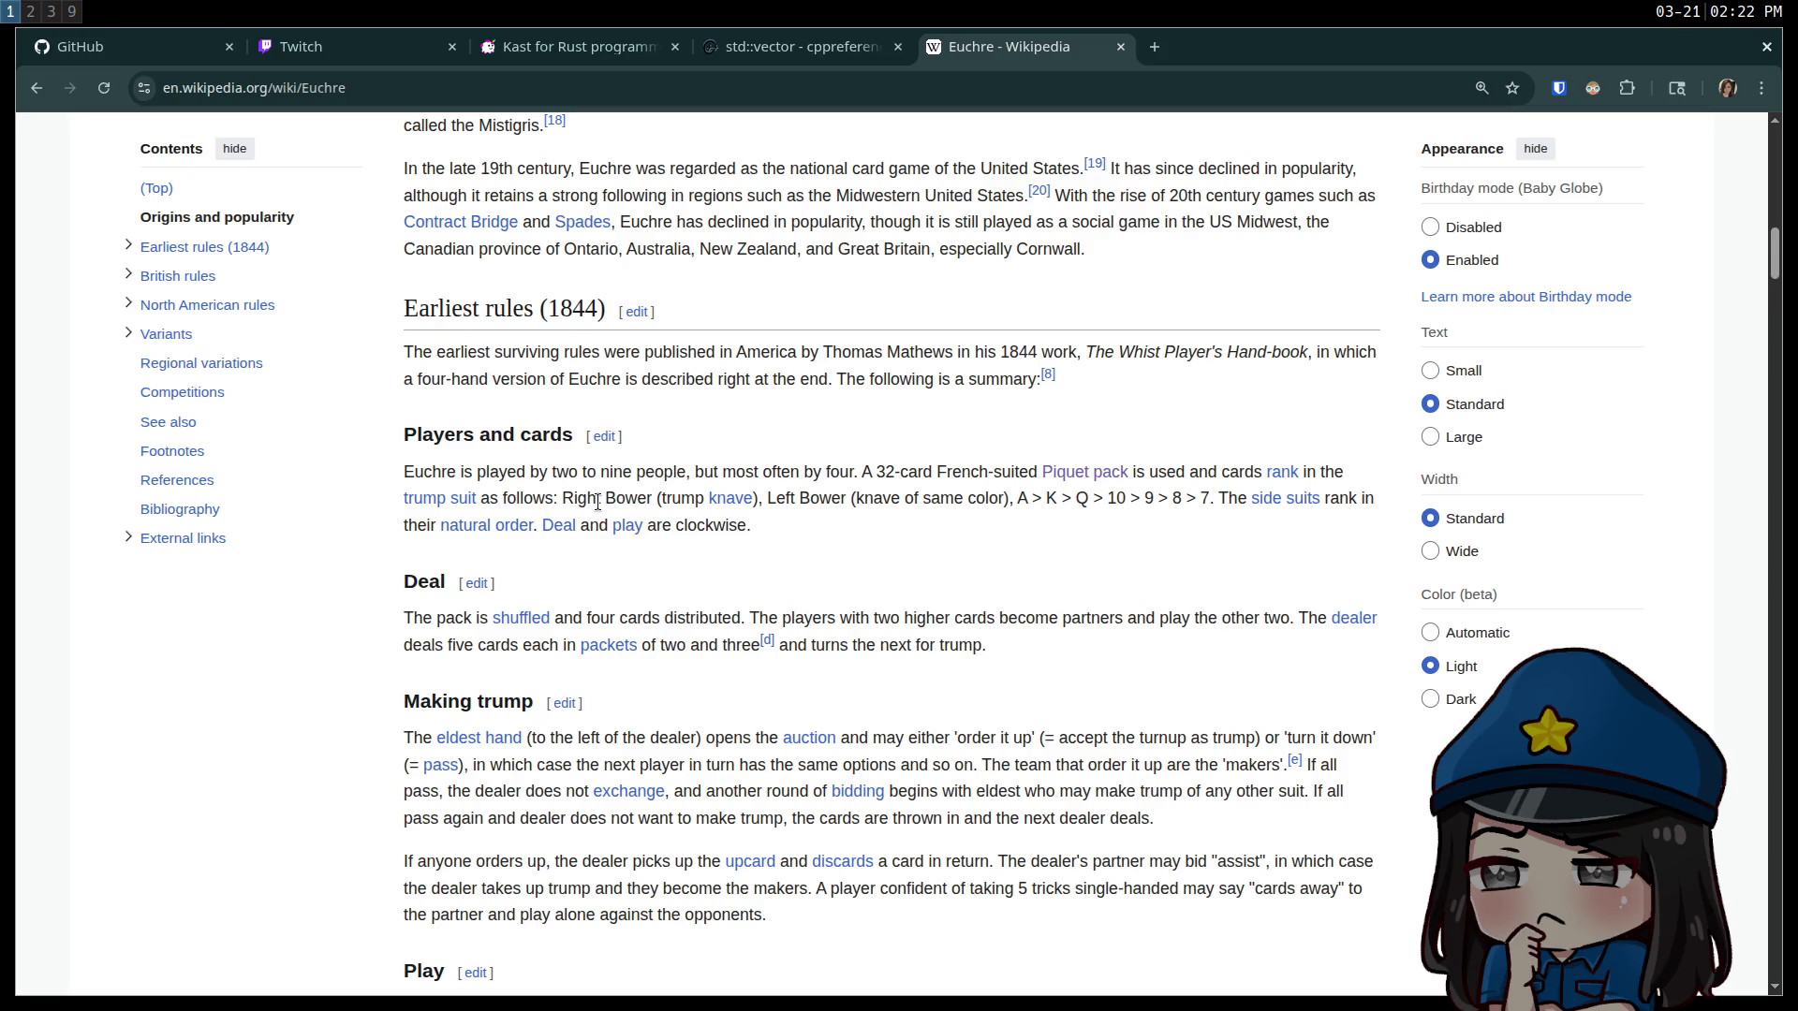
pyautogui.moveTo(612, 498)
pyautogui.mouseDown()
pyautogui.moveTo(568, 500)
pyautogui.moveTo(808, 501)
pyautogui.mouseUp()
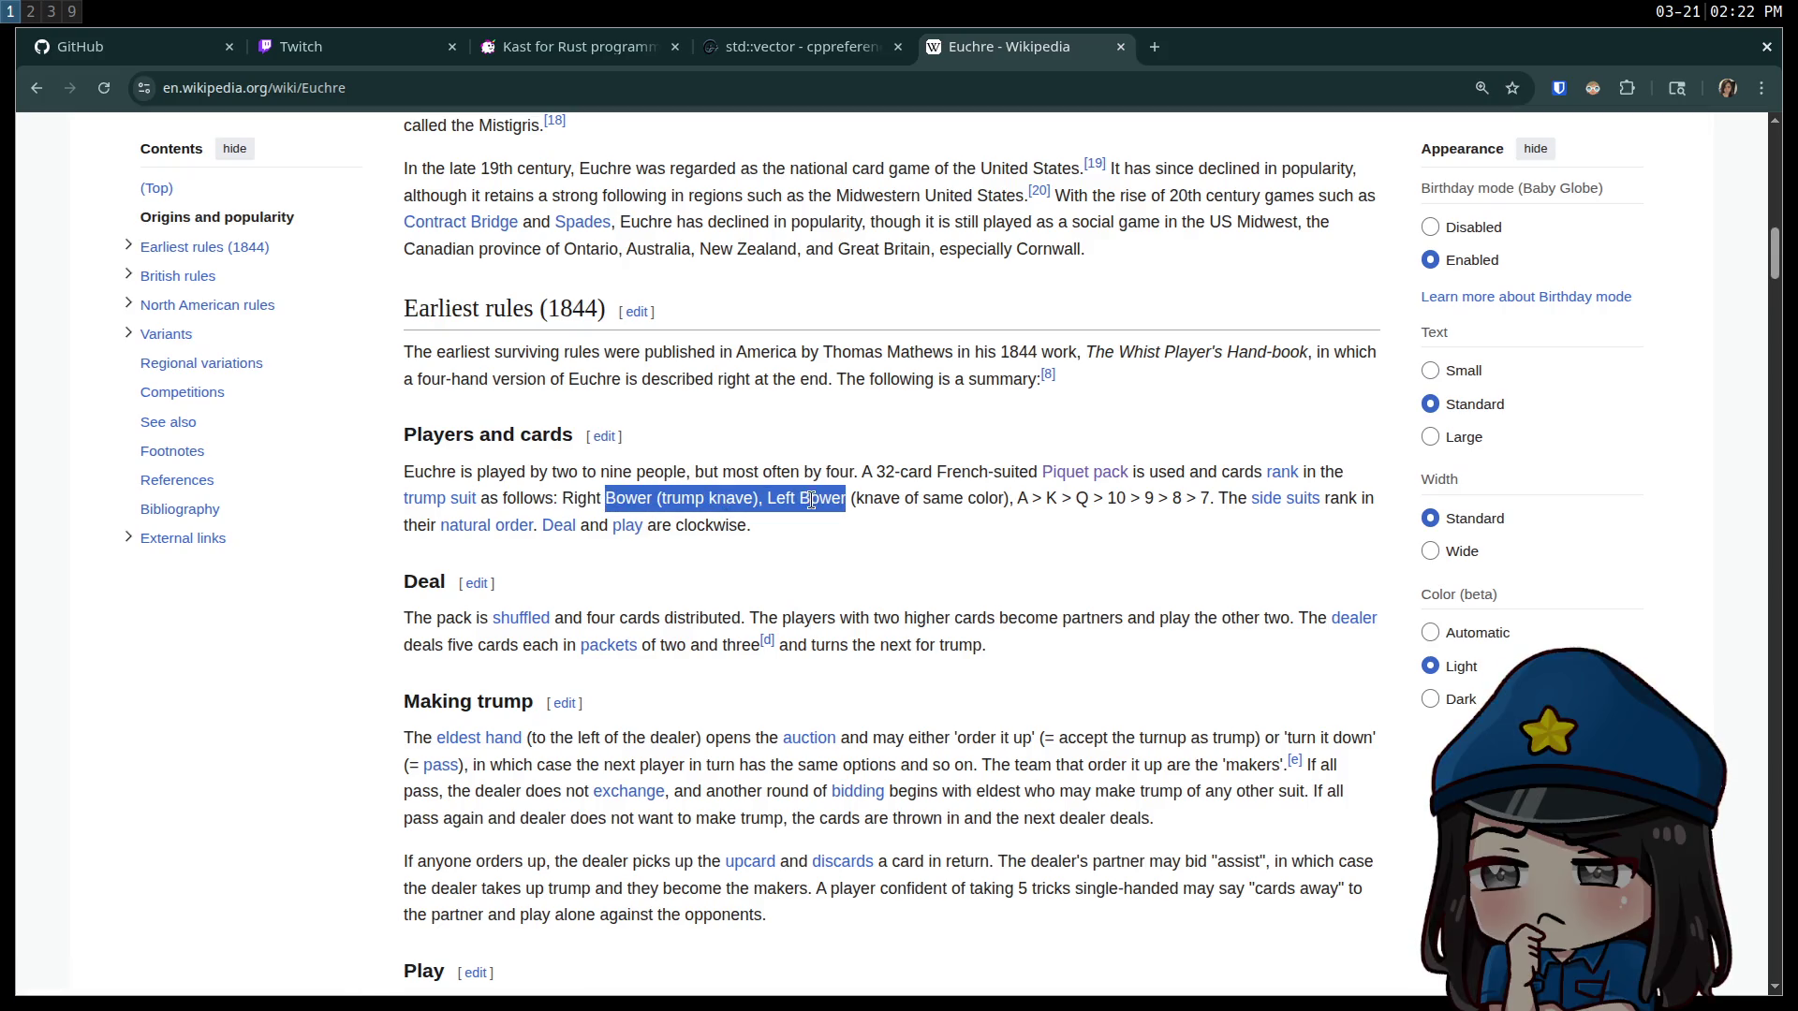
pyautogui.click(893, 501)
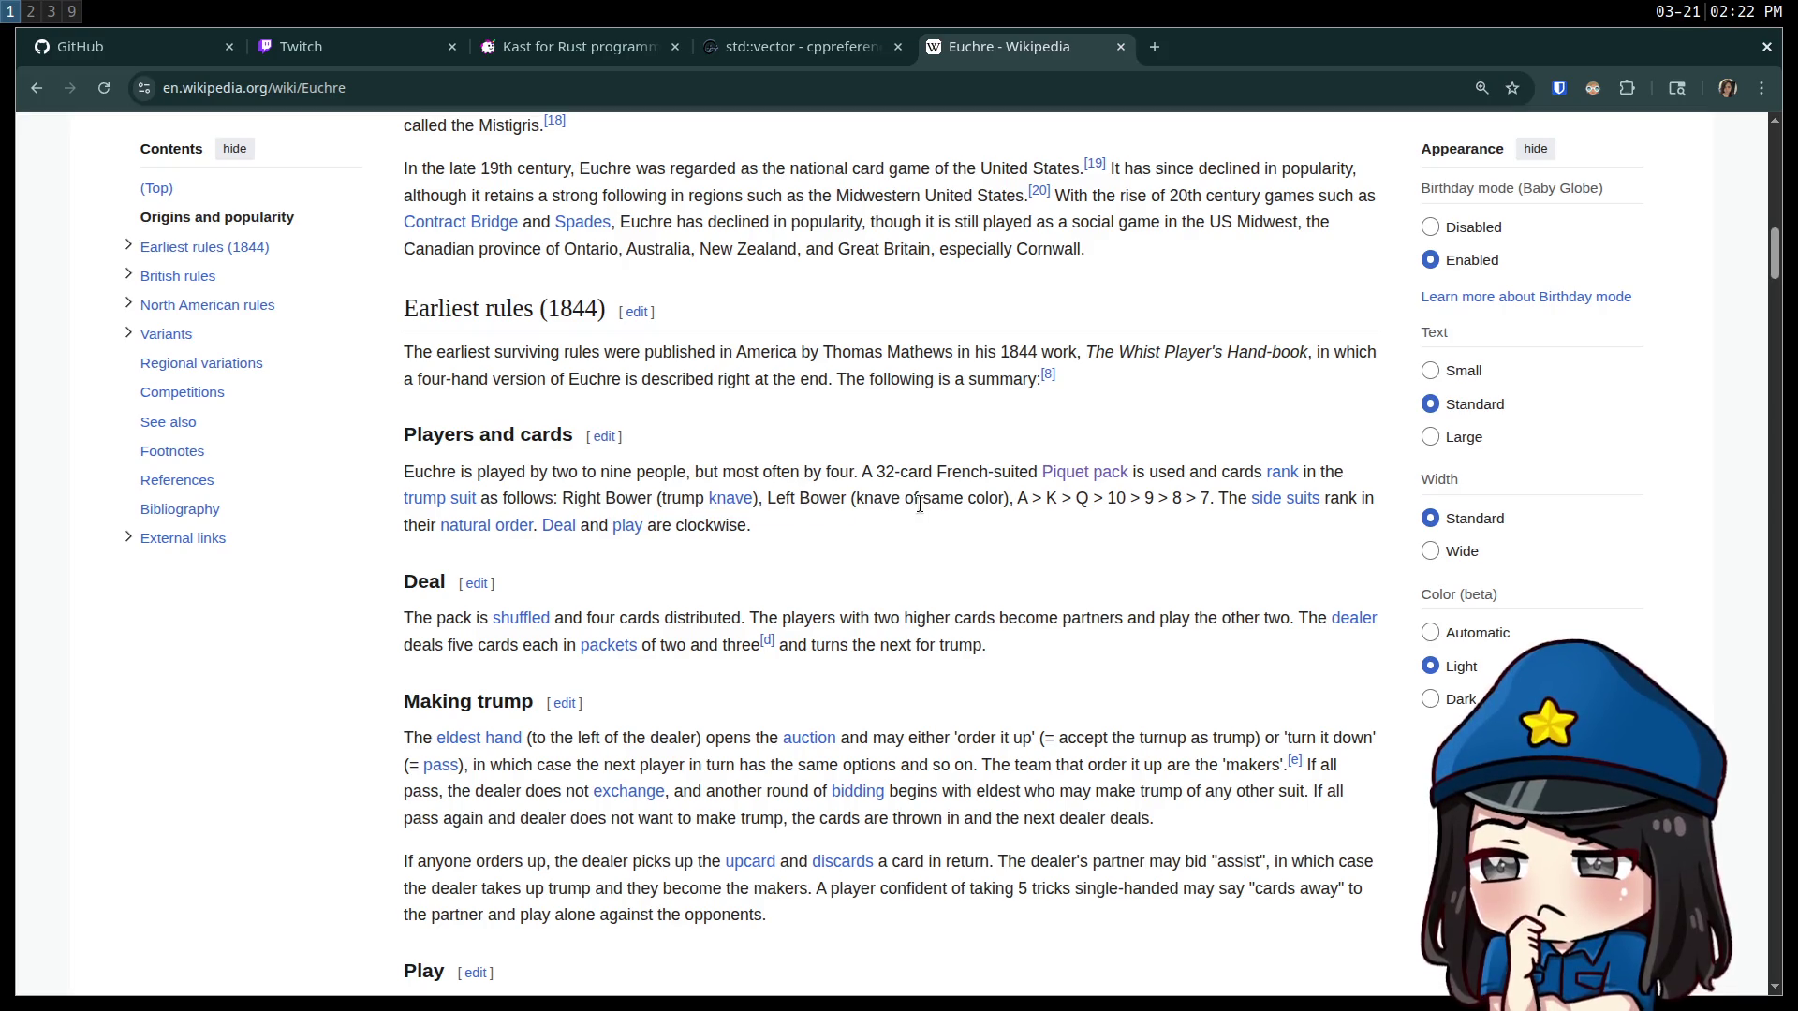
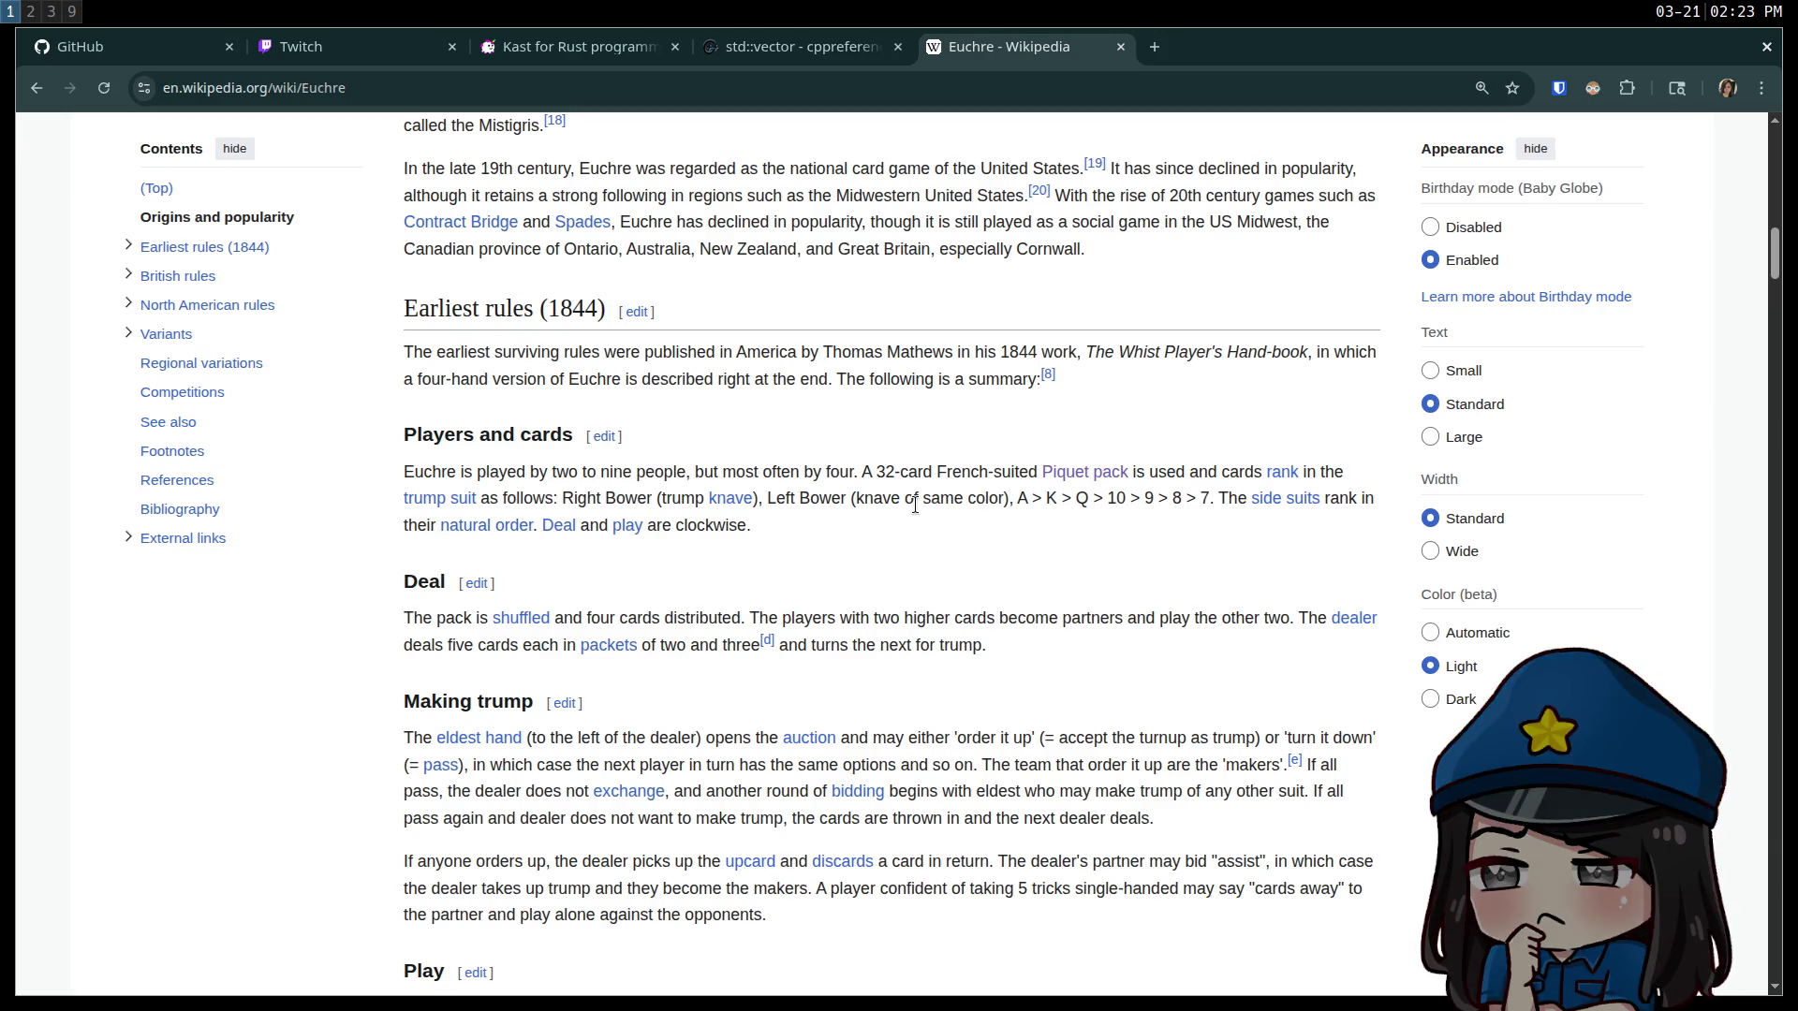
# Read the 1844 earliest rules down to Mathews' terminology, briefly highlighting the Bridge definition
pyautogui.scroll(-3, 1029, 604)
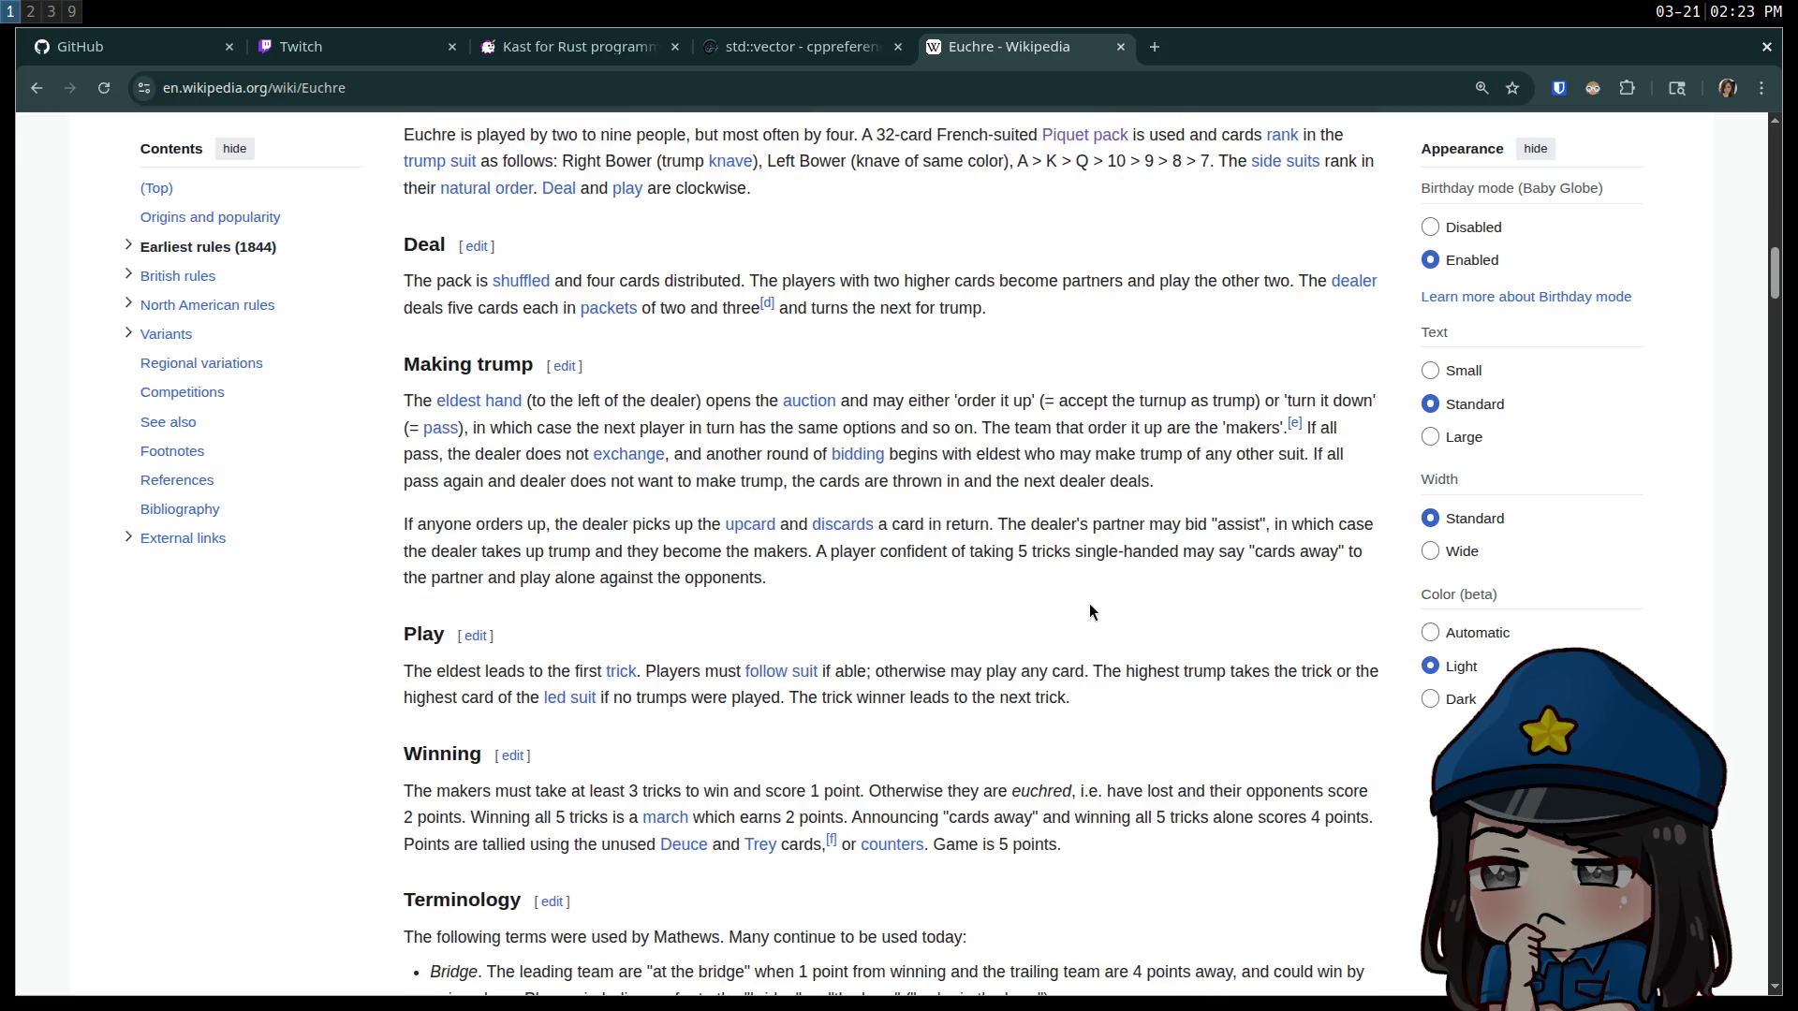
pyautogui.scroll(-2, 1030, 616)
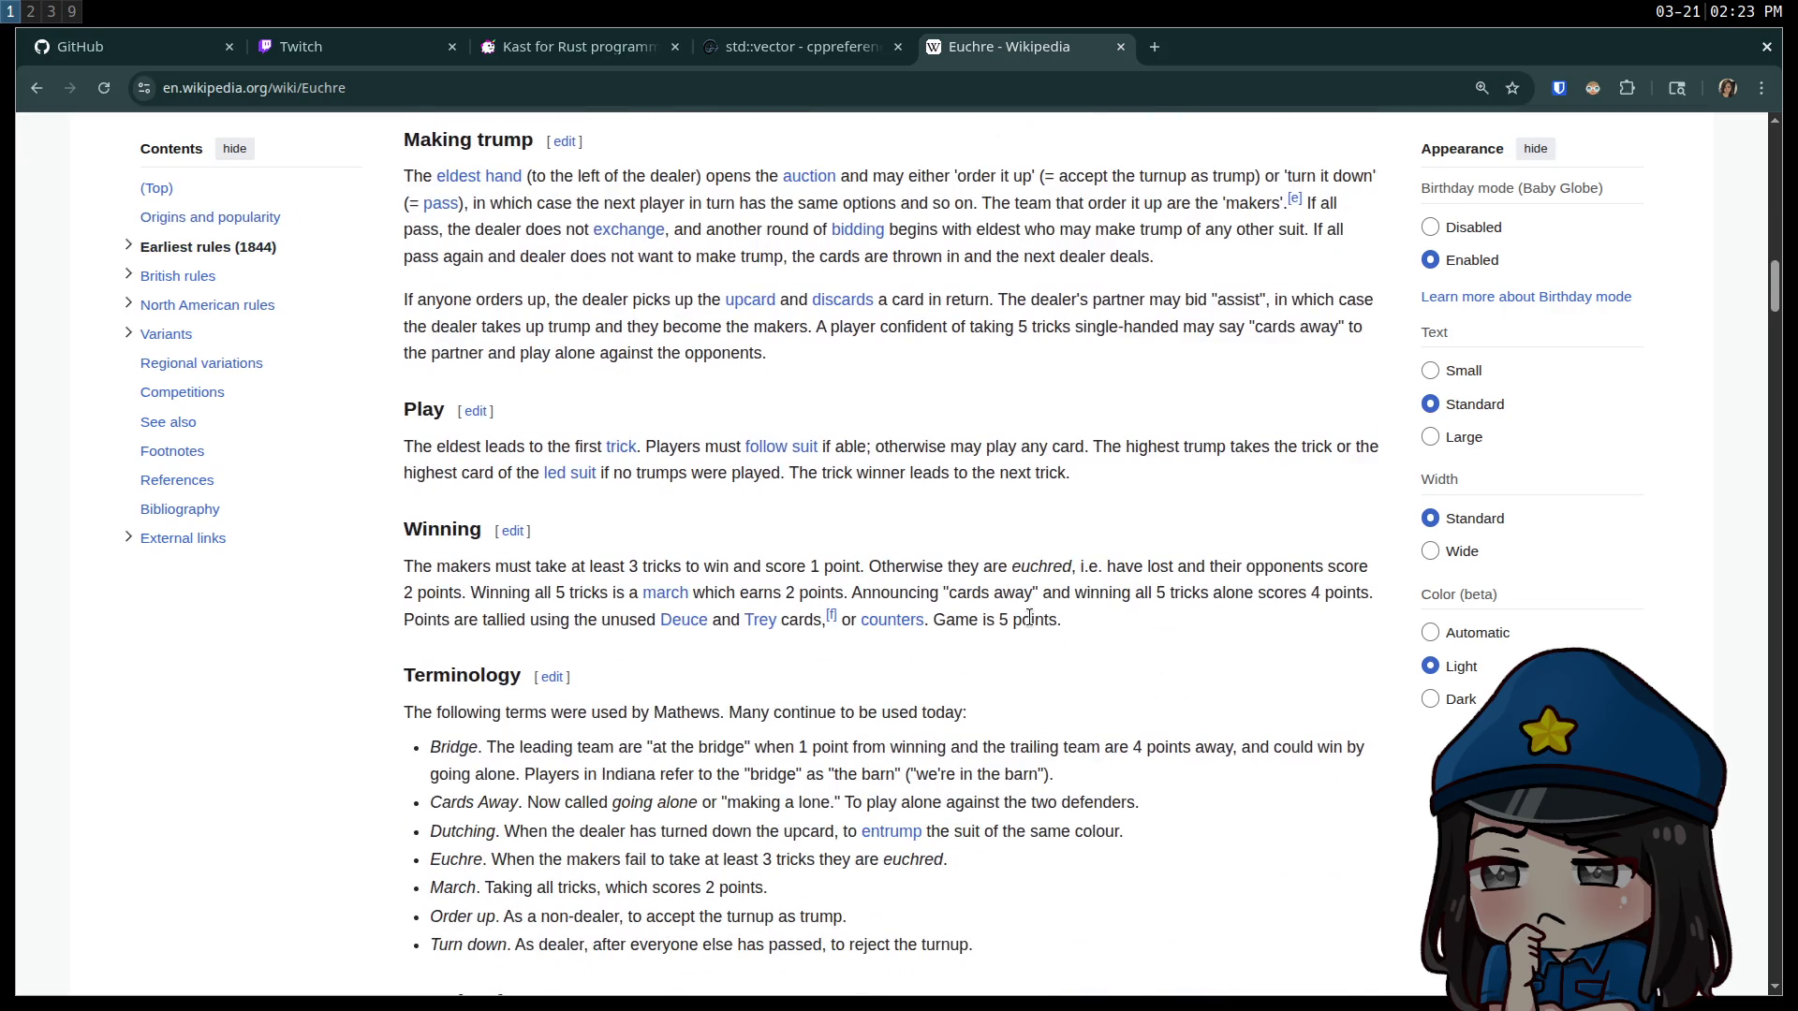
pyautogui.scroll(-1, 1029, 618)
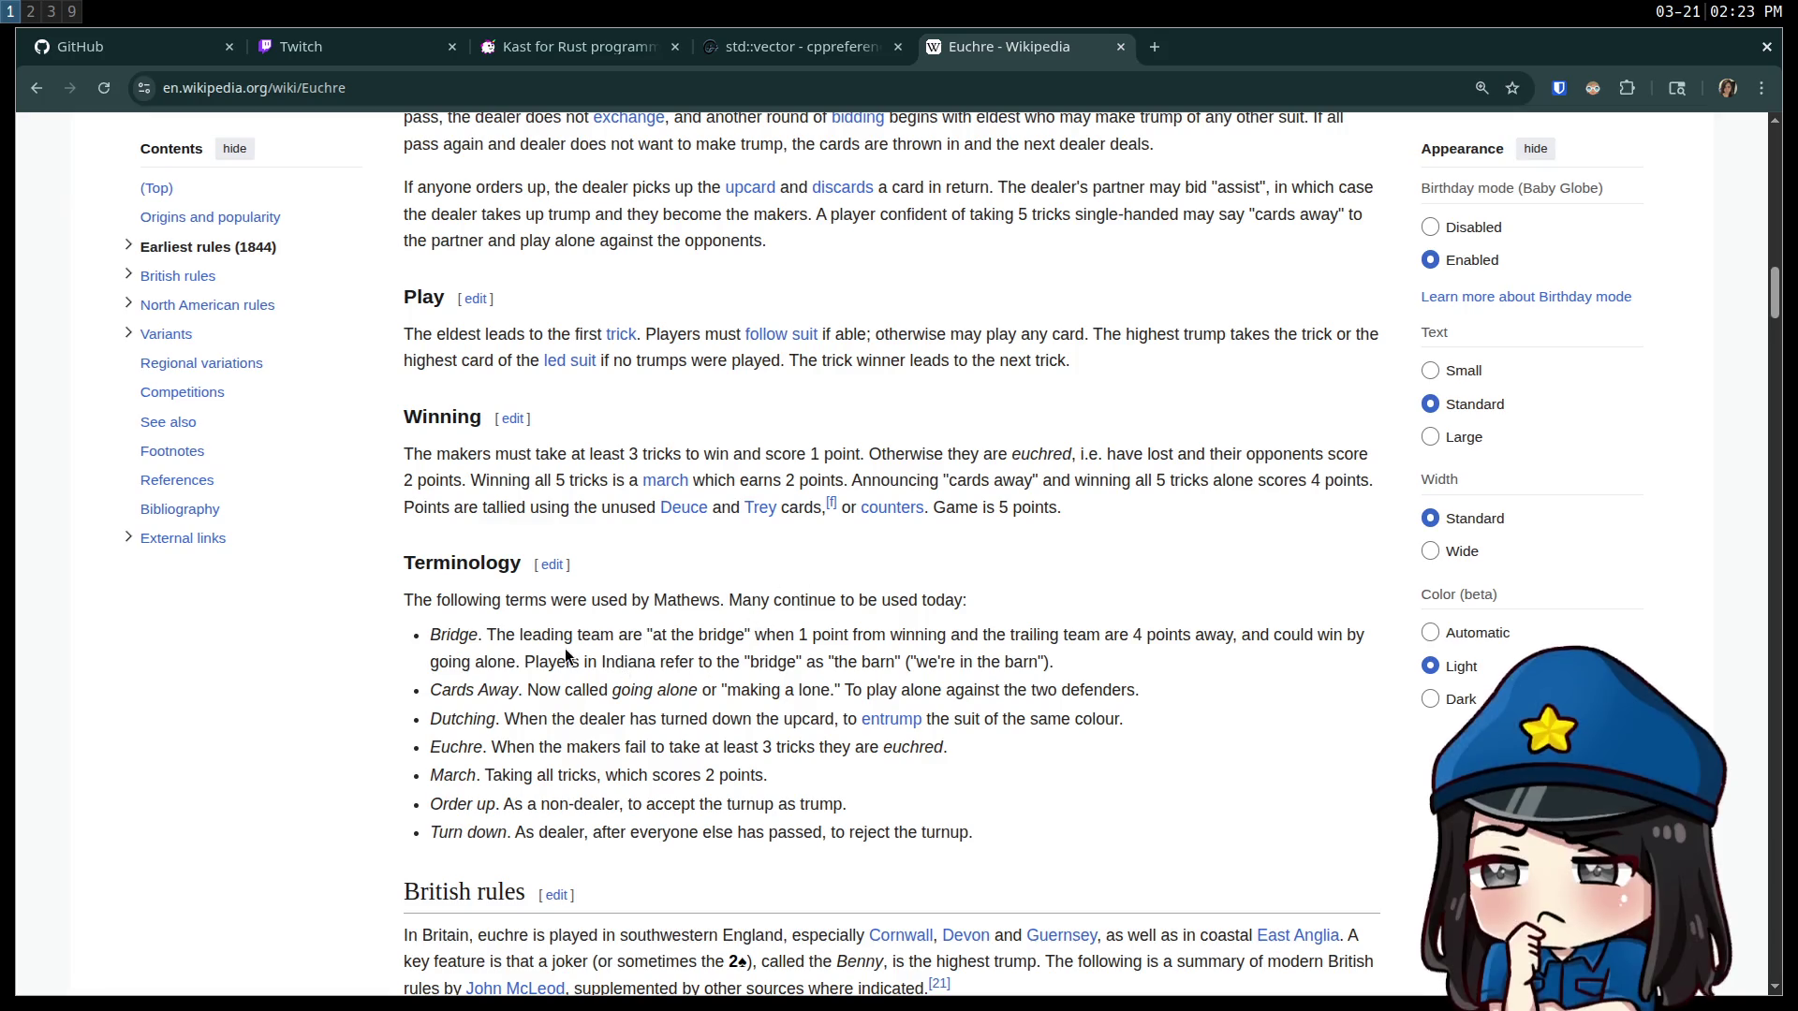
pyautogui.moveTo(430, 636); pyautogui.dragTo(676, 635)
pyautogui.click(677, 635)
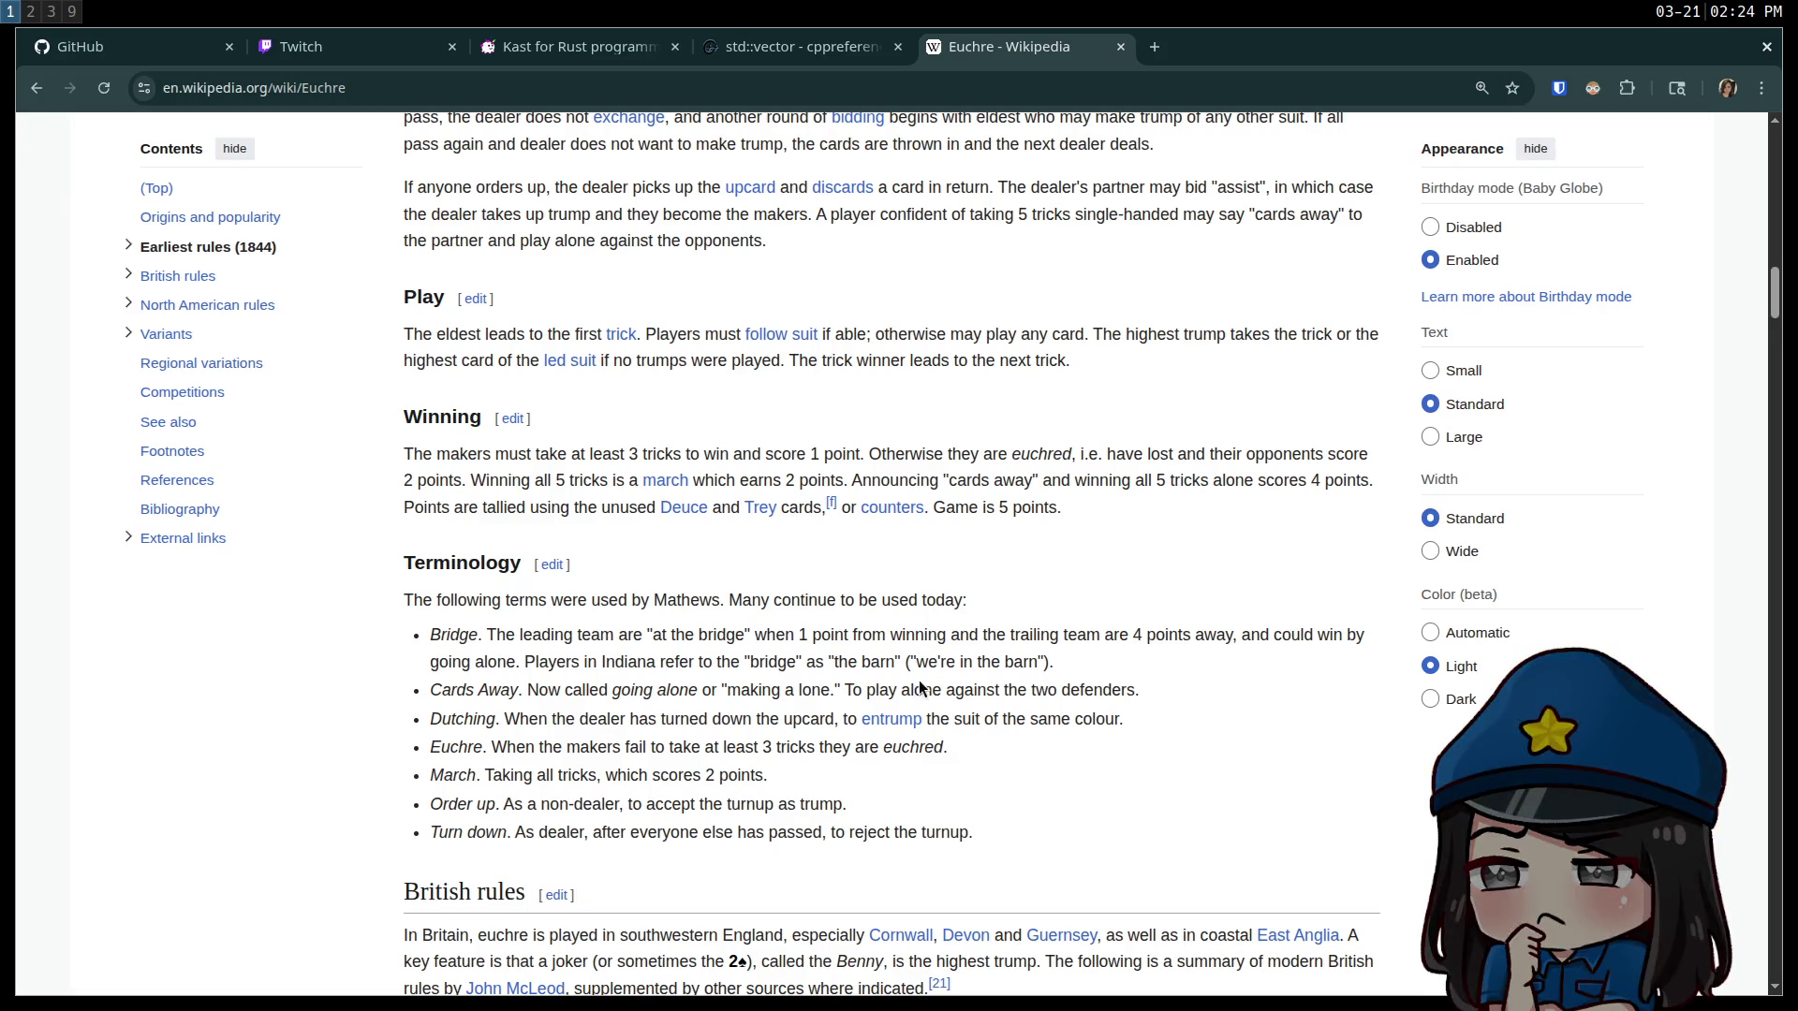
# Reach British rules and highlight 'joker' and 'the Benny' in the card description
pyautogui.scroll(-3, 813, 637)
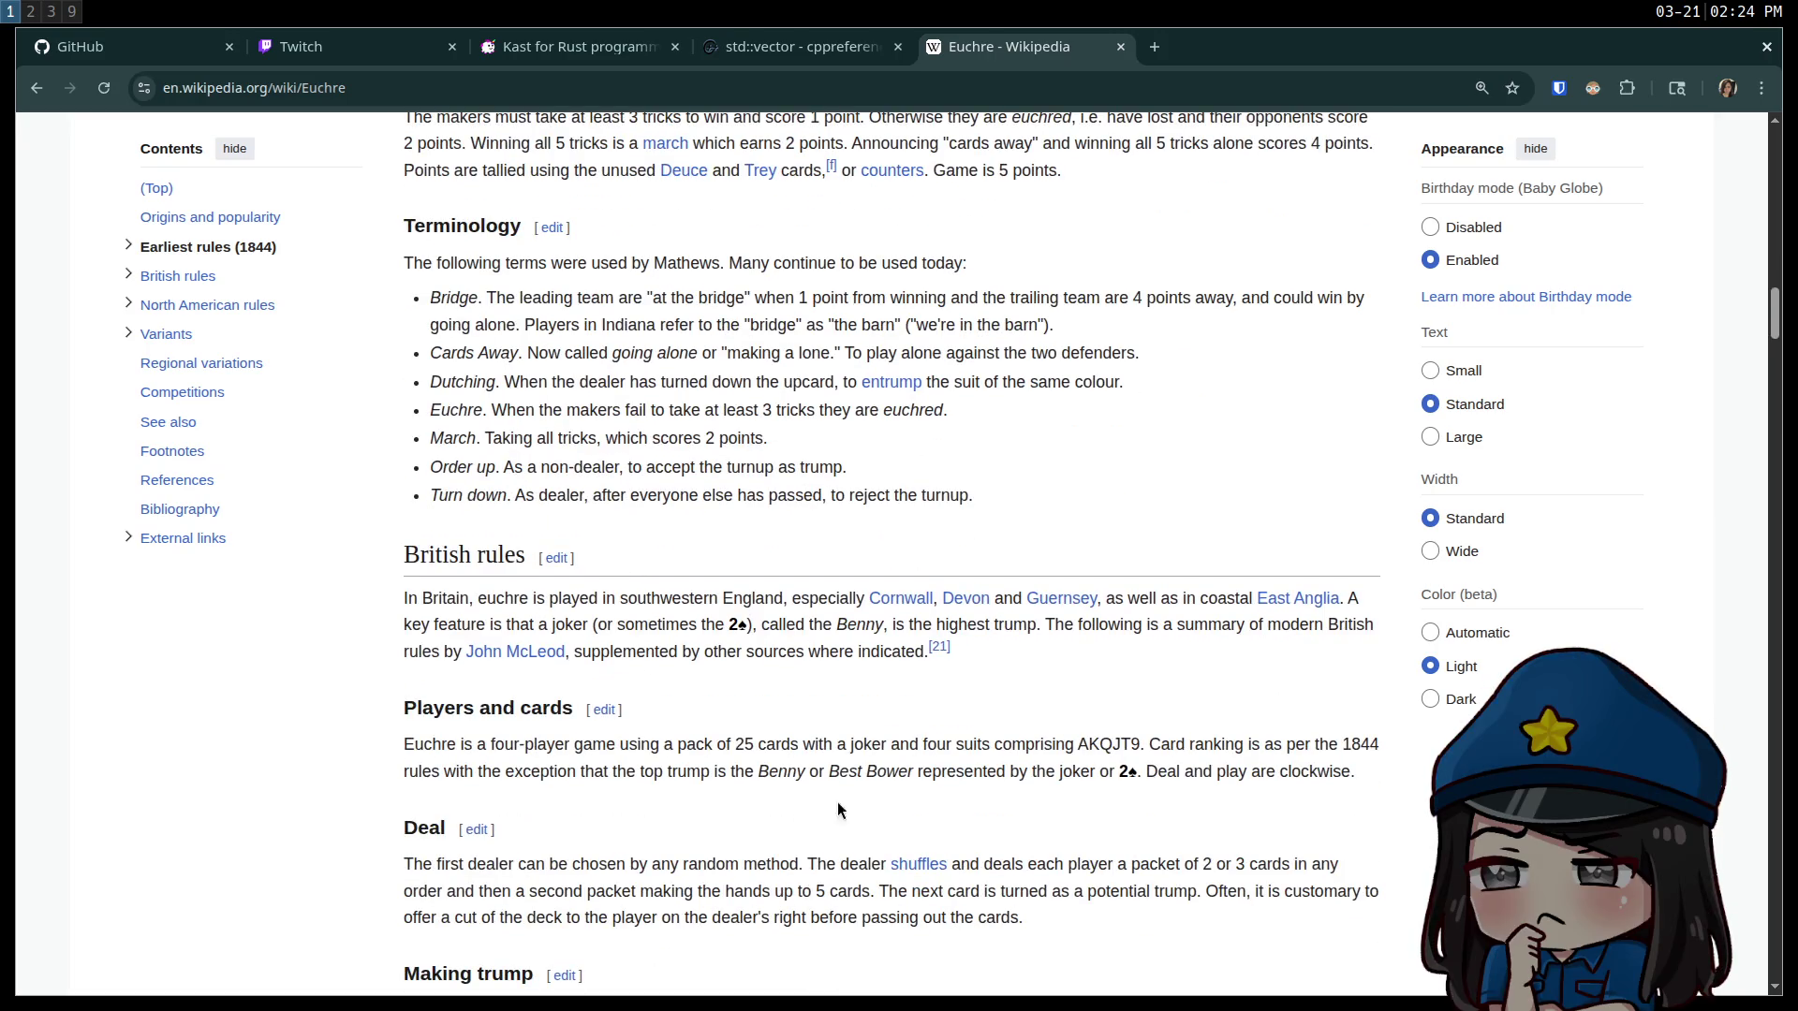
pyautogui.doubleClick(557, 623)
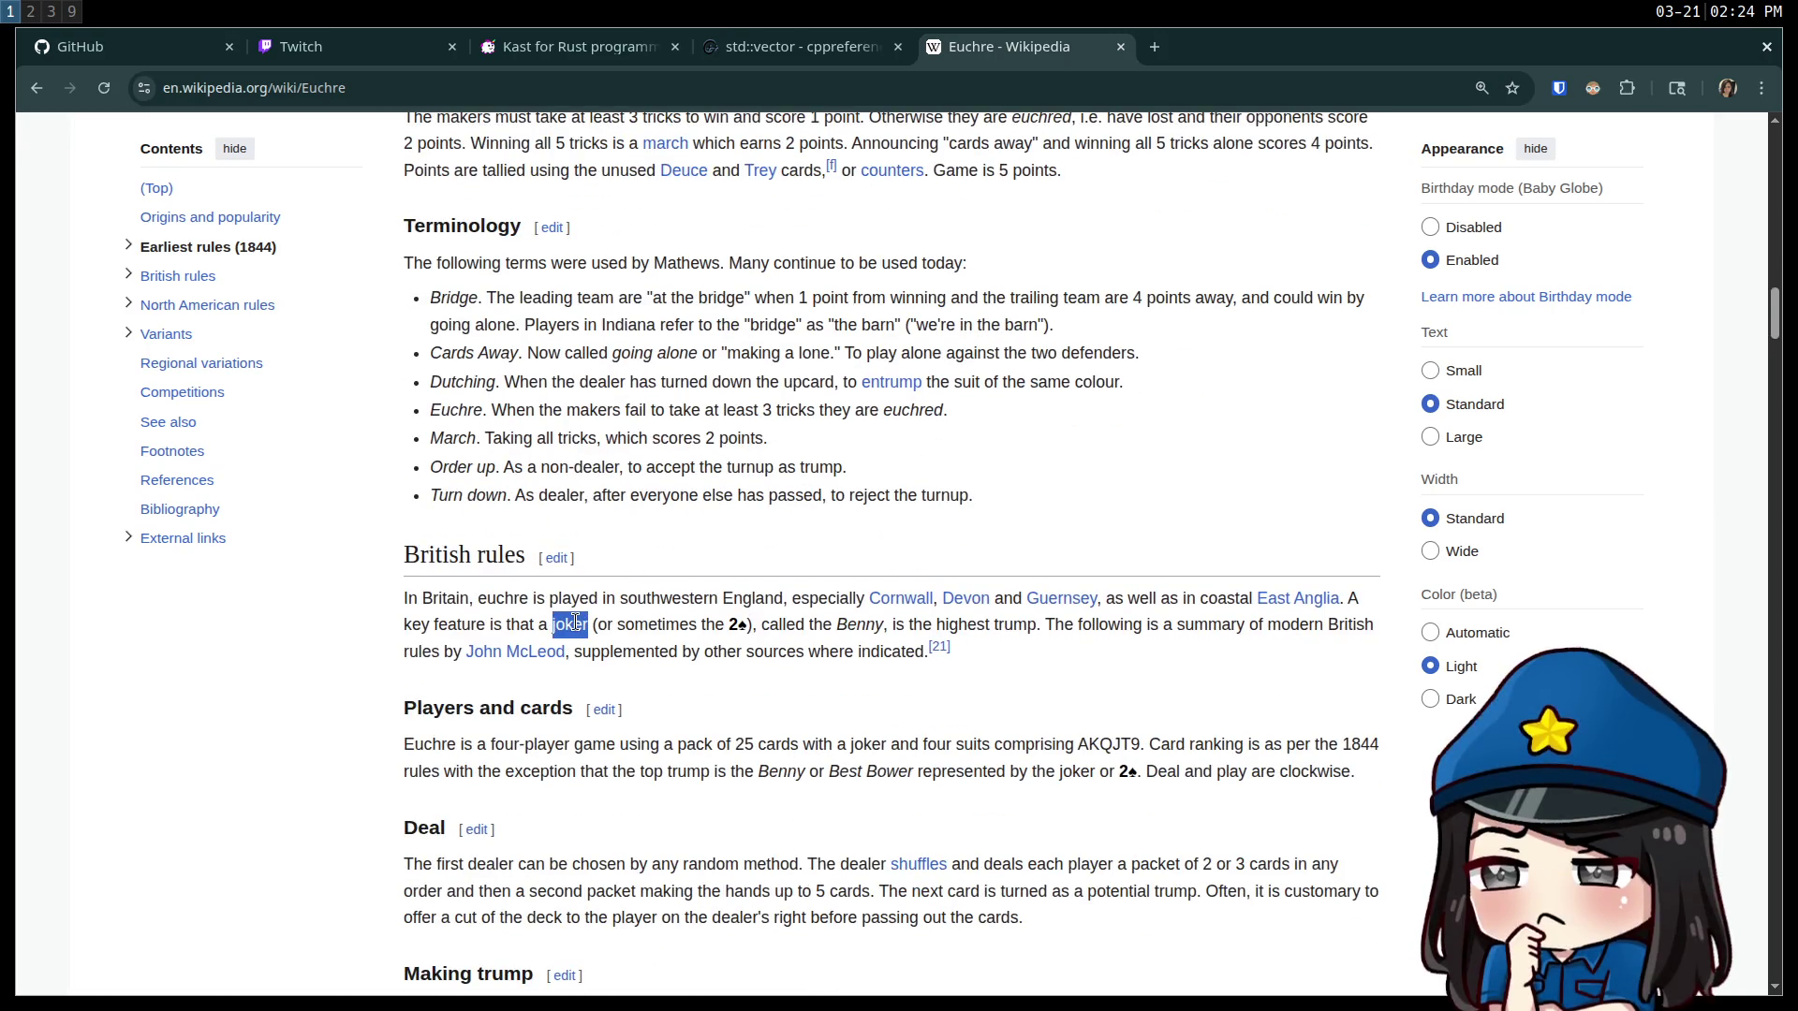
pyautogui.moveTo(811, 624); pyautogui.dragTo(870, 622)
pyautogui.click(870, 621)
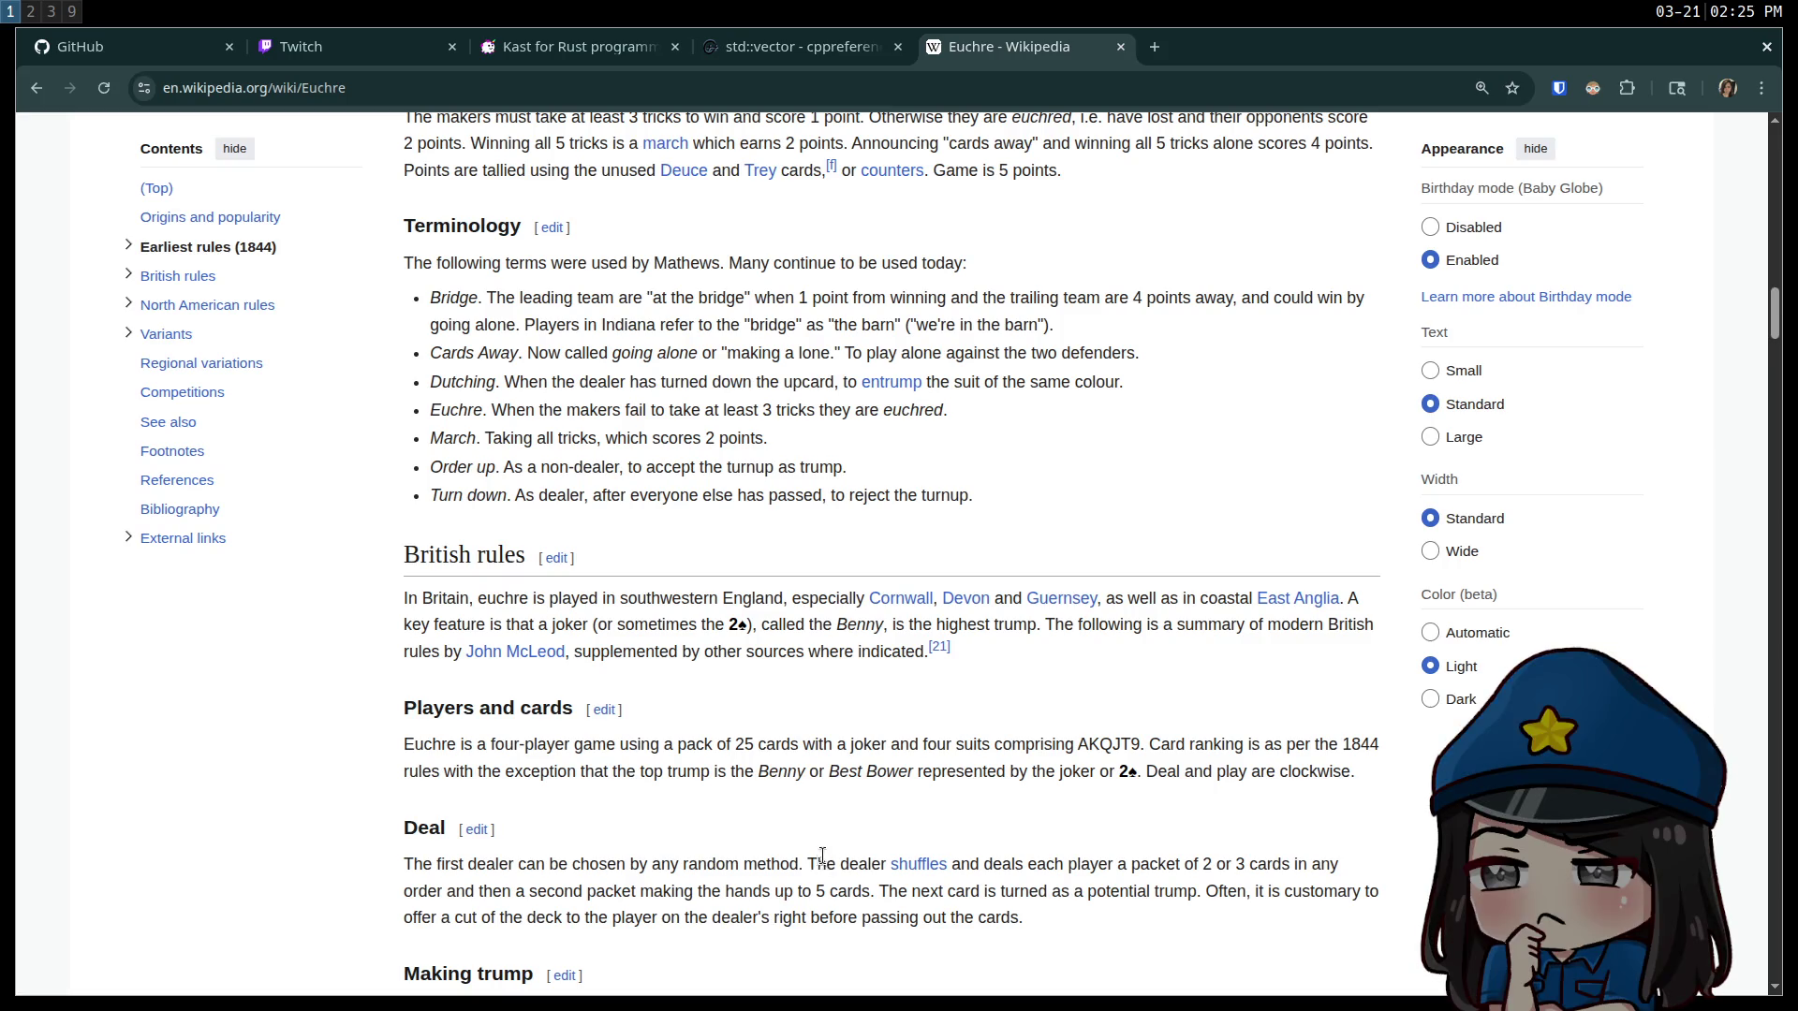
pyautogui.scroll(-3, 825, 860)
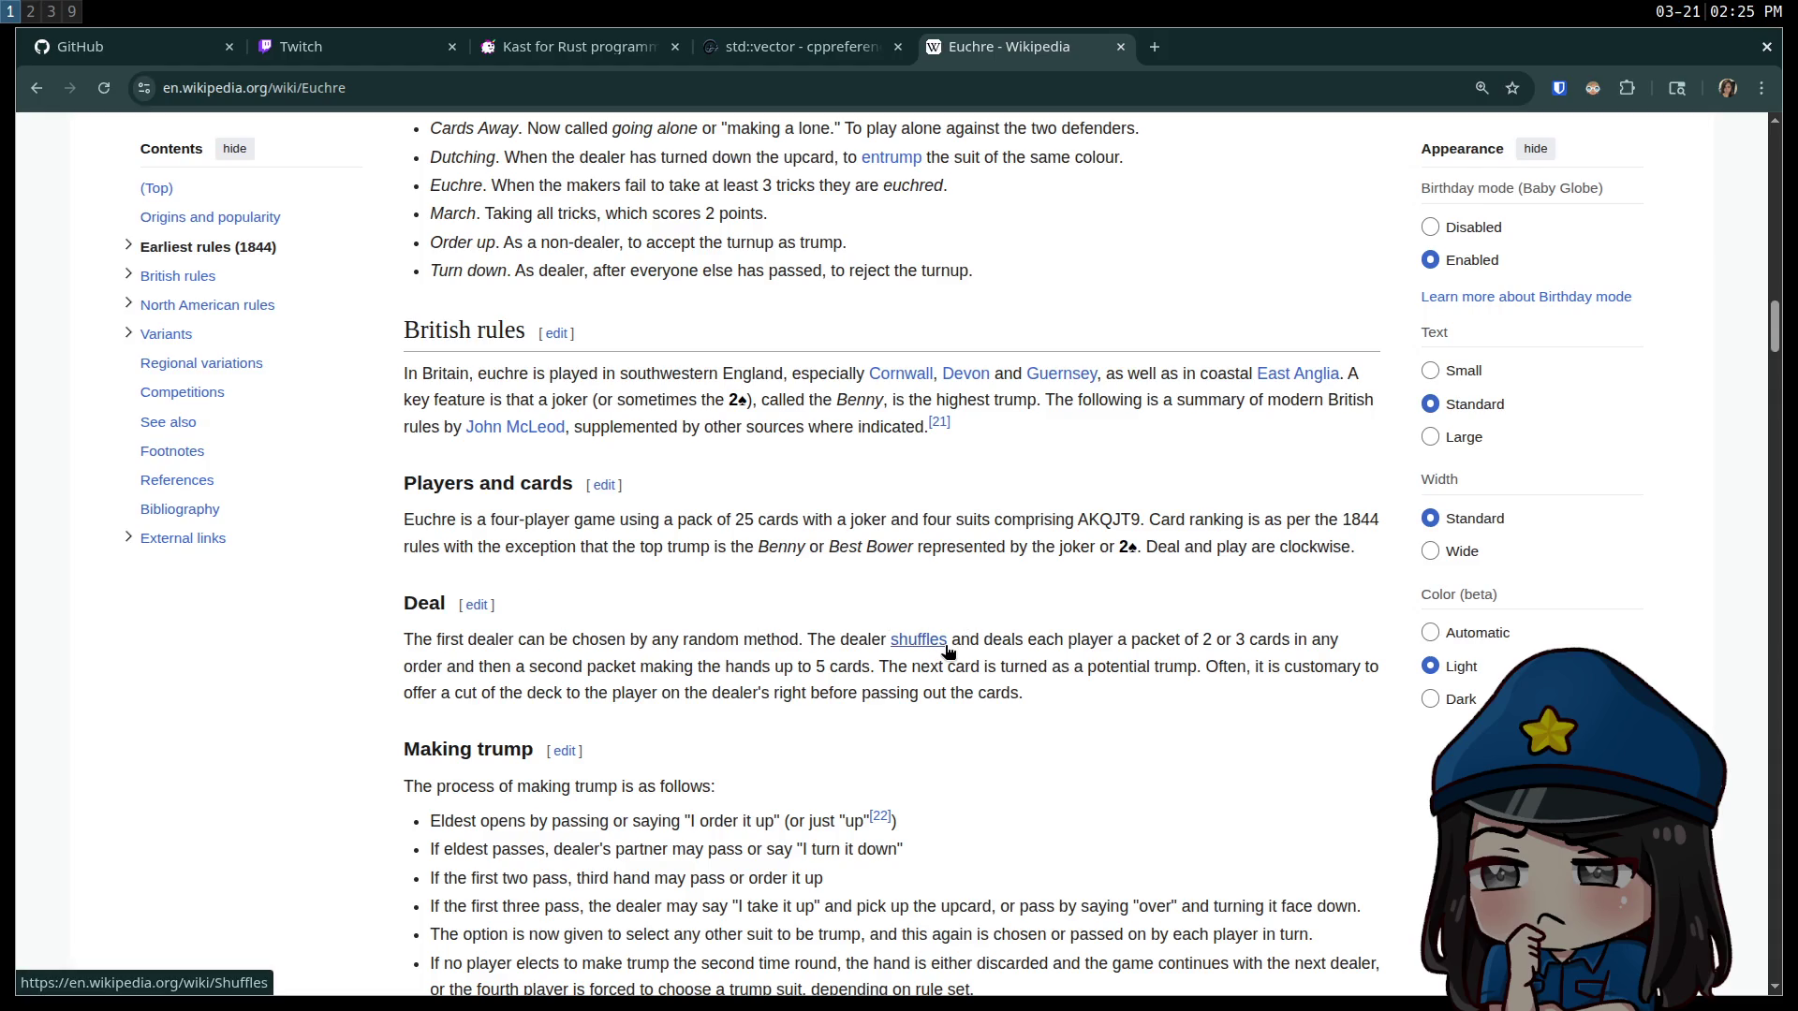
# Scroll past British making trump and rule variations to North American players and deal
pyautogui.scroll(-3, 1180, 647)
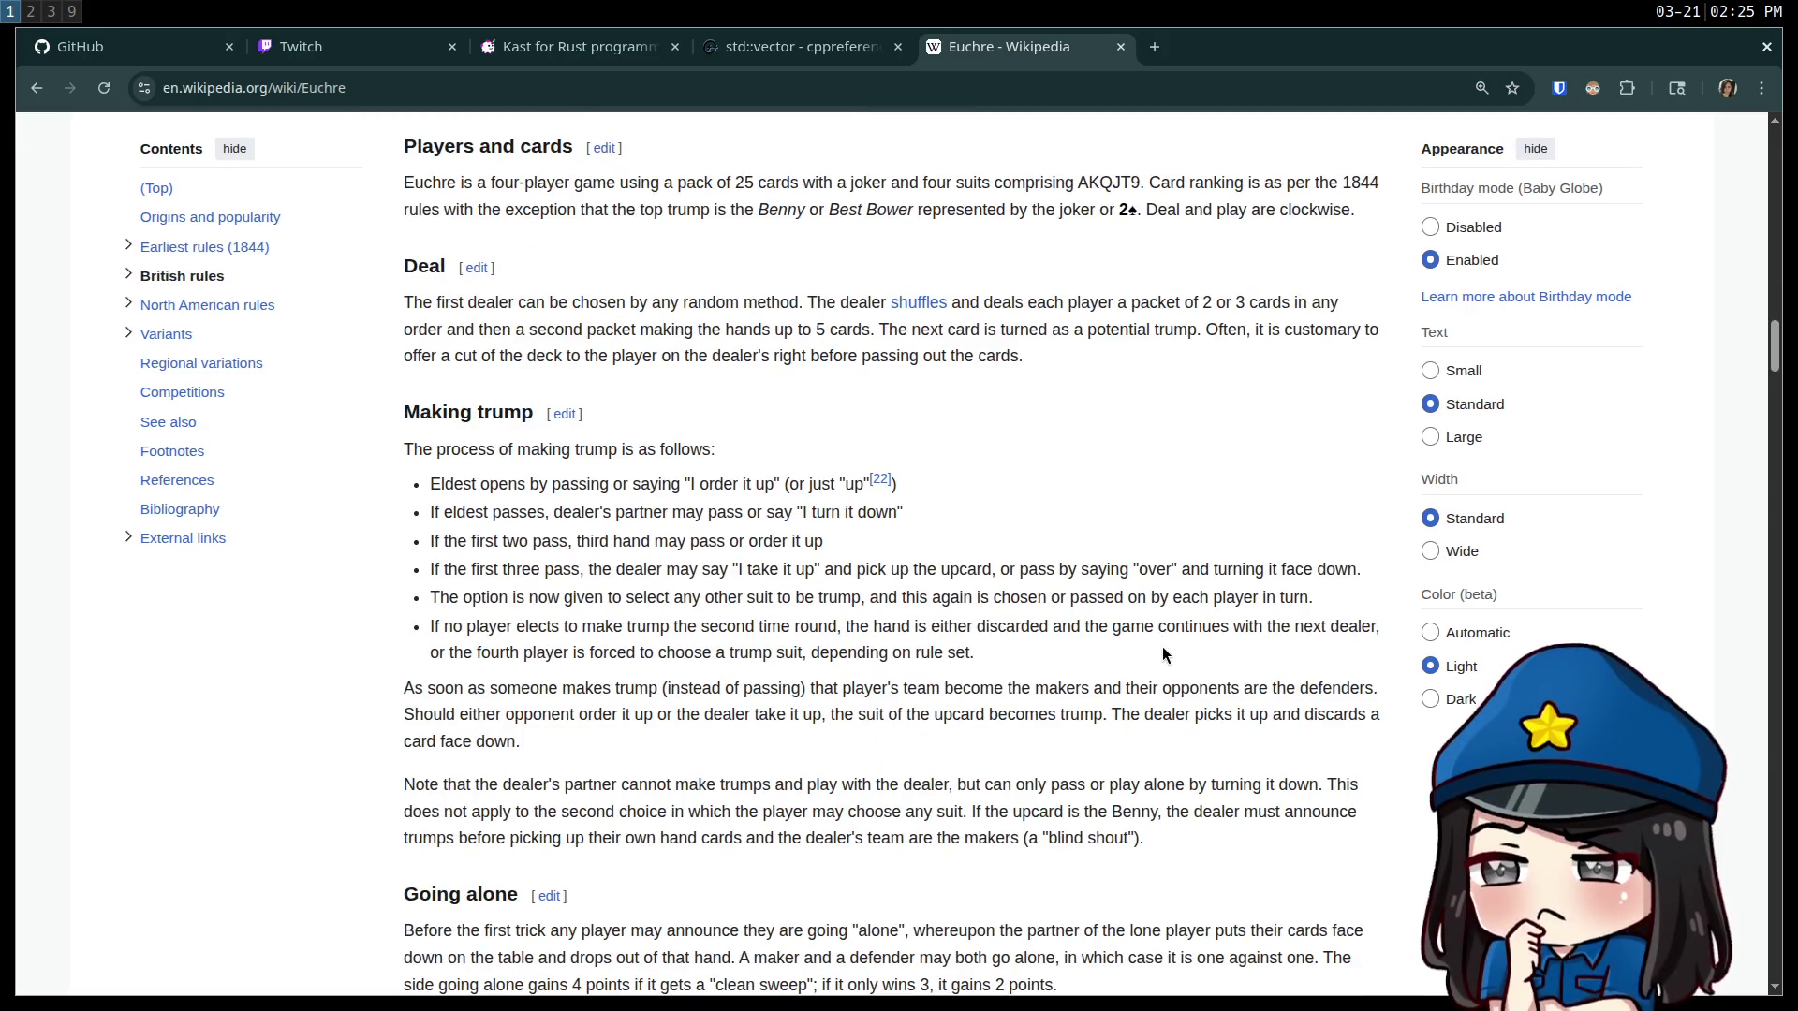
pyautogui.scroll(-10, 1161, 649)
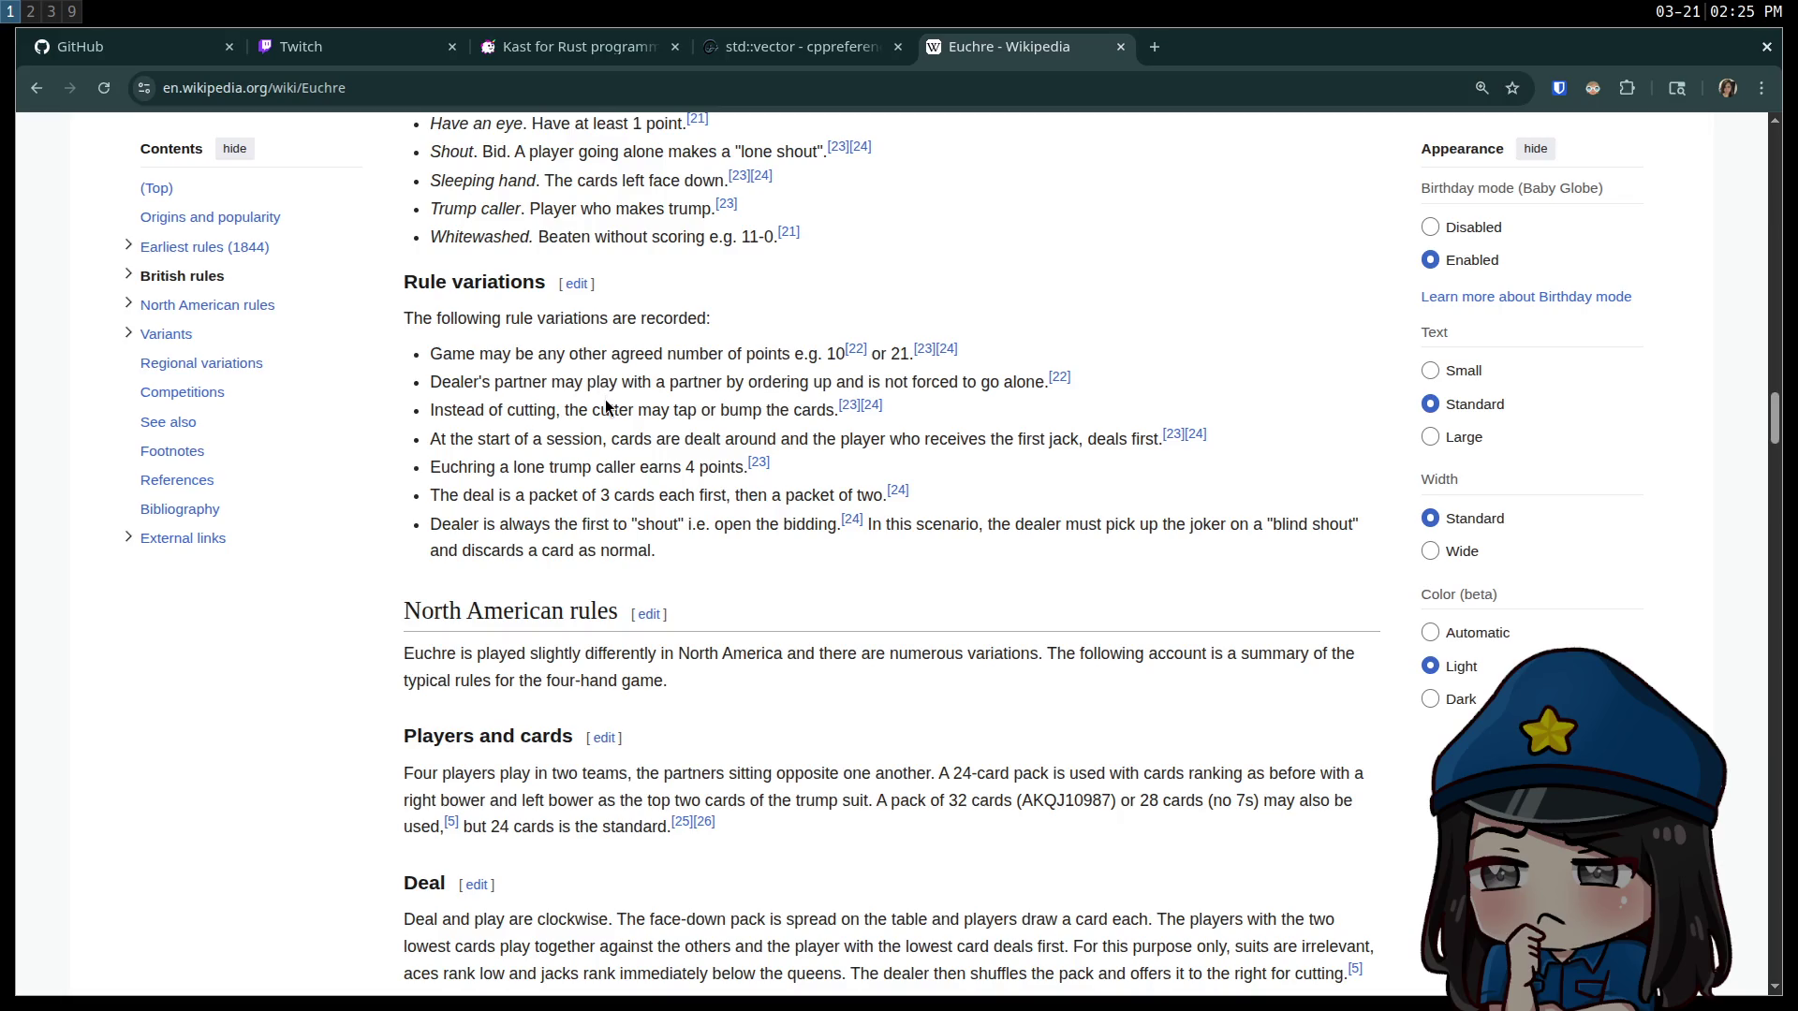
pyautogui.scroll(-2, 592, 513)
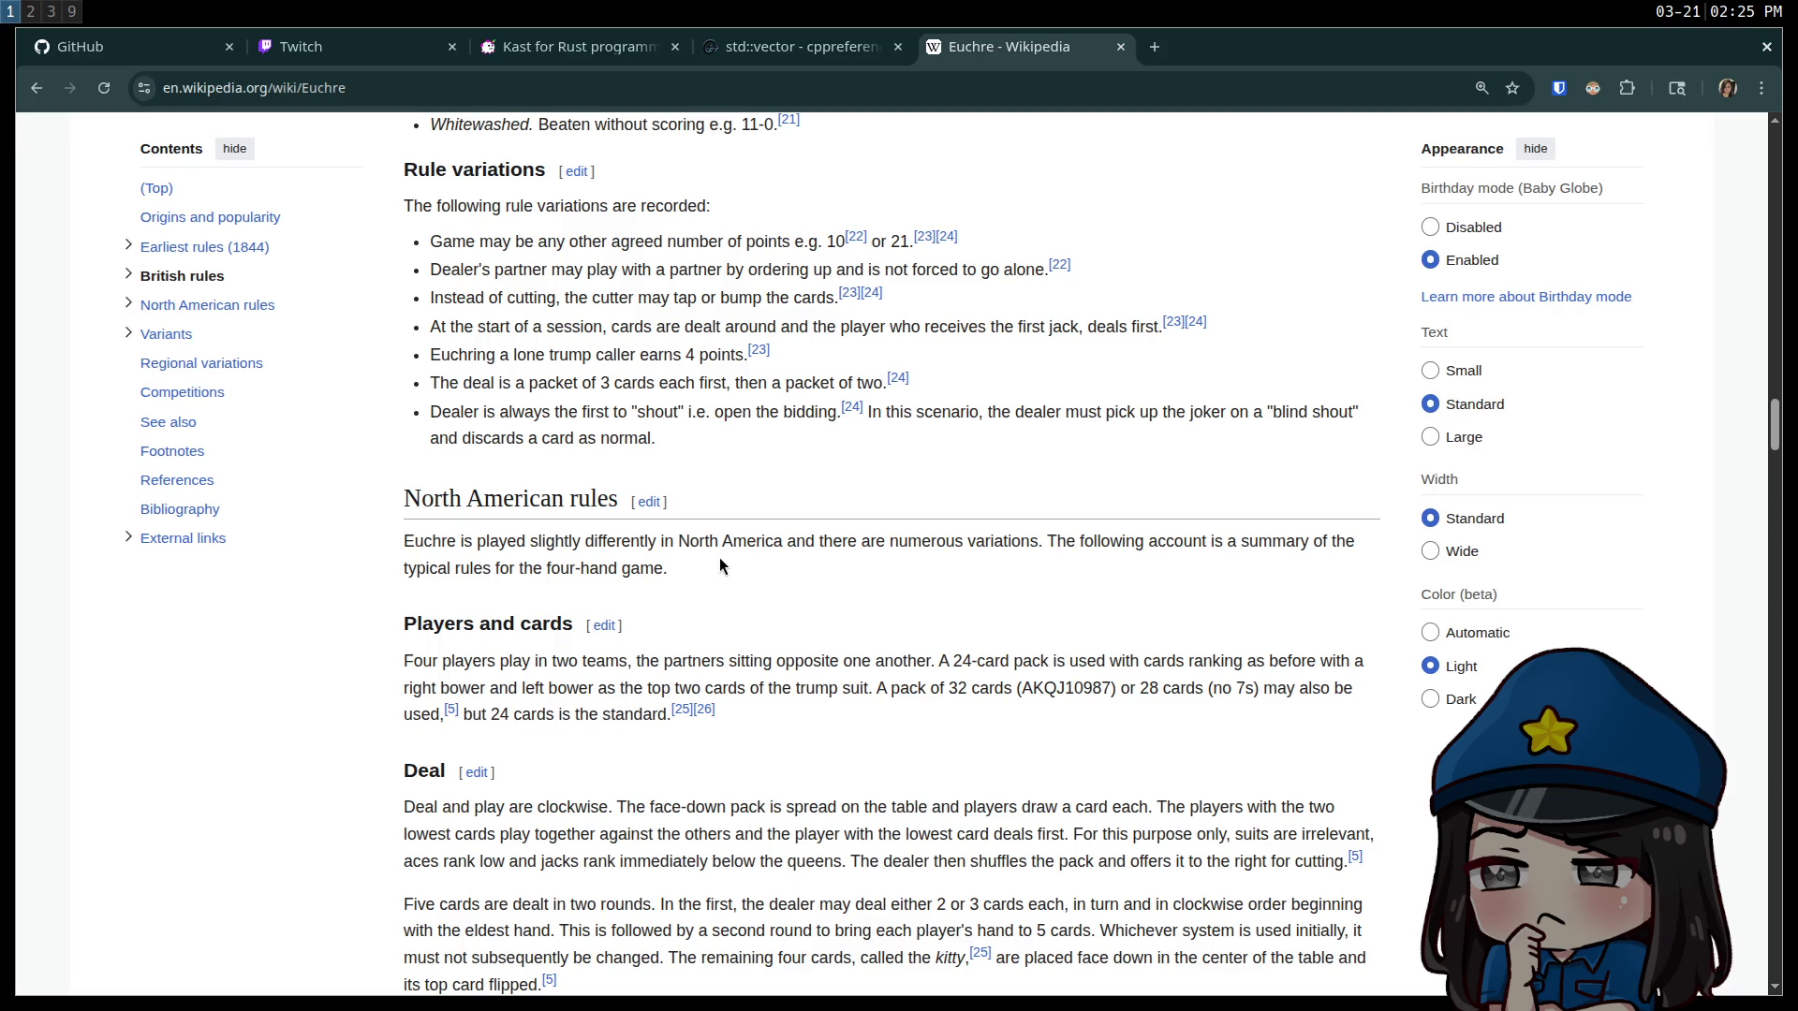
# Note the 28-card pack size, then read past Going alone and Scoring to Infringements
pyautogui.scroll(-1, 719, 558)
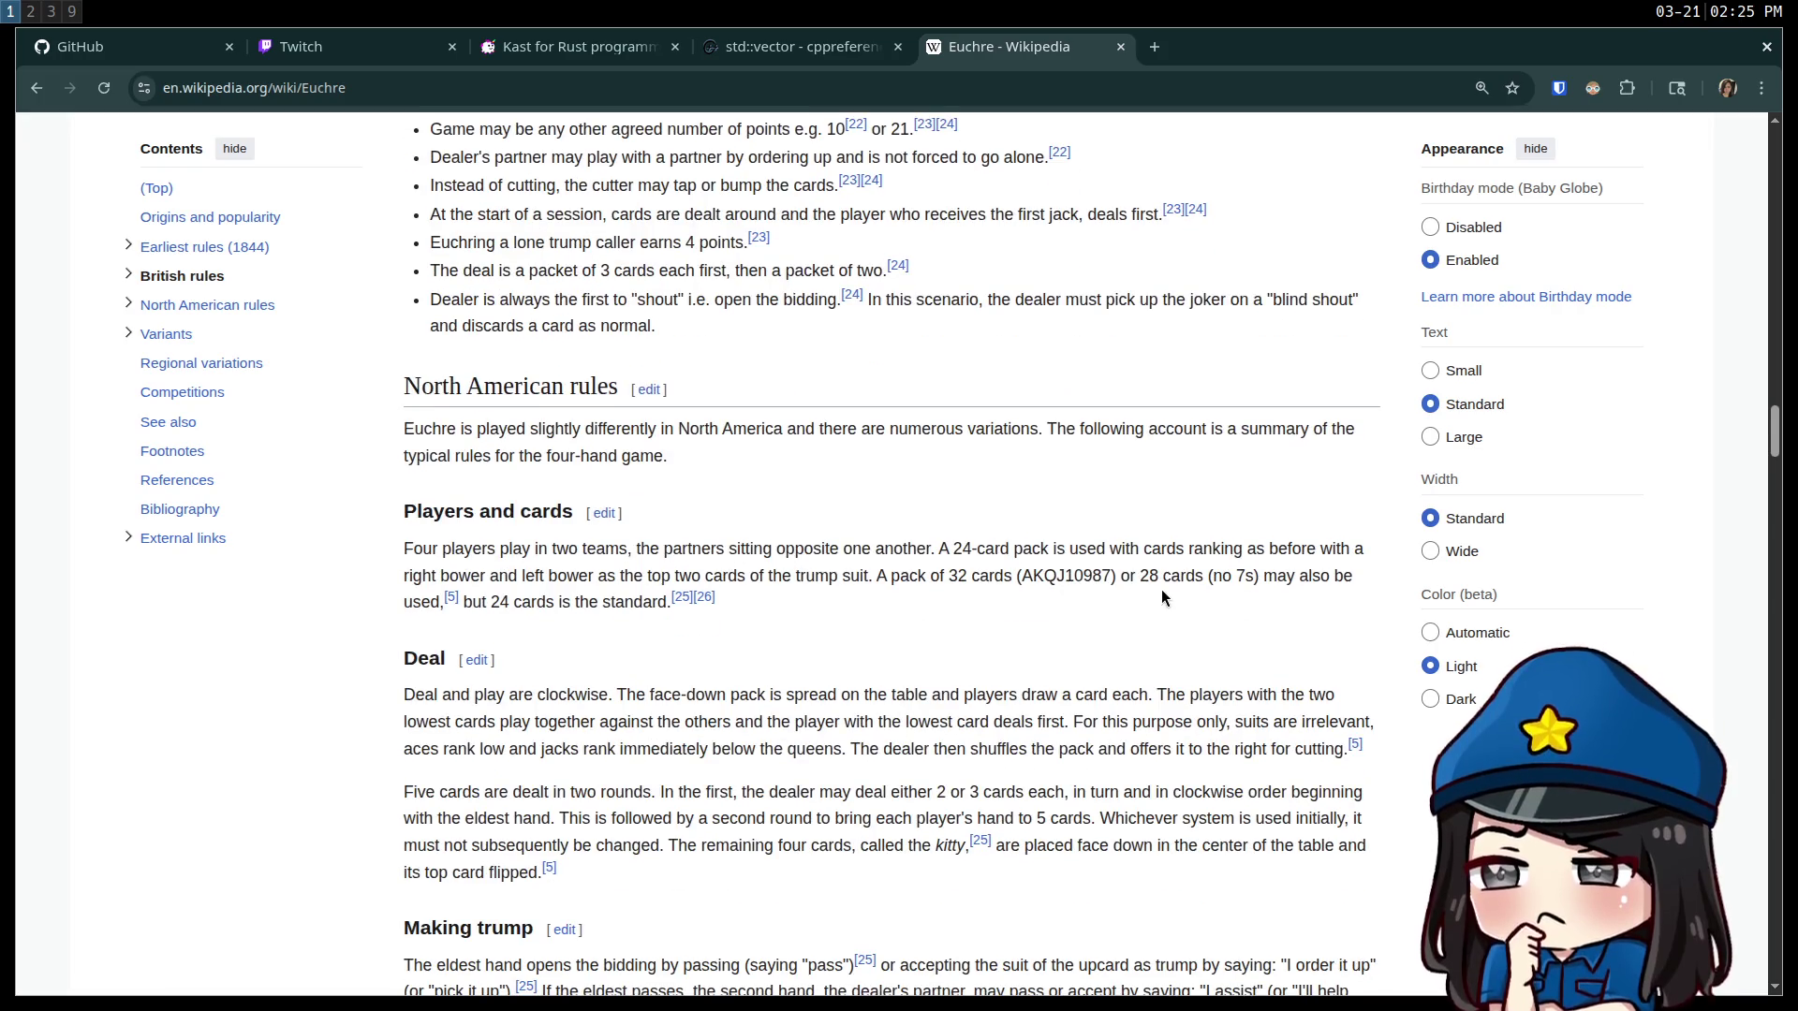
pyautogui.moveTo(1148, 578); pyautogui.dragTo(1172, 580)
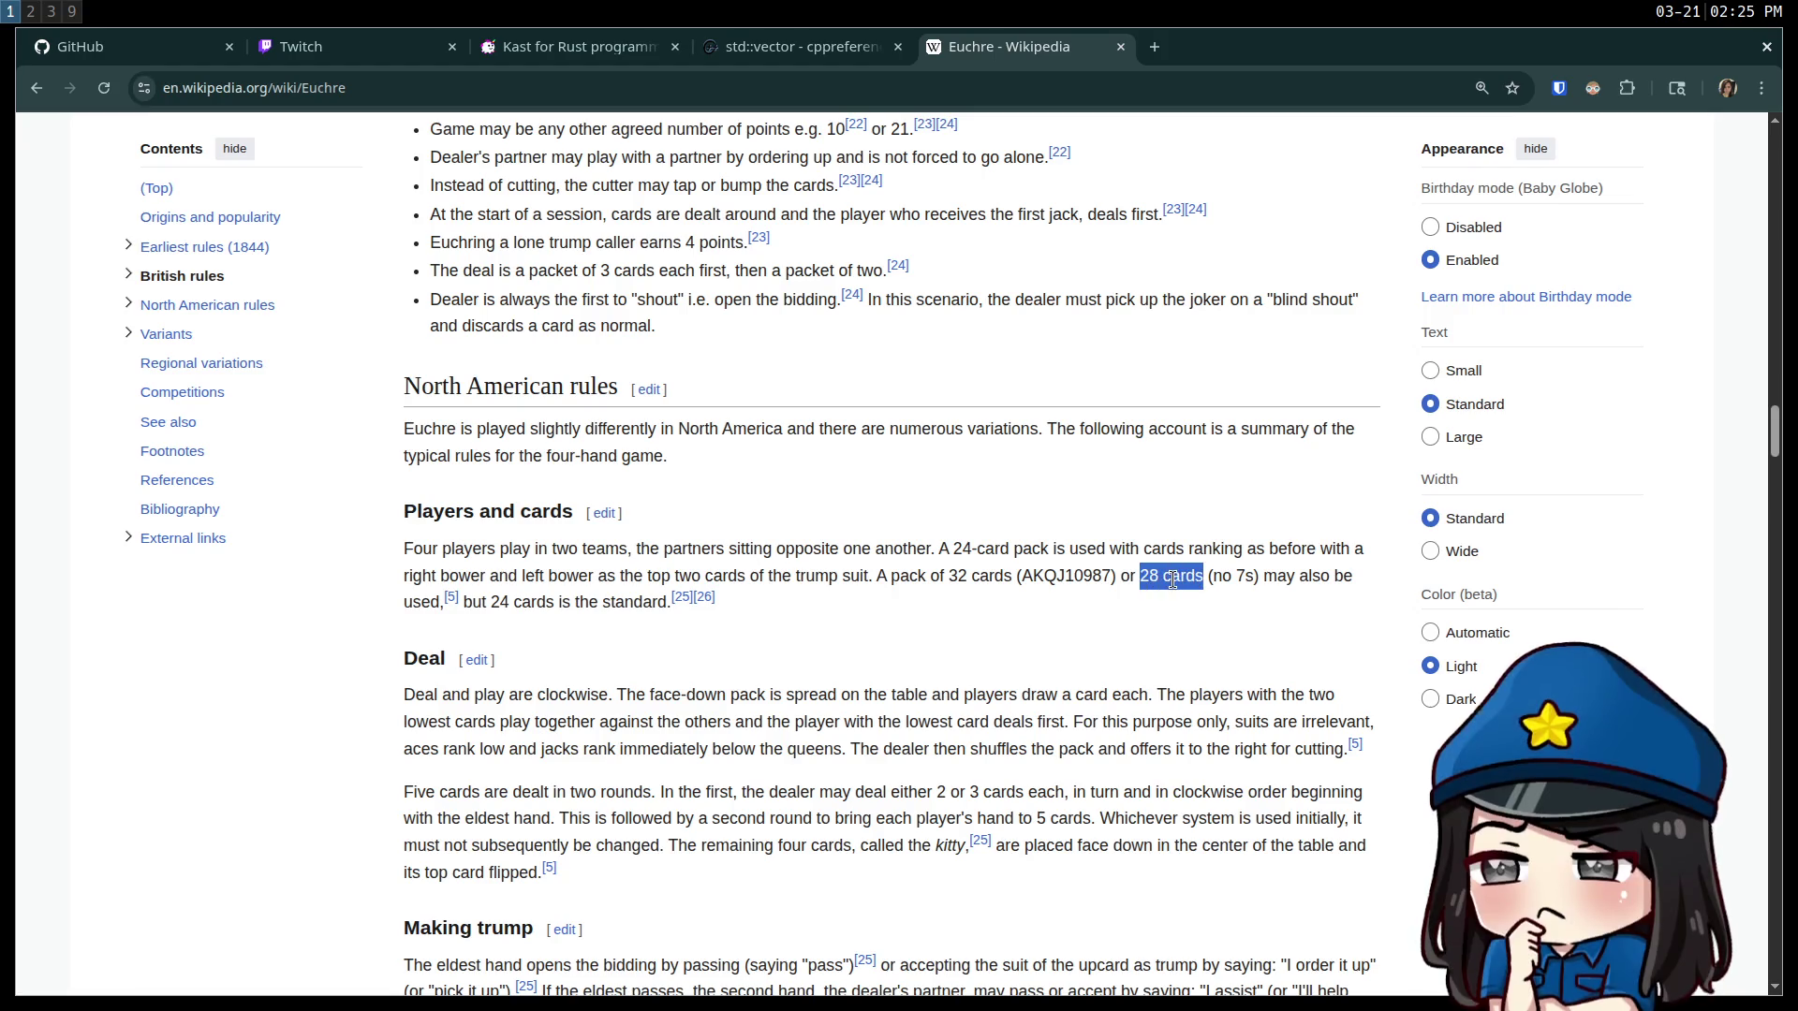
pyautogui.click(1173, 580)
pyautogui.scroll(-1, 564, 584)
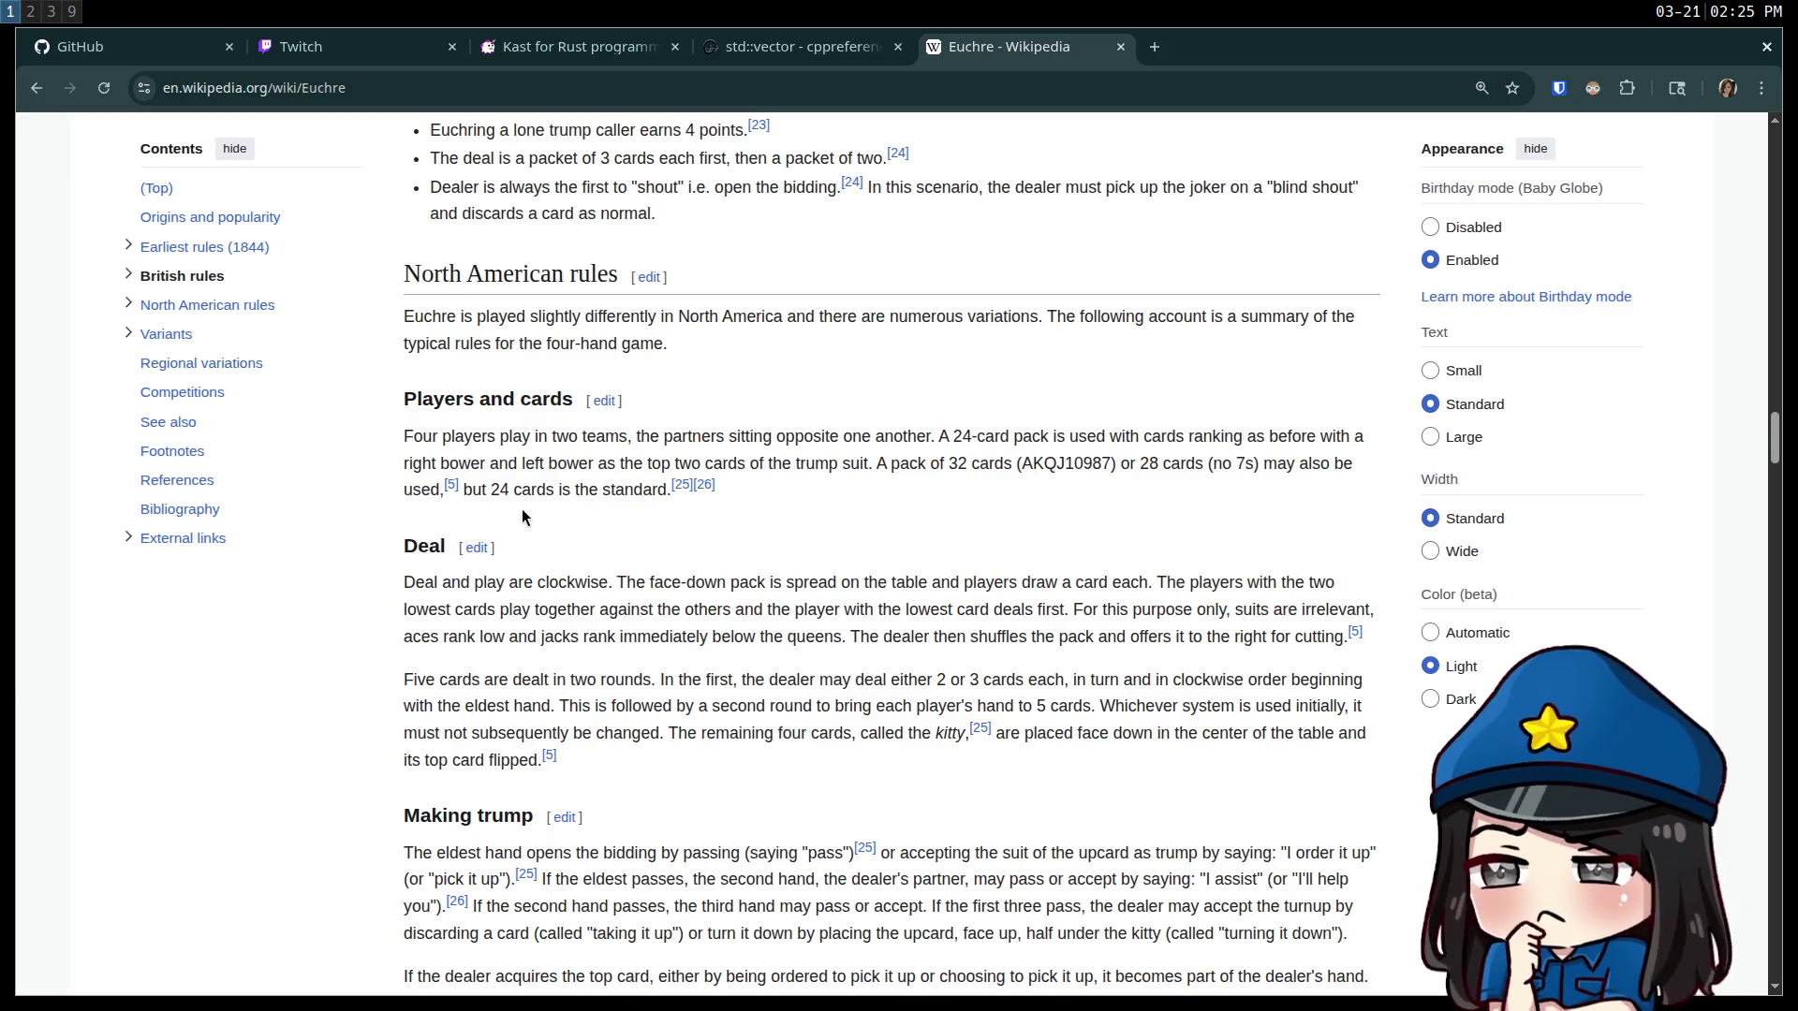
pyautogui.scroll(-7, 541, 531)
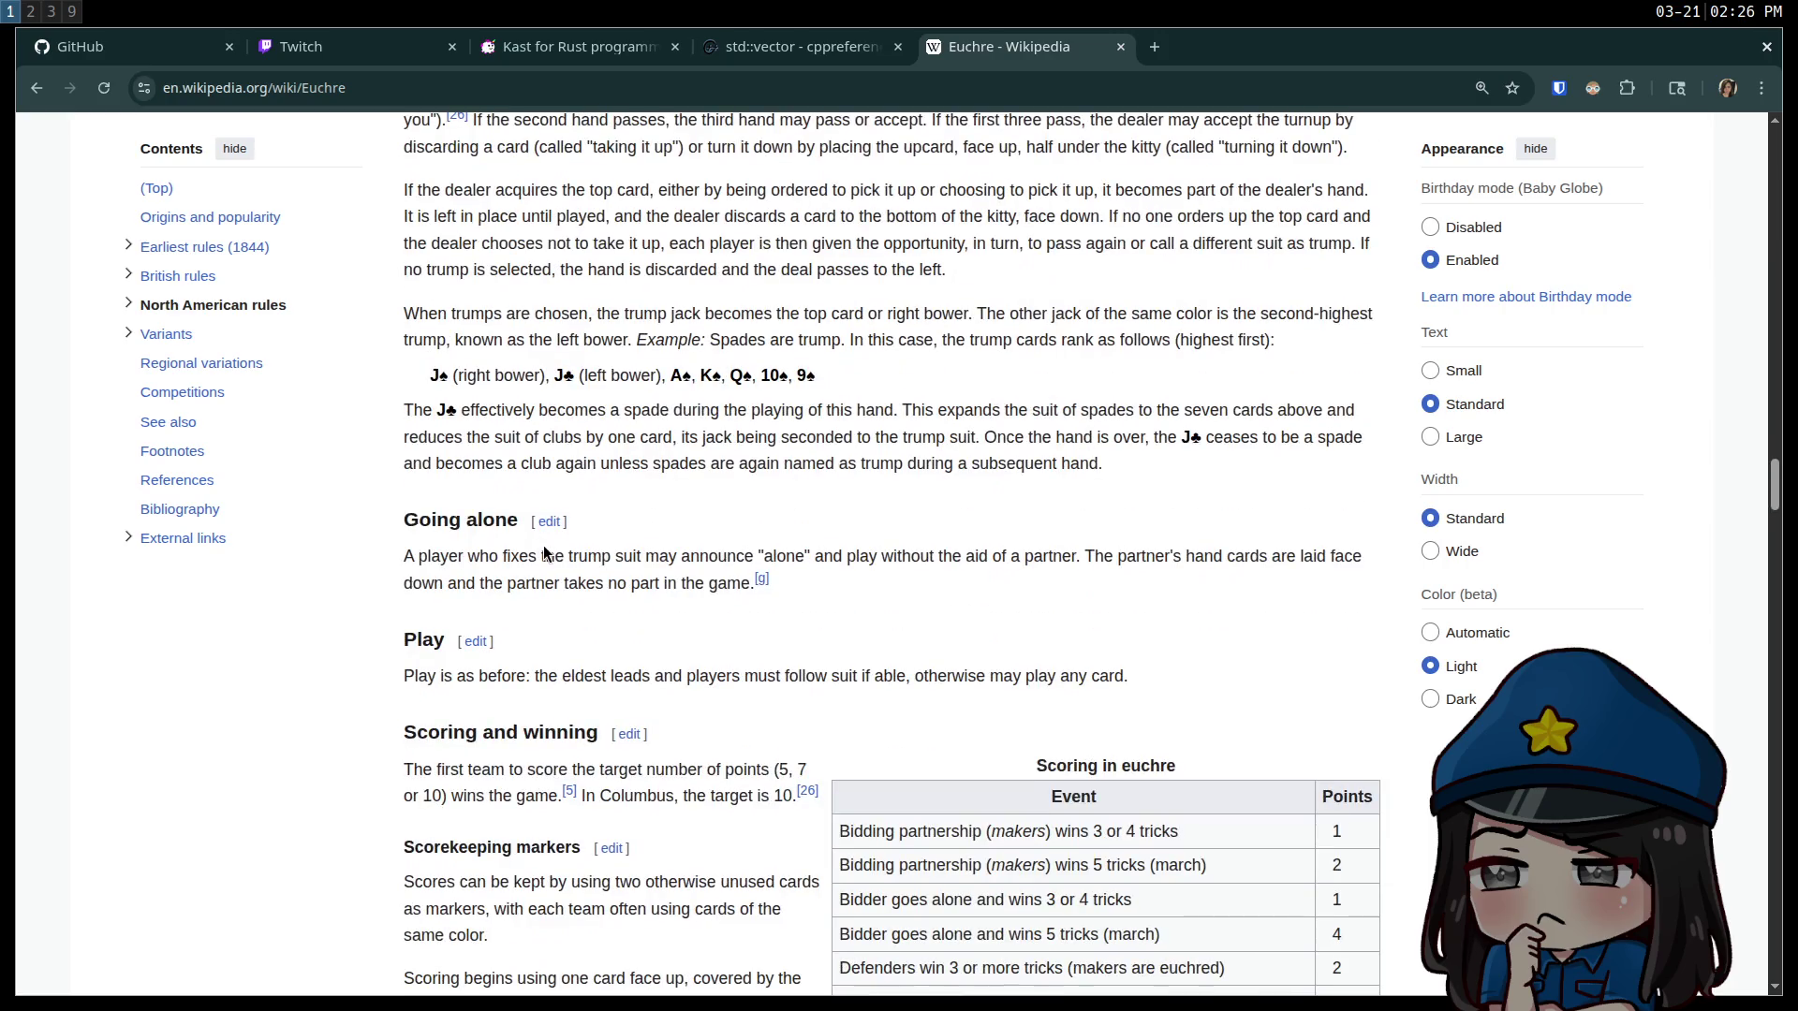
pyautogui.scroll(-3, 575, 583)
pyautogui.scroll(-1, 565, 560)
pyautogui.scroll(-5, 565, 560)
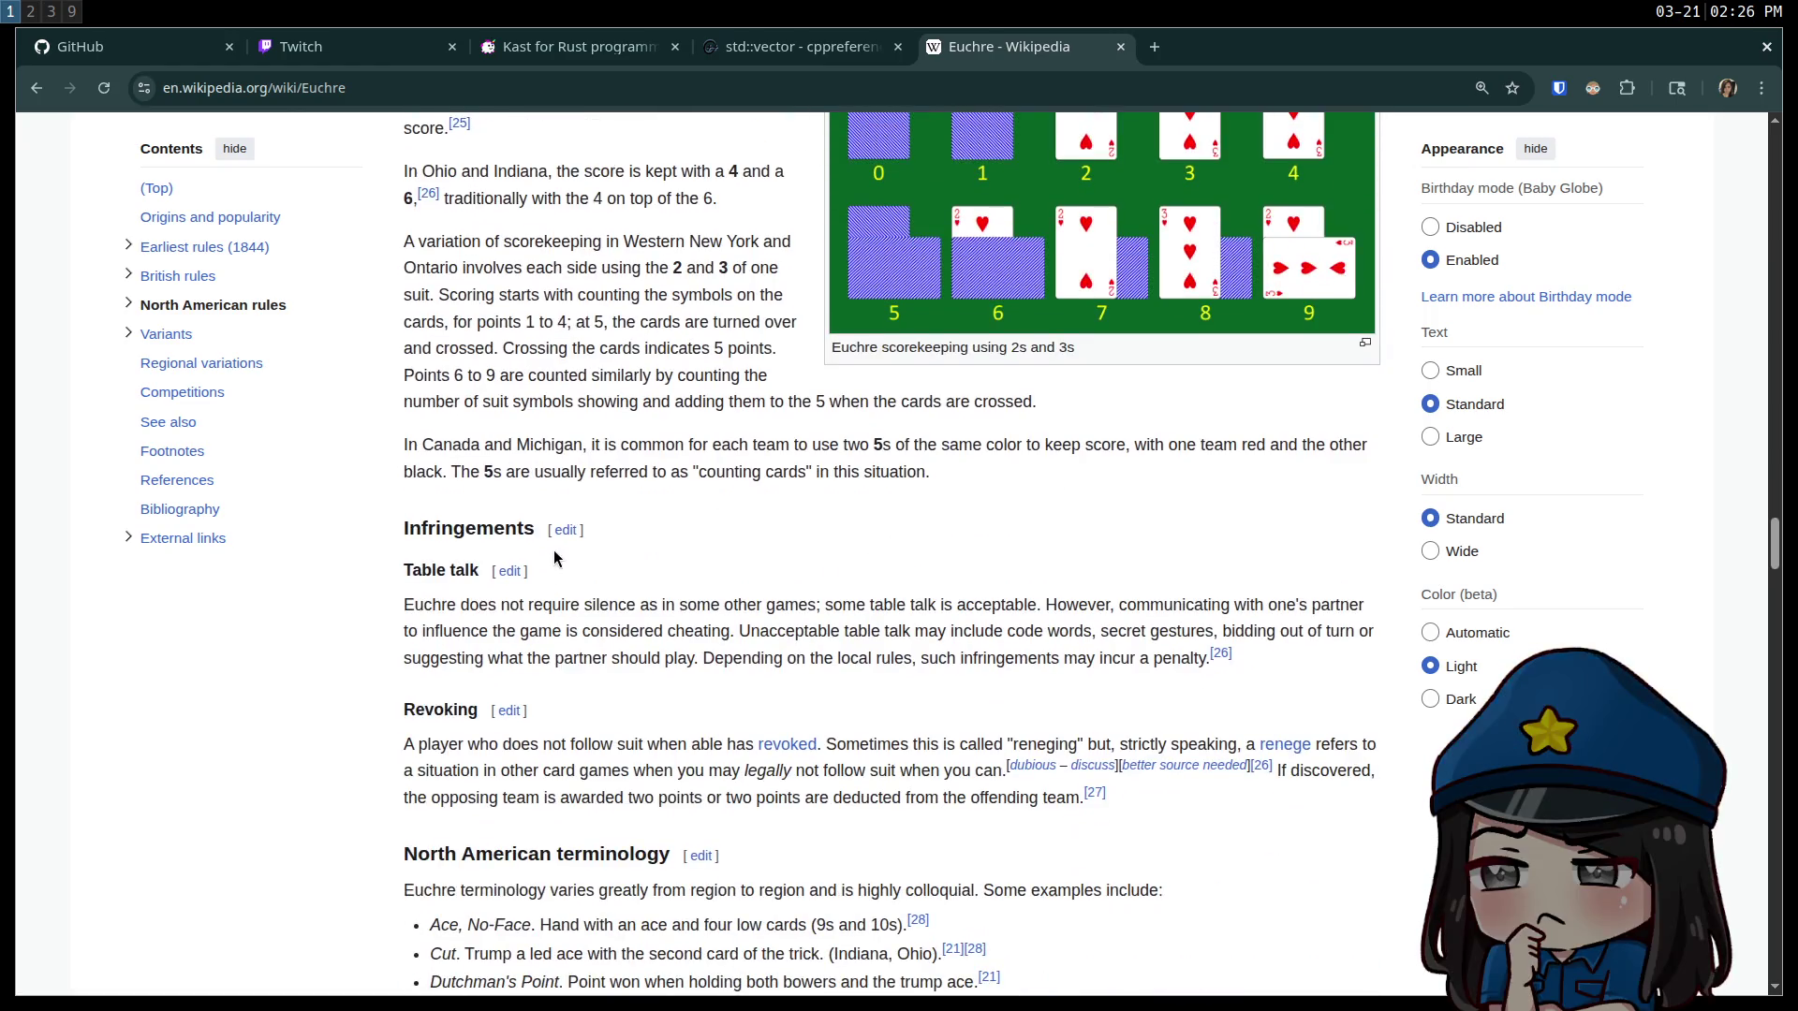
# Highlight the Infringements heading and read on to the North American terminology list
pyautogui.doubleClick(453, 527)
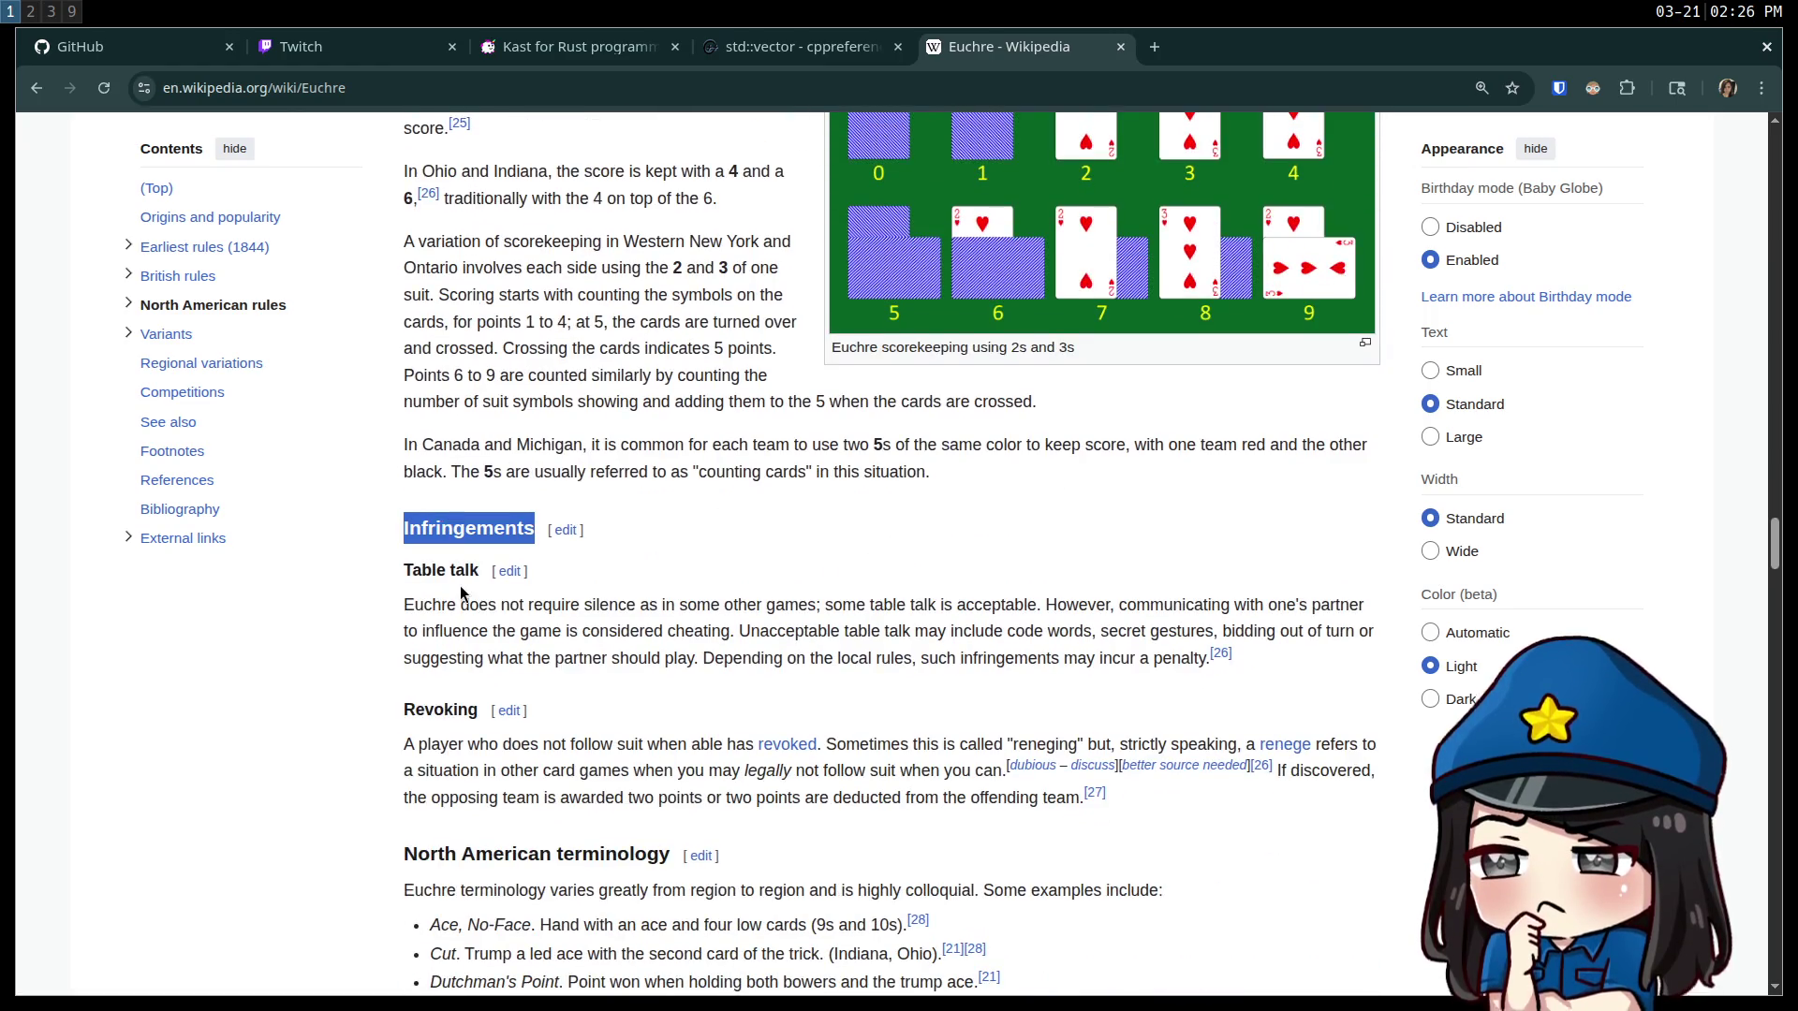
pyautogui.click(554, 626)
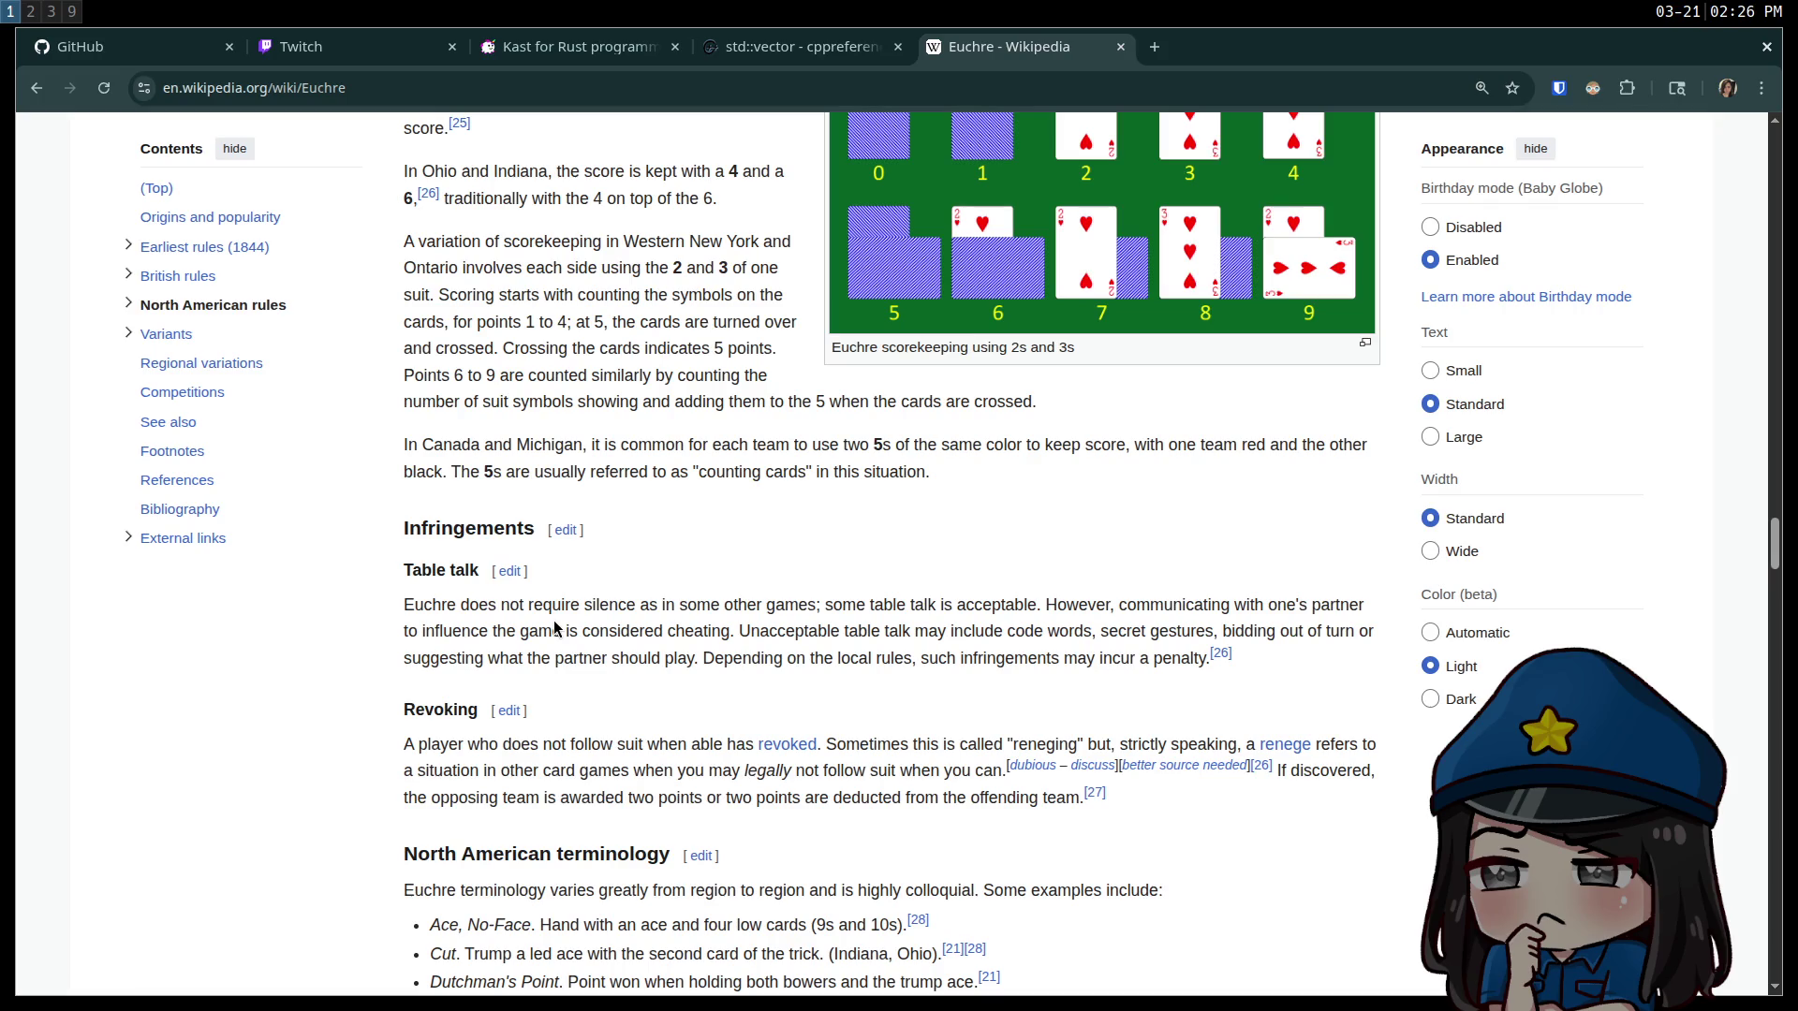
pyautogui.scroll(-2, 613, 686)
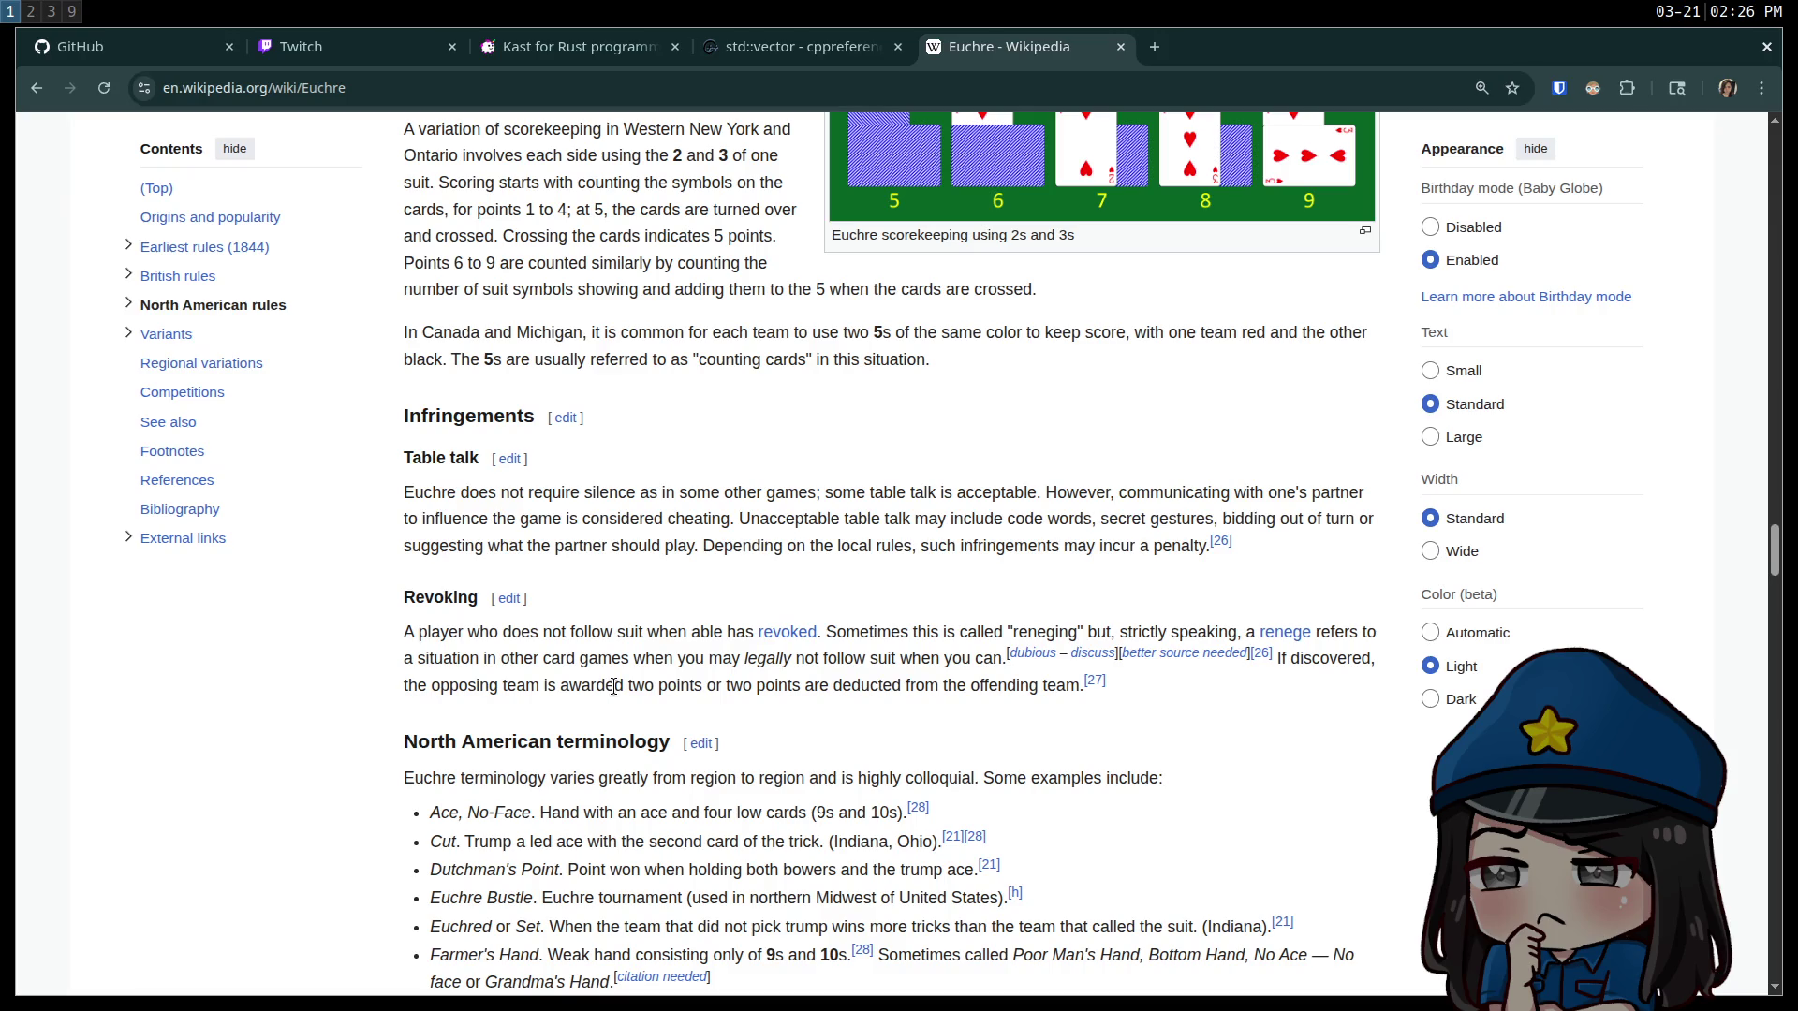
pyautogui.scroll(-2, 486, 618)
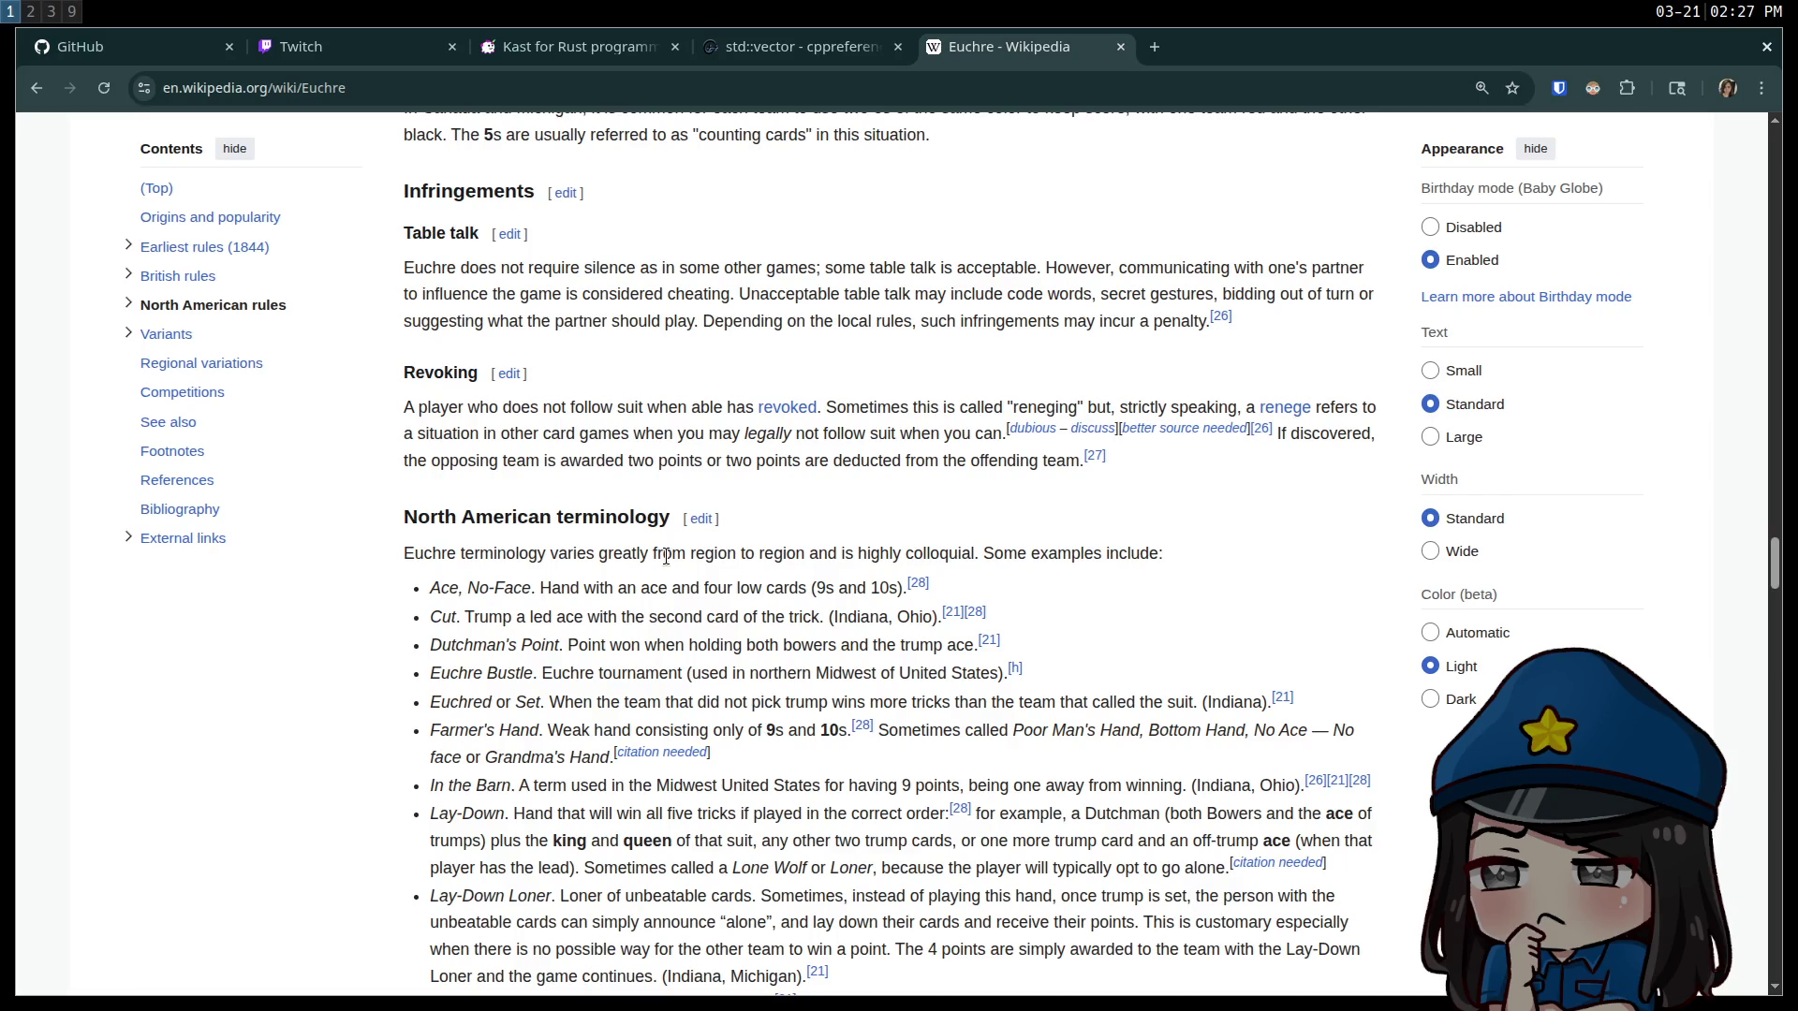
# Highlight text in the Cut entry and the term Farmer's Hand
pyautogui.scroll(-1, 642, 572)
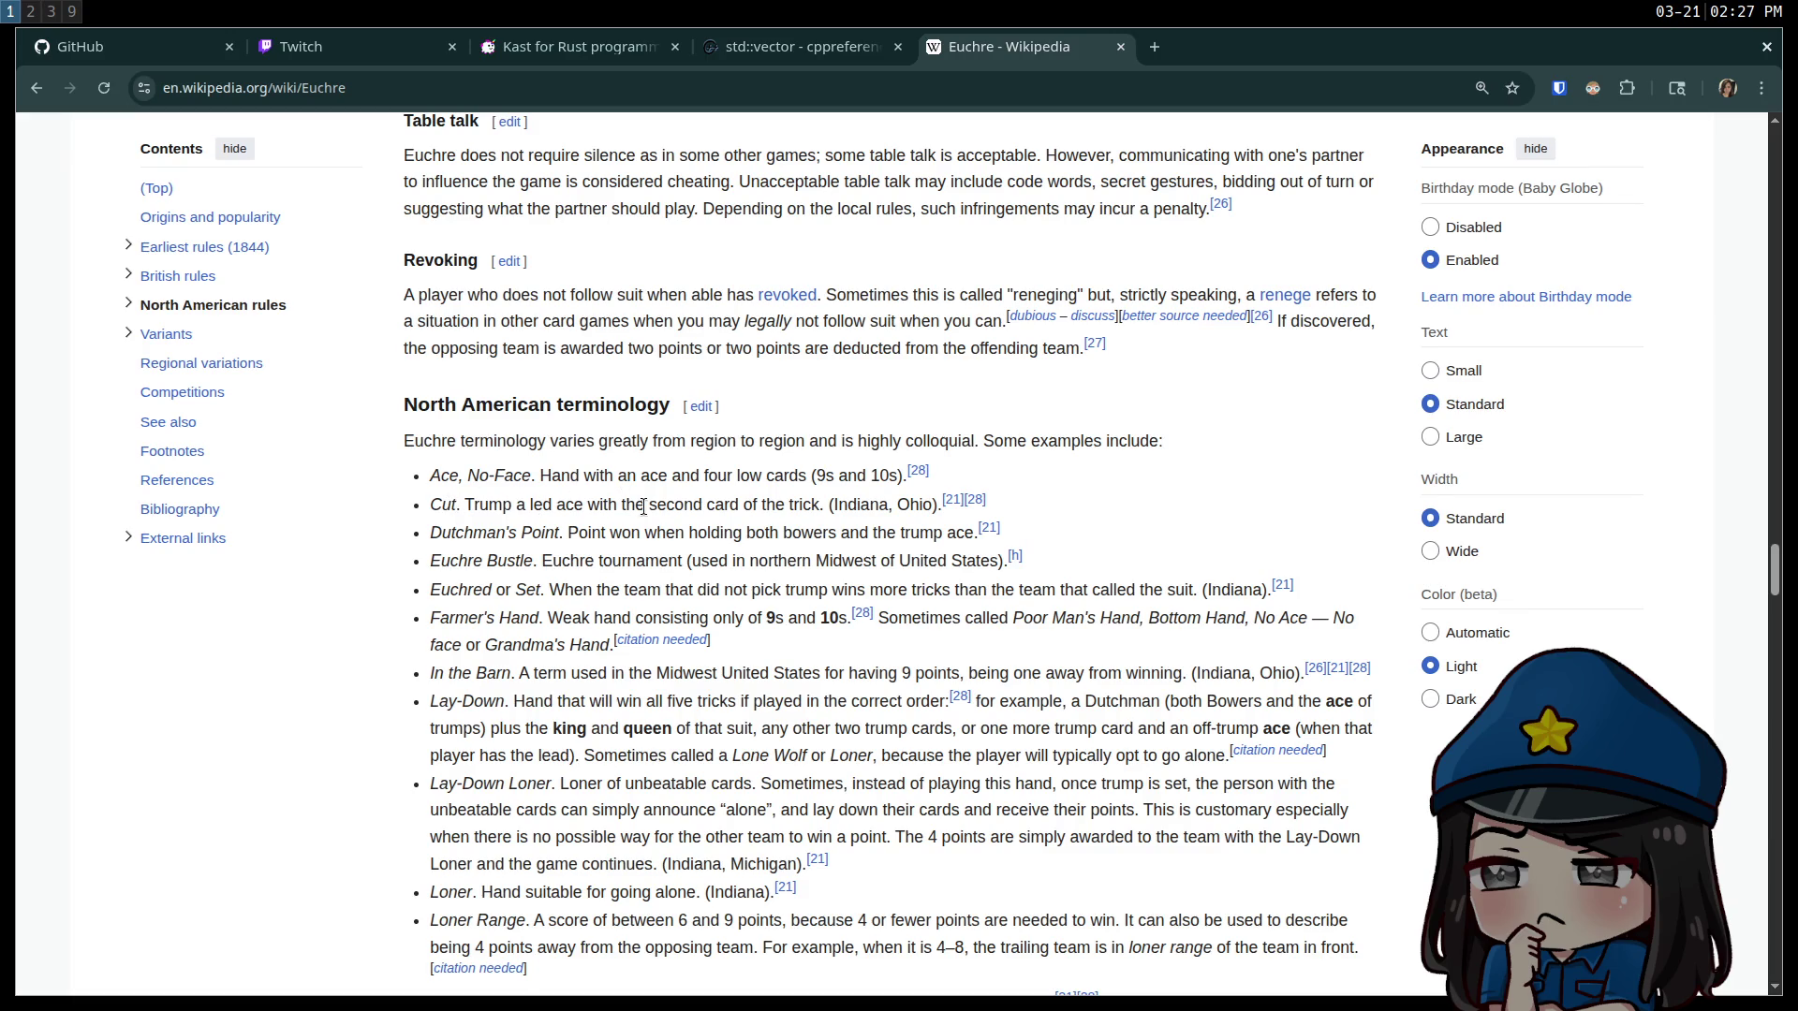
pyautogui.moveTo(832, 505); pyautogui.dragTo(939, 506)
pyautogui.click(889, 510)
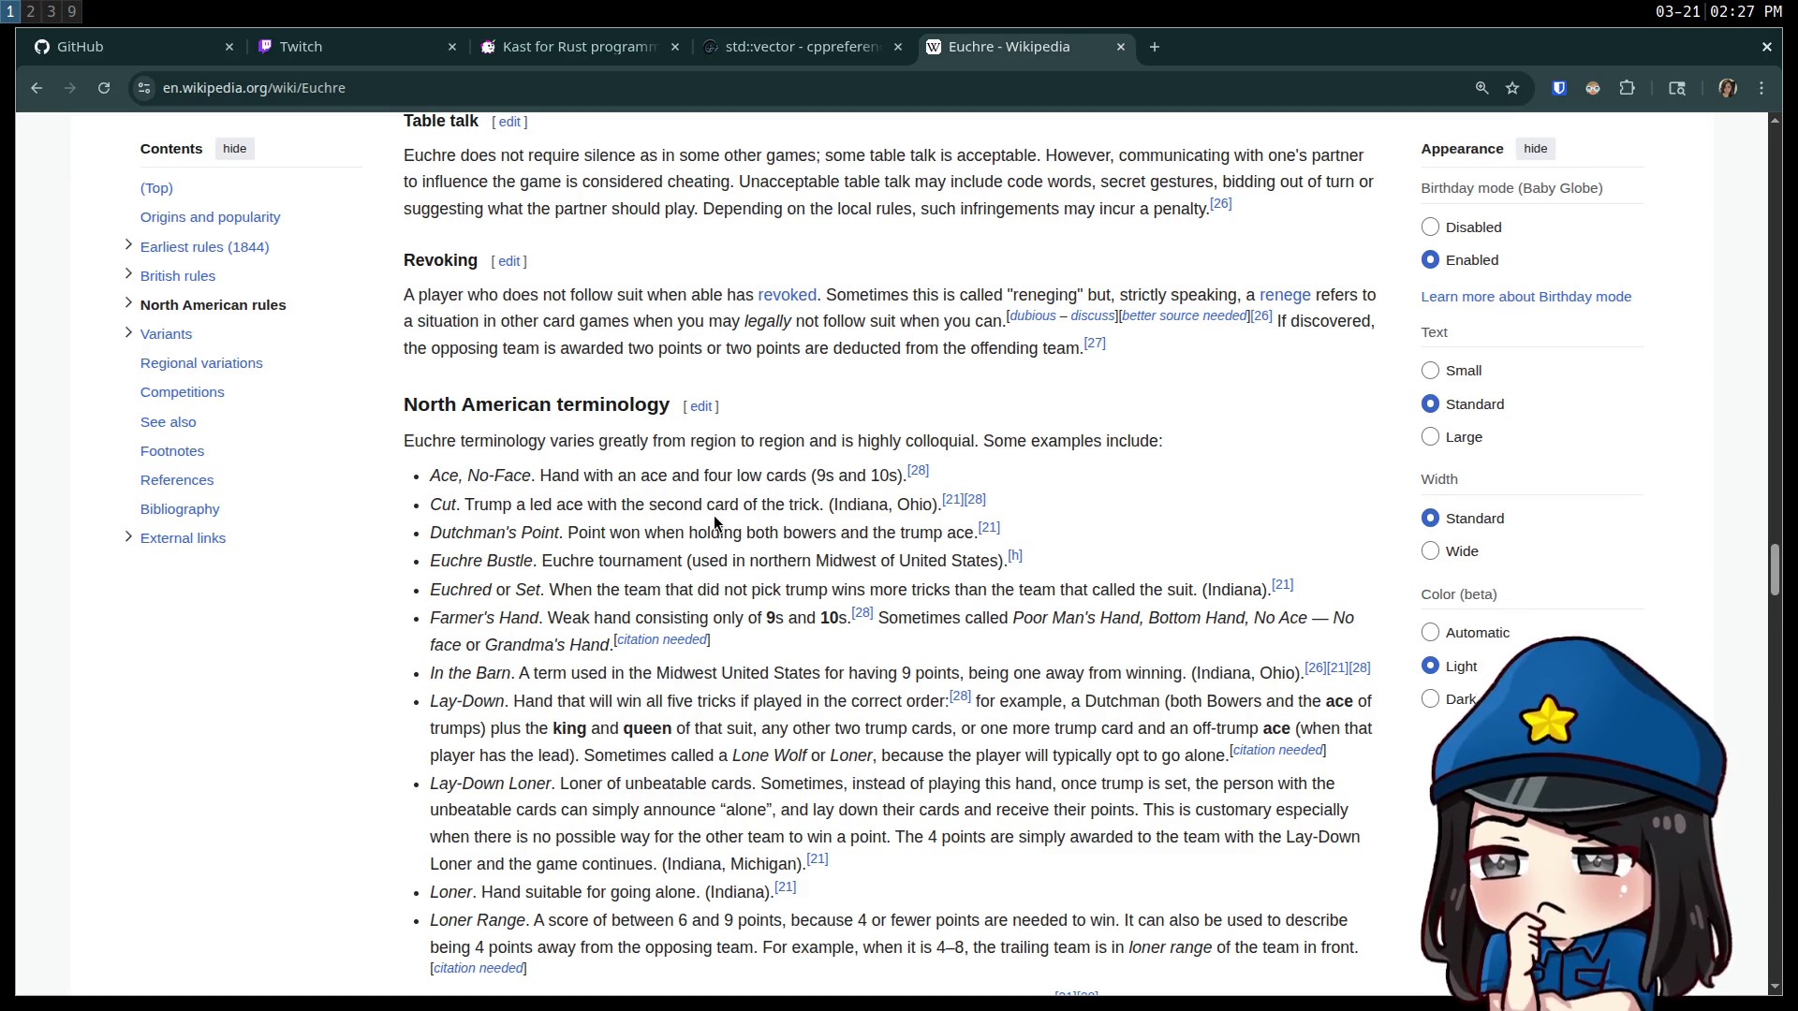
pyautogui.moveTo(430, 618); pyautogui.dragTo(539, 618)
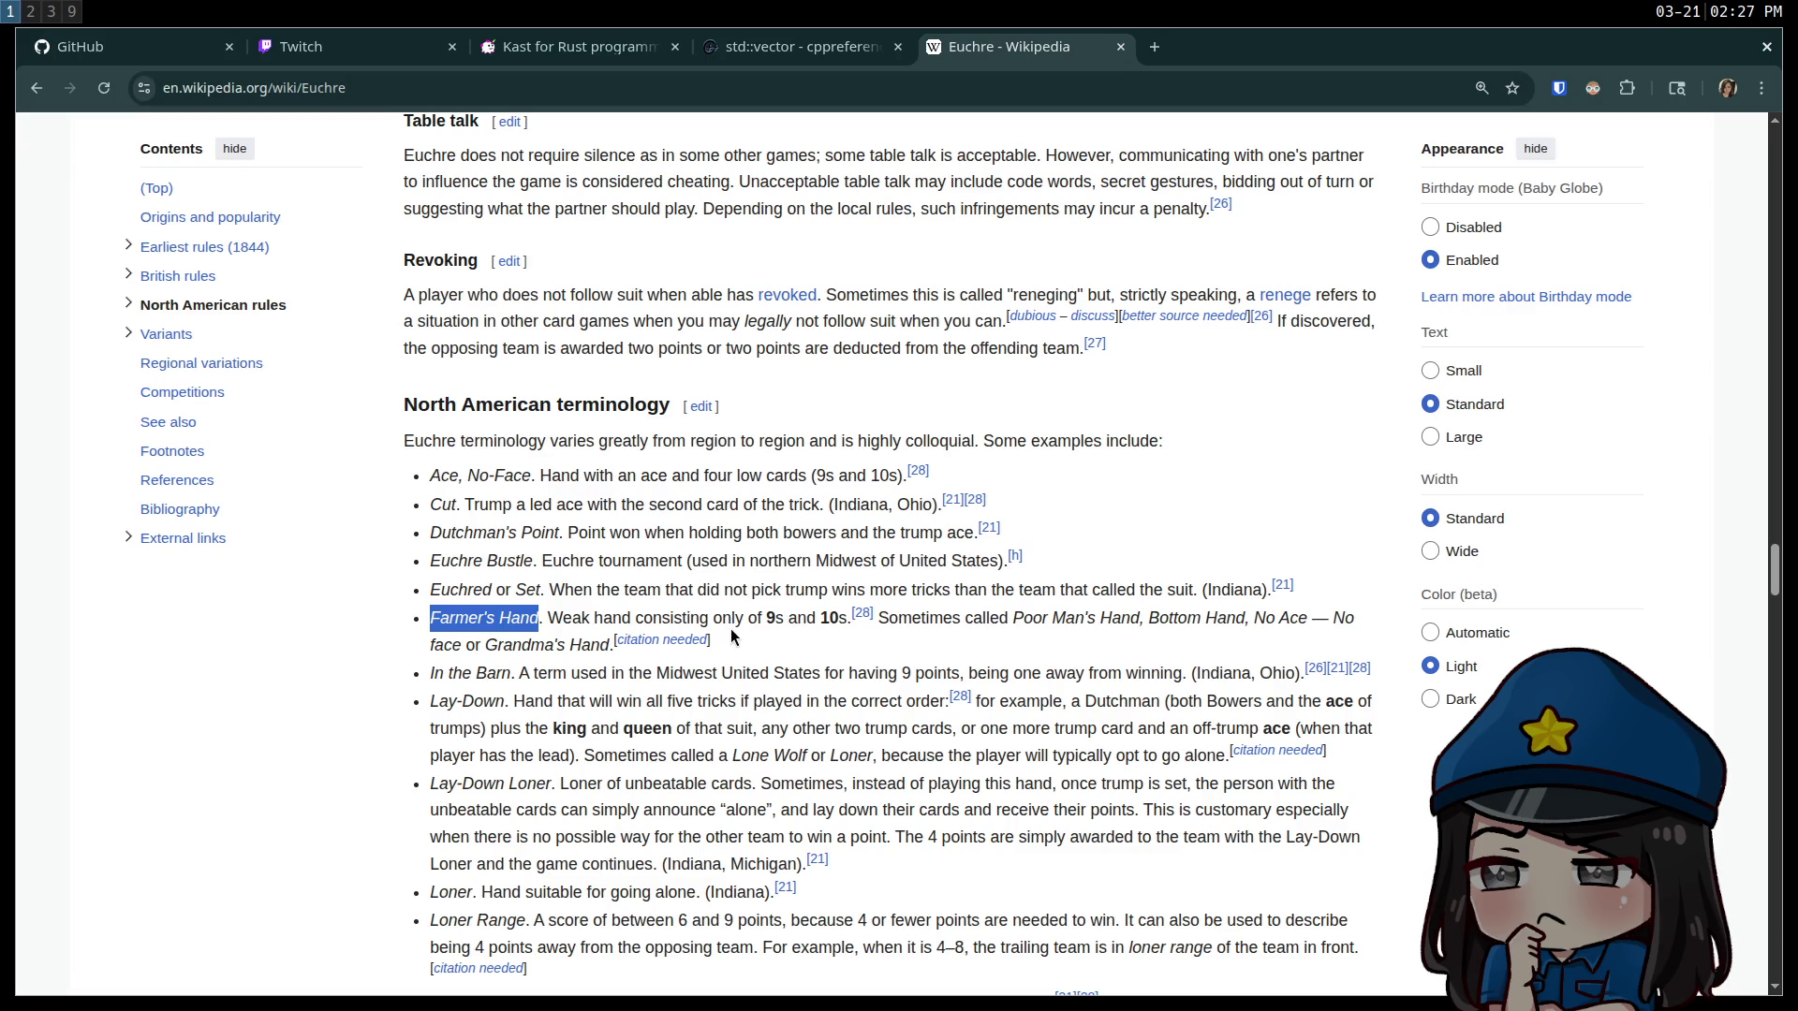
# Highlight the terms In the Barn and Lay-Down, plus 'Loner of unbeatable cards'
pyautogui.scroll(-2, 730, 629)
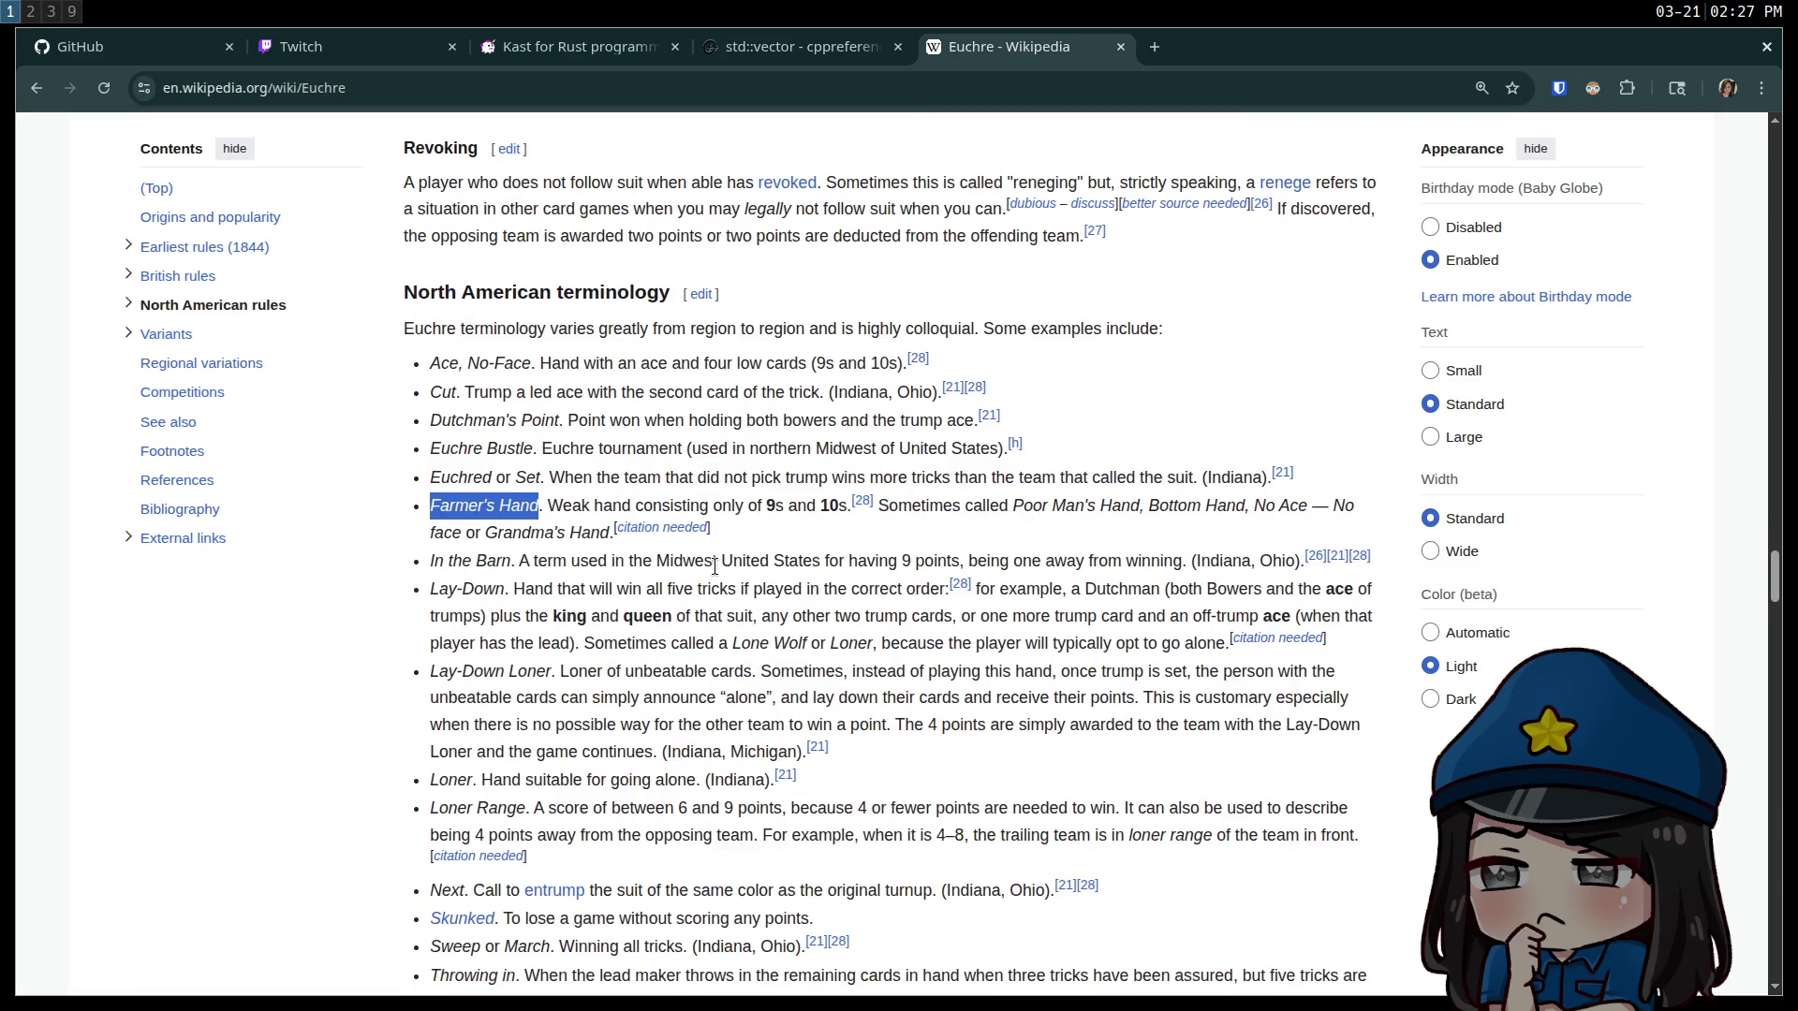
pyautogui.doubleClick(490, 563)
pyautogui.moveTo(489, 562); pyautogui.dragTo(433, 563)
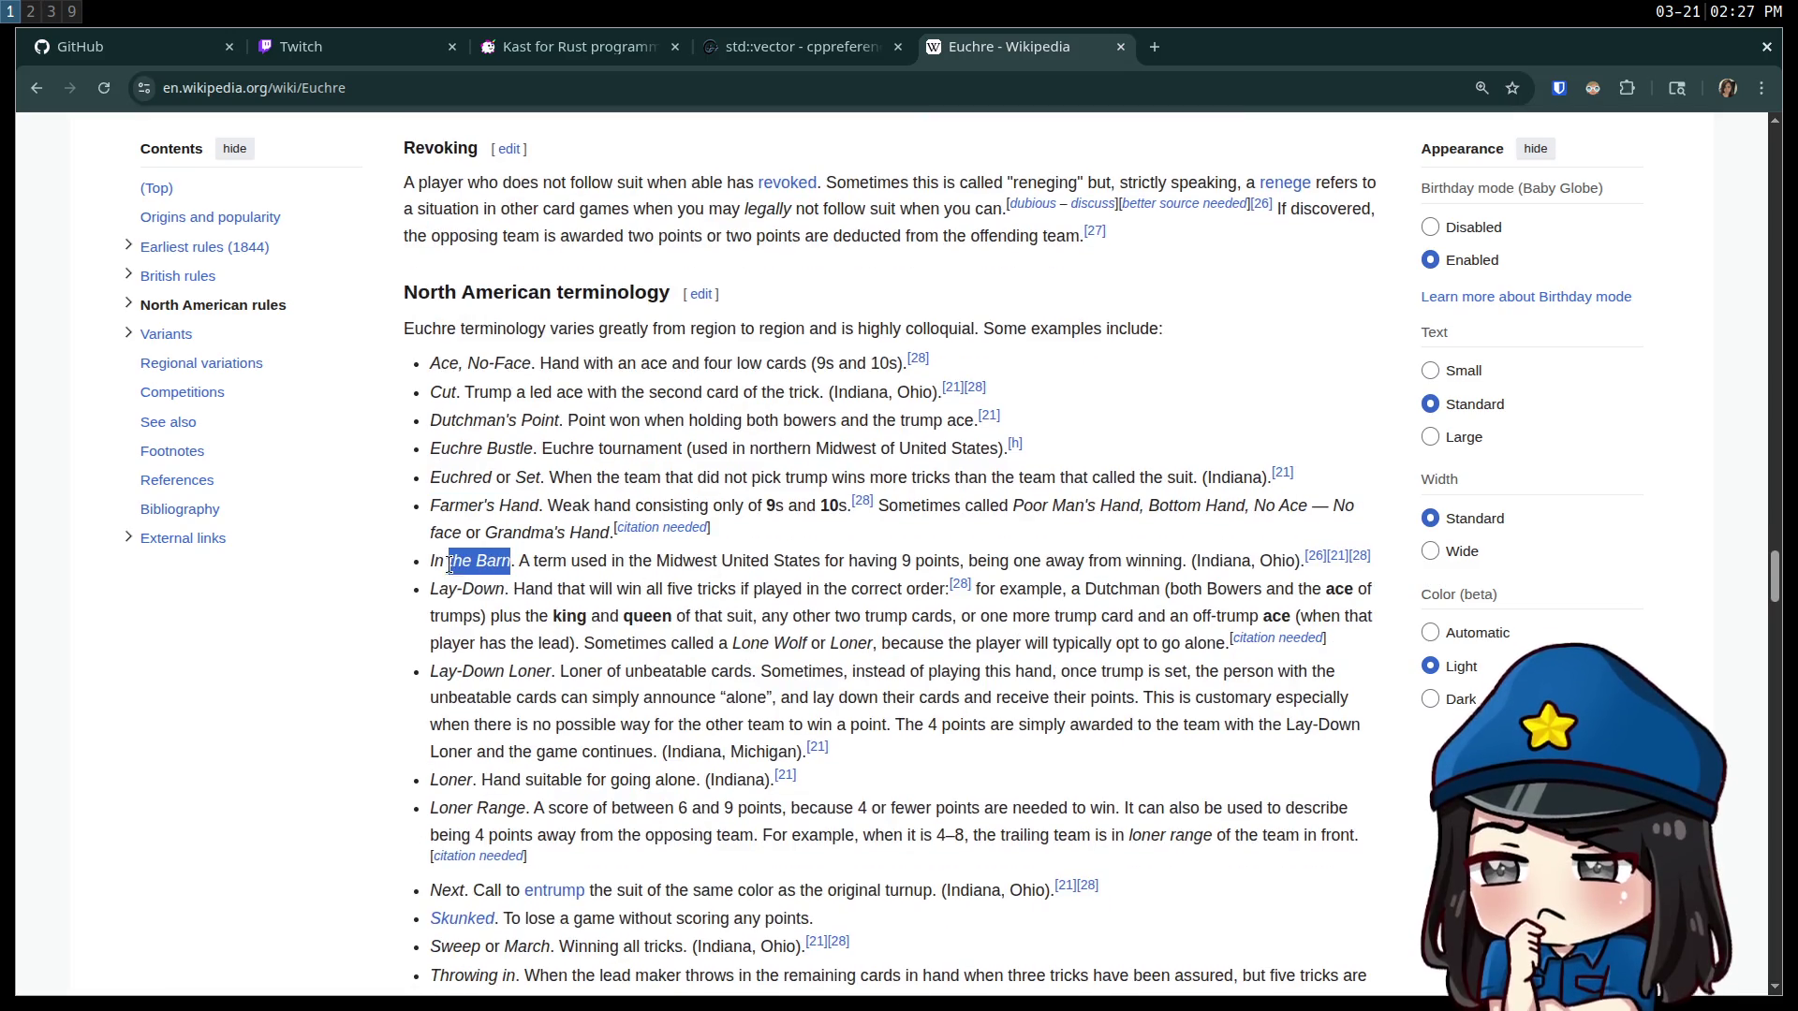
pyautogui.click(468, 564)
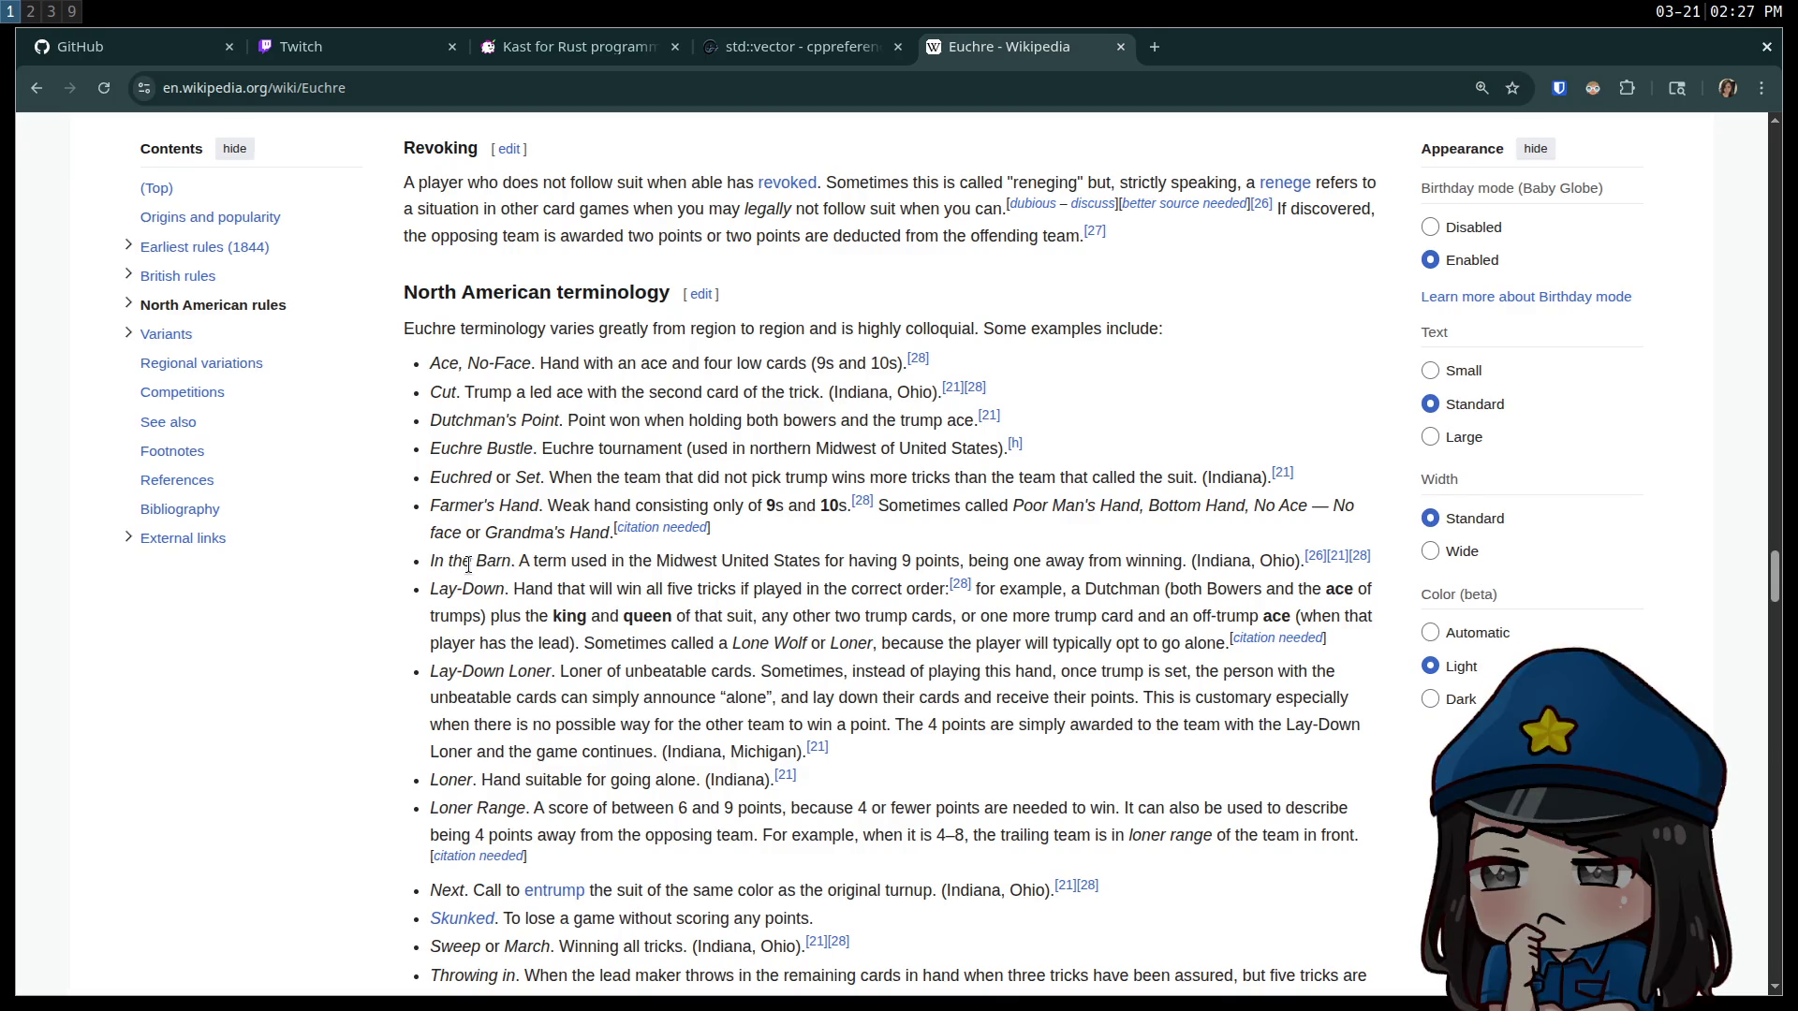
pyautogui.doubleClick(472, 579)
pyautogui.moveTo(472, 578)
pyautogui.mouseDown()
pyautogui.moveTo(408, 614)
pyautogui.moveTo(425, 588)
pyautogui.mouseUp()
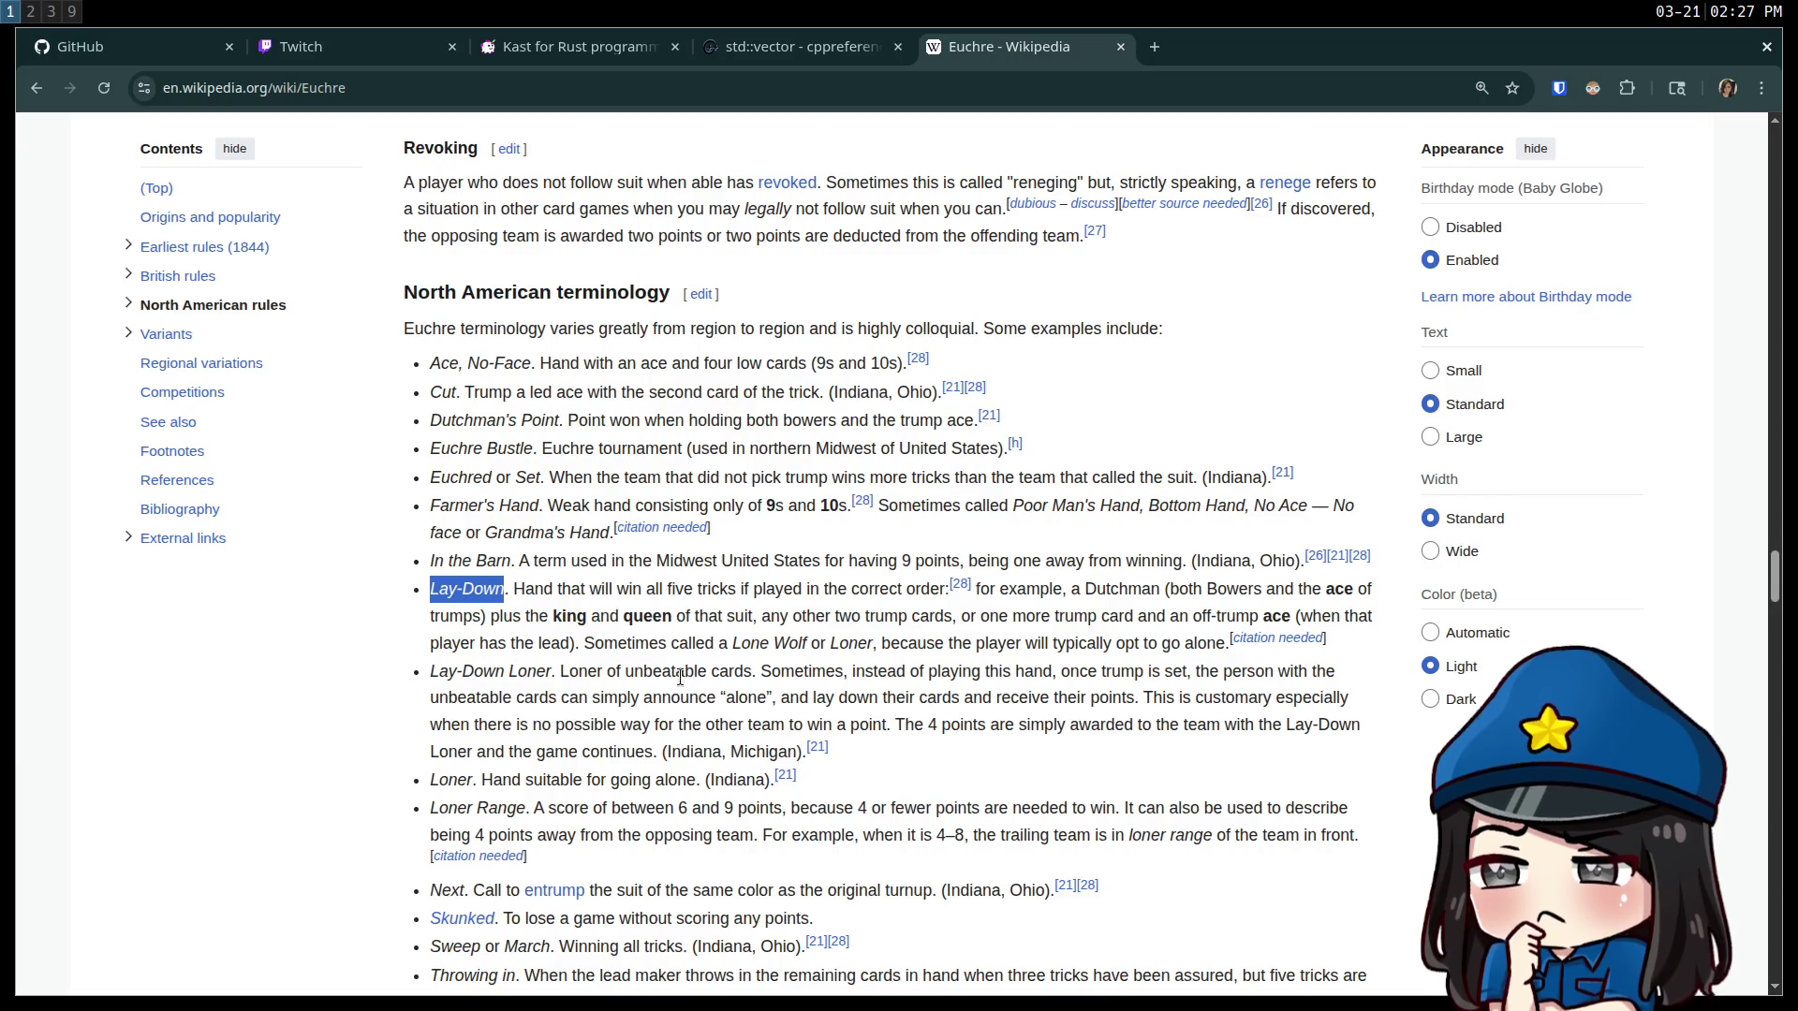
pyautogui.moveTo(561, 671); pyautogui.dragTo(739, 670)
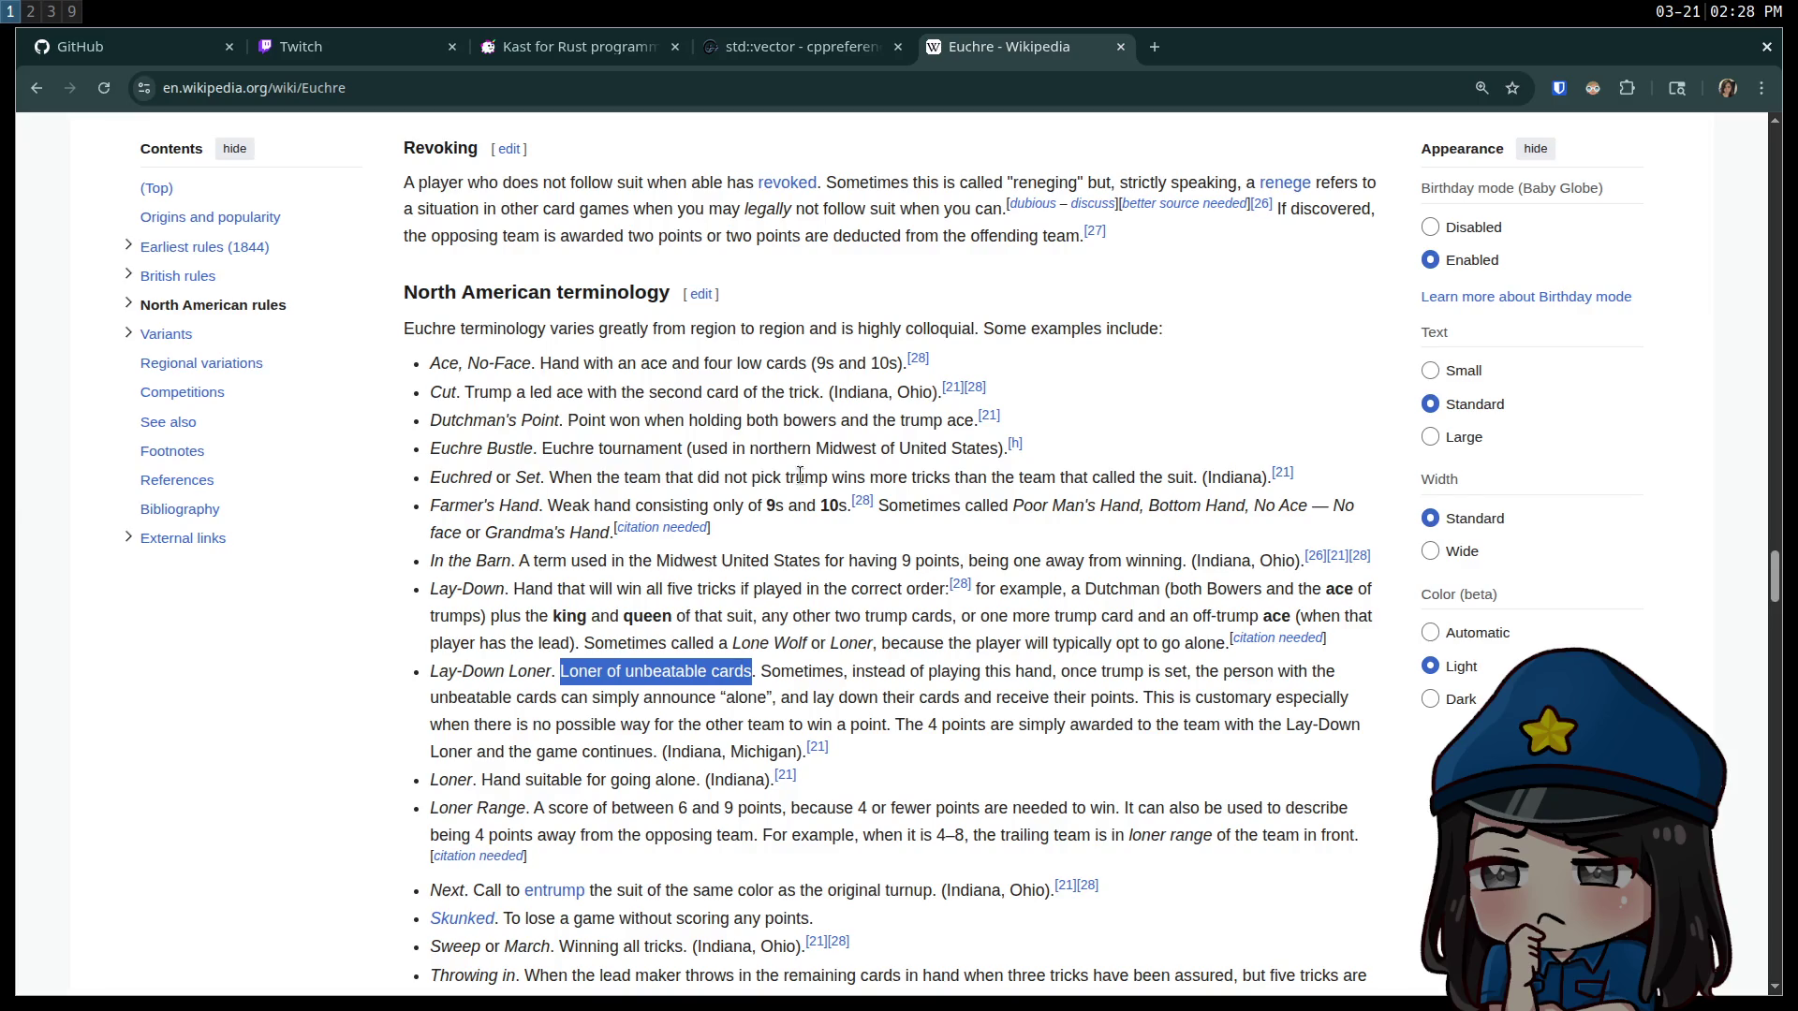
pyautogui.scroll(-2, 964, 680)
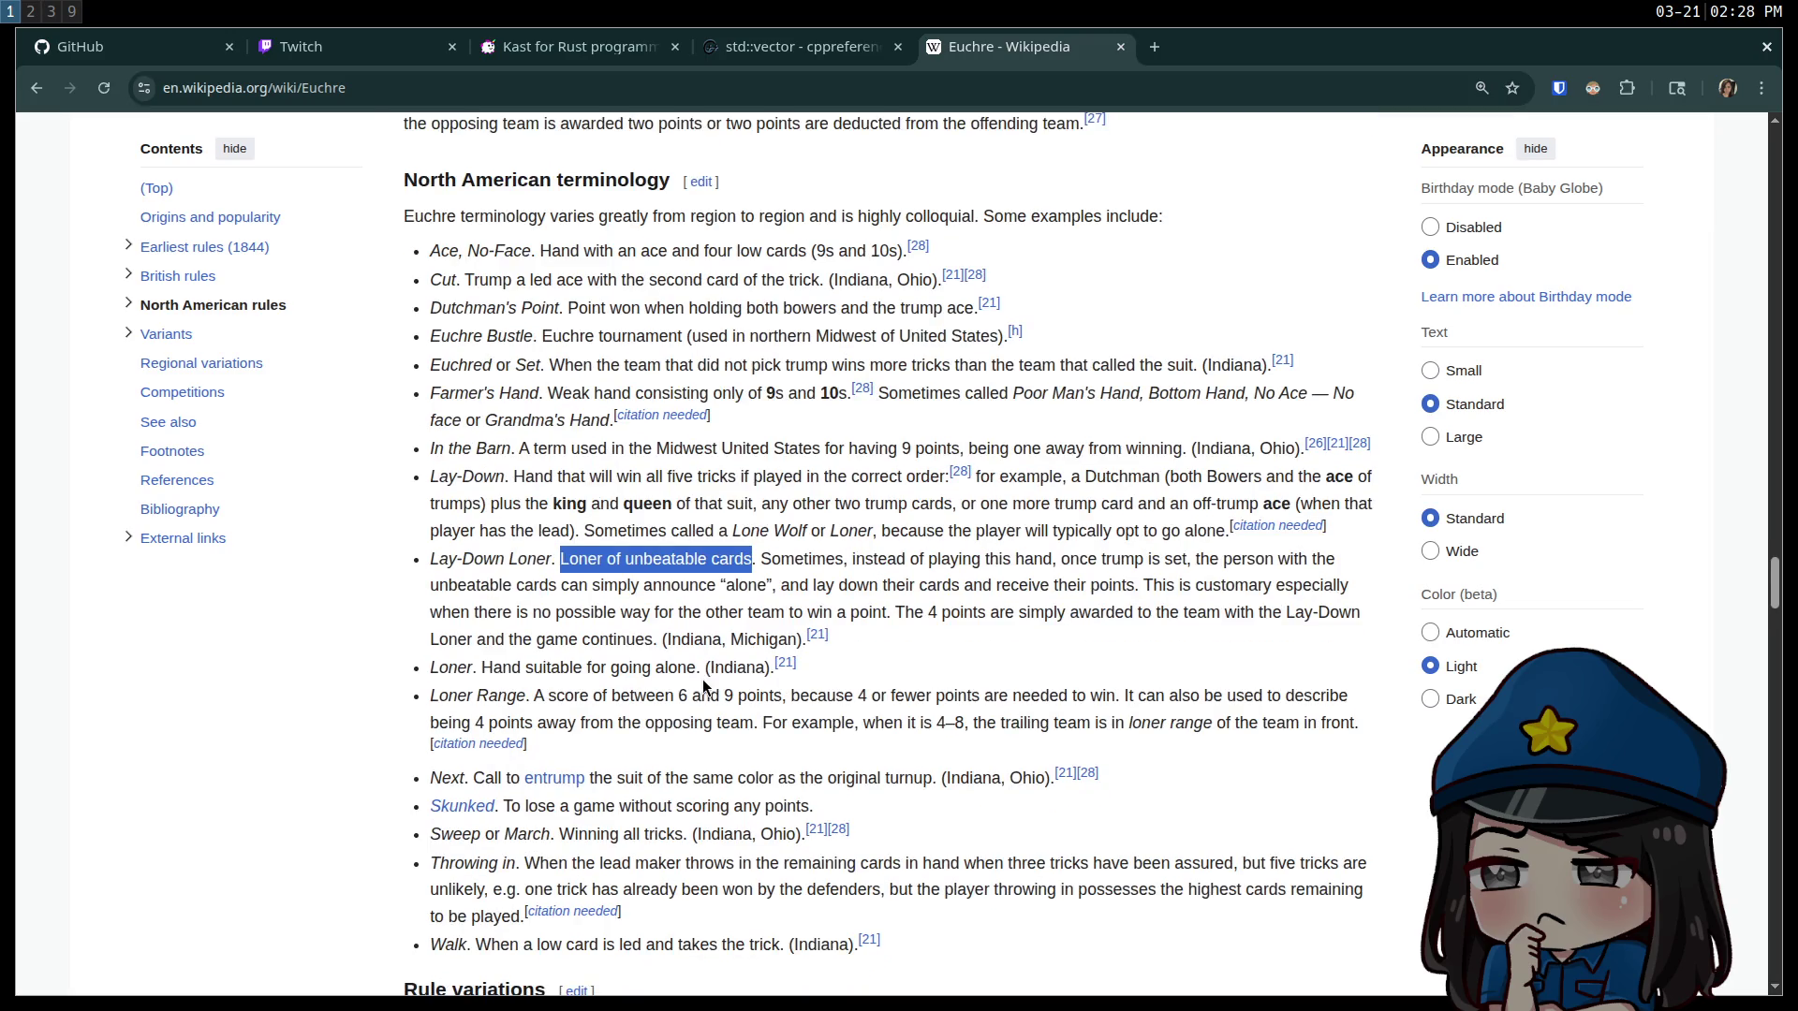
# Scroll to Rule variations and highlight the Ace No Face re-deal sentence
pyautogui.scroll(-2, 705, 678)
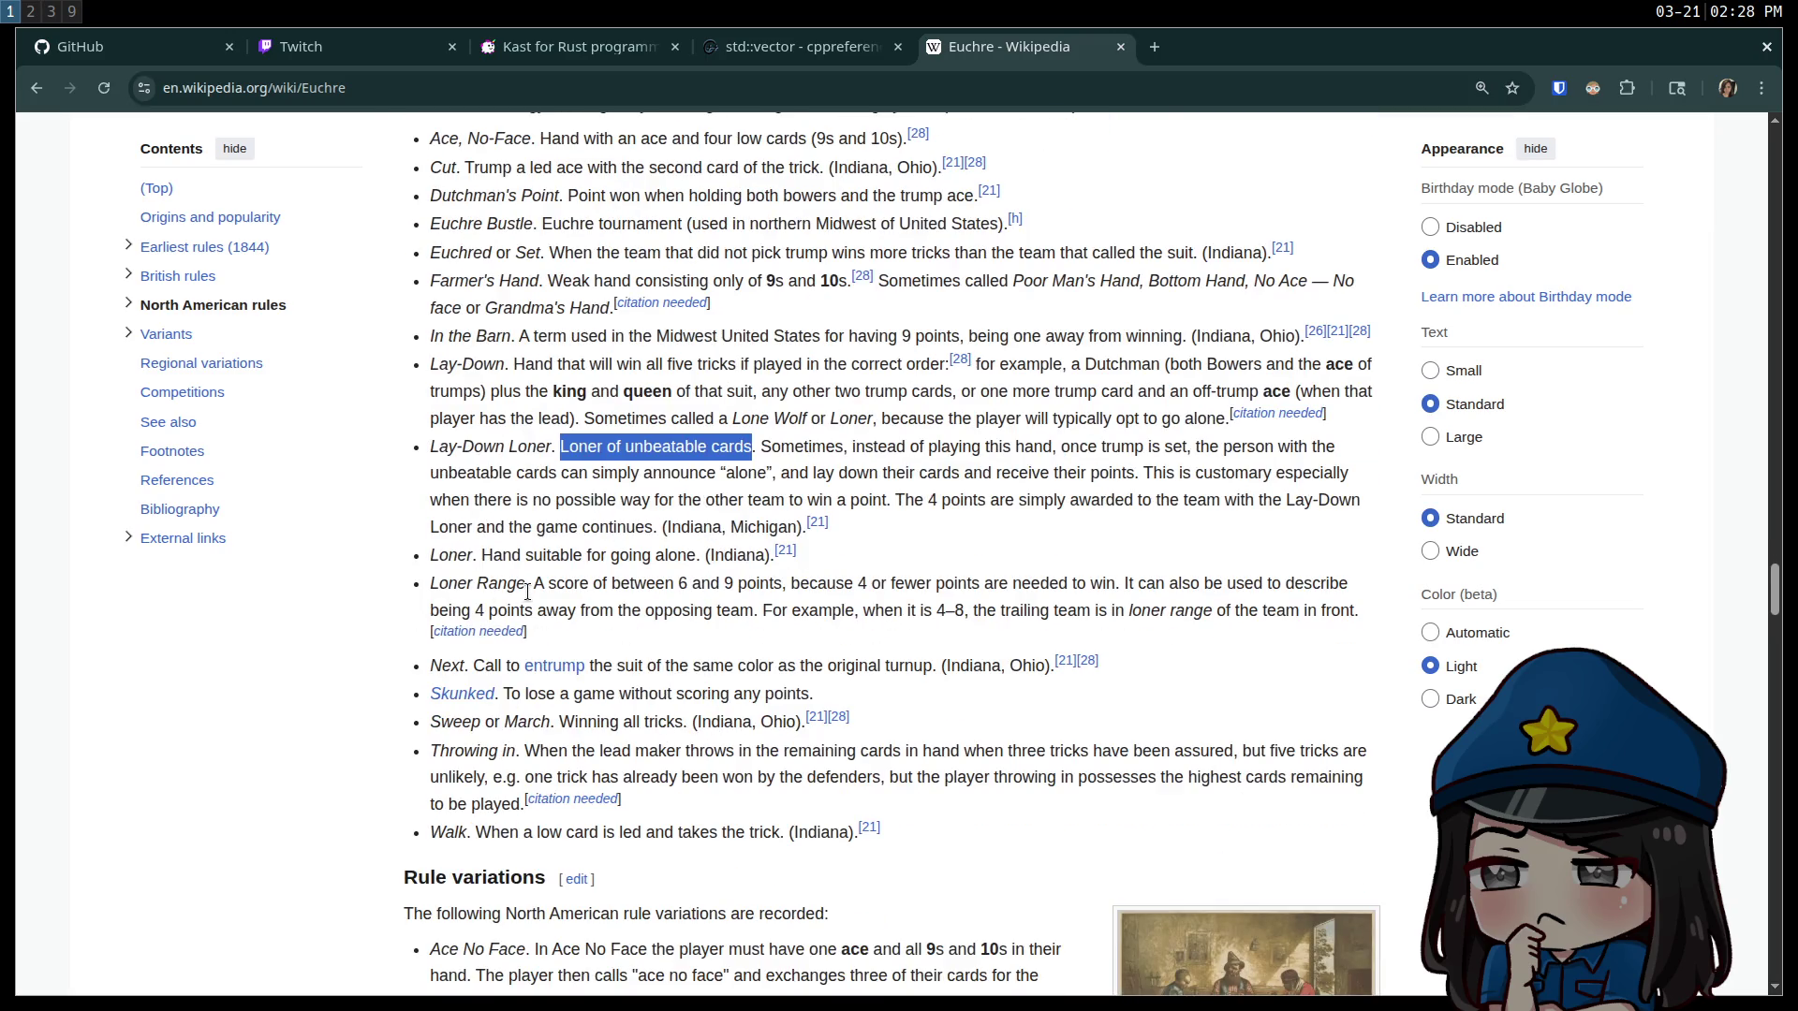
pyautogui.scroll(-2, 534, 594)
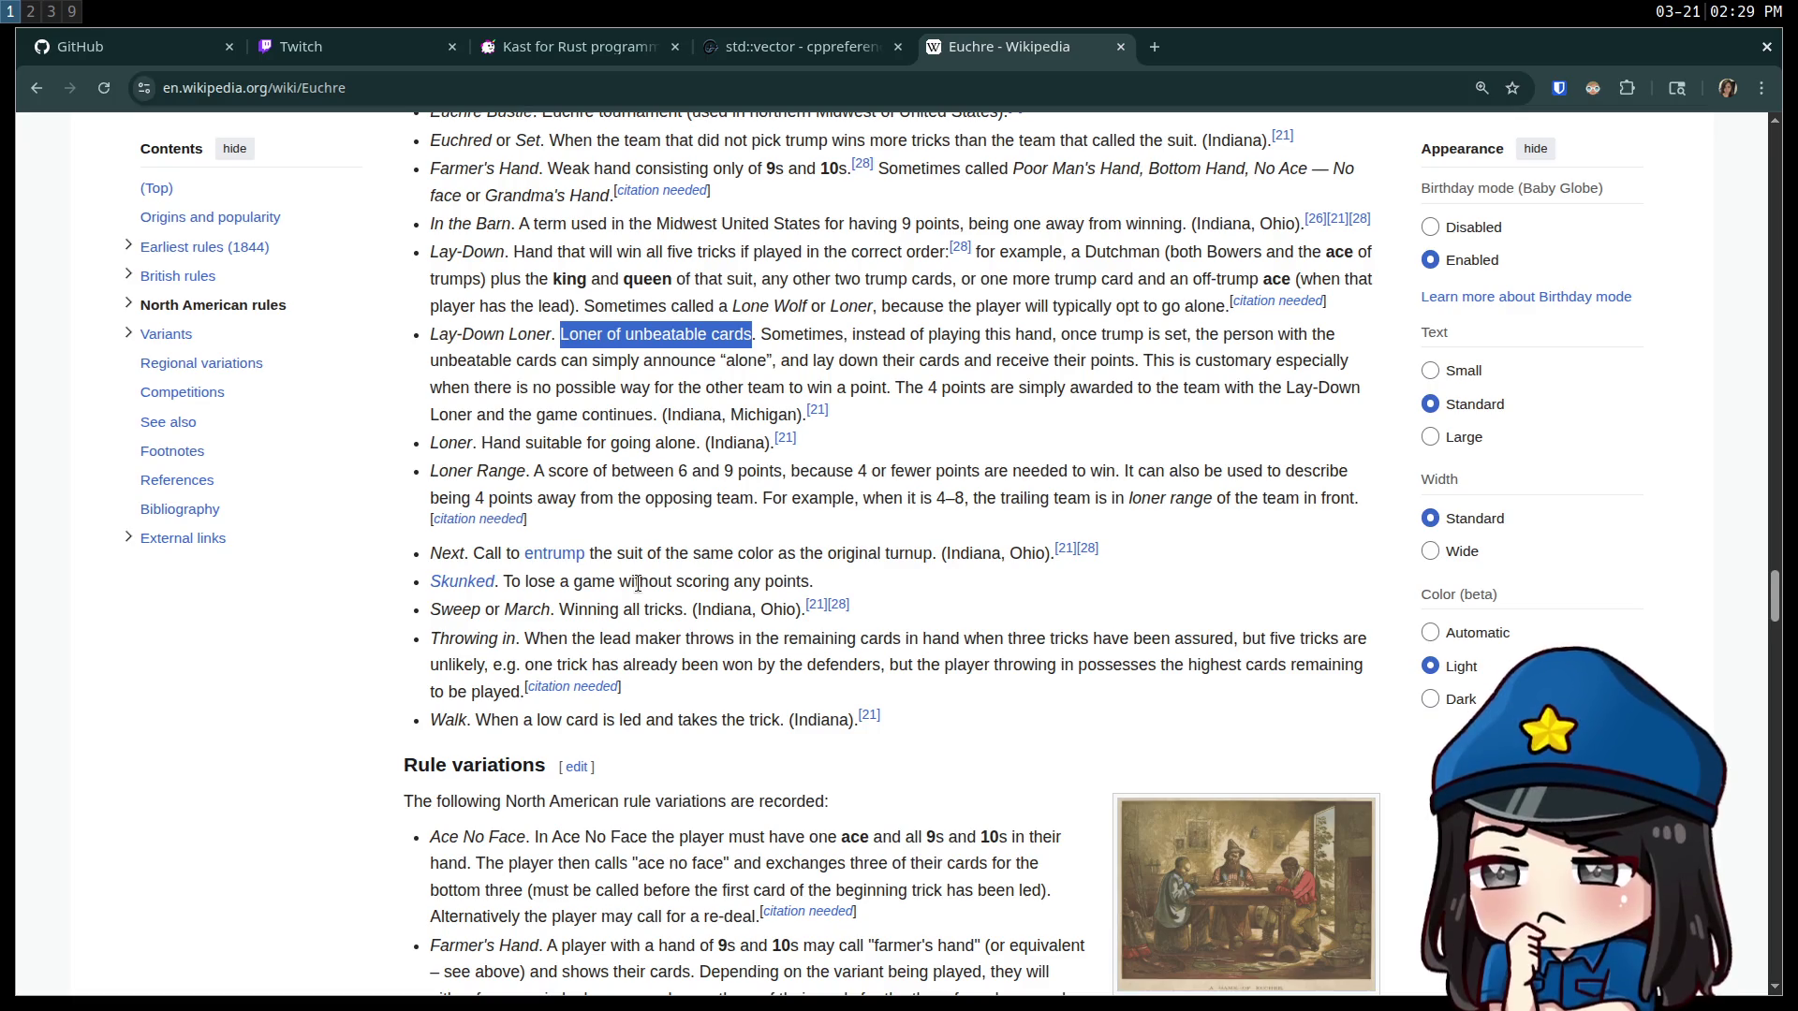
pyautogui.scroll(-3, 562, 562)
pyautogui.moveTo(546, 541)
pyautogui.mouseDown()
pyautogui.moveTo(378, 536)
pyautogui.moveTo(407, 541)
pyautogui.mouseUp()
pyautogui.click(406, 541)
pyautogui.scroll(-2, 417, 547)
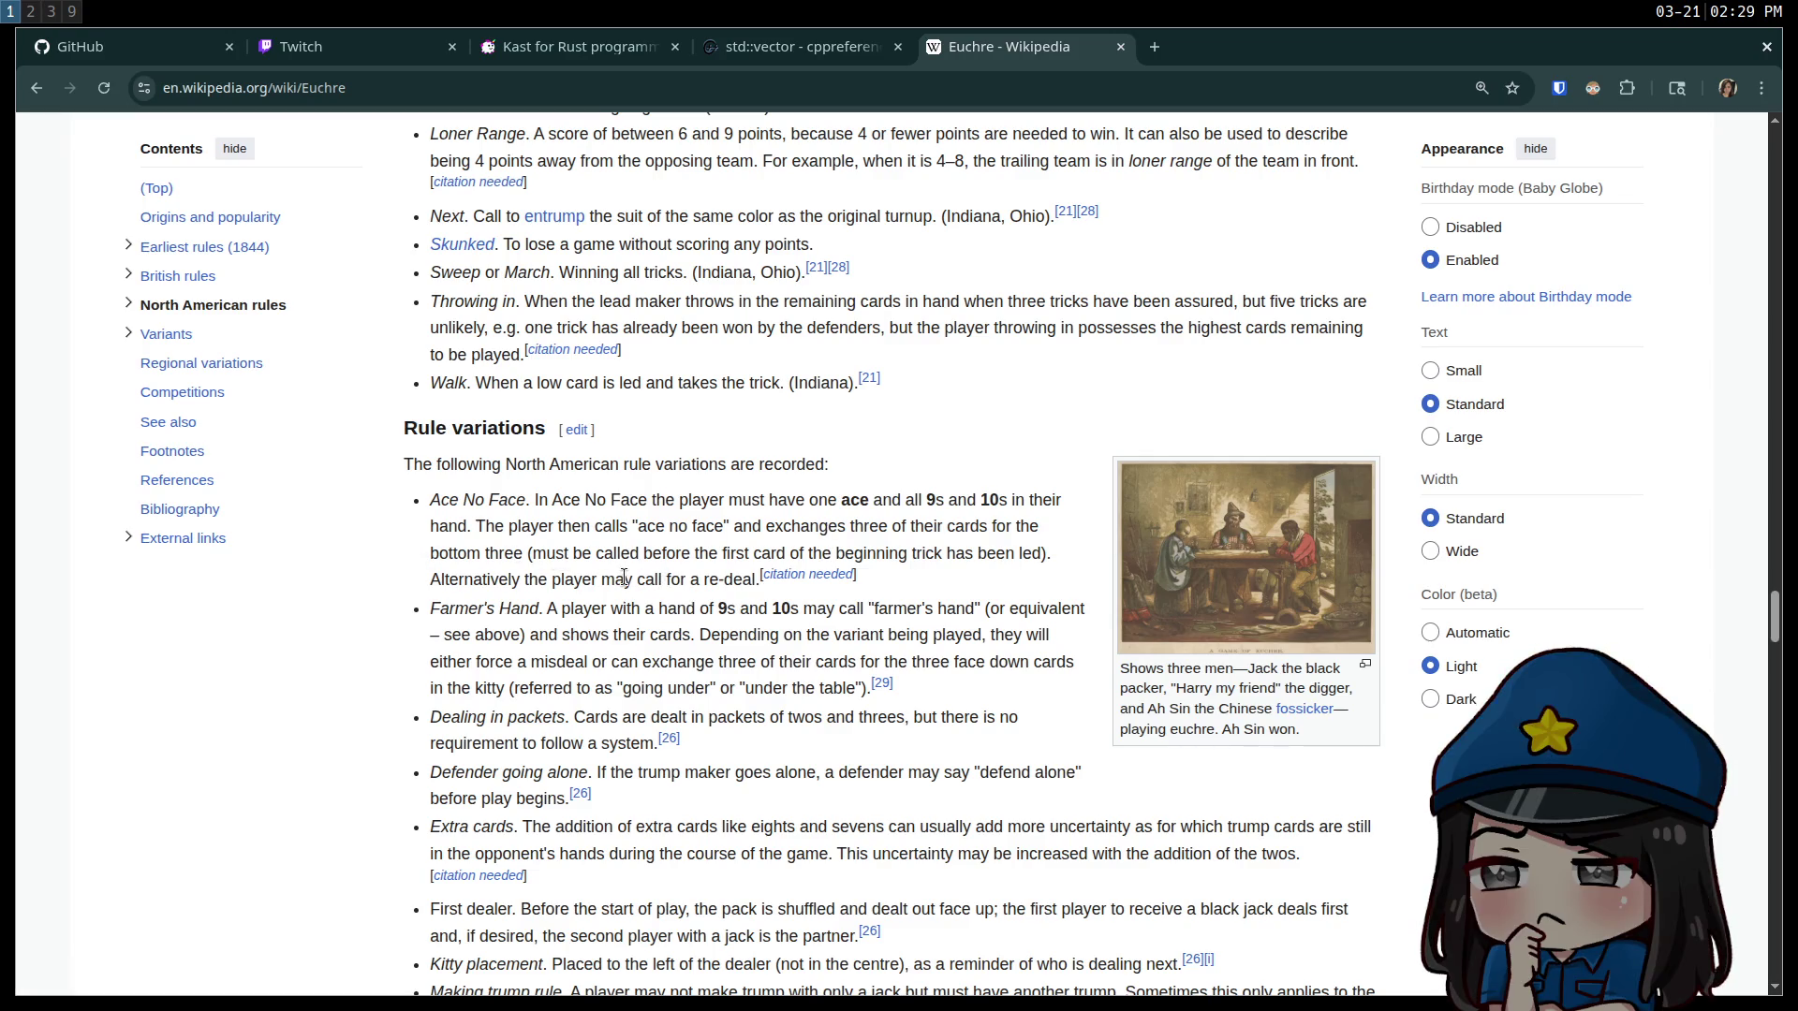
pyautogui.moveTo(753, 581); pyautogui.dragTo(431, 581)
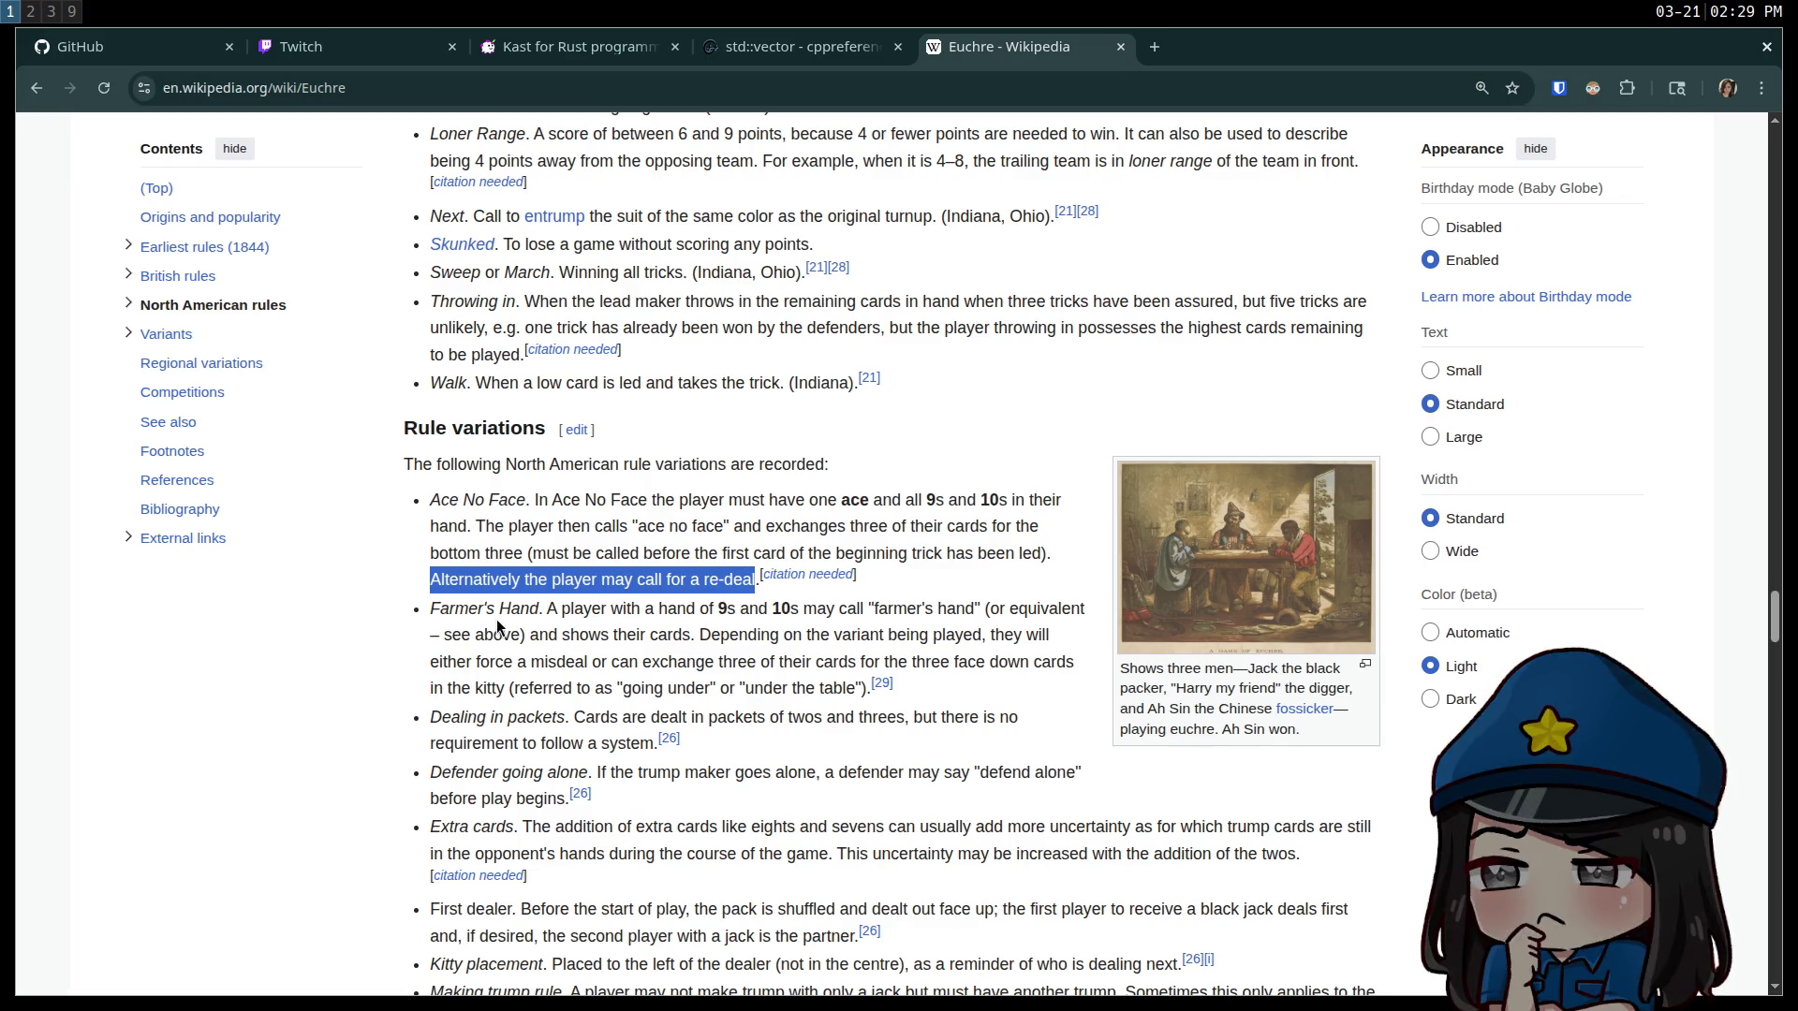
pyautogui.click(624, 624)
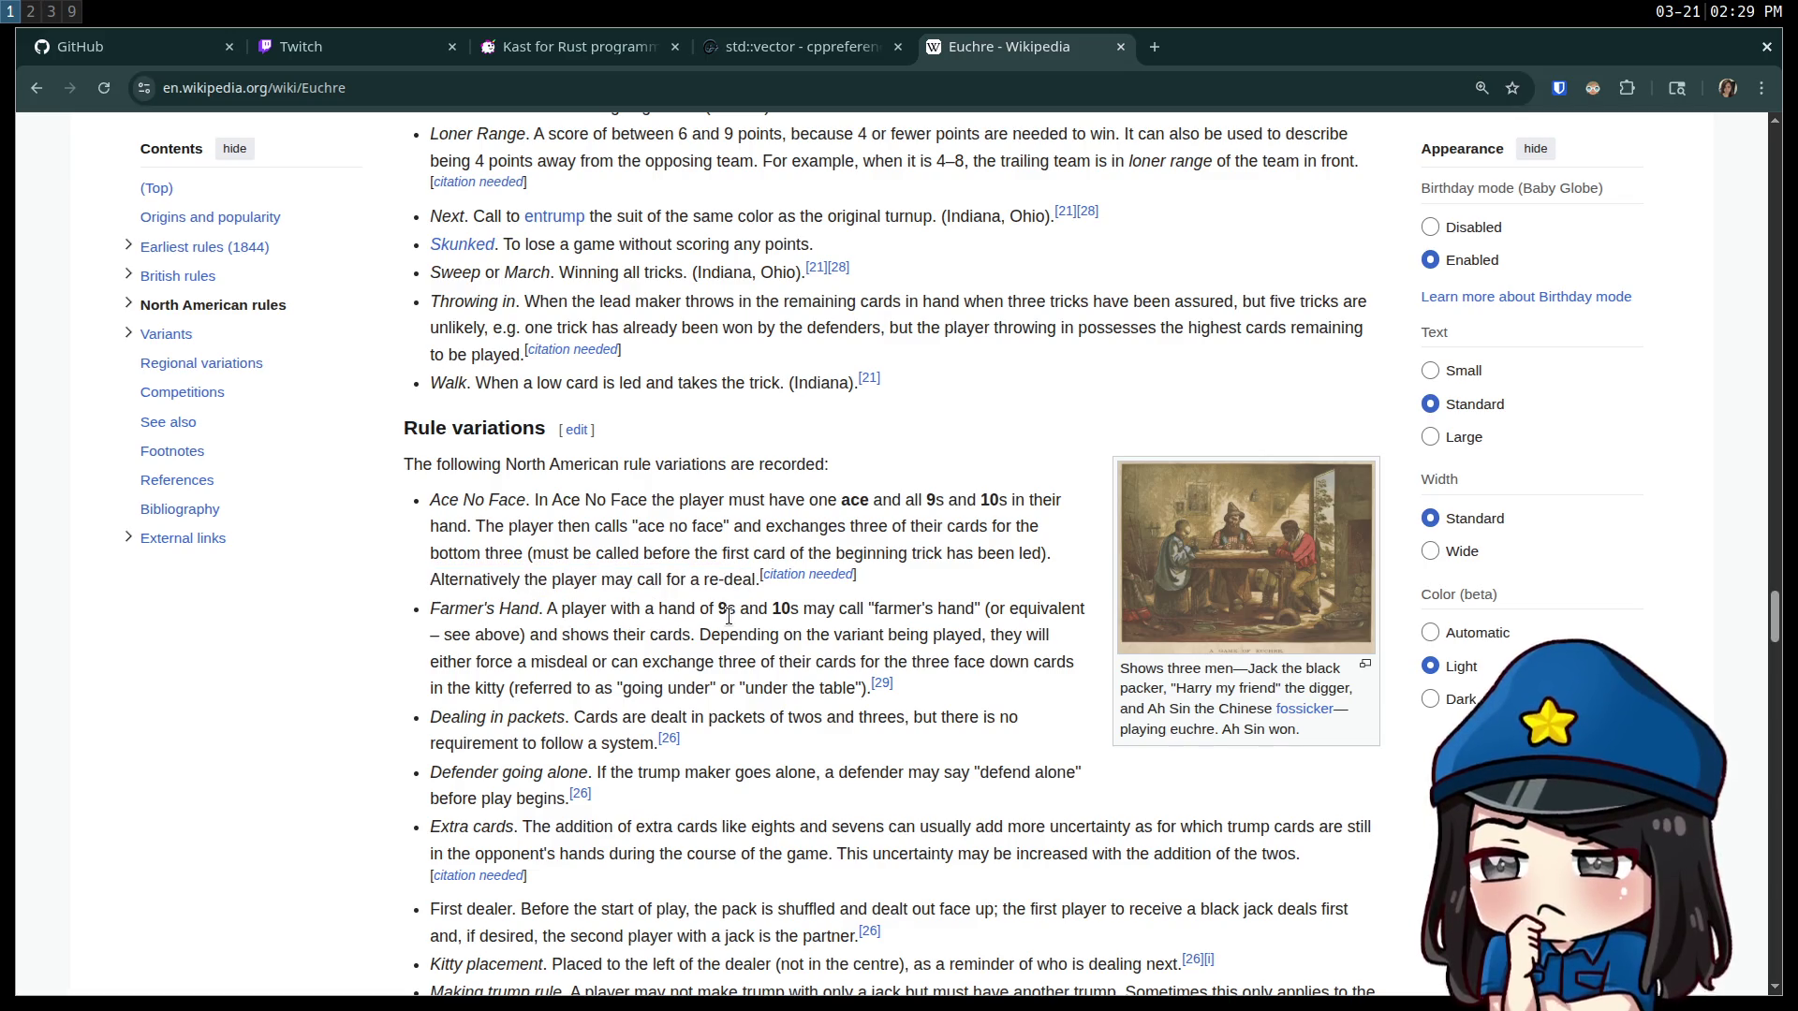
# Highlight Farmer's Hand's 'a hand of 9s and 10s' and the word 'begins' further down
pyautogui.doubleClick(579, 608)
pyautogui.moveTo(578, 609); pyautogui.dragTo(777, 609)
pyautogui.click(693, 610)
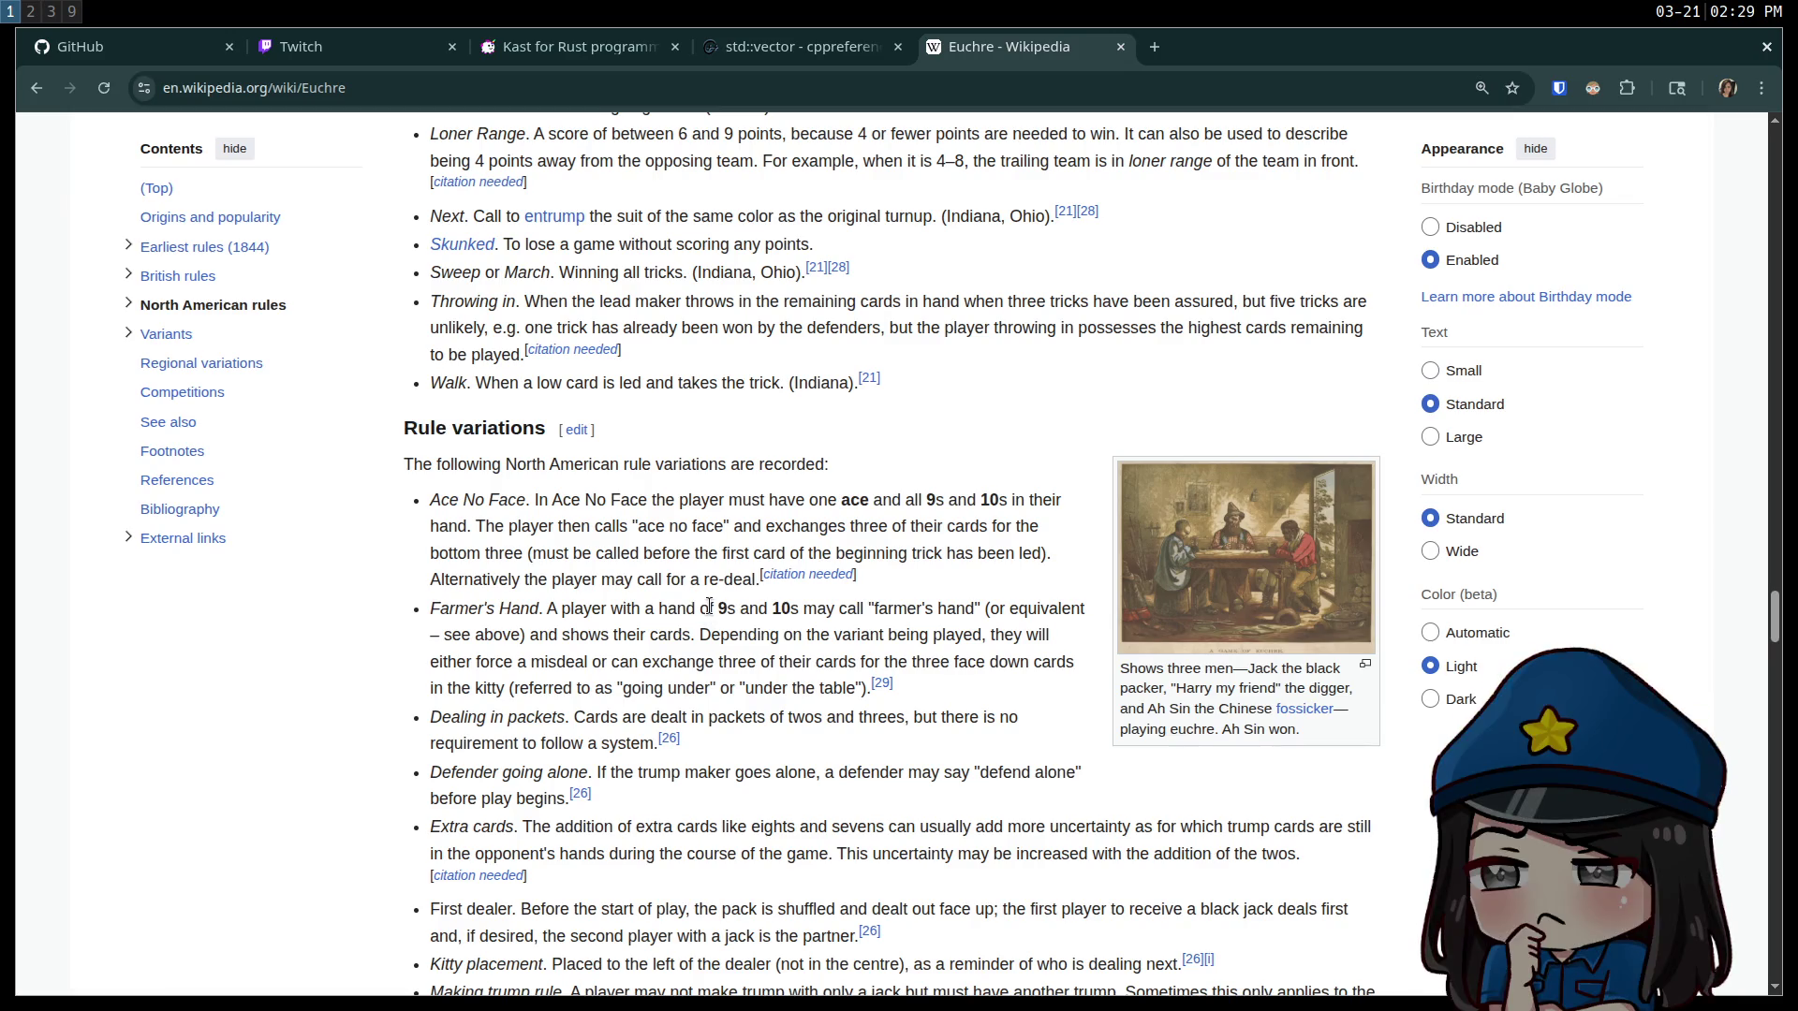
pyautogui.scroll(-3, 710, 606)
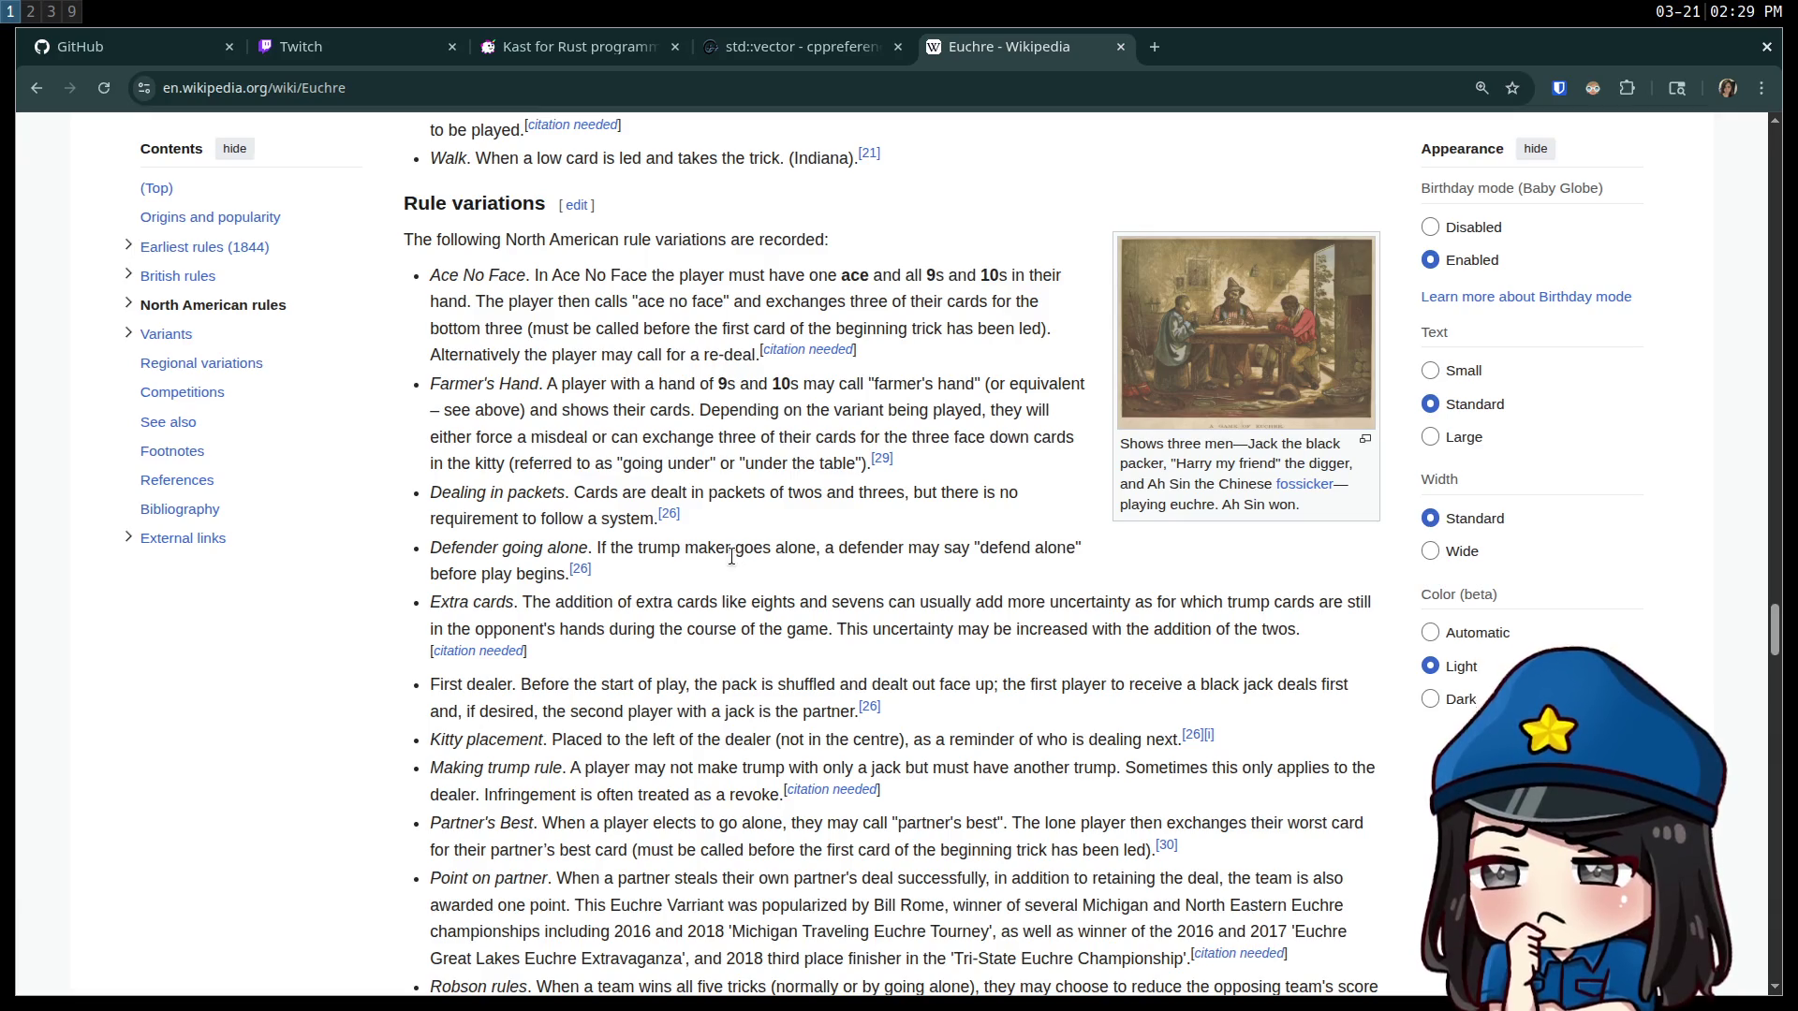
pyautogui.doubleClick(542, 573)
pyautogui.click(543, 573)
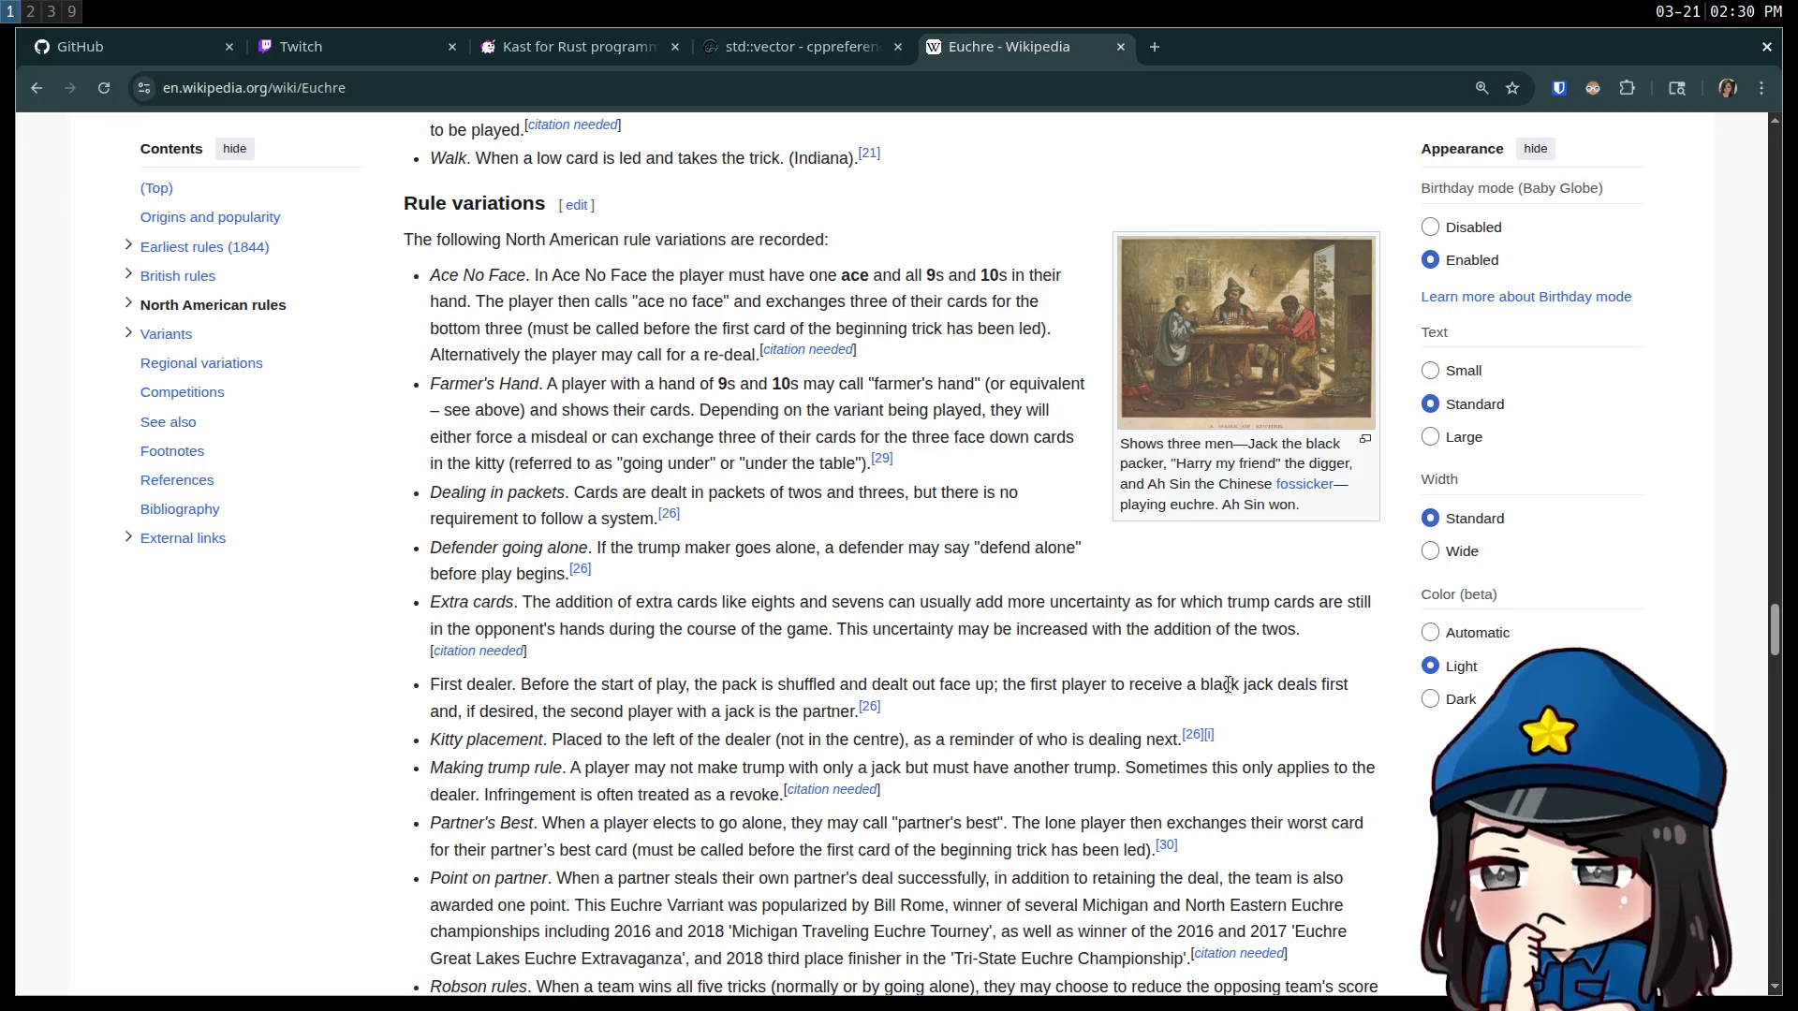
# Highlight the First dealer black-jack phrases and the Making trump rule entry
pyautogui.moveTo(1273, 686); pyautogui.dragTo(1003, 686)
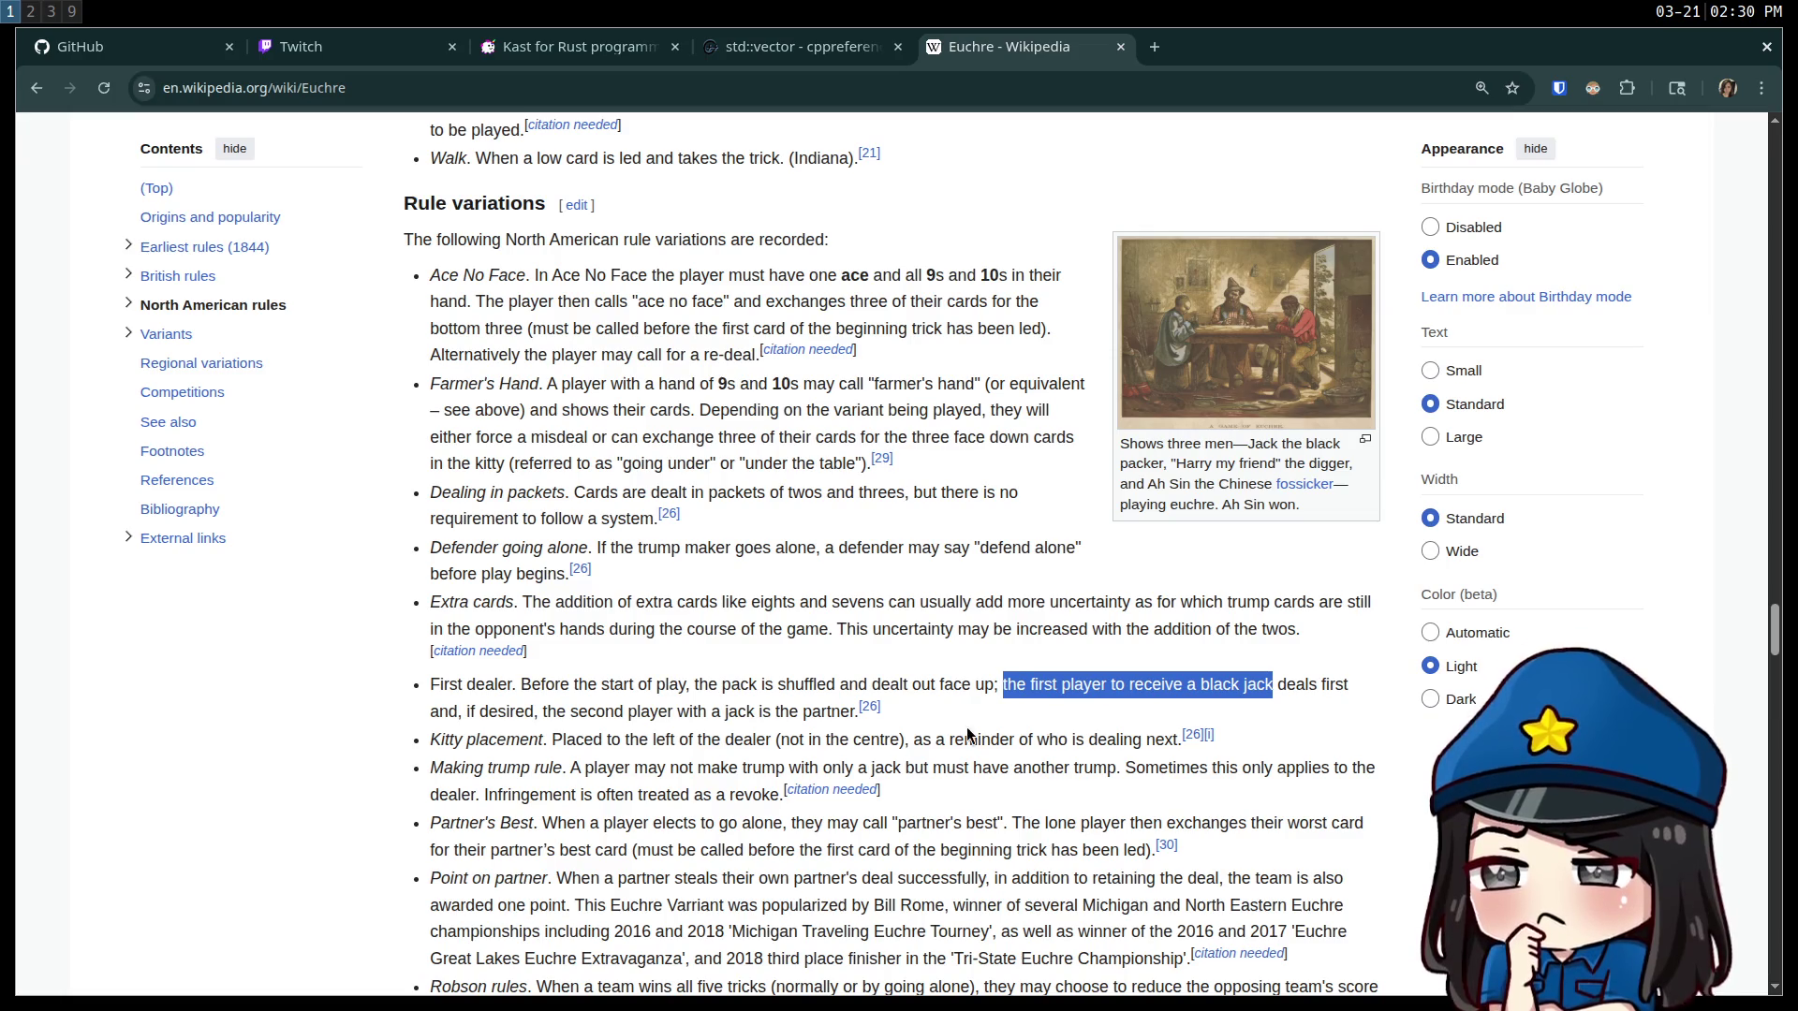
pyautogui.moveTo(467, 712); pyautogui.dragTo(811, 722)
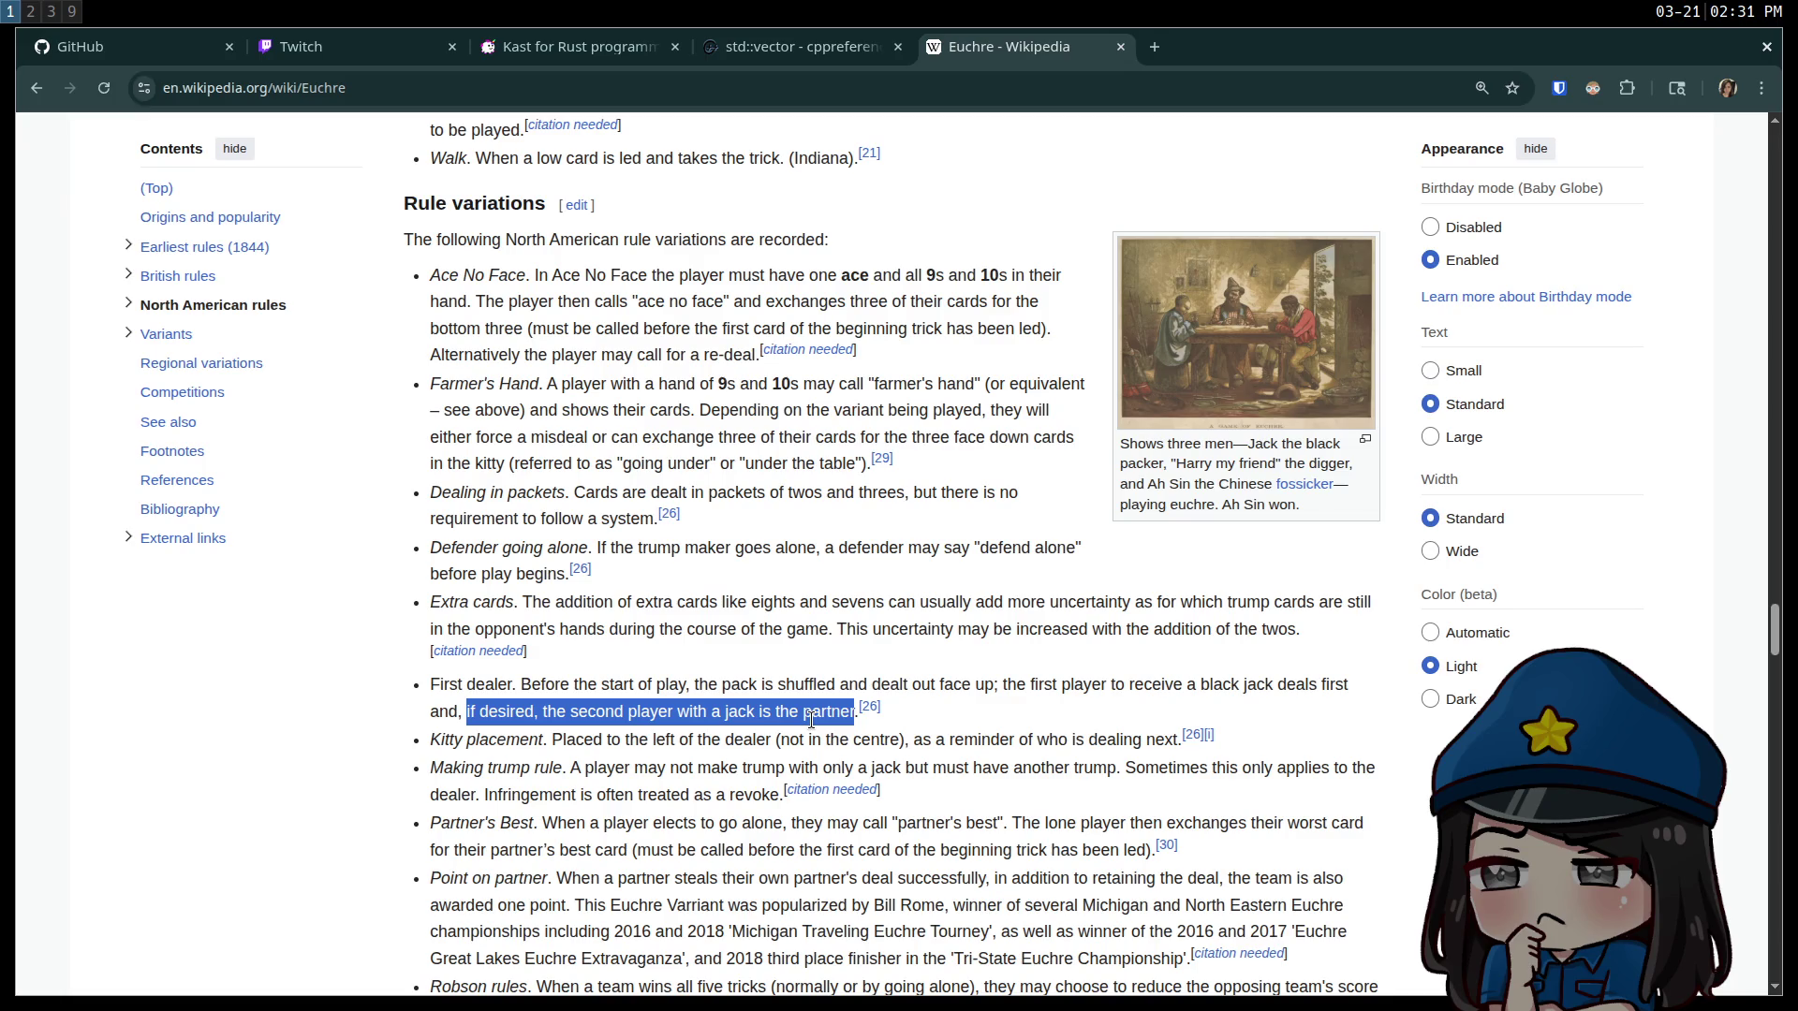
pyautogui.moveTo(779, 795); pyautogui.dragTo(428, 770)
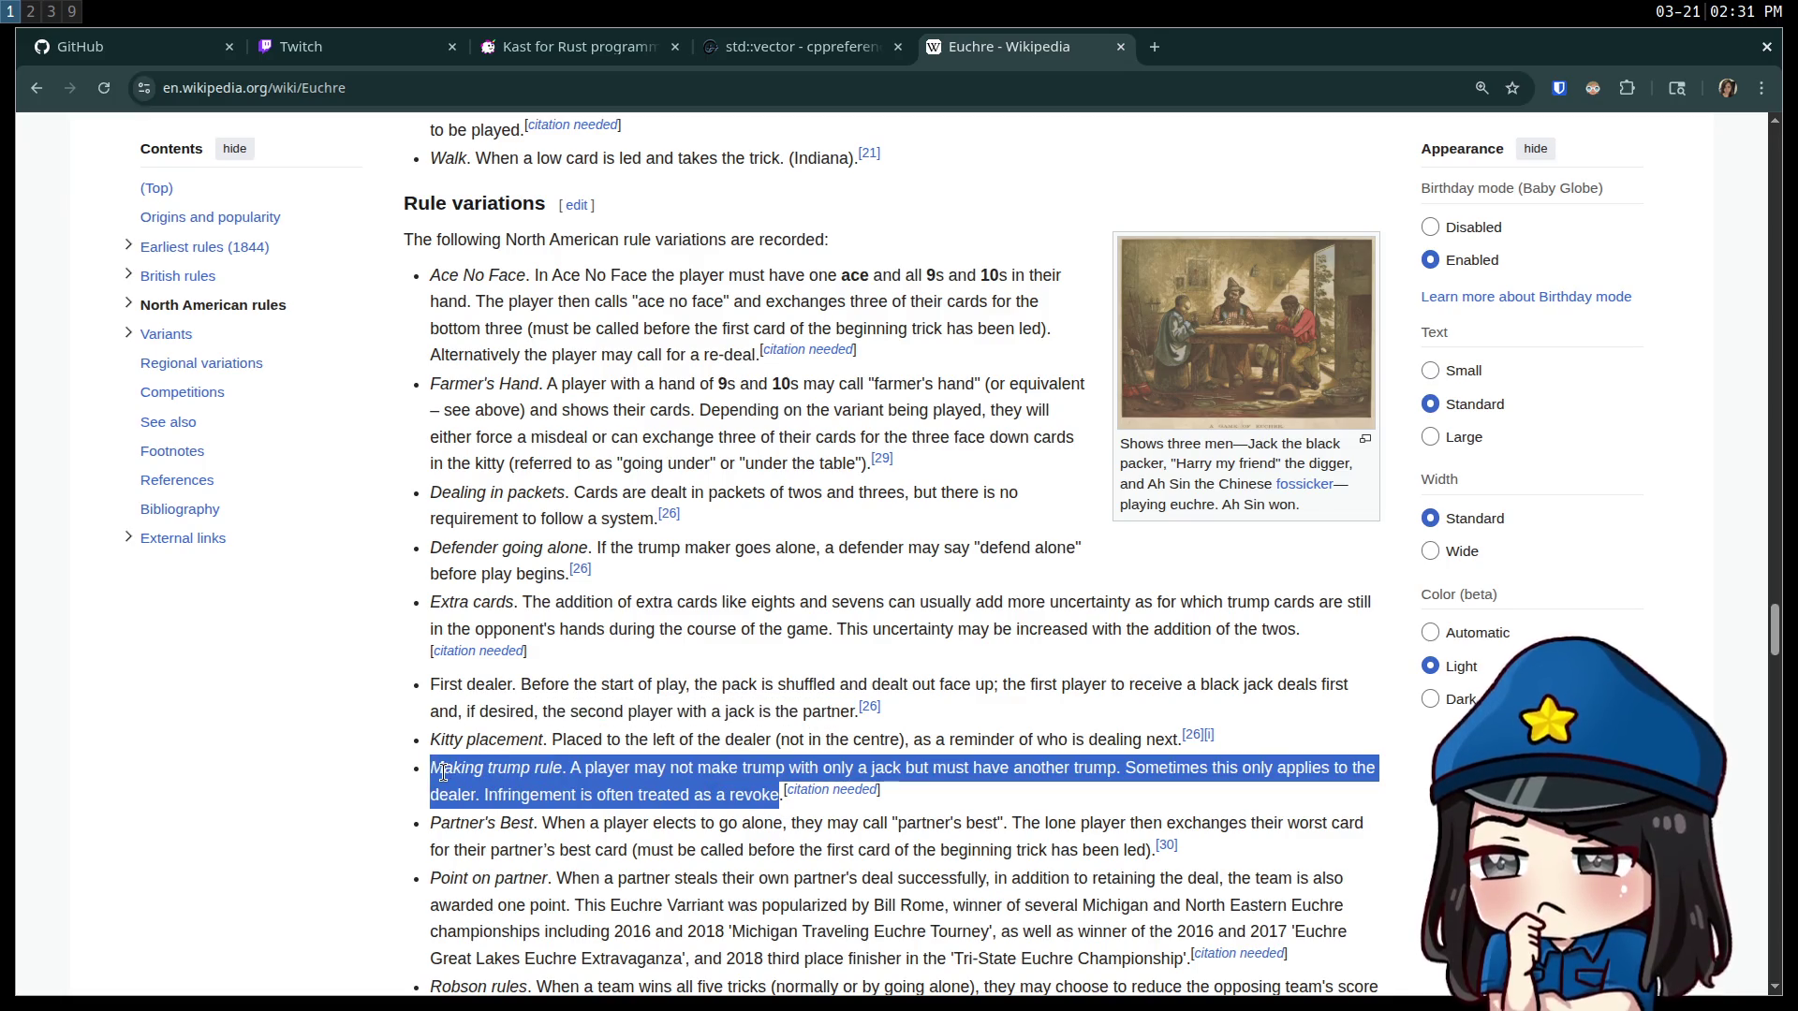
pyautogui.scroll(-2, 516, 718)
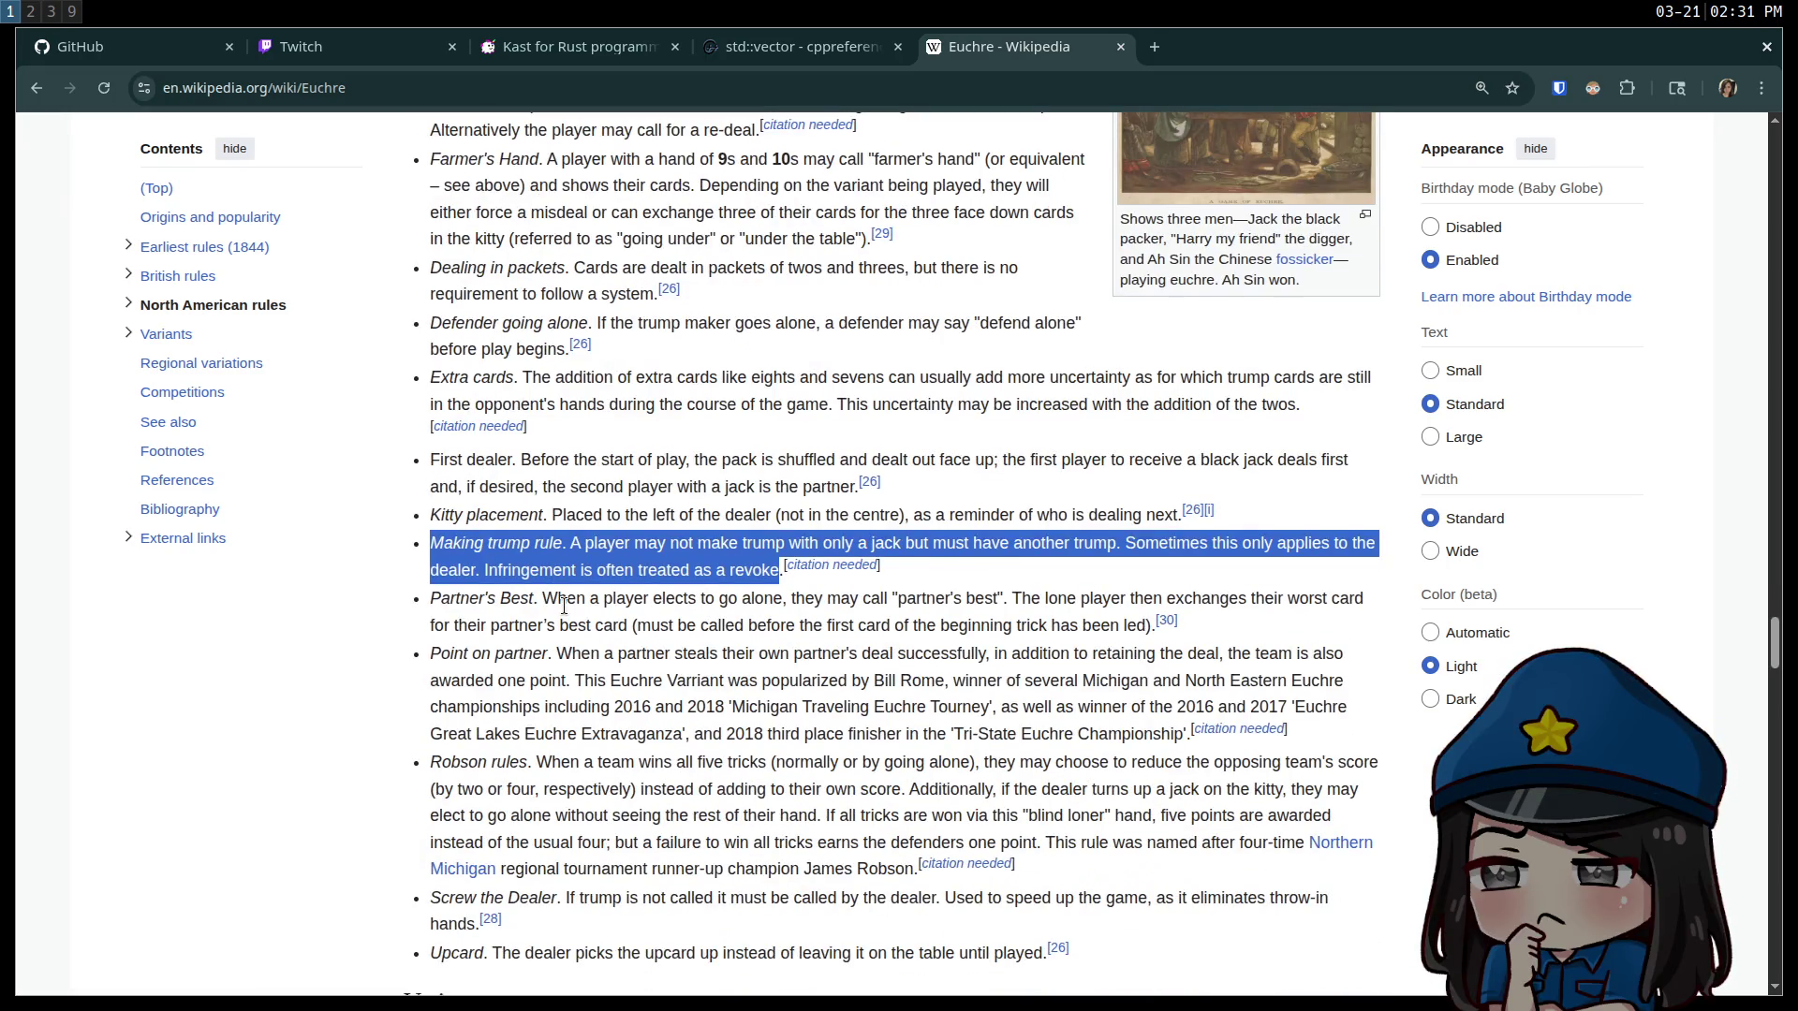
pyautogui.click(525, 602)
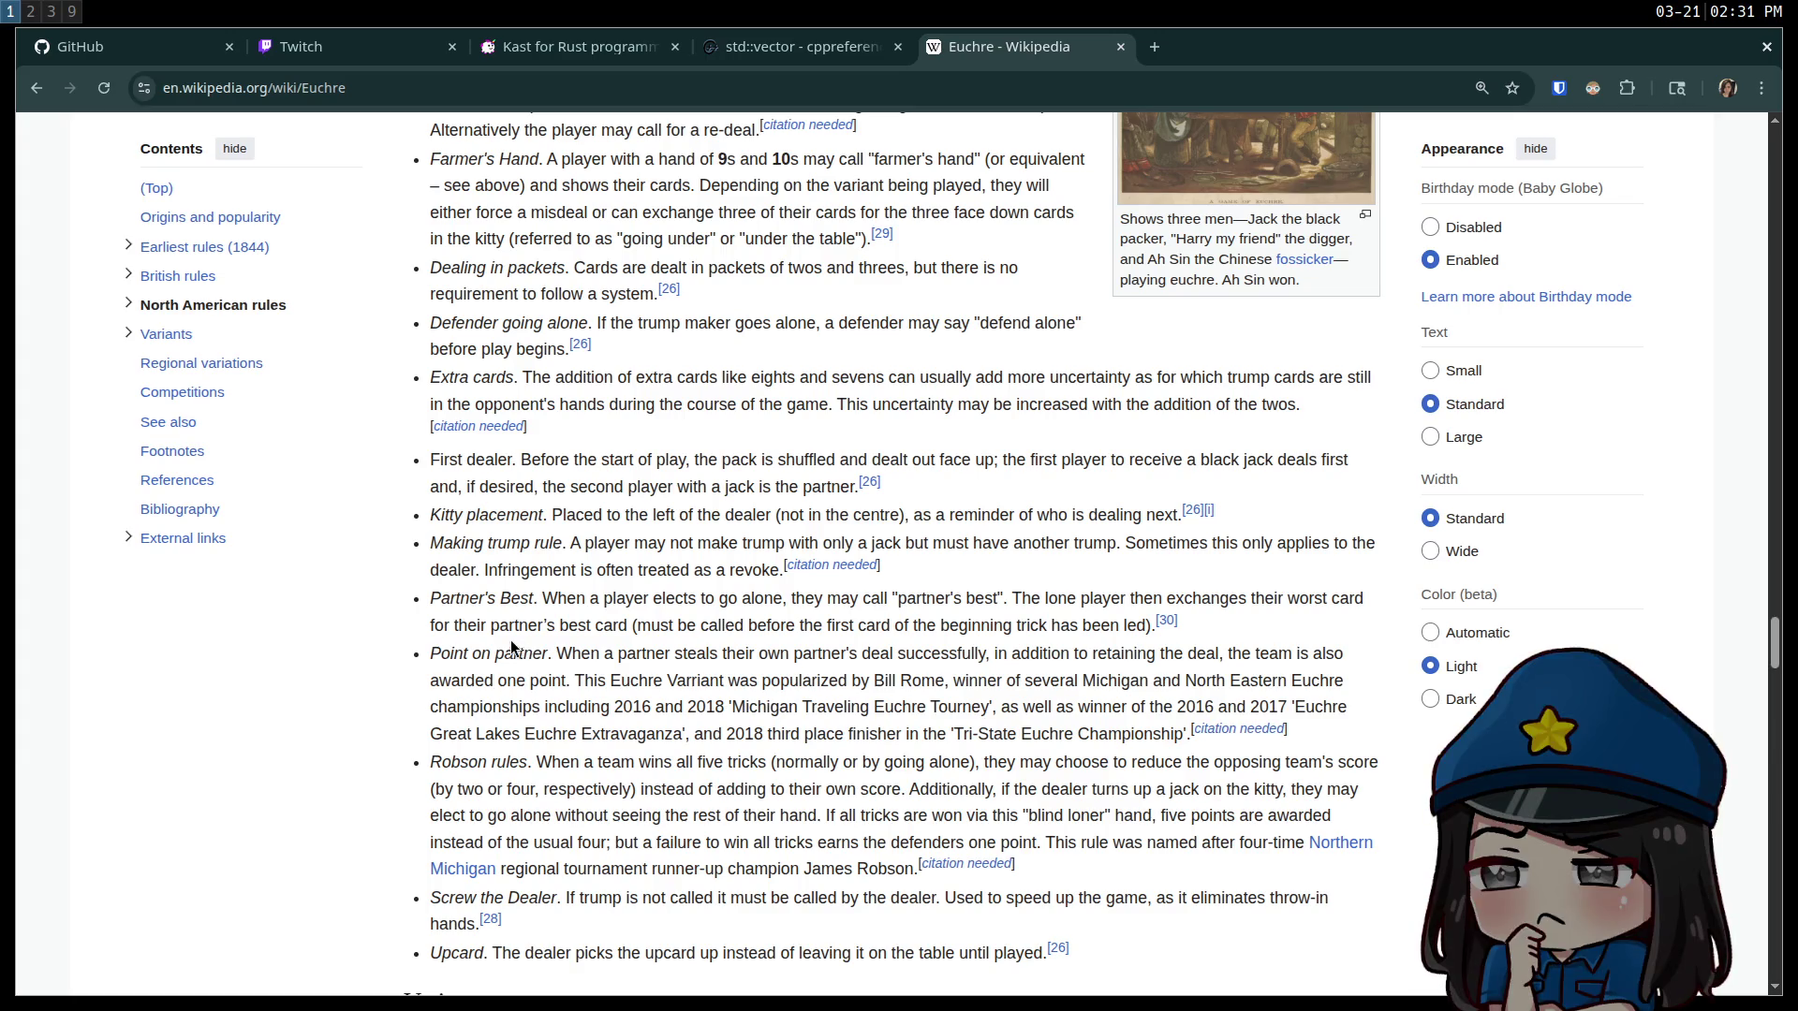
# Highlight 'successfully', 'all five tricks' and the Robson rules phrases about reducing opponents' score
pyautogui.doubleClick(959, 661)
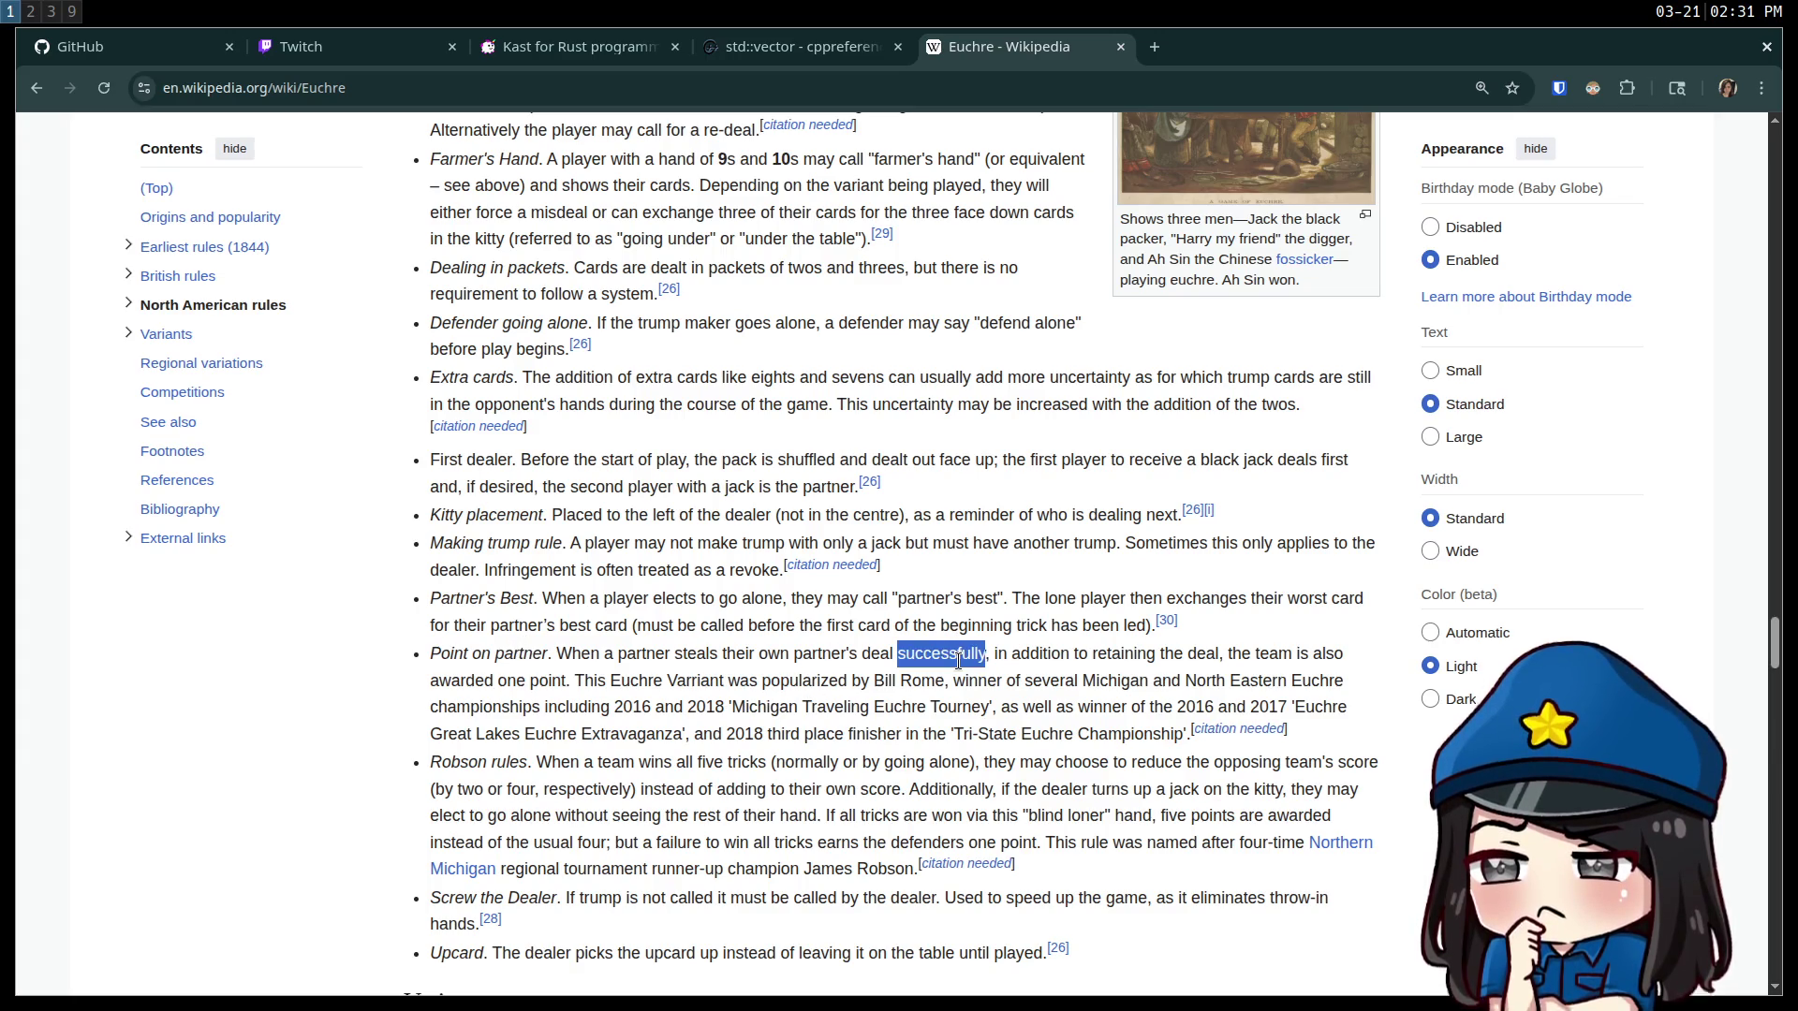
pyautogui.click(954, 661)
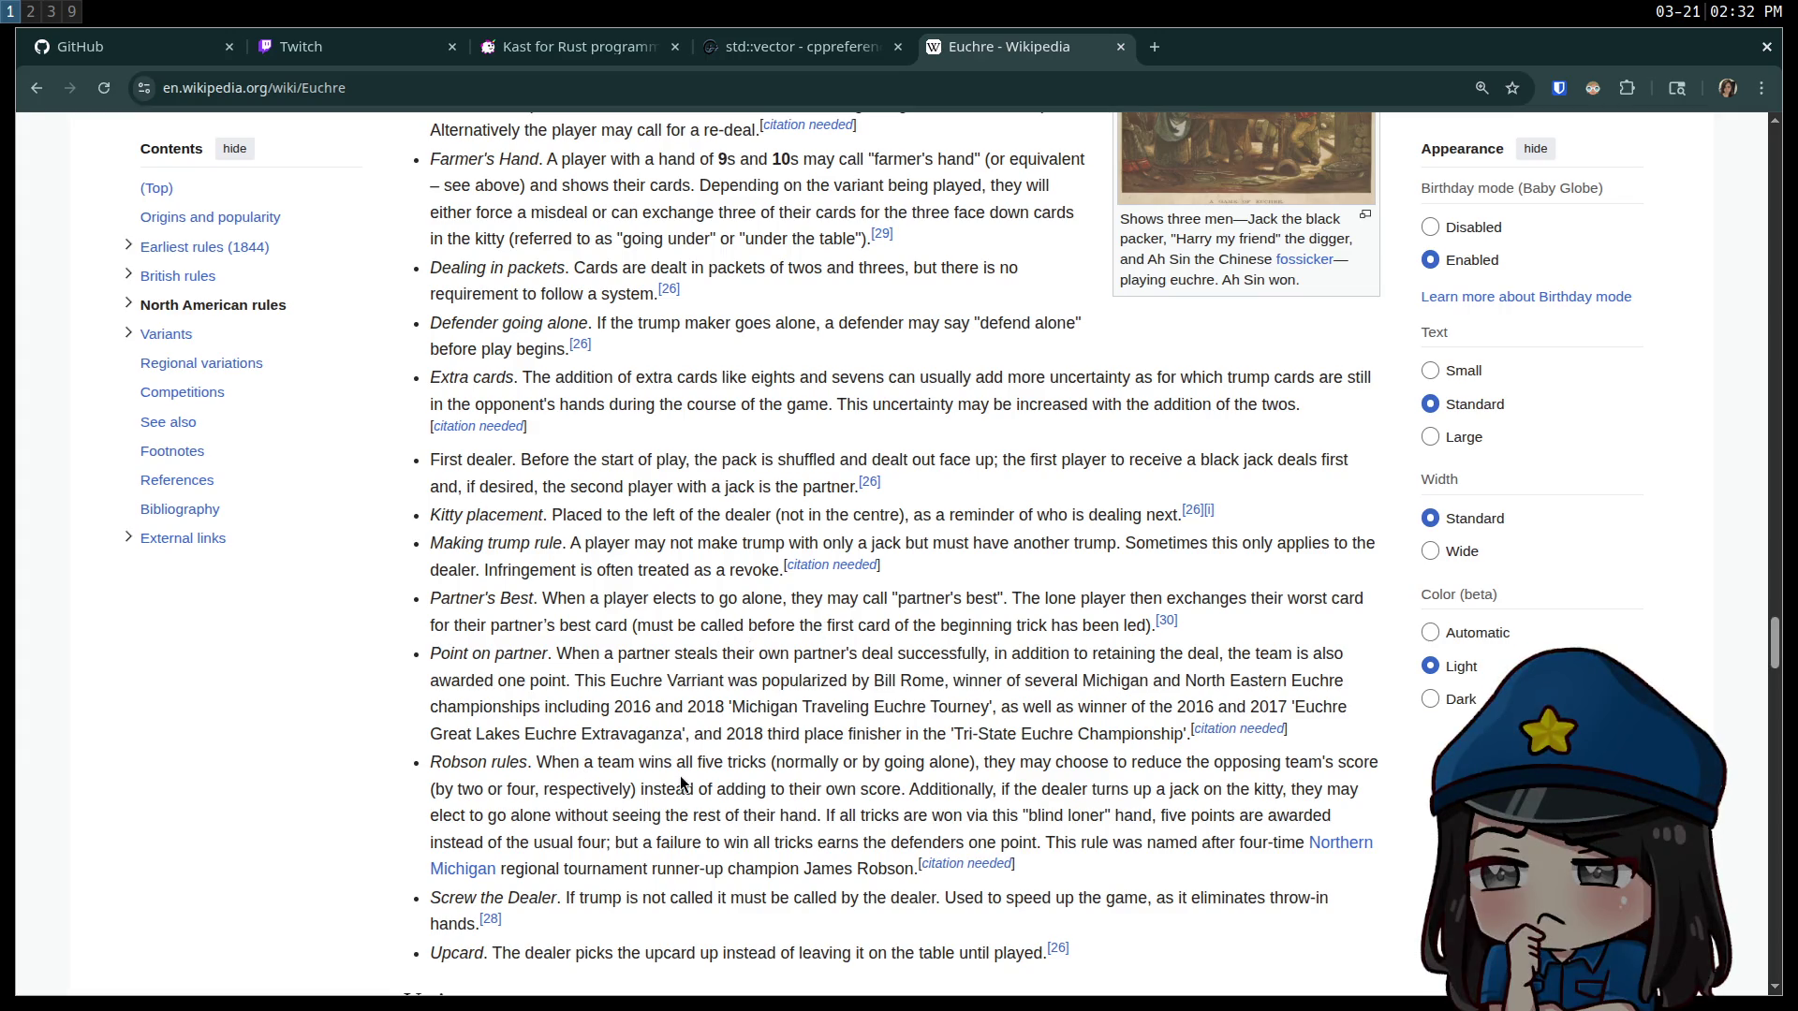
pyautogui.moveTo(696, 764); pyautogui.dragTo(840, 762)
pyautogui.click(798, 761)
pyautogui.moveTo(1056, 762); pyautogui.dragTo(1295, 774)
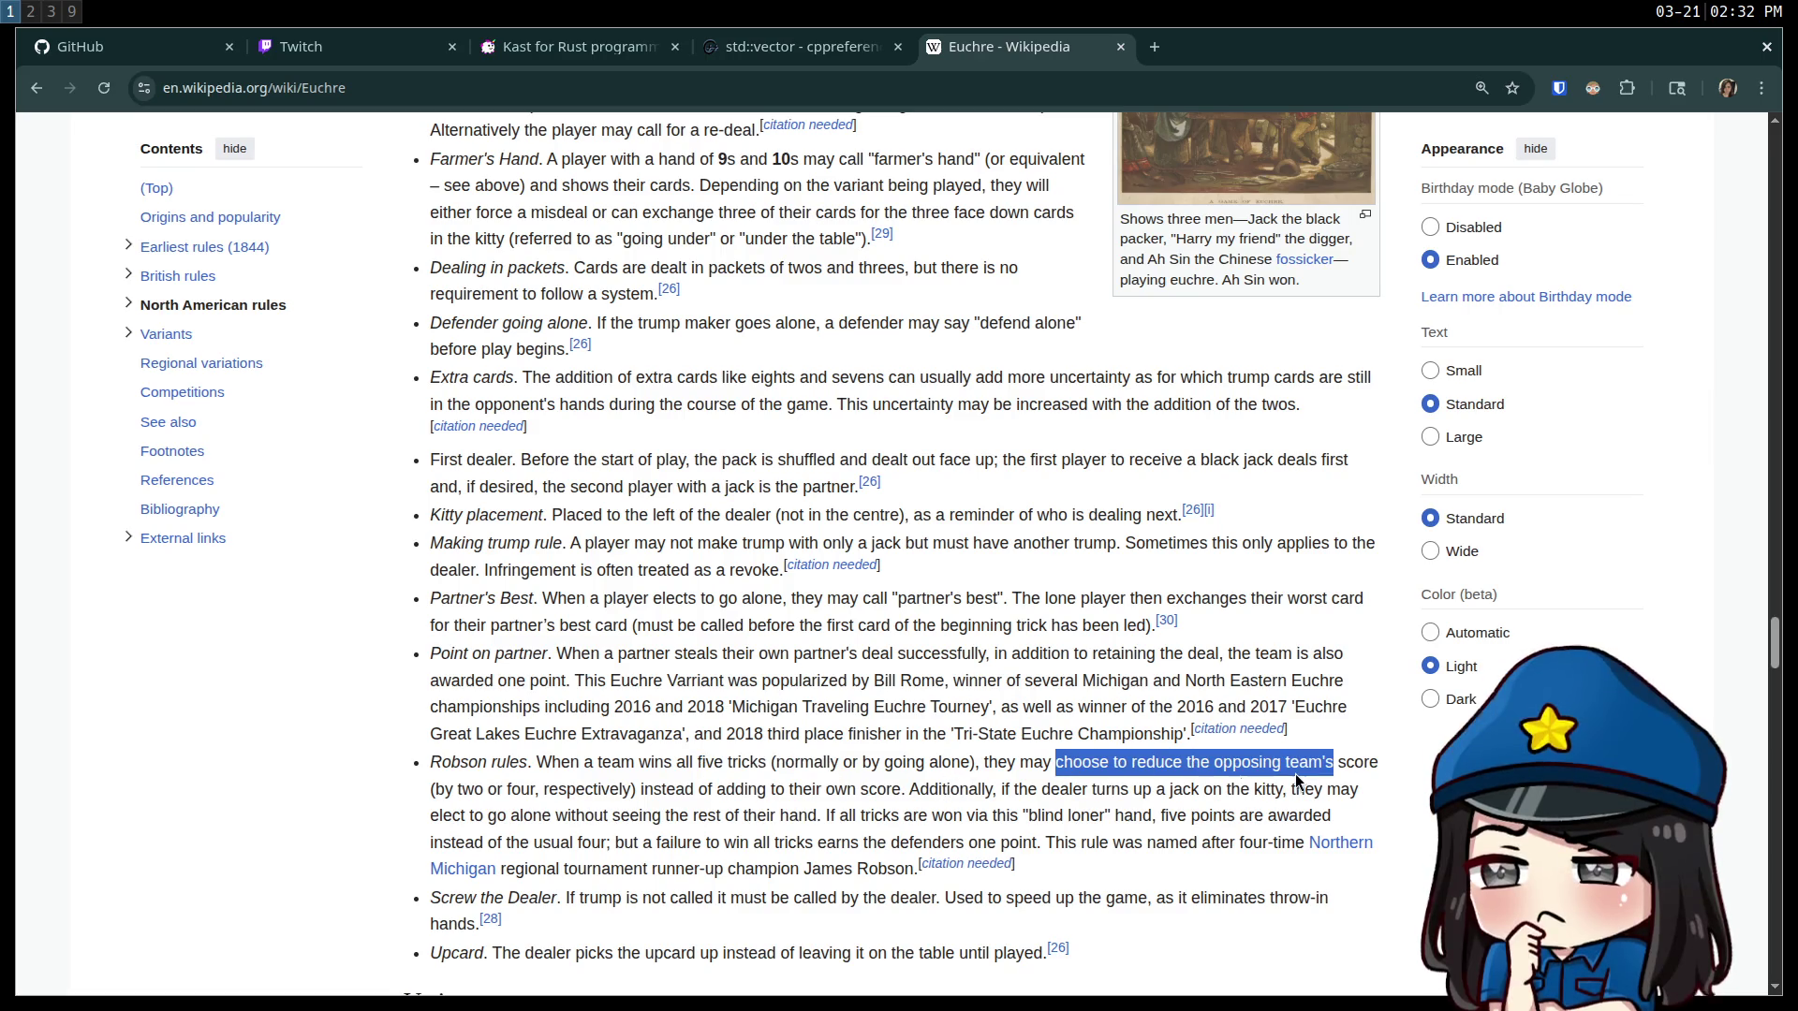
pyautogui.click(1359, 765)
pyautogui.moveTo(901, 789)
pyautogui.mouseDown()
pyautogui.moveTo(543, 789)
pyautogui.moveTo(675, 789)
pyautogui.mouseUp()
pyautogui.scroll(-1, 675, 789)
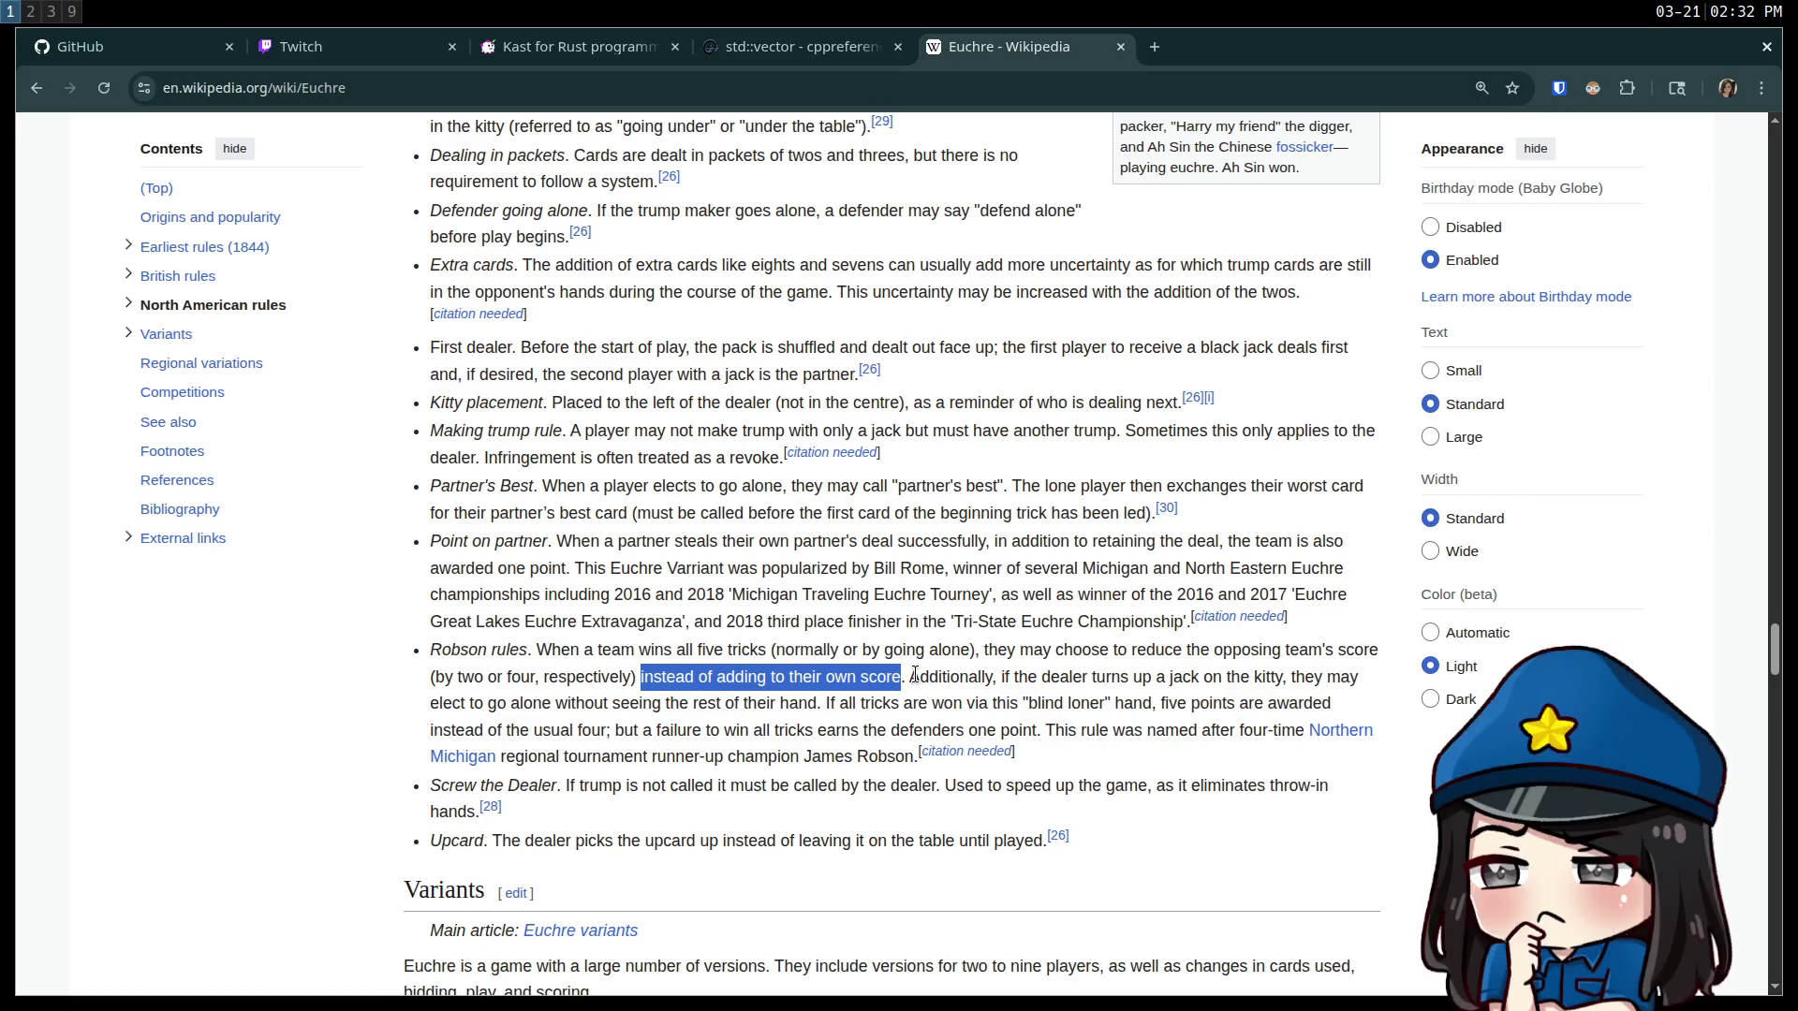
pyautogui.moveTo(904, 677); pyautogui.dragTo(646, 698)
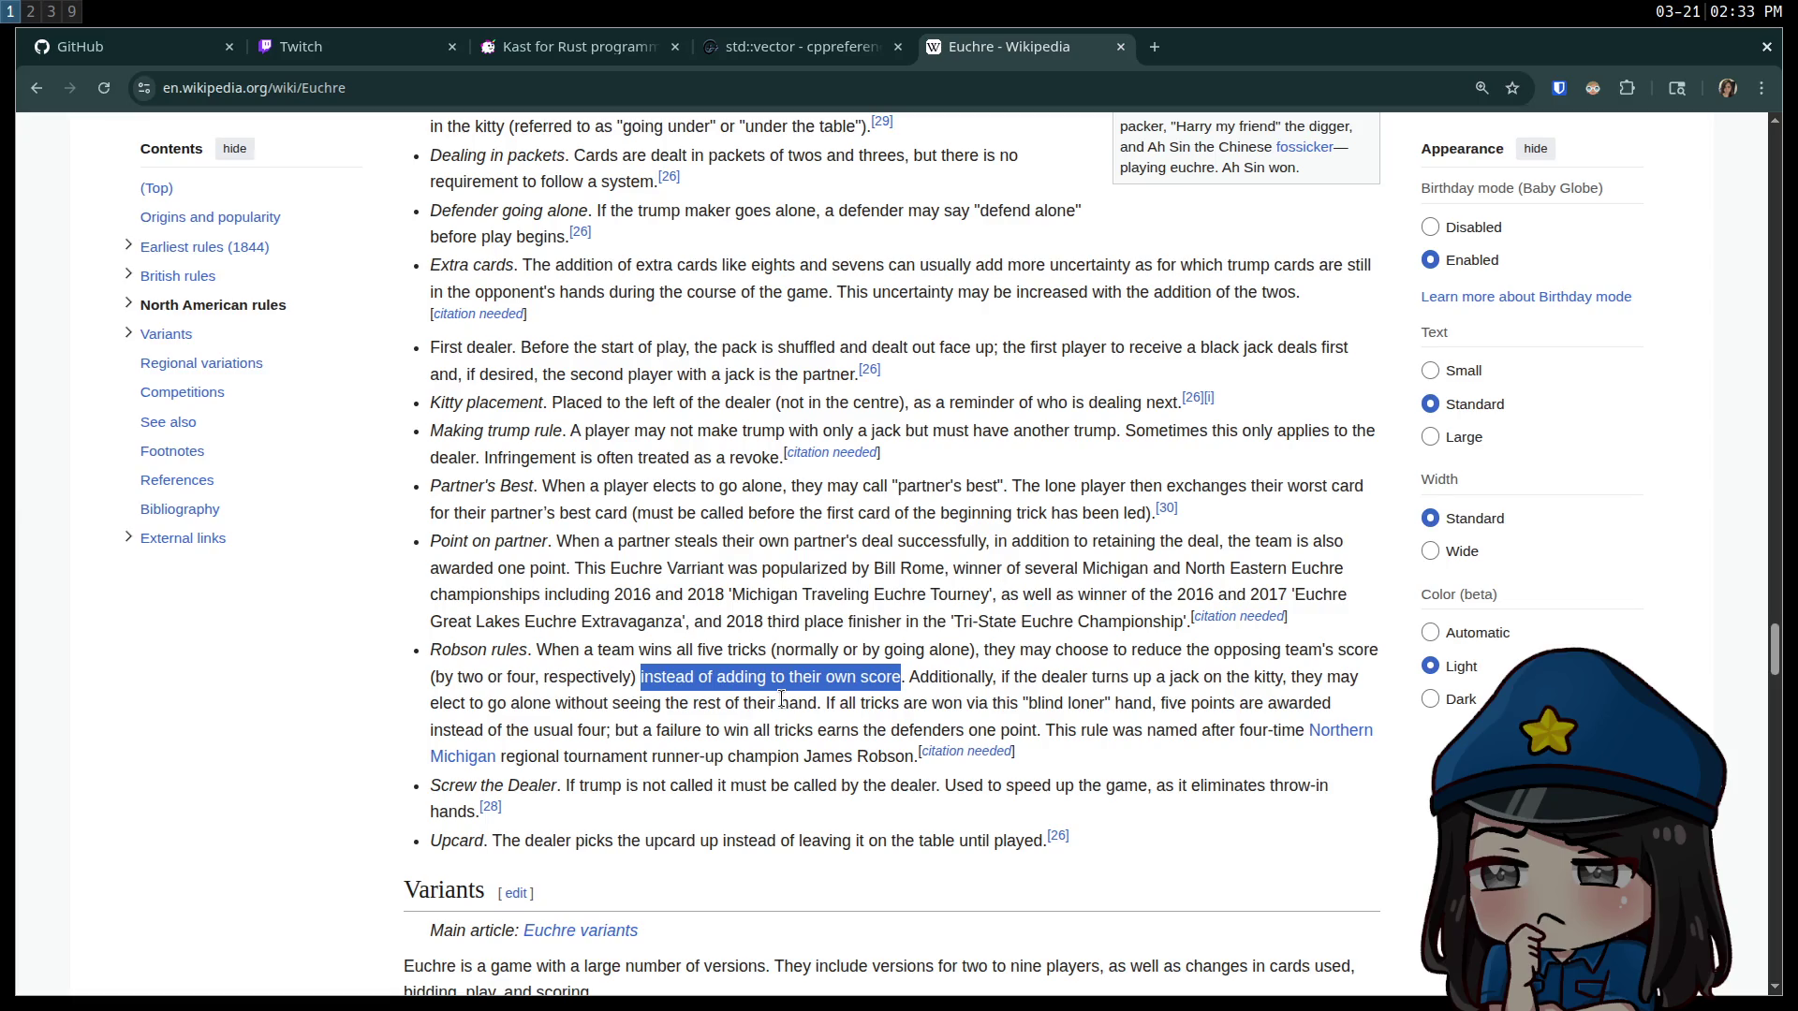
pyautogui.scroll(-5, 782, 699)
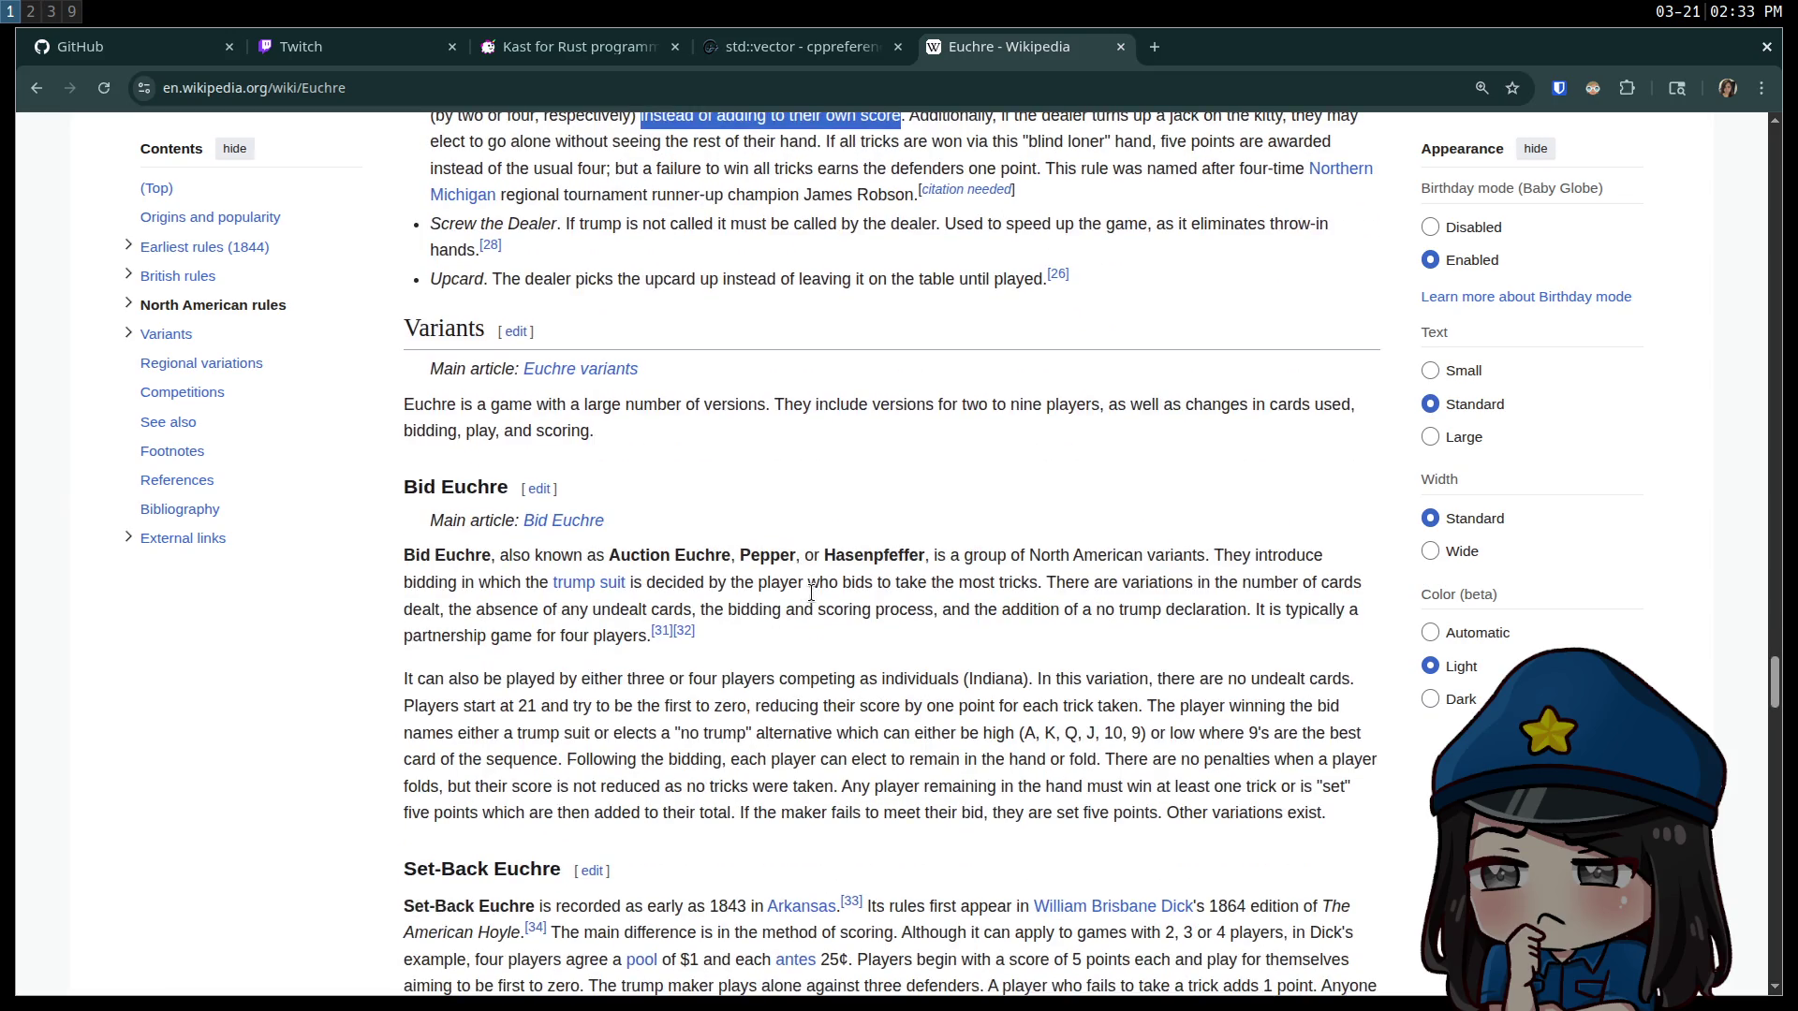
pyautogui.scroll(-7, 811, 590)
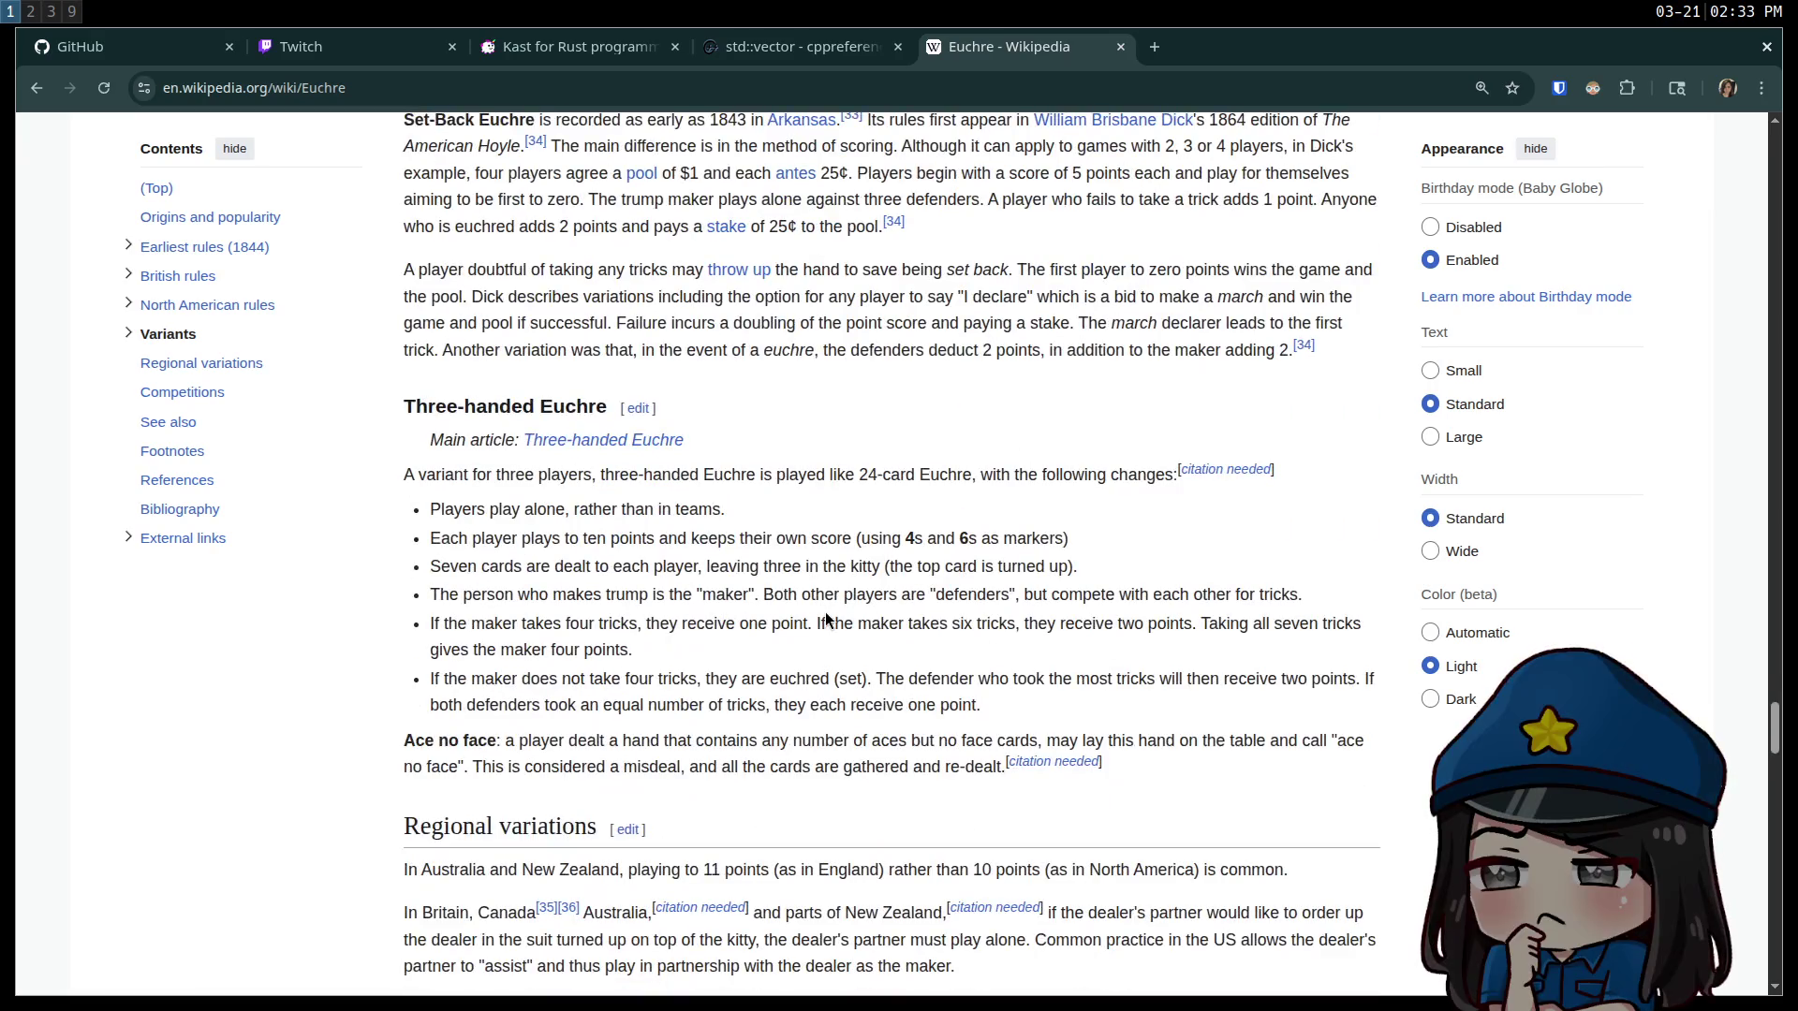
pyautogui.scroll(-5, 826, 618)
pyautogui.scroll(-5, 826, 618)
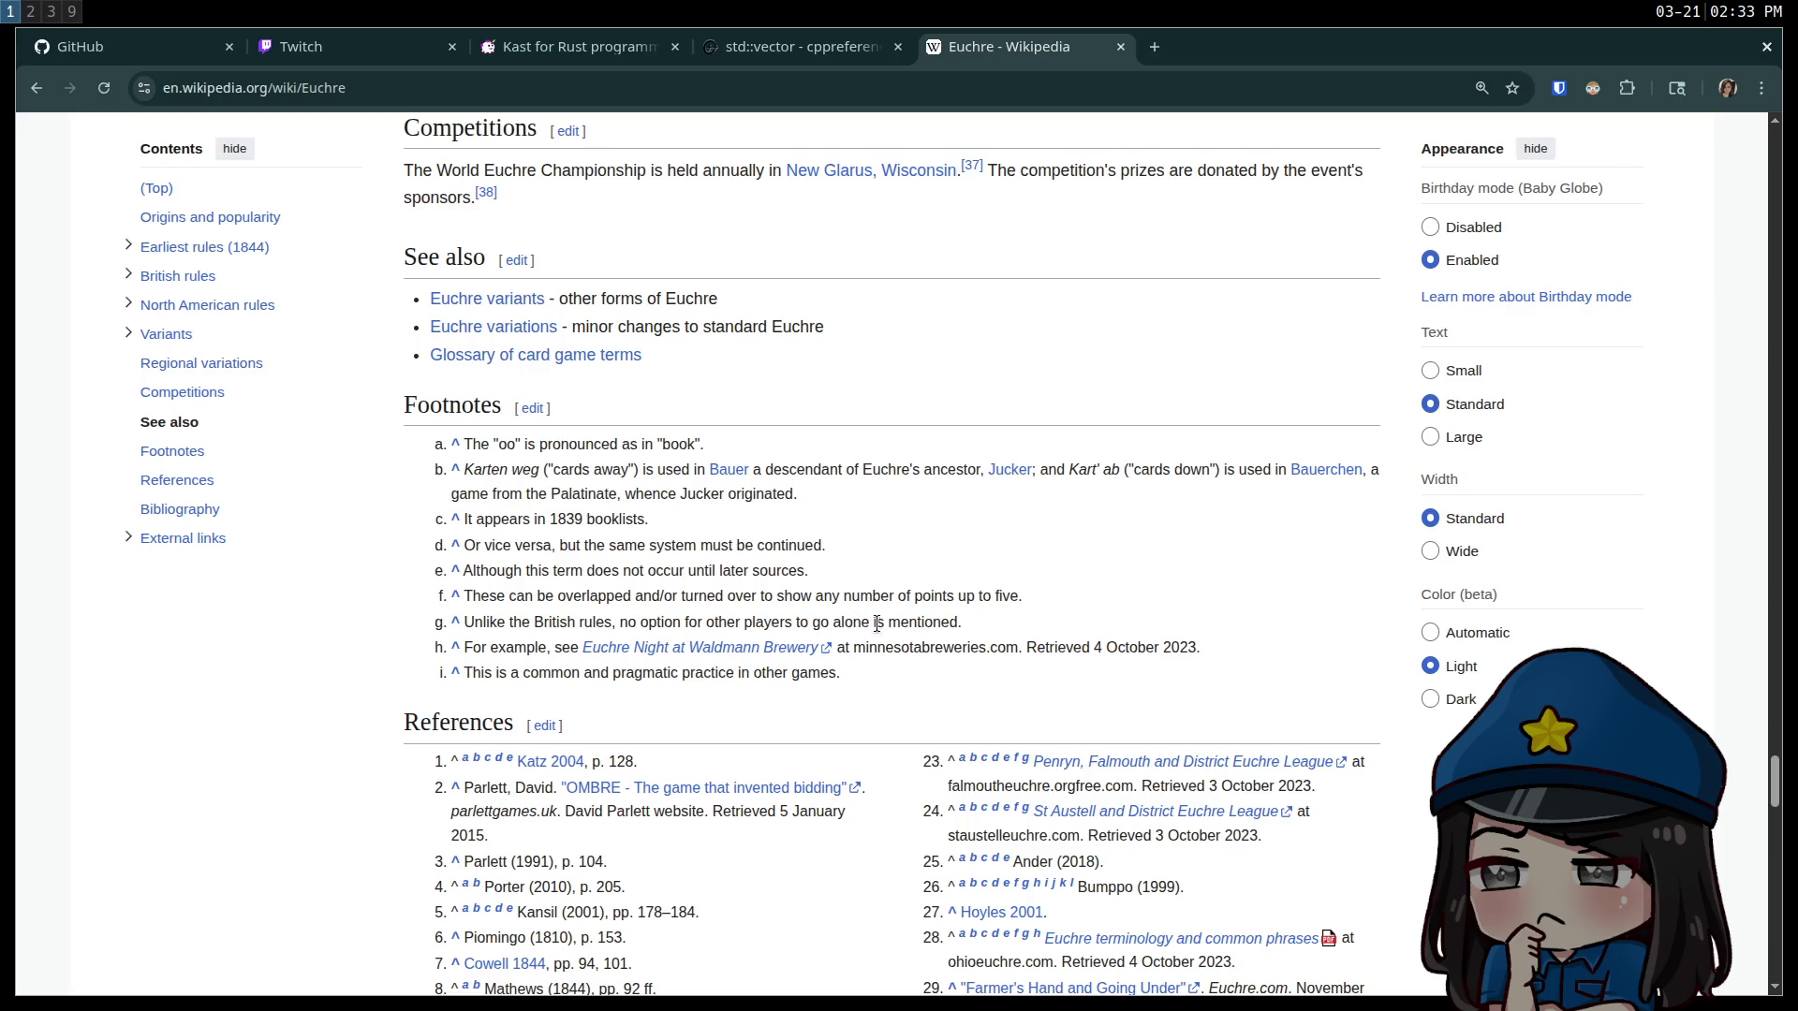
pyautogui.scroll(20, 877, 618)
pyautogui.scroll(6, 912, 628)
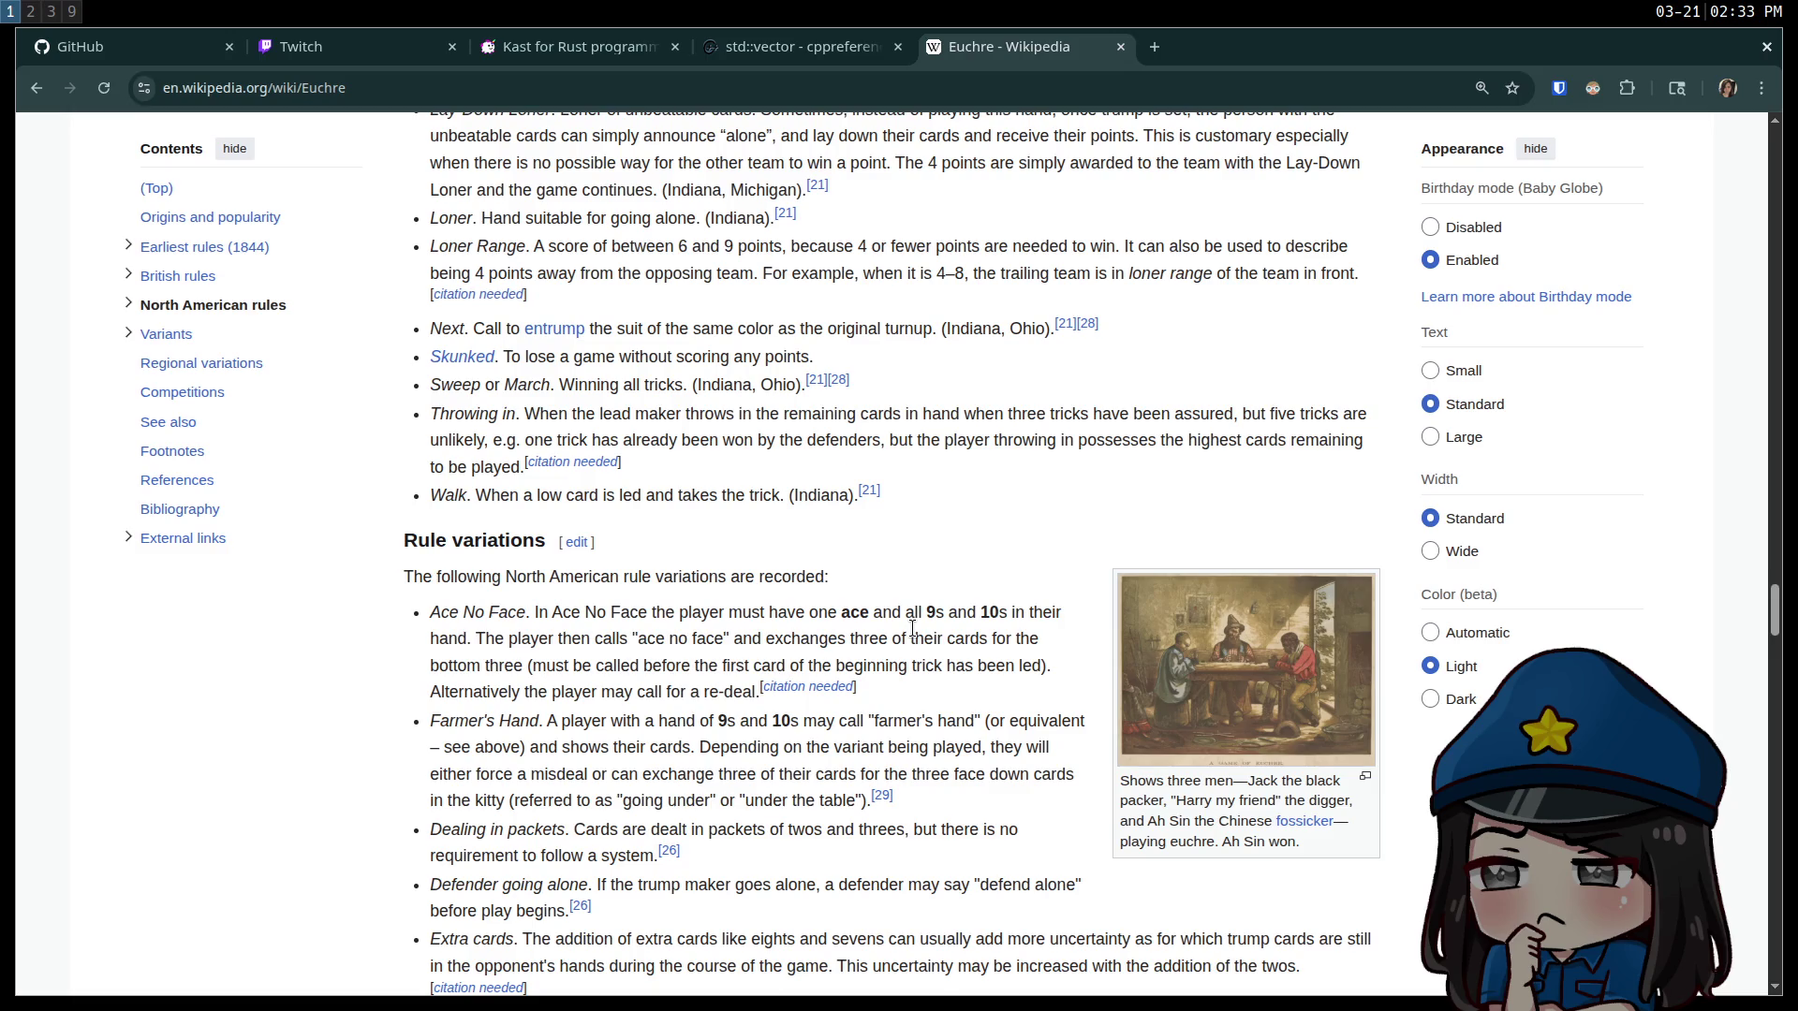
pyautogui.scroll(-5, 682, 604)
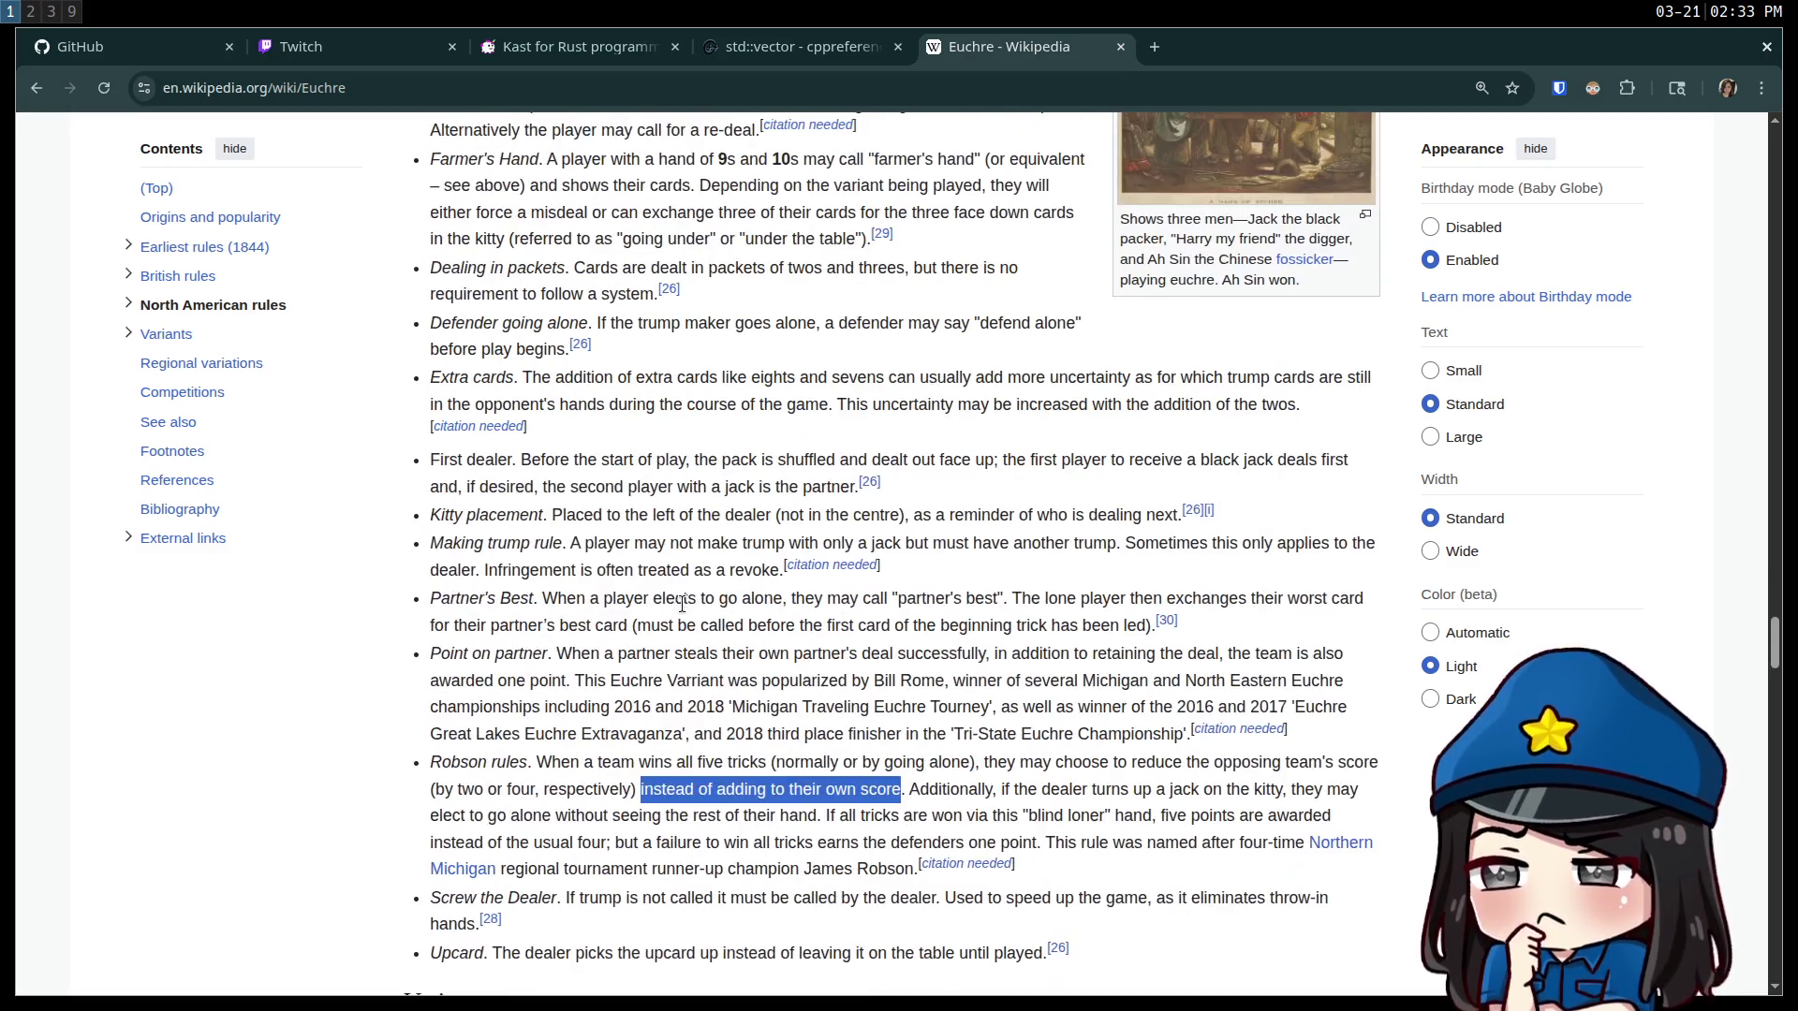
# Highlight the Robson rules entry name, then switch to the terminal on workspace 3
pyautogui.click(445, 760)
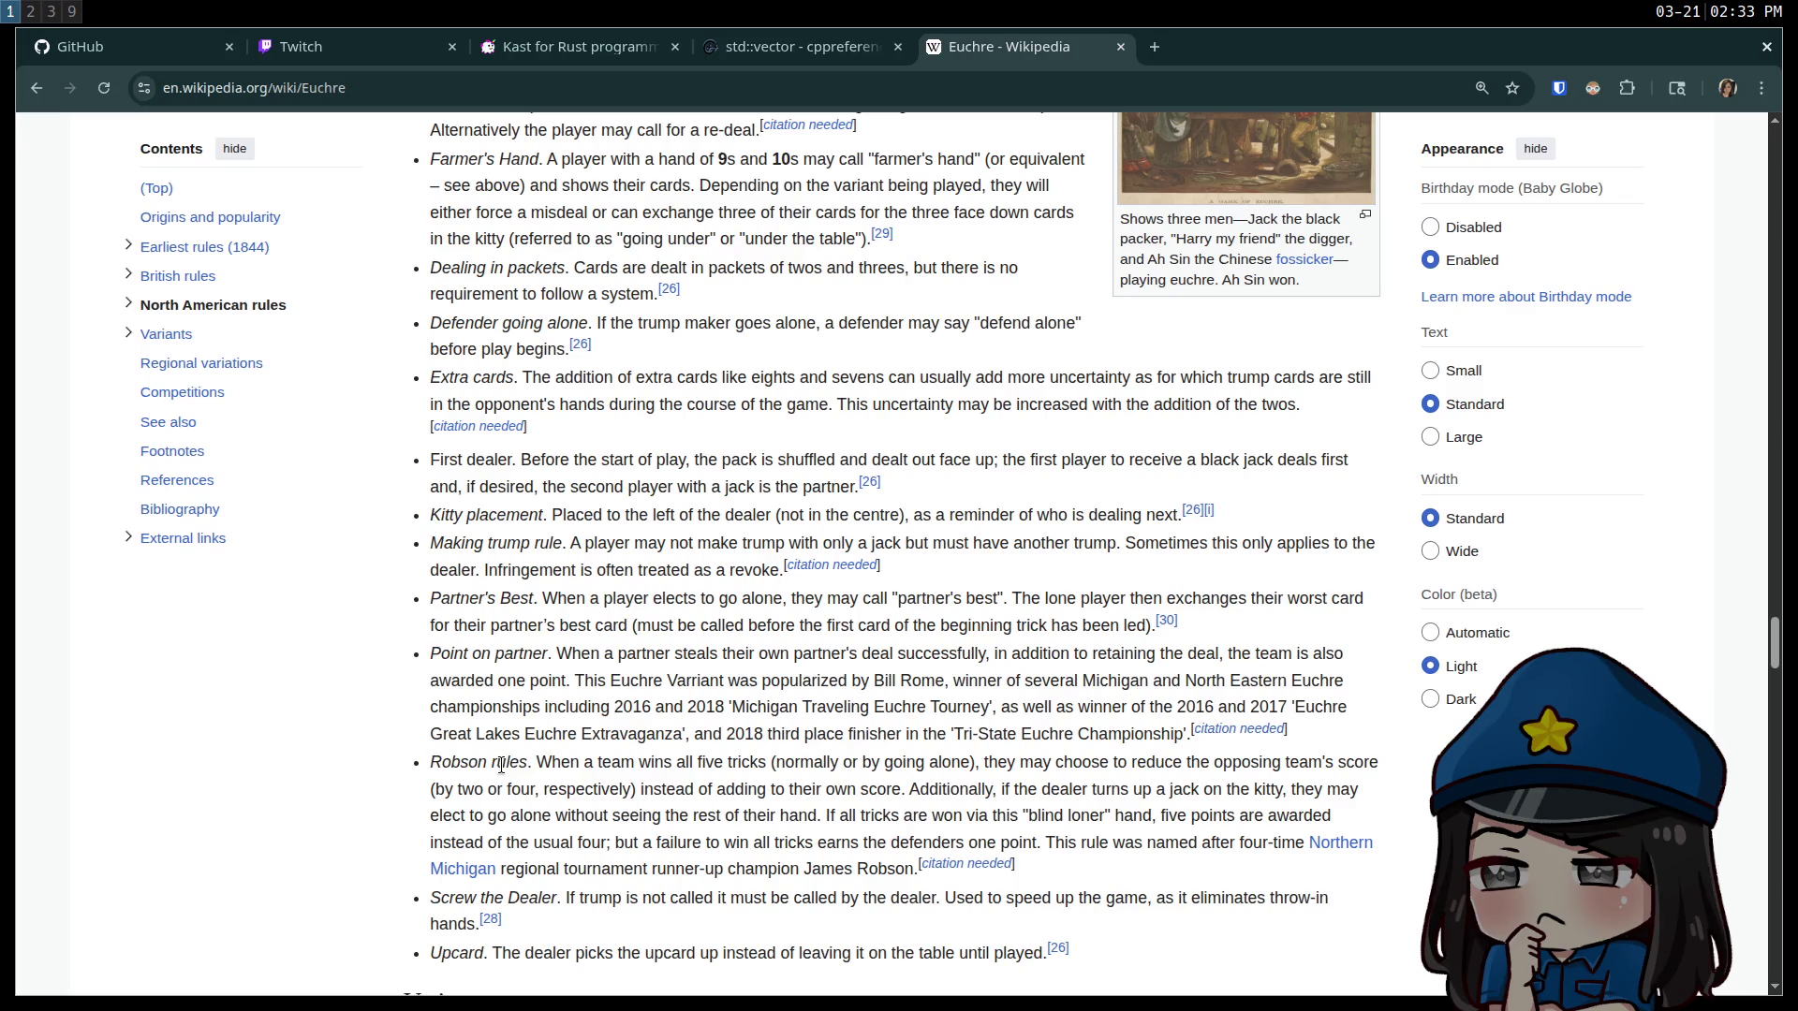
pyautogui.moveTo(528, 763); pyautogui.dragTo(429, 770)
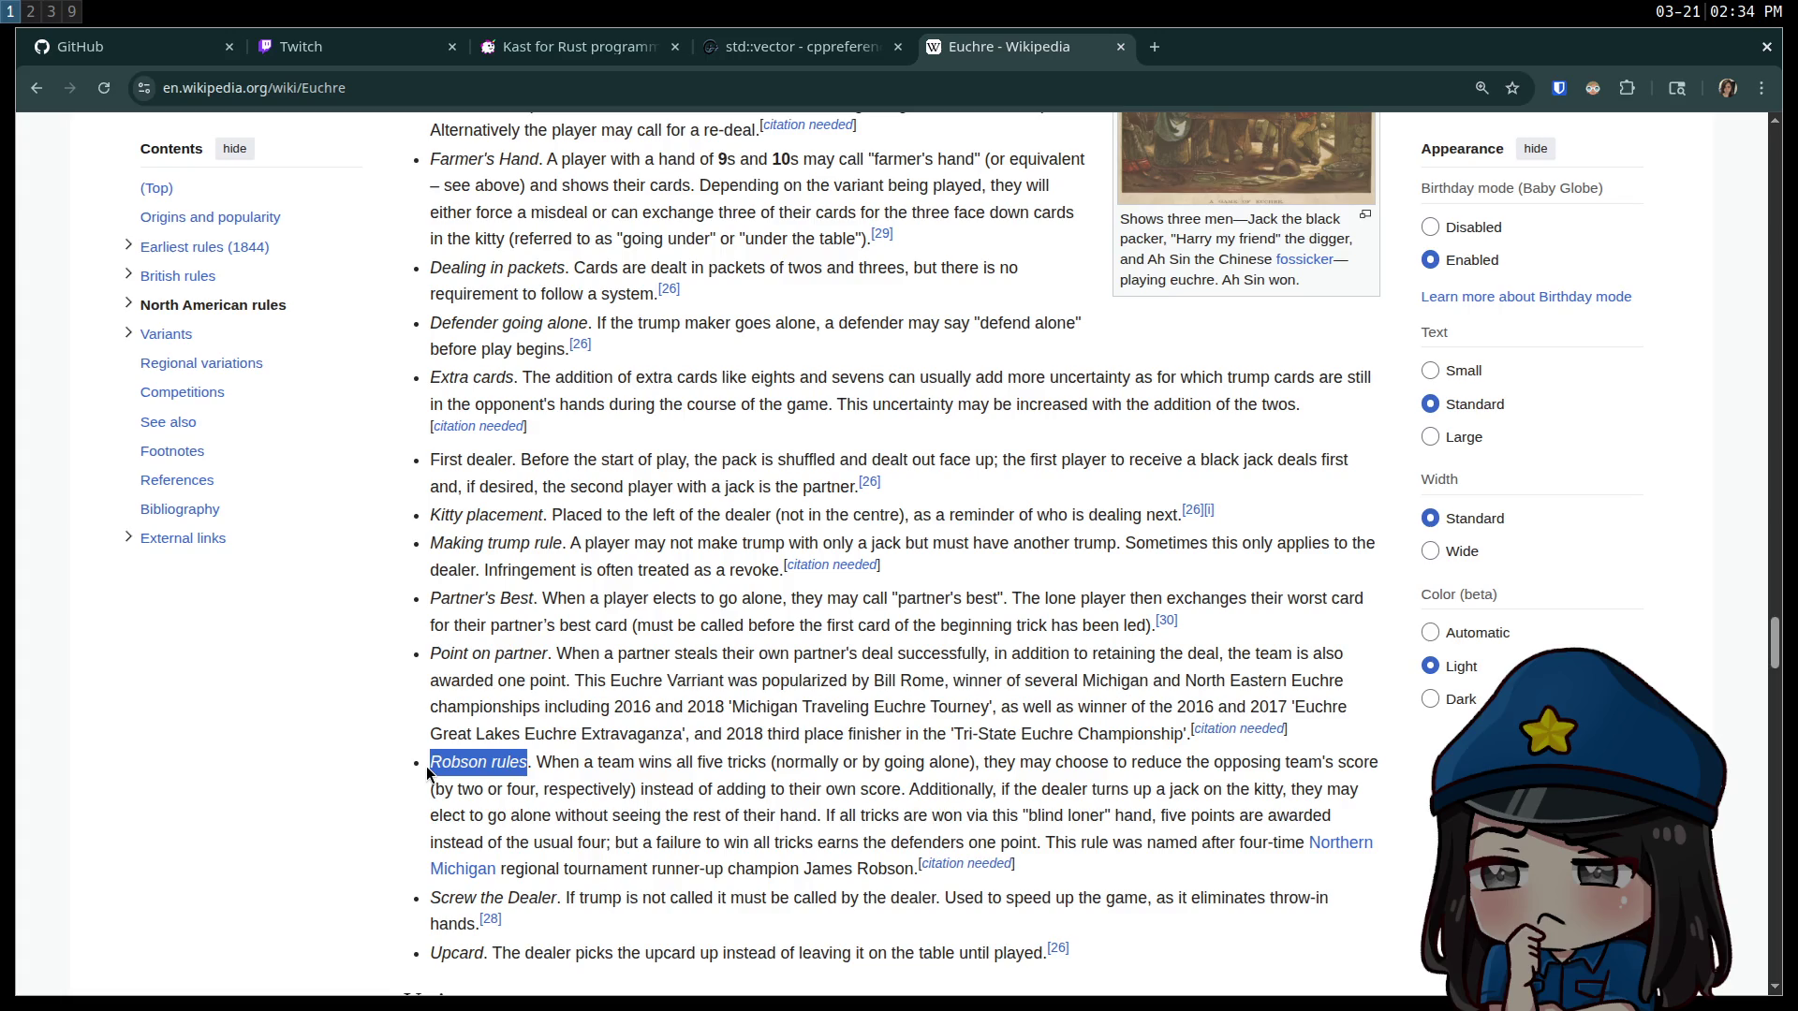
pyautogui.press('super+3')
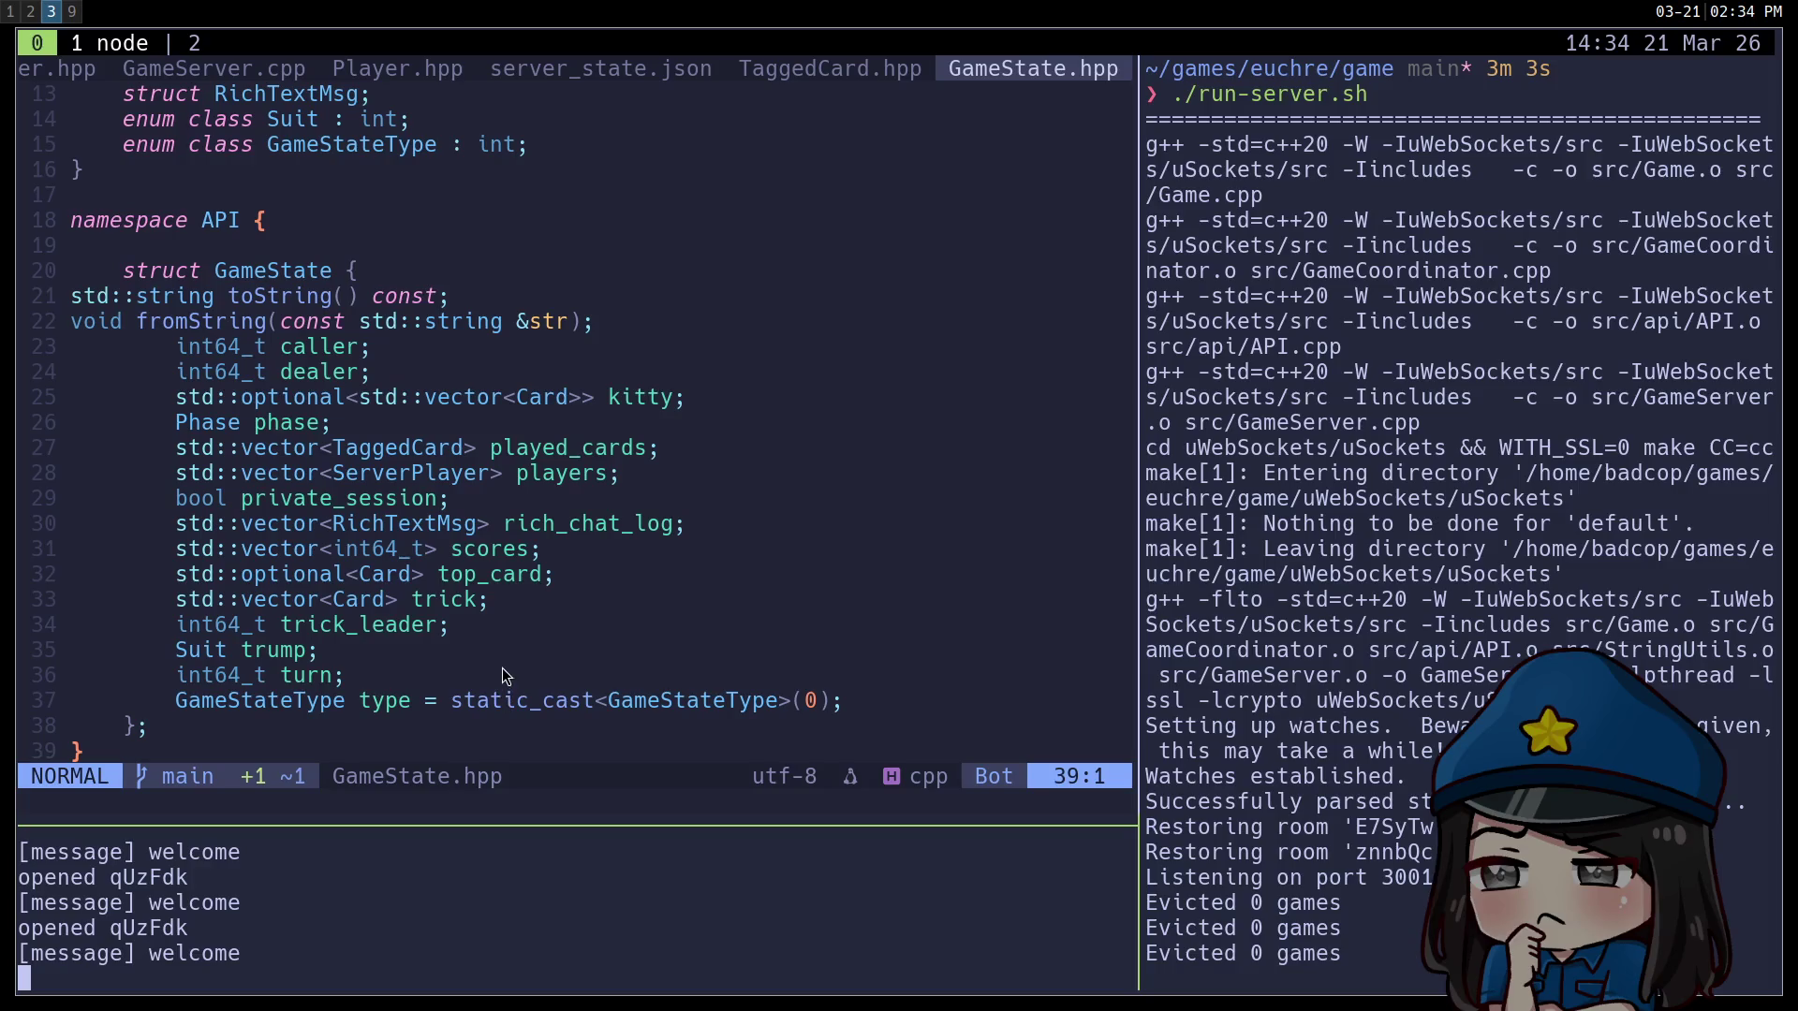
# Leave the GameState.hpp vim pane and return to the Godot editor on workspace 2
pyautogui.click(759, 491)
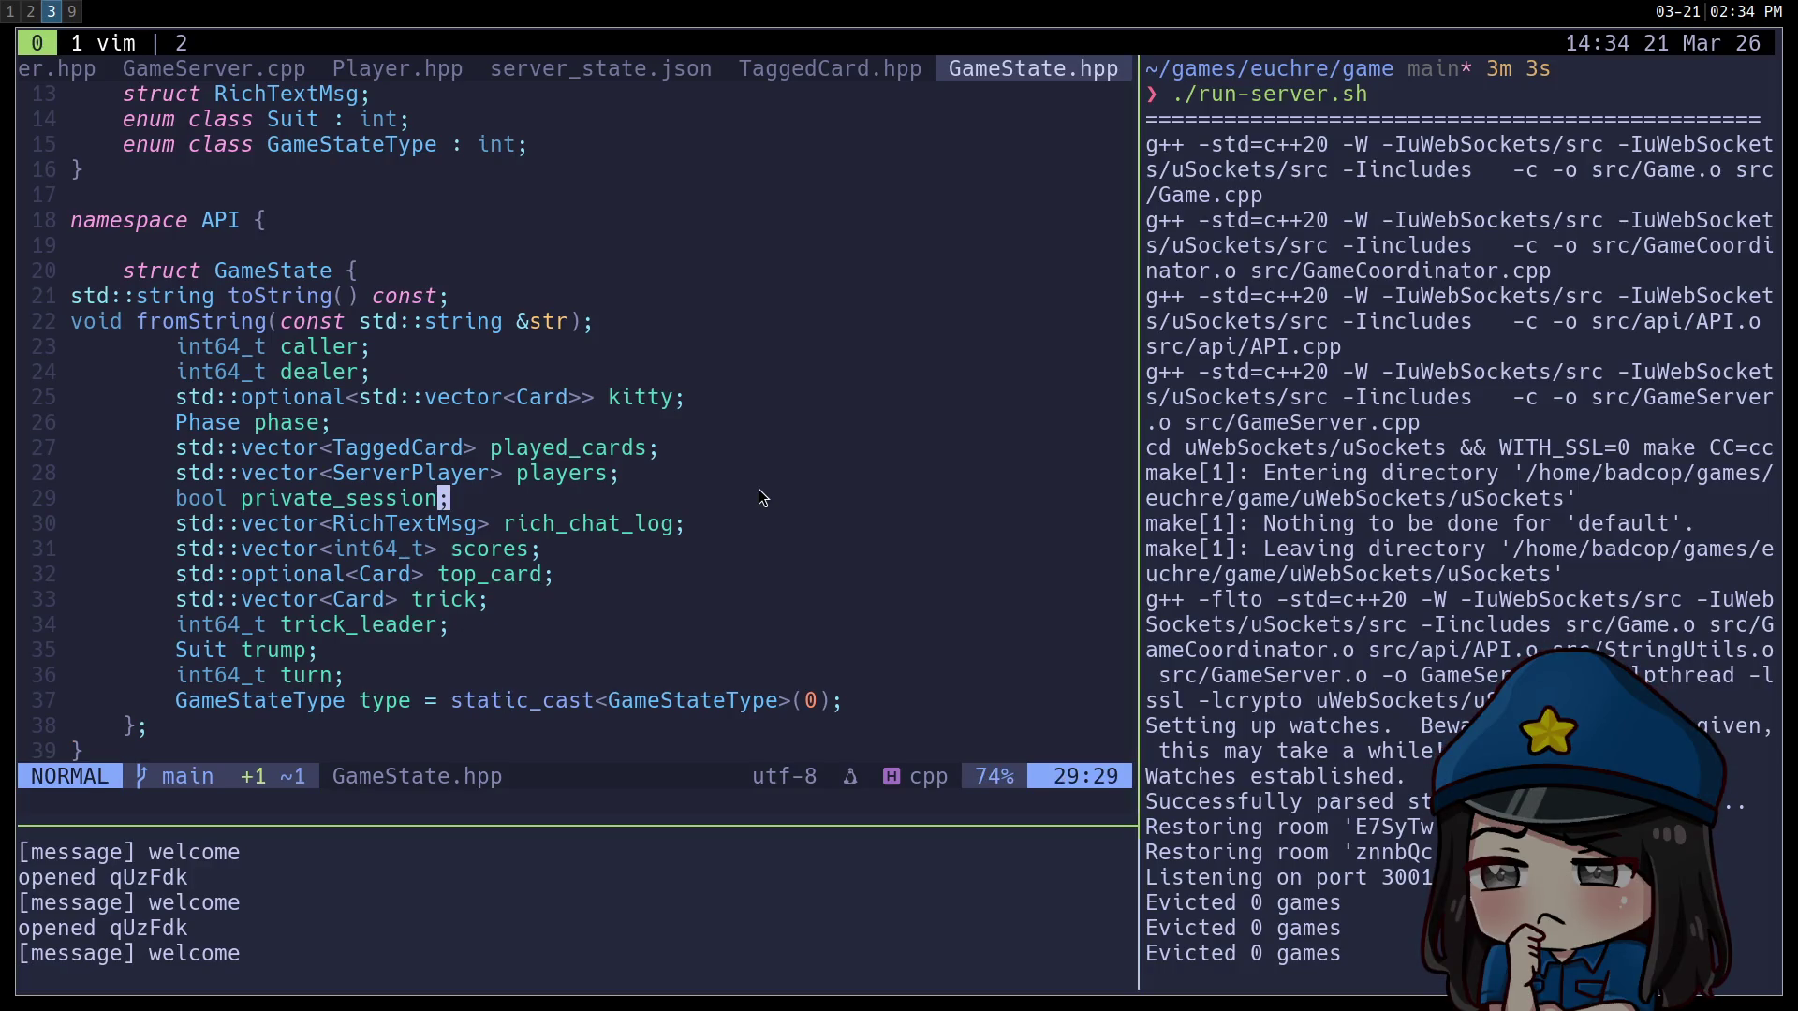
pyautogui.press('super+2')
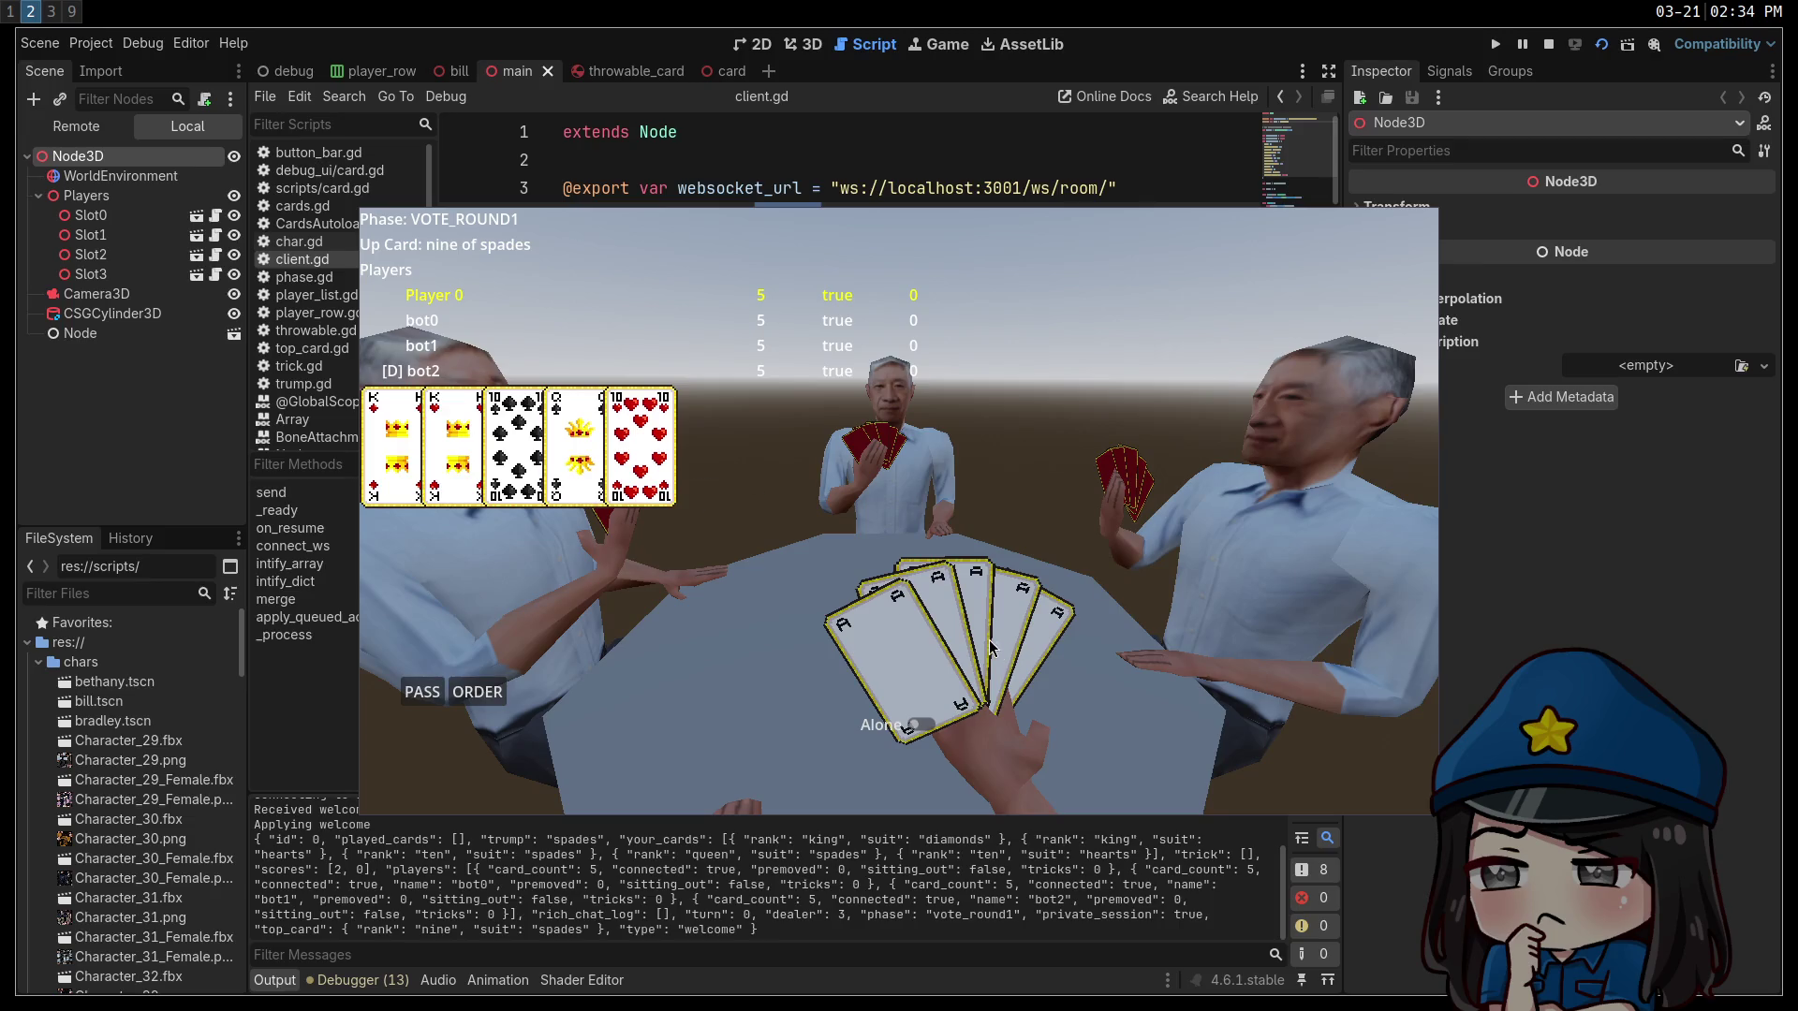
# Stop the running game and look over the debug_ui card.gd and client.gd scripts
pyautogui.click(1551, 45)
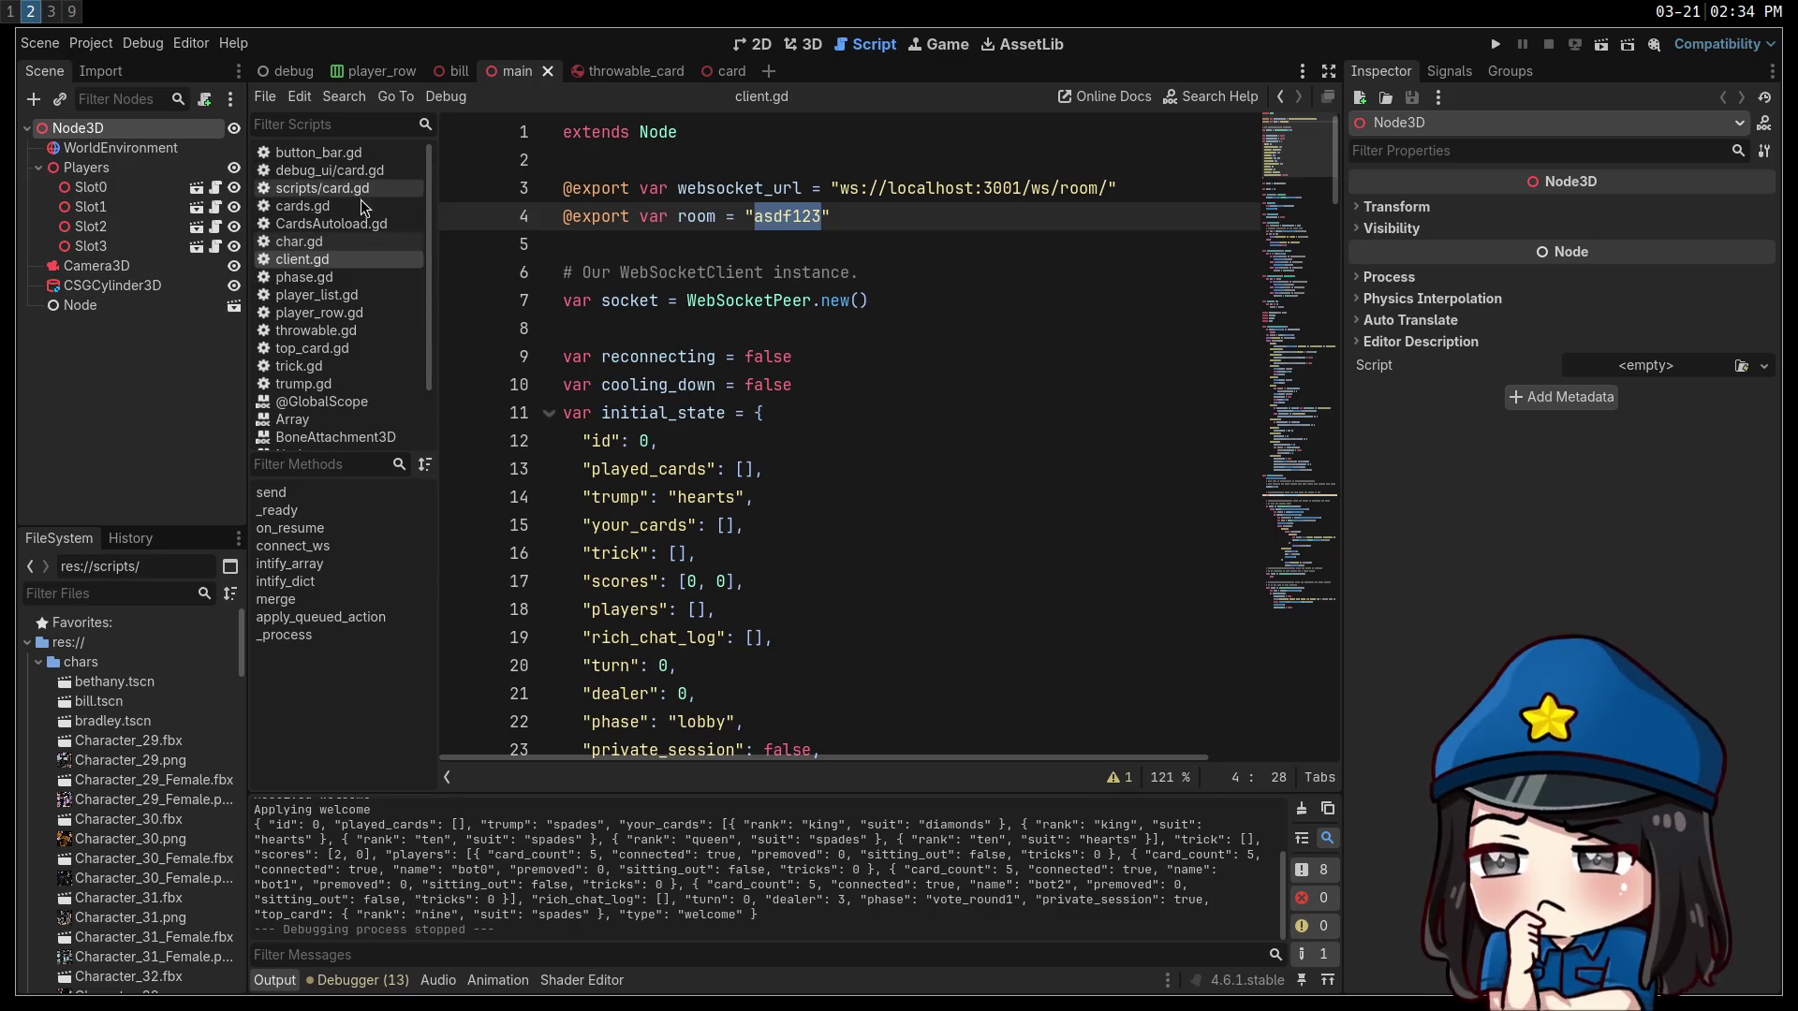
pyautogui.click(328, 171)
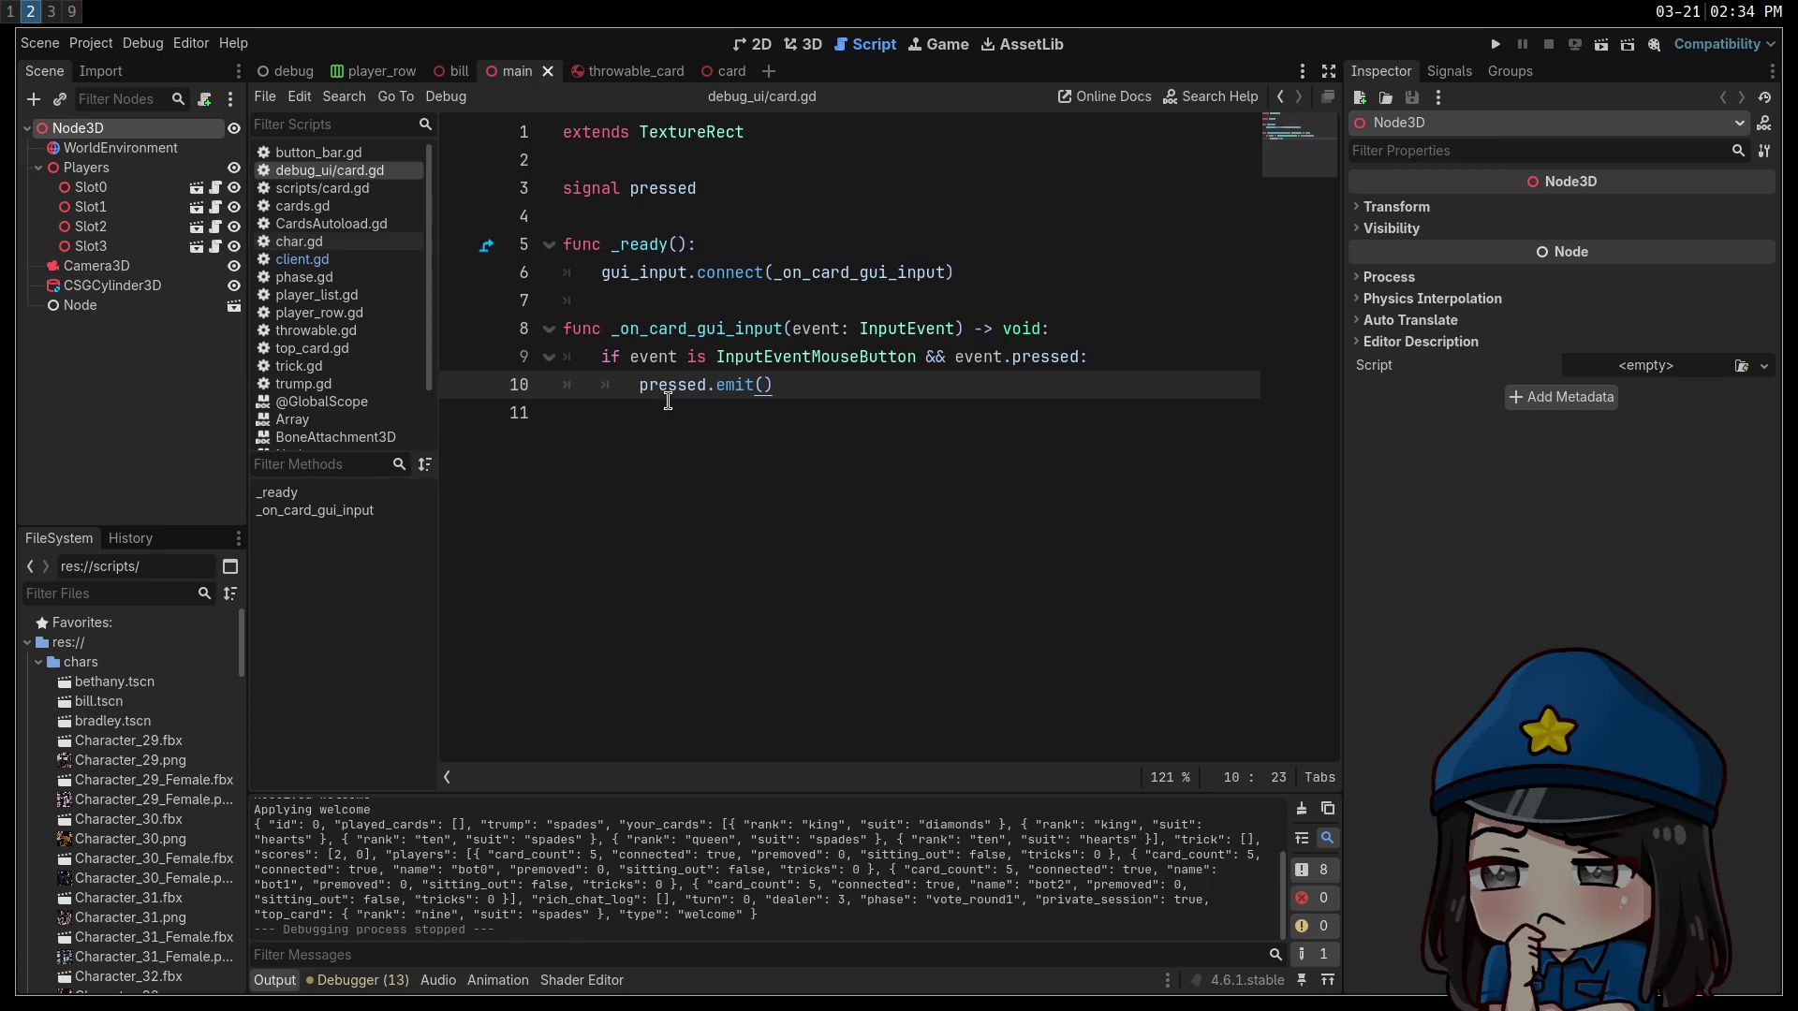
pyautogui.click(343, 259)
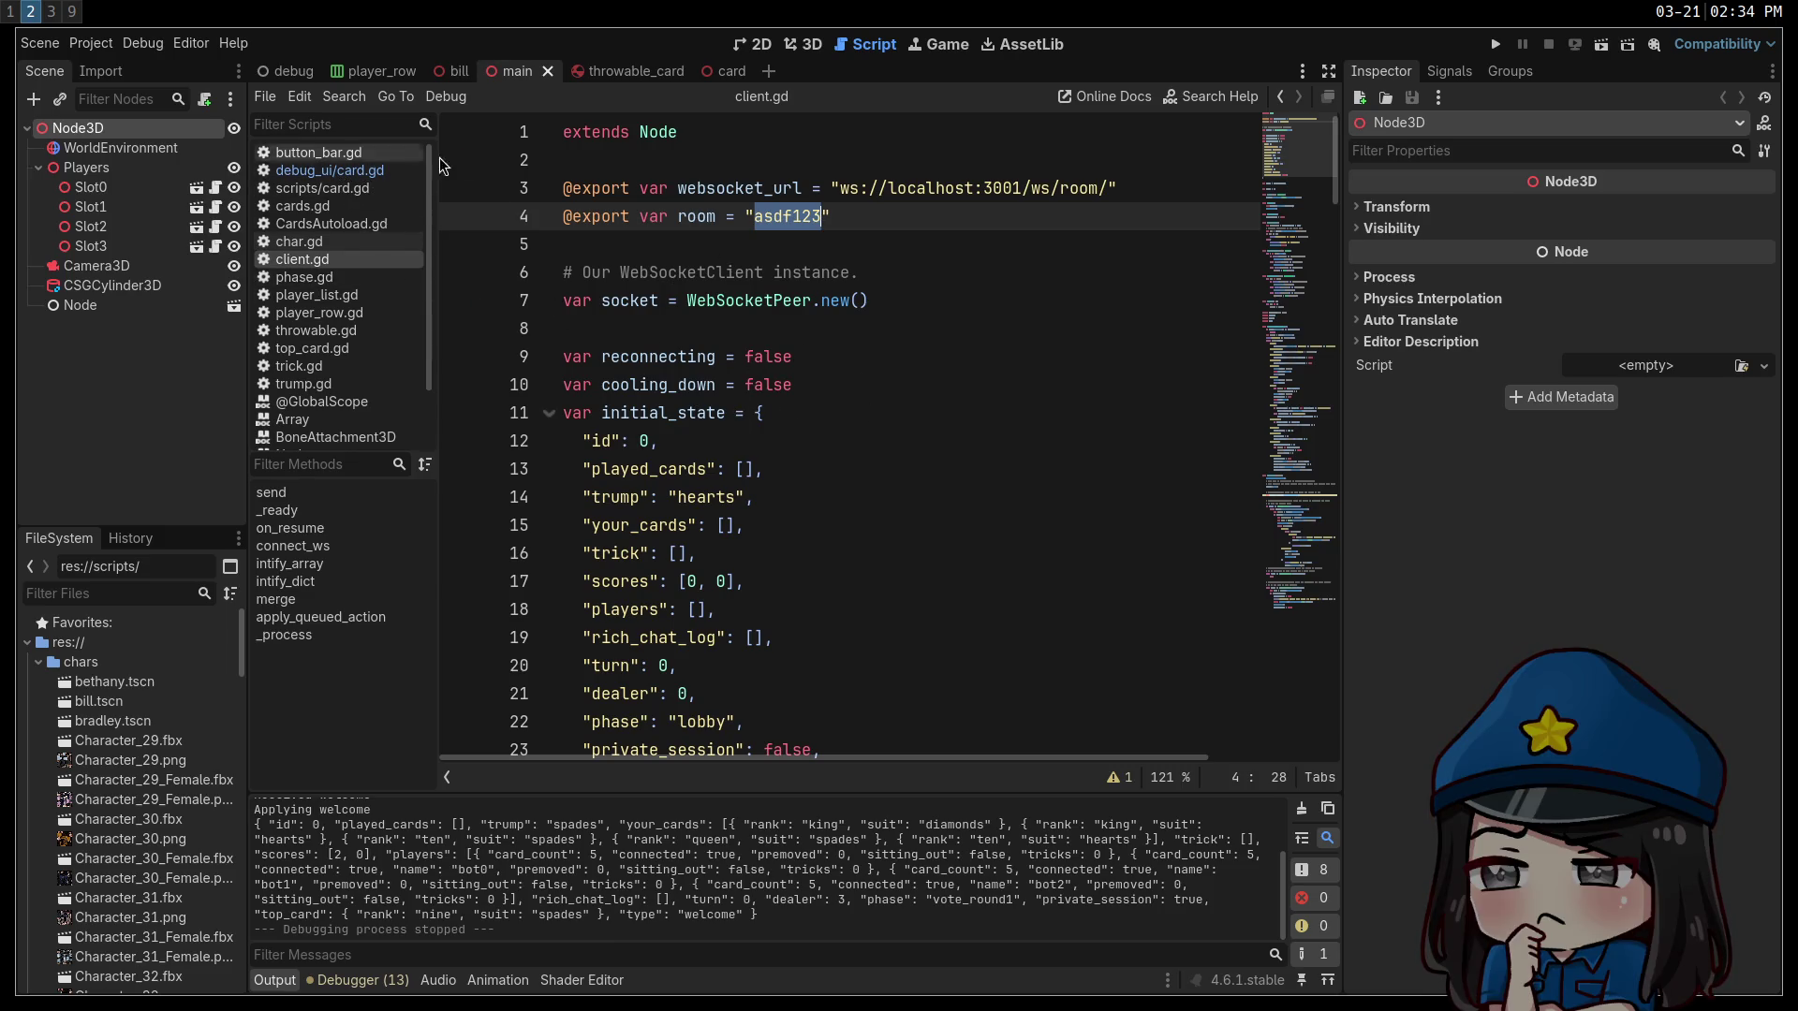
# Open the debug scene tab and view its layout in the 2D editor
pyautogui.click(287, 71)
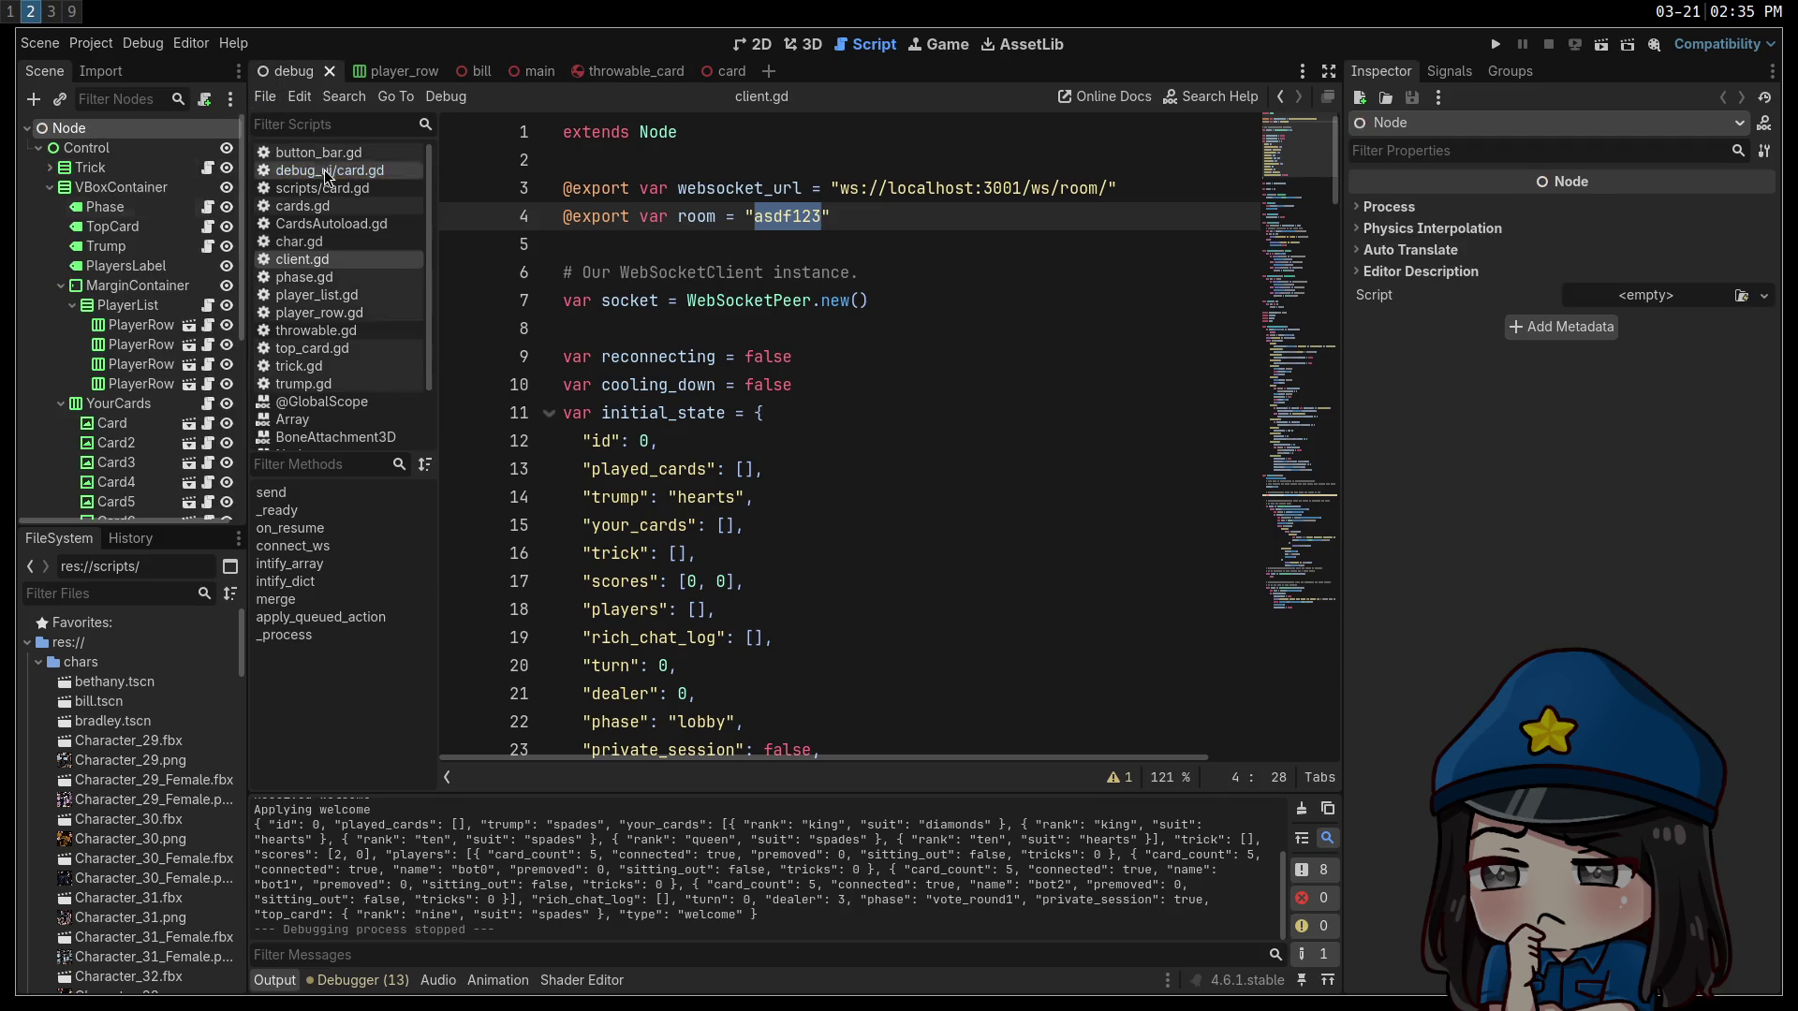
pyautogui.click(804, 44)
pyautogui.click(758, 44)
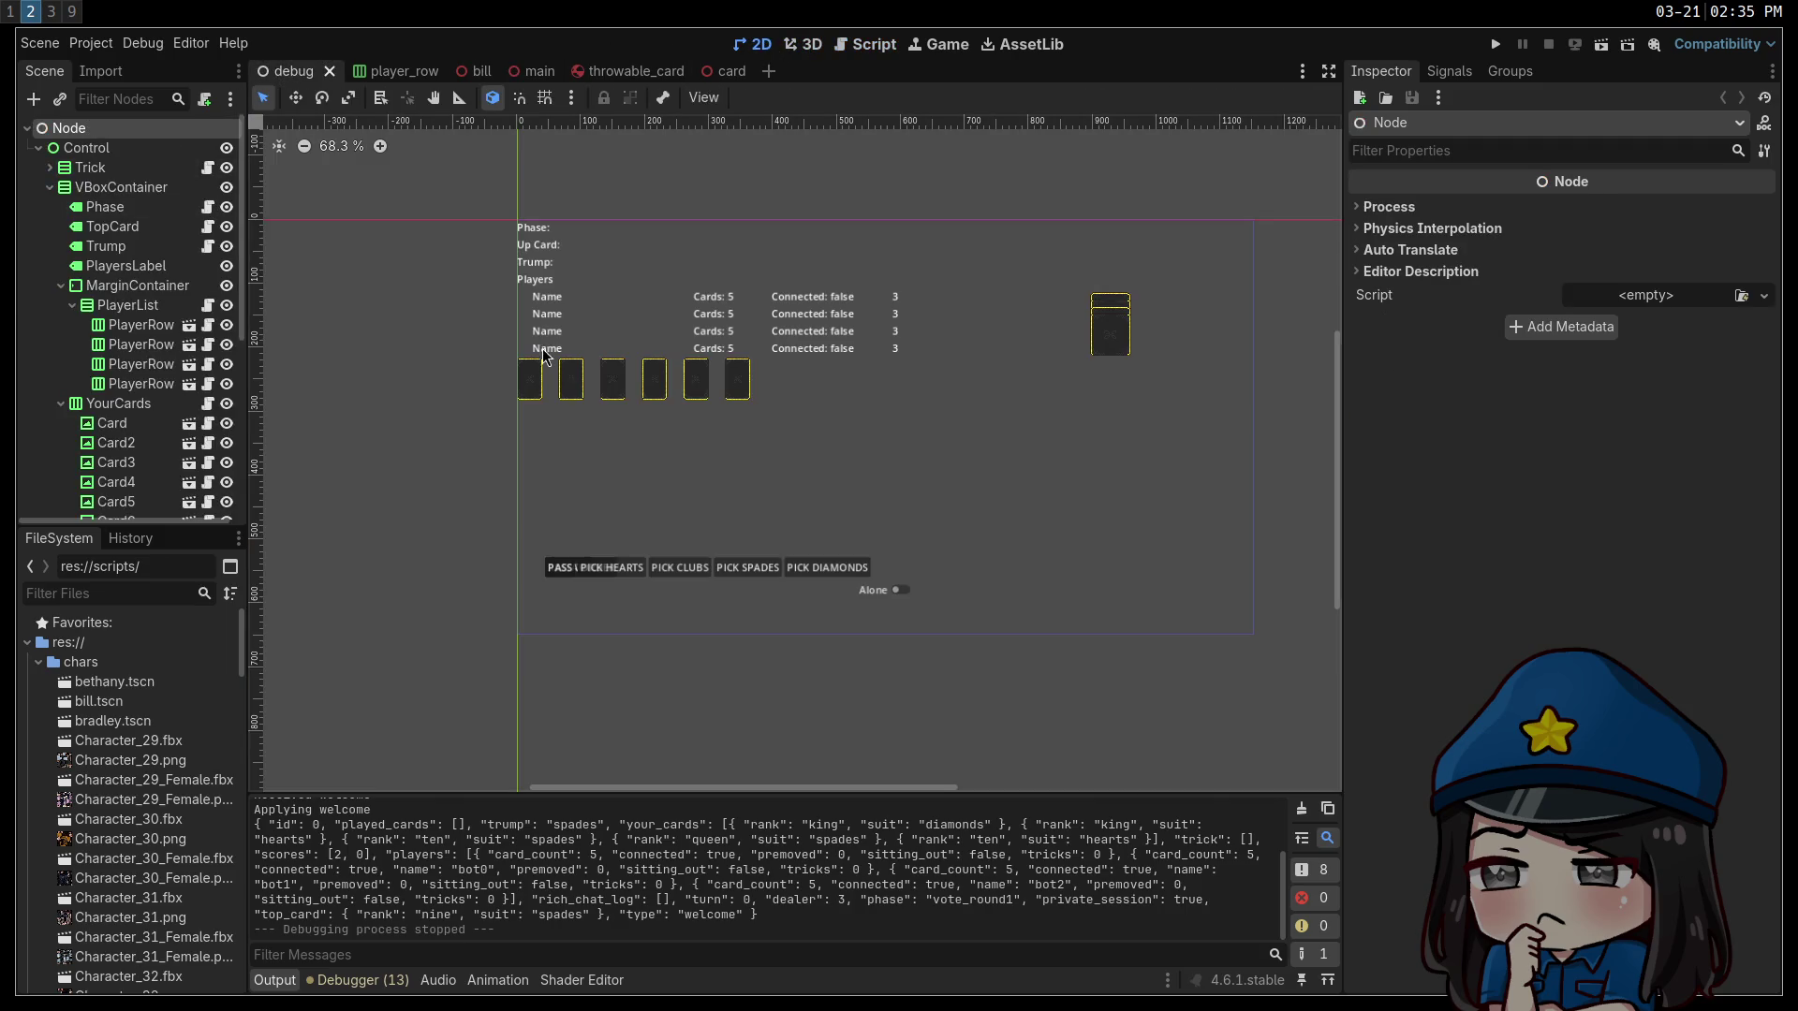
# Delete the child.scale Vector2(2.0, 2.0) line from trick.gd's _process
pyautogui.click(537, 373)
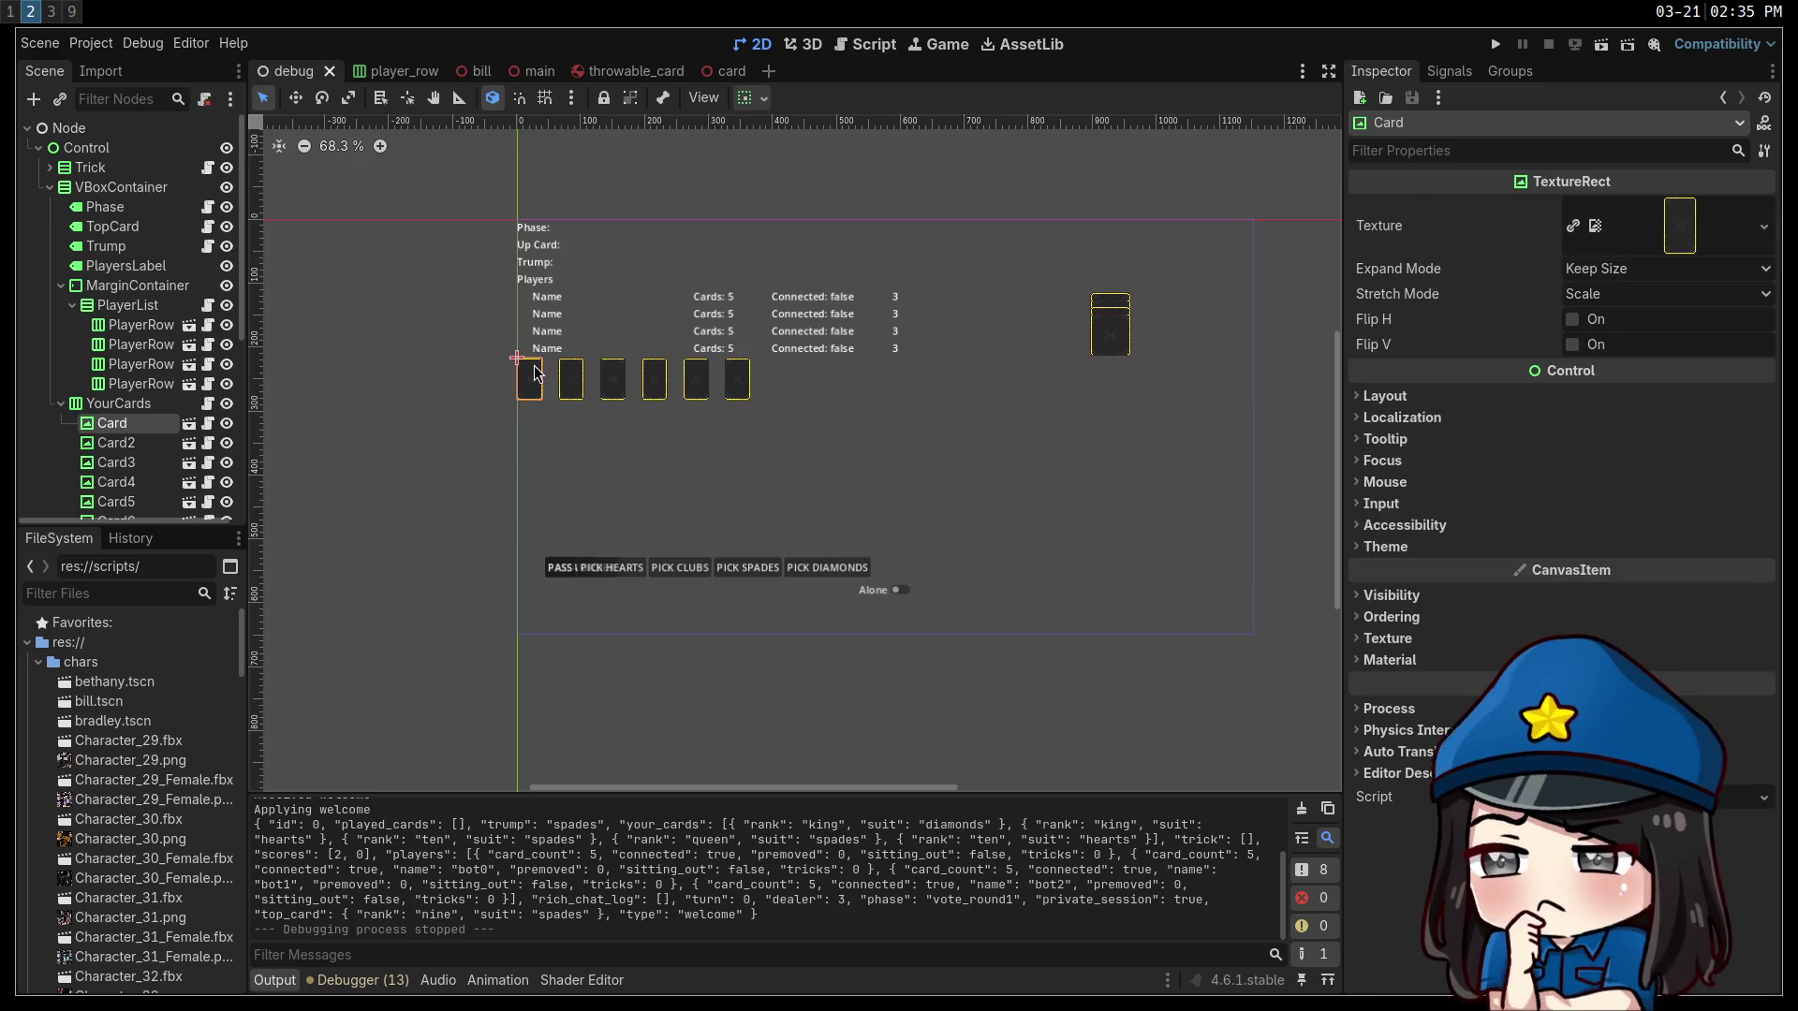
pyautogui.click(208, 423)
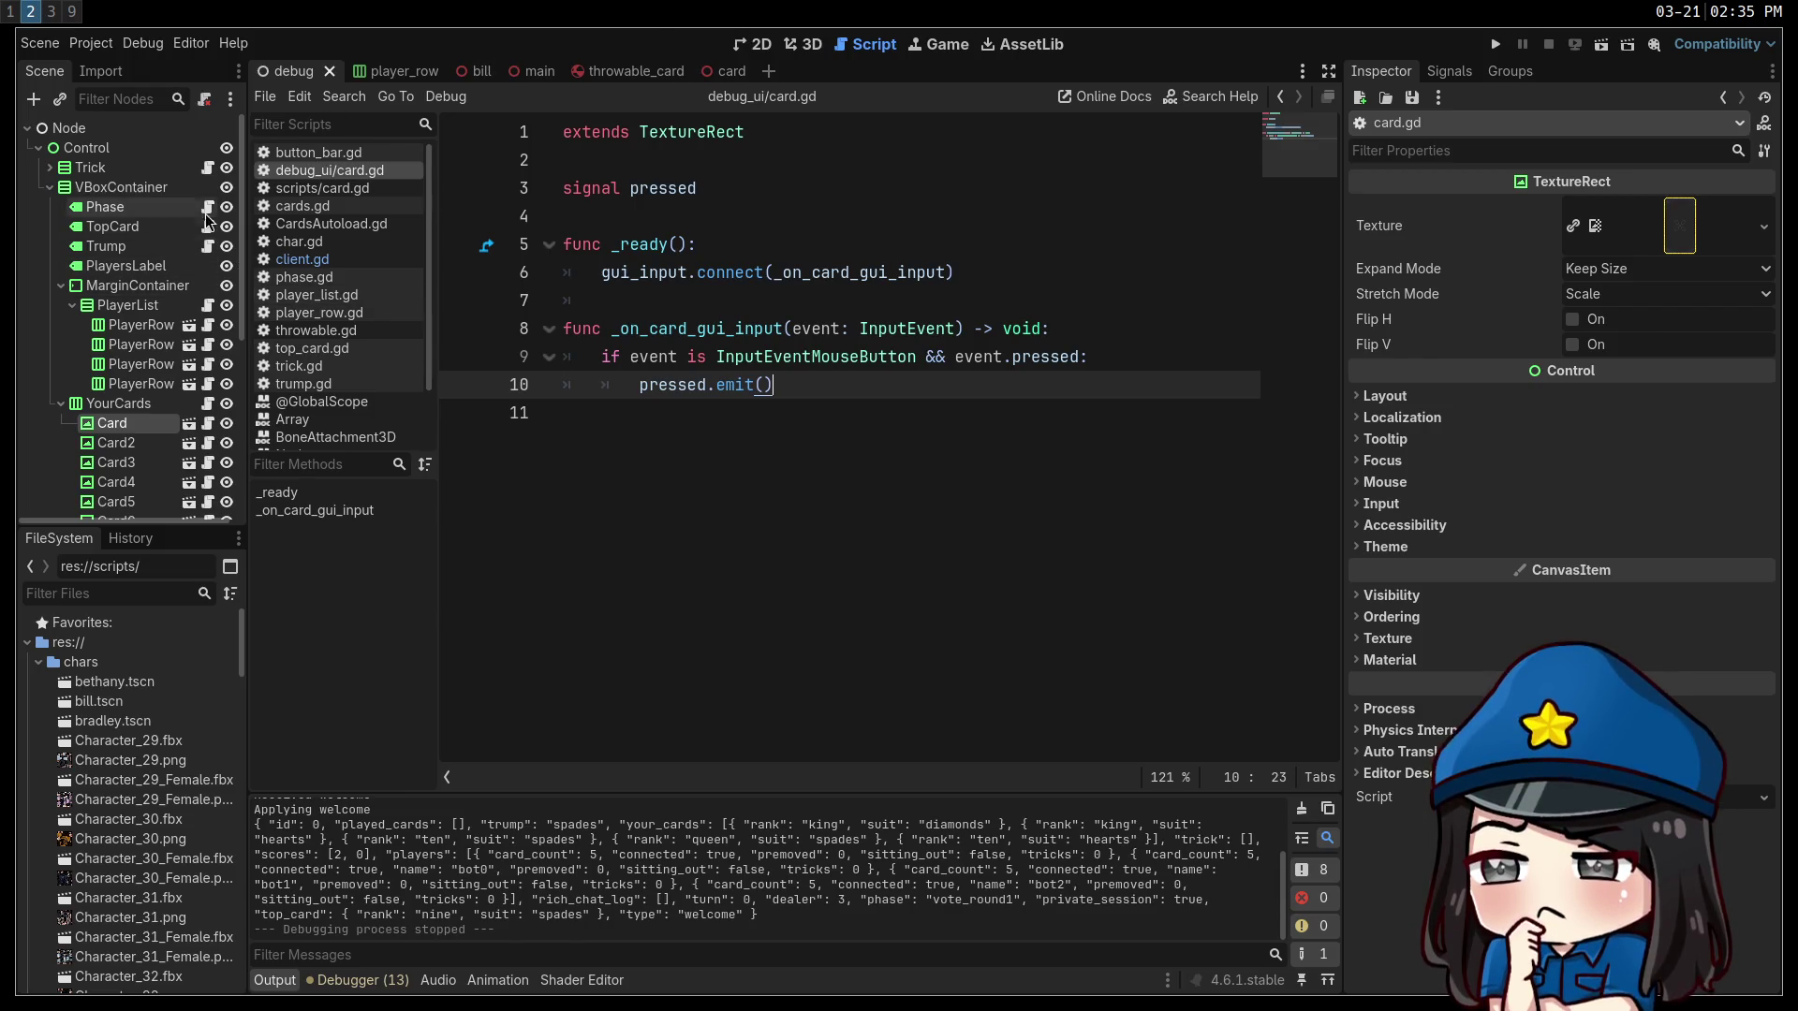
pyautogui.click(208, 168)
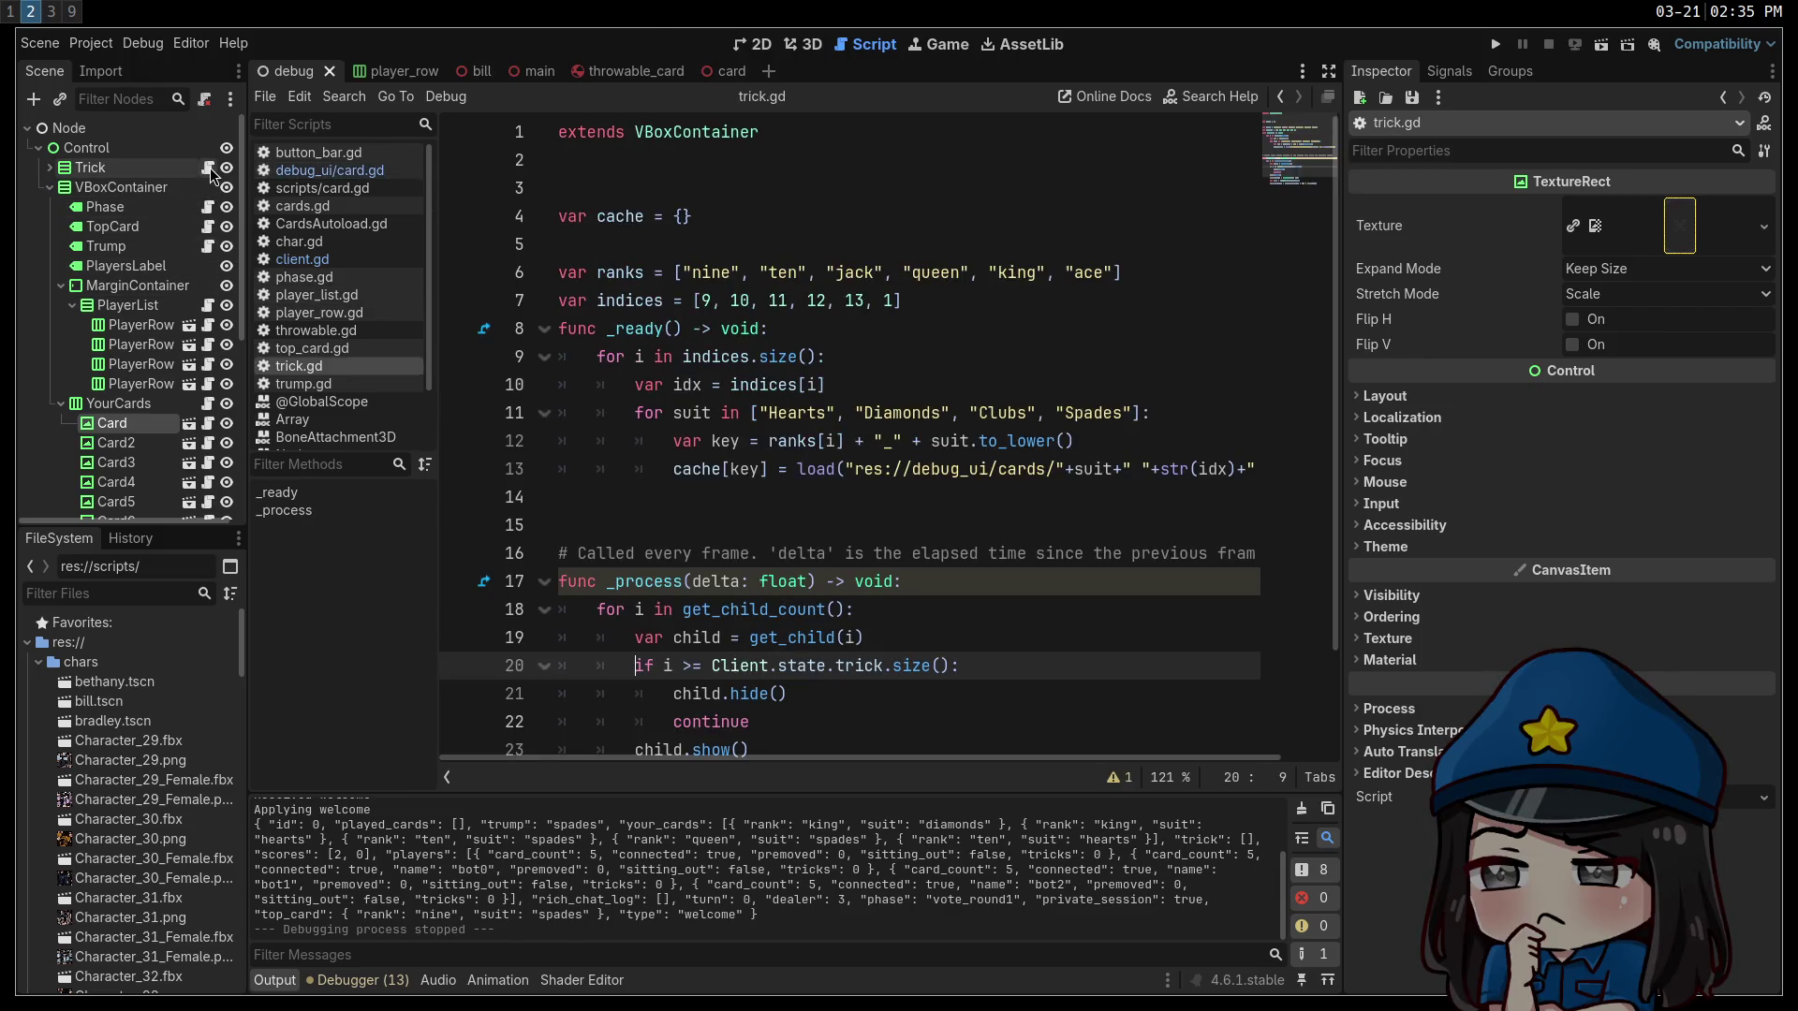
pyautogui.scroll(-2, 824, 440)
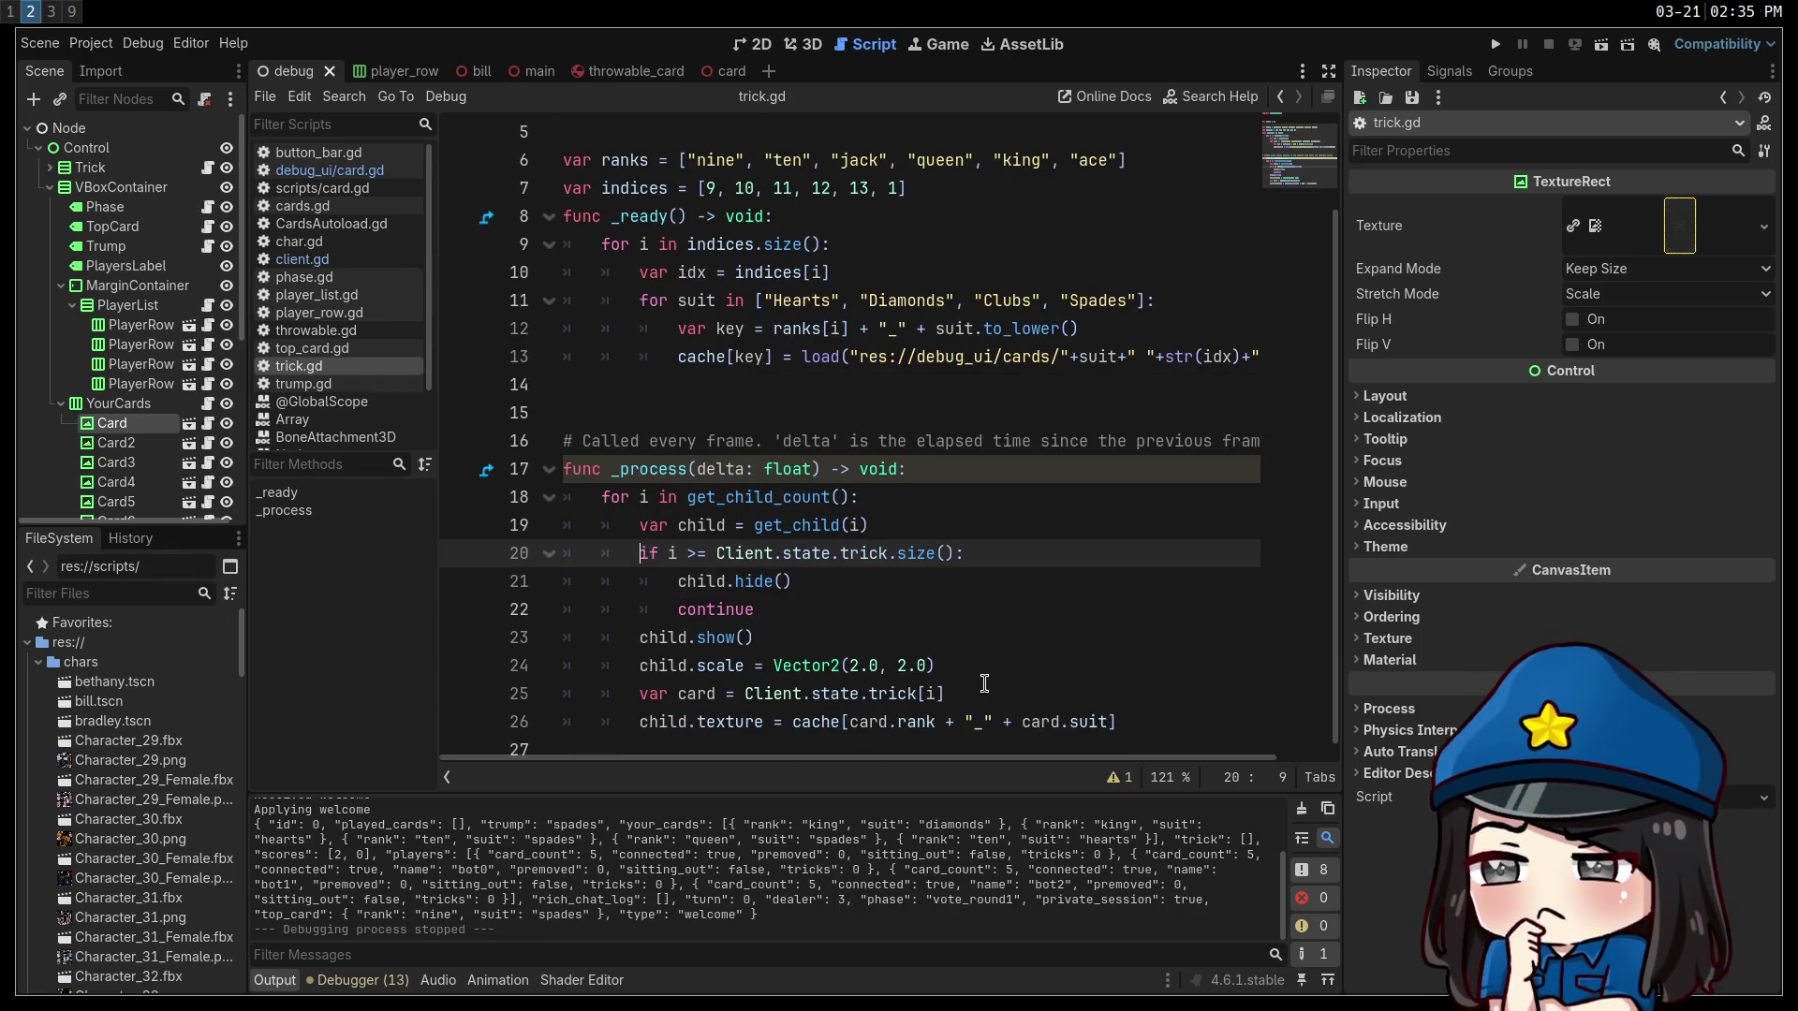
pyautogui.moveTo(967, 667); pyautogui.dragTo(405, 665)
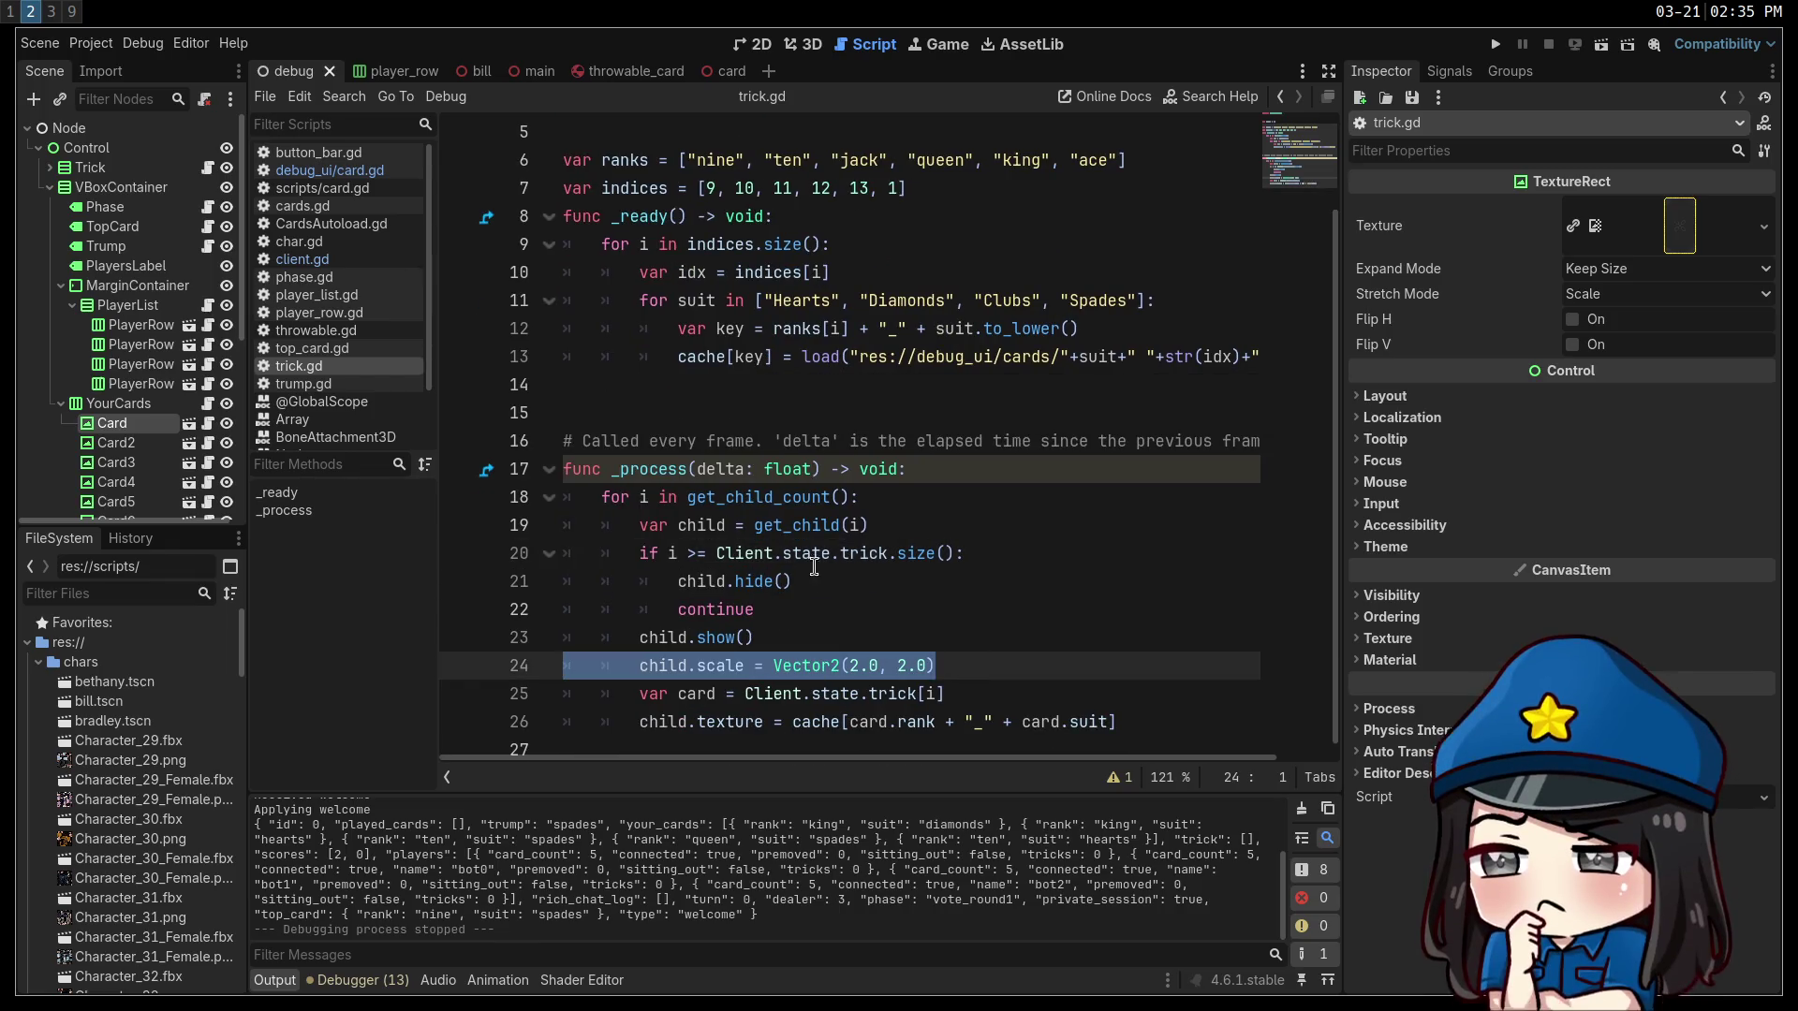
pyautogui.press('BackSpace')
pyautogui.press('BackSpace')
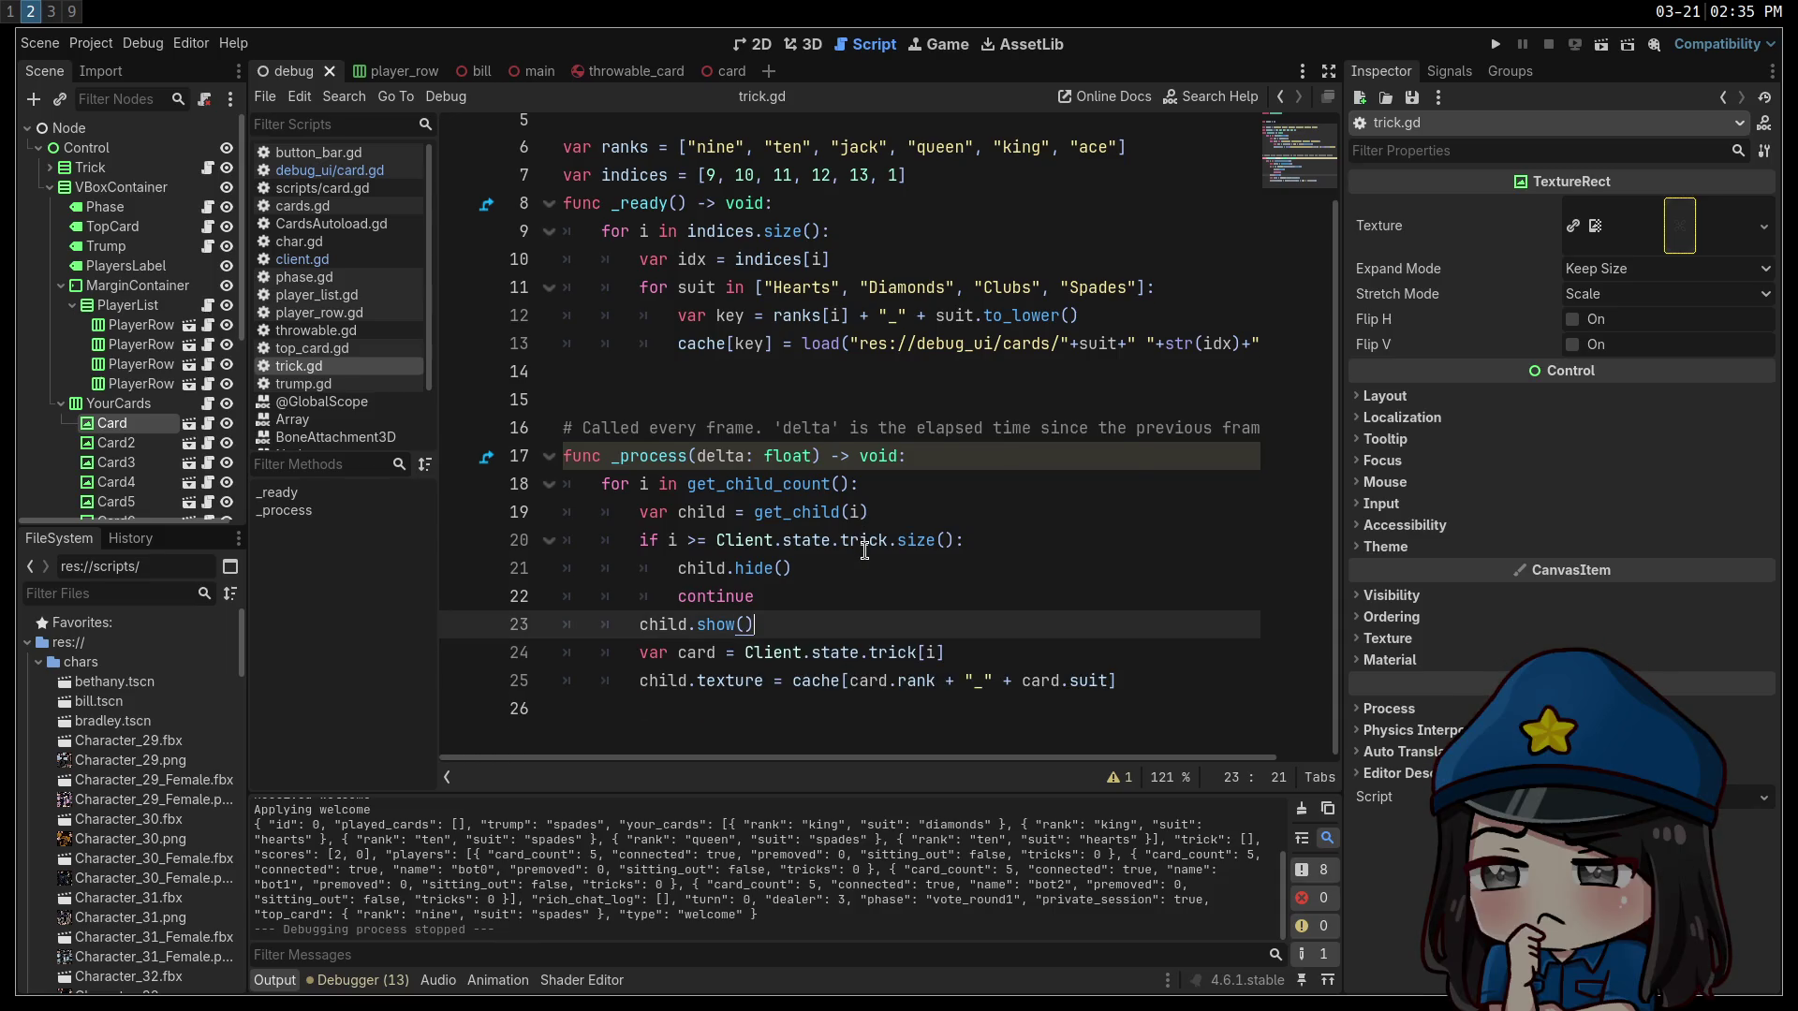
# Delete the matching card-scaling line 40 from cards.gd's _process
pyautogui.click(208, 403)
pyautogui.scroll(-4, 843, 452)
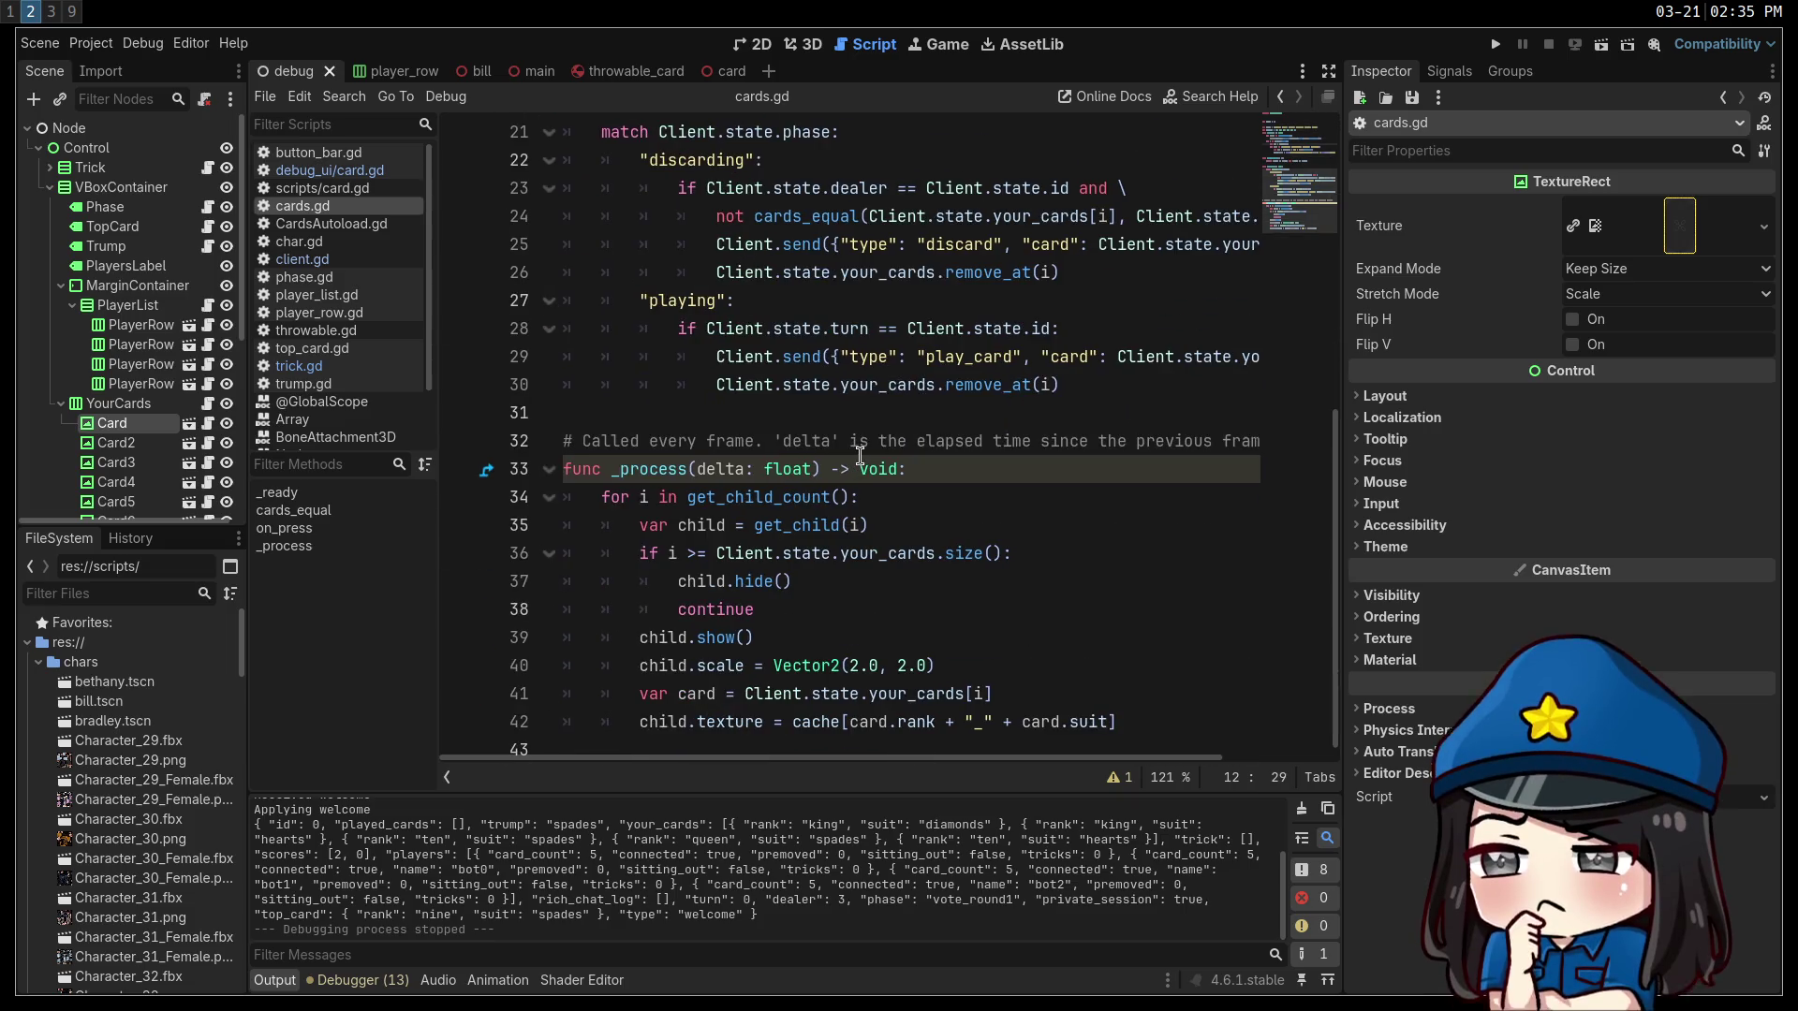
pyautogui.moveTo(975, 665); pyautogui.dragTo(499, 679)
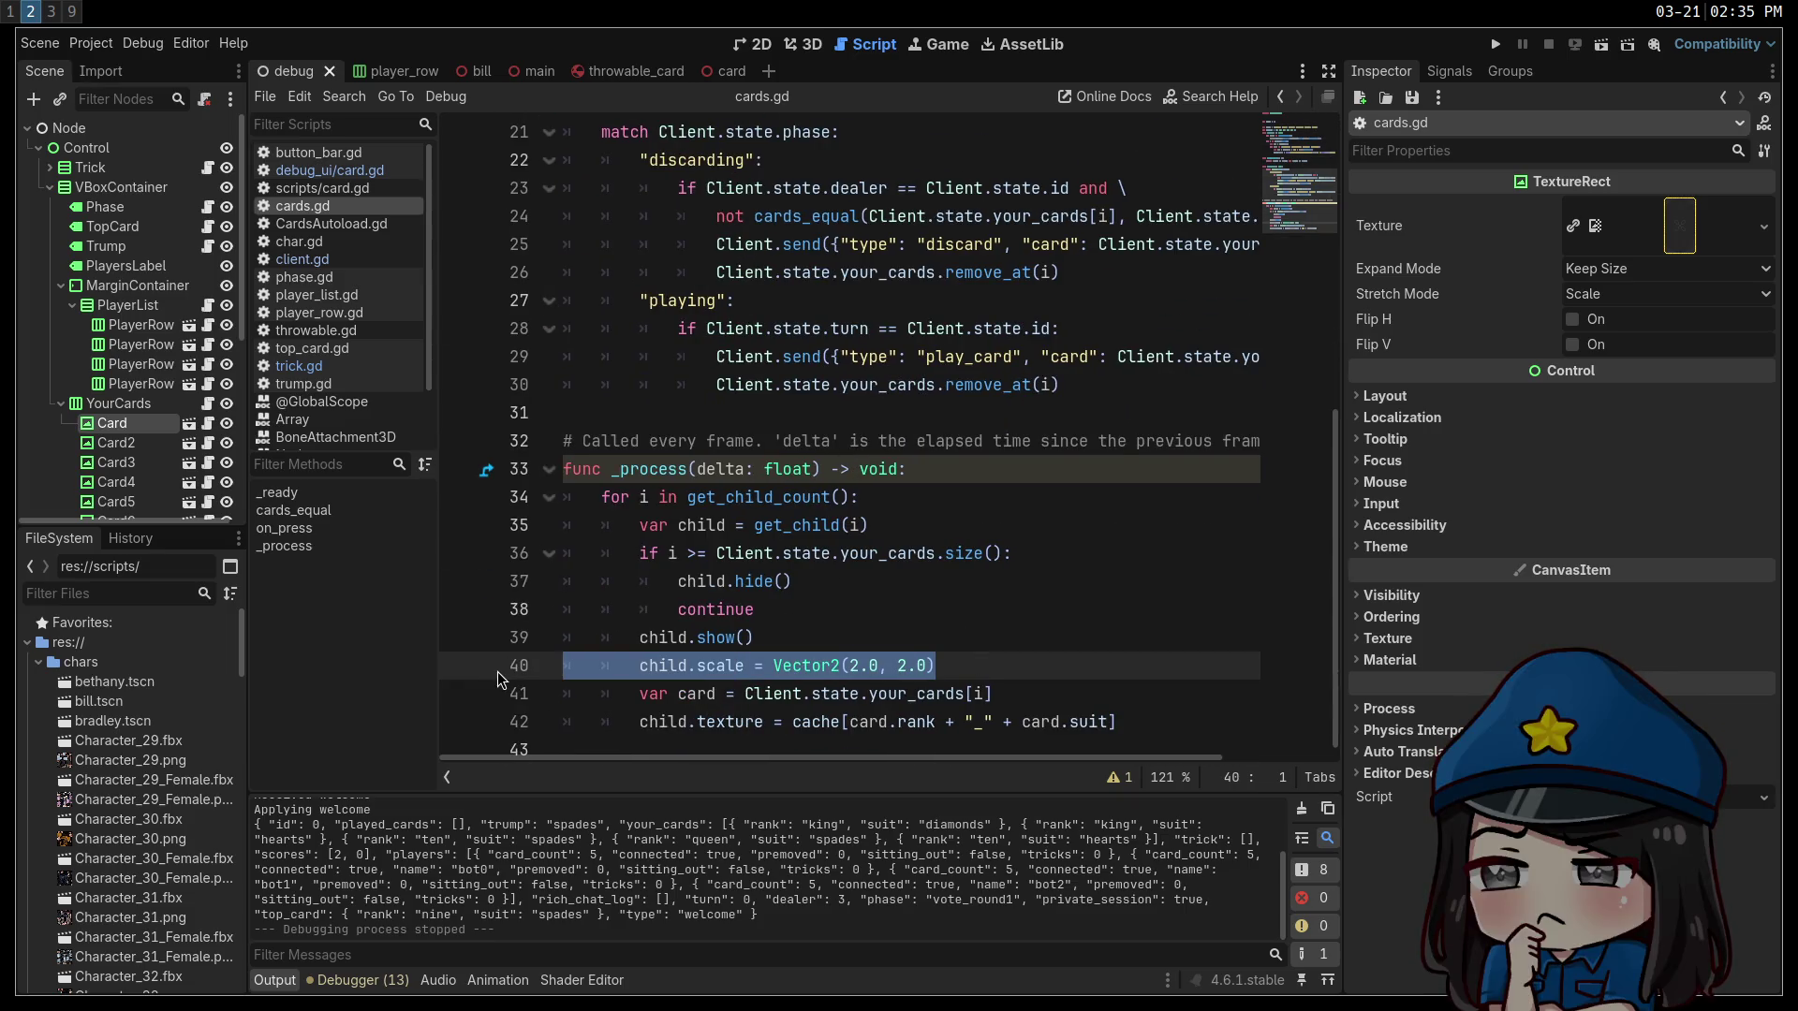
pyautogui.press('BackSpace')
pyautogui.press('BackSpace')
# Run the main scene, pass the first vote, pick hearts as trump, and play a king
pyautogui.click(1497, 44)
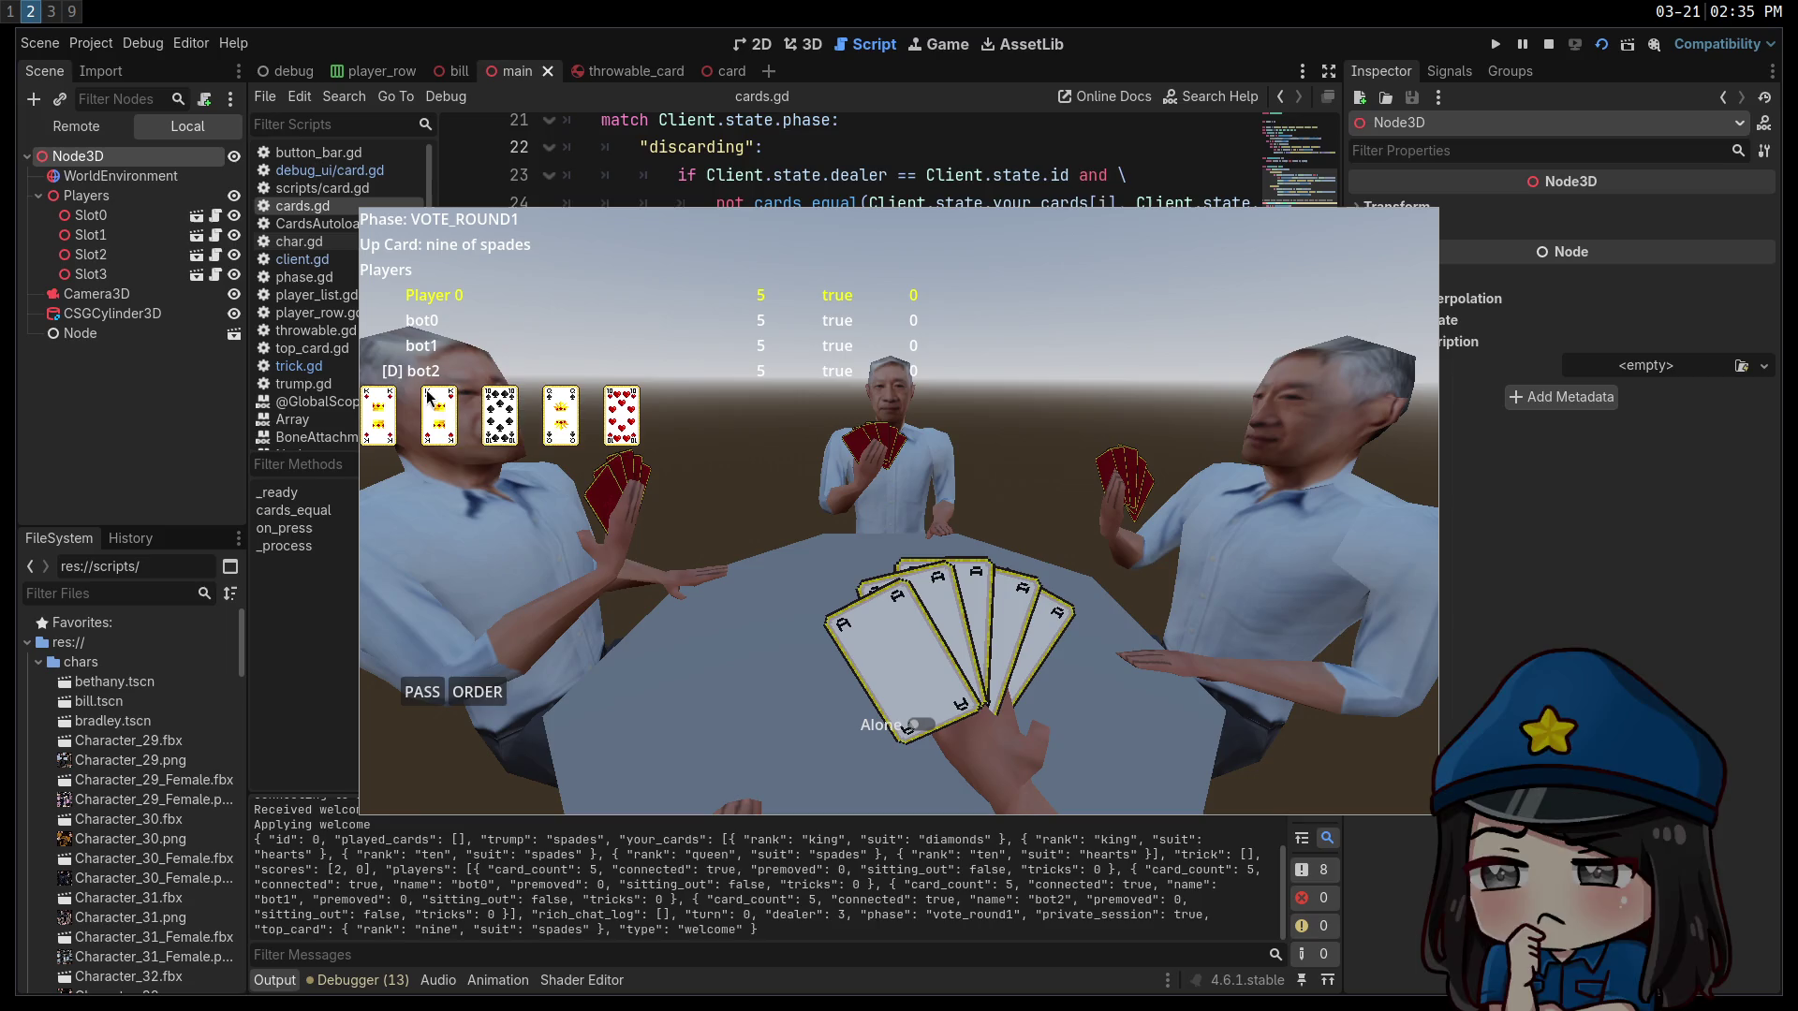
pyautogui.click(422, 692)
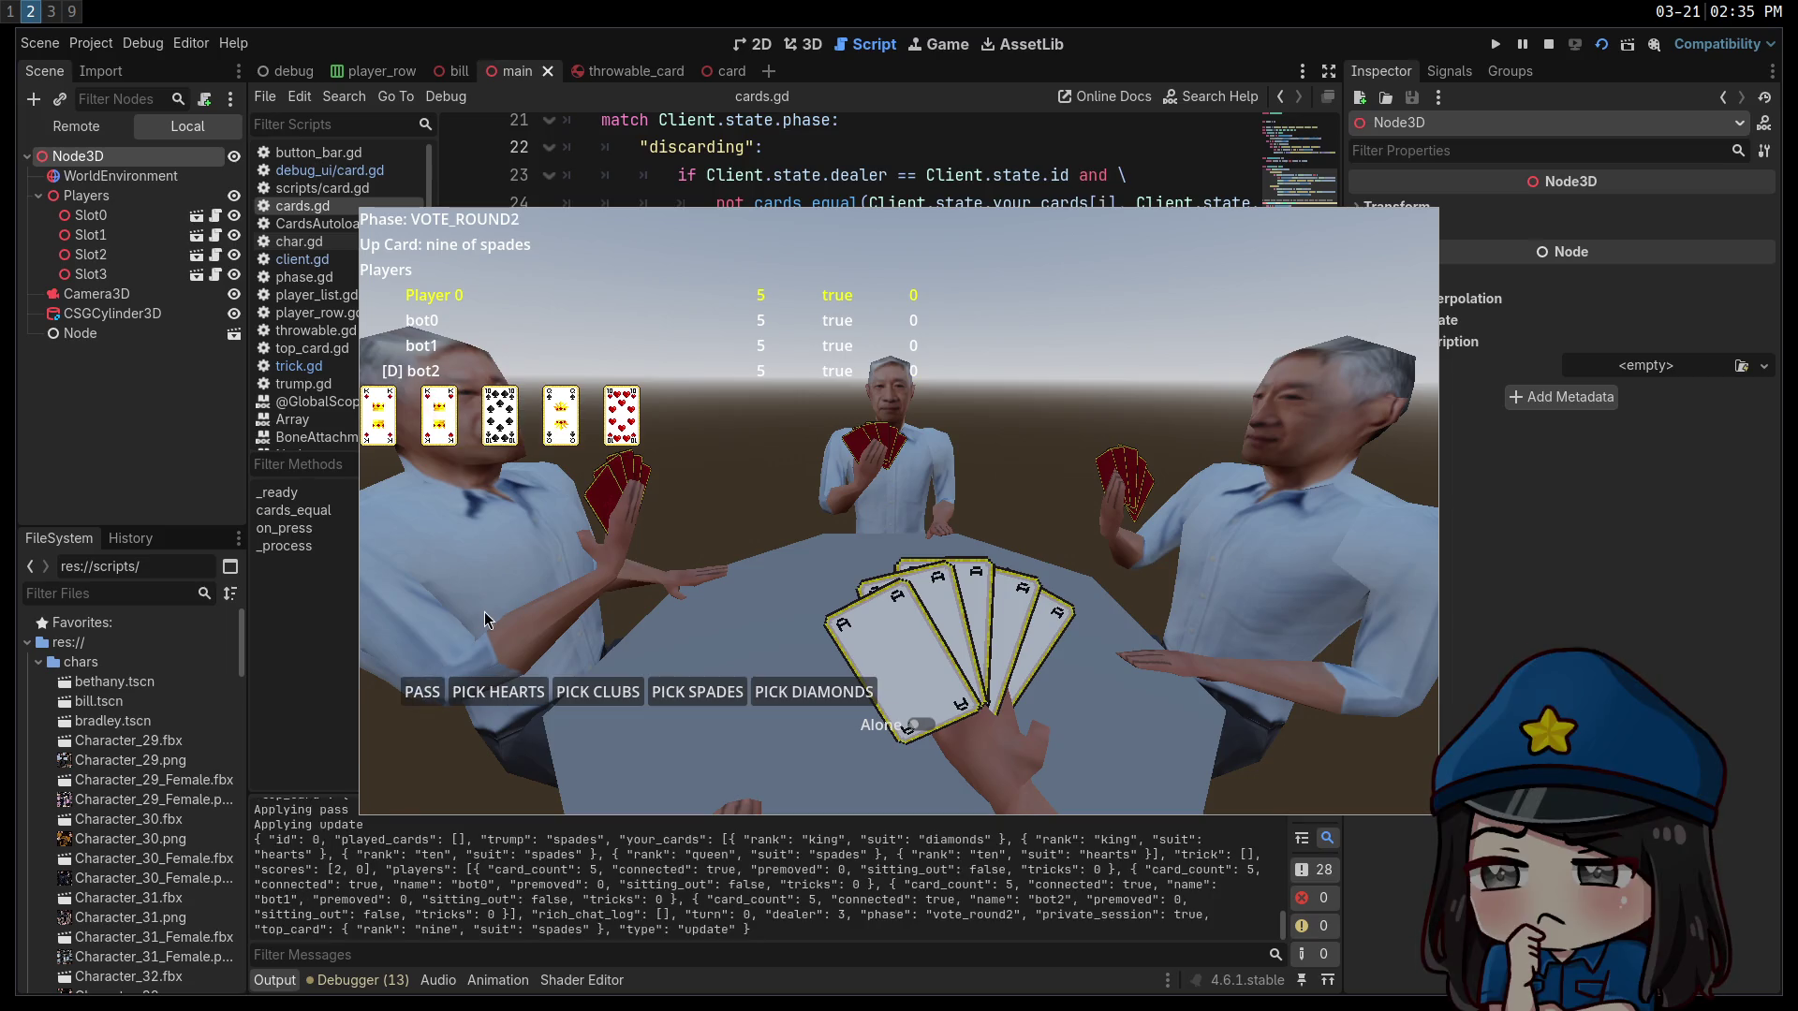
pyautogui.click(422, 692)
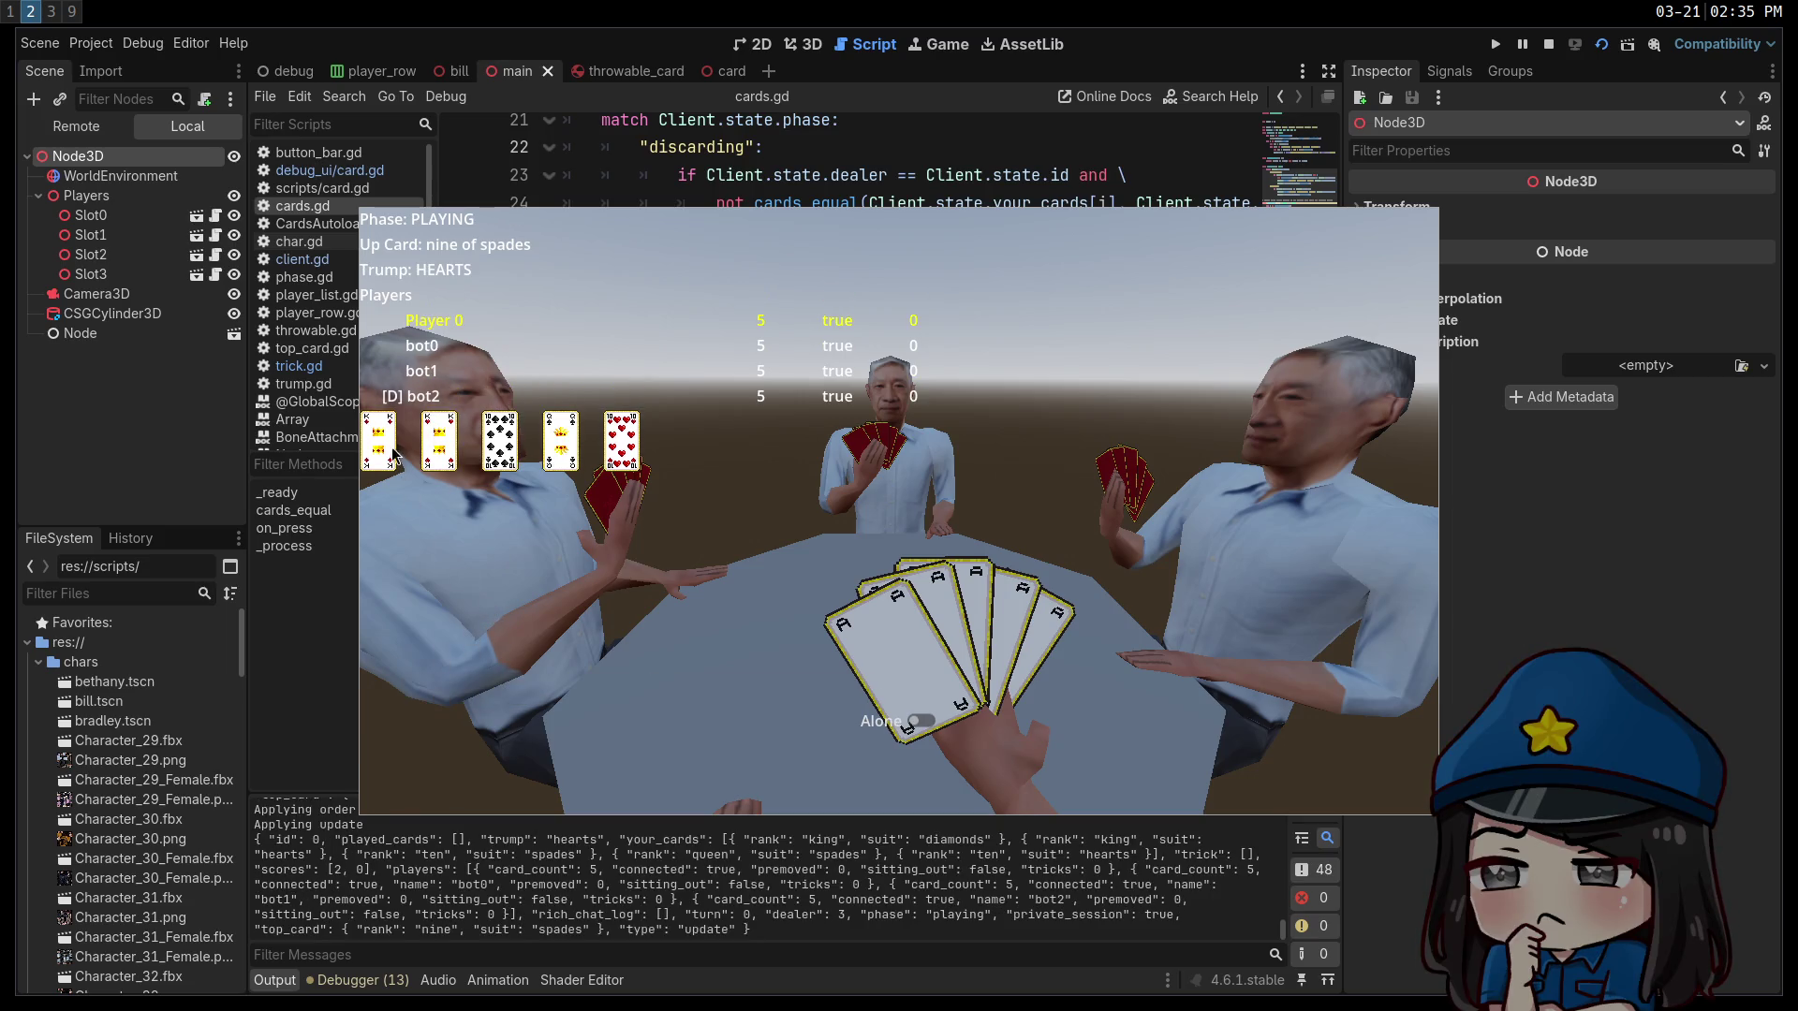
pyautogui.click(369, 424)
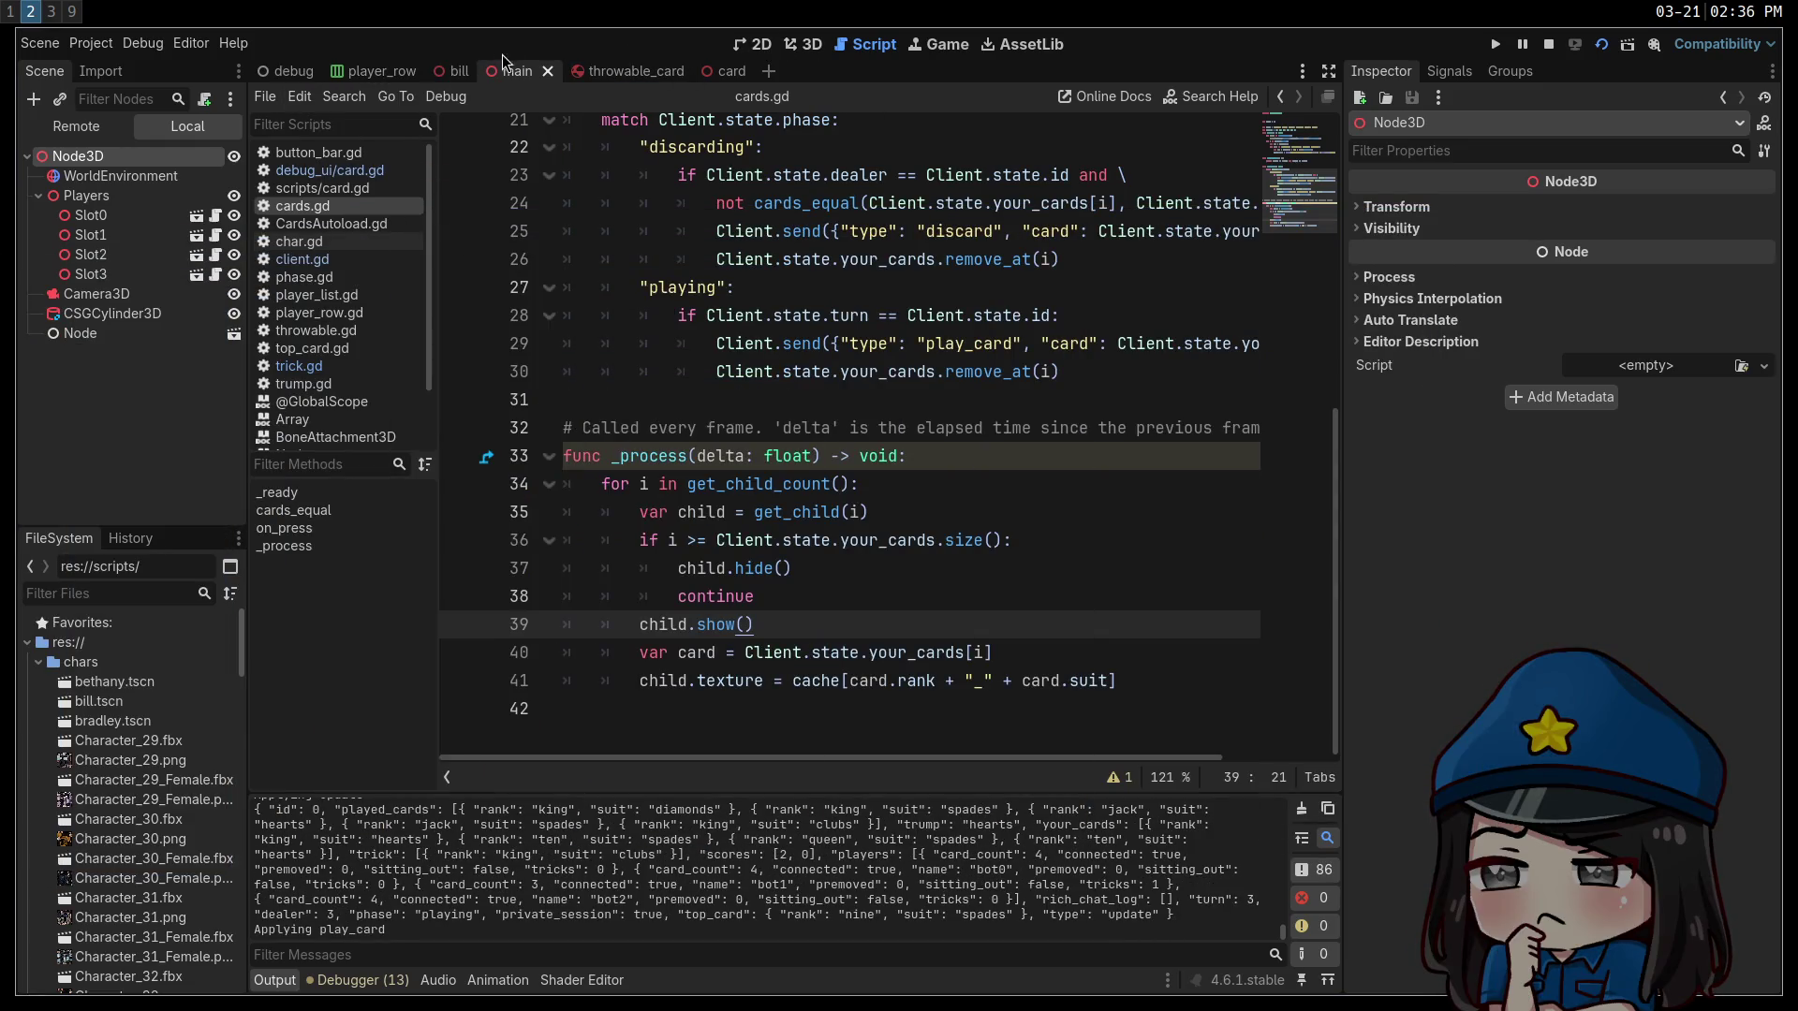
# Select the Trick container in the debug scene's 2D view, undoing an accidental edge resize
pyautogui.click(290, 71)
pyautogui.click(756, 47)
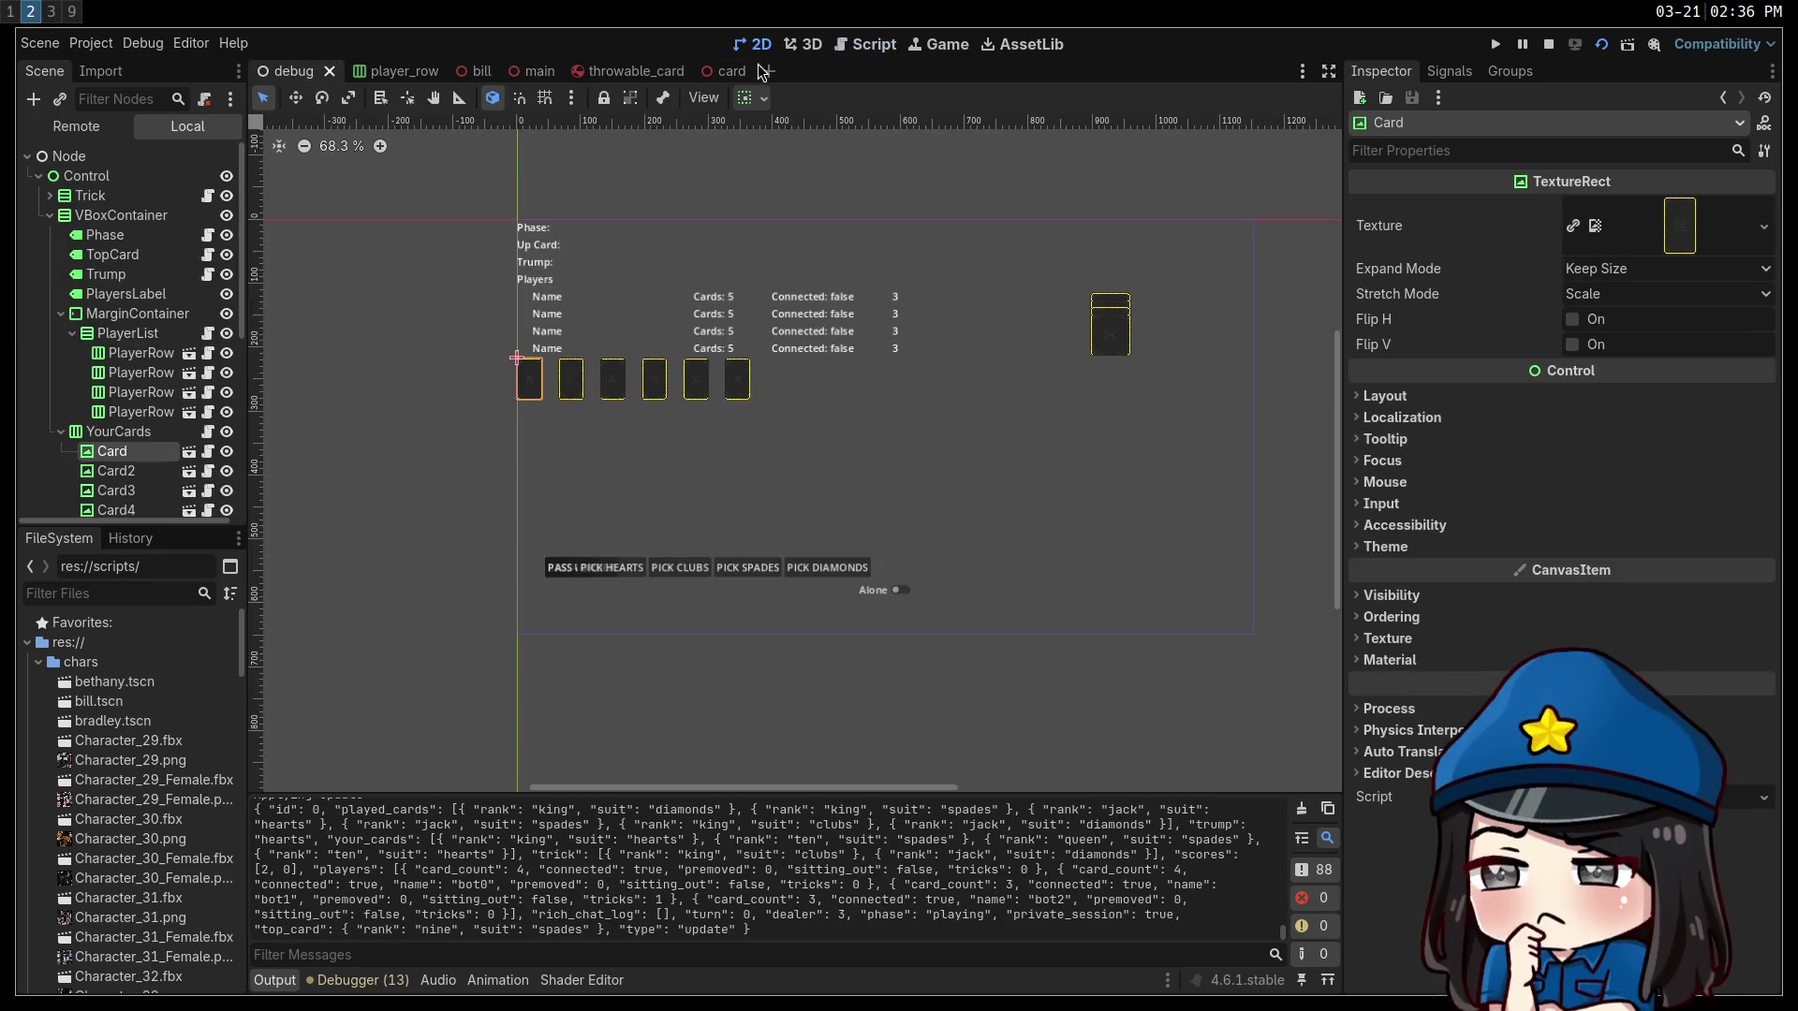
pyautogui.click(1108, 317)
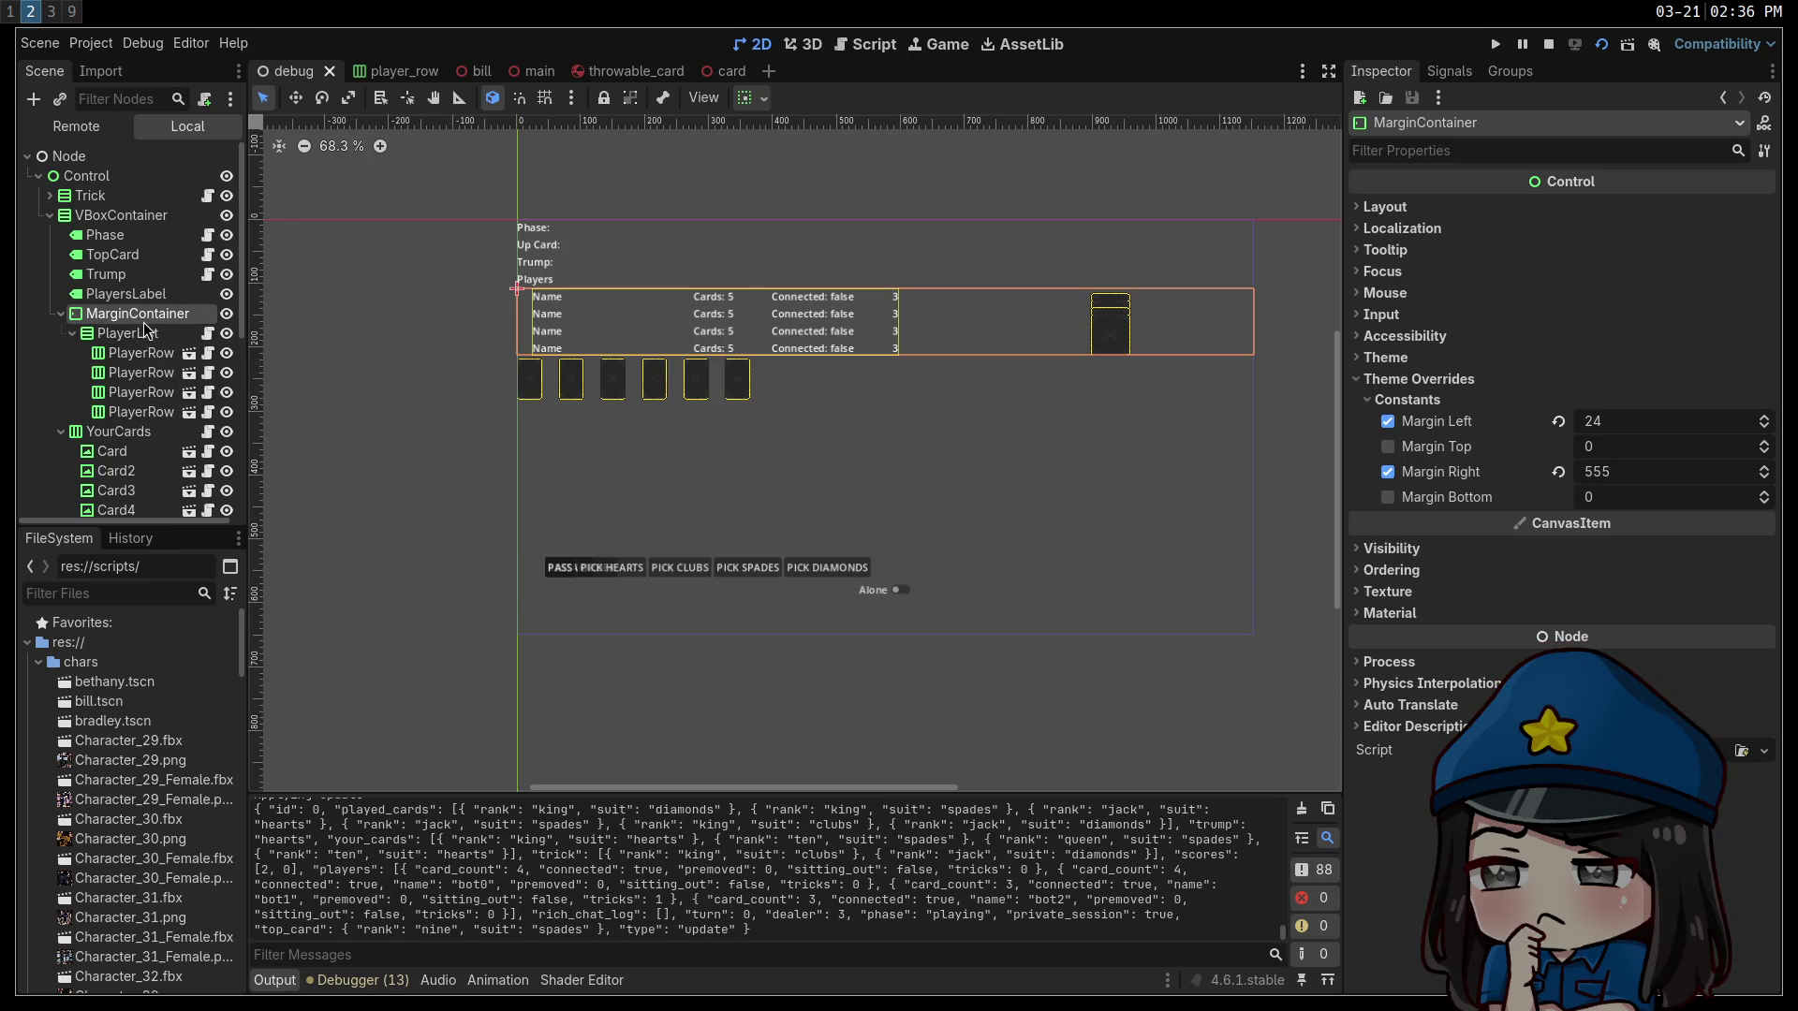
pyautogui.scroll(-5, 138, 327)
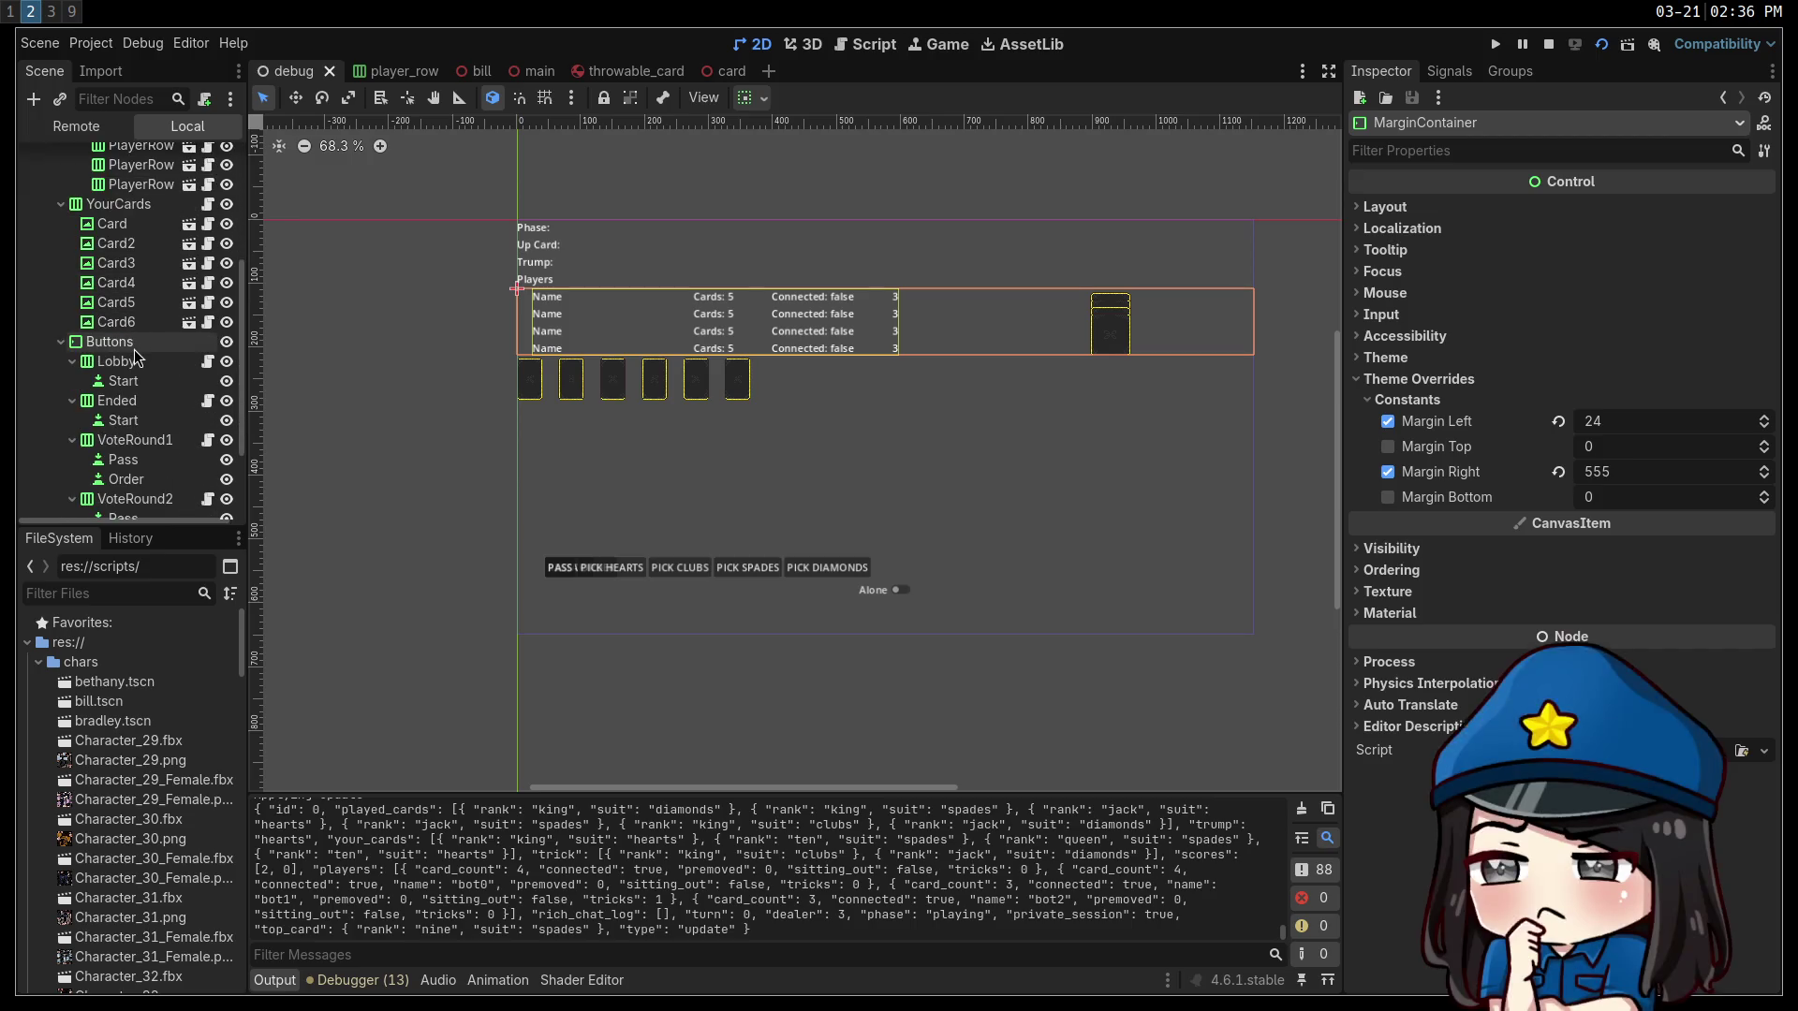
pyautogui.scroll(5, 116, 342)
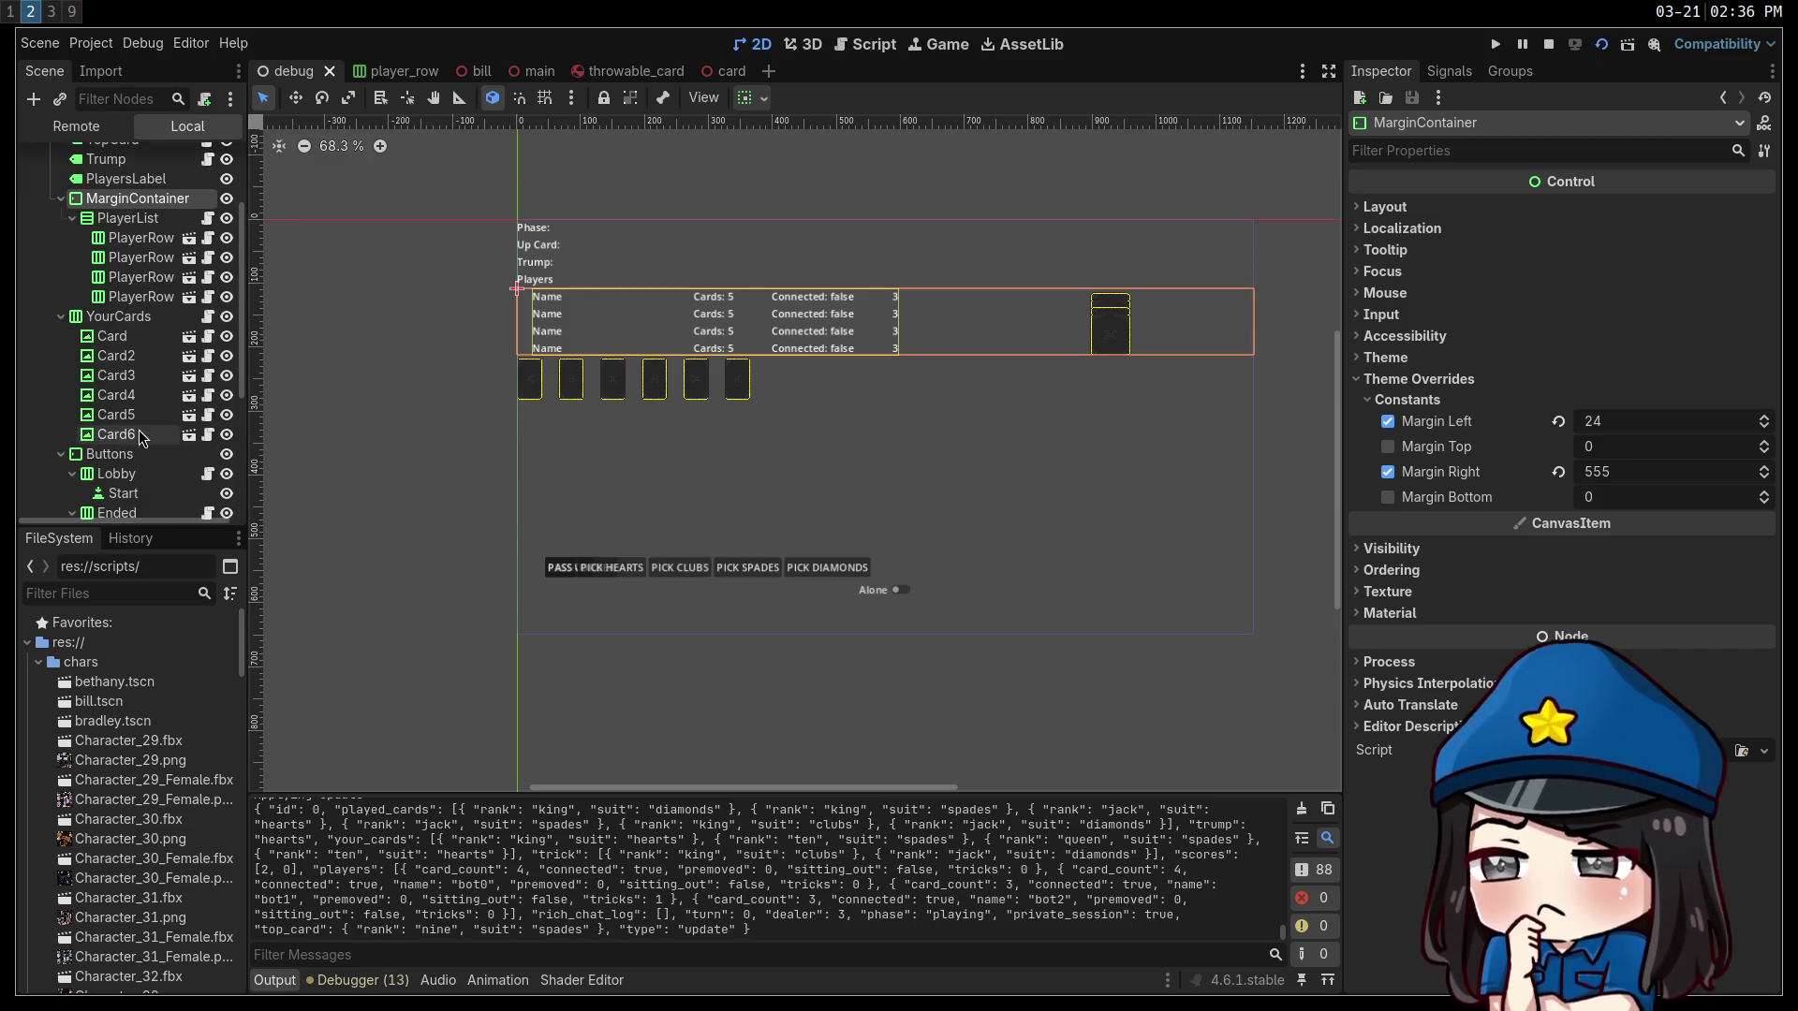
pyautogui.scroll(5, 120, 299)
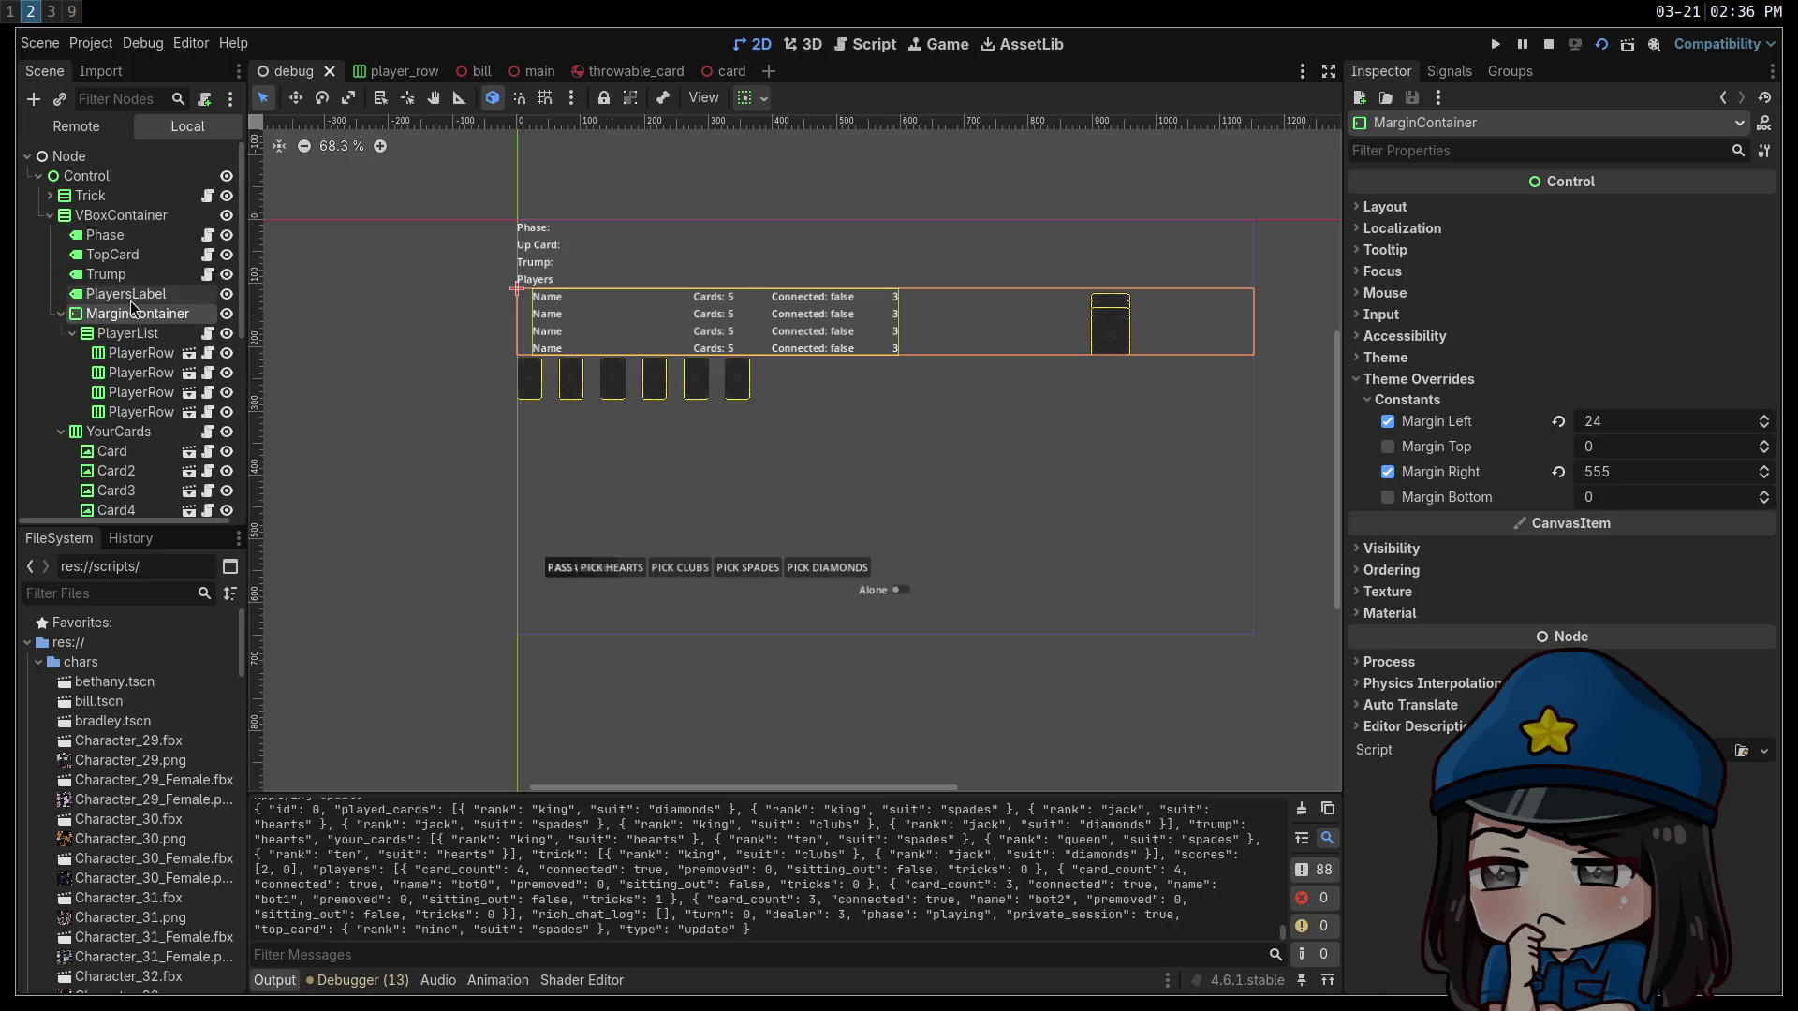
pyautogui.click(120, 198)
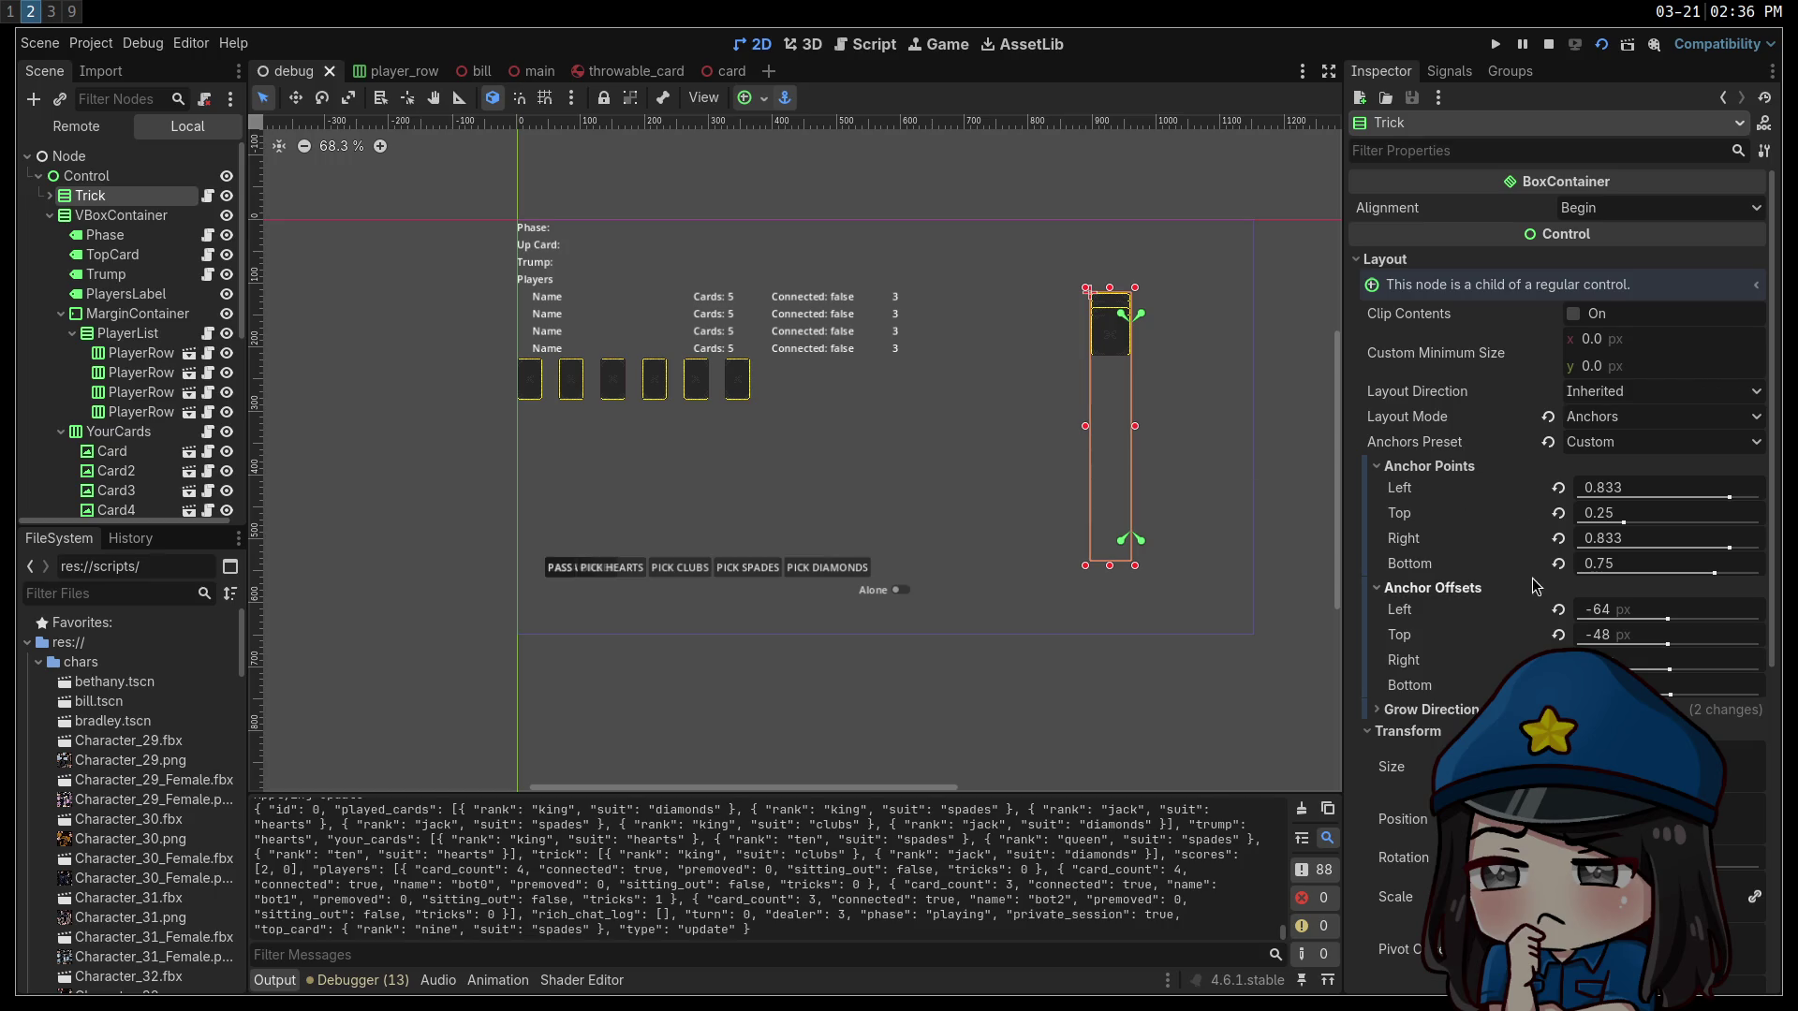
pyautogui.scroll(5, 1215, 391)
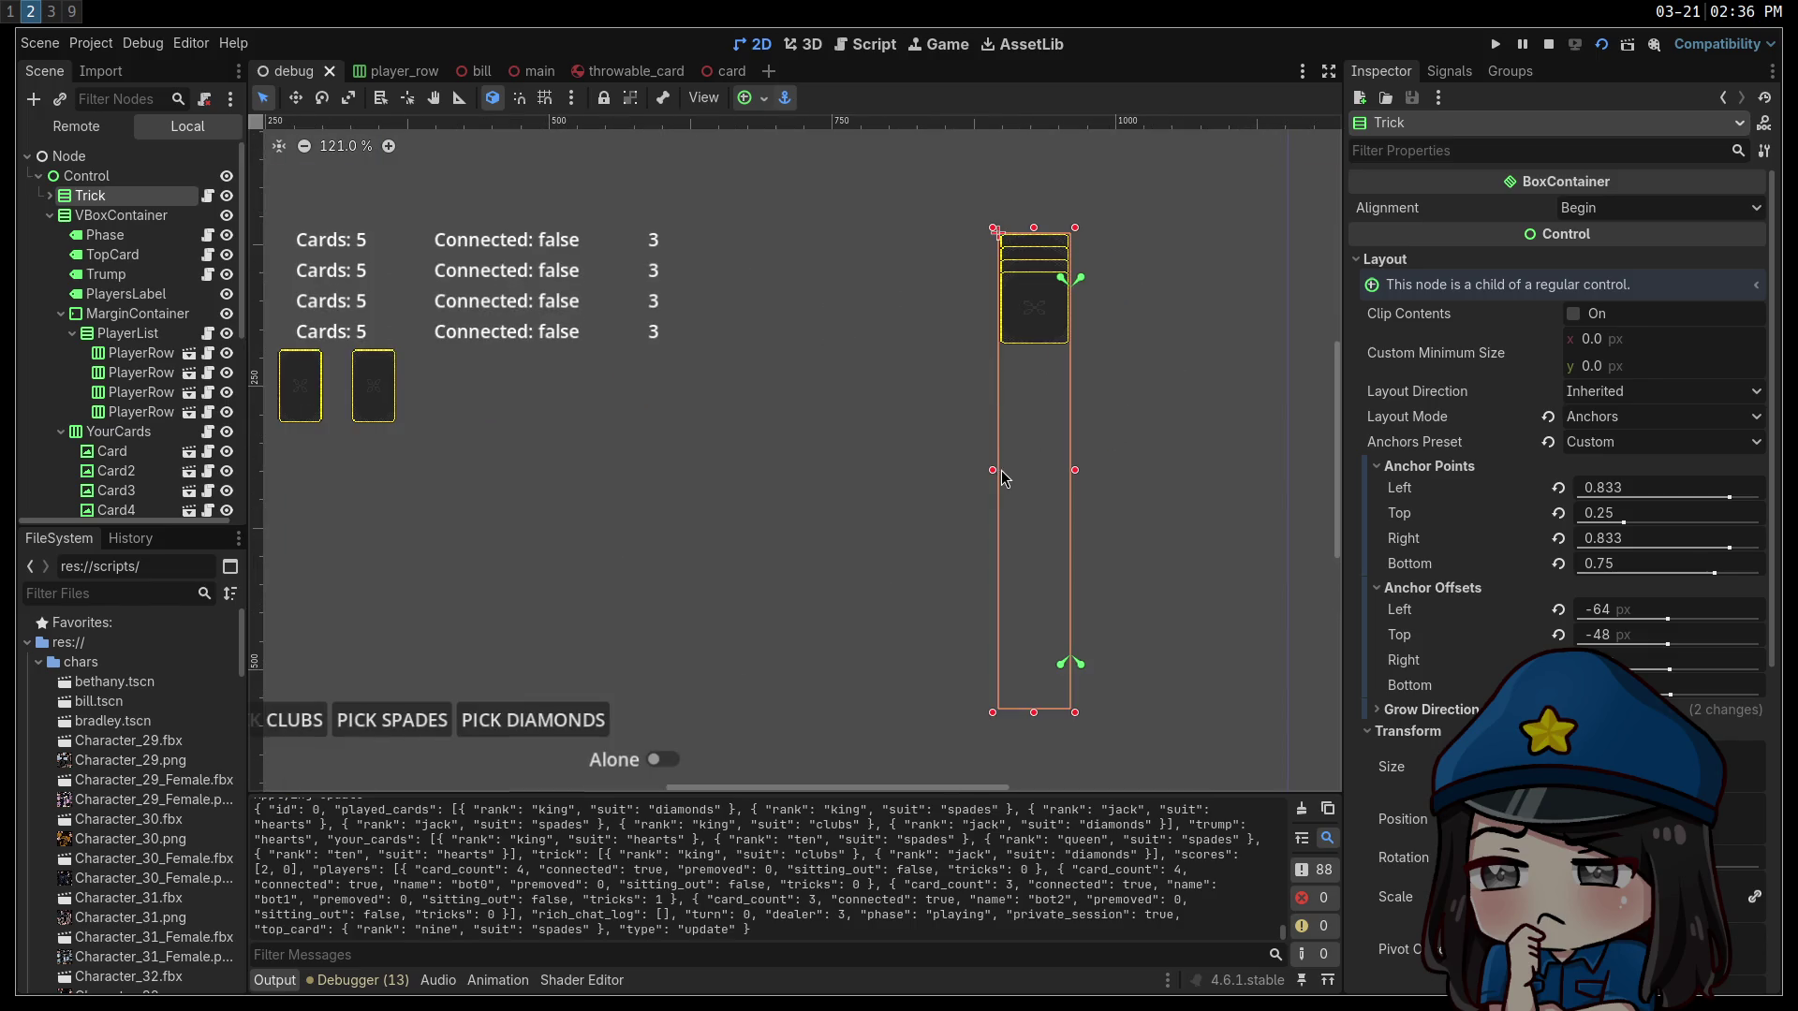
pyautogui.moveTo(994, 478); pyautogui.dragTo(1006, 468)
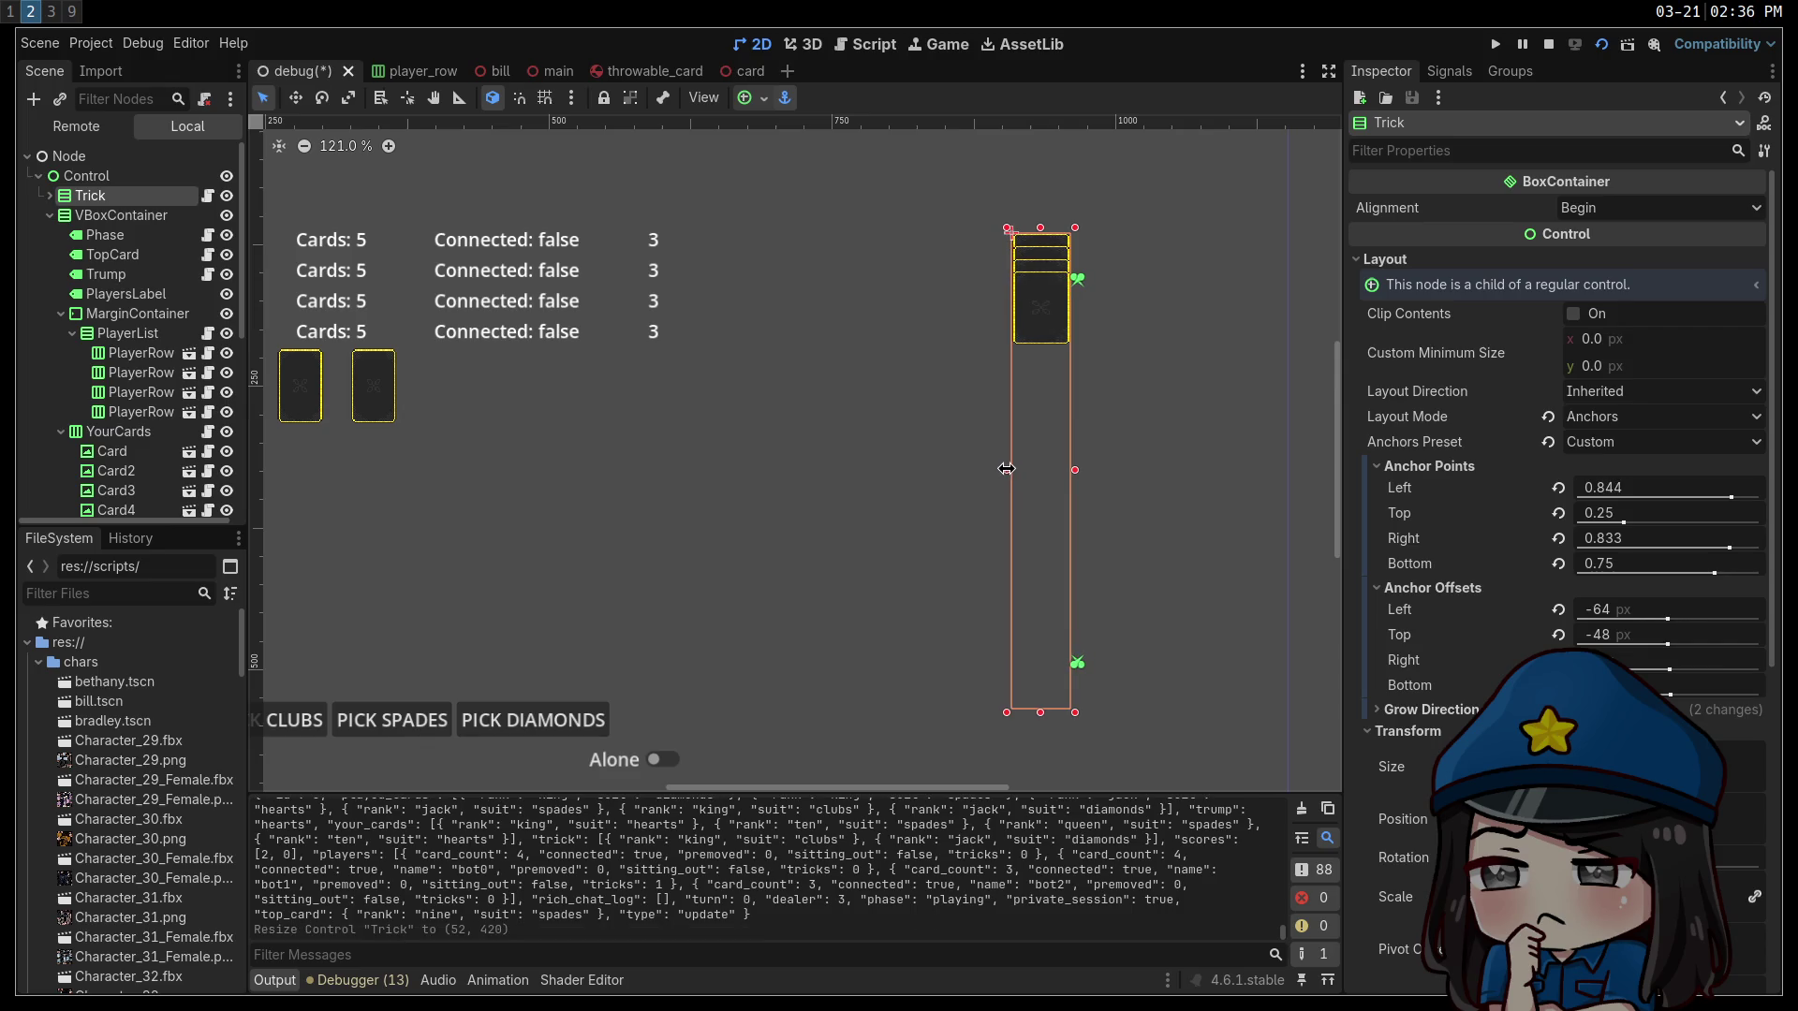
pyautogui.hotkey('ctrl', 'z')
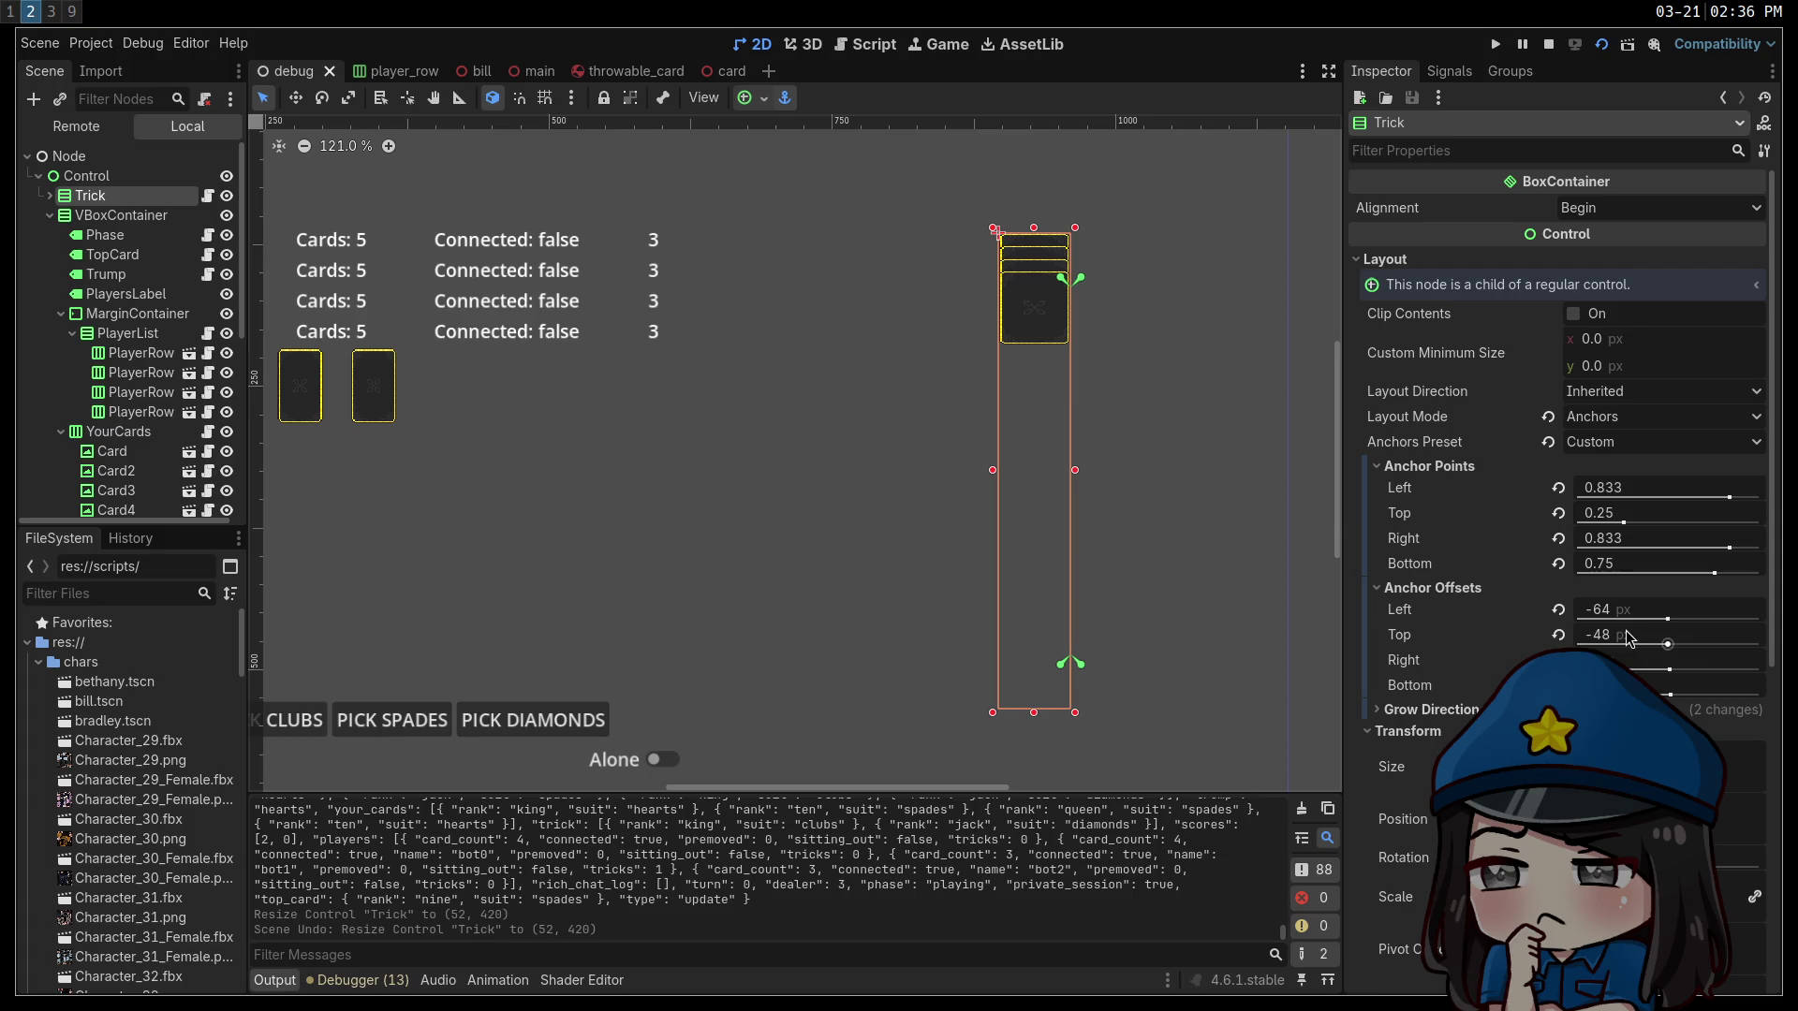
# Set Trick's left anchor offset to 0, save the scene, and run the game
pyautogui.click(1618, 609)
pyautogui.write('0')
pyautogui.press('Return')
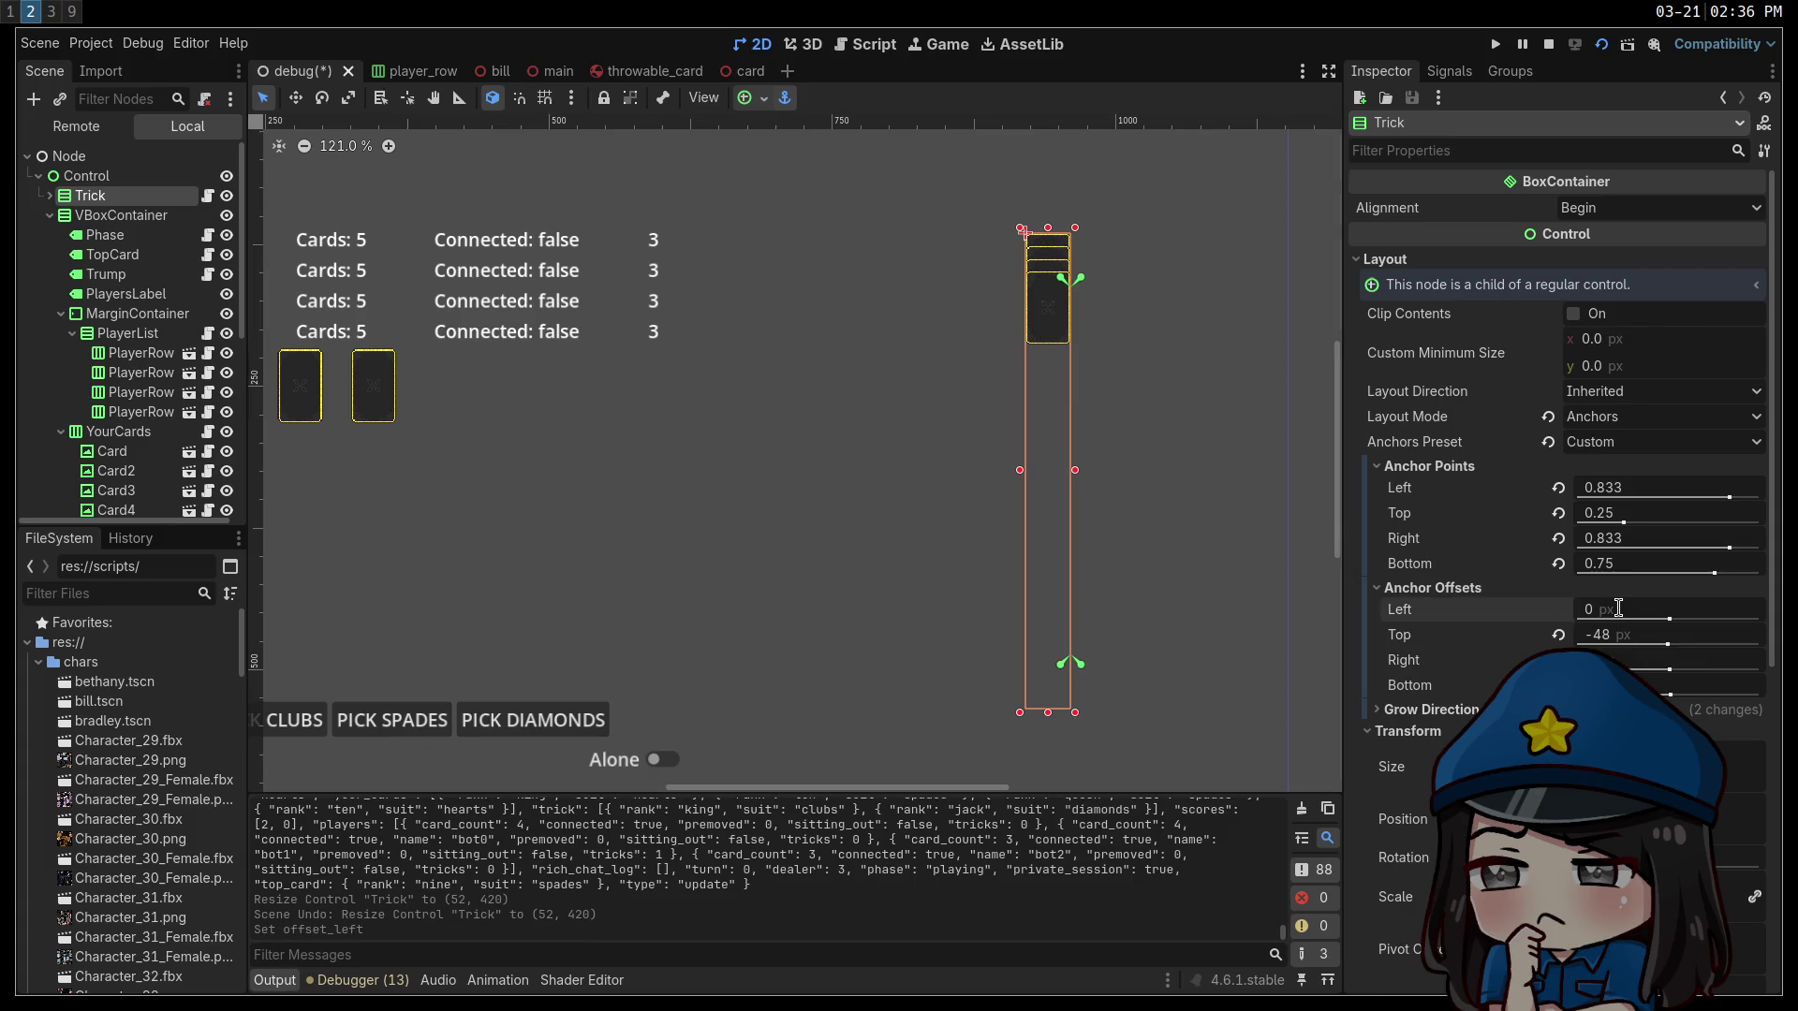
pyautogui.hotkey('ctrl', 's')
pyautogui.press('F5')
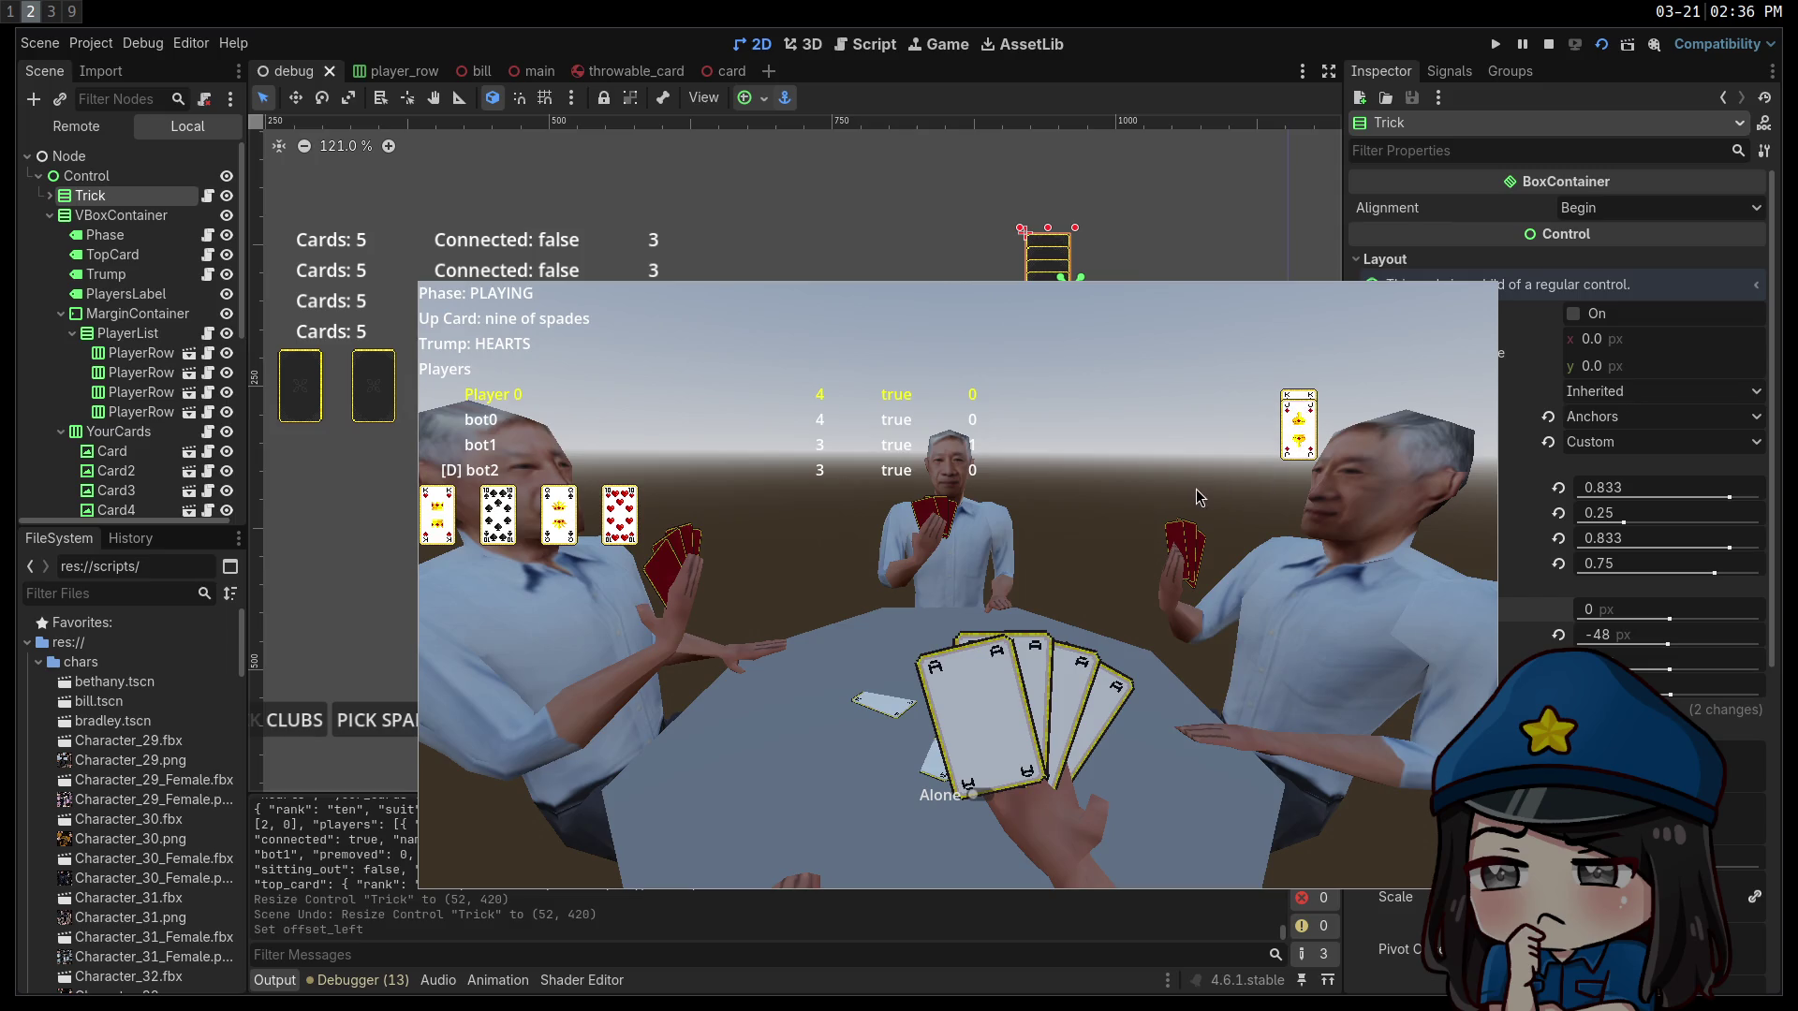
# Enable the separation theme constant override on the VBoxContainer
pyautogui.click(119, 218)
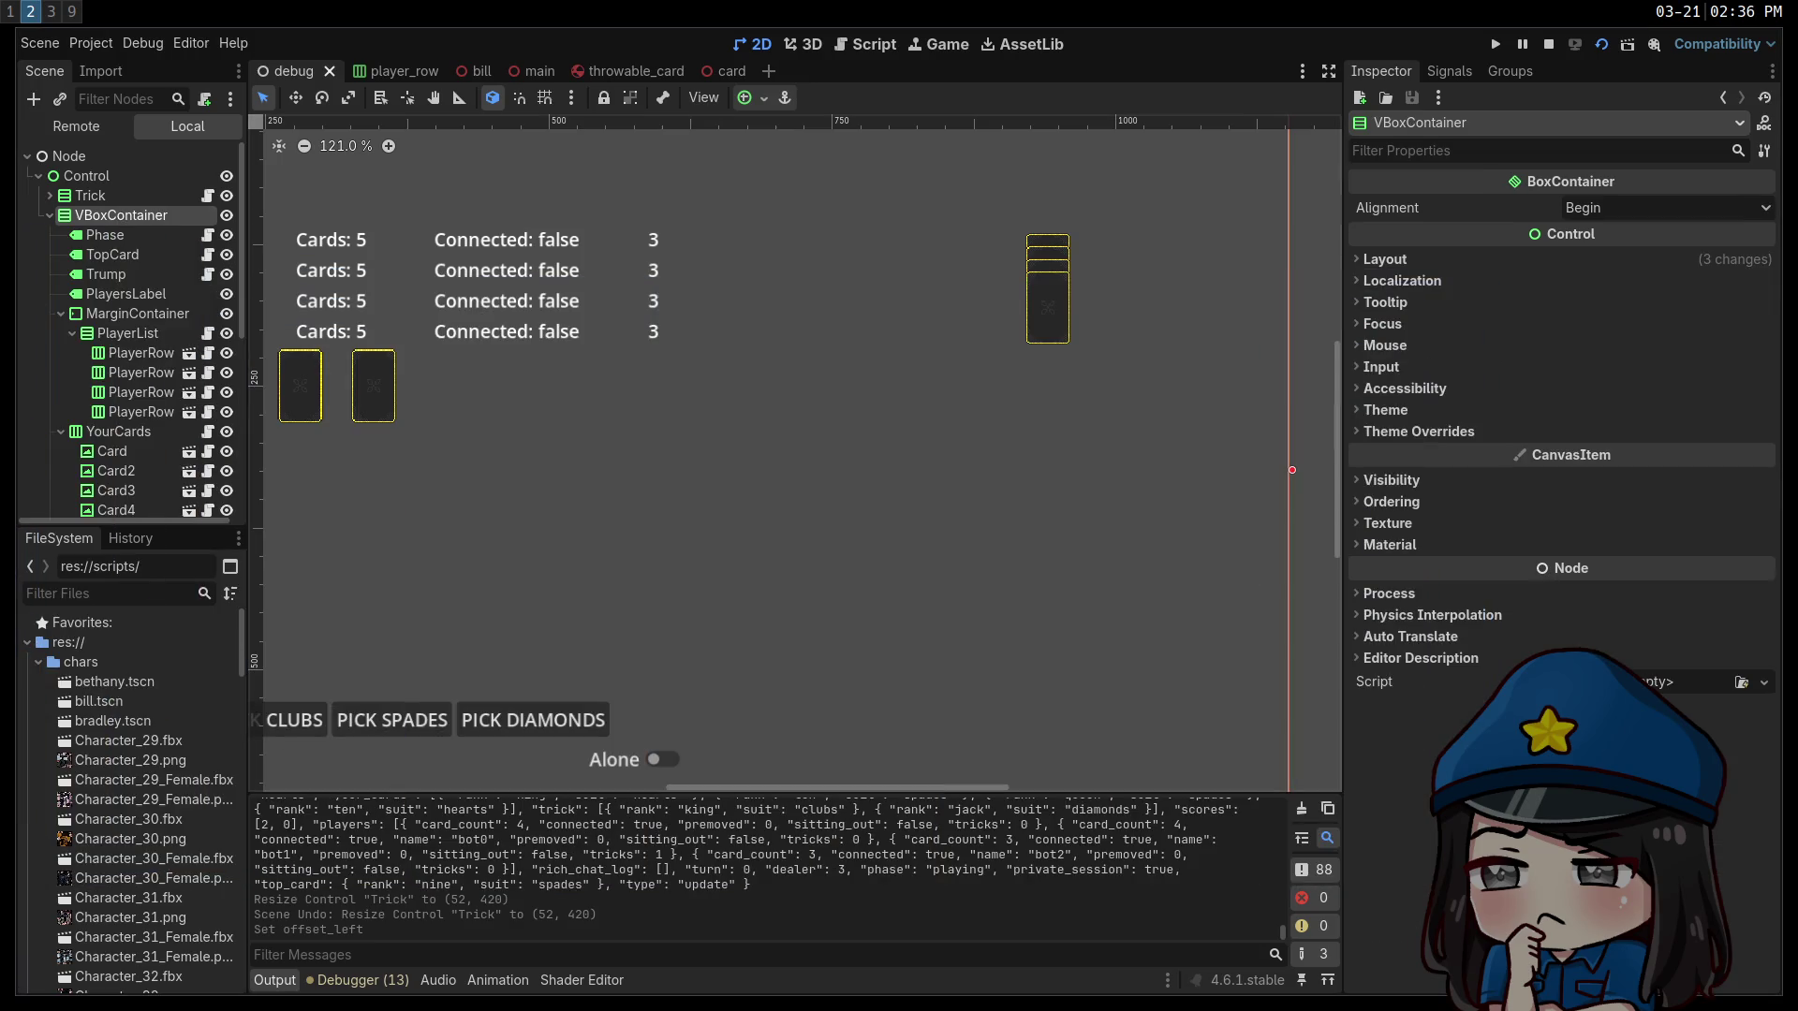
pyautogui.click(1380, 433)
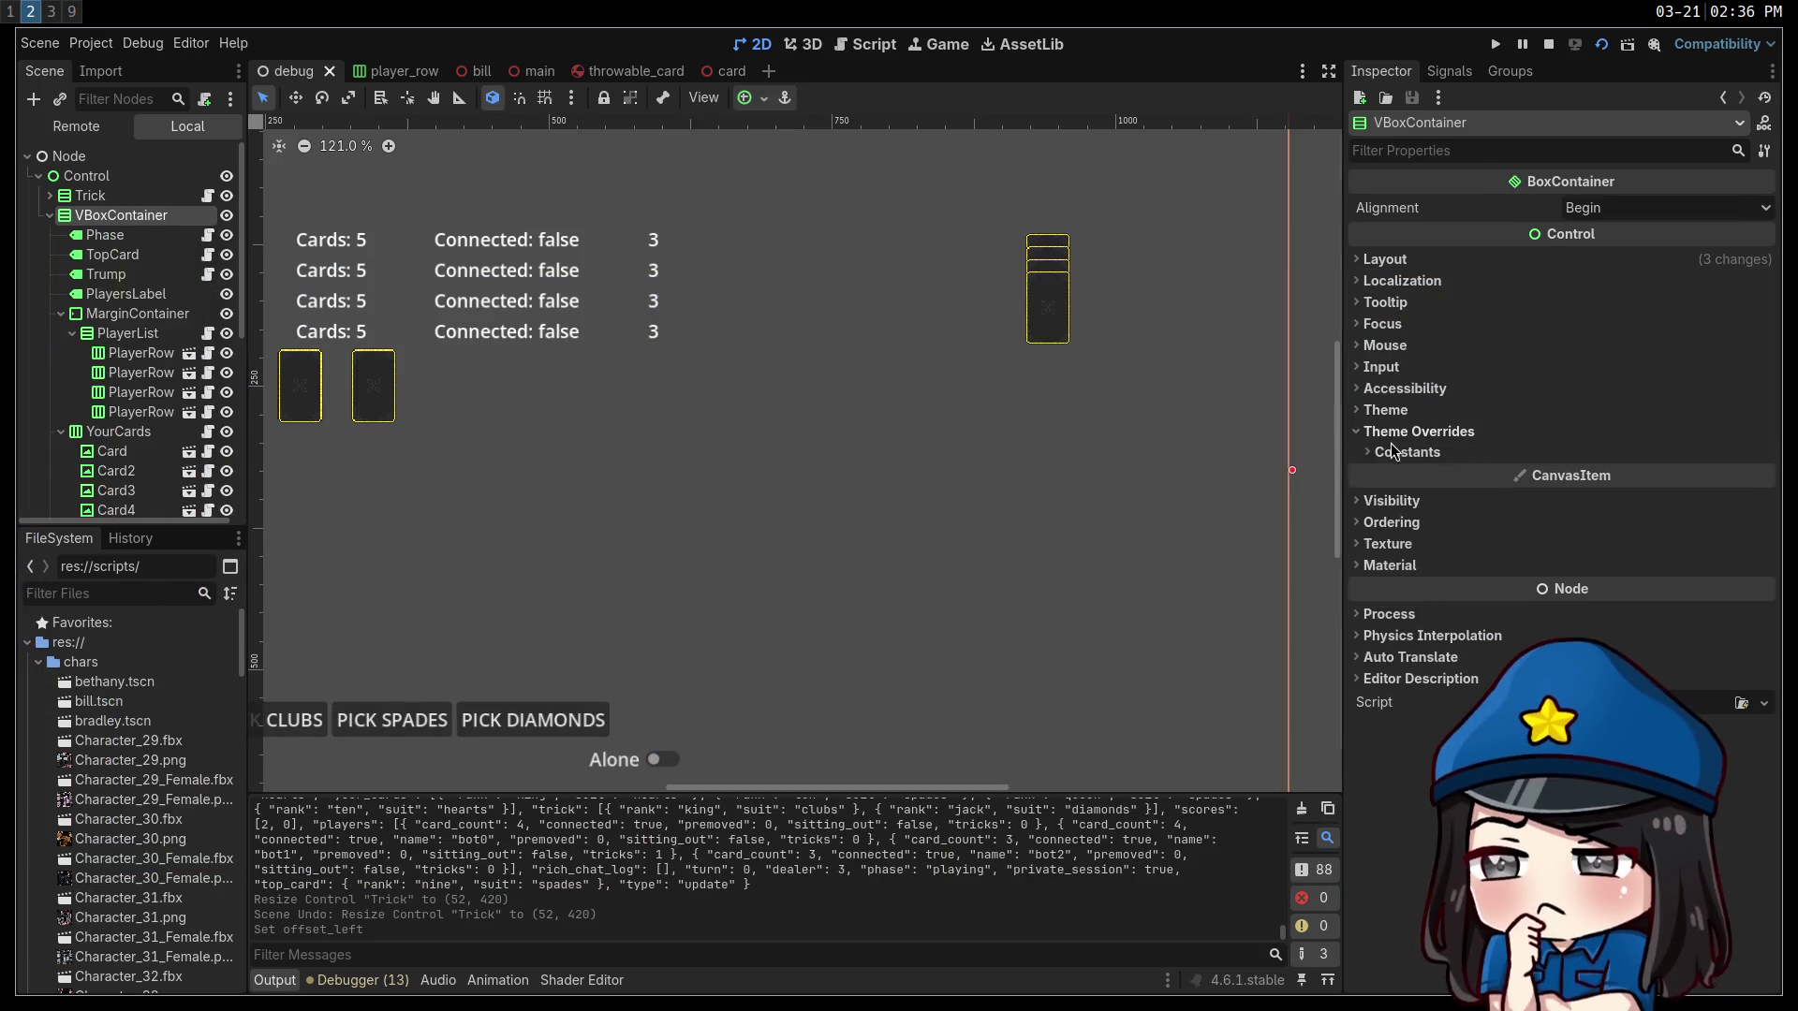
pyautogui.click(1405, 452)
pyautogui.click(1388, 475)
pyautogui.click(1382, 452)
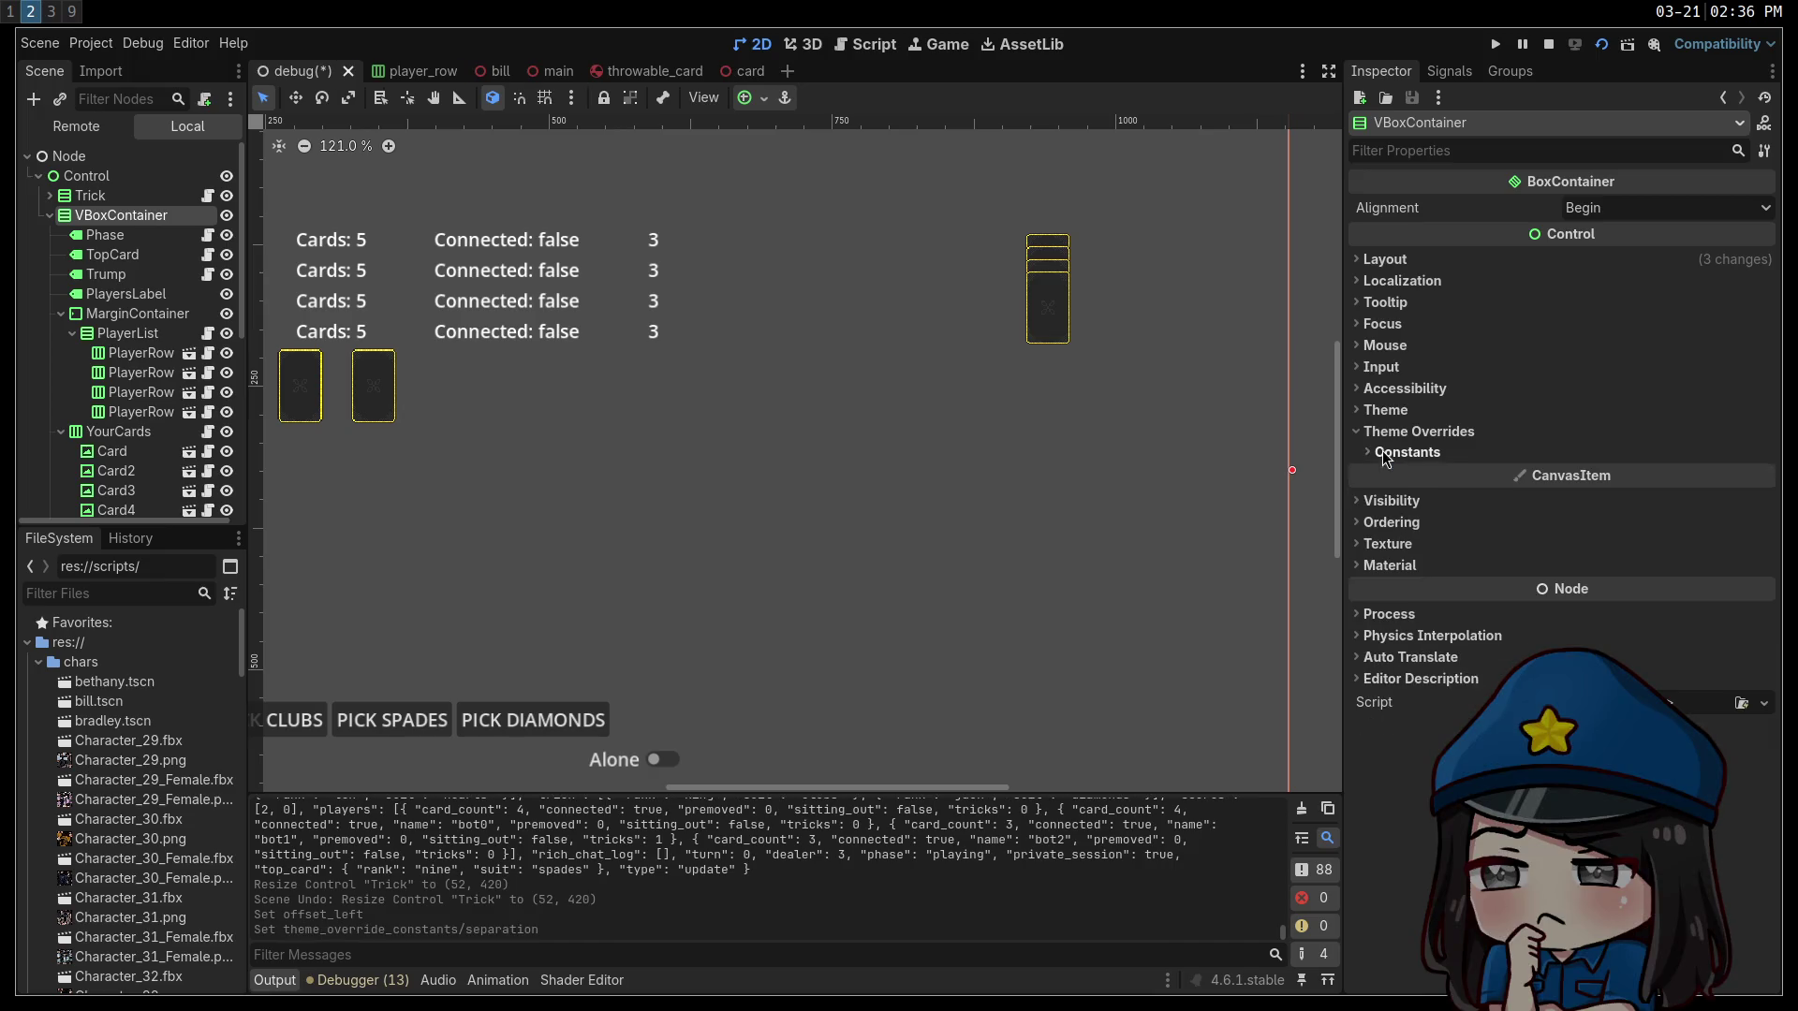
pyautogui.click(1379, 431)
# Widen the Trick card spacing, save, and cut YourCards separation from 25 to 1
pyautogui.click(90, 196)
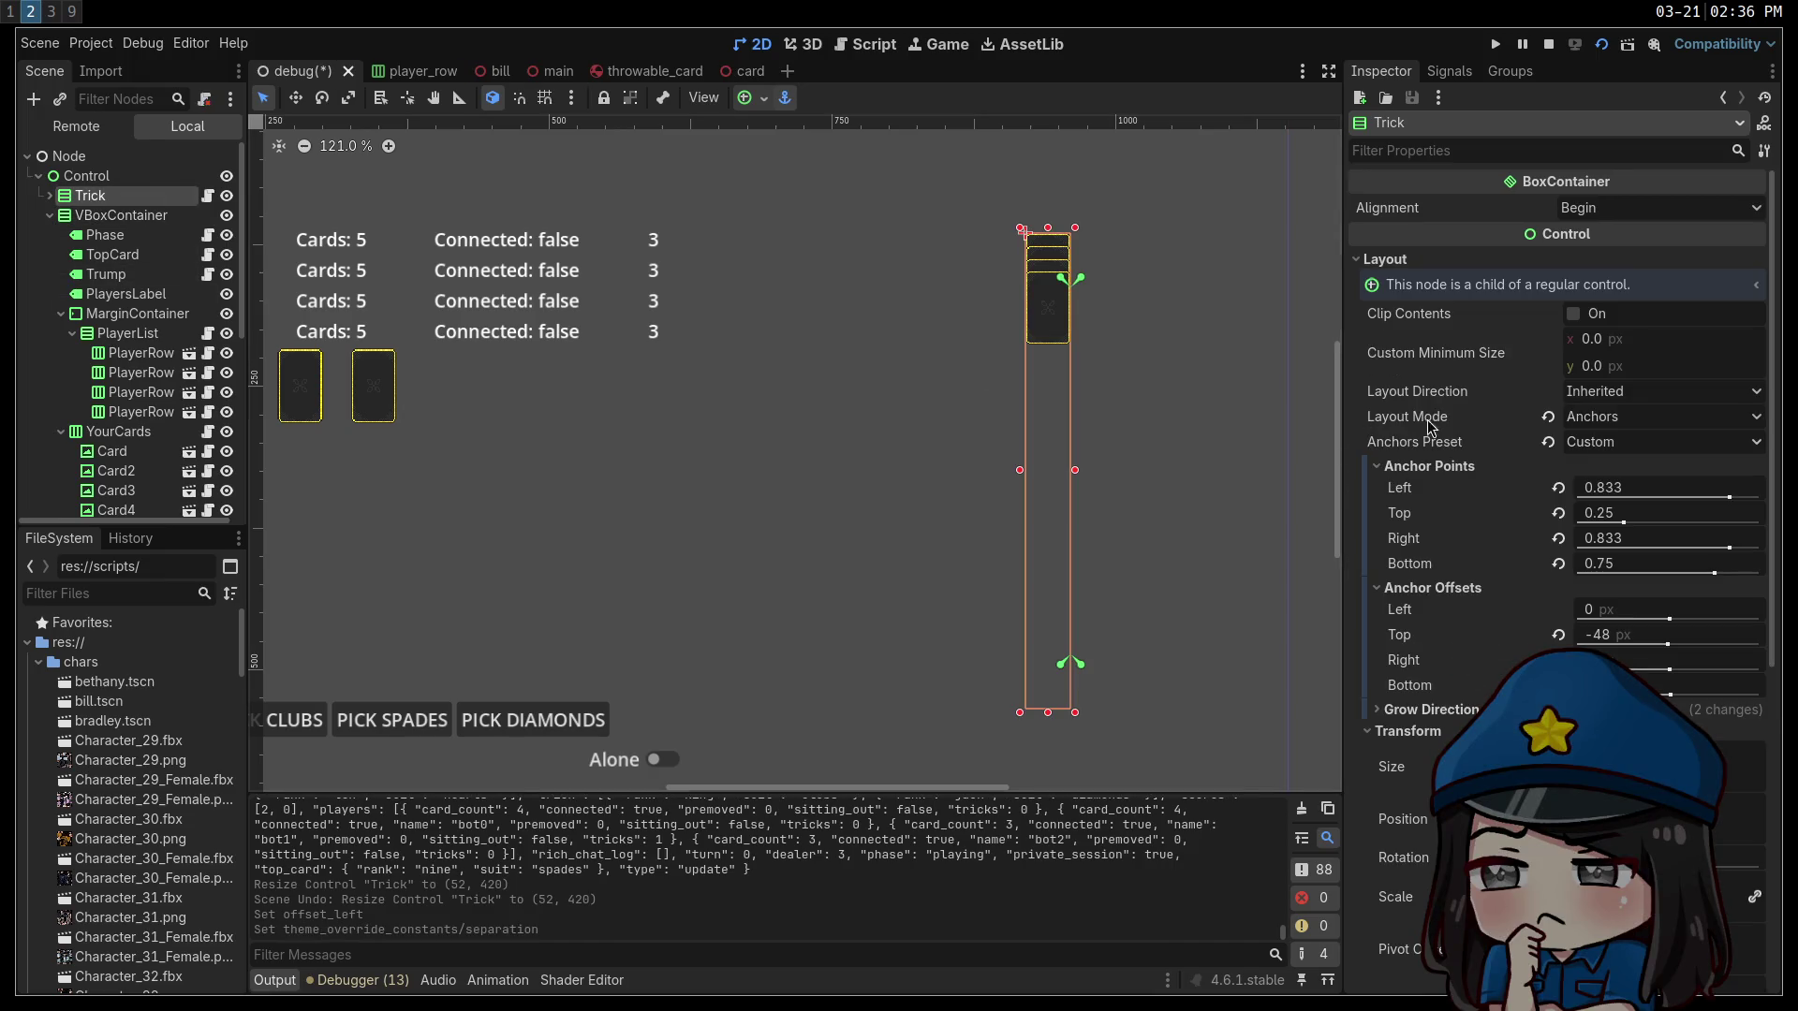
pyautogui.scroll(-5, 1469, 666)
pyautogui.moveTo(1649, 691); pyautogui.dragTo(1699, 691)
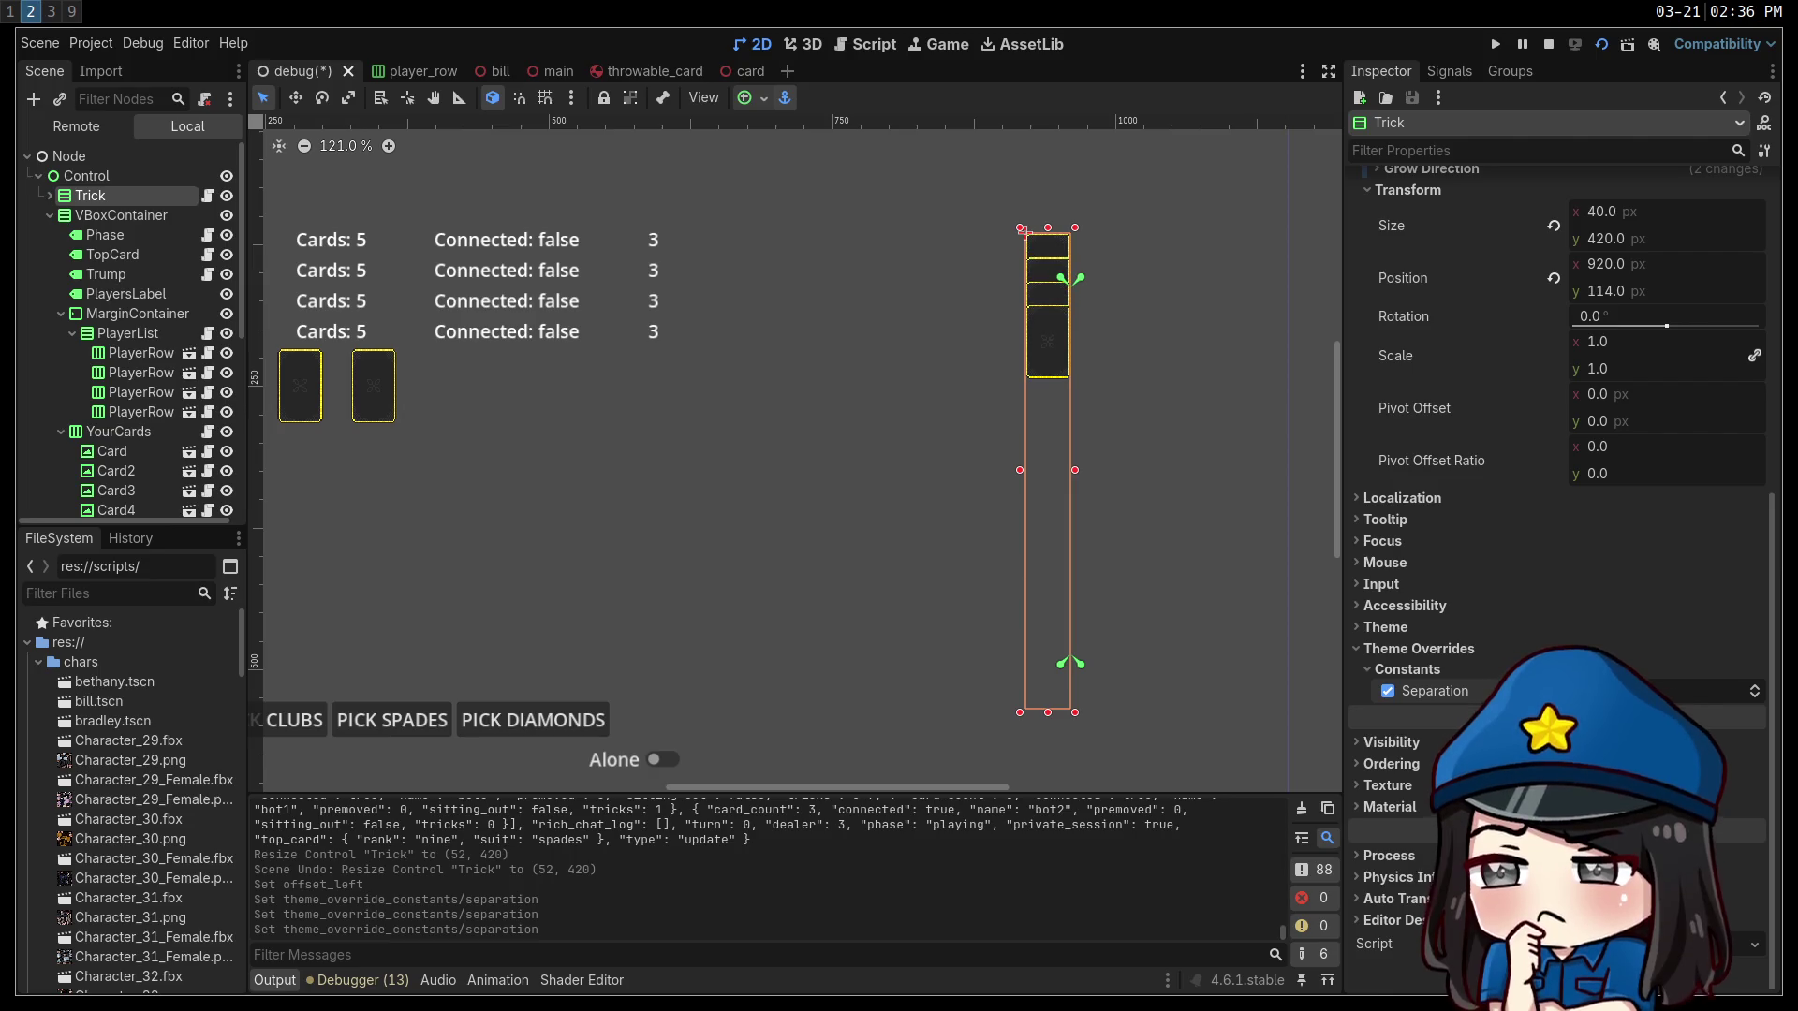
pyautogui.hotkey('ctrl', 's')
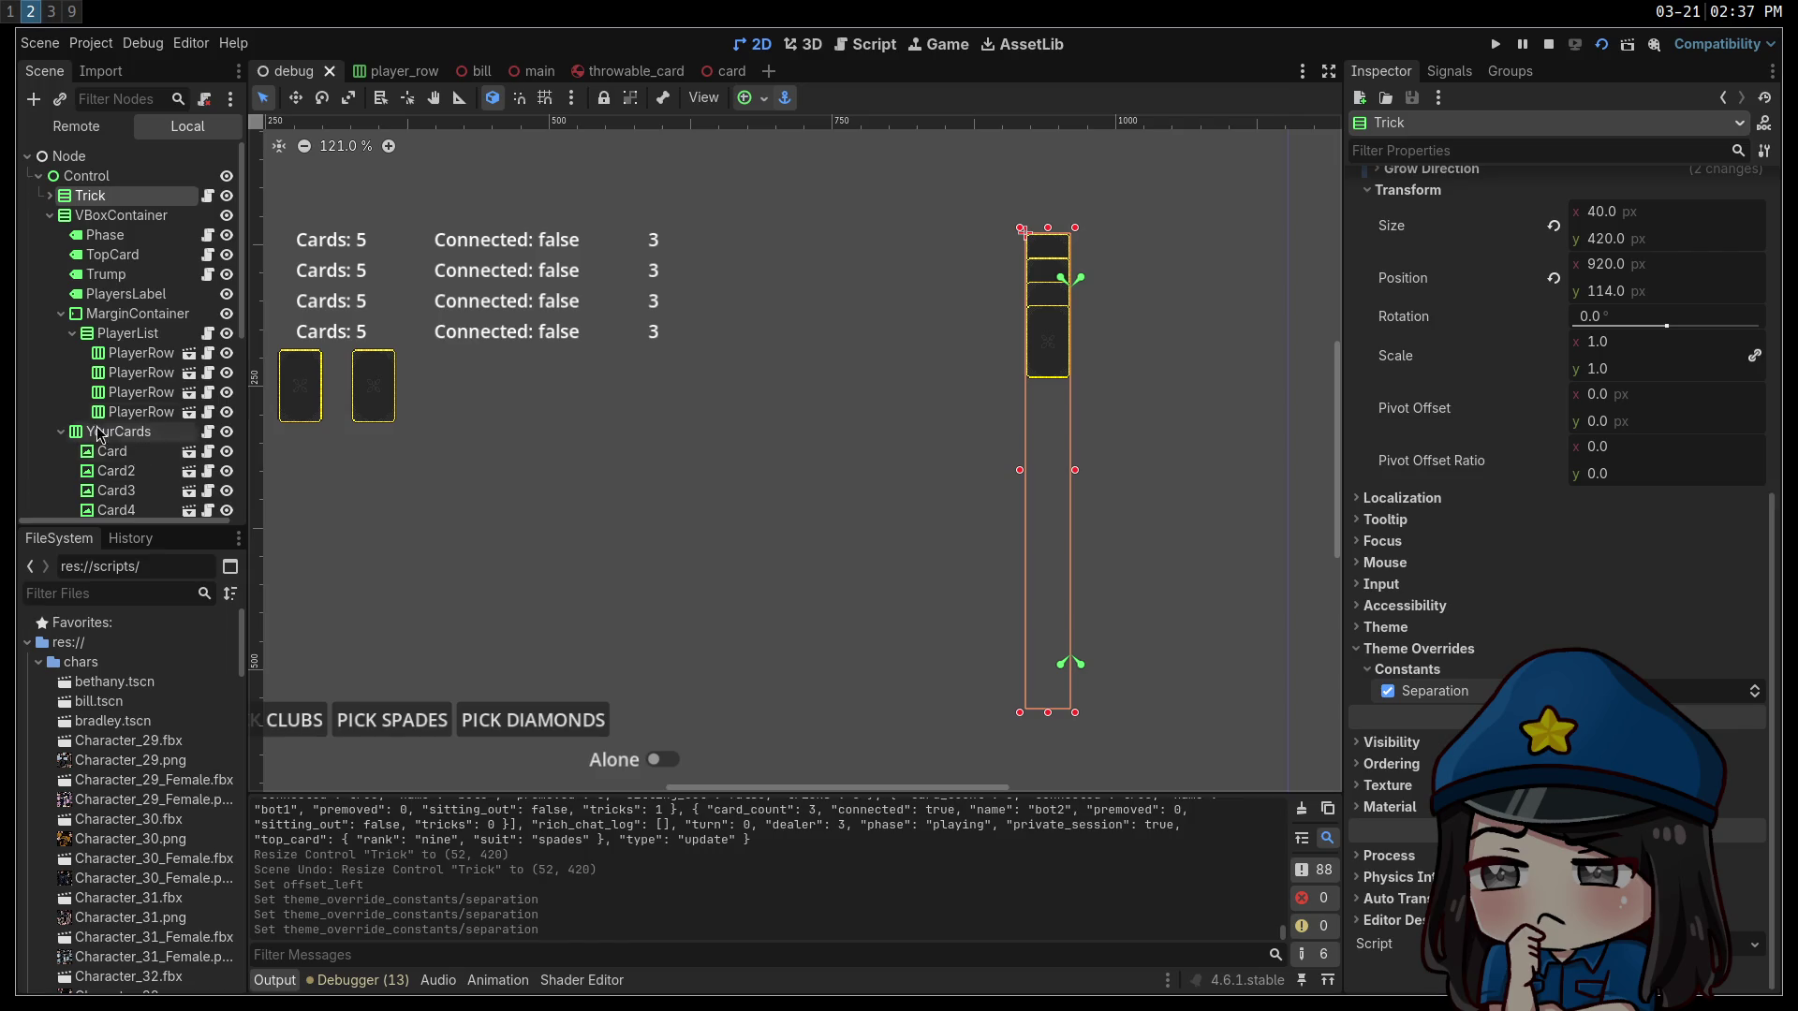
pyautogui.click(118, 431)
pyautogui.moveTo(1592, 480); pyautogui.dragTo(1536, 479)
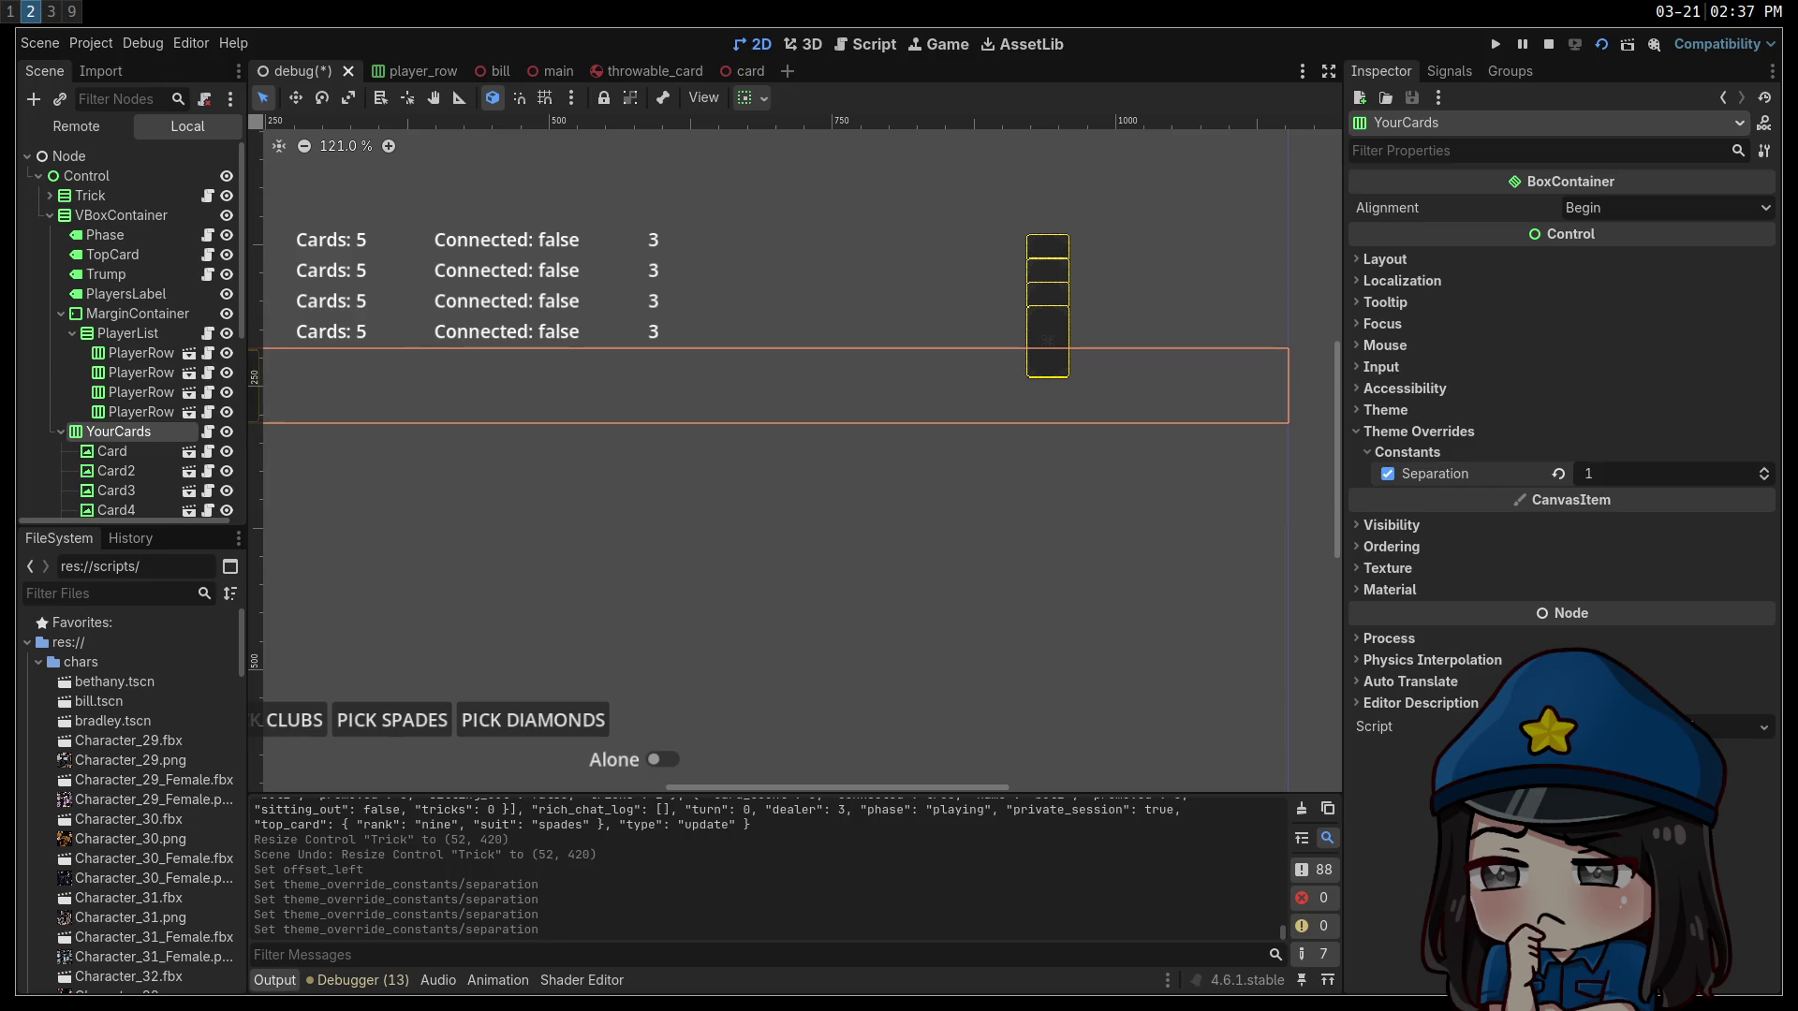
# Run the game, play the first card, the queen and ten of hearts, then stop it
pyautogui.press('F5')
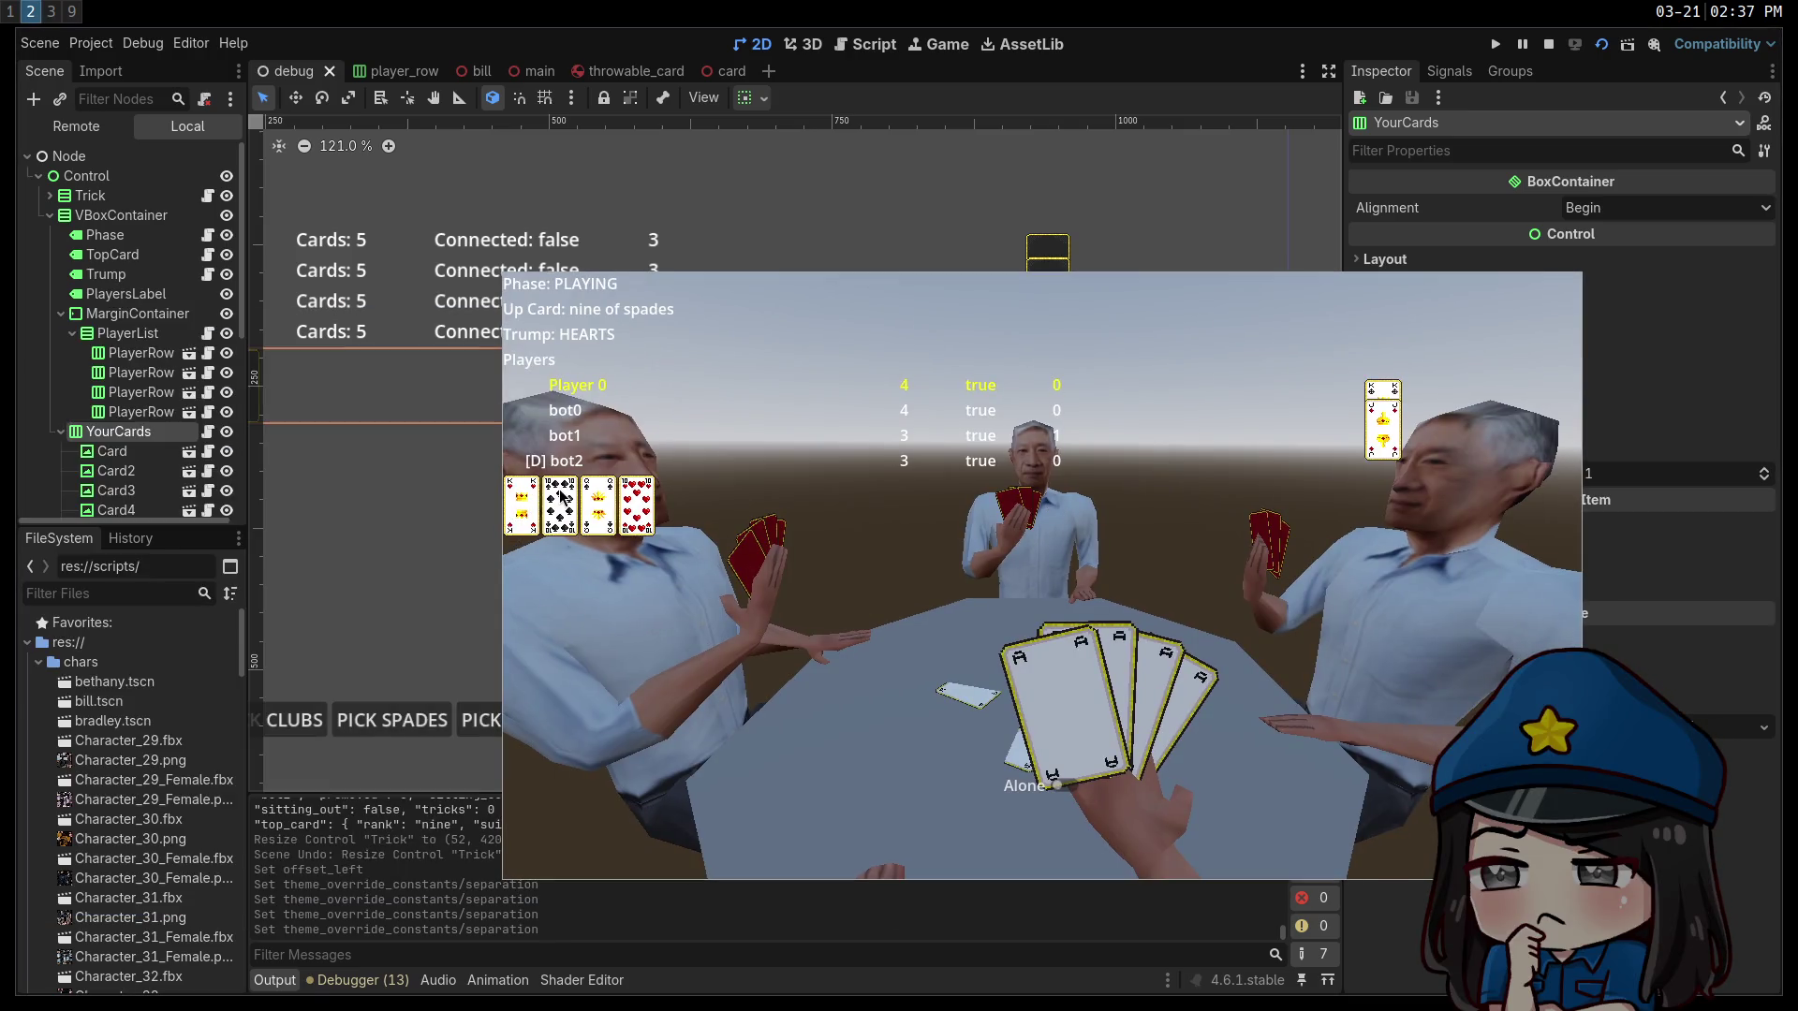
pyautogui.click(525, 501)
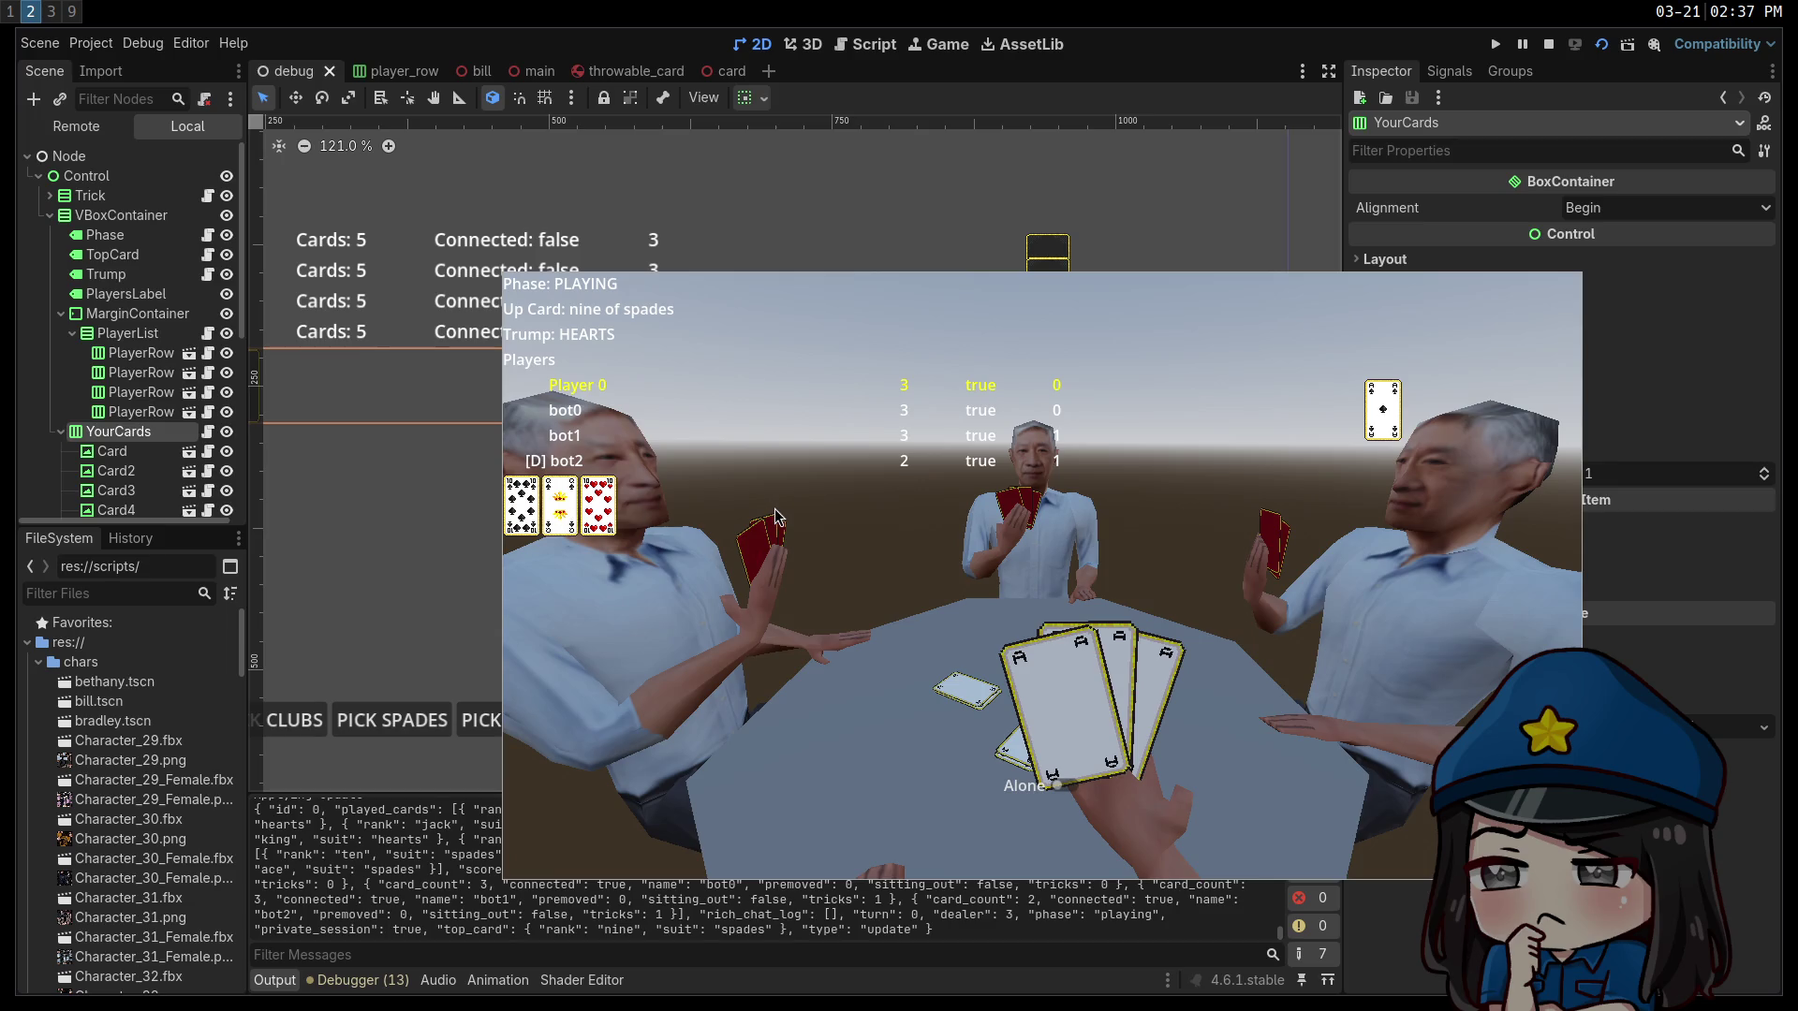
pyautogui.click(558, 515)
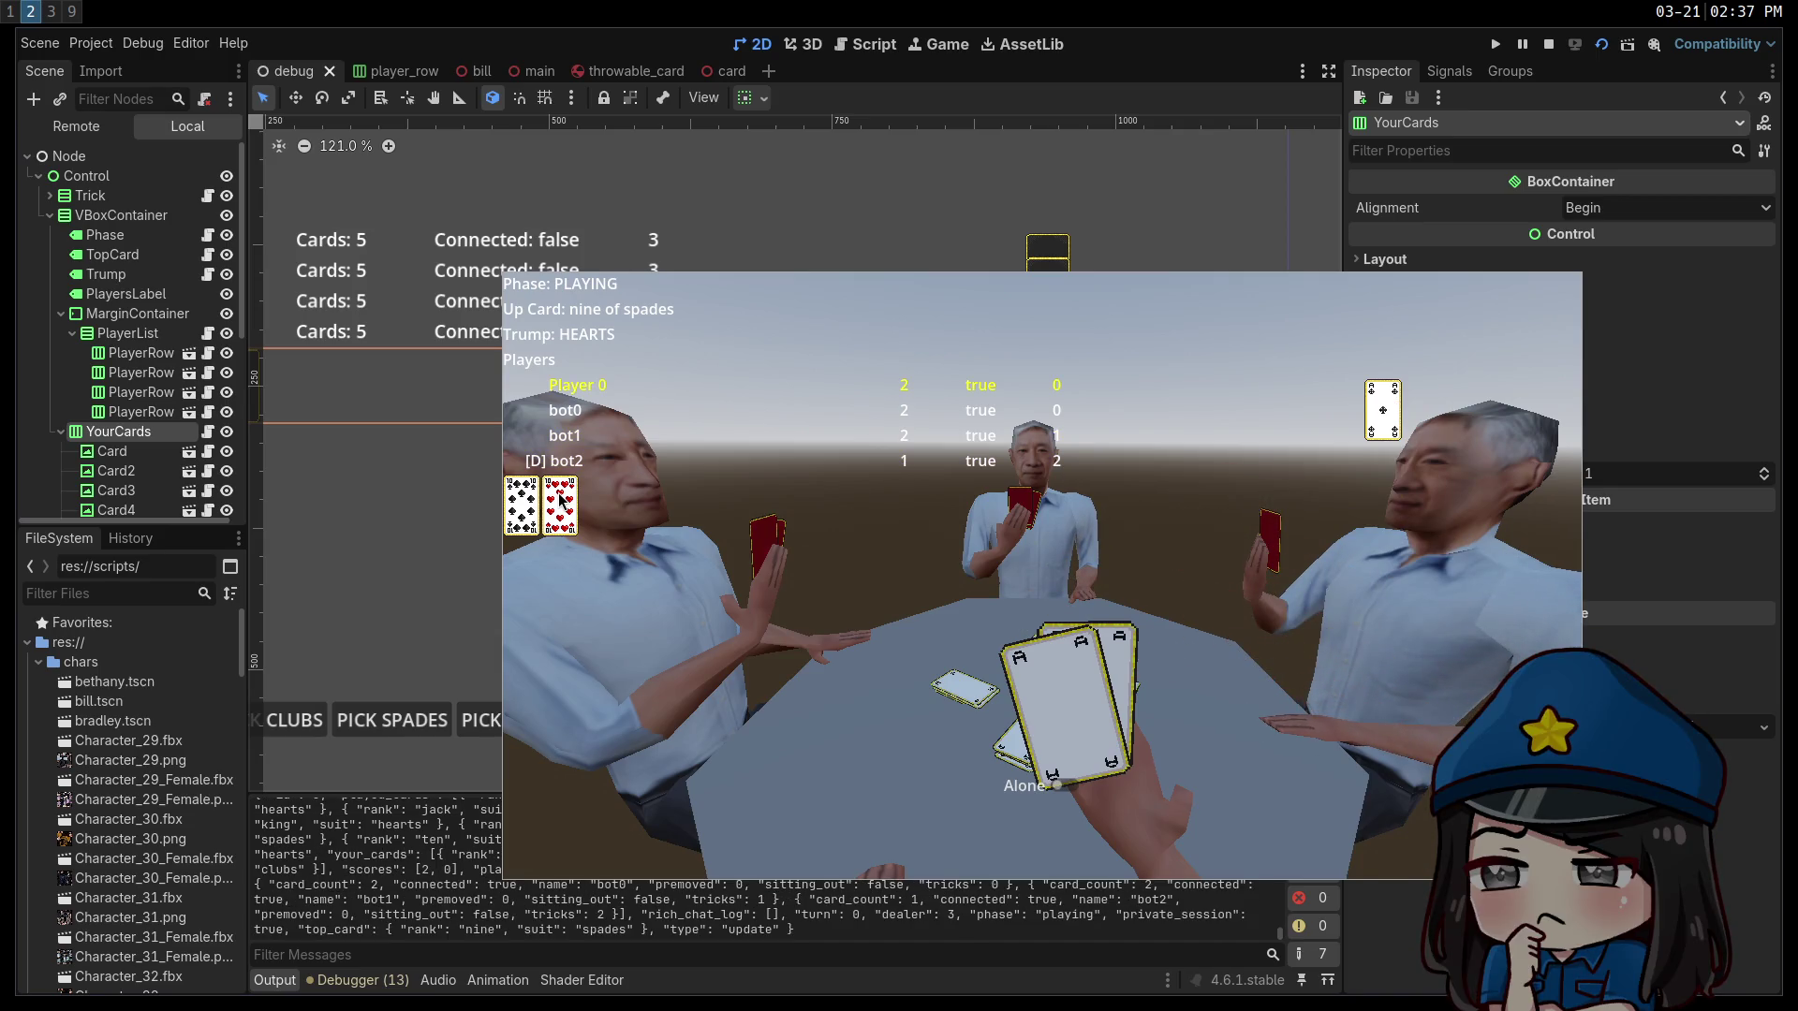
pyautogui.click(559, 497)
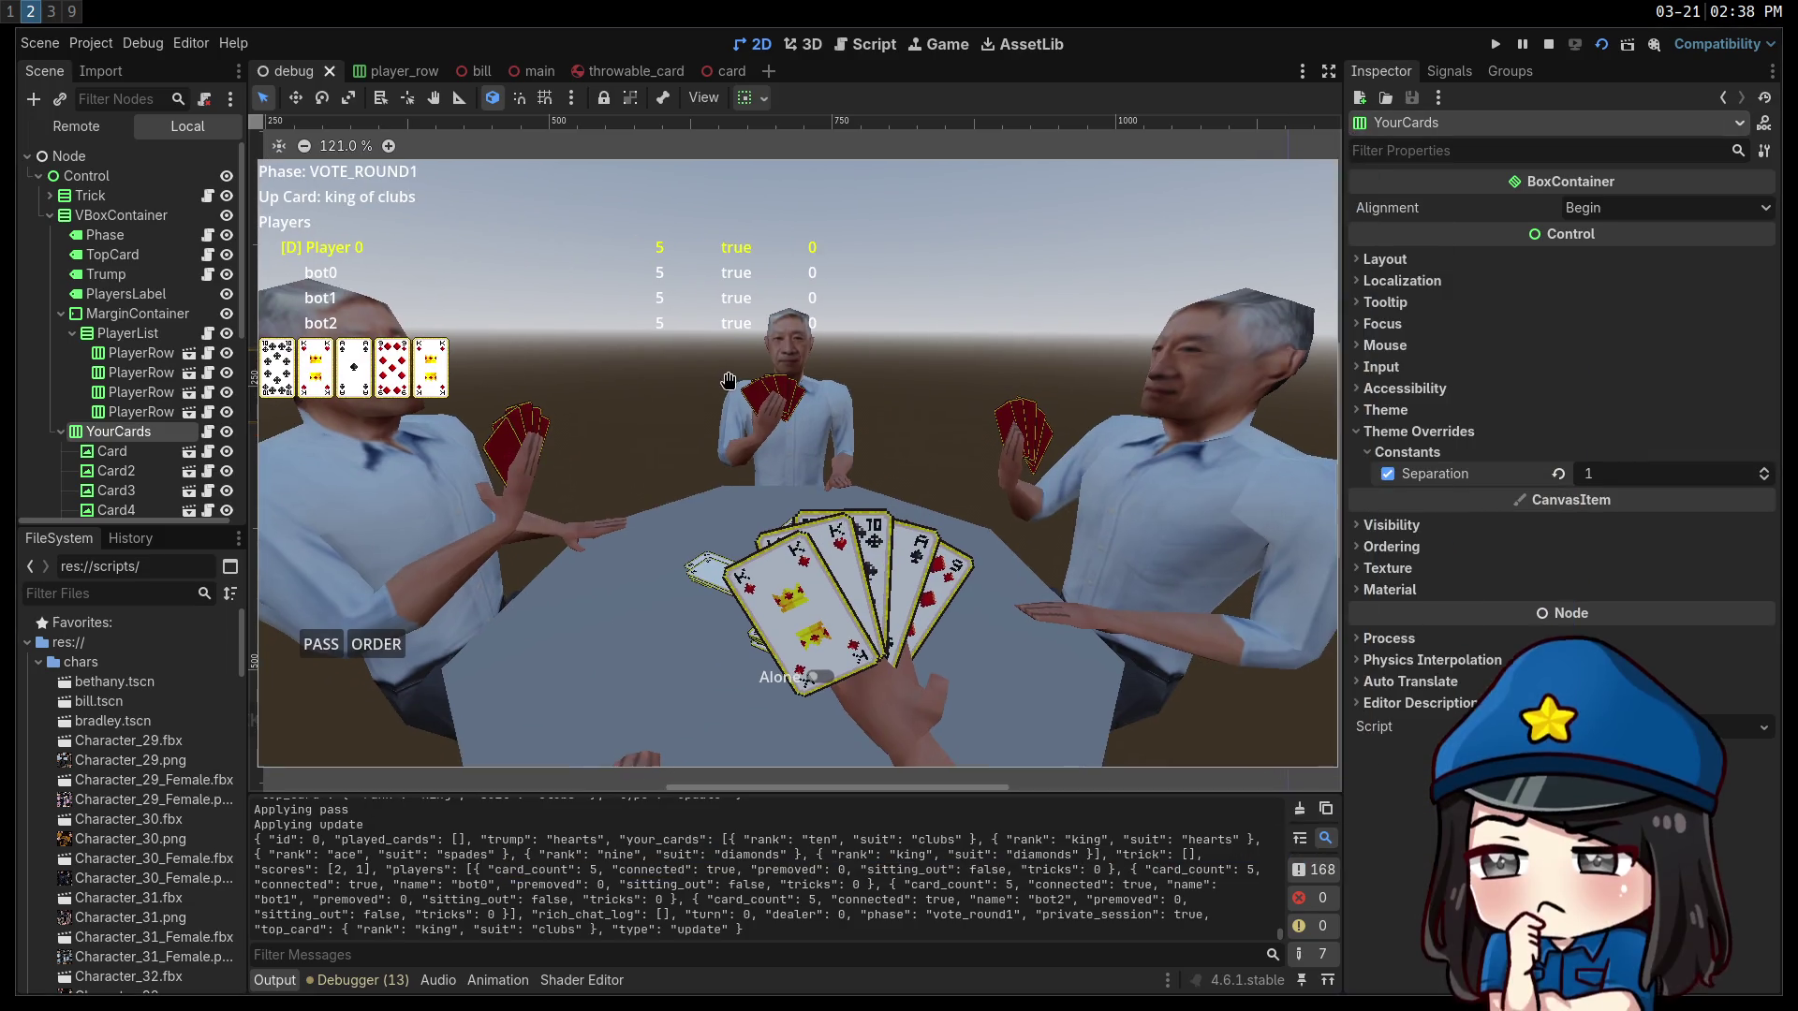
pyautogui.click(1550, 43)
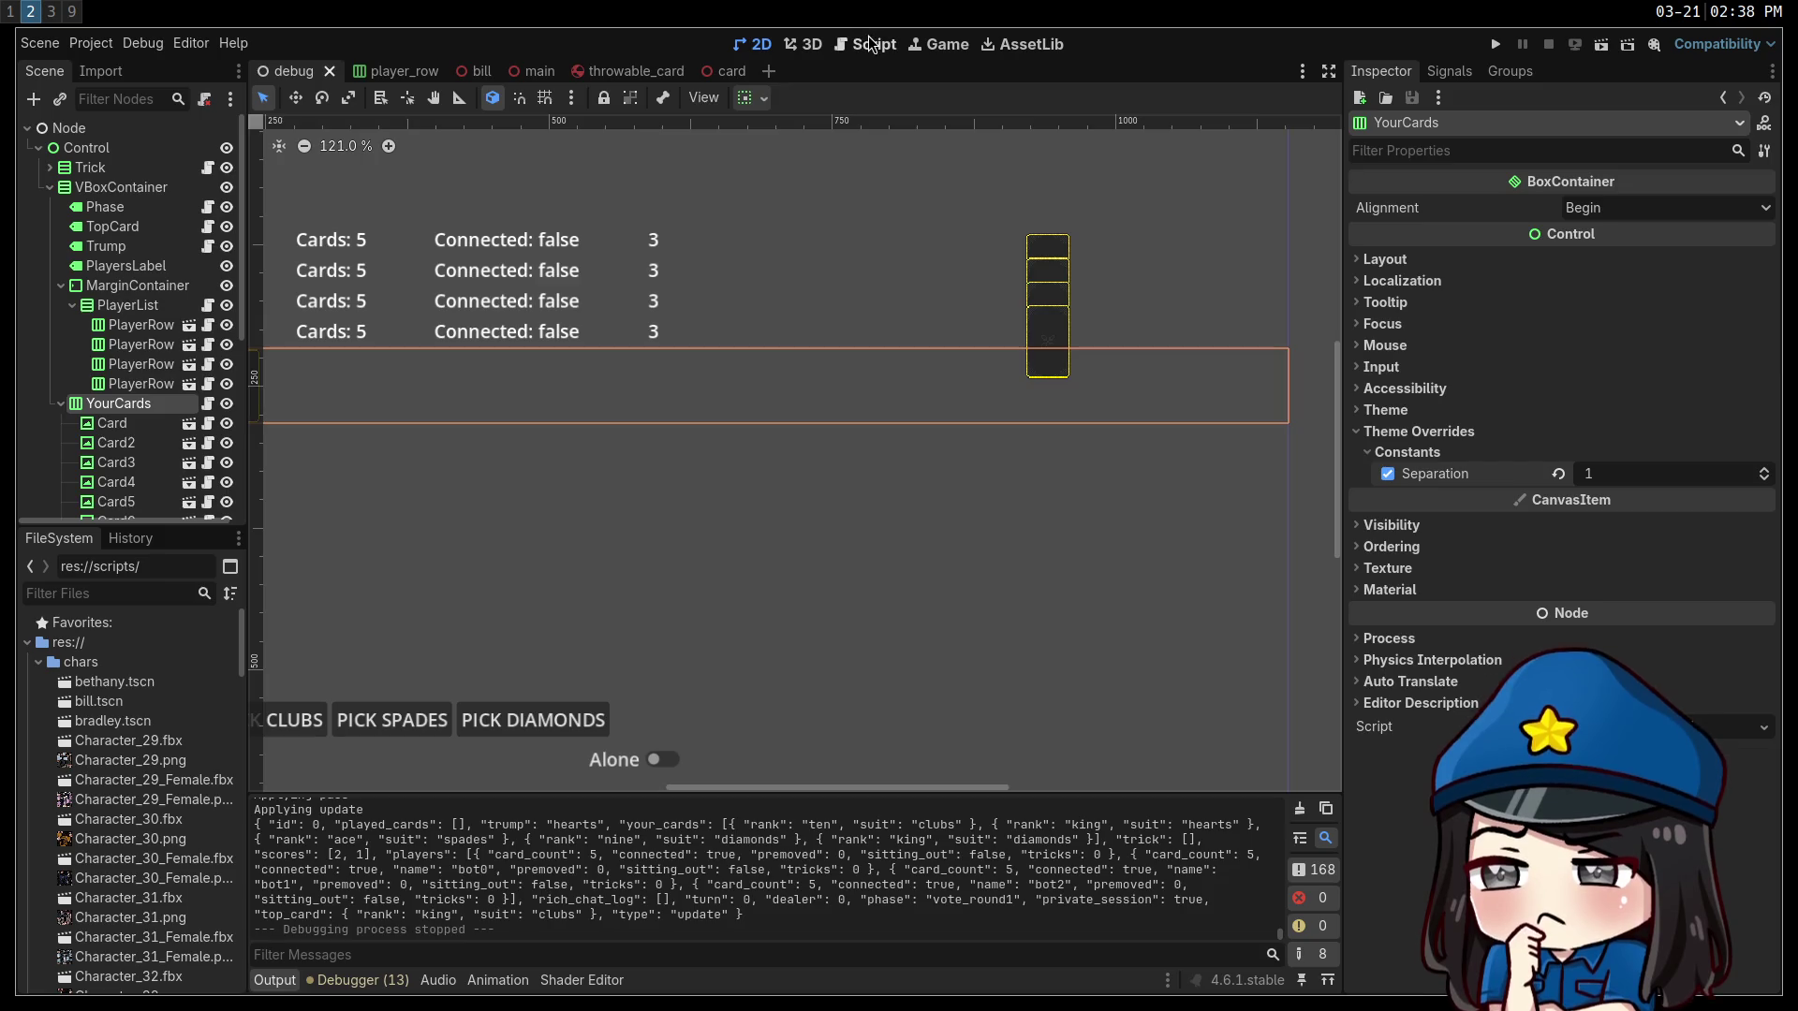
# Open client.gd in the script editor and scroll to its action handling
pyautogui.click(864, 44)
pyautogui.scroll(6, 965, 422)
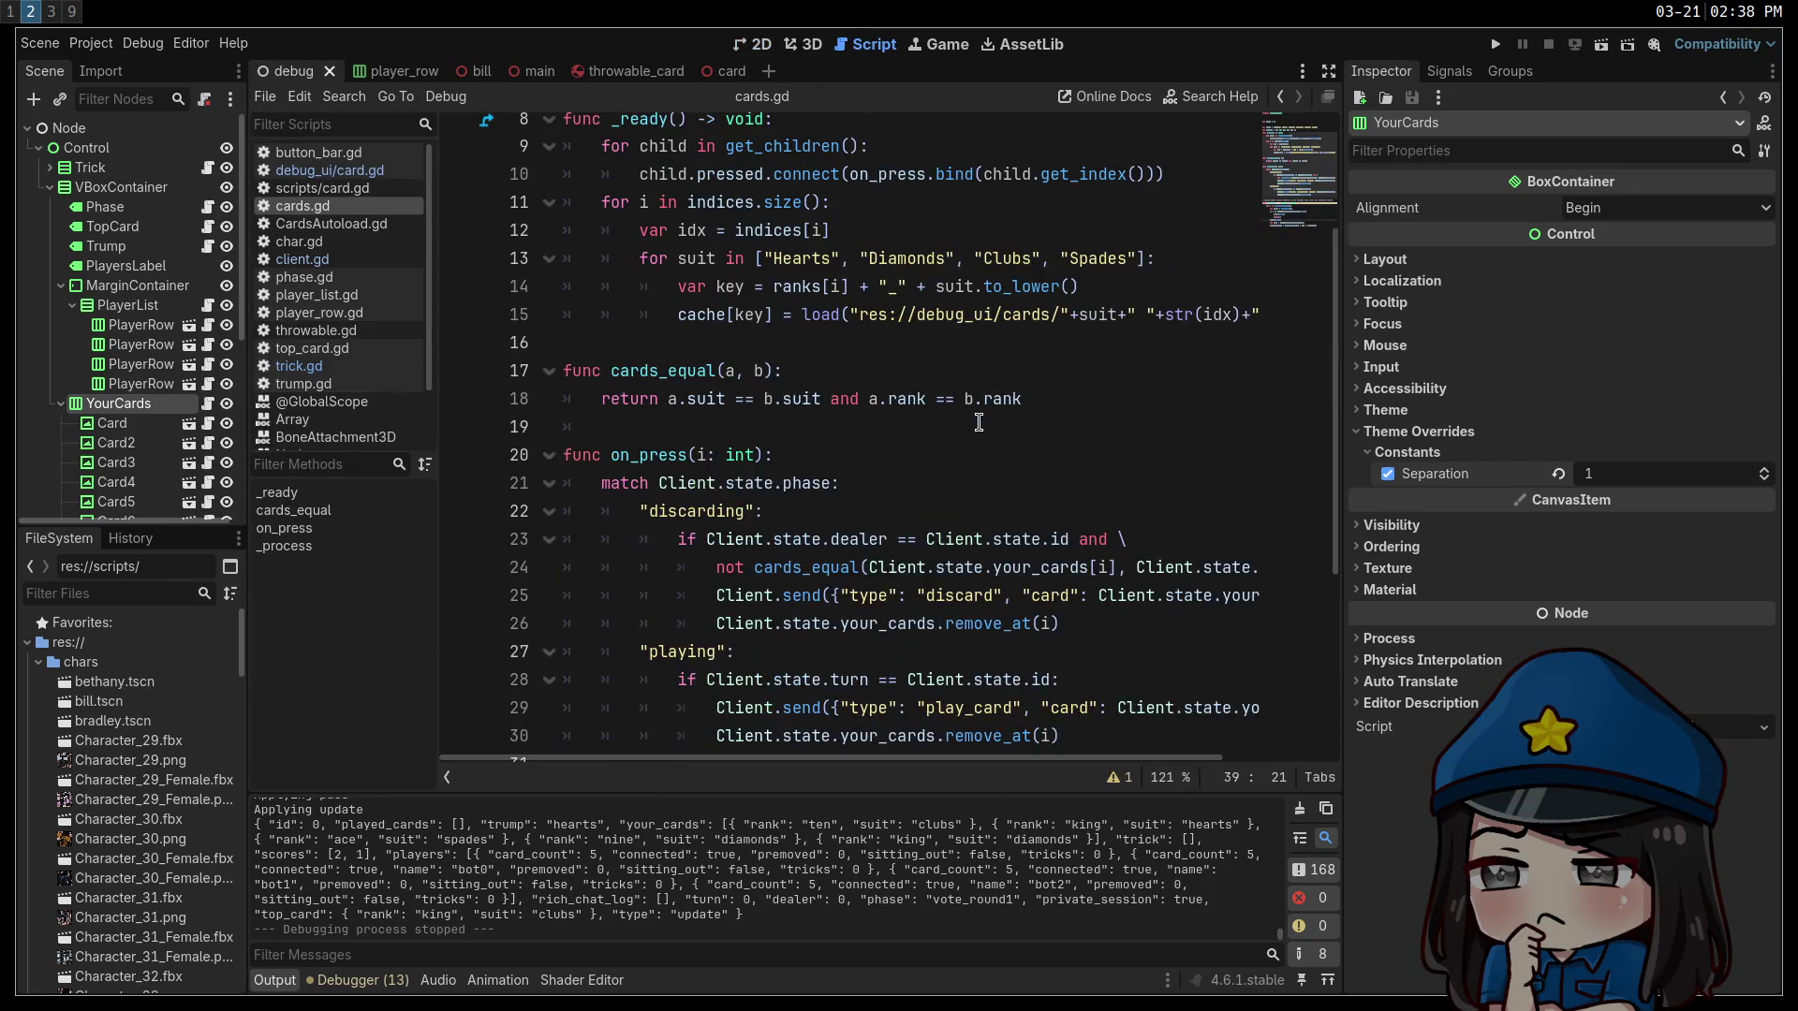
pyautogui.scroll(-6, 957, 423)
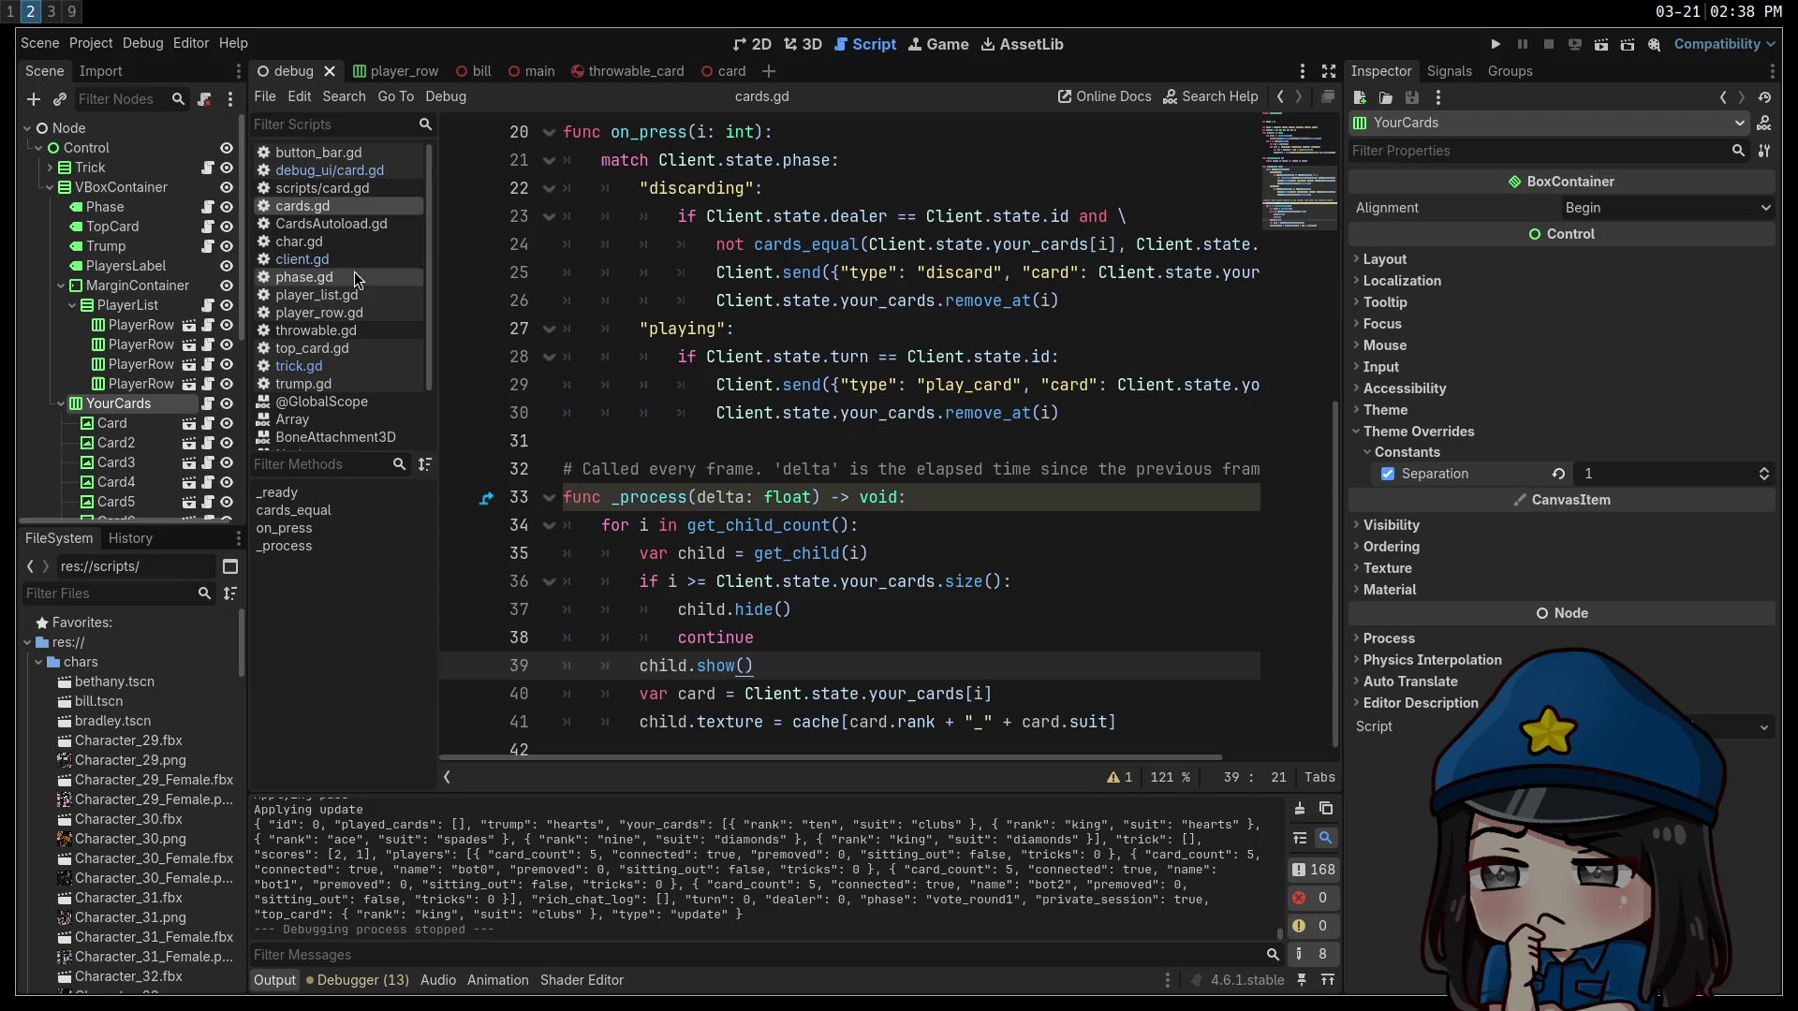
pyautogui.click(343, 263)
pyautogui.scroll(-15, 1092, 515)
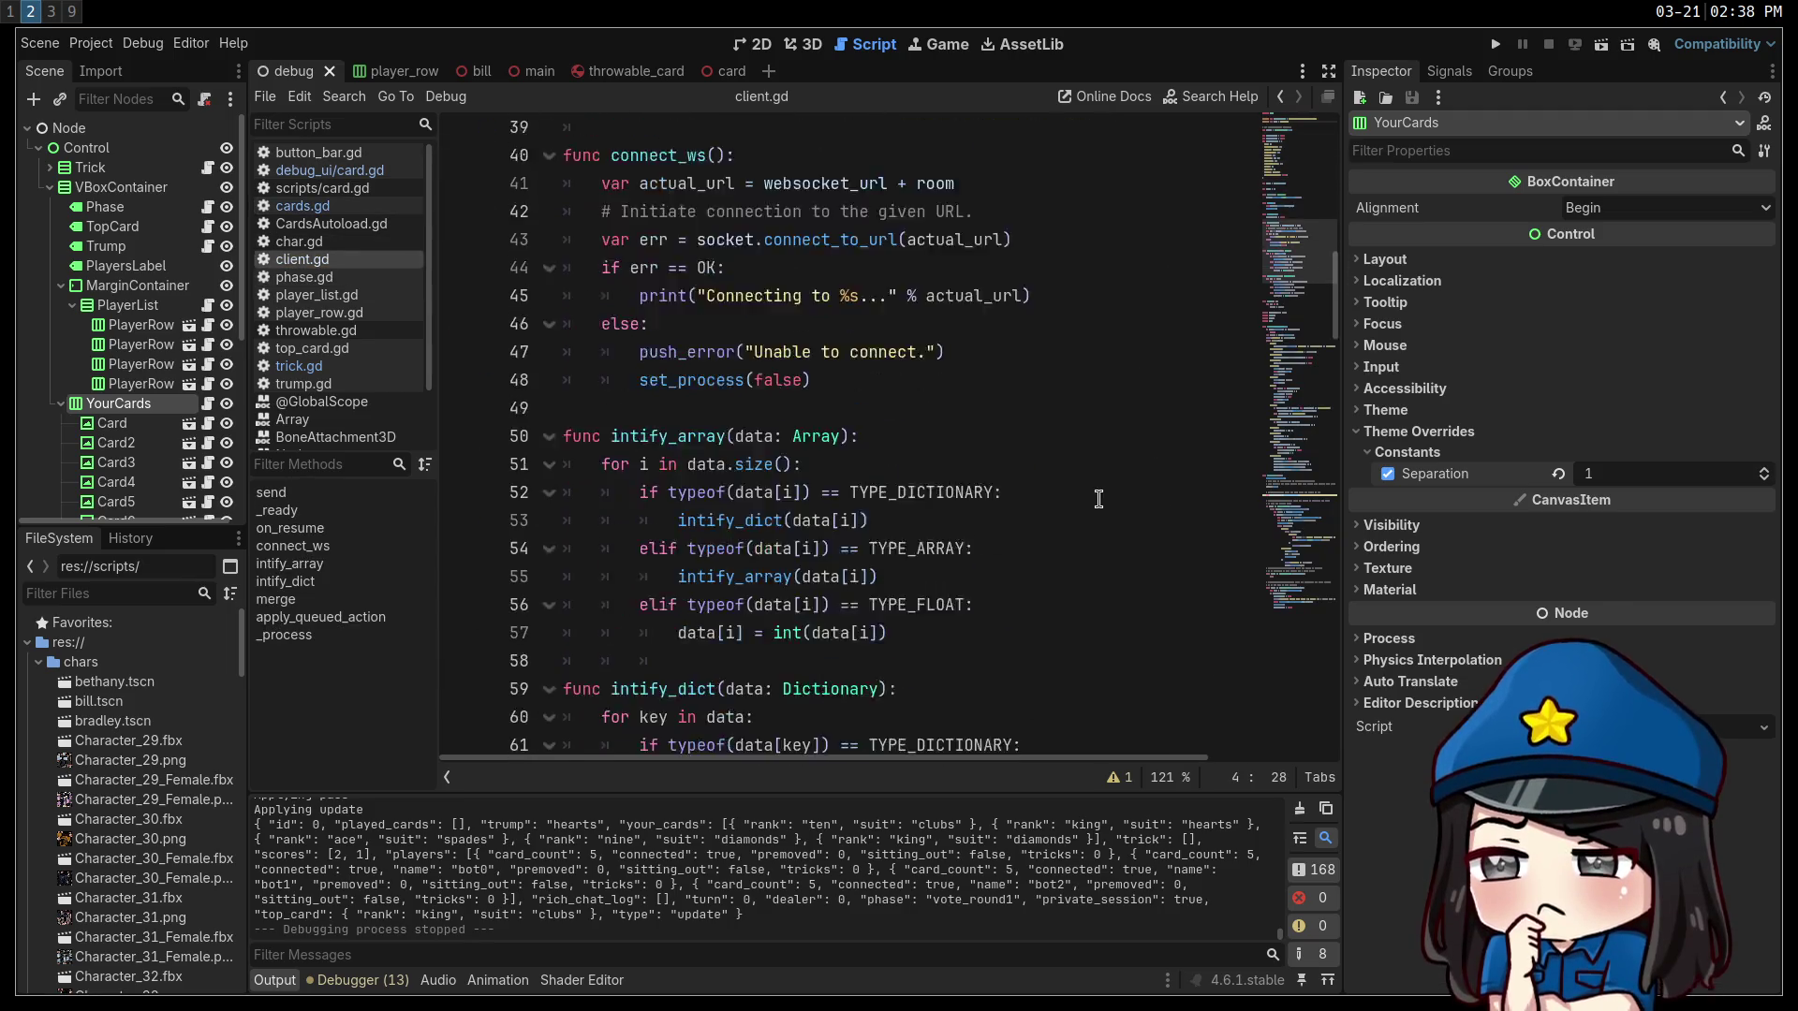
pyautogui.moveTo(1285, 300); pyautogui.dragTo(1325, 469)
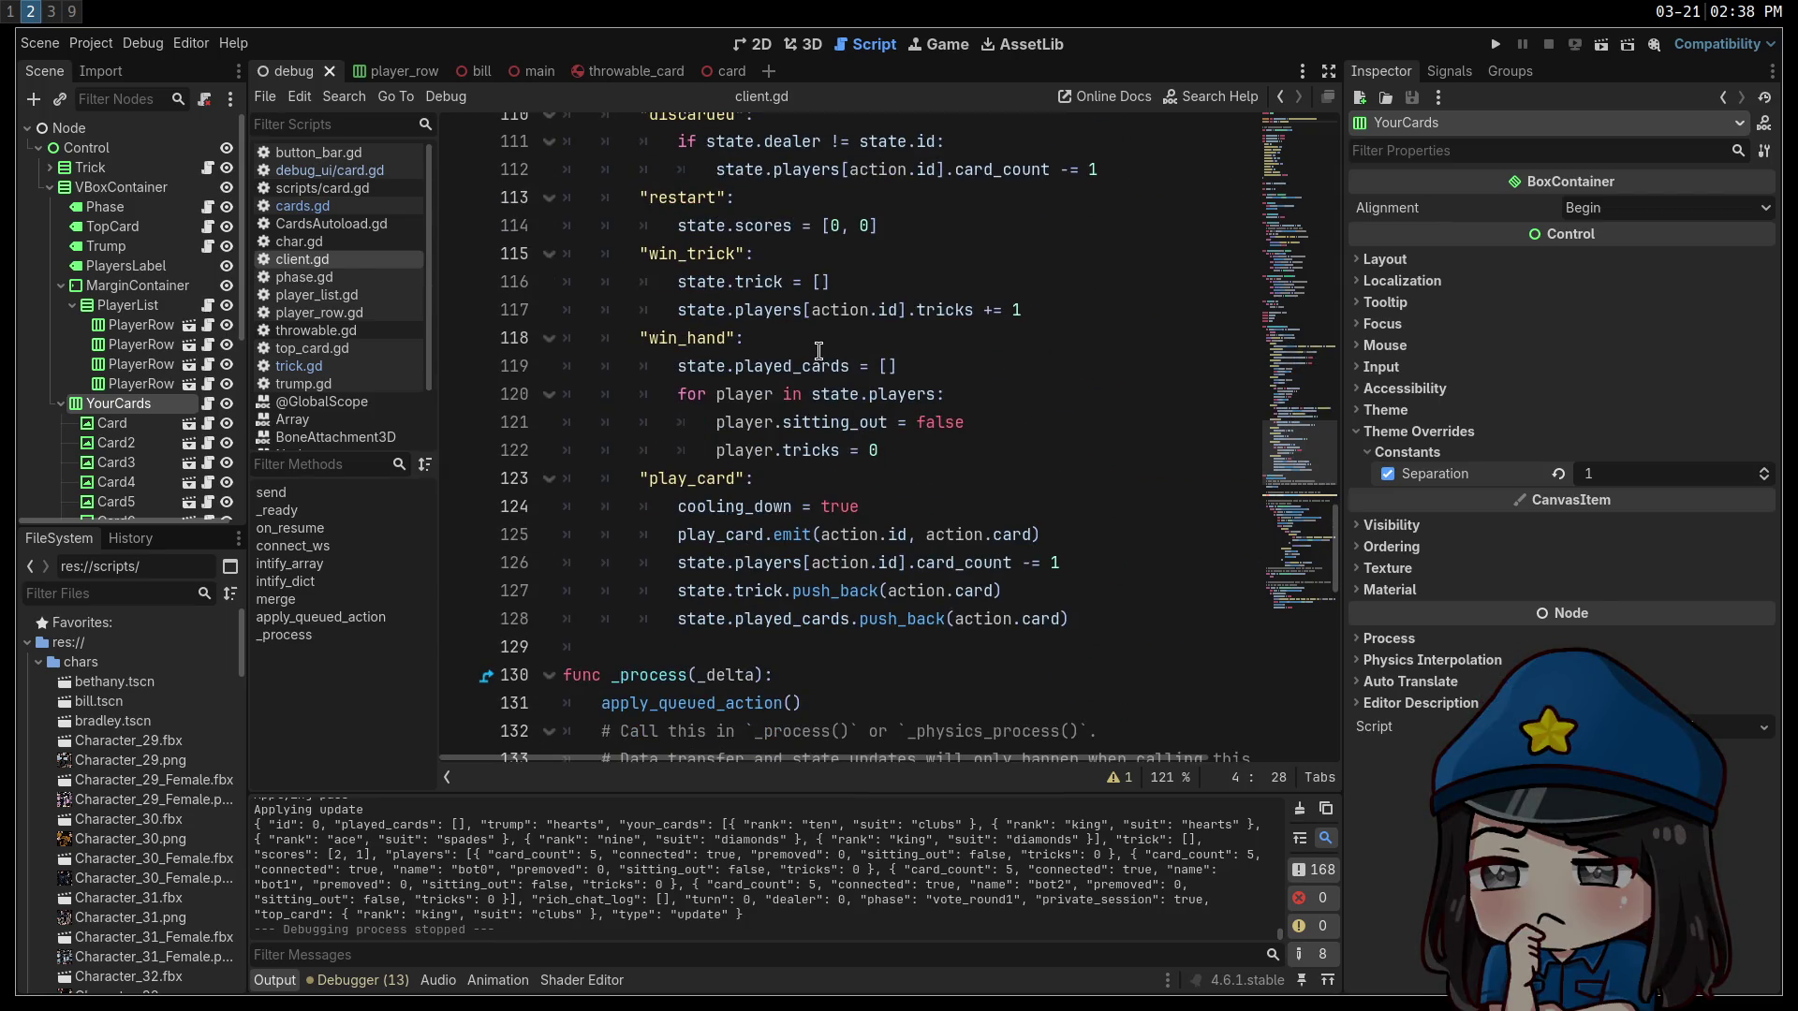
# Add a "last_card": case after line 128 that sets cooling_down = true
pyautogui.click(1104, 622)
pyautogui.press('Return')
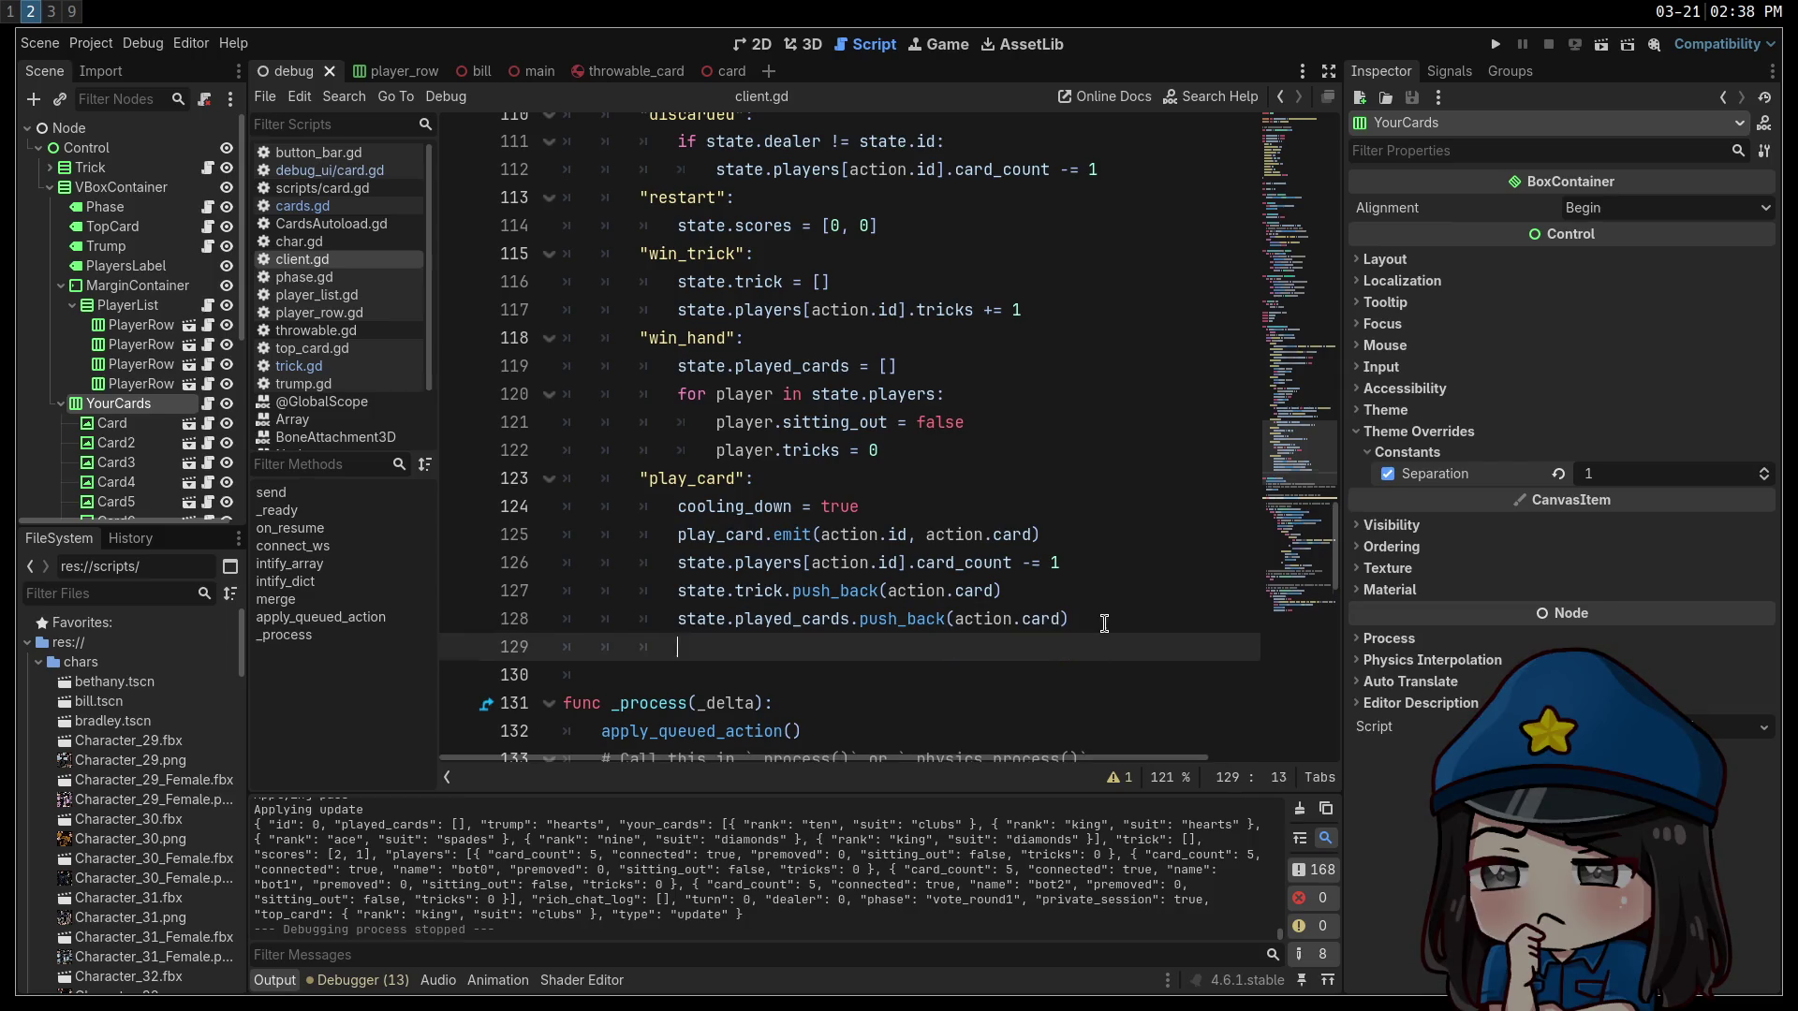
pyautogui.write('ast_card":')
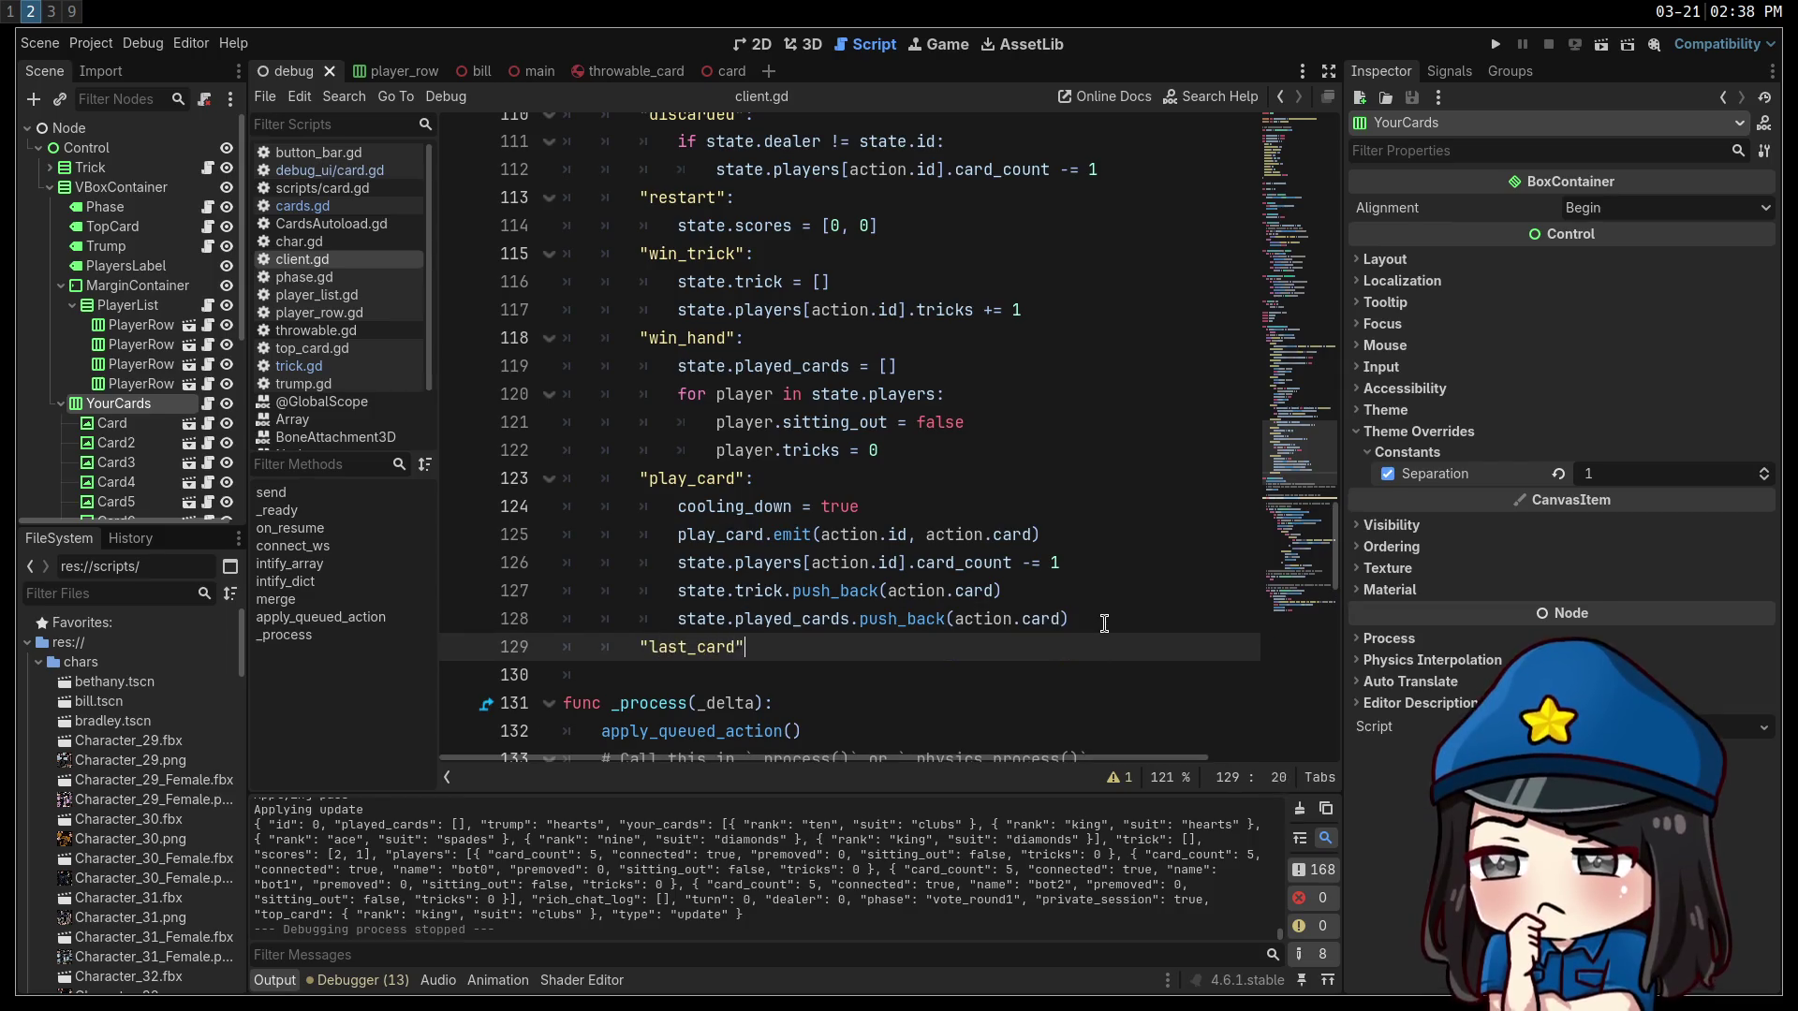
pyautogui.press('Return')
pyautogui.write('cooling_down = ')
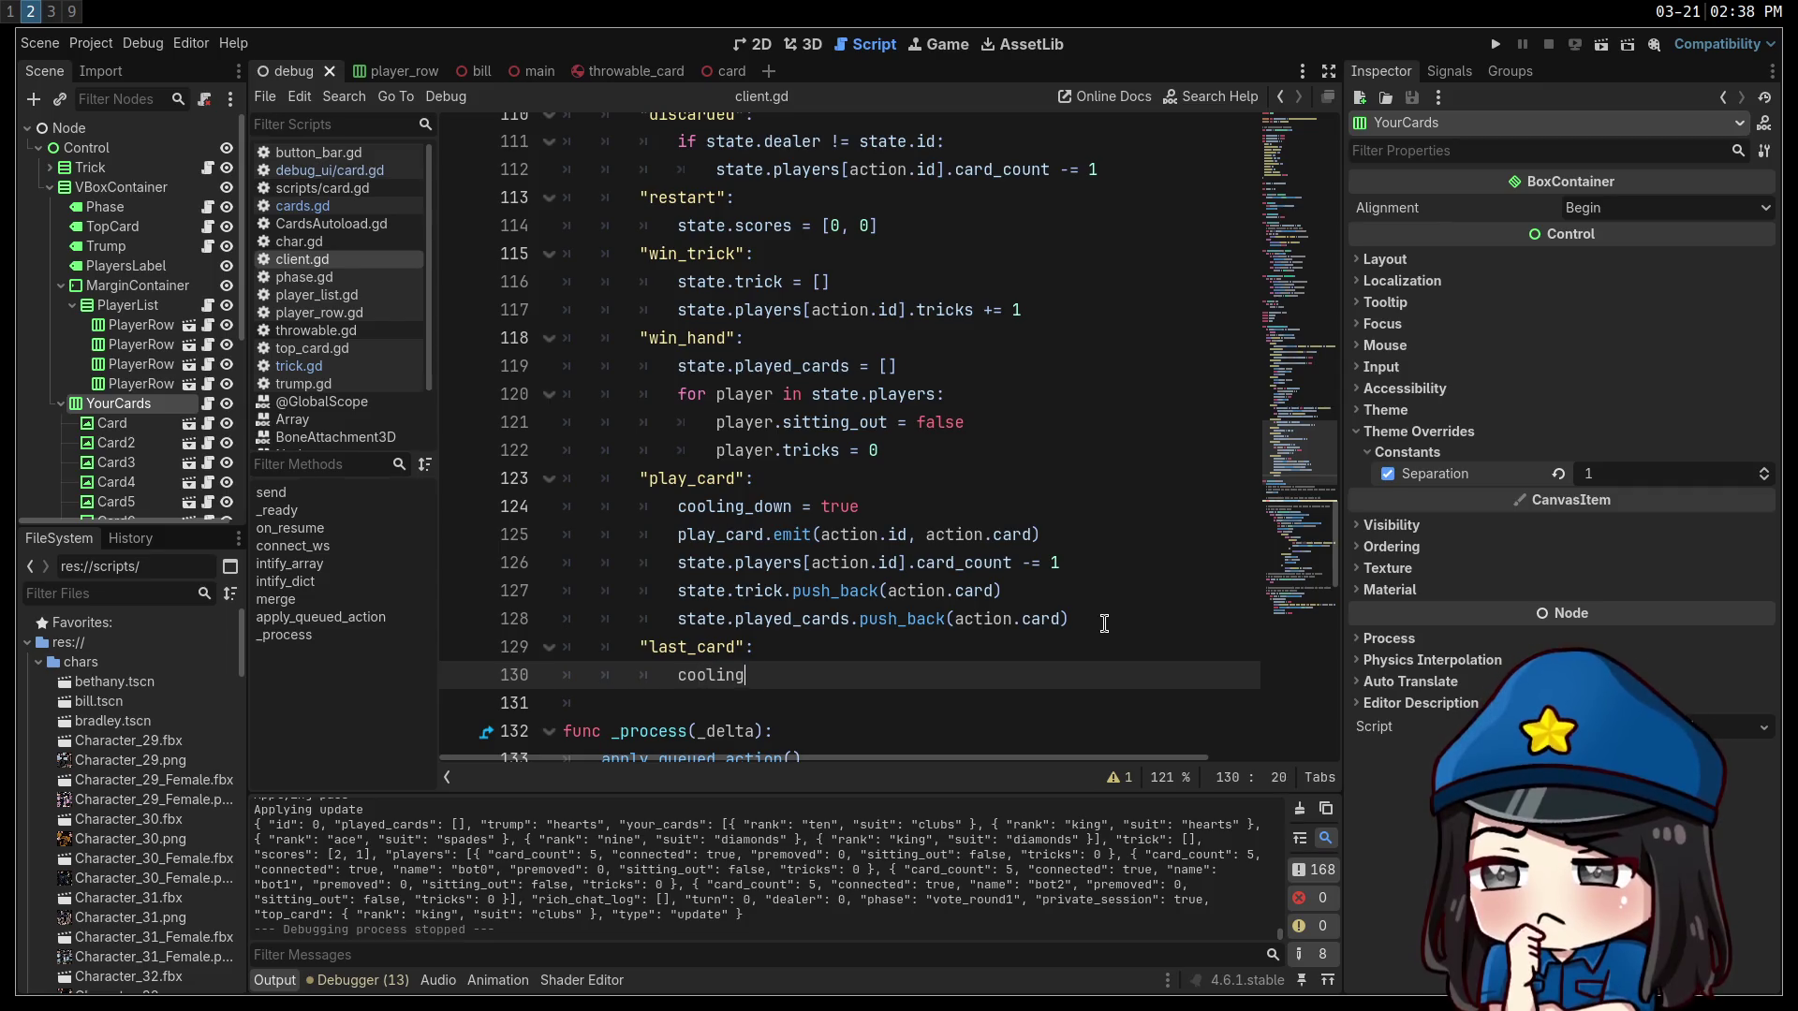
pyautogui.write('true')
pyautogui.press('Return')
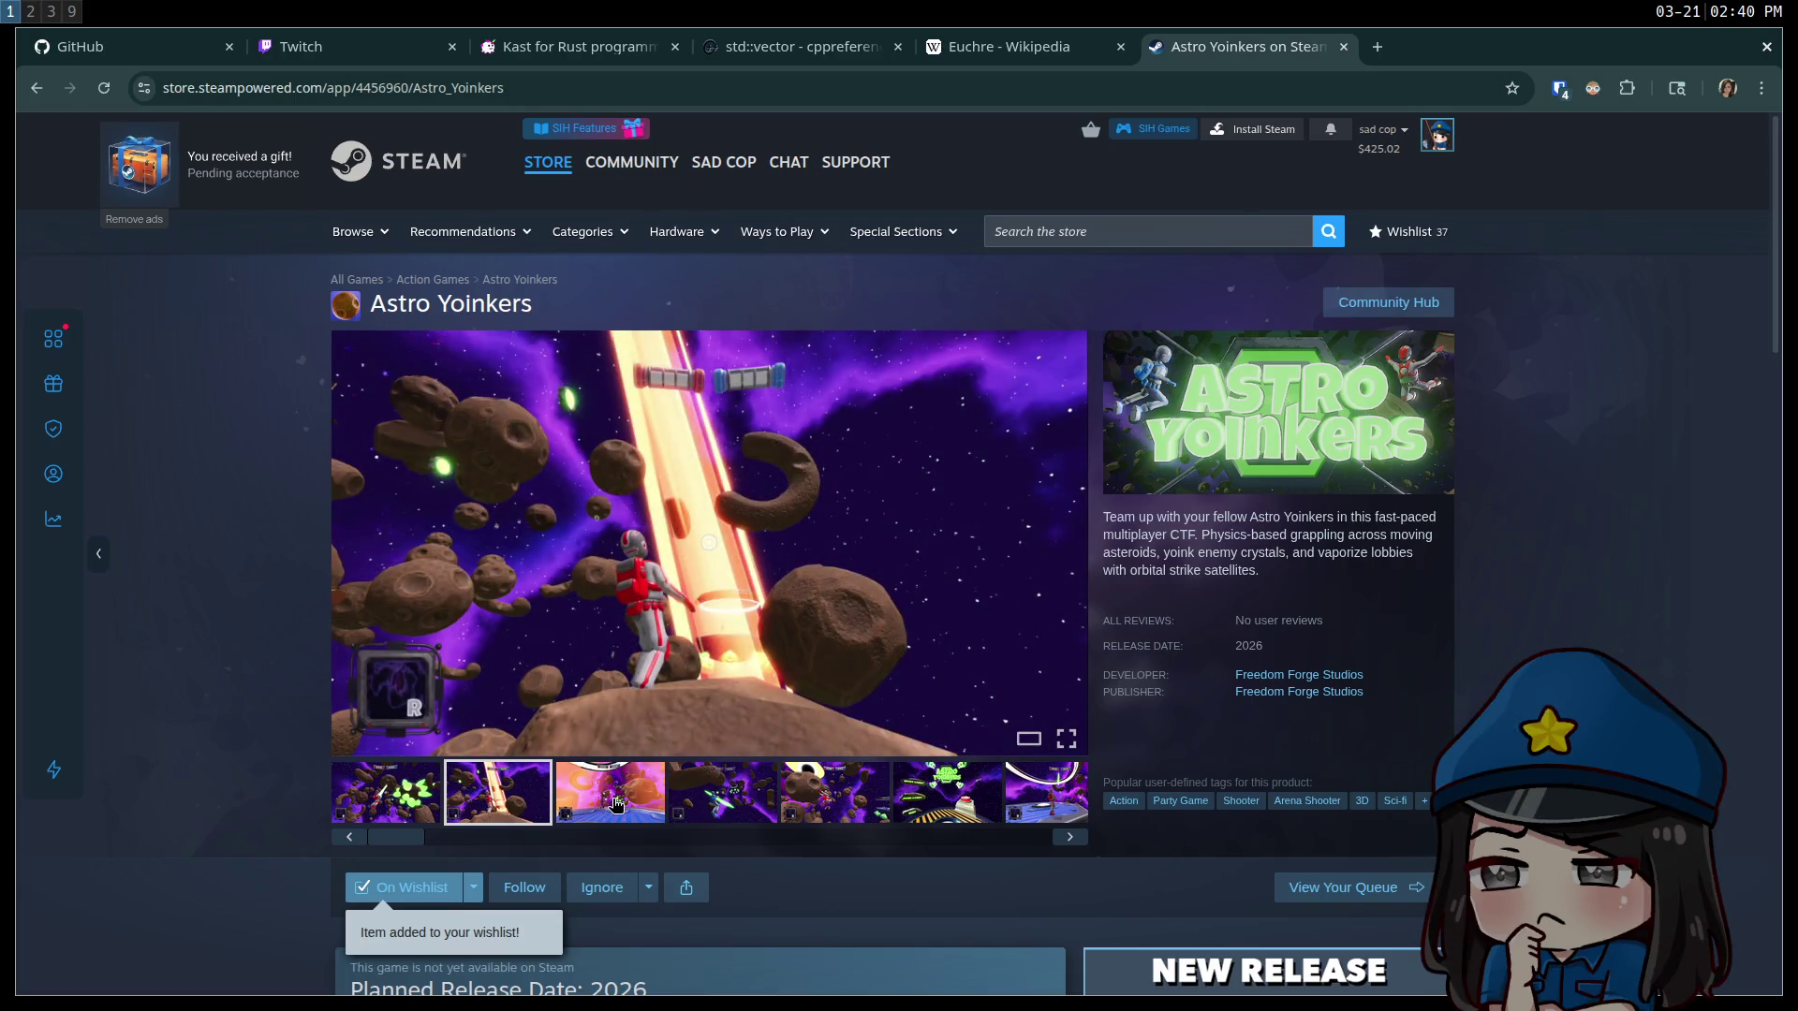
pyautogui.click(616, 804)
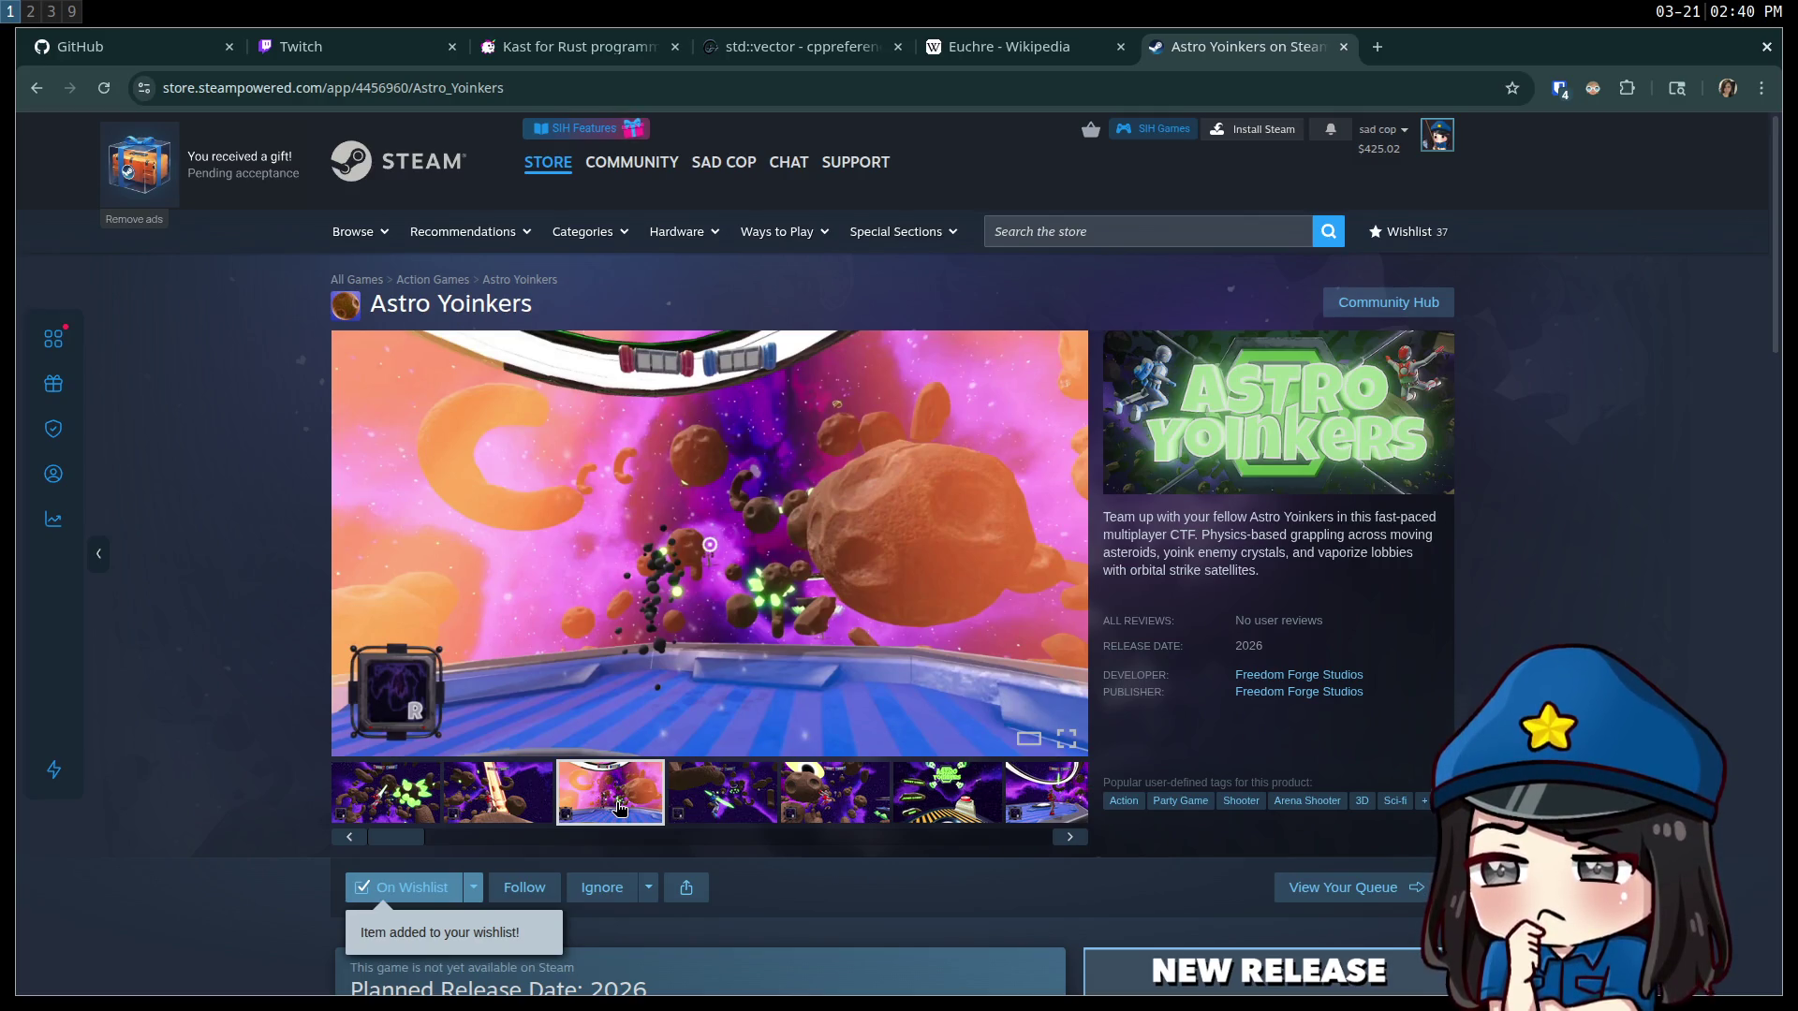
pyautogui.press('super+2')
pyautogui.press('super+3')
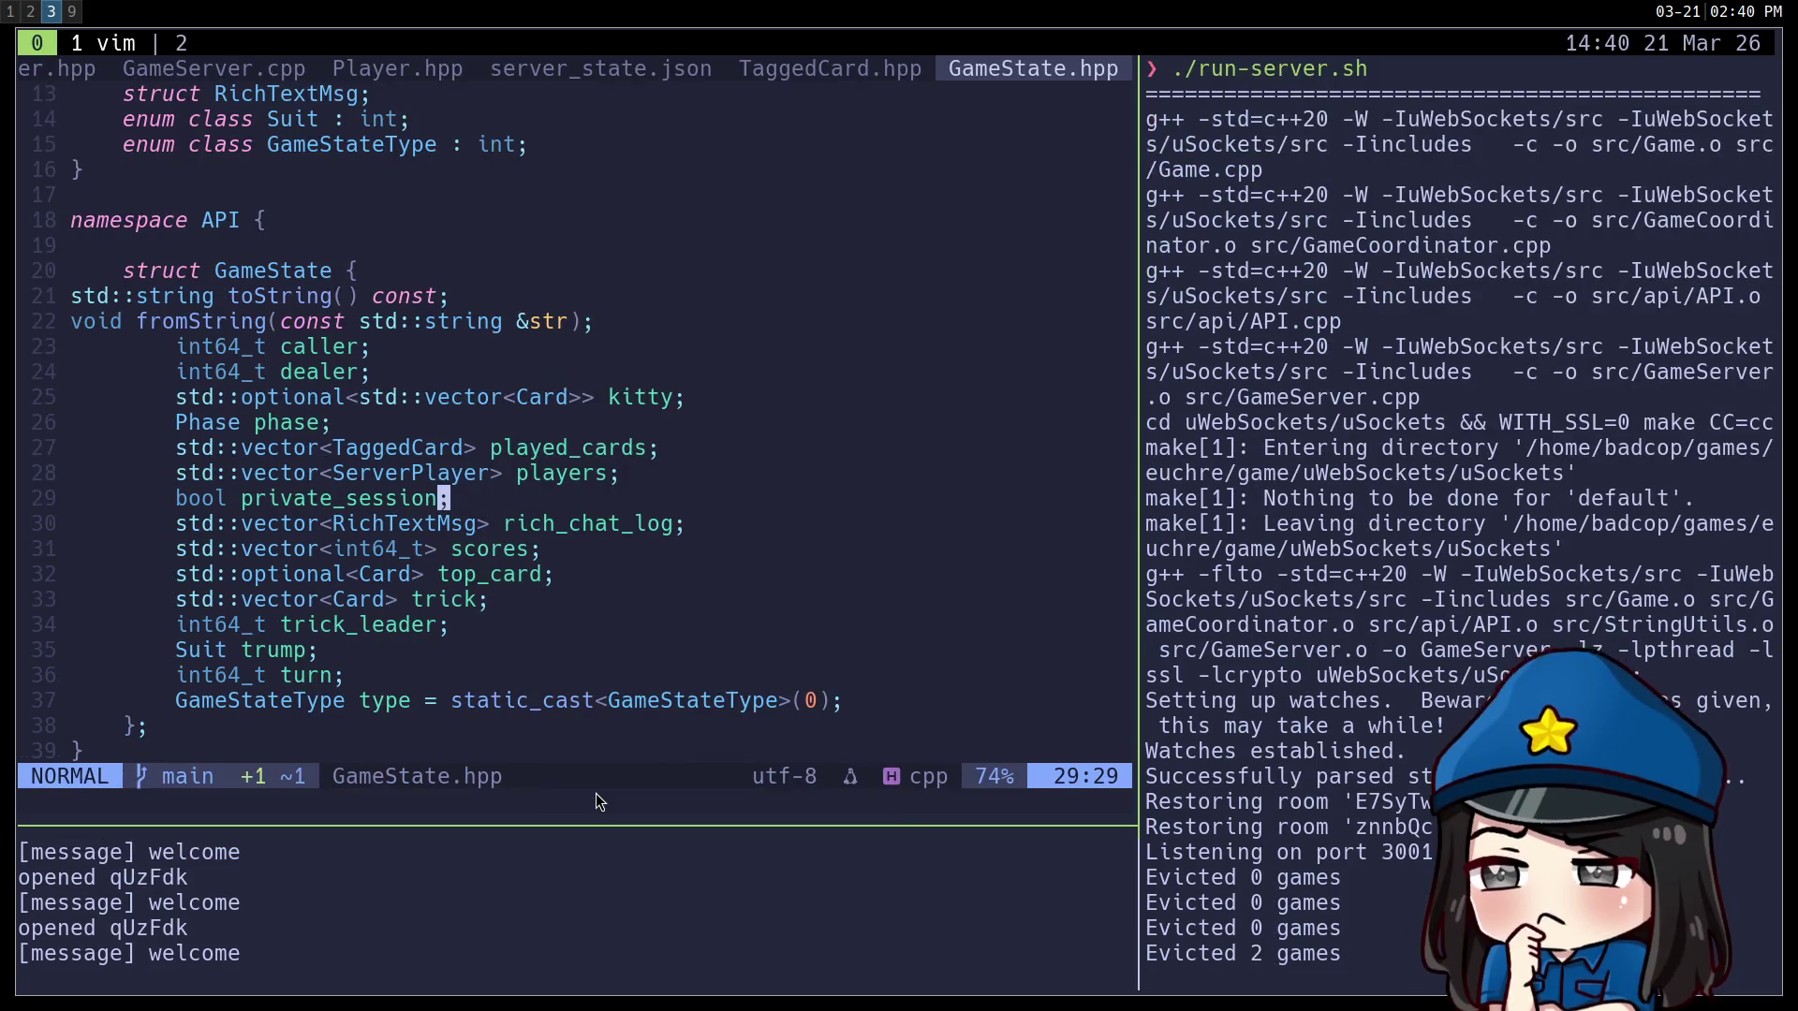
pyautogui.press('super+2')
pyautogui.press('super+1')
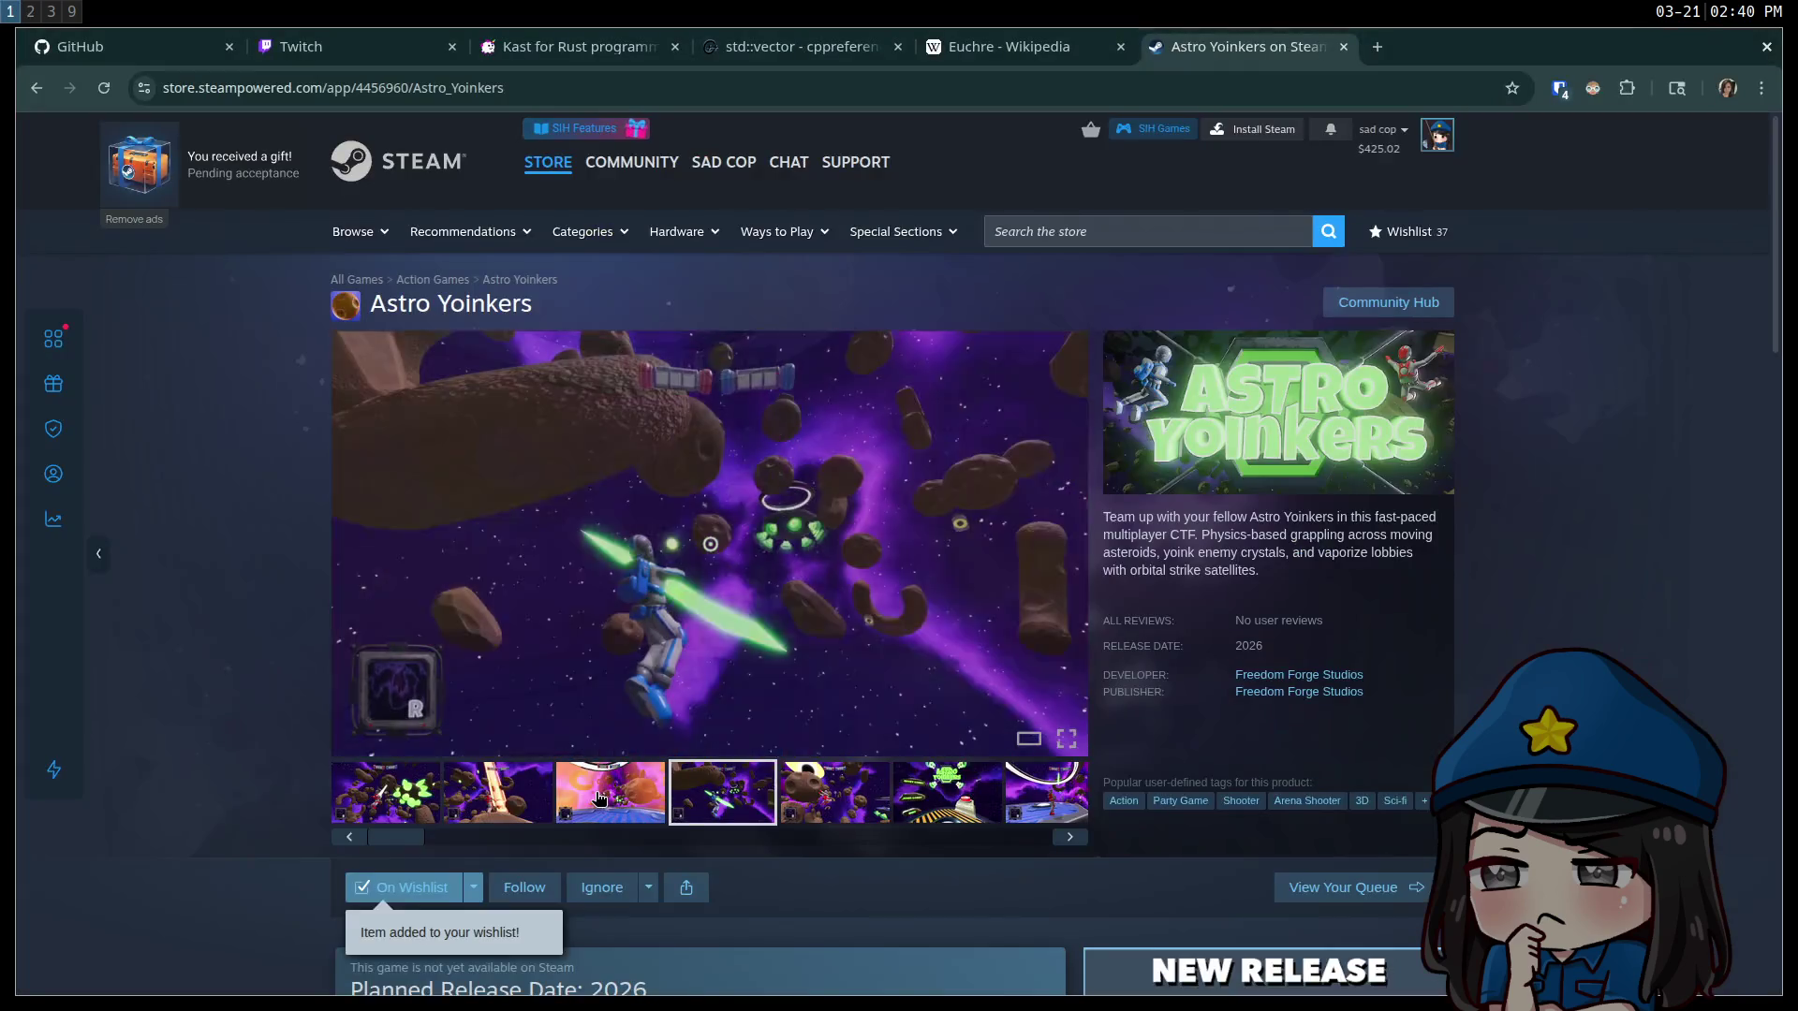
pyautogui.click(827, 799)
pyautogui.click(944, 807)
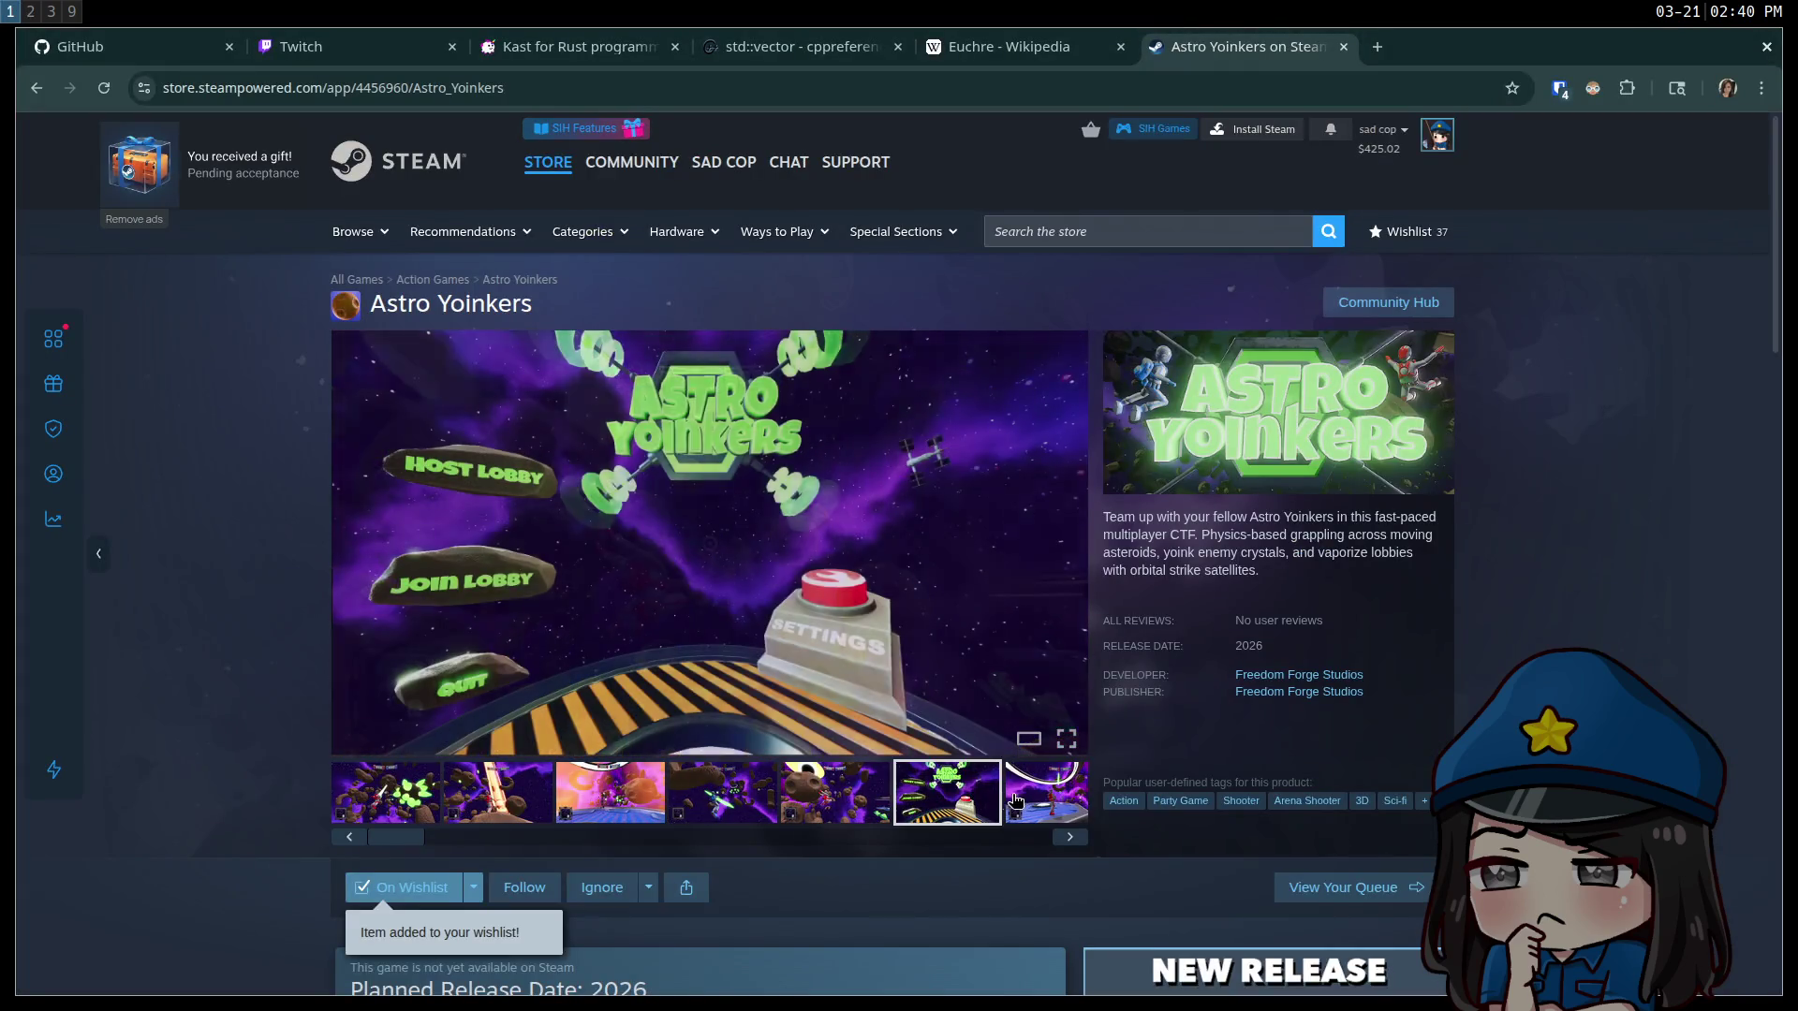
pyautogui.click(1020, 807)
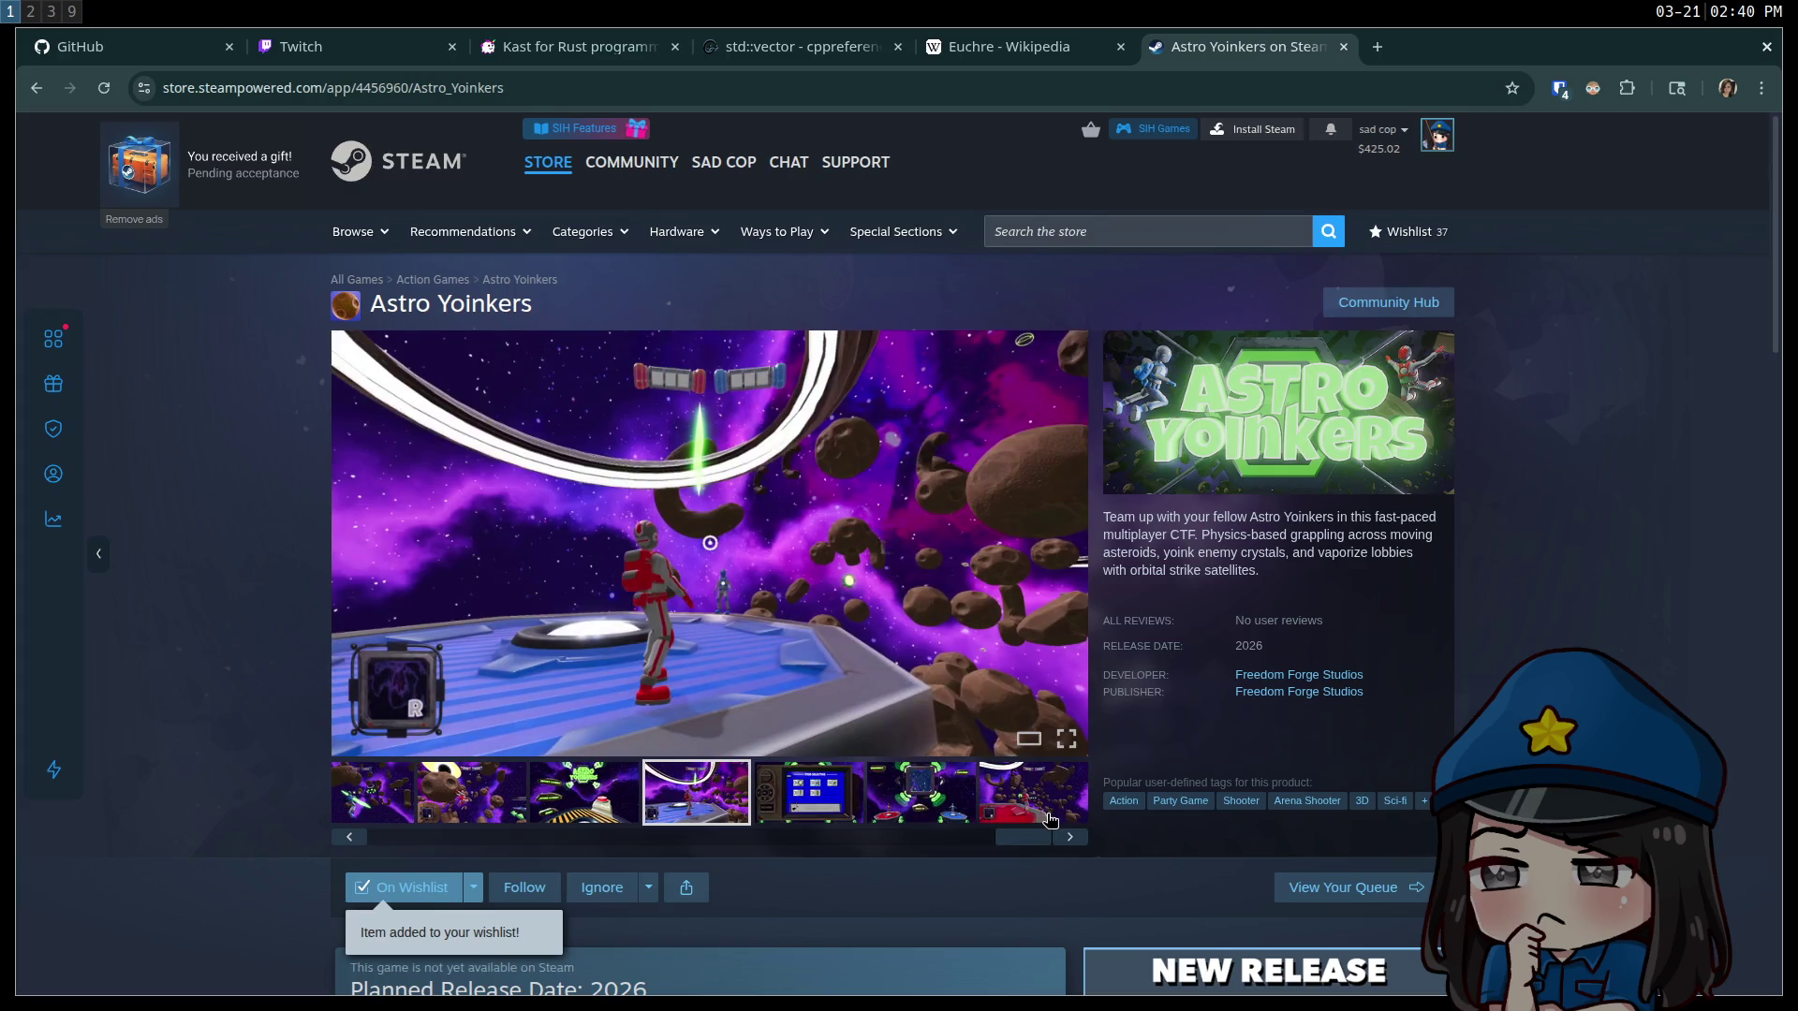
pyautogui.click(1064, 813)
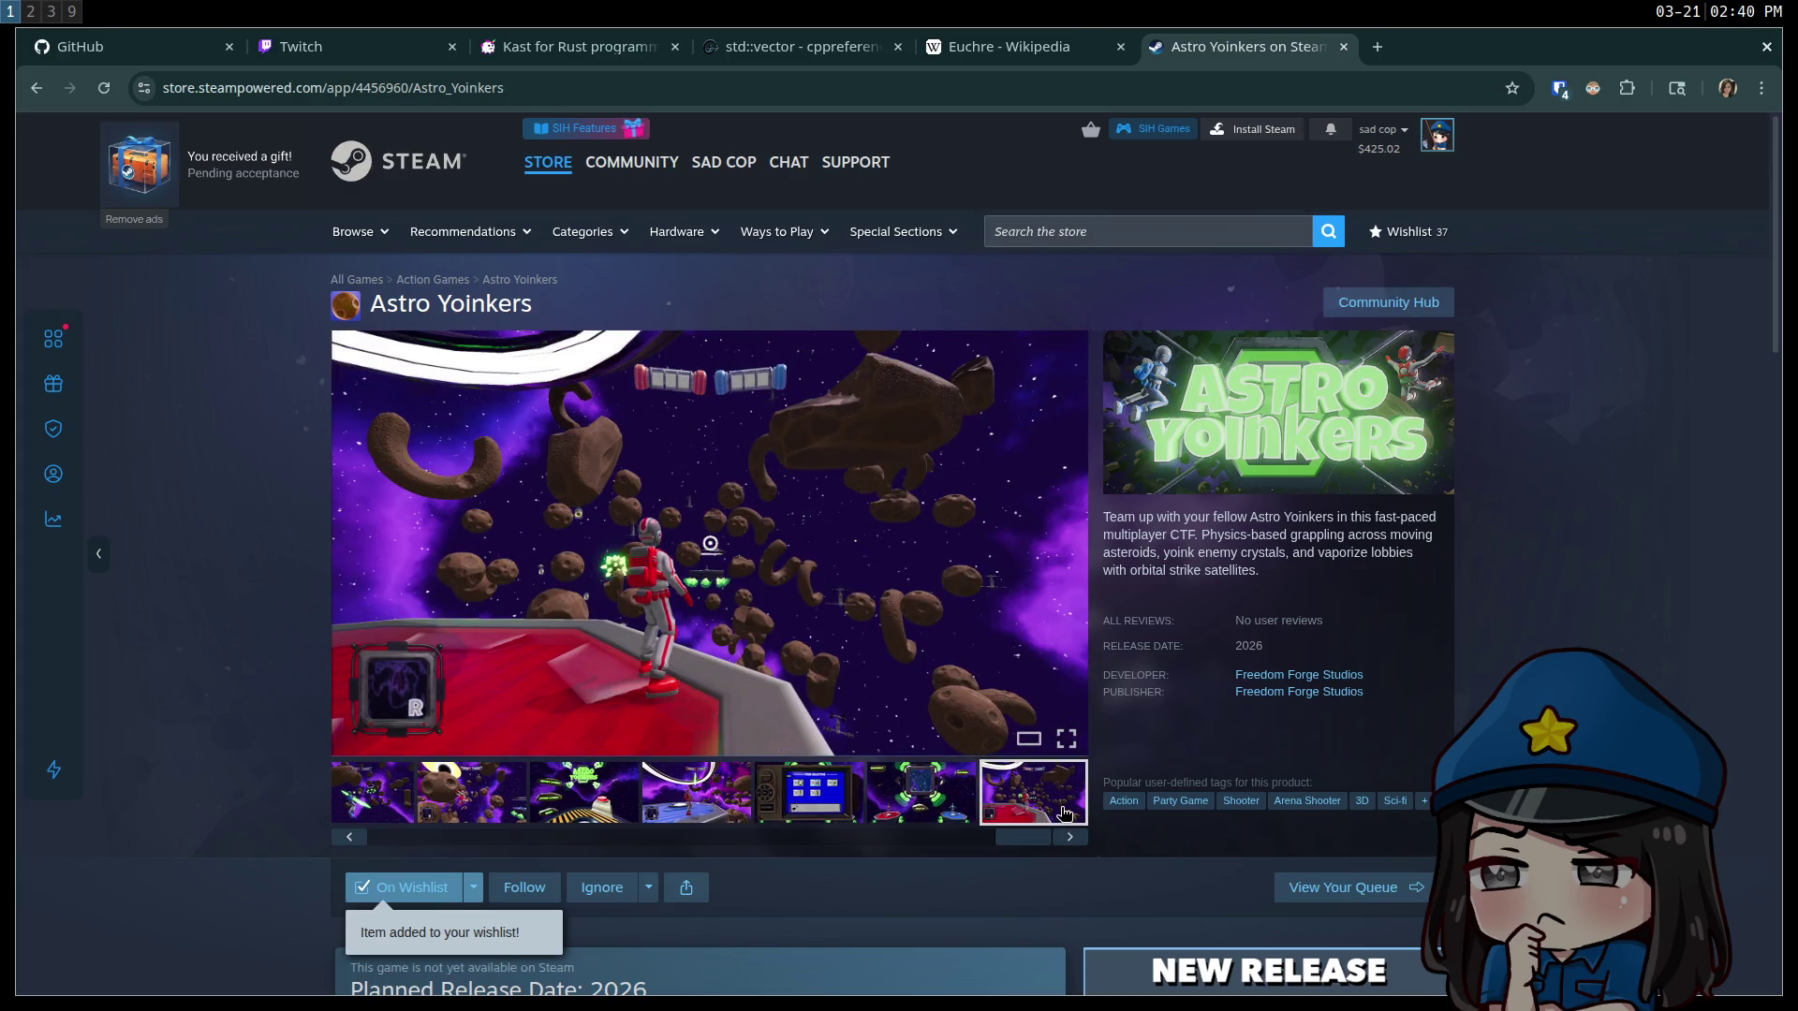
pyautogui.doubleClick(1249, 646)
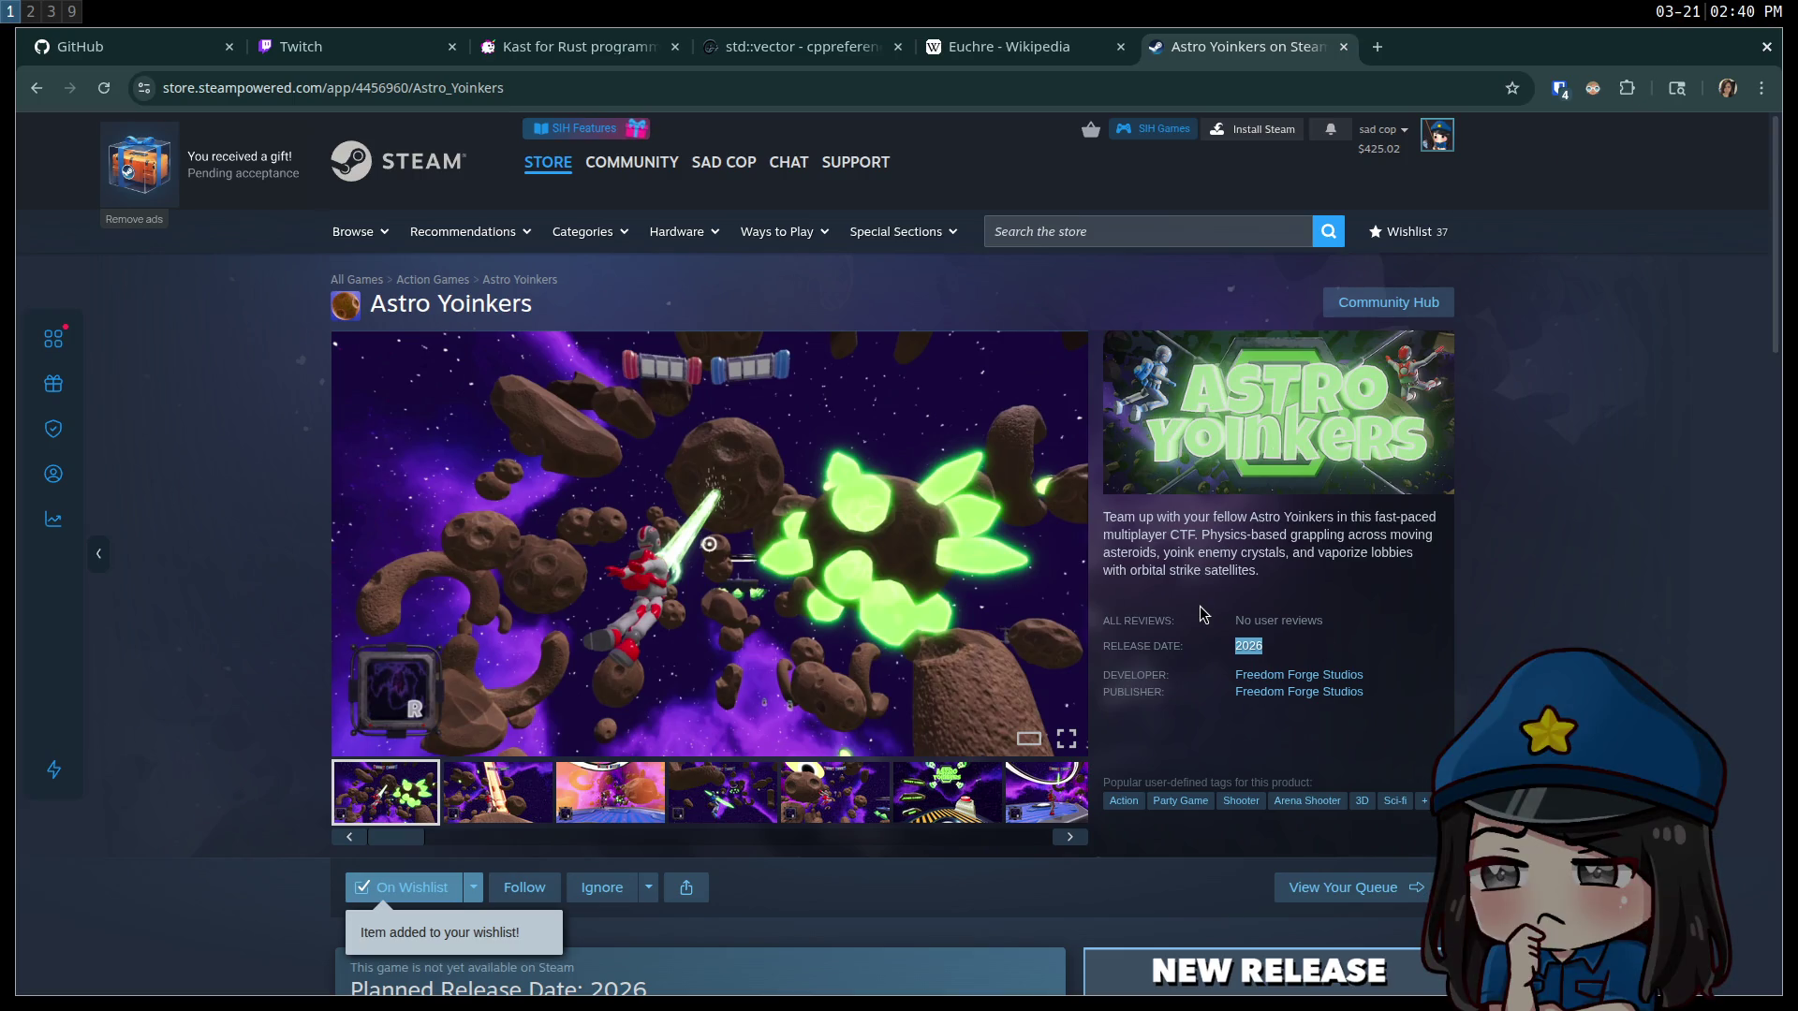
# Scroll down the Astro Yoinkers page and expand About This Game with READ MORE
pyautogui.scroll(-5, 1204, 614)
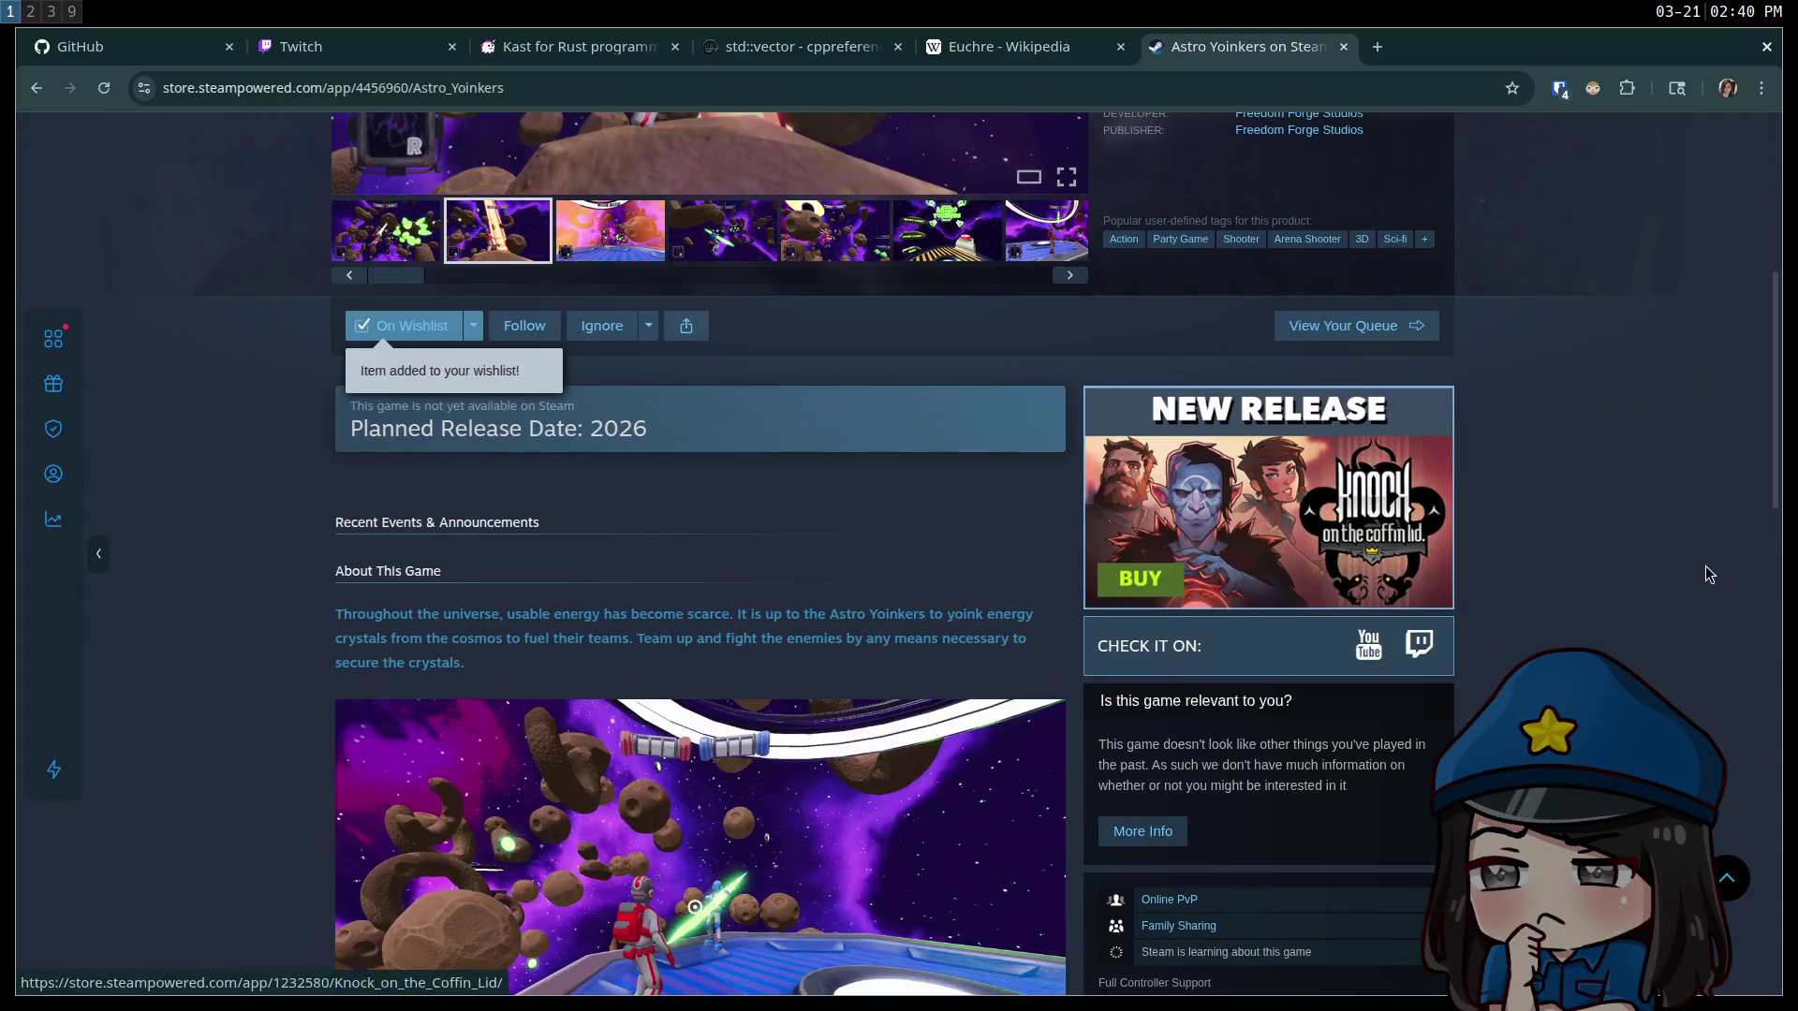
pyautogui.scroll(-4, 1630, 558)
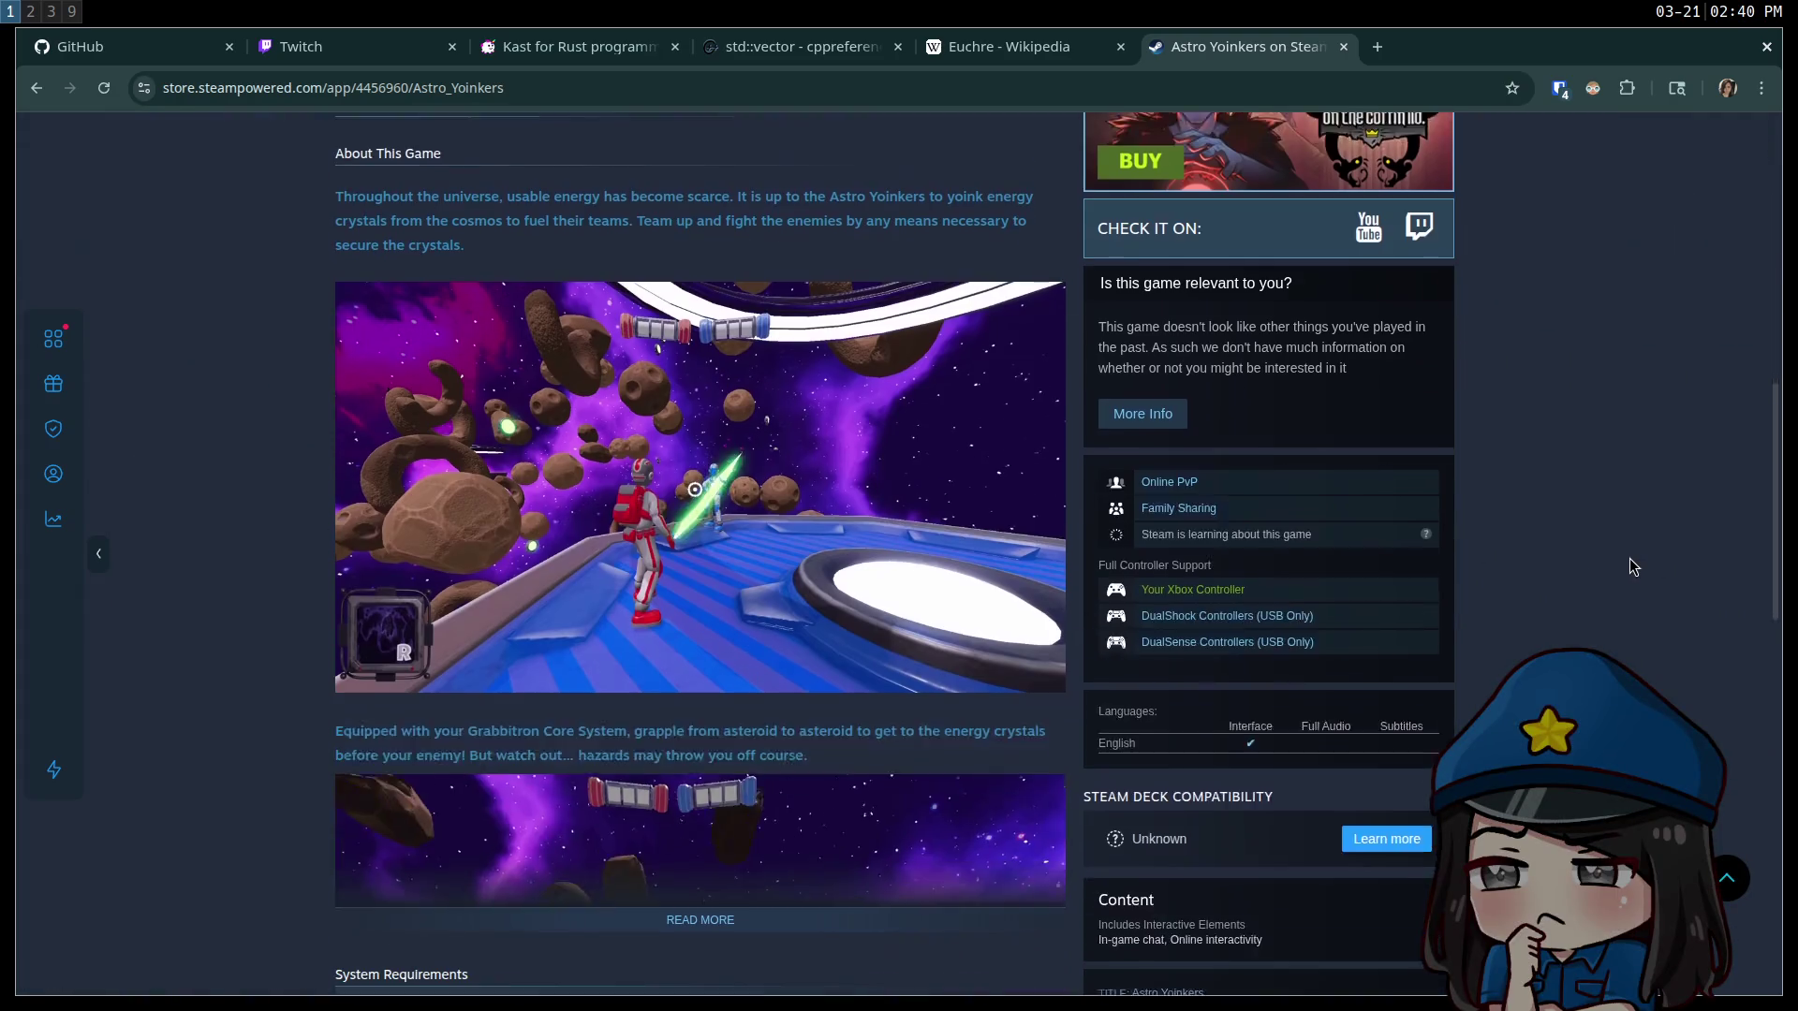
pyautogui.moveTo(709, 484)
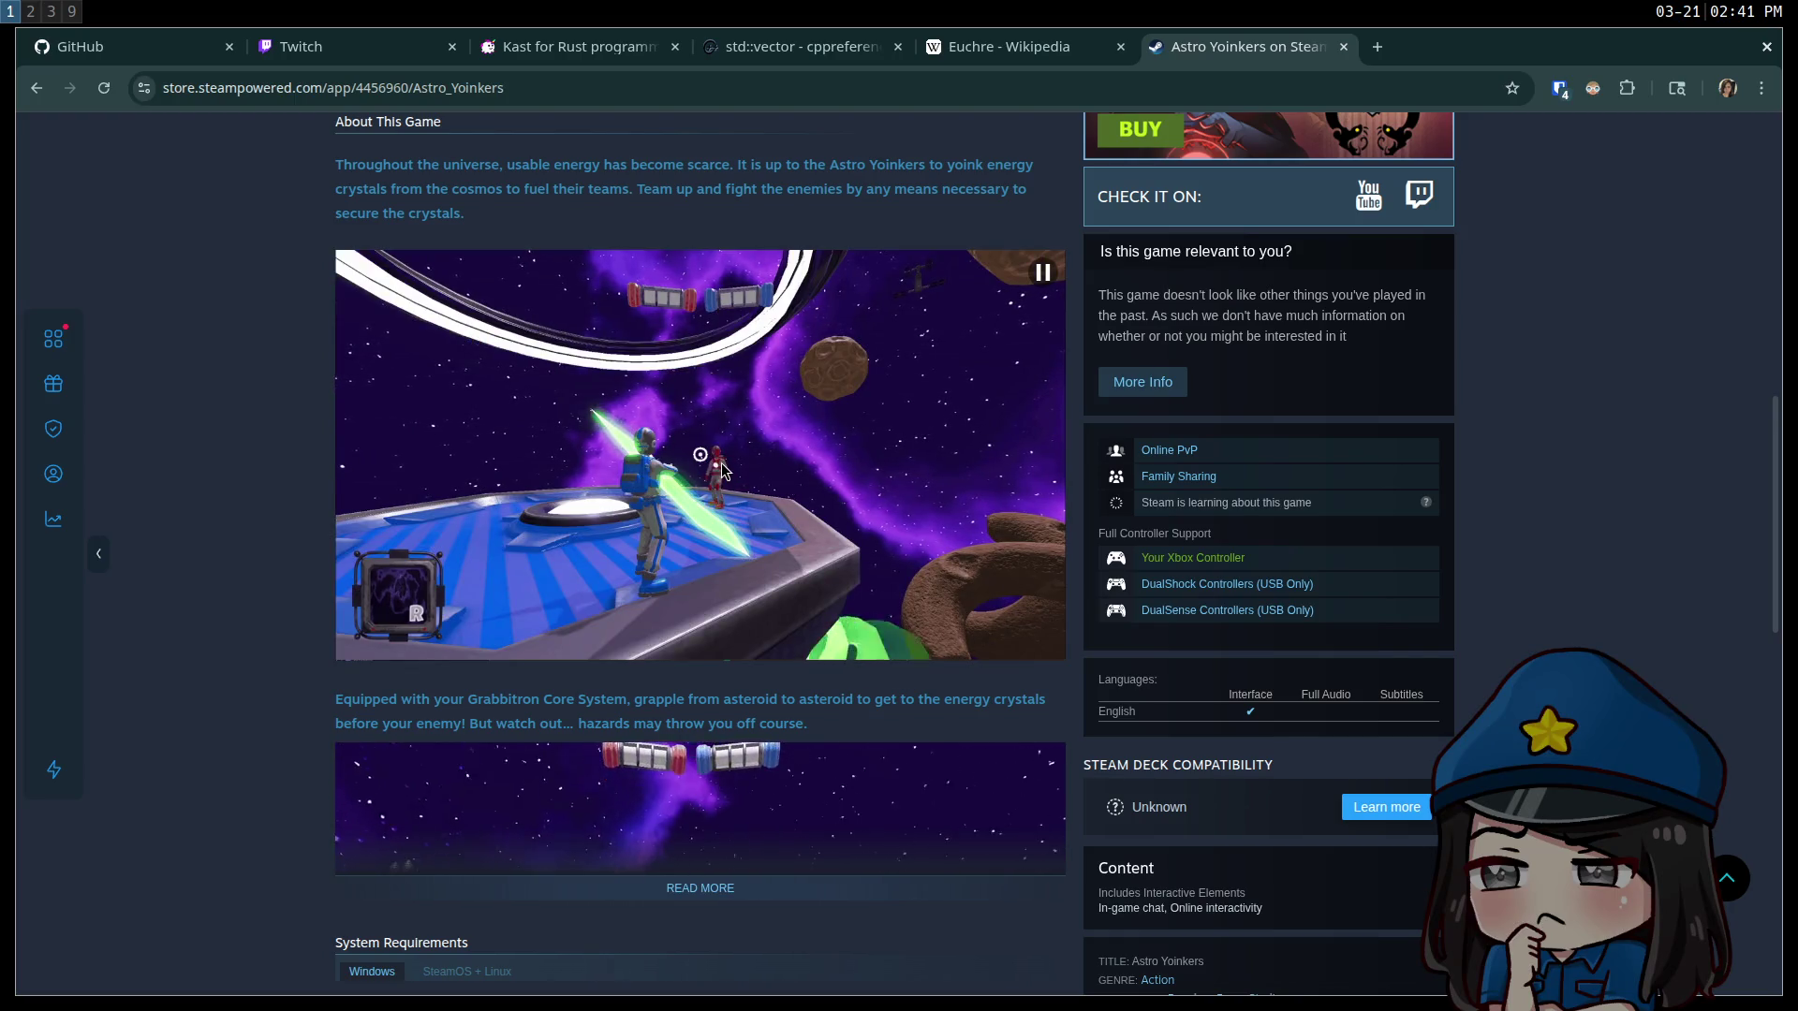
pyautogui.scroll(-3, 722, 468)
pyautogui.click(735, 555)
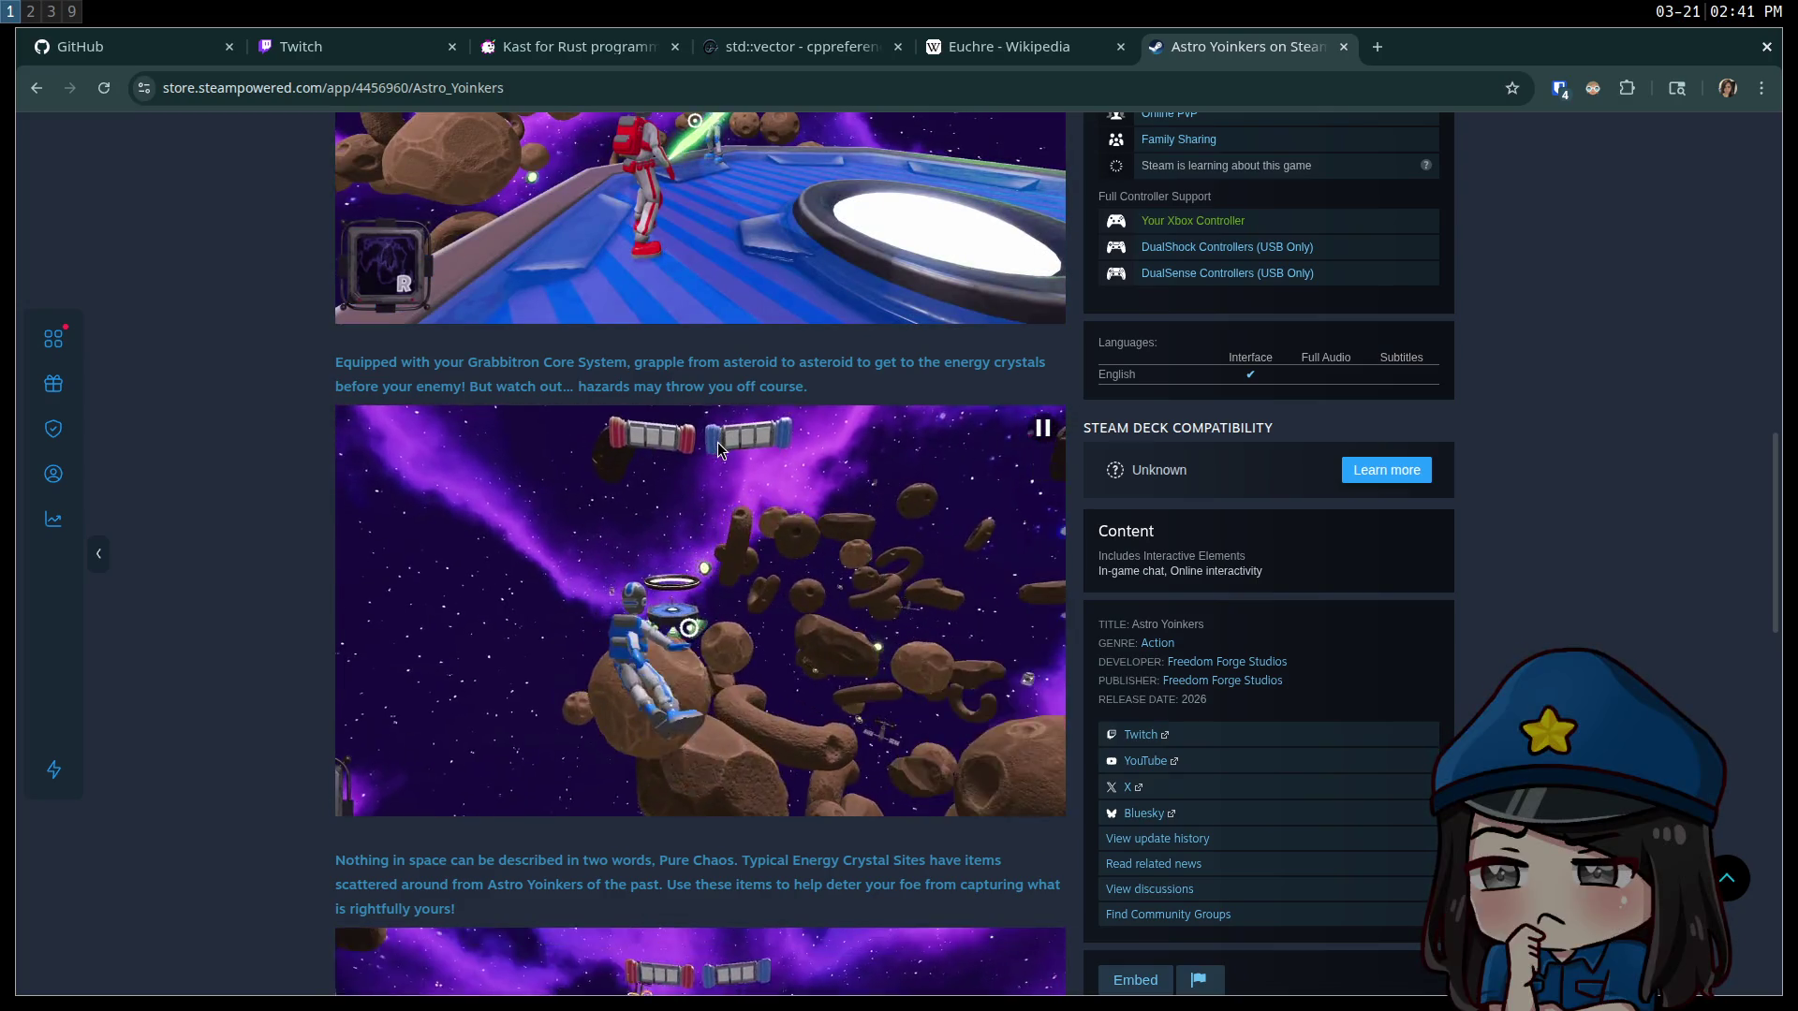
# Read through the full description, then switch to the vim and server terminal workspace
pyautogui.scroll(-1, 694, 485)
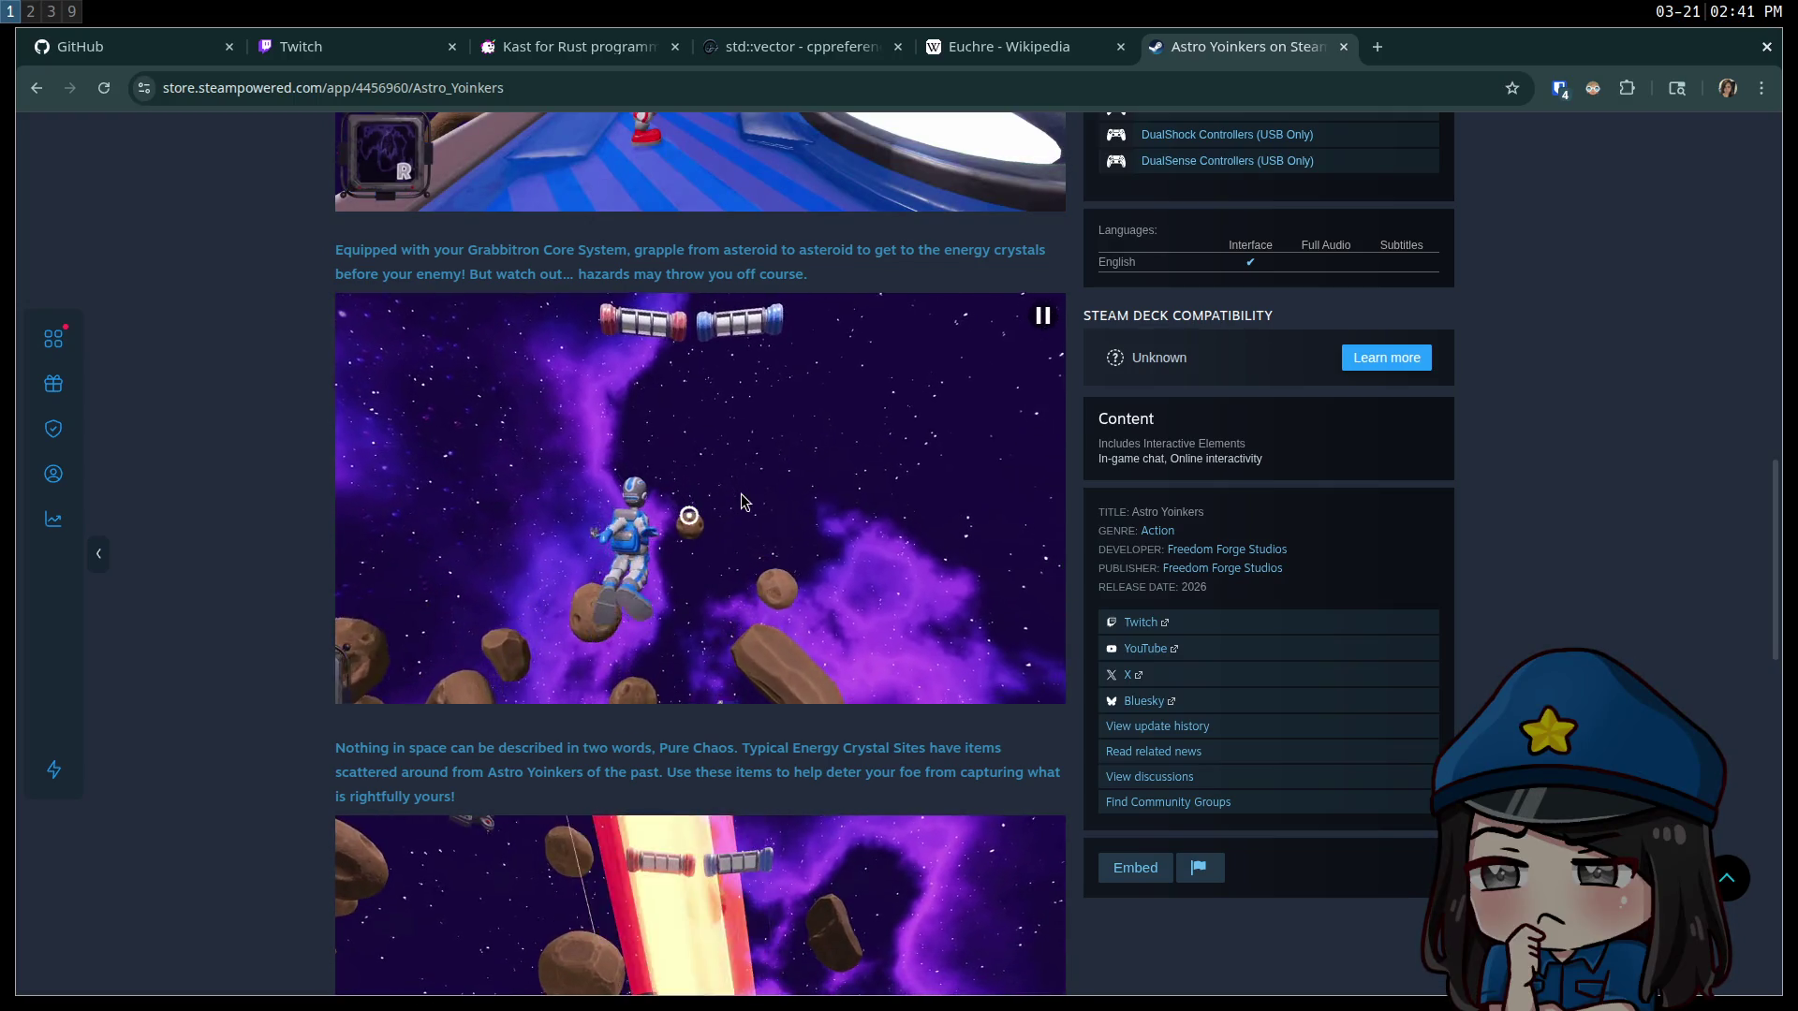
pyautogui.scroll(-3, 740, 502)
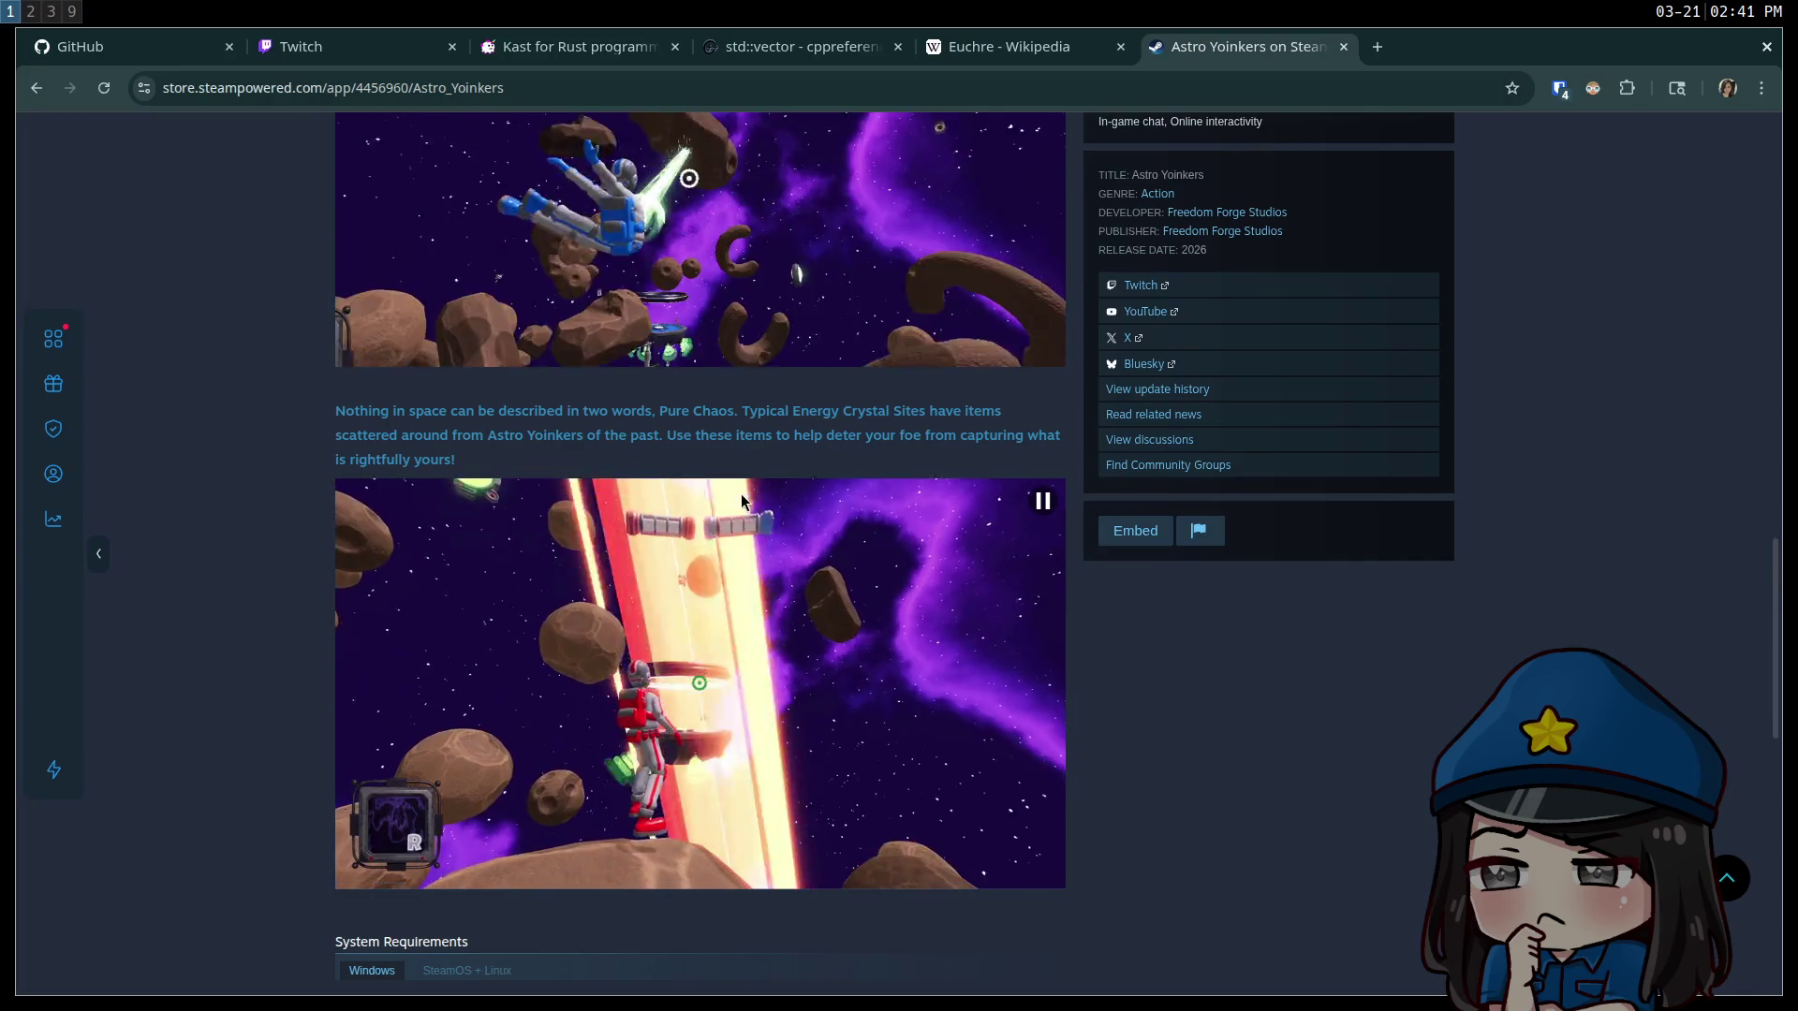
pyautogui.scroll(1, 739, 492)
pyautogui.scroll(3, 740, 493)
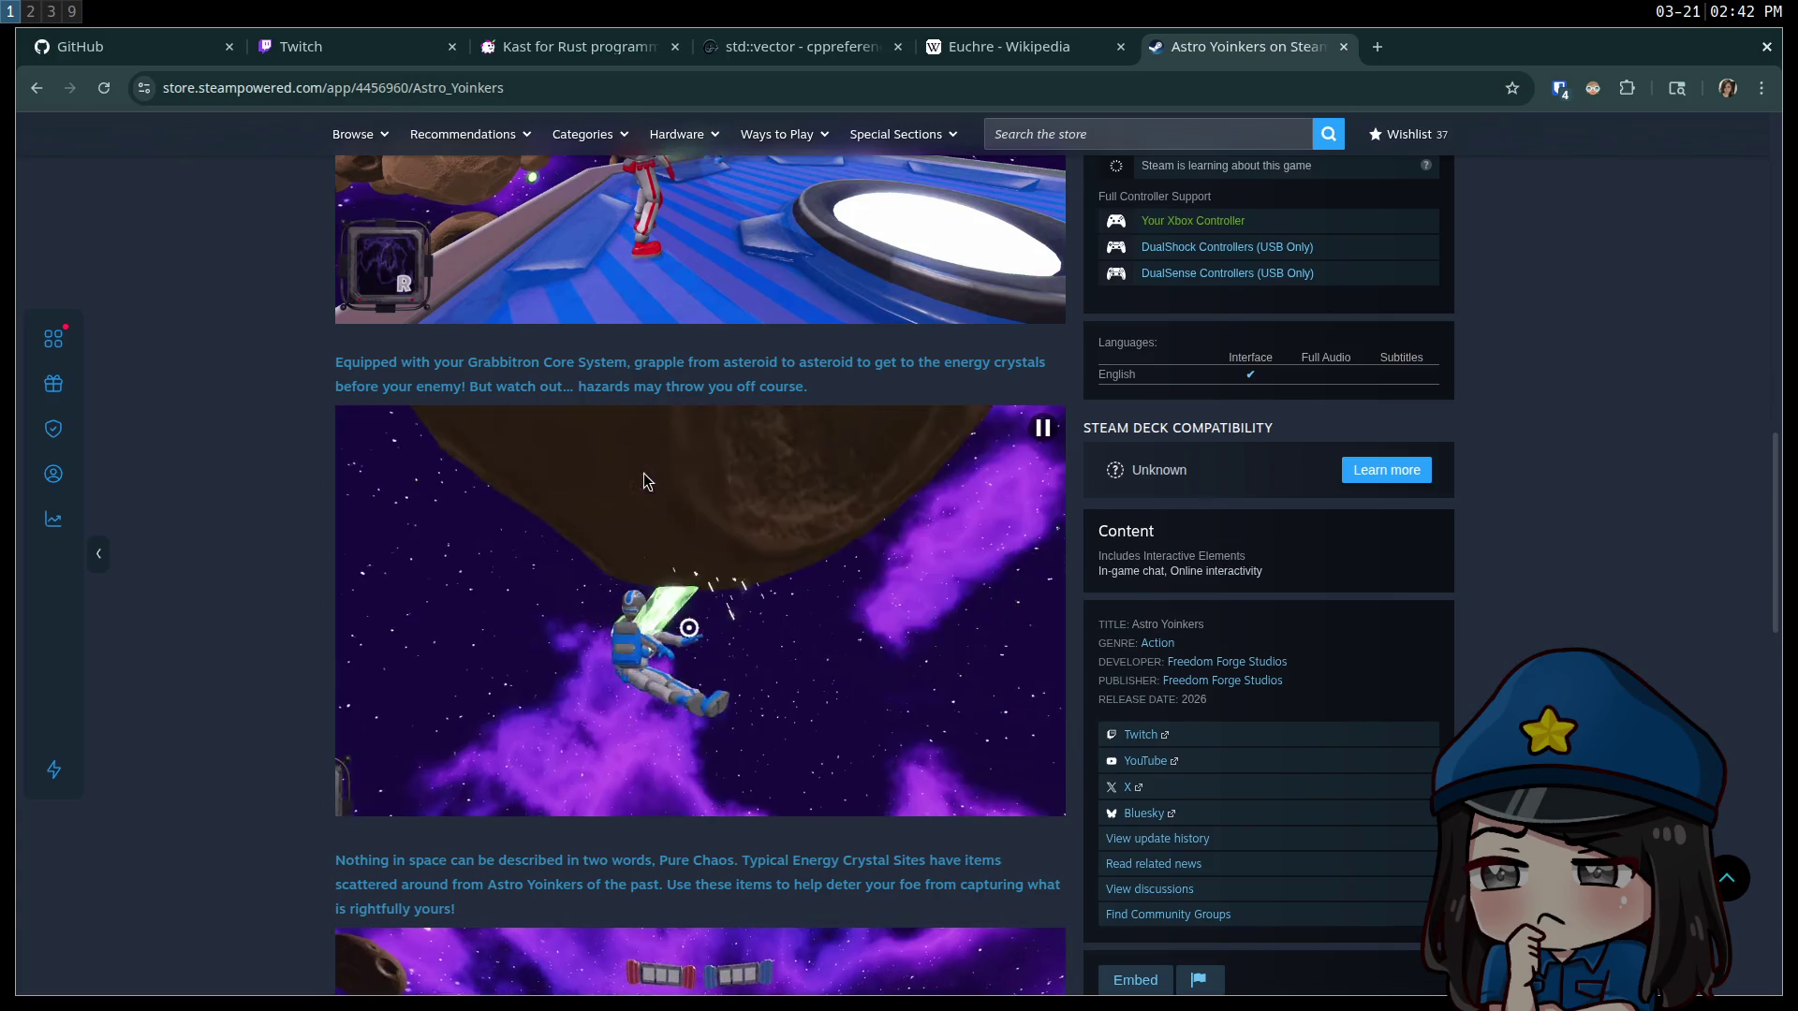
pyautogui.press('super+2')
pyautogui.press('super+3')
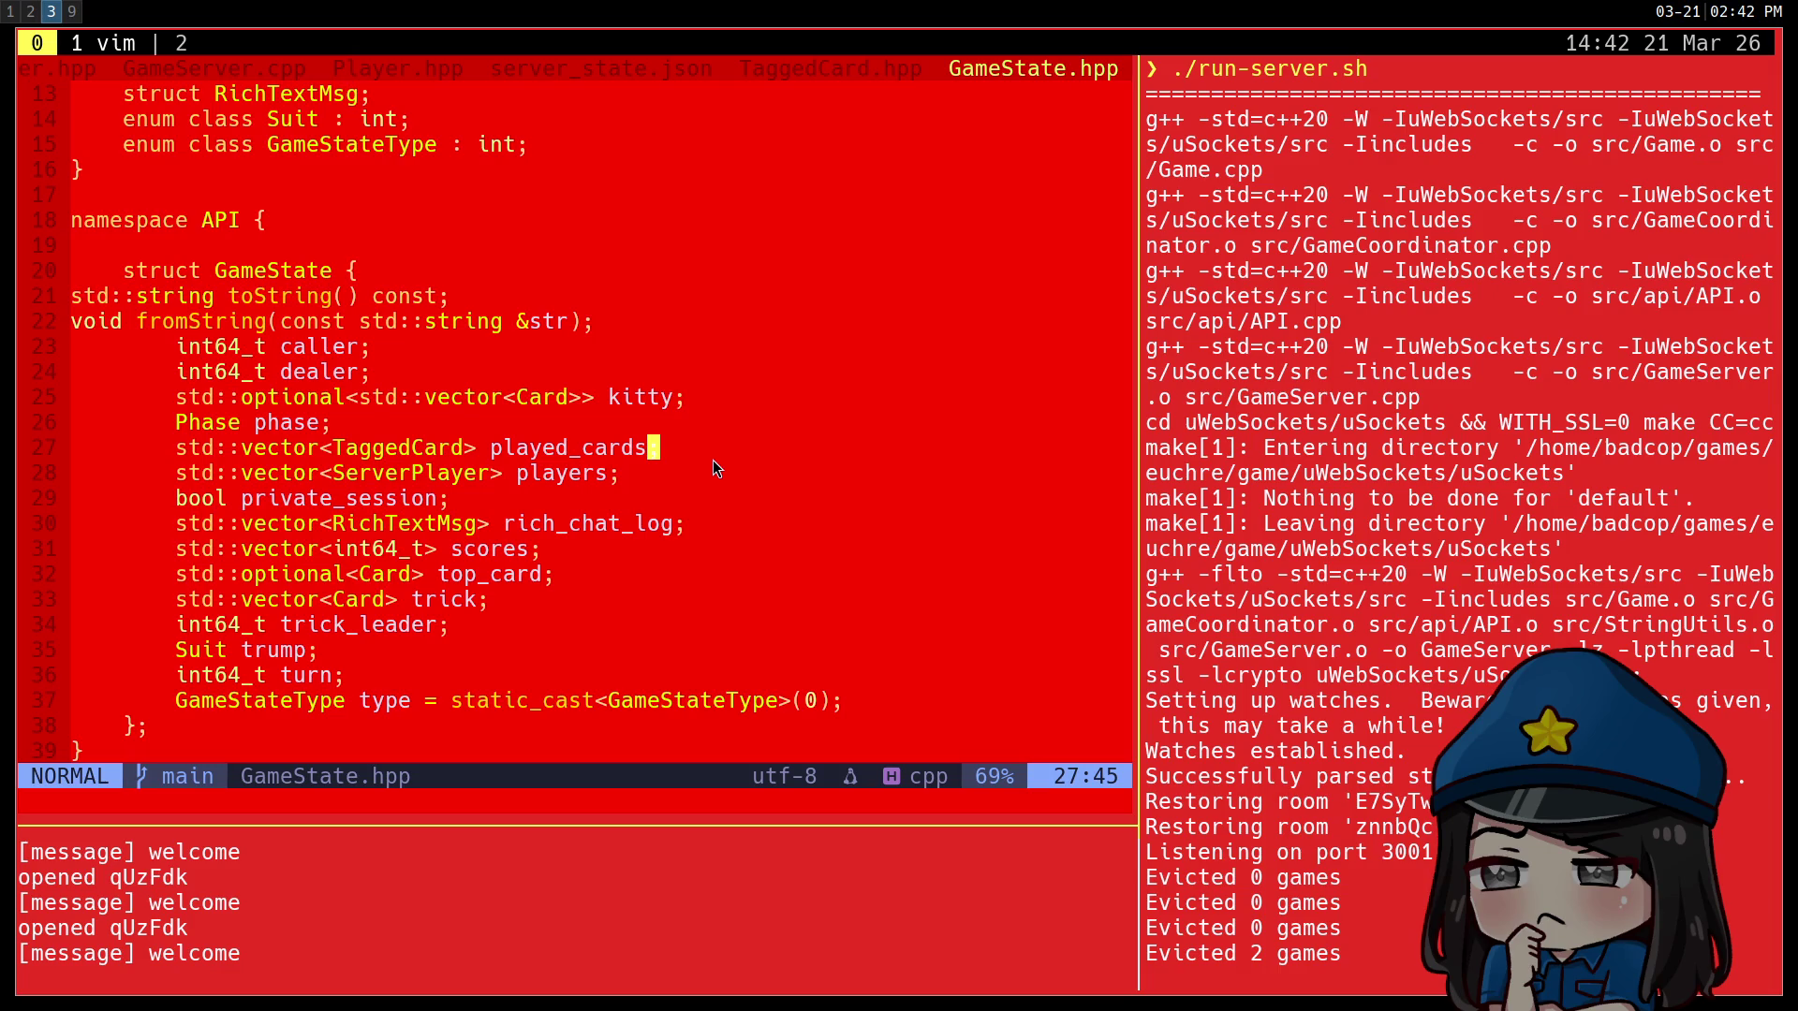
# End played_cards on line 27 with ';', then enter 'dotfiles' in a new browser tab
pyautogui.write(';')
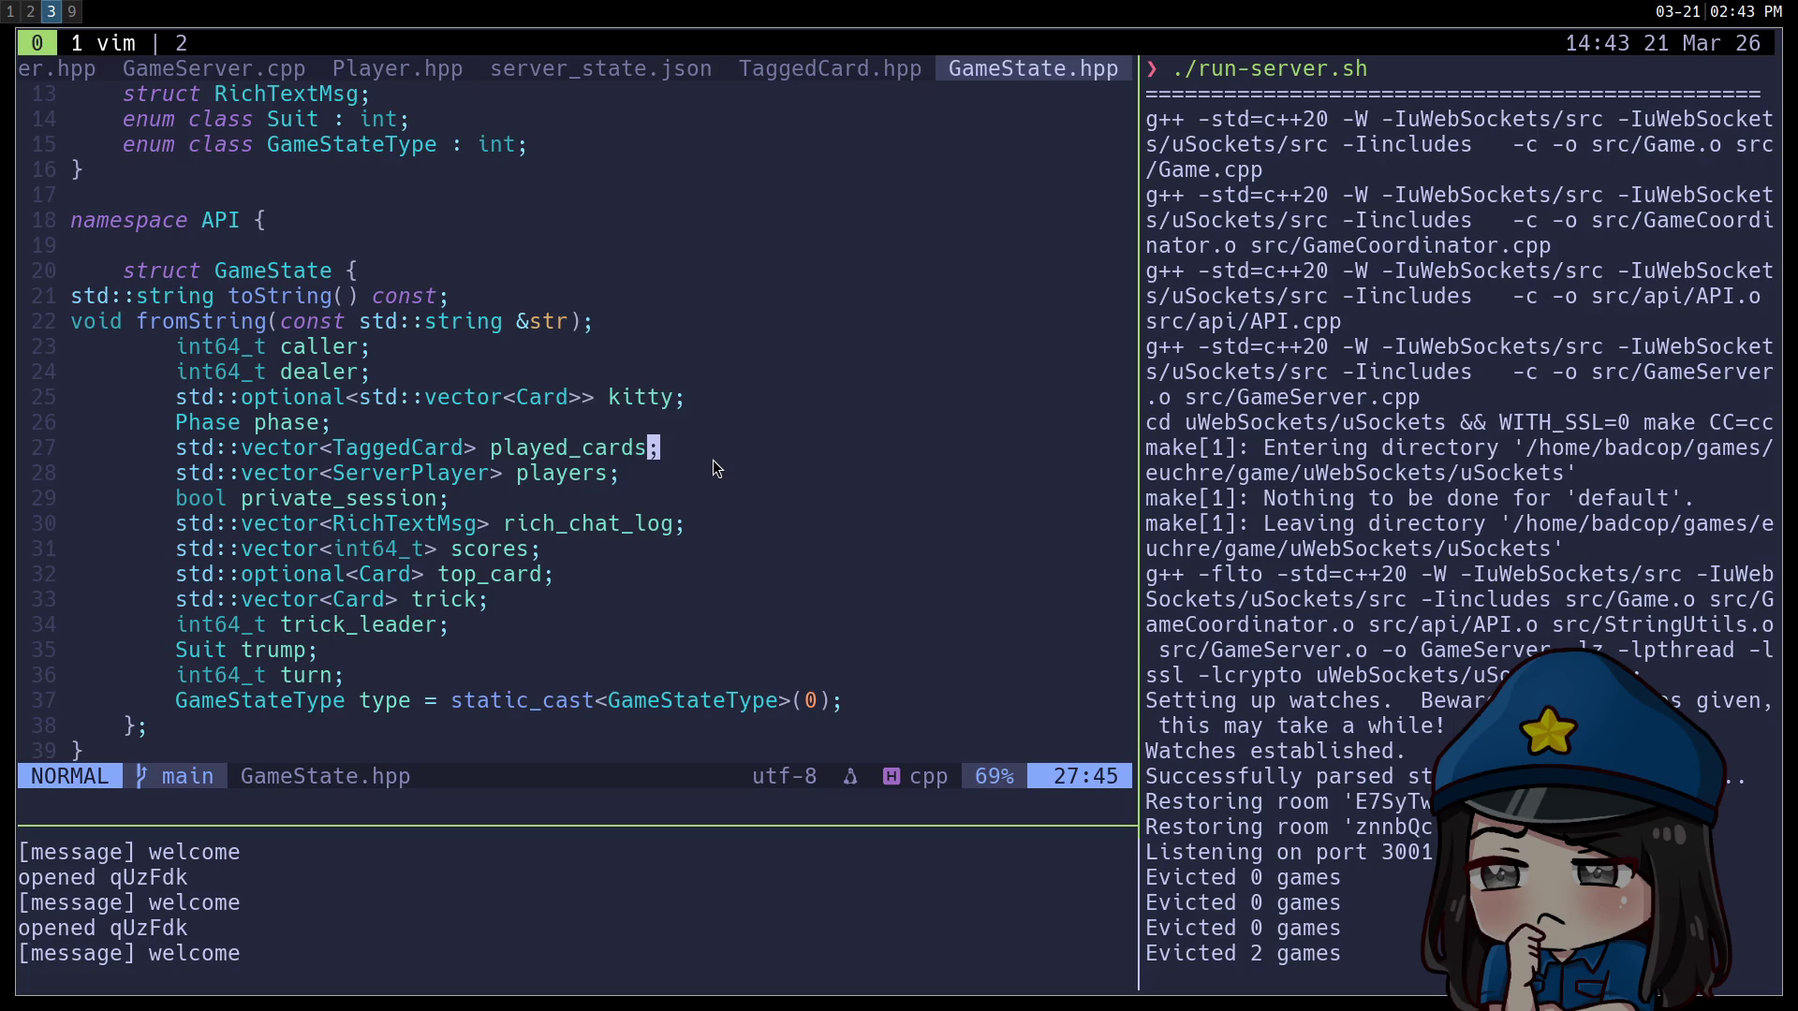
pyautogui.press('super+1')
pyautogui.hotkey('ctrl', 't')
pyautogui.write('dotfiles')
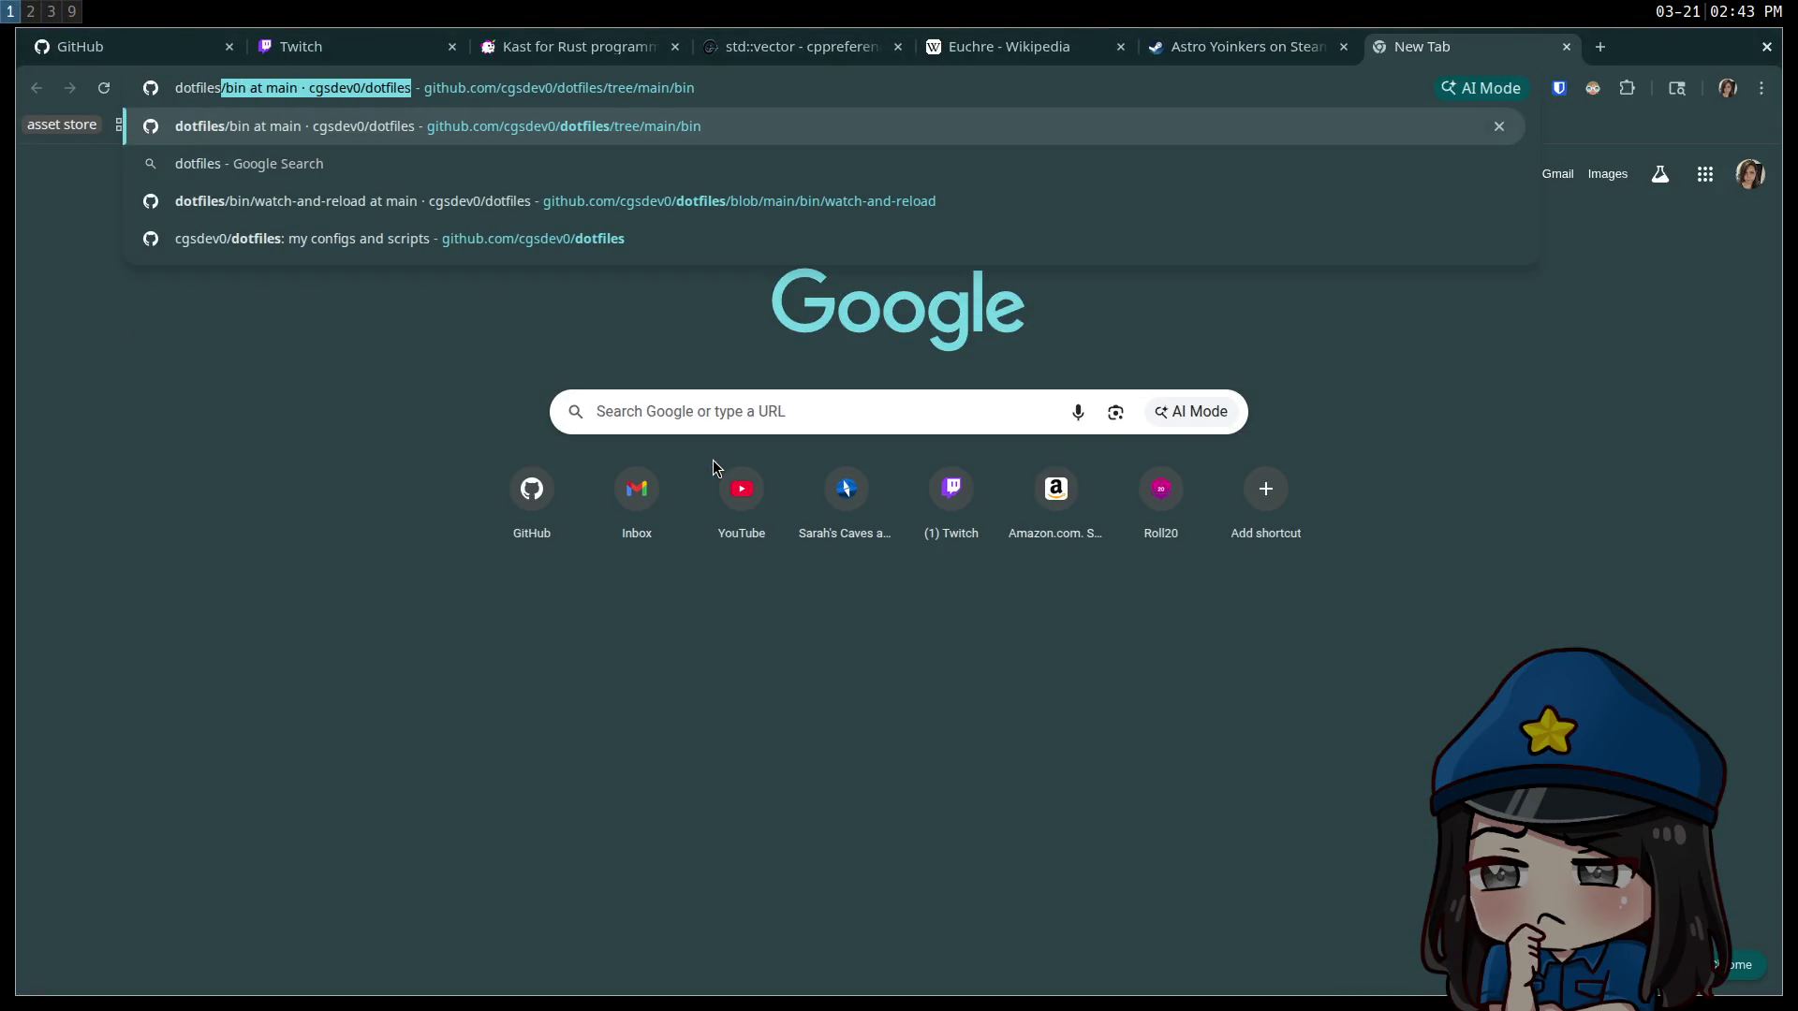
# Find the dotfiles repository on GitHub and browse into its bin/twitch-cmds folder
pyautogui.press('Right')
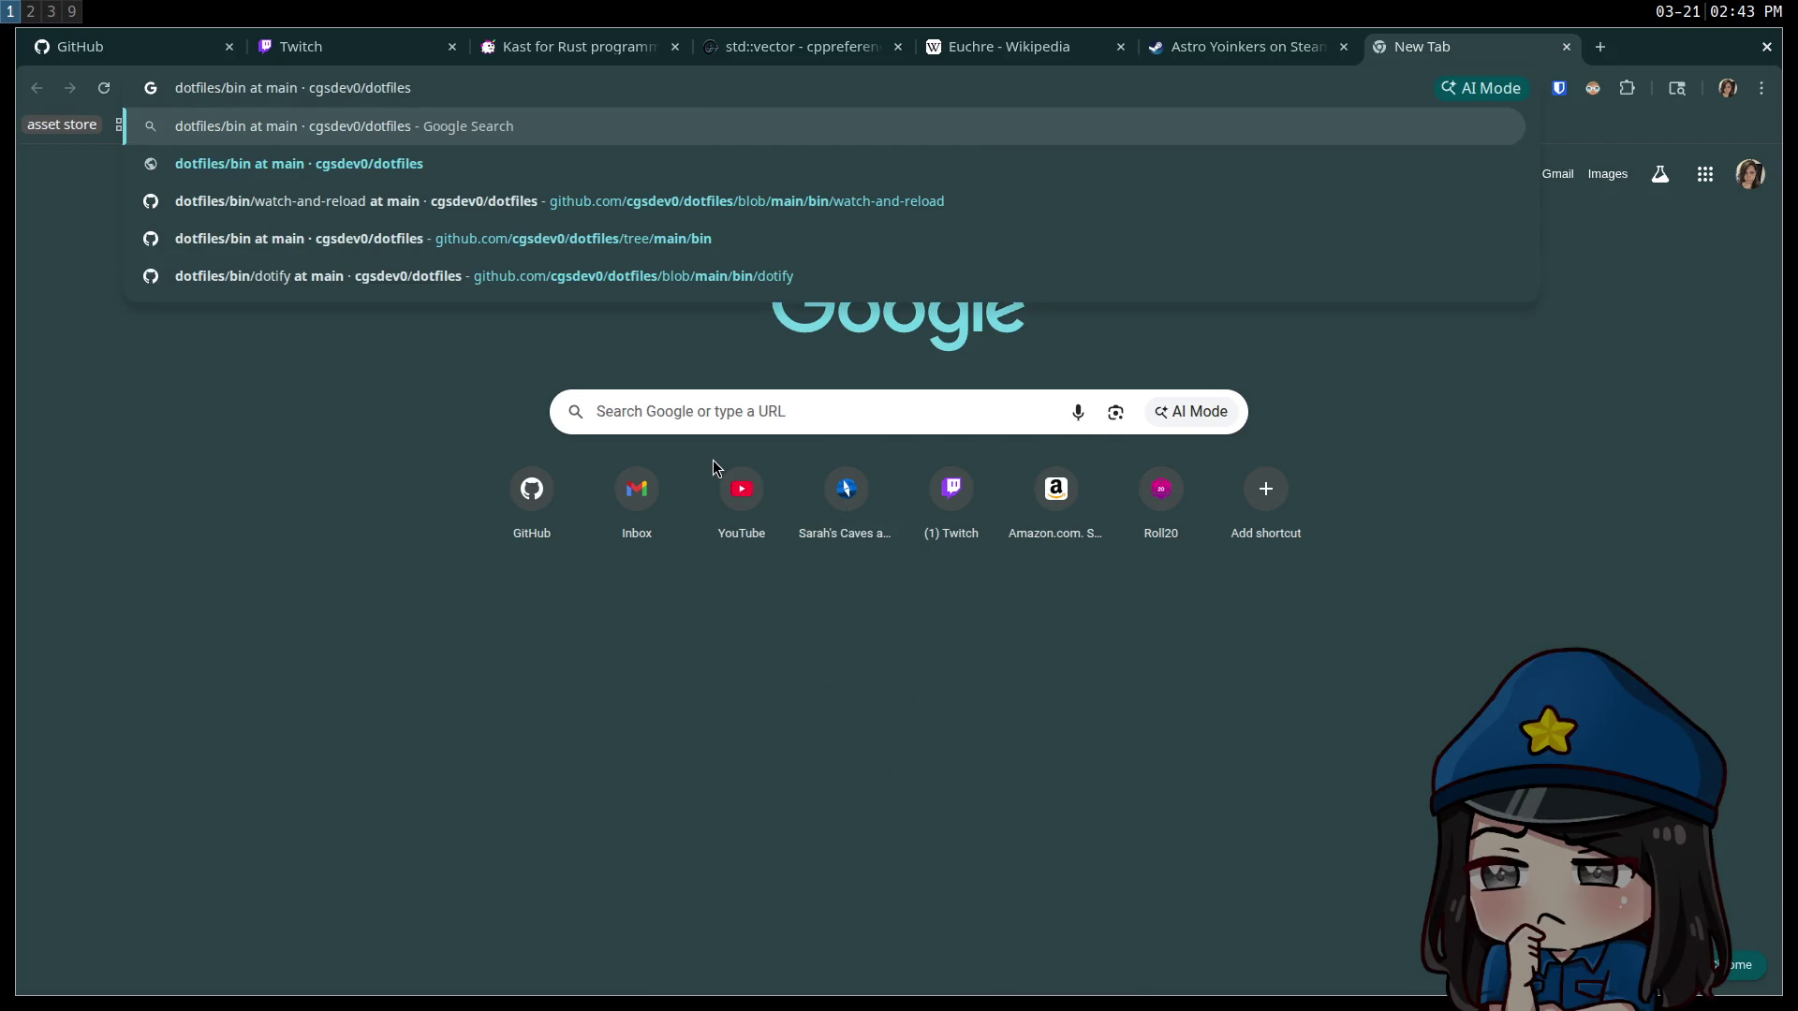
pyautogui.press('Return')
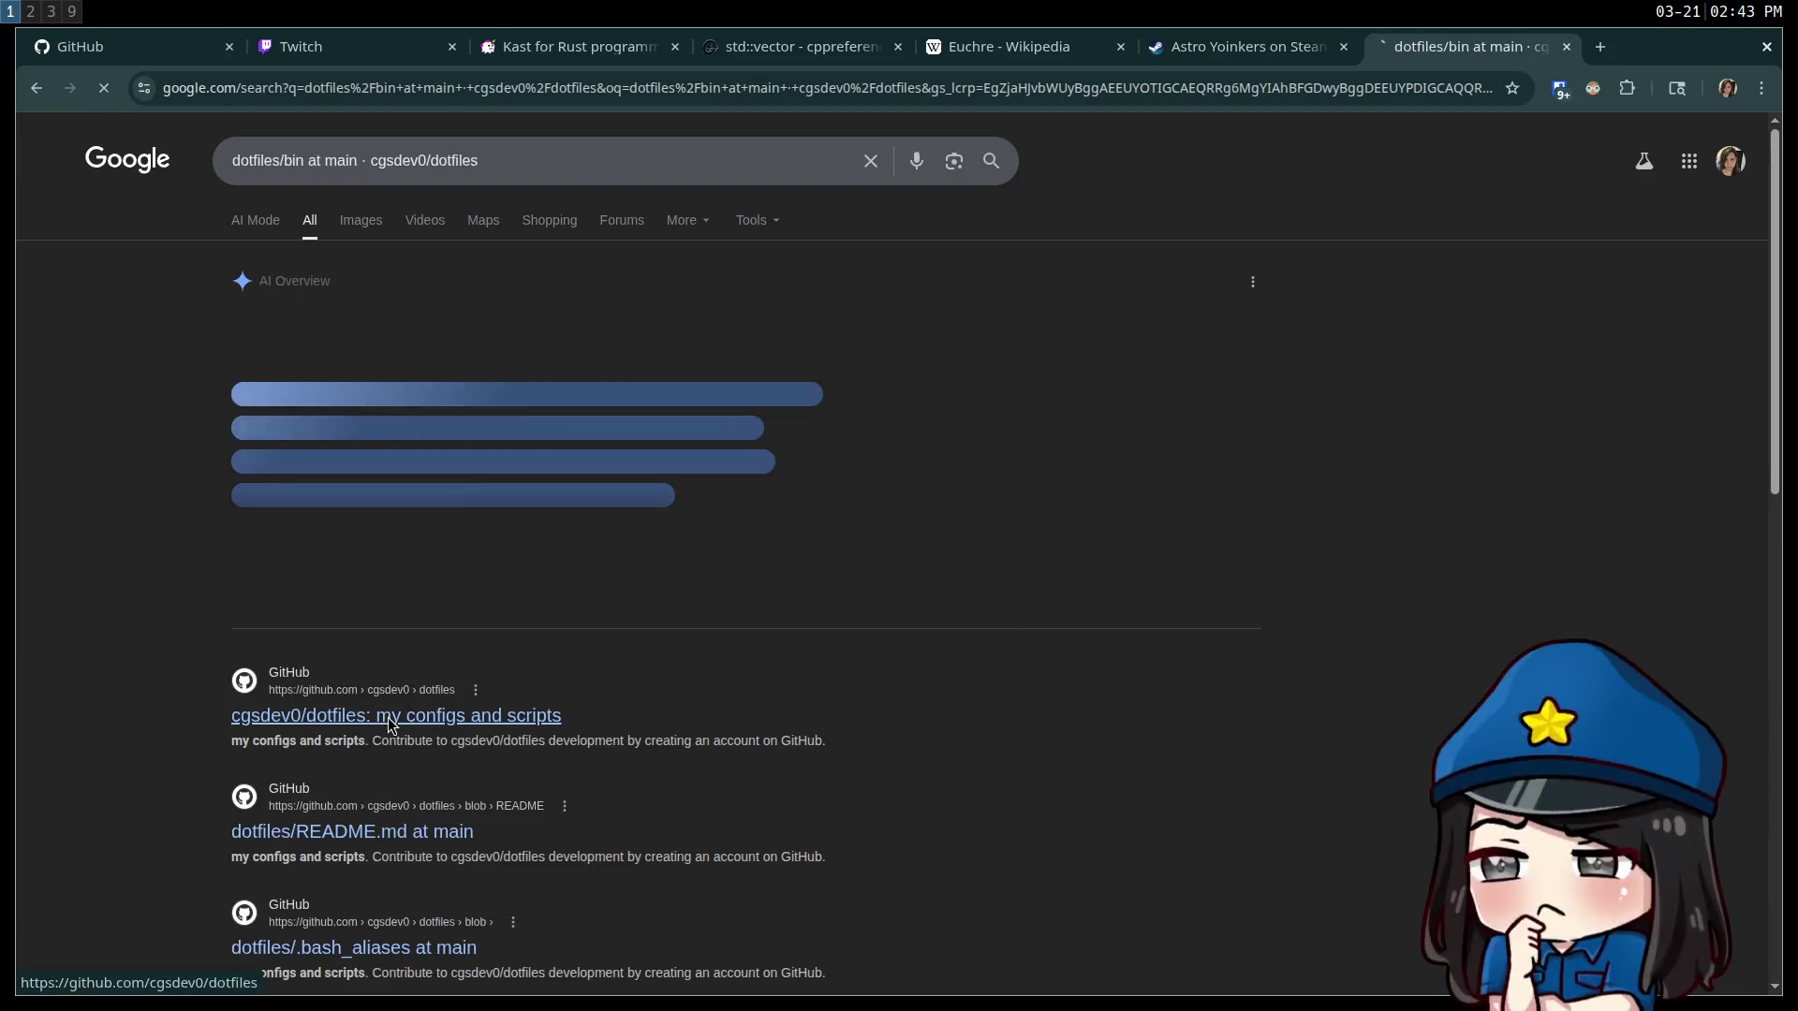
pyautogui.click(389, 718)
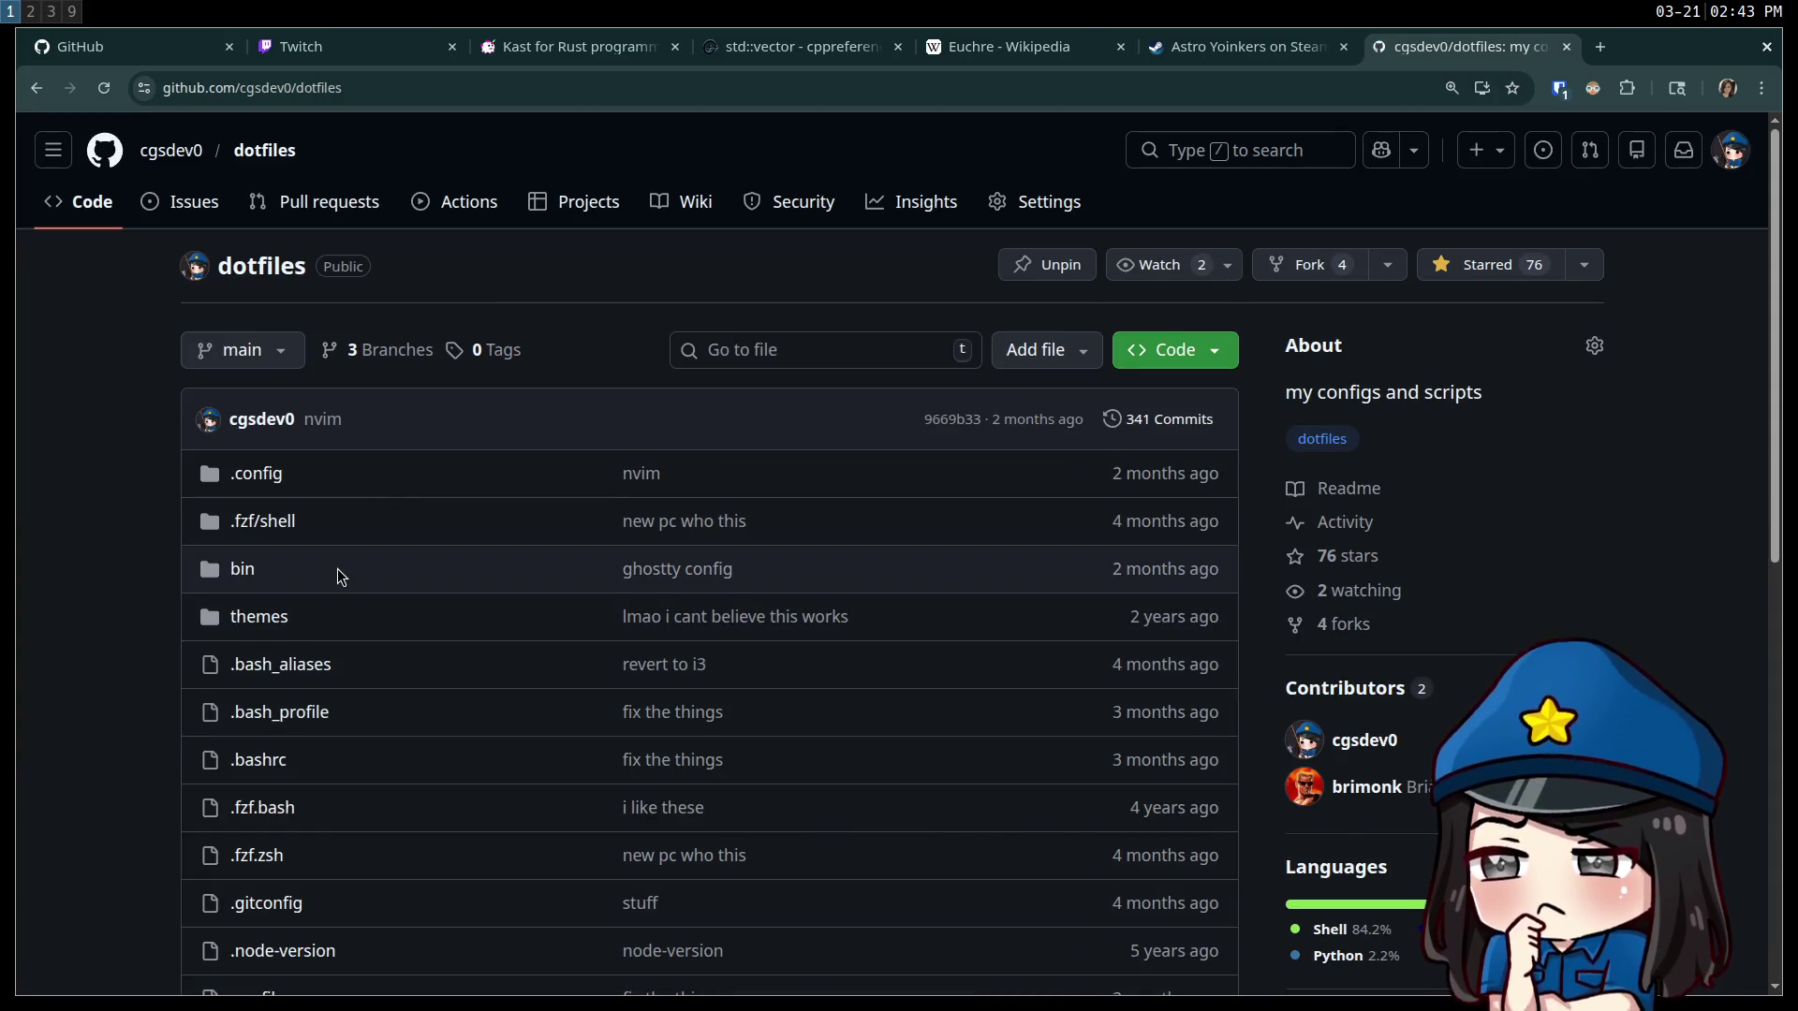
pyautogui.click(238, 571)
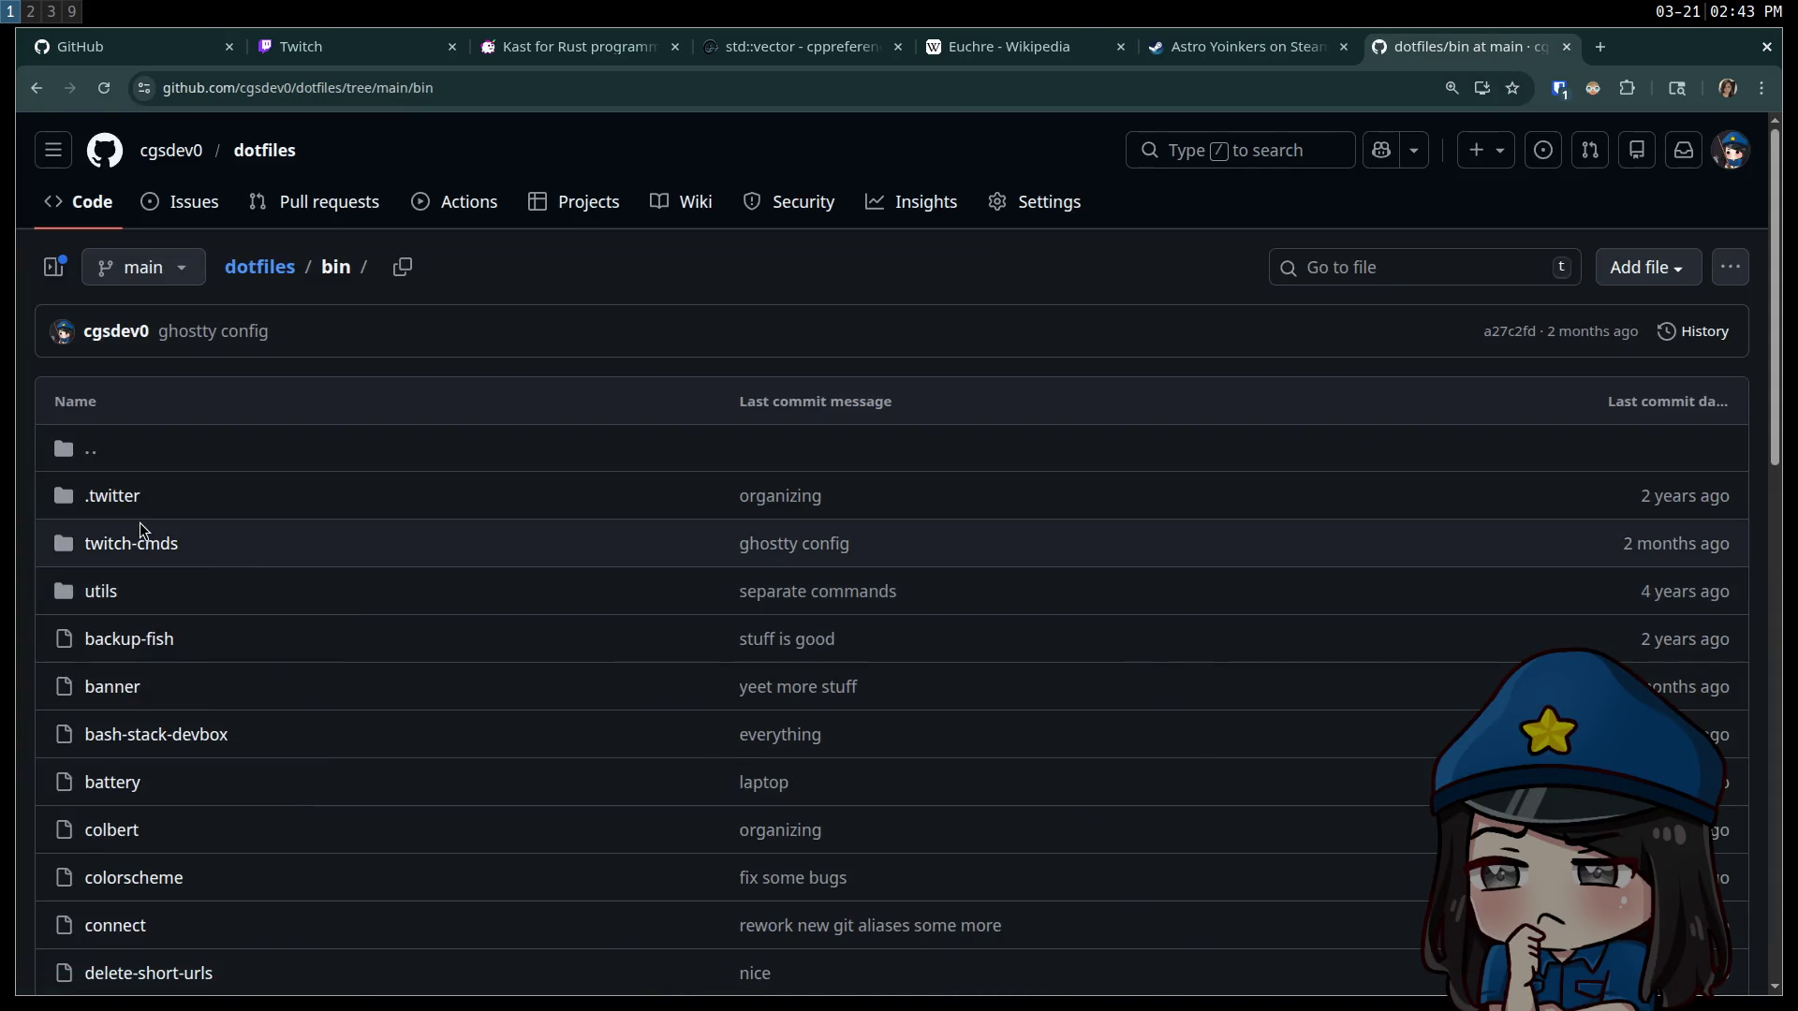
pyautogui.press('super+3')
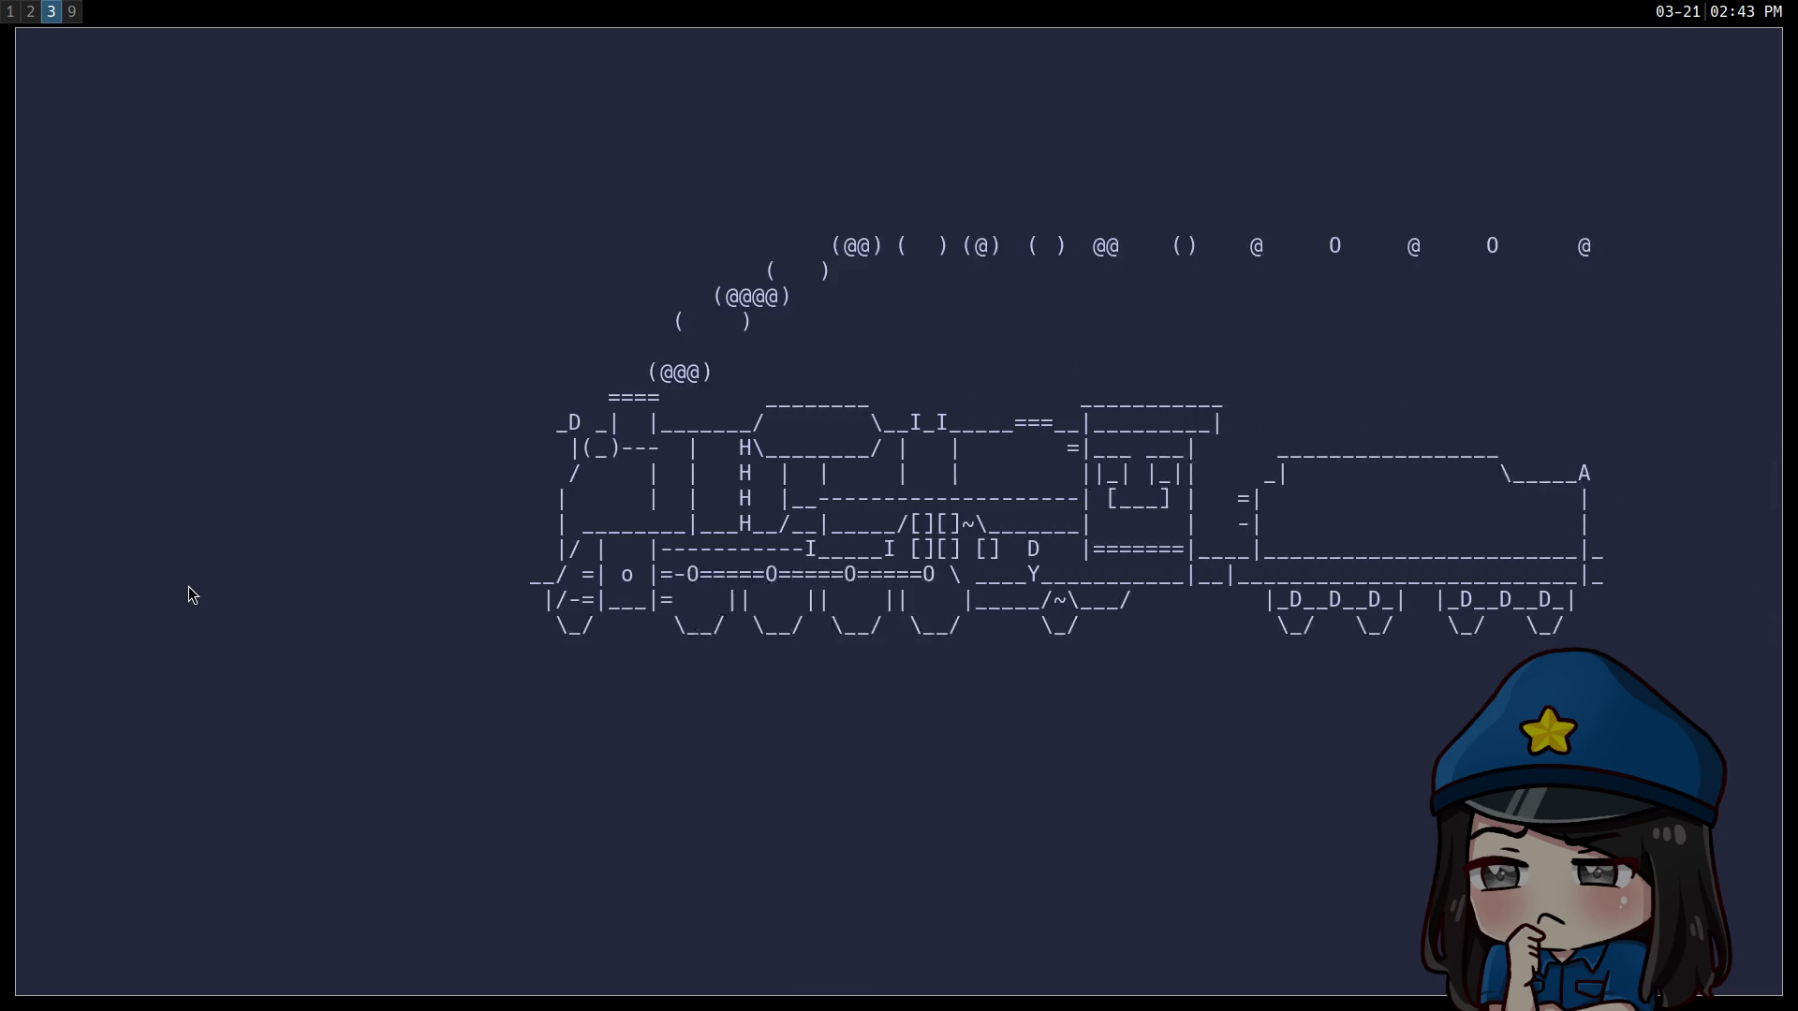
pyautogui.press('super+1')
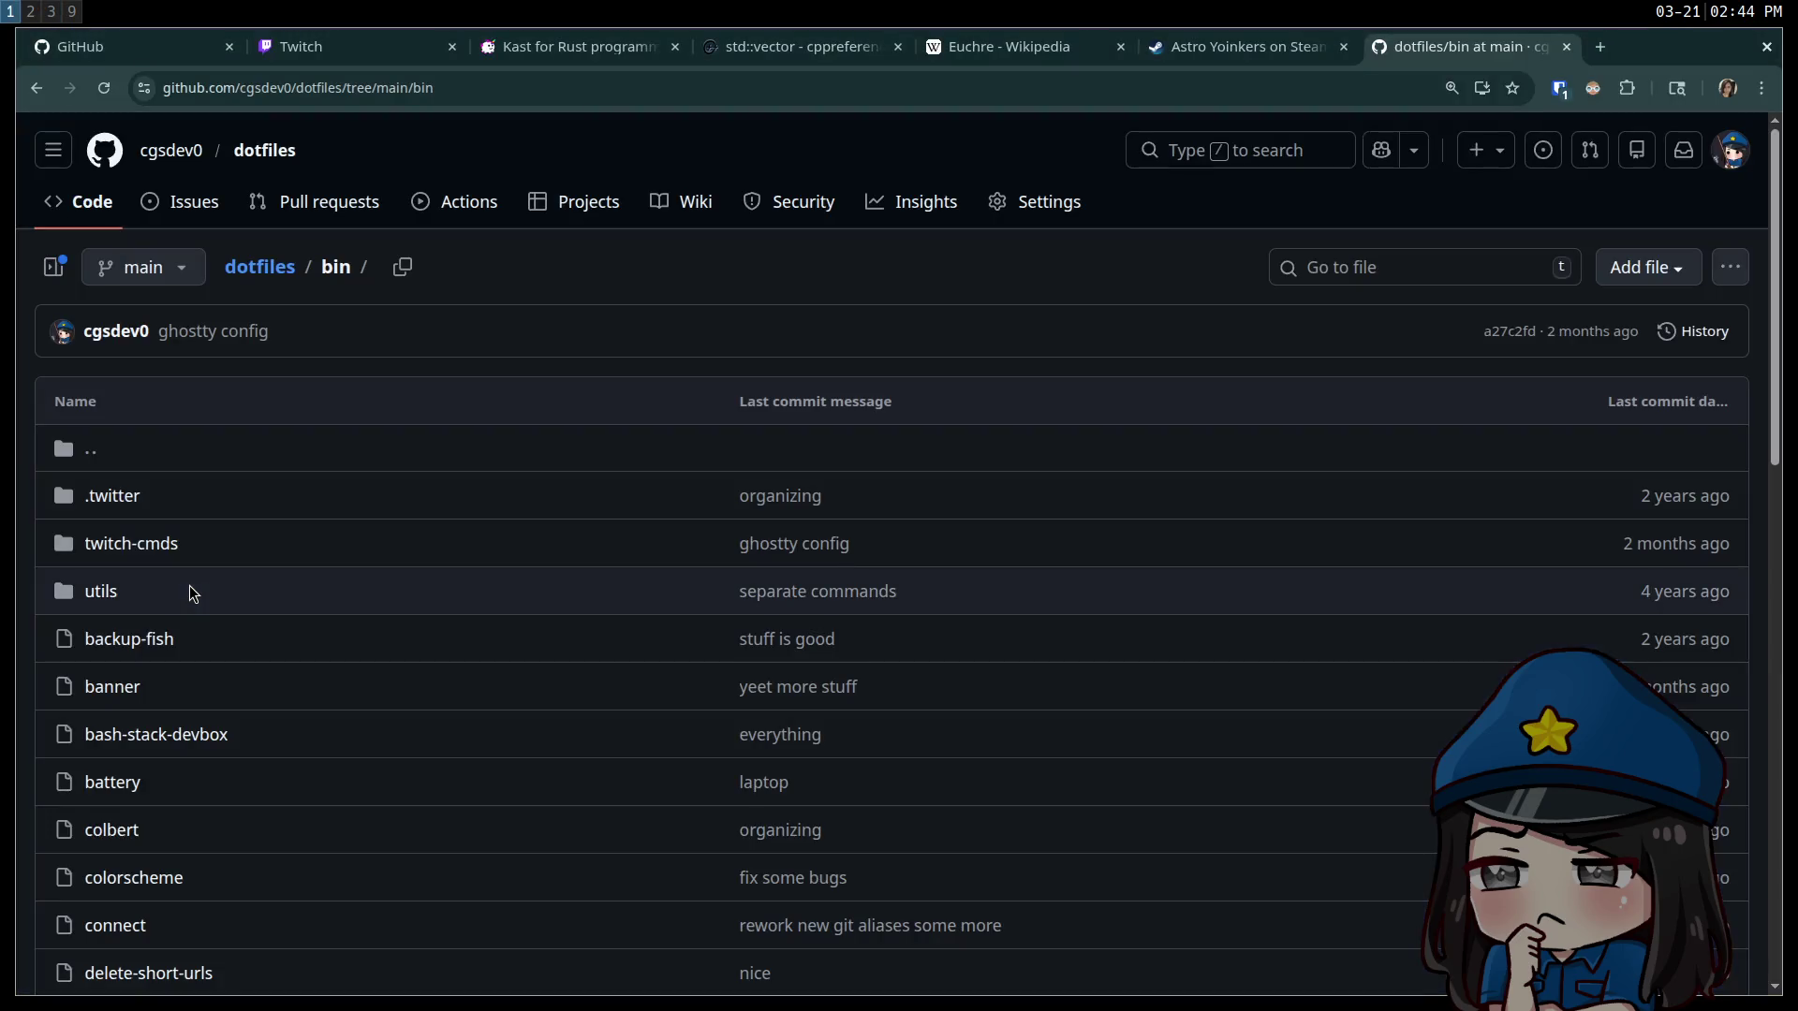
pyautogui.click(132, 541)
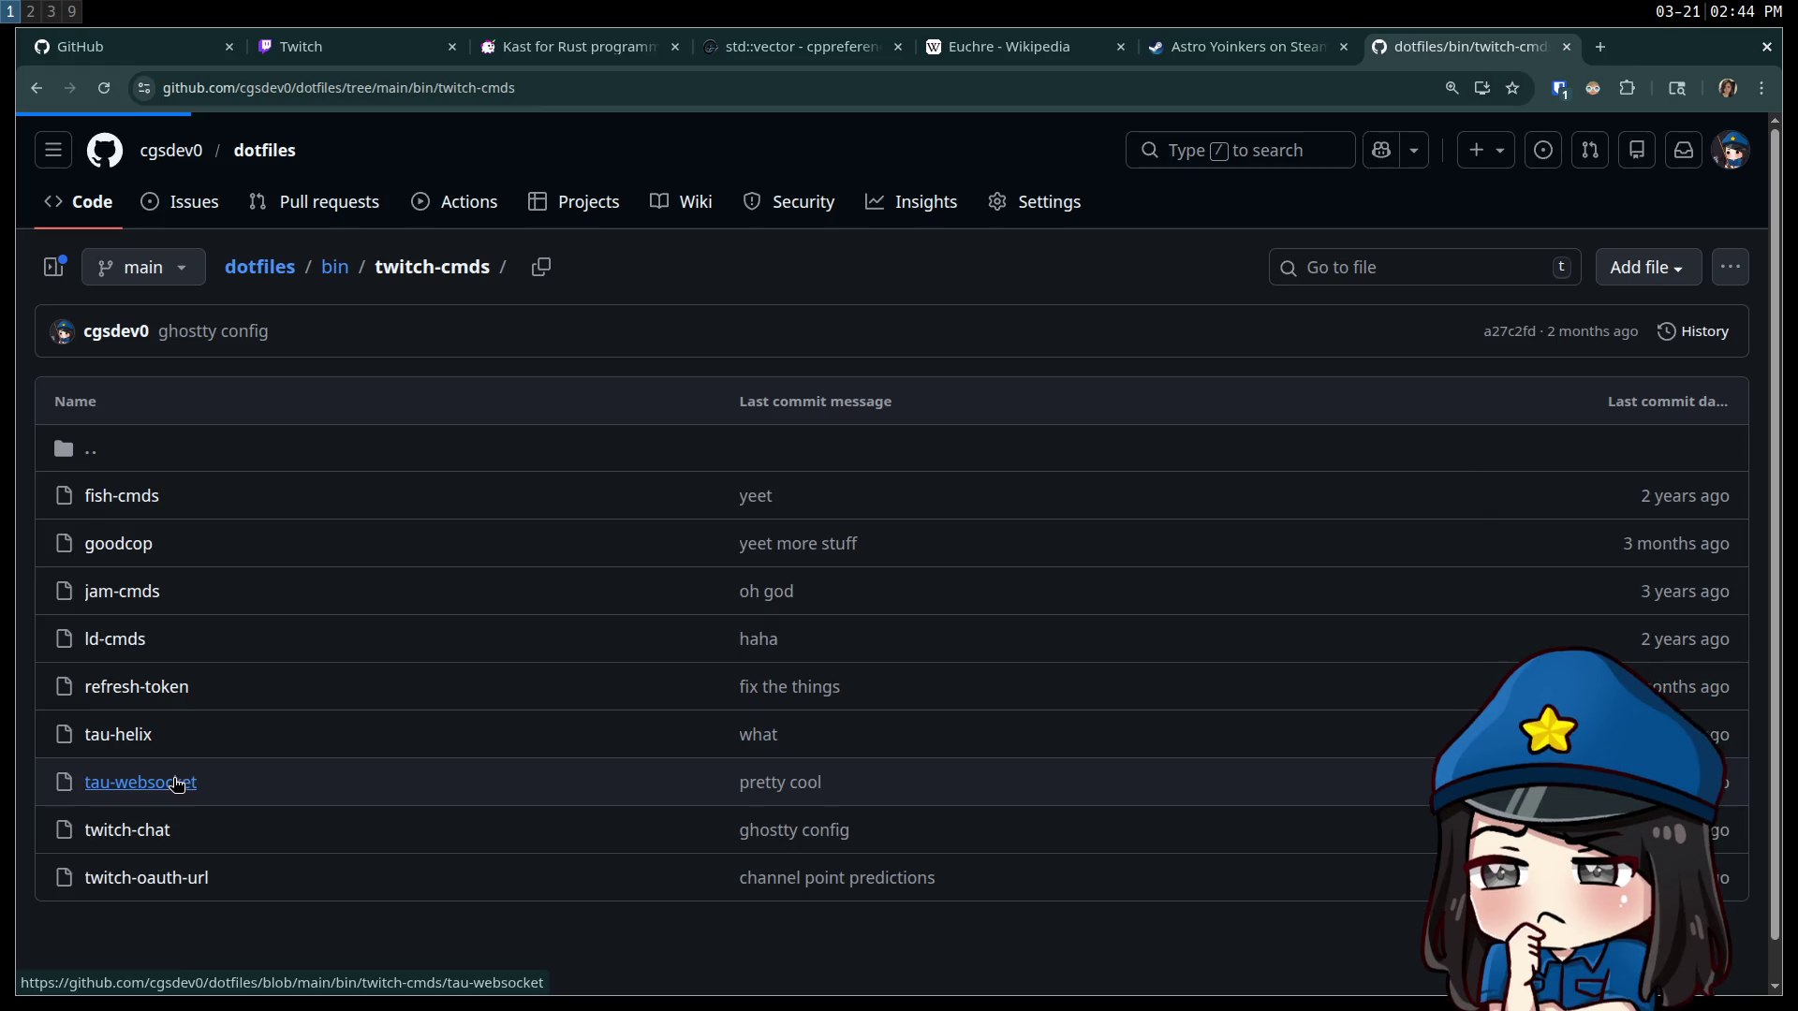
# Open the tau-websocket script in twitch-cmds and read through its code
pyautogui.click(178, 785)
pyautogui.scroll(-5, 255, 723)
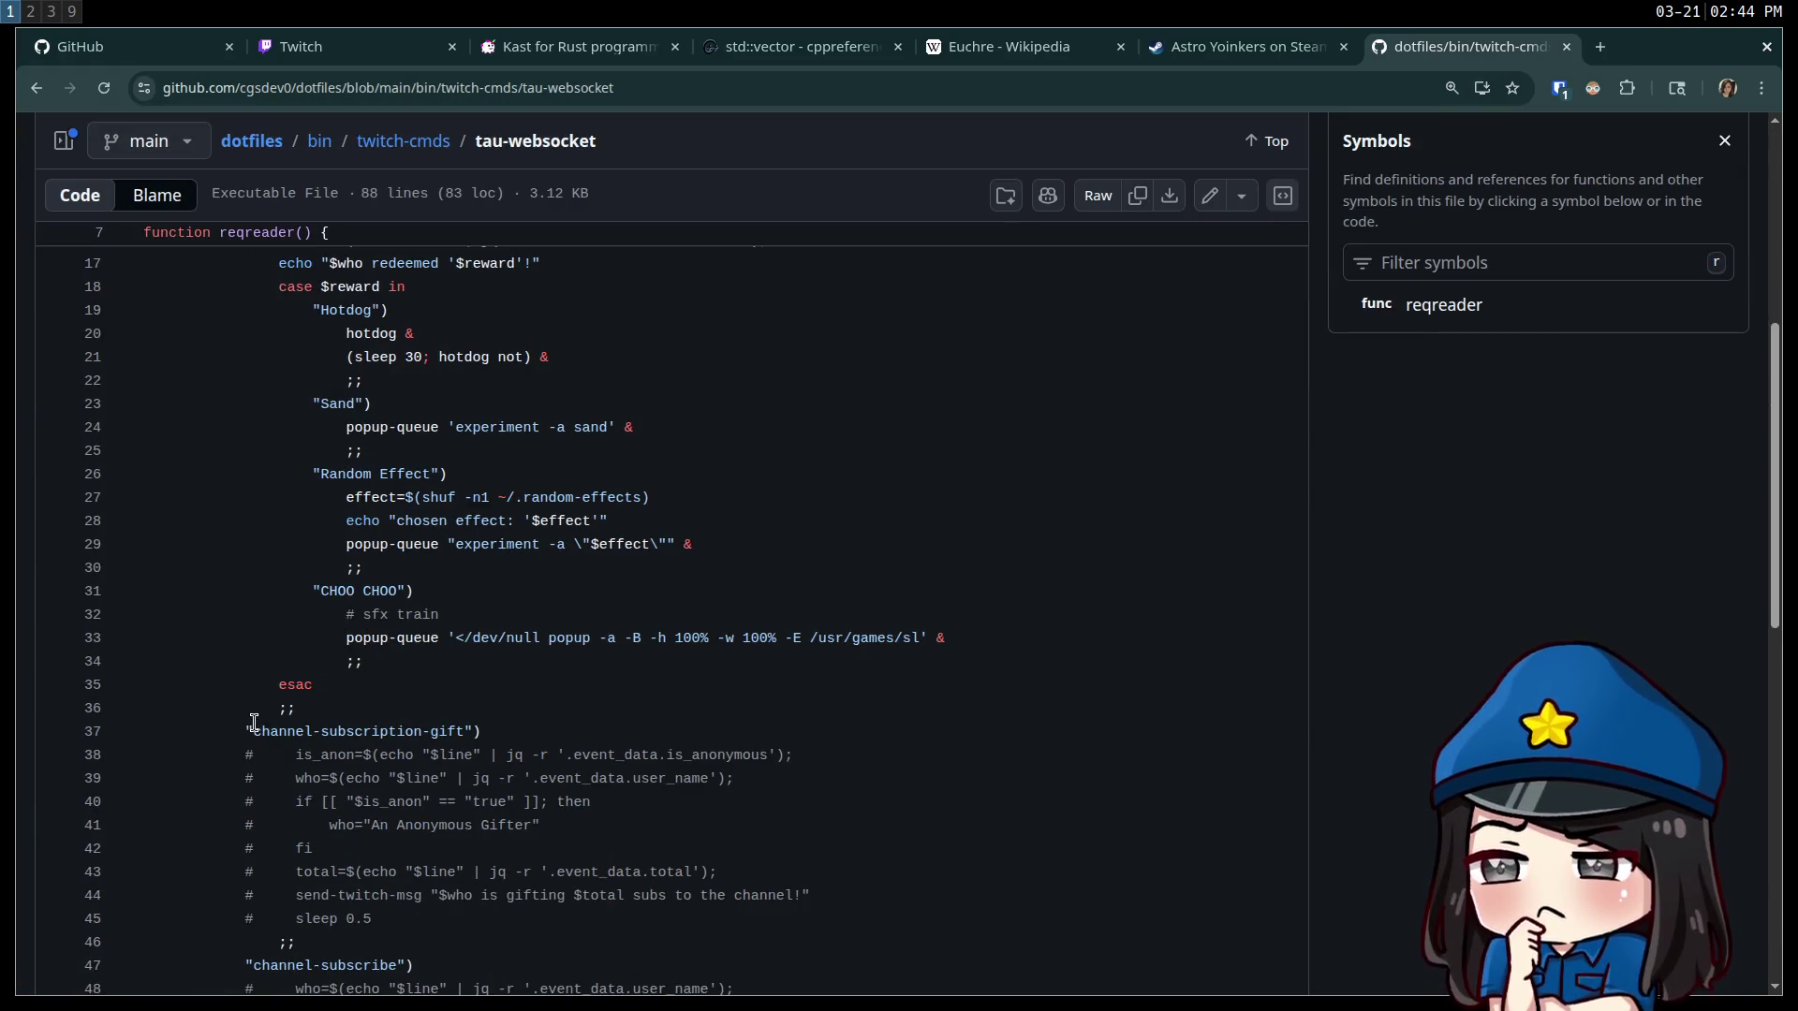
pyautogui.scroll(3, 245, 712)
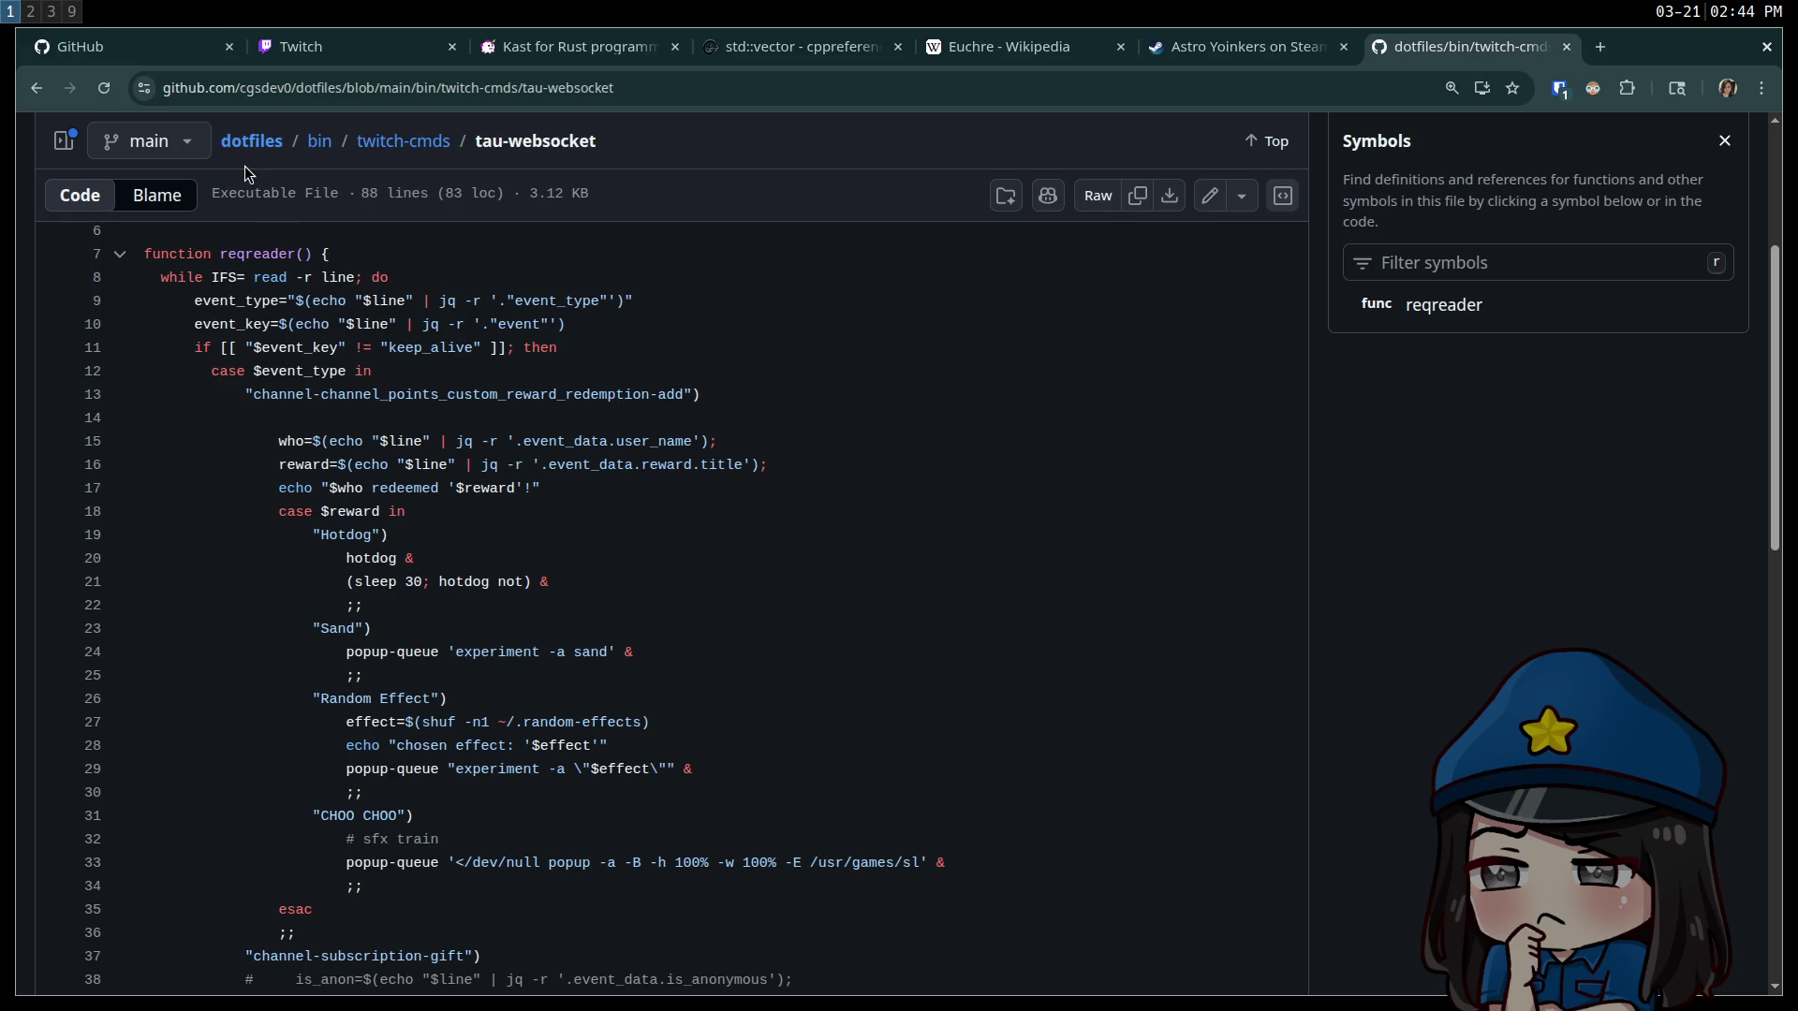
pyautogui.hotkey('ctrl', 'l')
pyautogui.press('Escape')
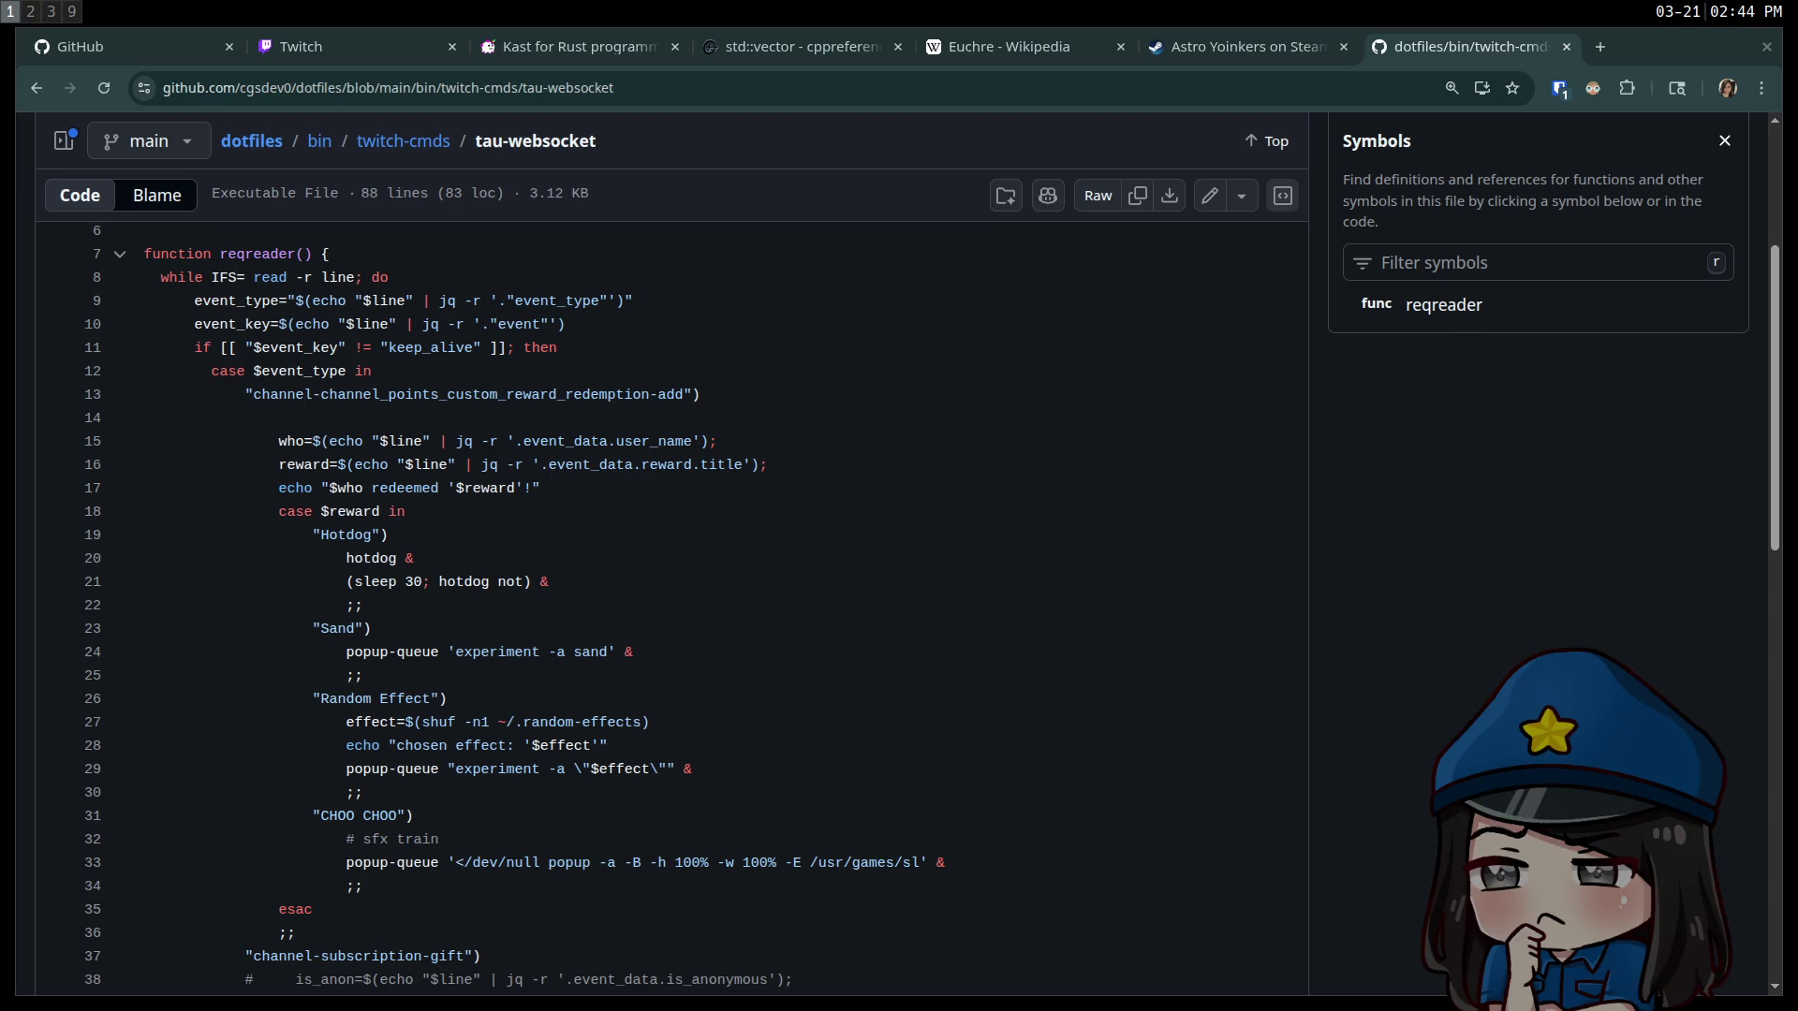
pyautogui.hotkey('ctrl', 'l')
pyautogui.press('Escape')
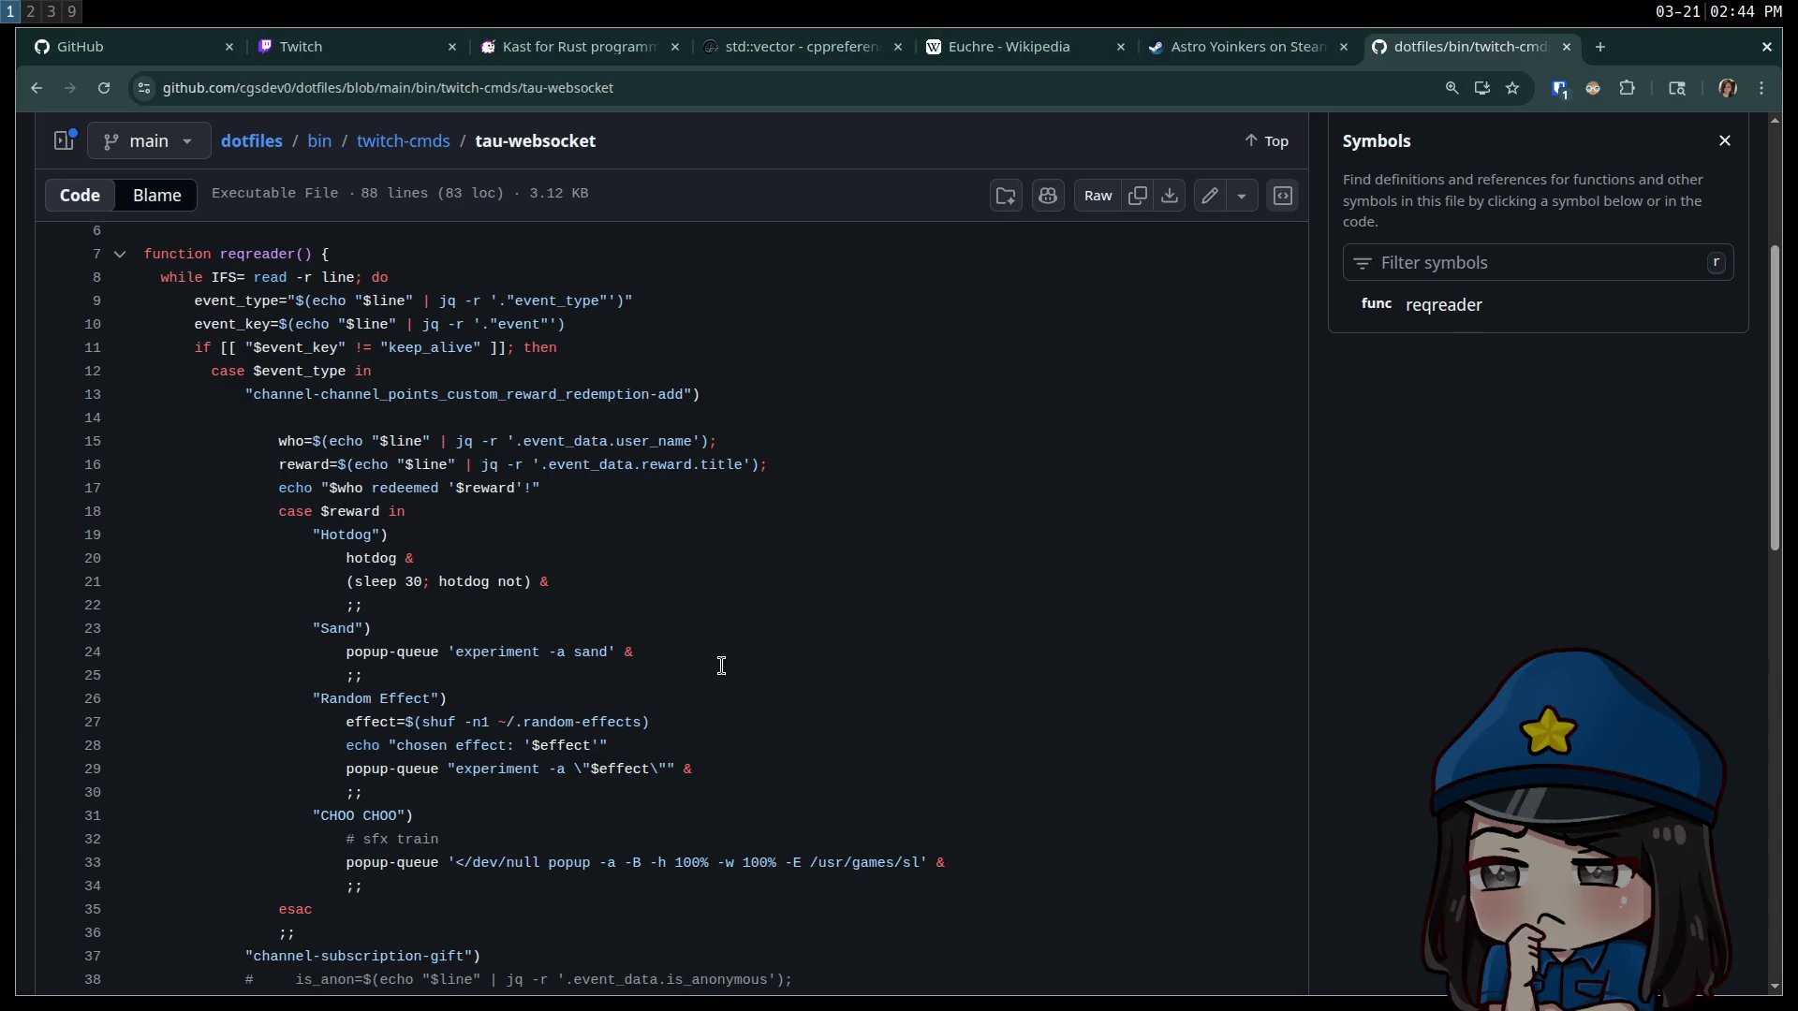
pyautogui.scroll(-12, 721, 665)
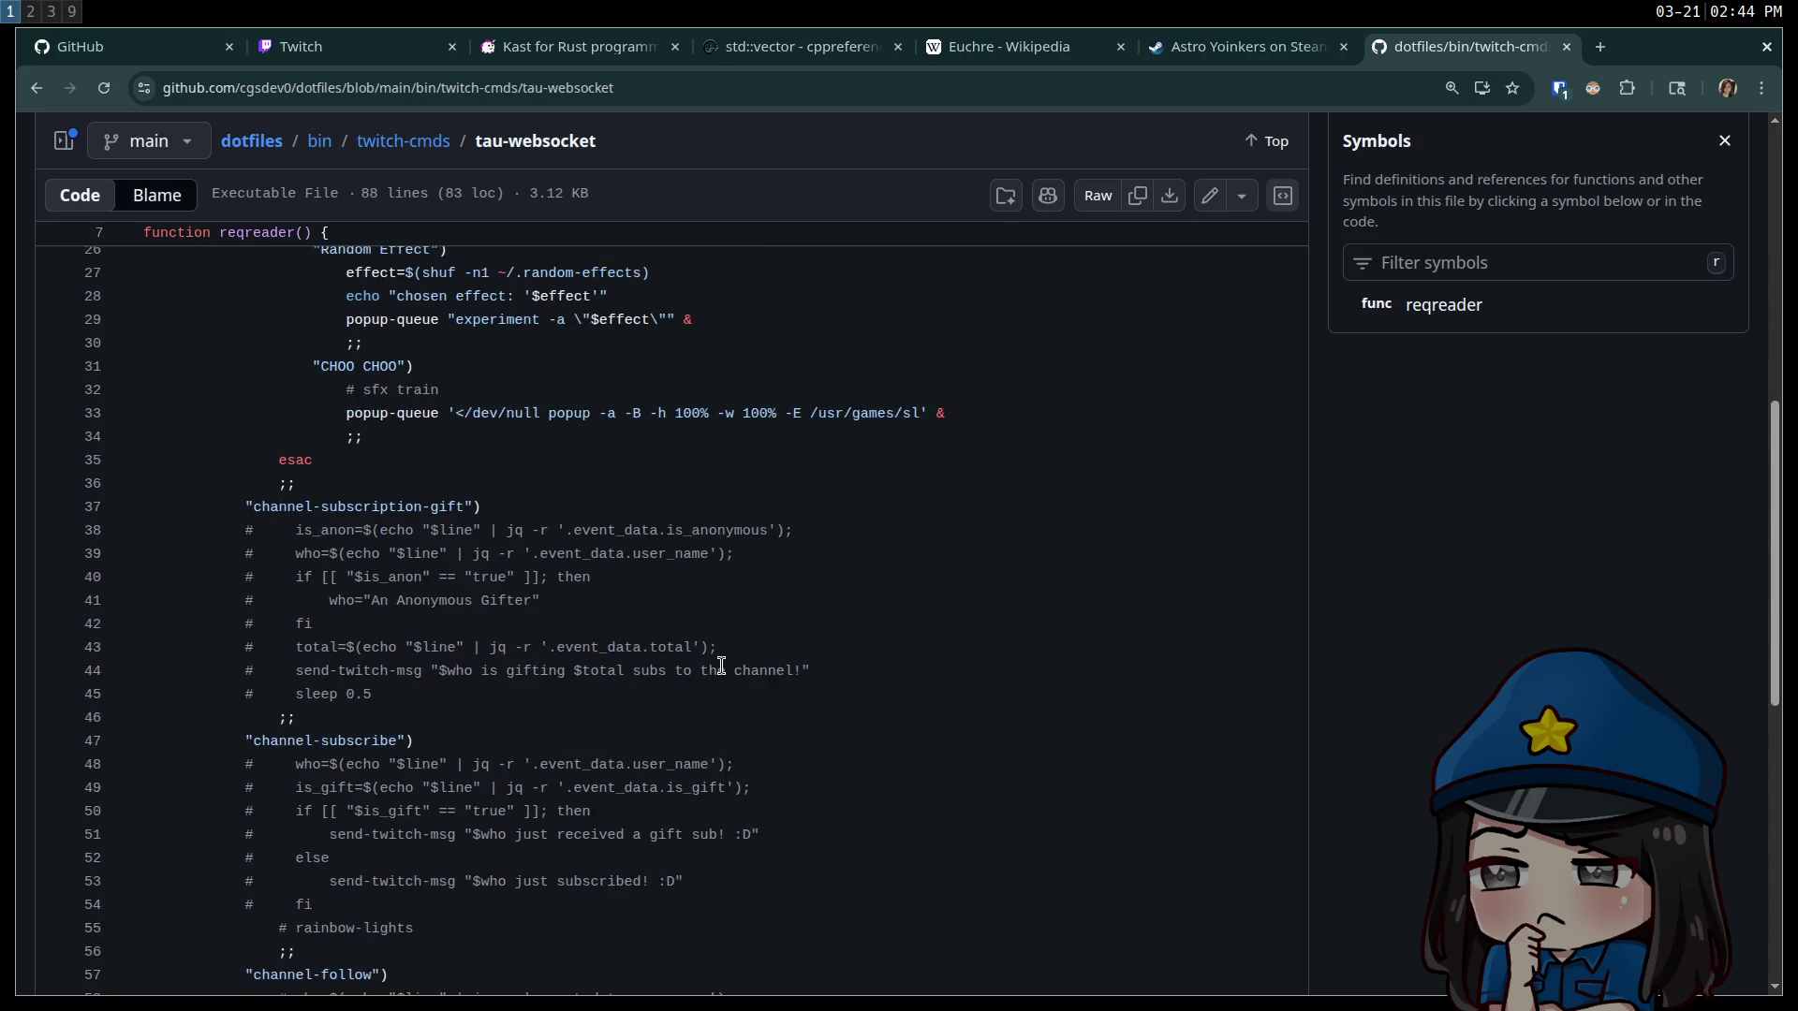
pyautogui.scroll(15, 747, 703)
pyautogui.scroll(1, 766, 690)
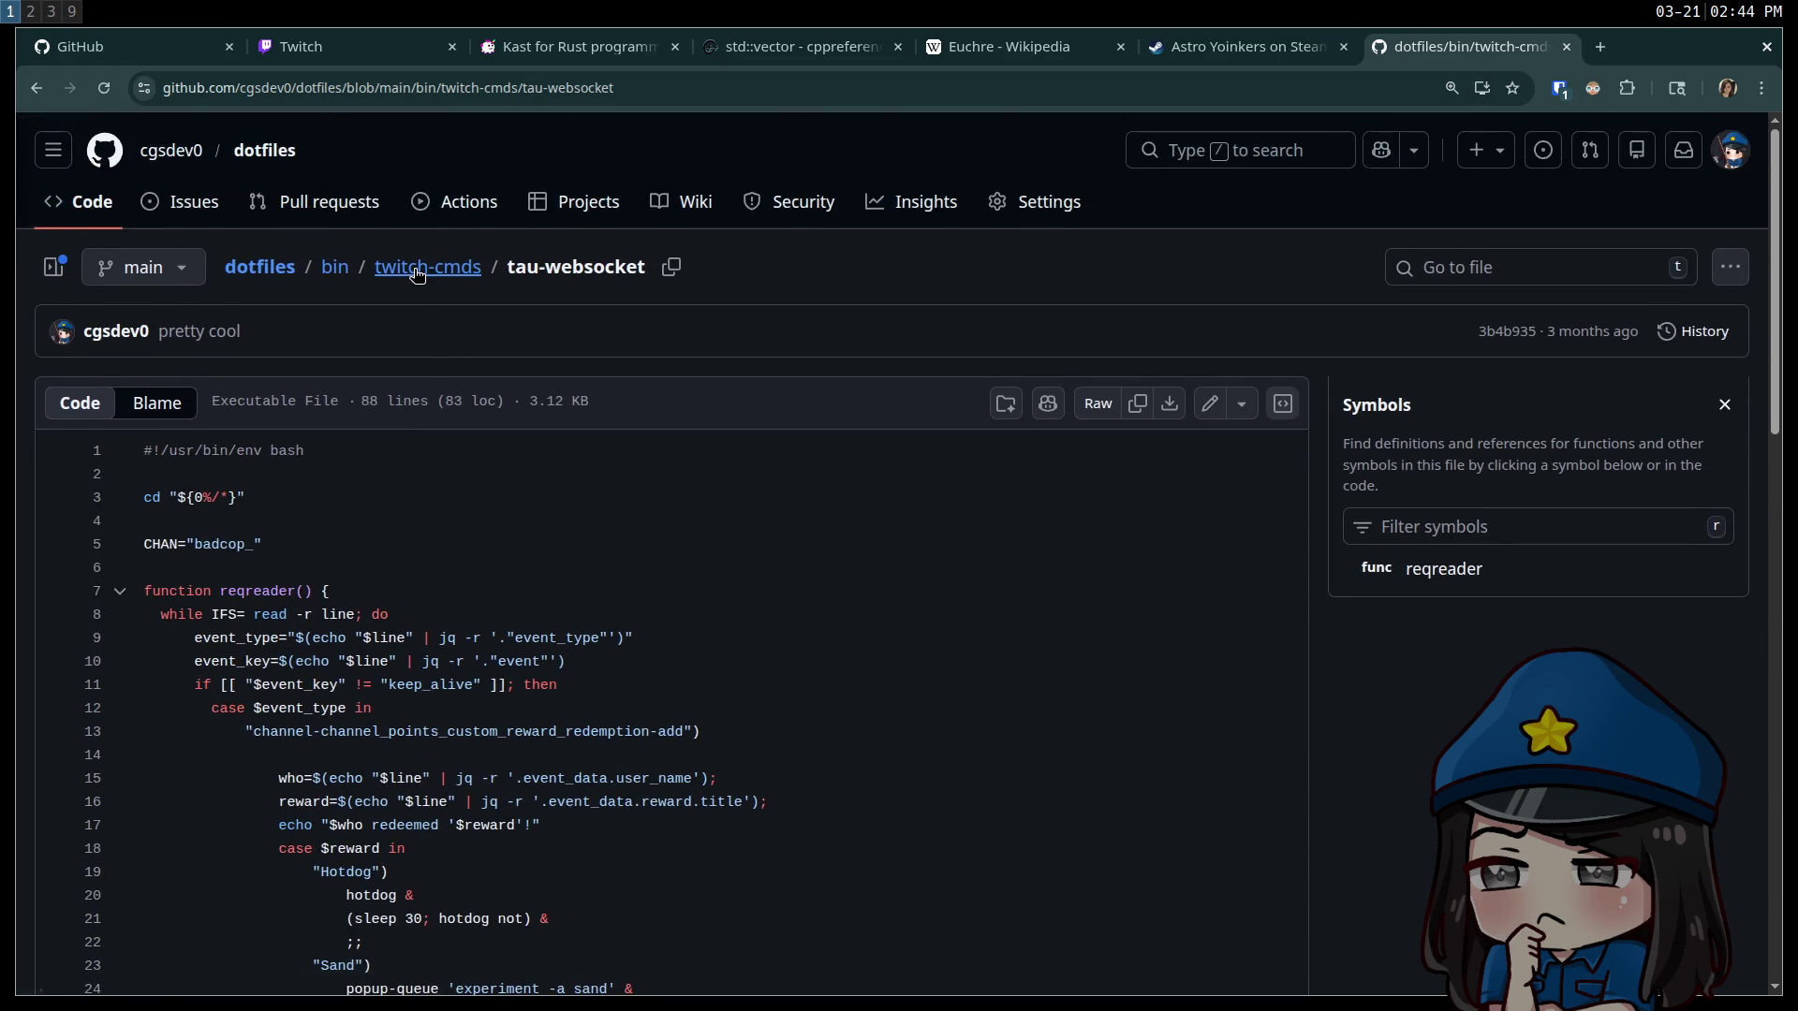
# Go back up to bin, read the popup script, then return to the terminal workspace
pyautogui.click(417, 269)
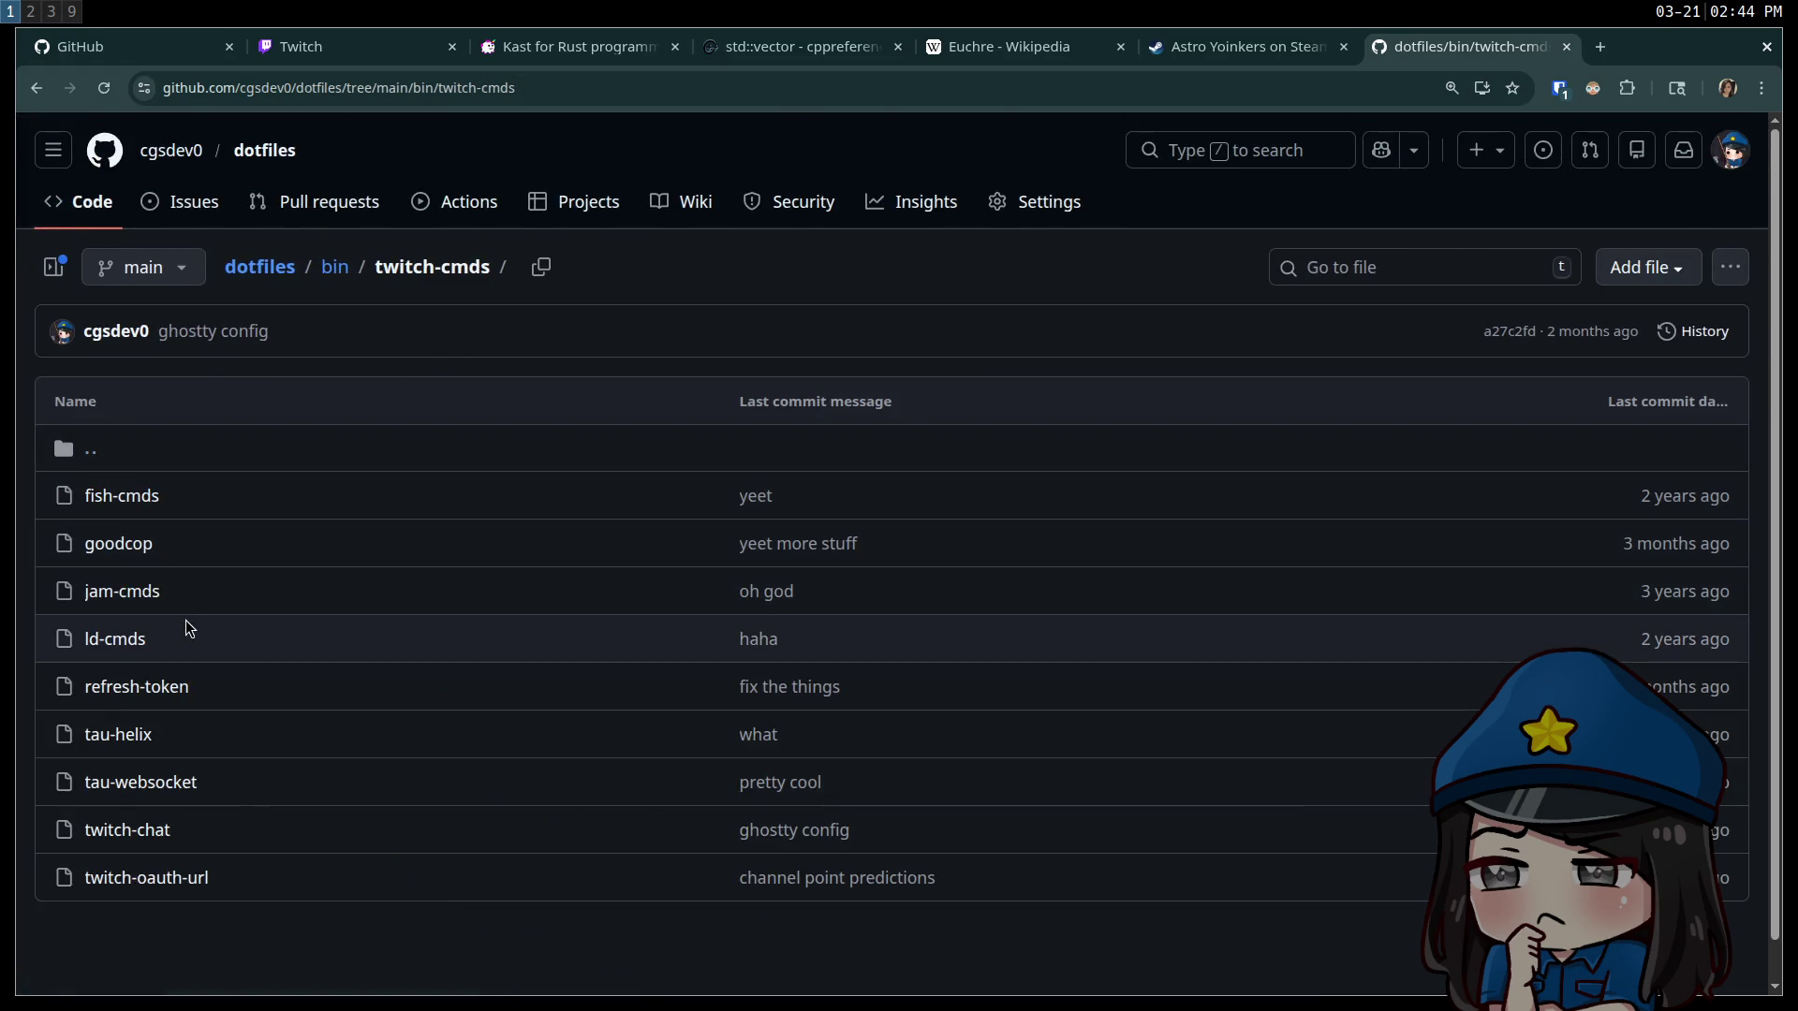
pyautogui.click(334, 267)
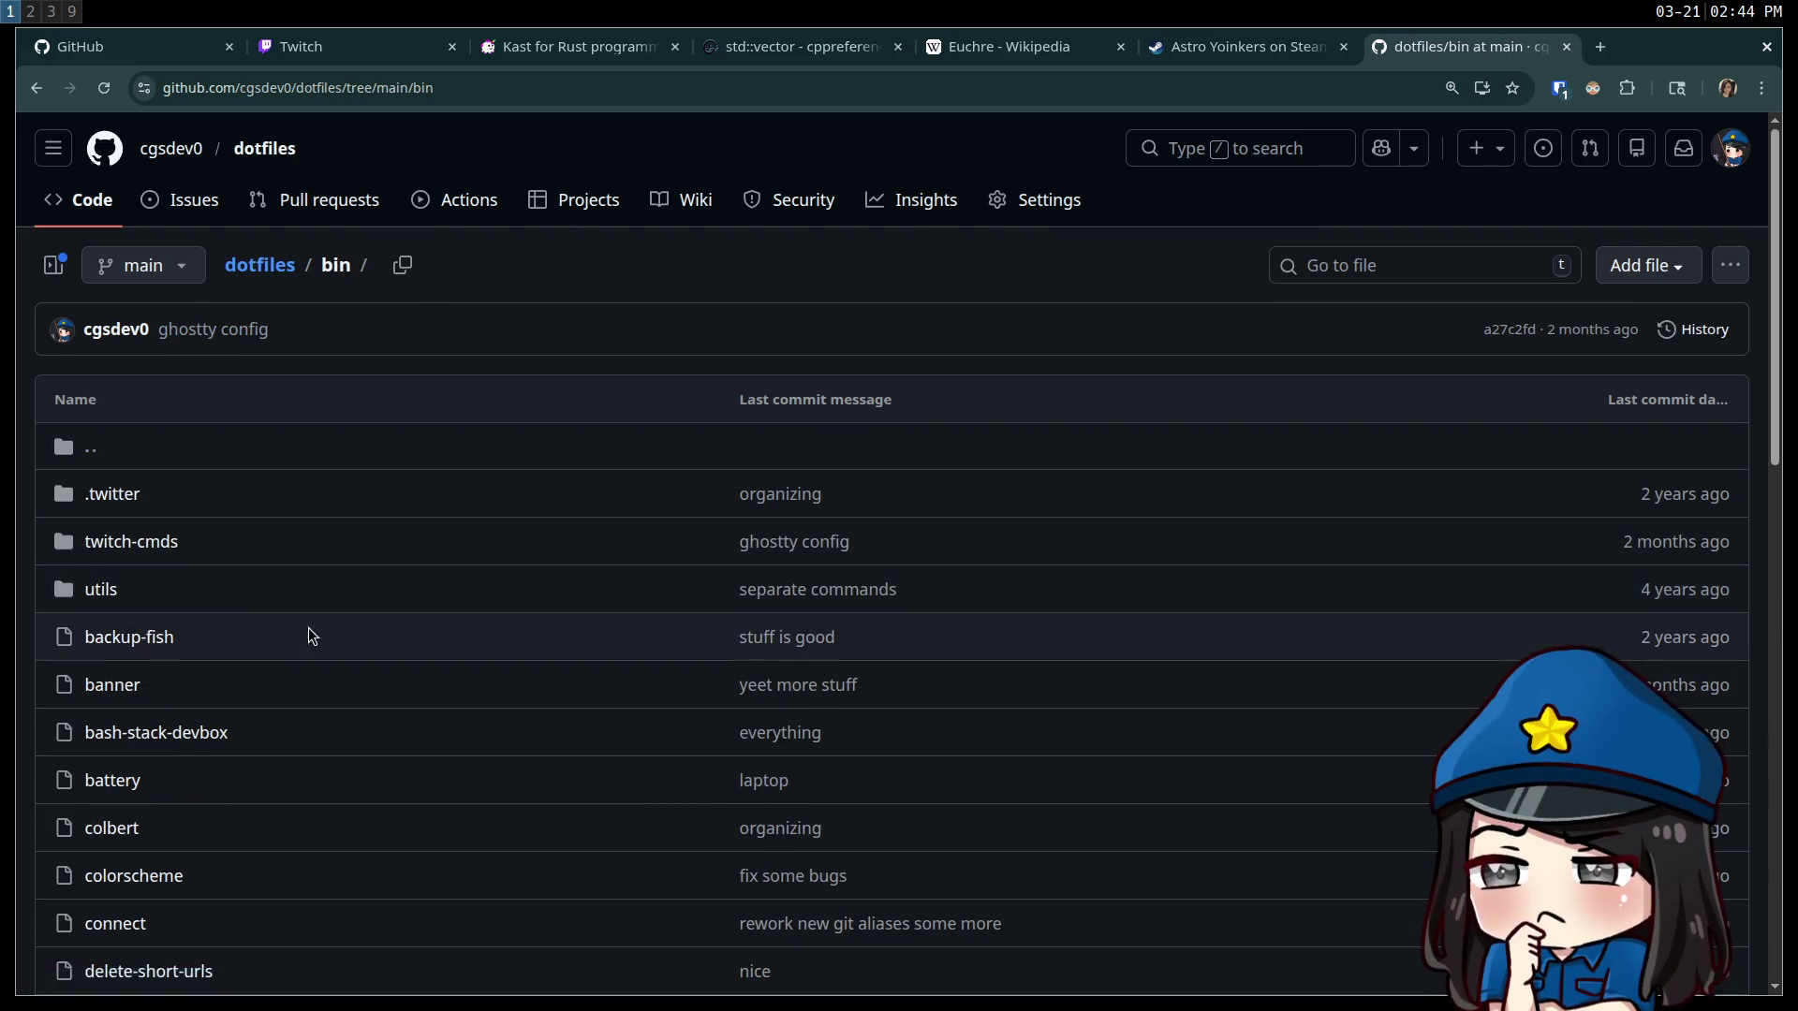
pyautogui.scroll(-12, 312, 634)
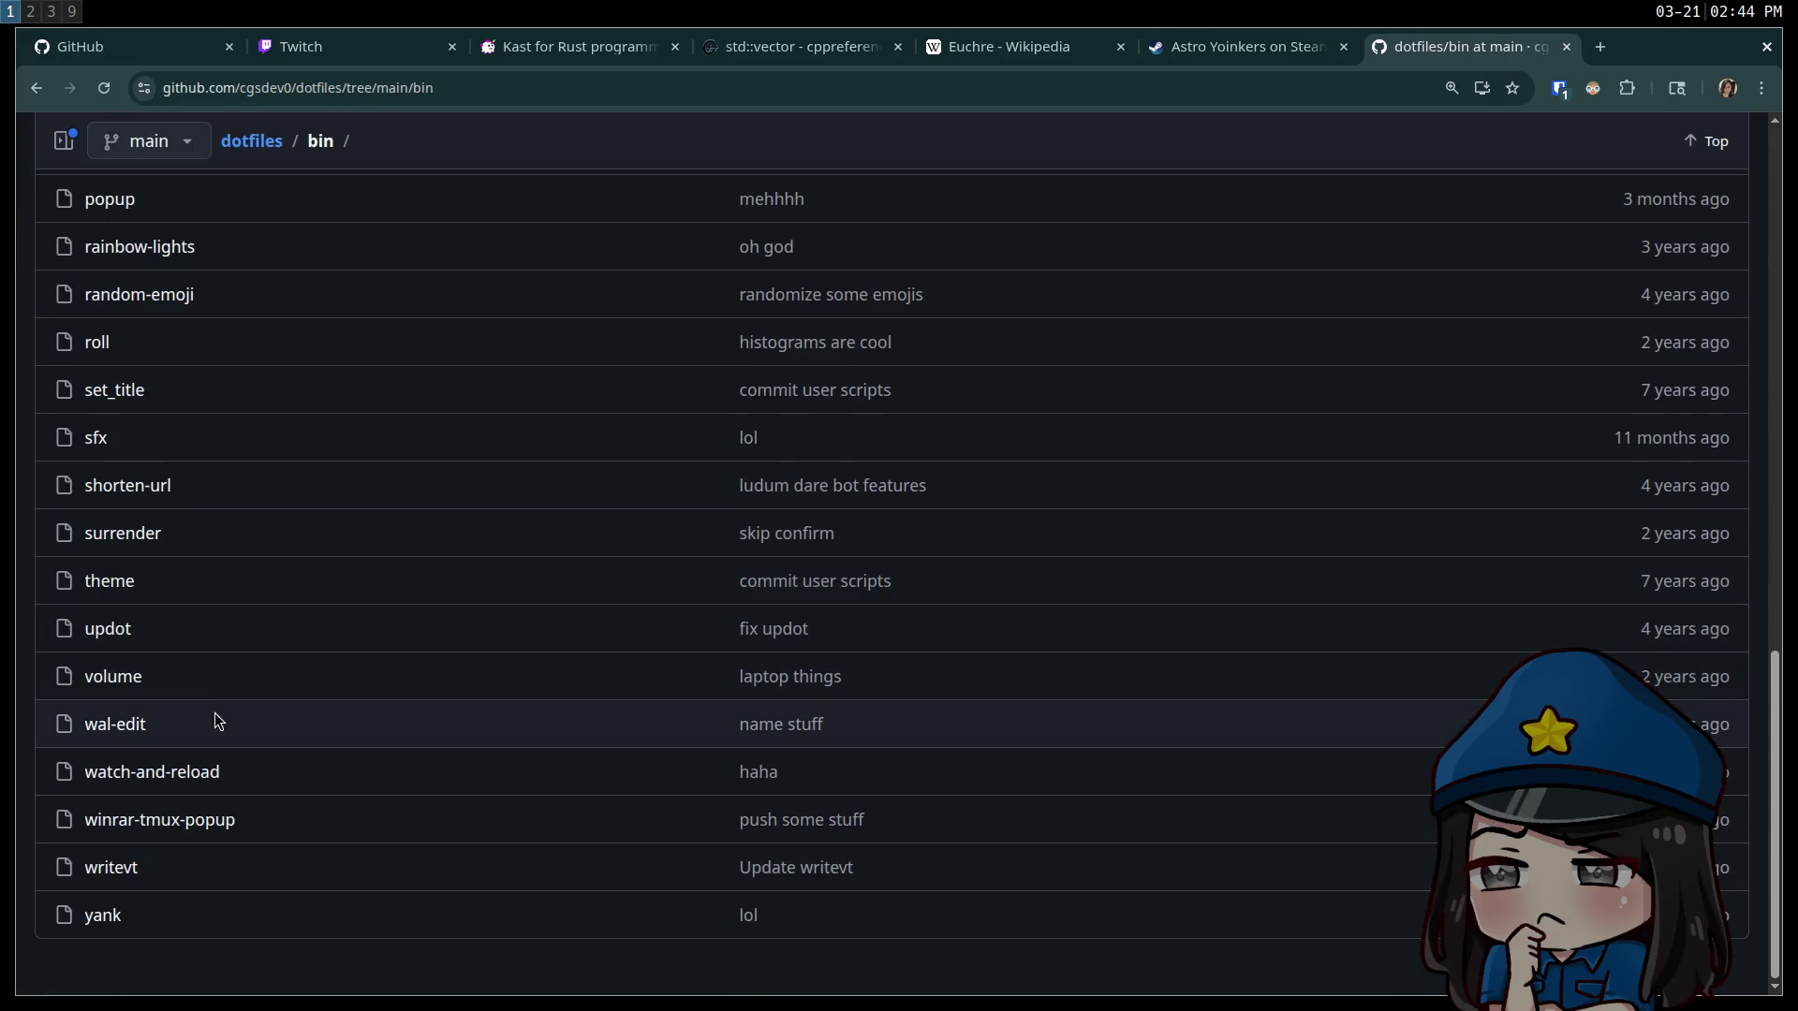
pyautogui.scroll(5, 186, 543)
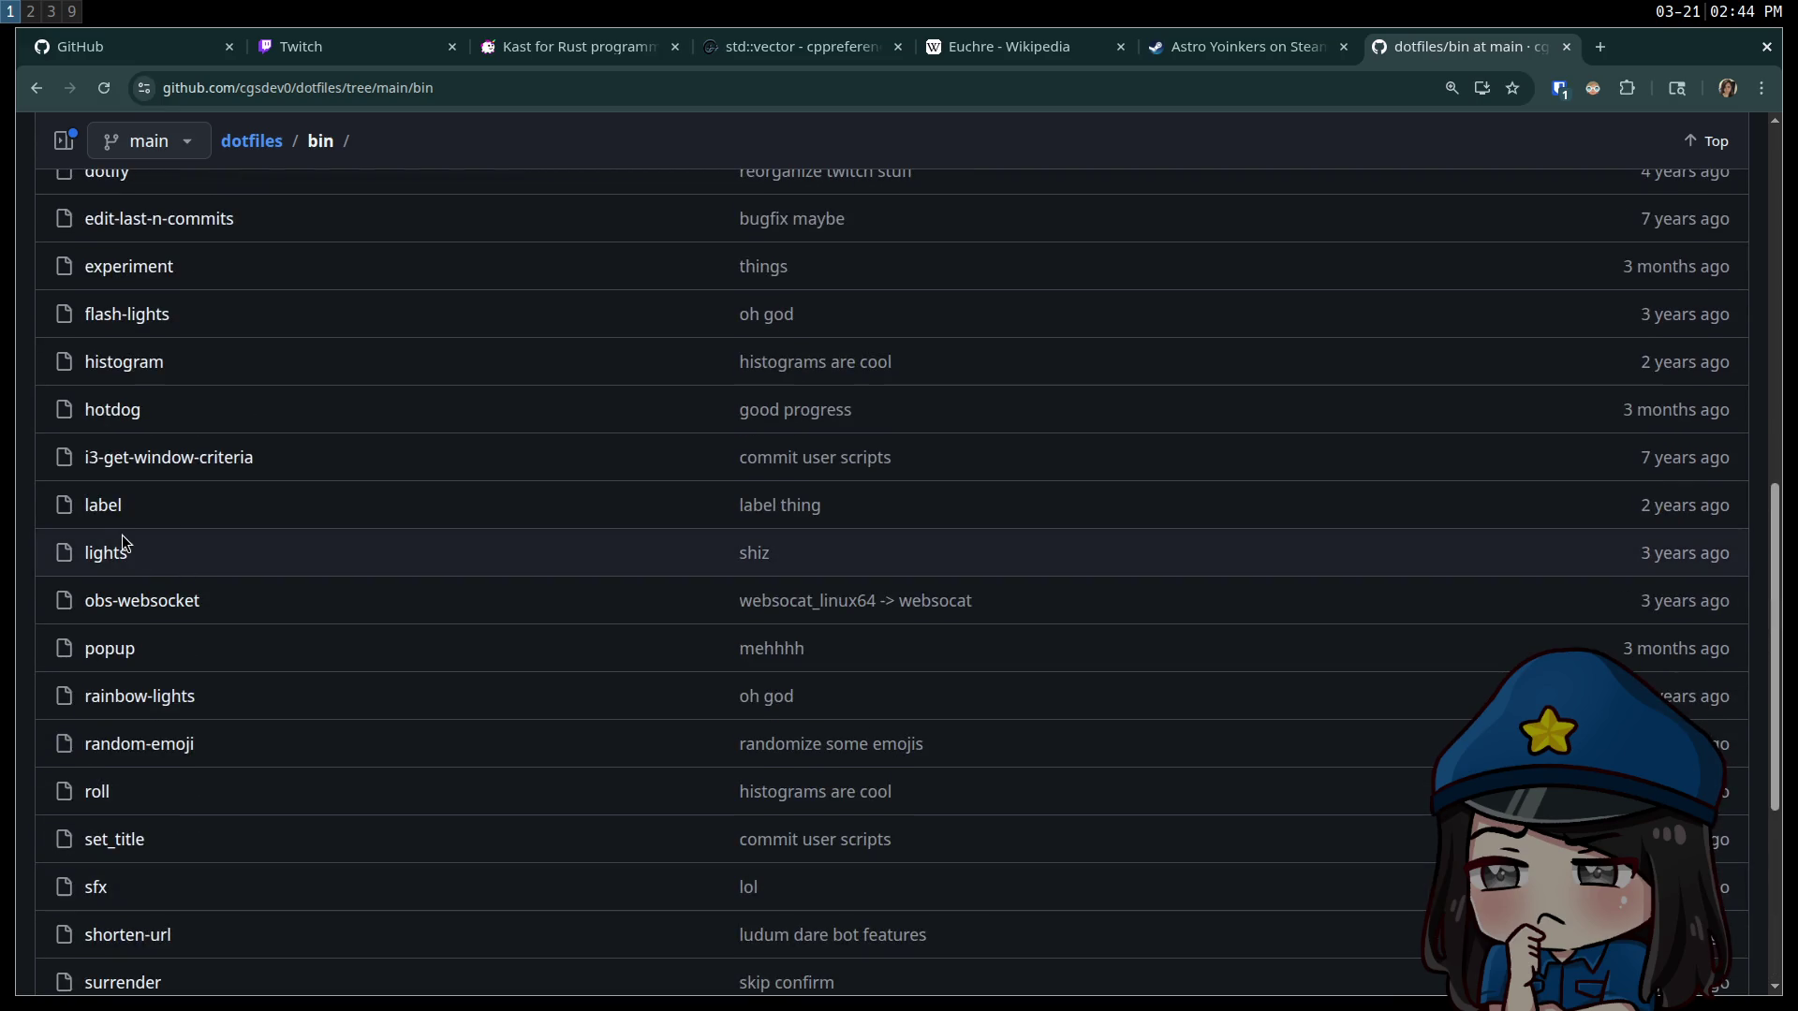
pyautogui.scroll(2, 137, 652)
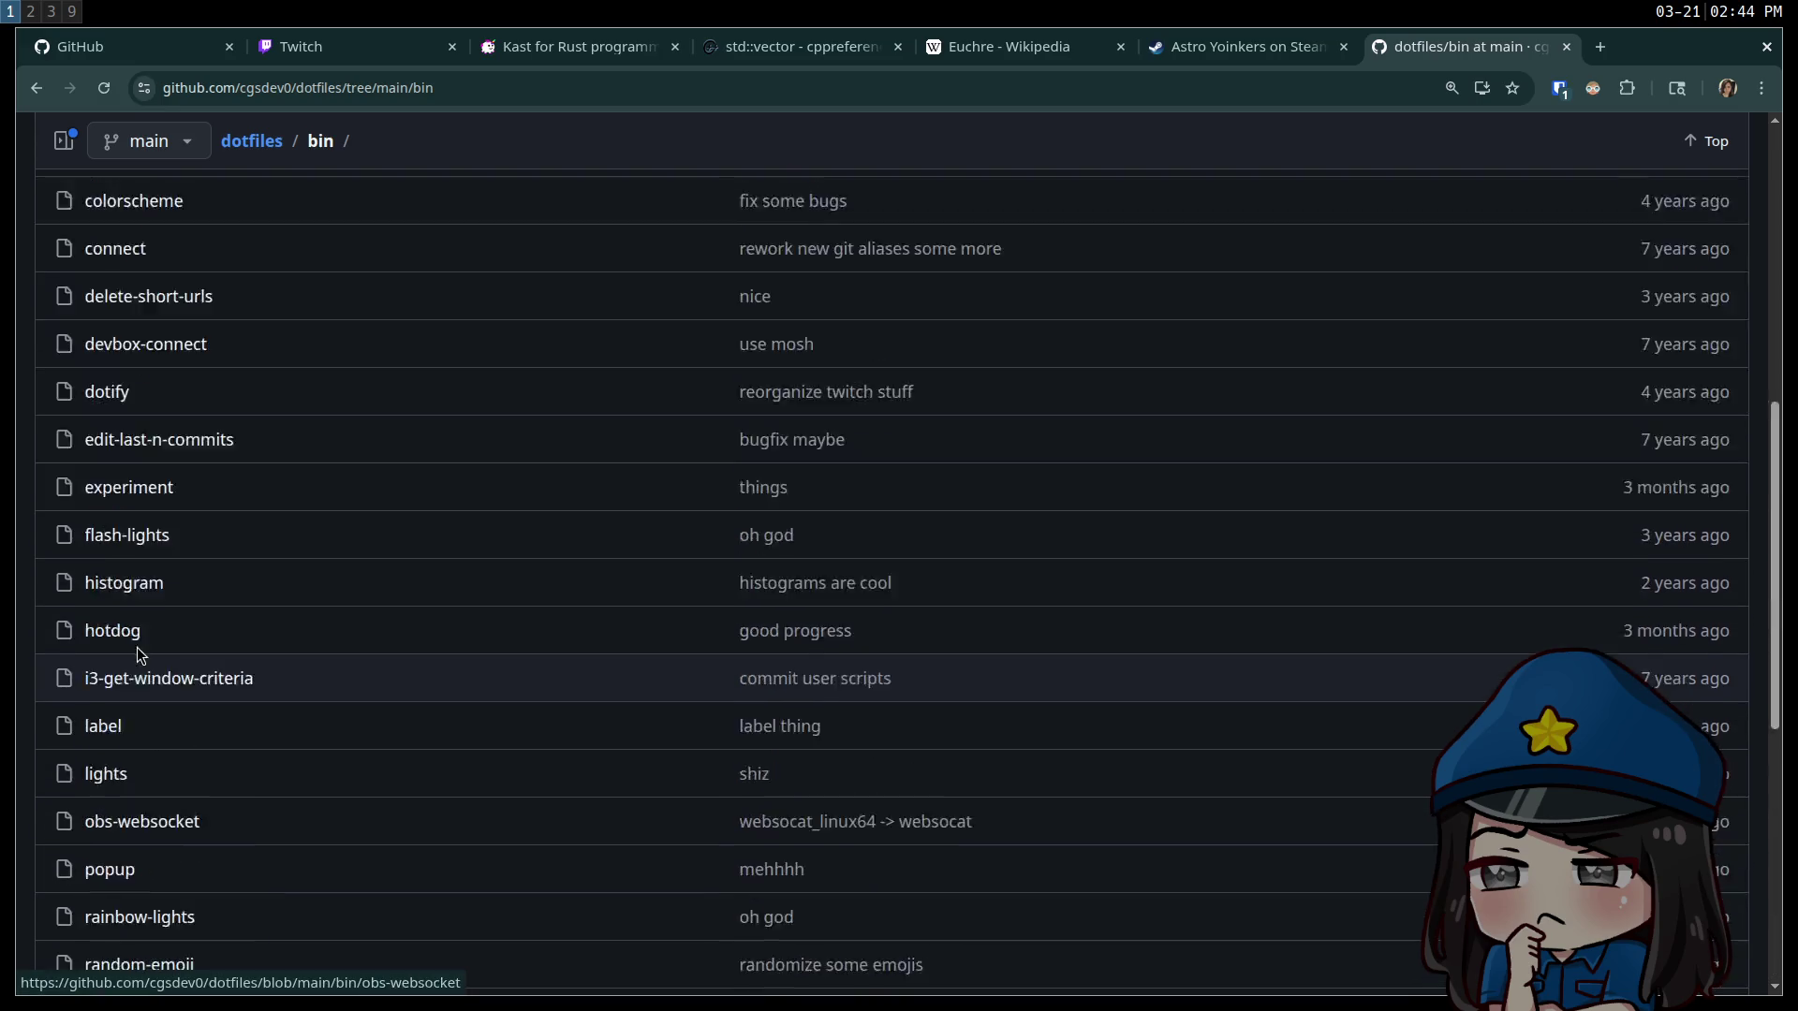
pyautogui.scroll(5, 141, 656)
pyautogui.scroll(1, 155, 553)
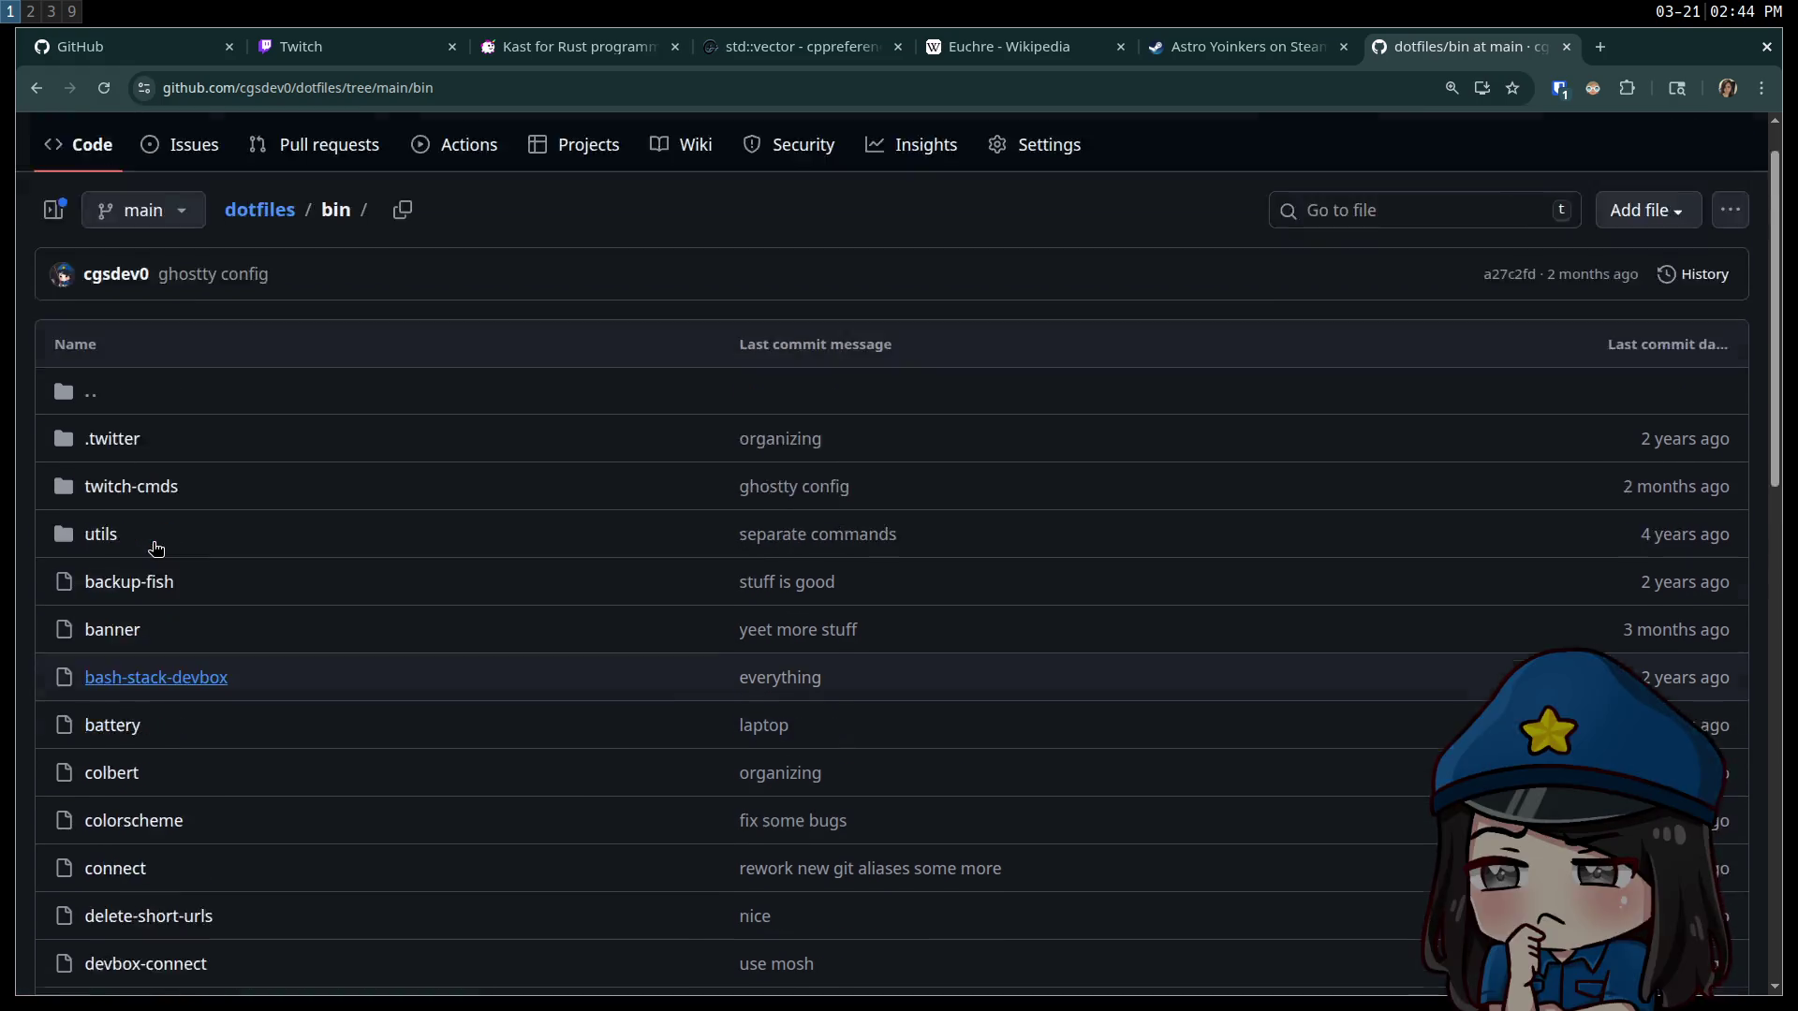
pyautogui.scroll(-7, 160, 562)
pyautogui.click(106, 774)
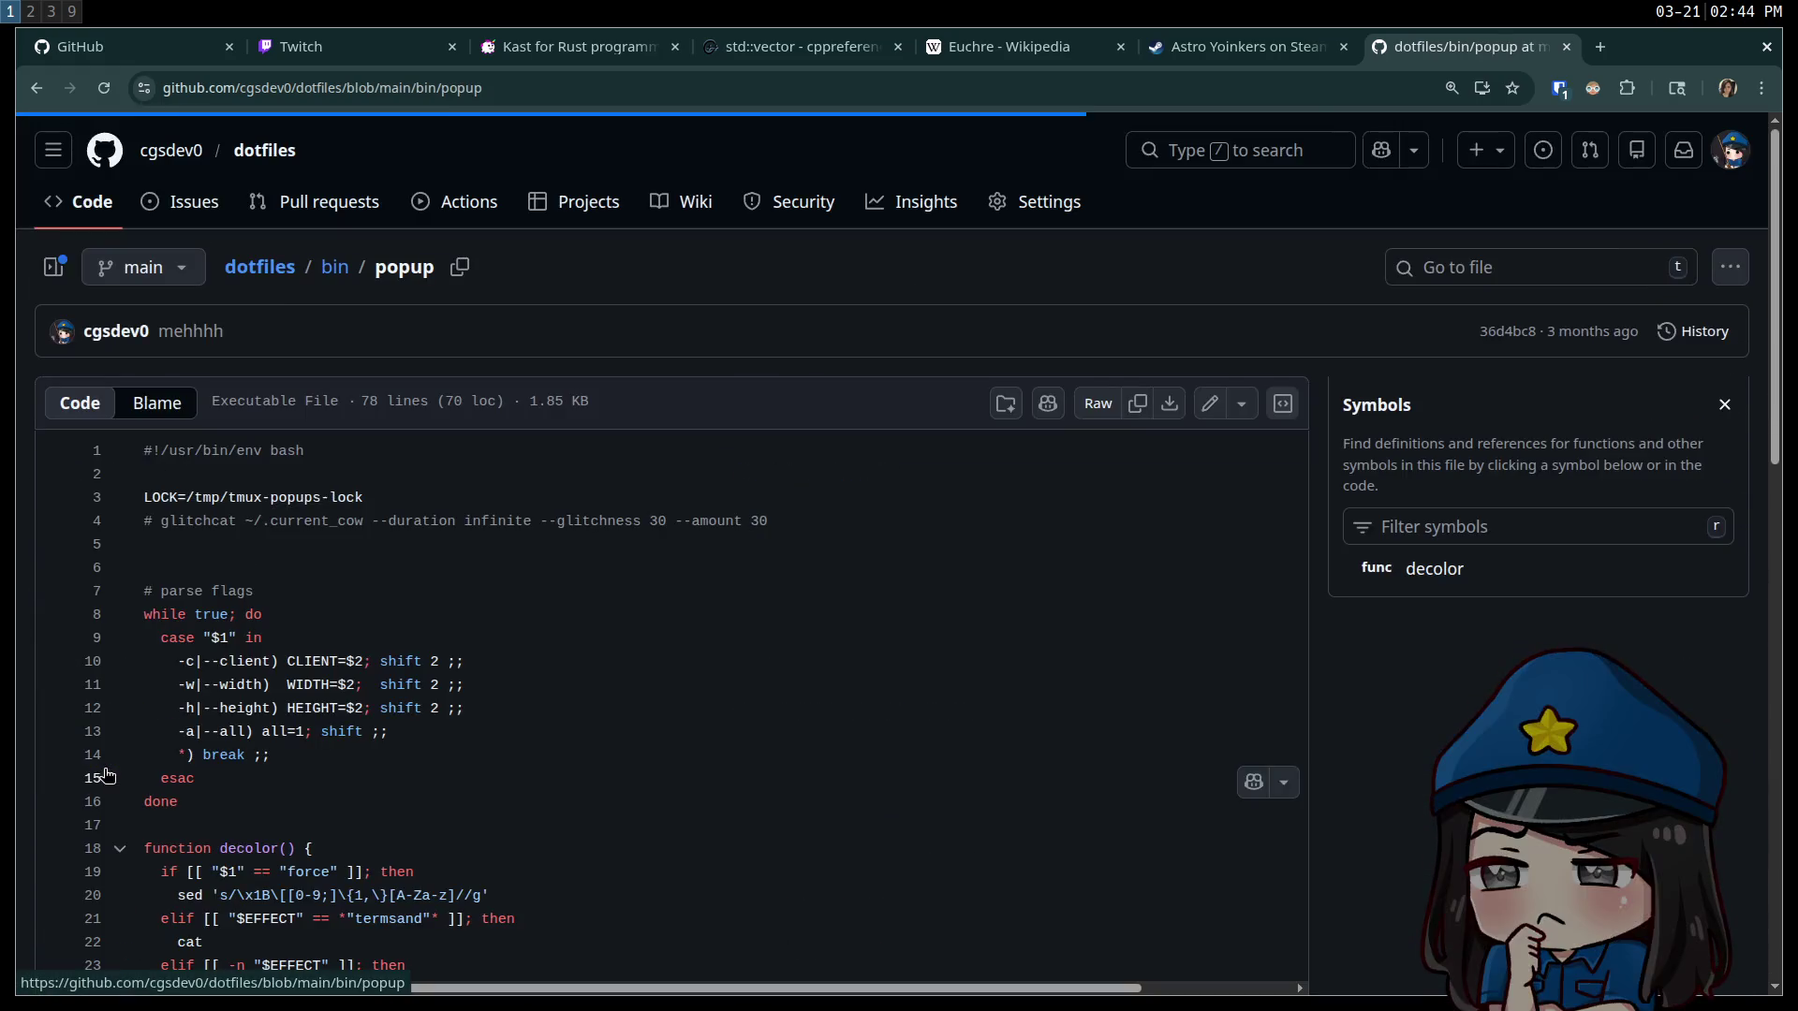
pyautogui.scroll(-5, 320, 677)
pyautogui.scroll(-6, 321, 674)
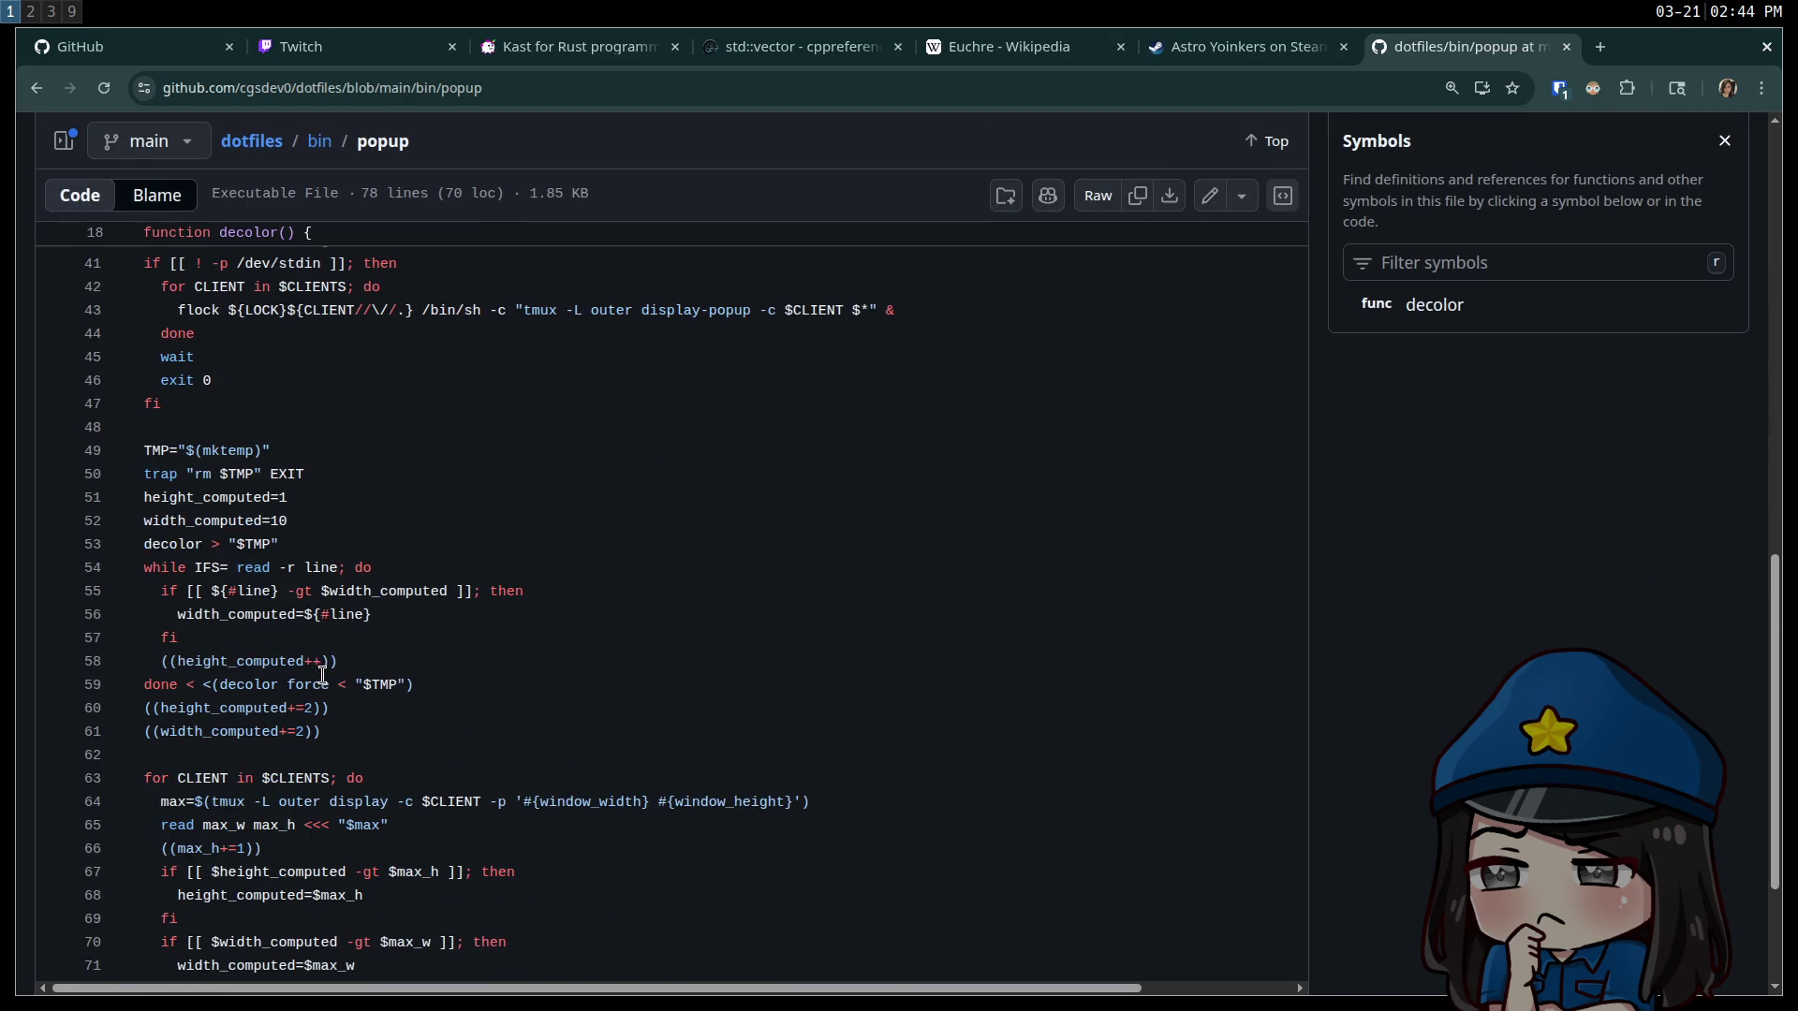
pyautogui.scroll(-3, 335, 663)
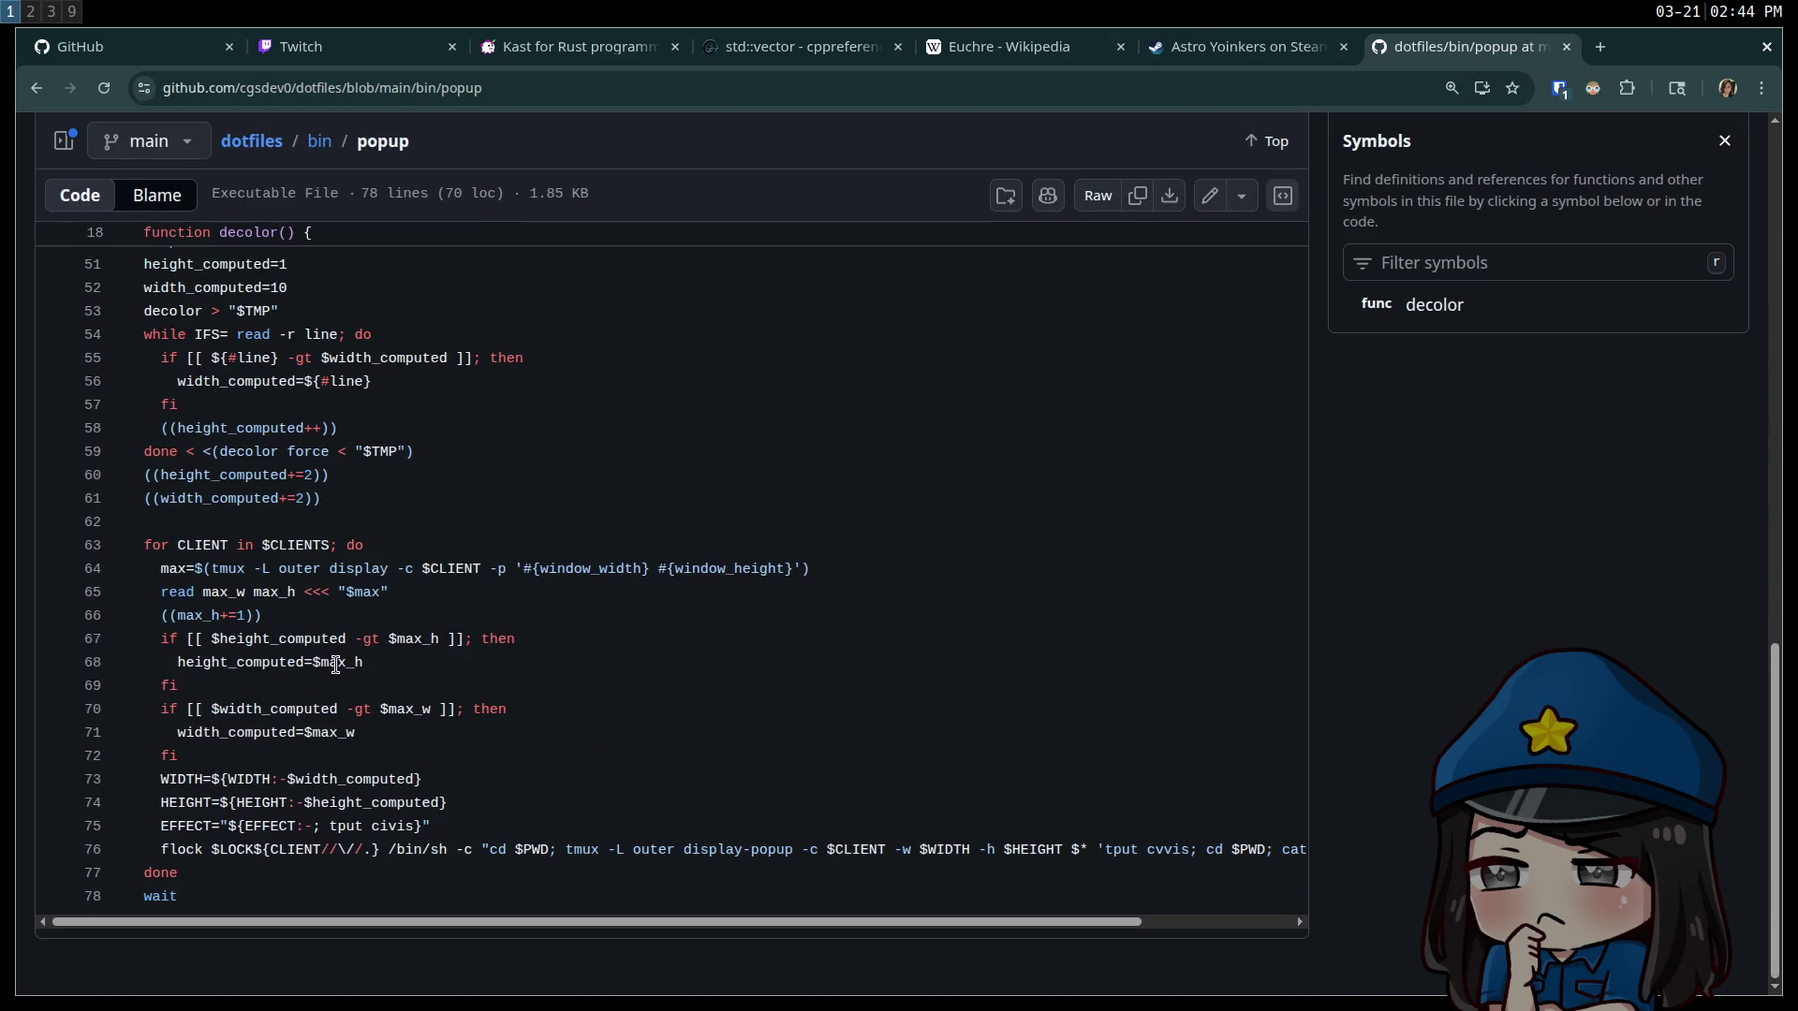
pyautogui.press('super+2')
pyautogui.press('super+3')
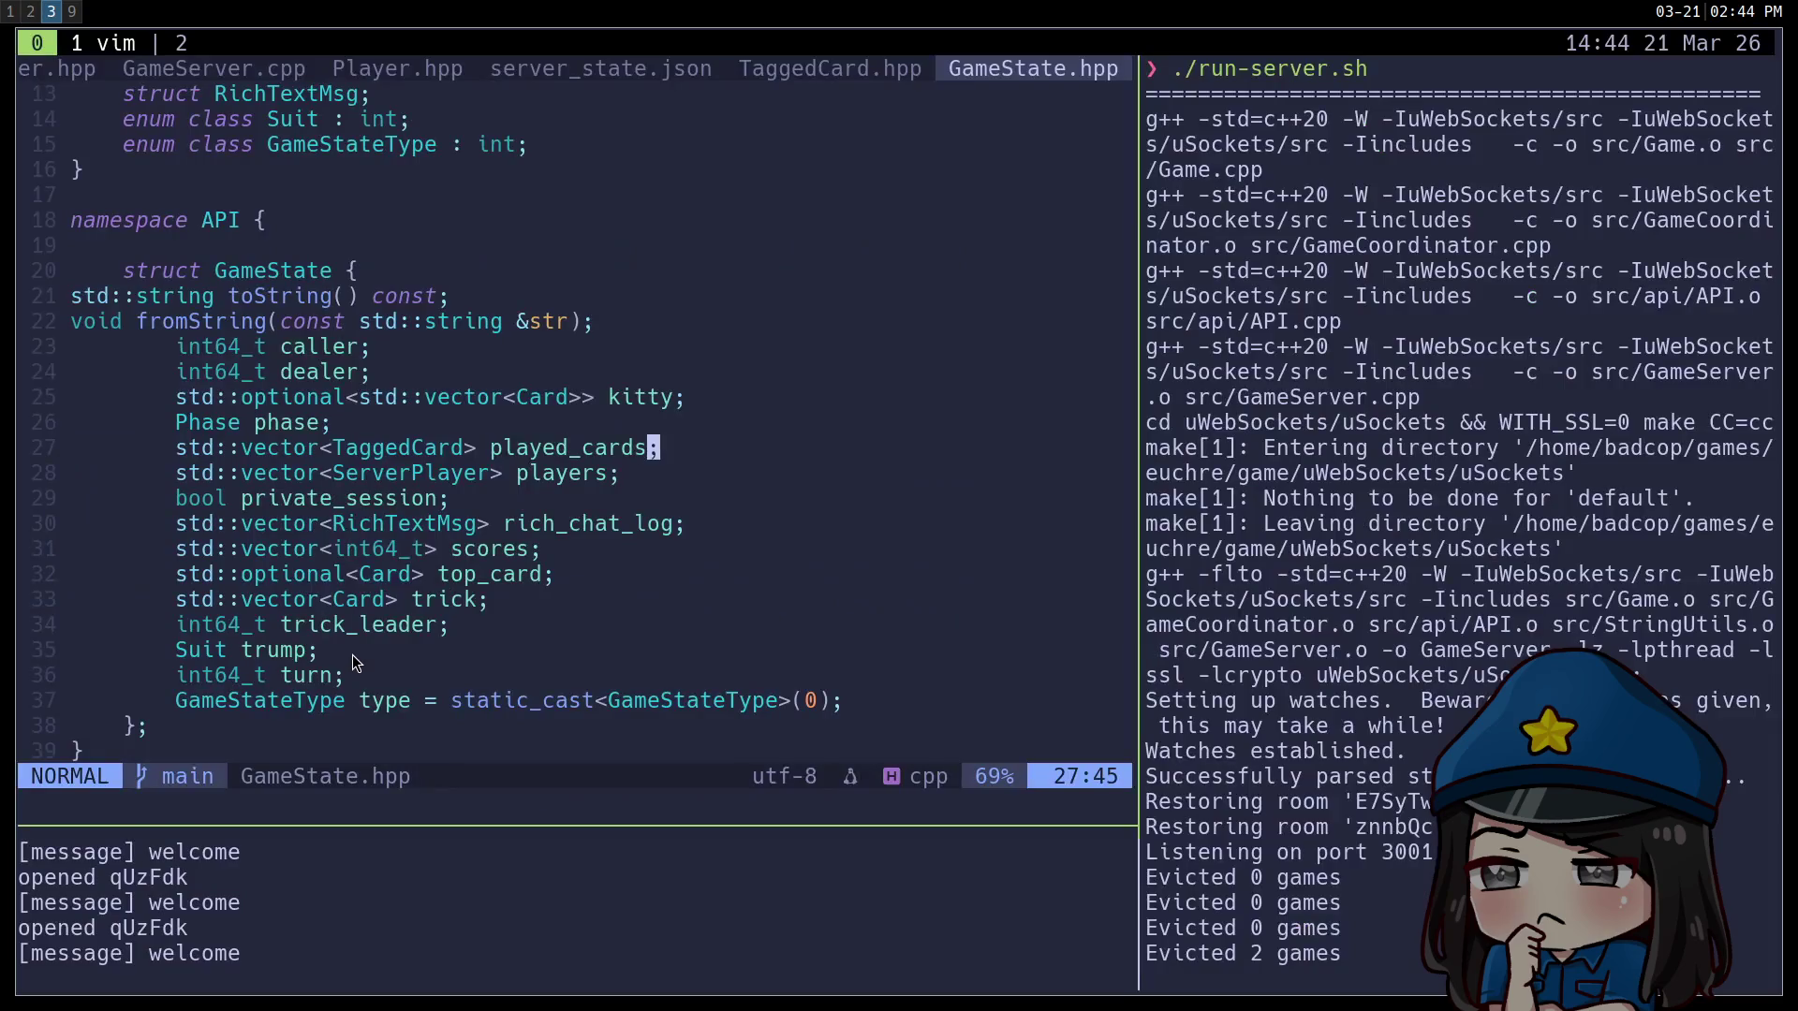
# In a new tmux window, go to ~/bin, list it and run dotify popup-queue
pyautogui.hotkey('ctrl', 'b')
pyautogui.write('ccd ~/')
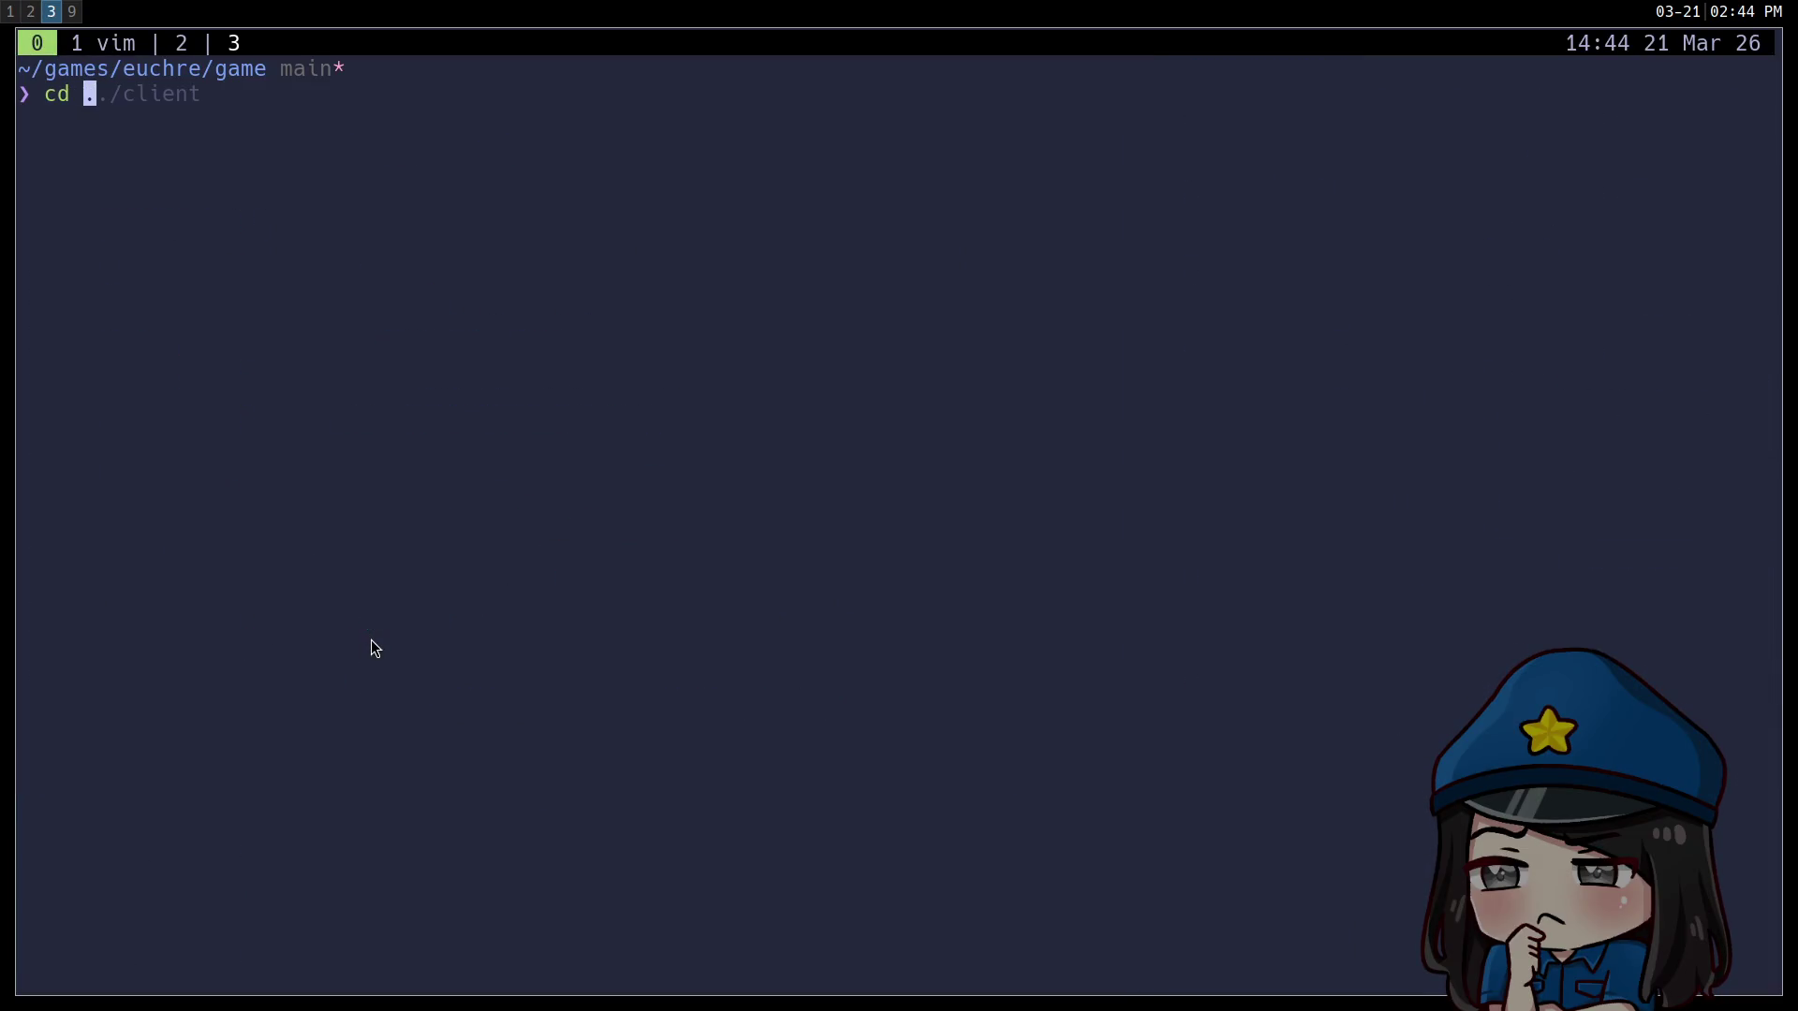
pyautogui.write('binm')
pyautogui.press('Return')
pyautogui.press('Up')
pyautogui.press('BackSpace')
pyautogui.press('Return')
pyautogui.write('ls')
pyautogui.press('Return')
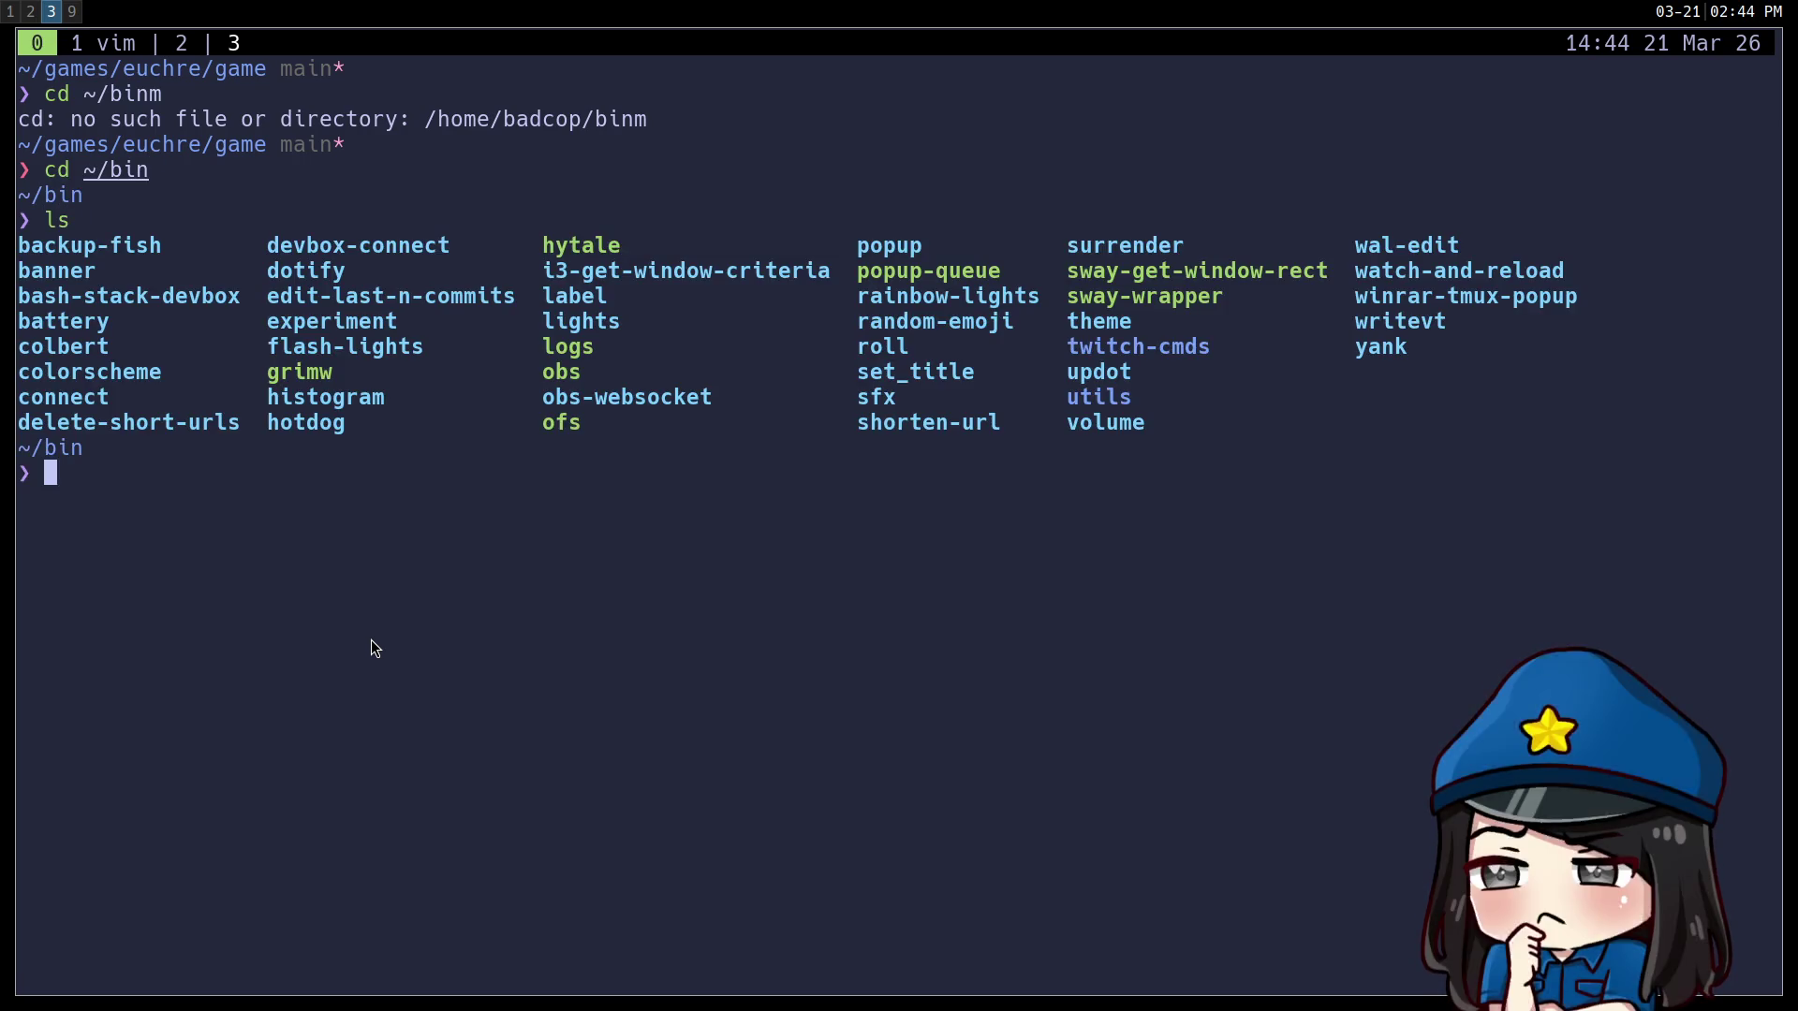
pyautogui.write('dotify popup-queue')
pyautogui.press('Return')
# In ~/dotfiles, check status, stage everything and commit as "add popup queue"
pyautogui.write('cd ~/dotfiles')
pyautogui.press('Return')
pyautogui.write('gst')
pyautogui.press('Return')
pyautogui.write('gsA')
pyautogui.press('Return')
pyautogui.write('git commit -am "add popup queue"')
pyautogui.press('Return')
# Pull with rebase, push the commit to GitHub and list the git log
pyautogui.write('git pull or')
pyautogui.press('Right')
pyautogui.press('Return')
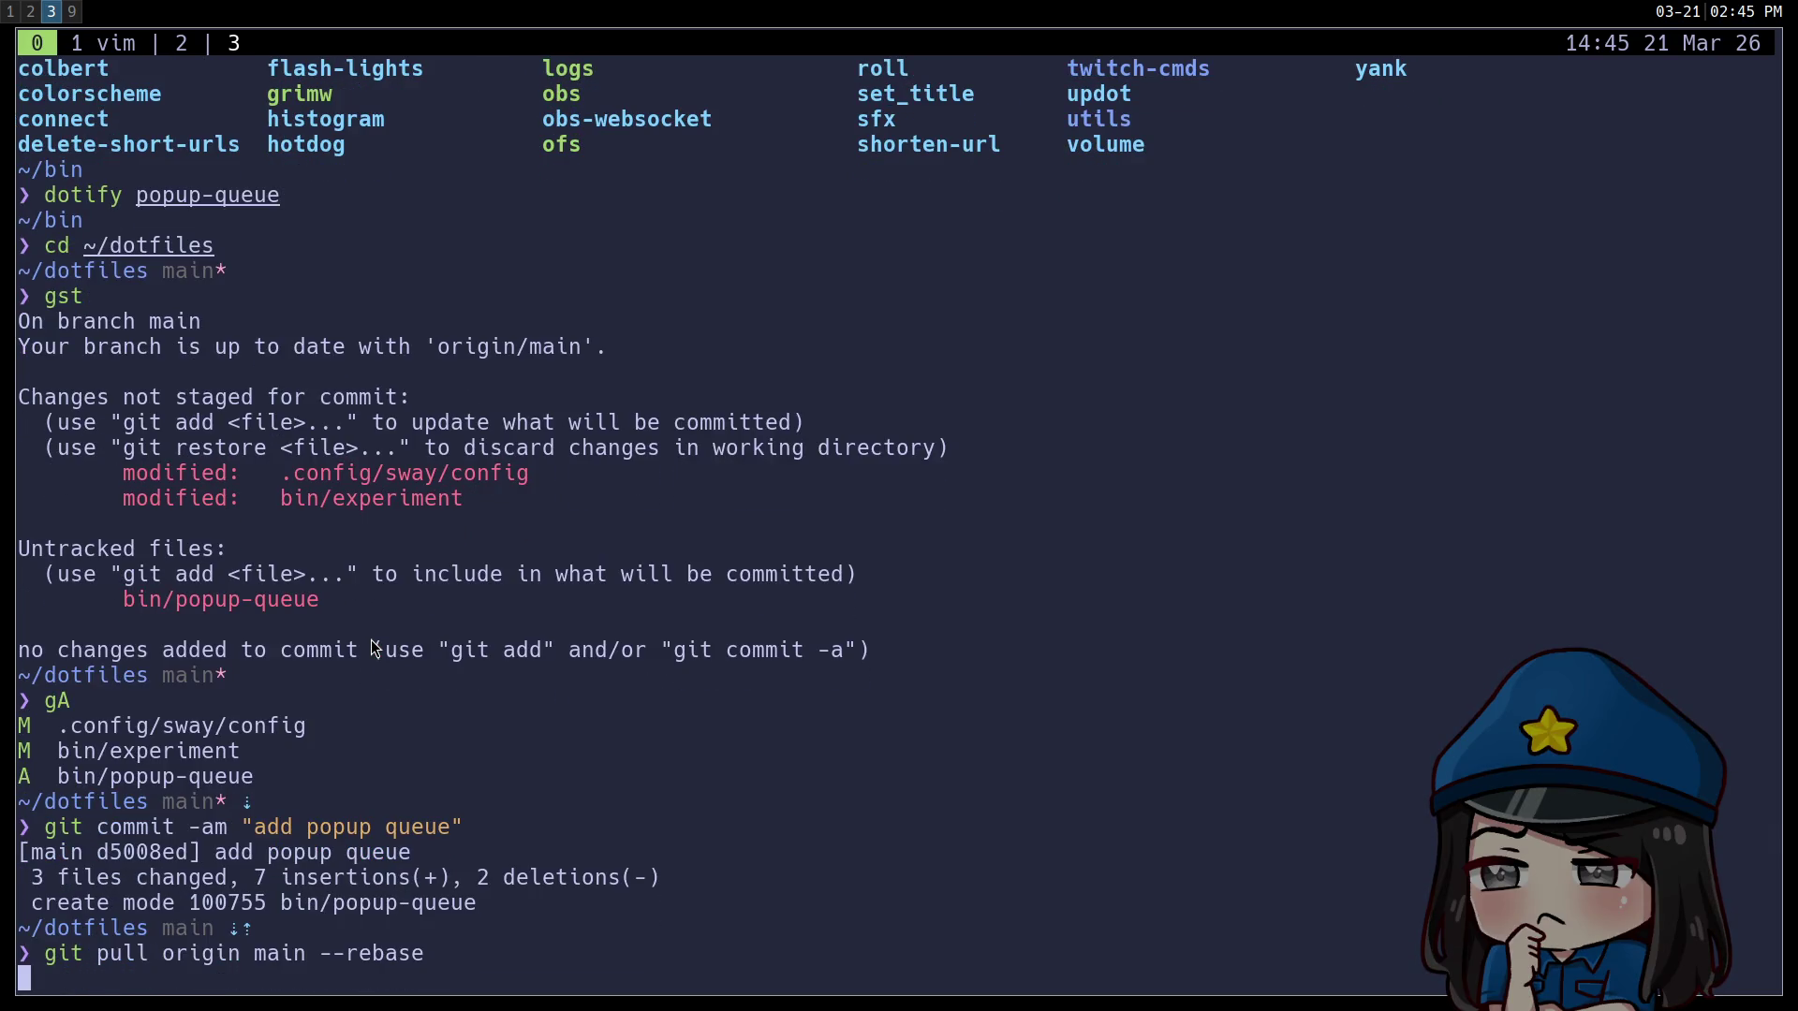
pyautogui.write('git push')
pyautogui.press('Return')
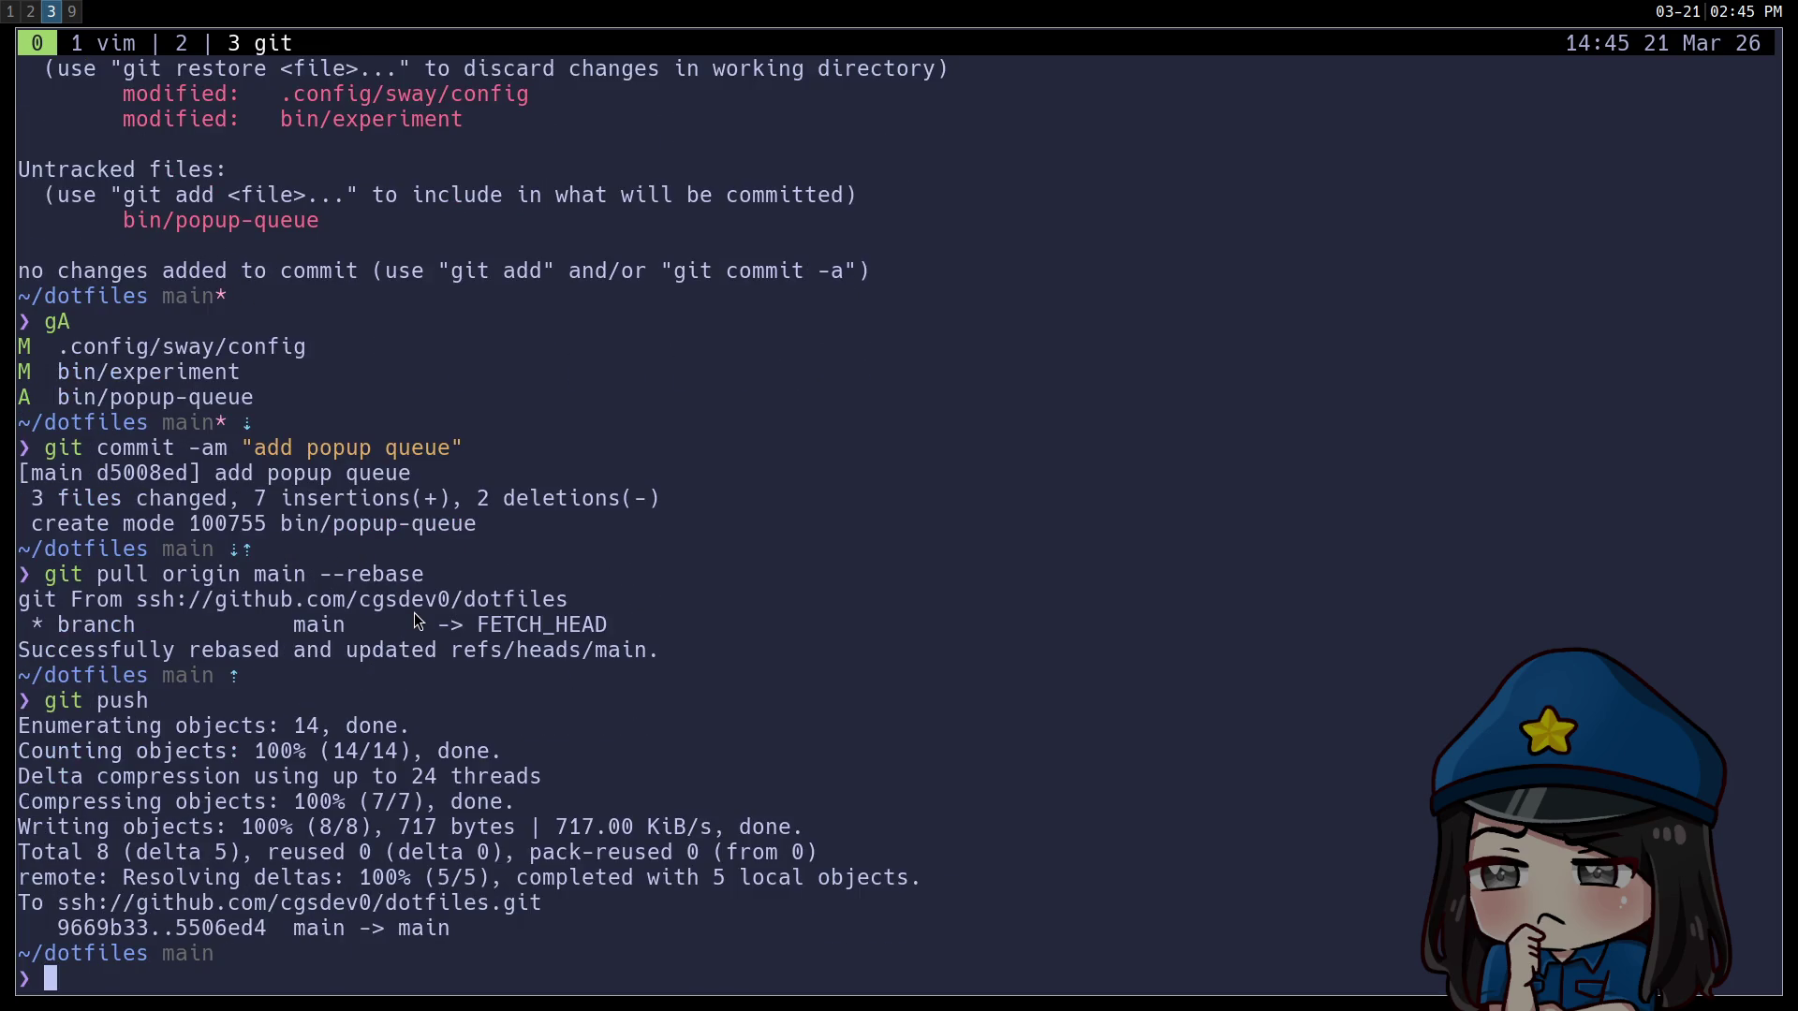
pyautogui.write('git log')
pyautogui.press('Return')
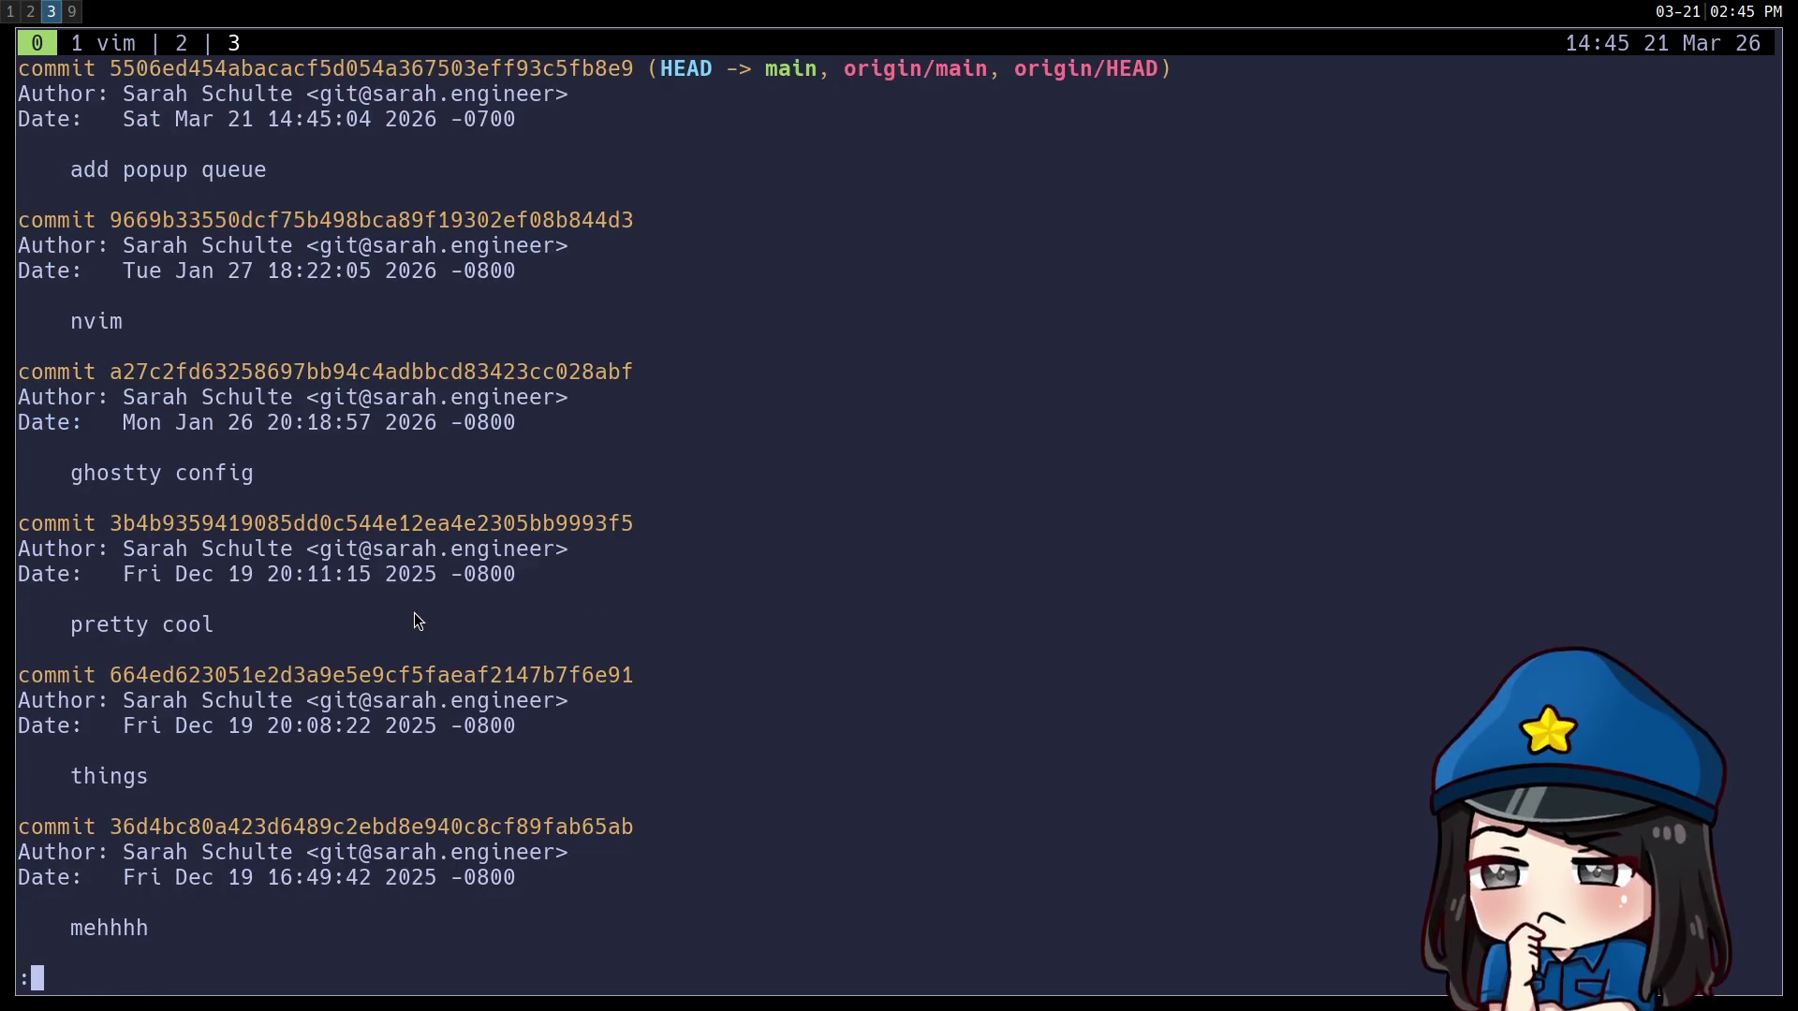
# Show the latest commit's diff with git show, then list the git log again
pyautogui.moveTo(630, 219); pyautogui.dragTo(120, 229)
pyautogui.write('qgit show')
pyautogui.press('Return')
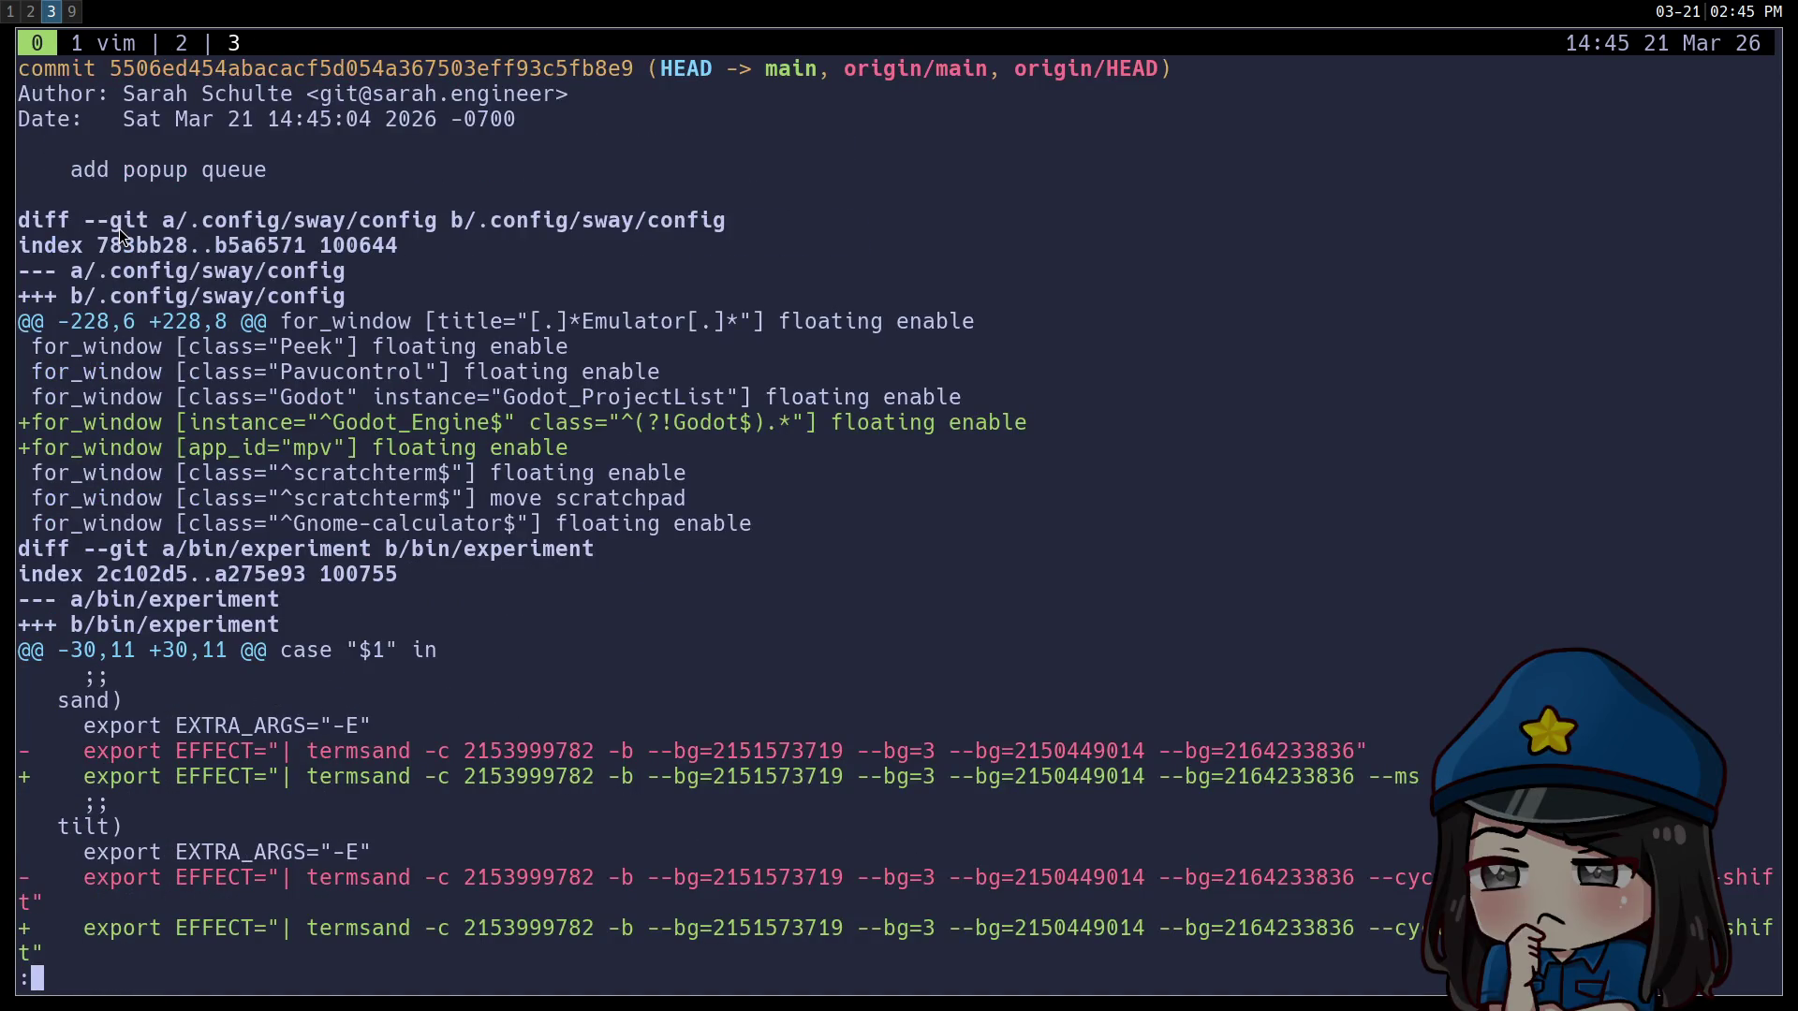
pyautogui.write('qgit log')
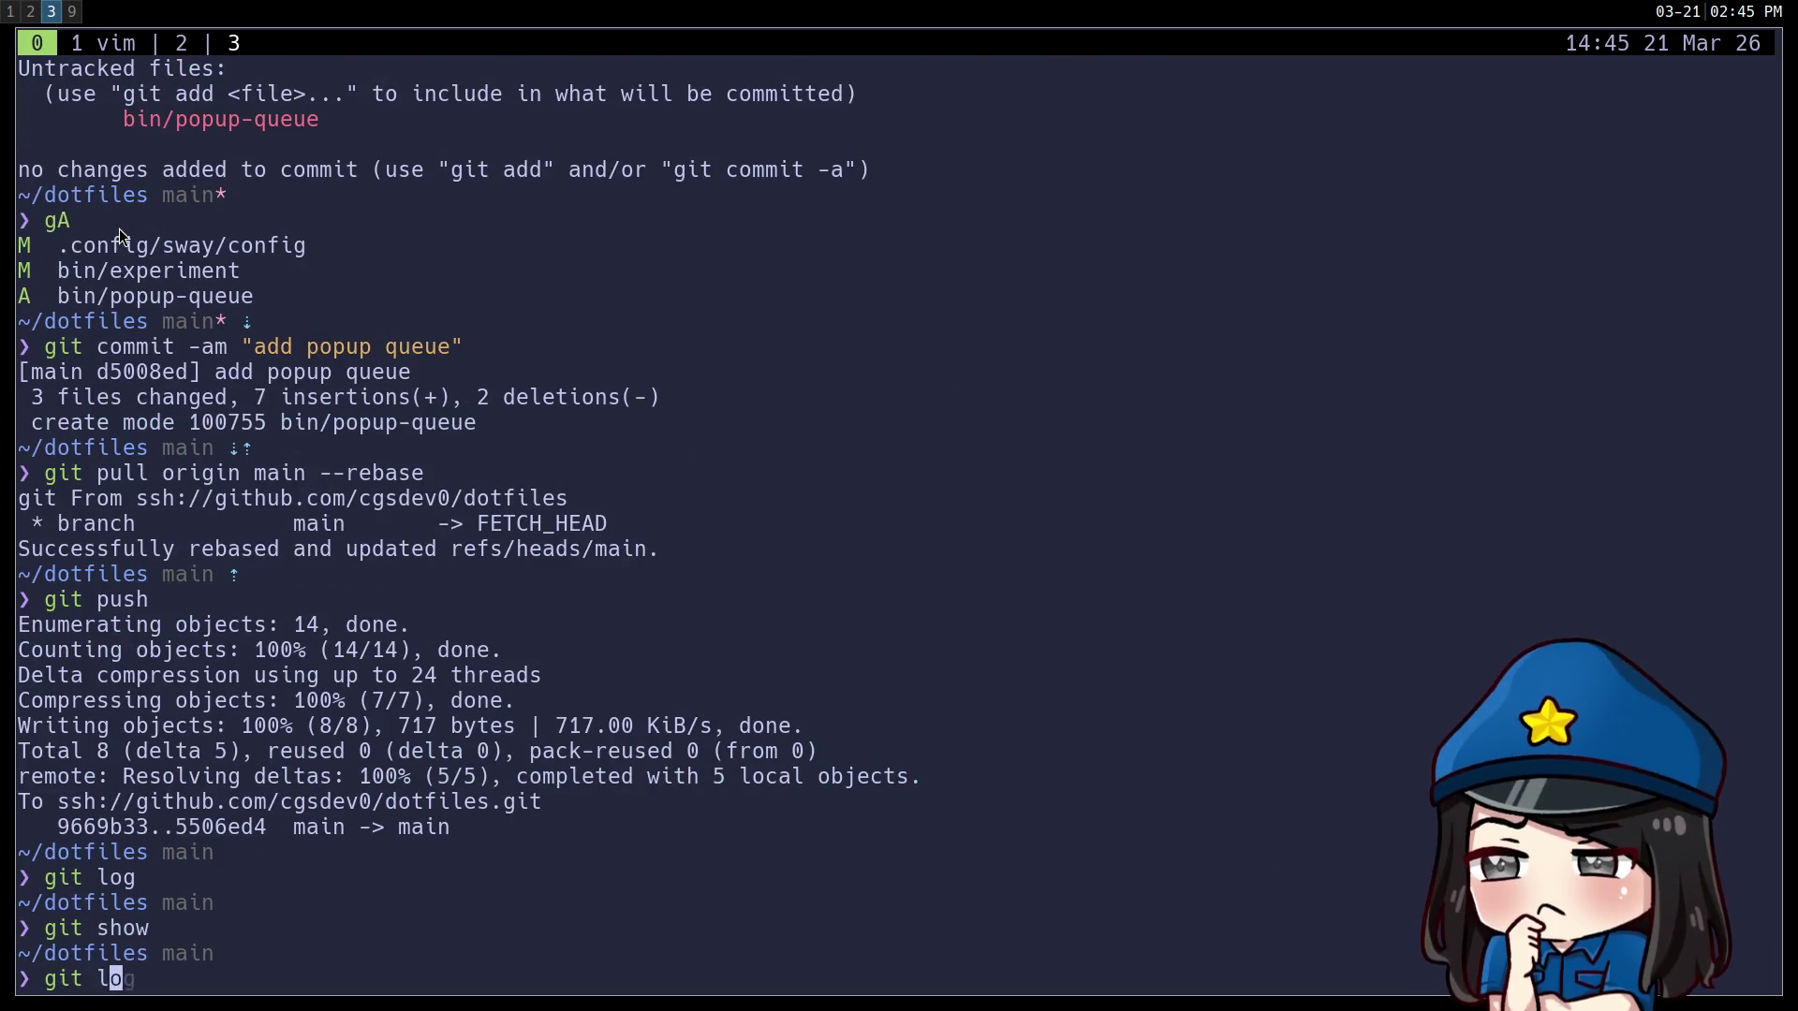
pyautogui.press('Return')
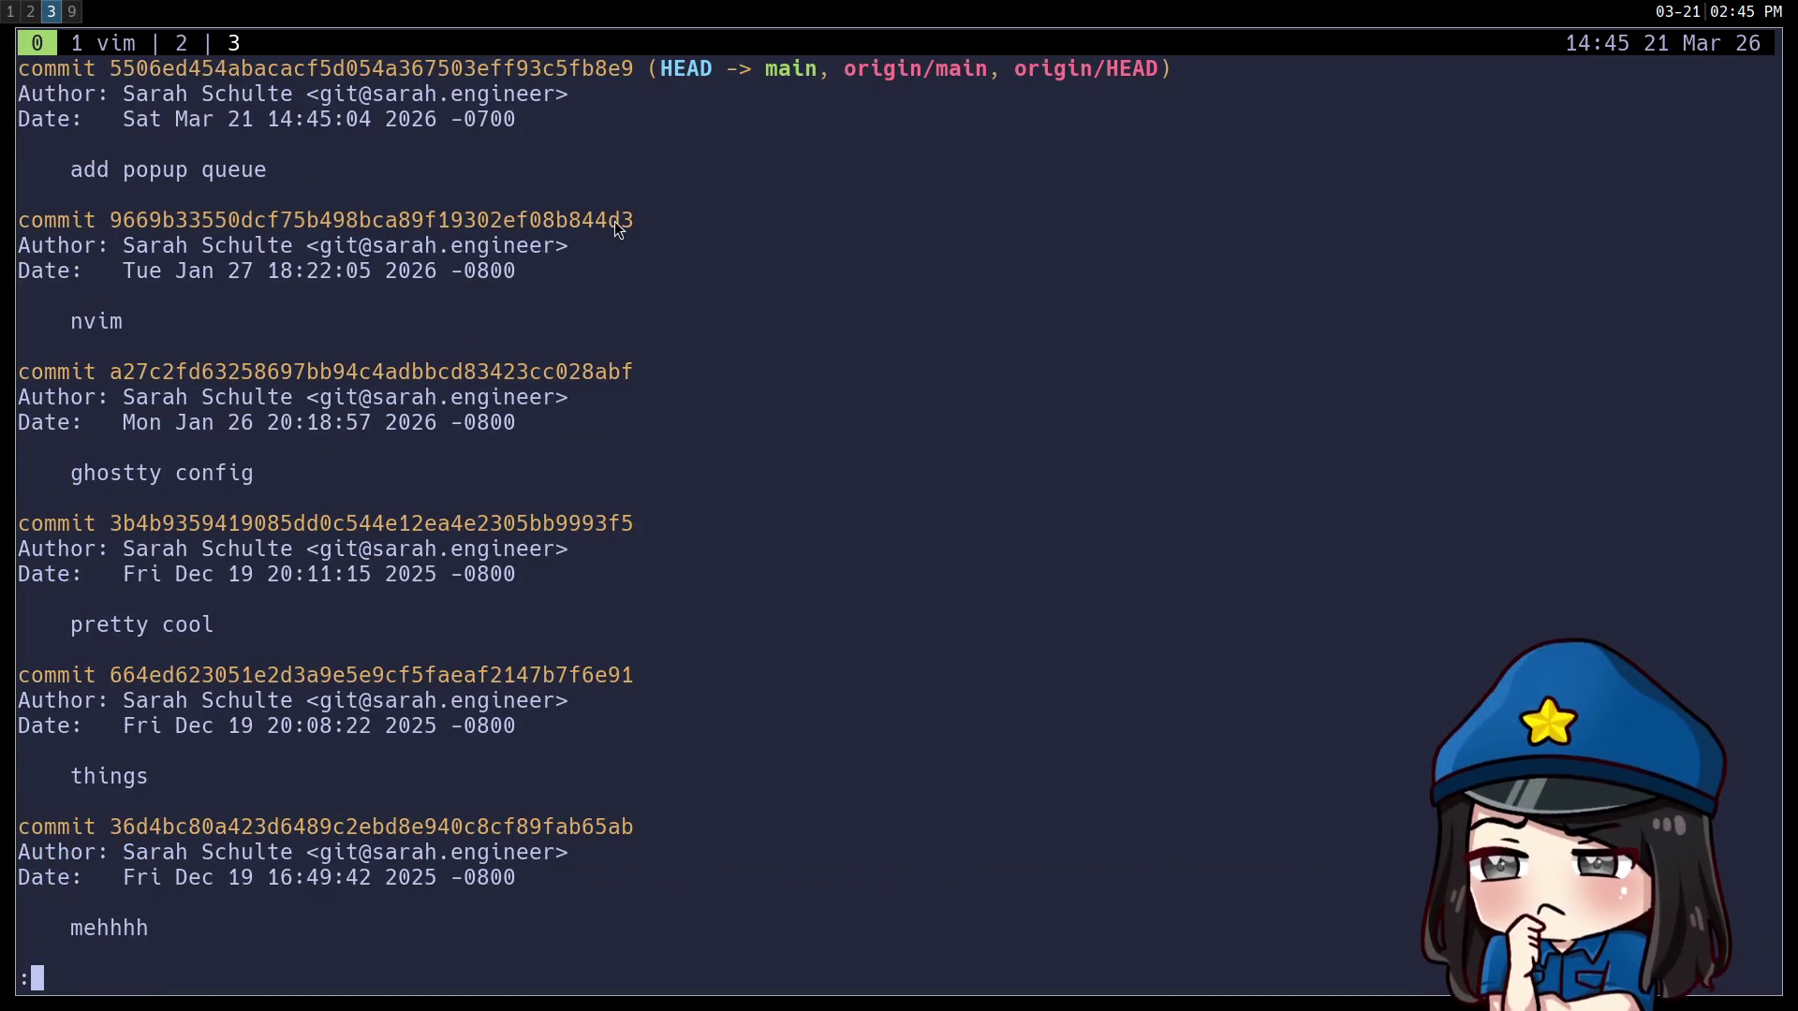
# Copy the nvim commit's hash, view its diff with git show, then quit back to the shell
pyautogui.moveTo(628, 223); pyautogui.dragTo(110, 227)
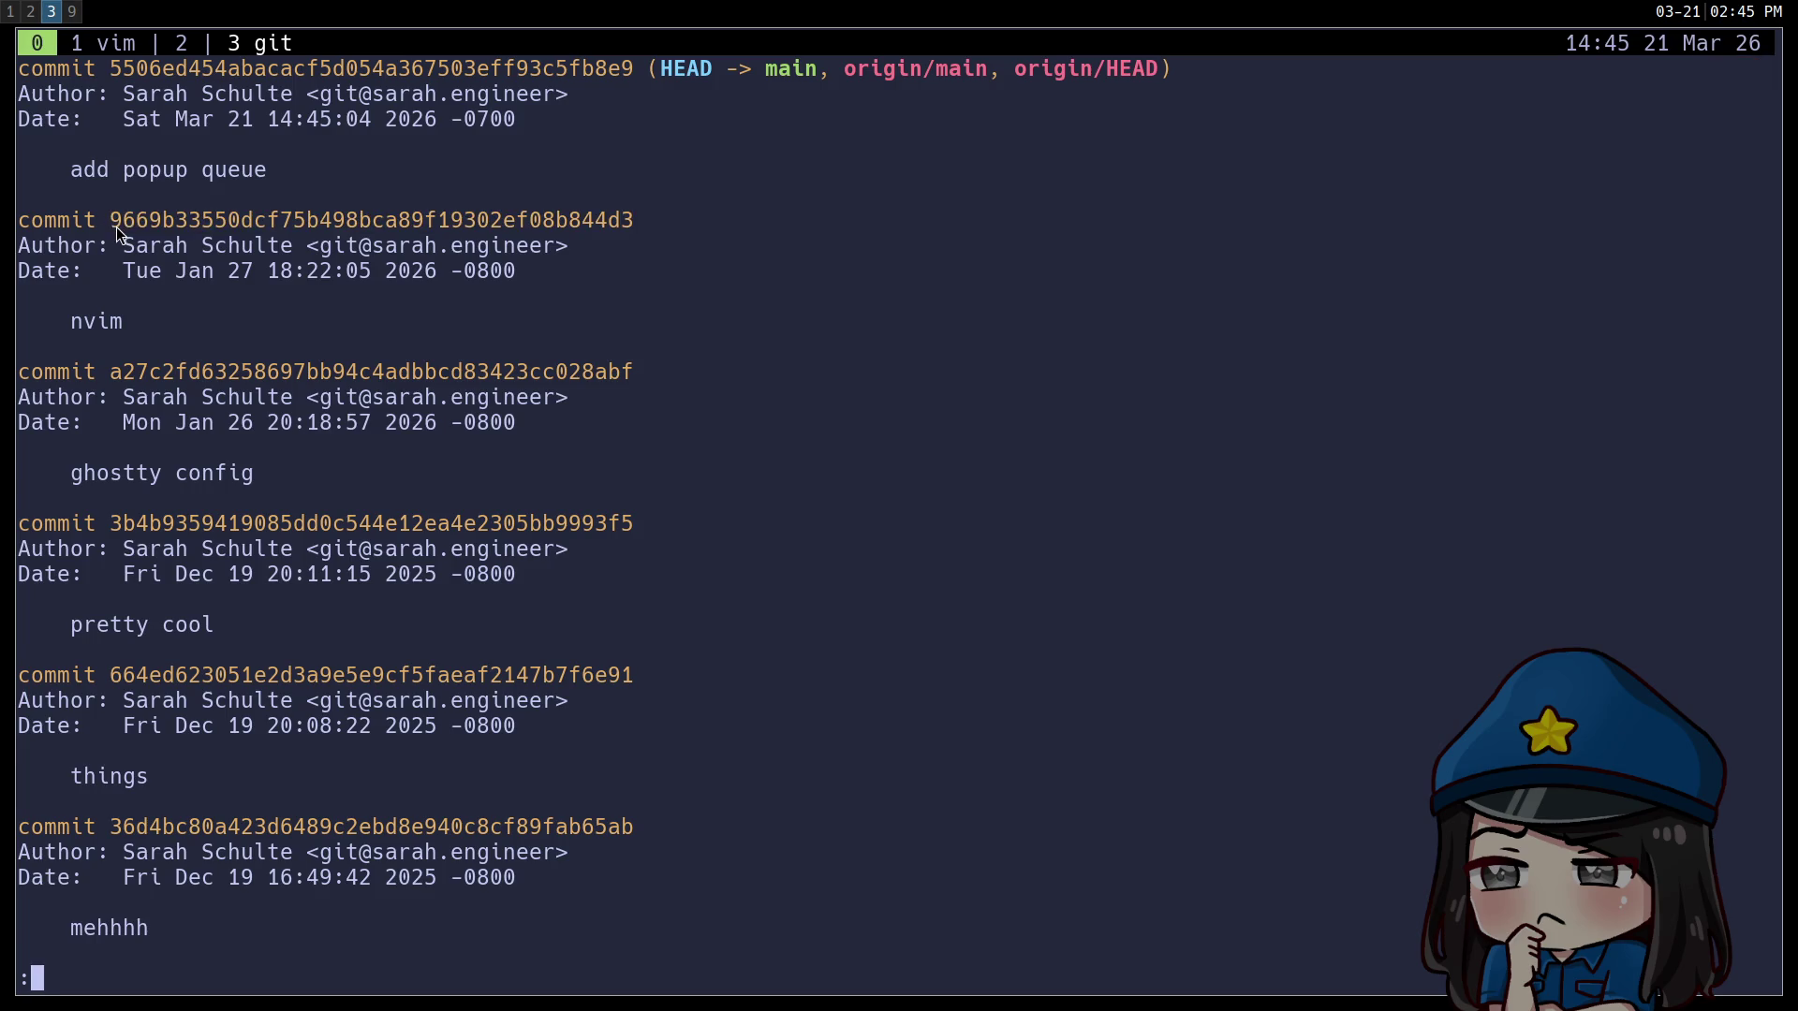
pyautogui.write('qgit show')
pyautogui.write('9669b33550dcf75b498bca89f19302ef08b844d3')
pyautogui.press('Return')
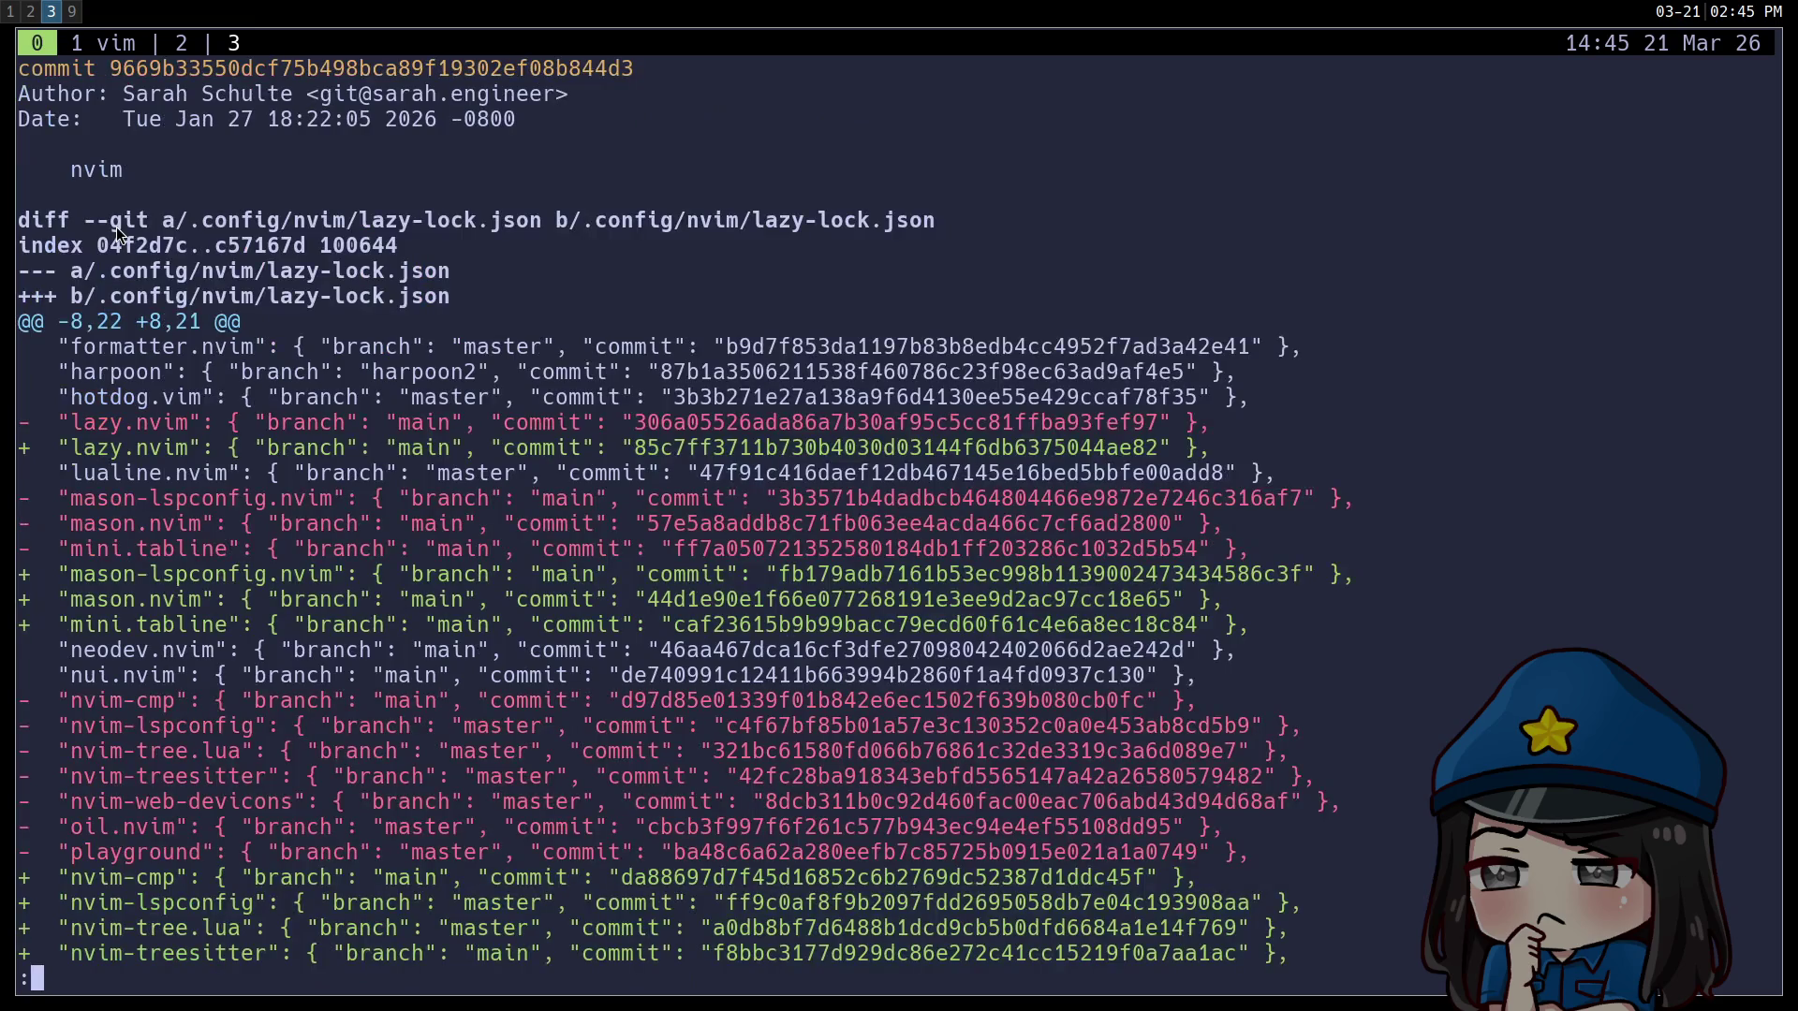
pyautogui.scroll(-10, 116, 226)
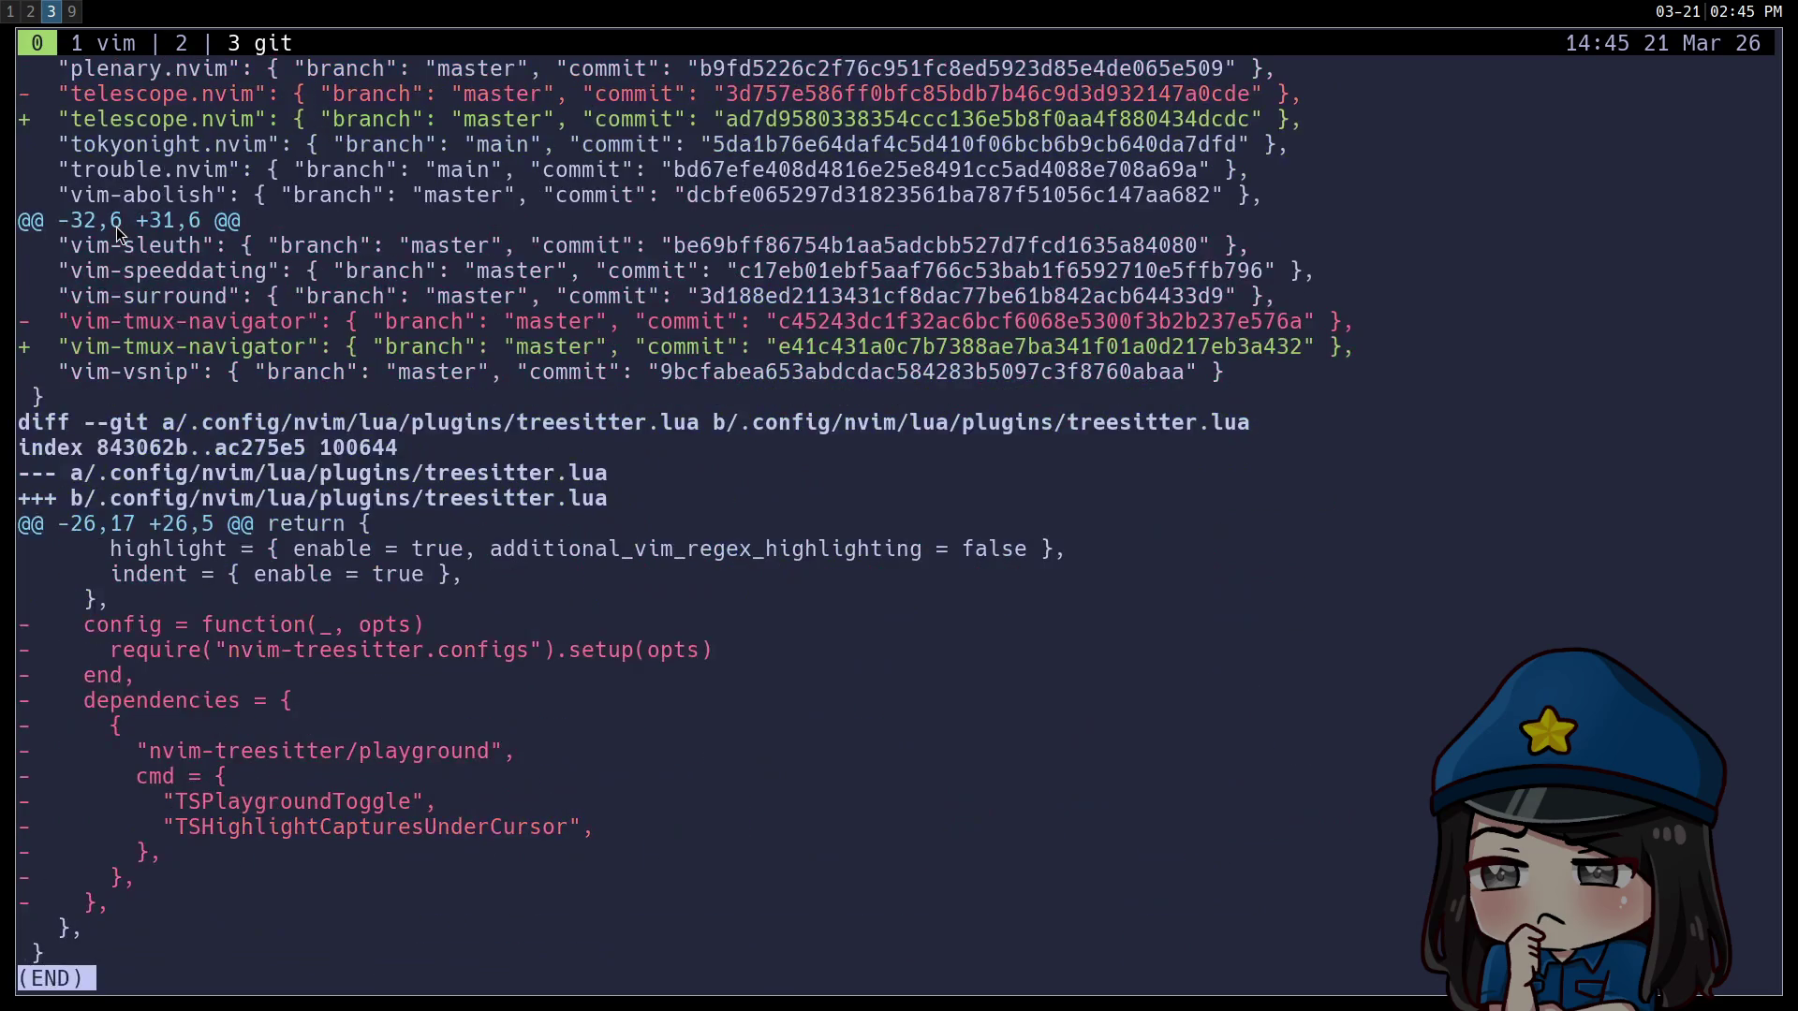
pyautogui.scroll(10, 116, 226)
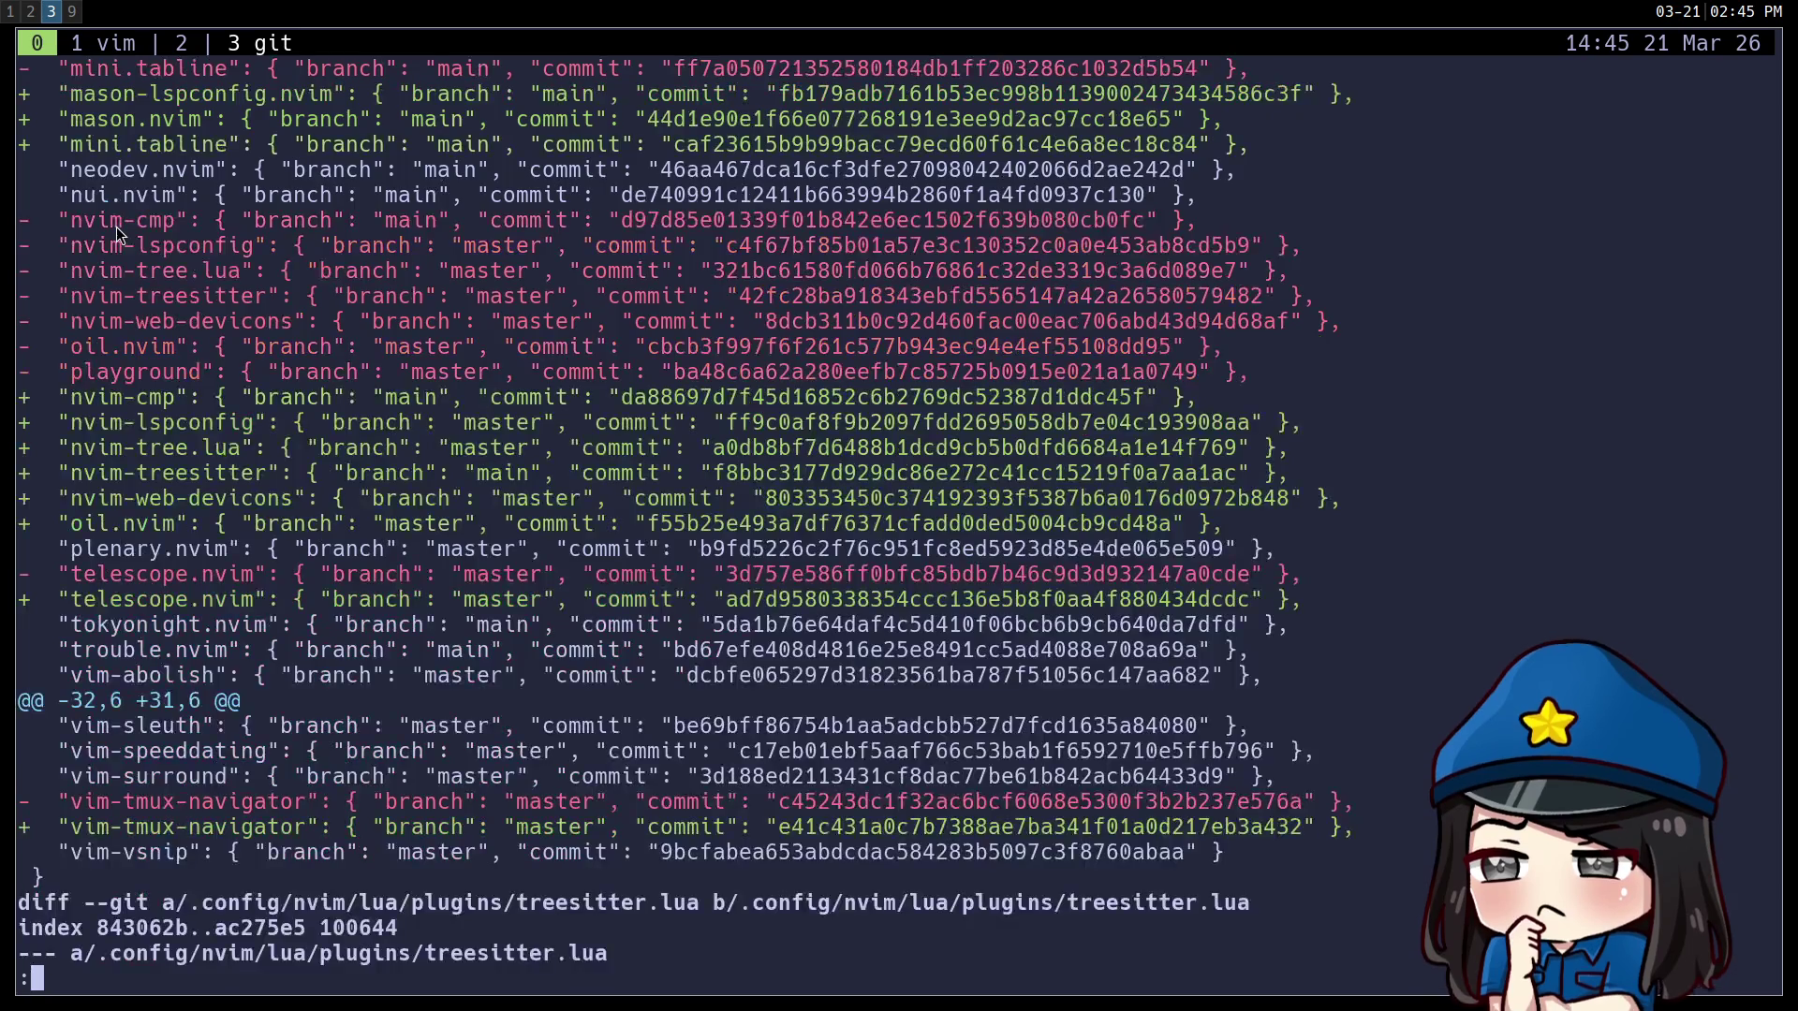
pyautogui.press('q')
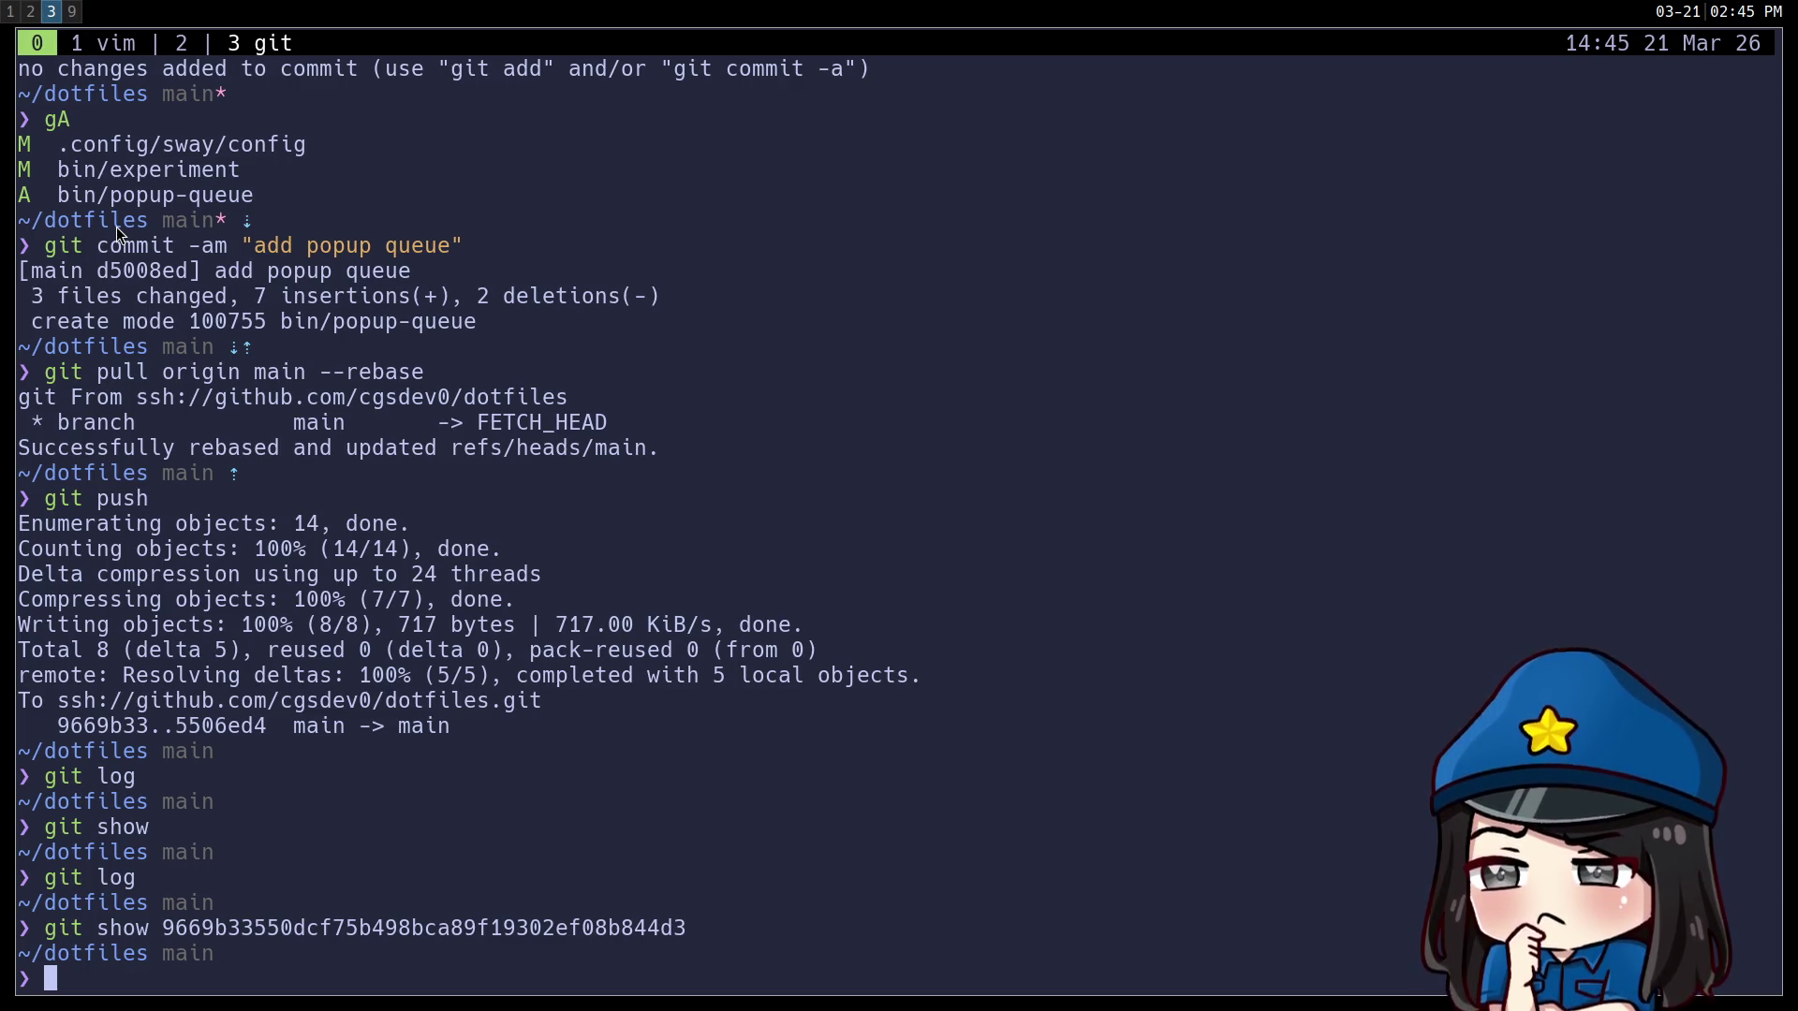
pyautogui.press('super+2')
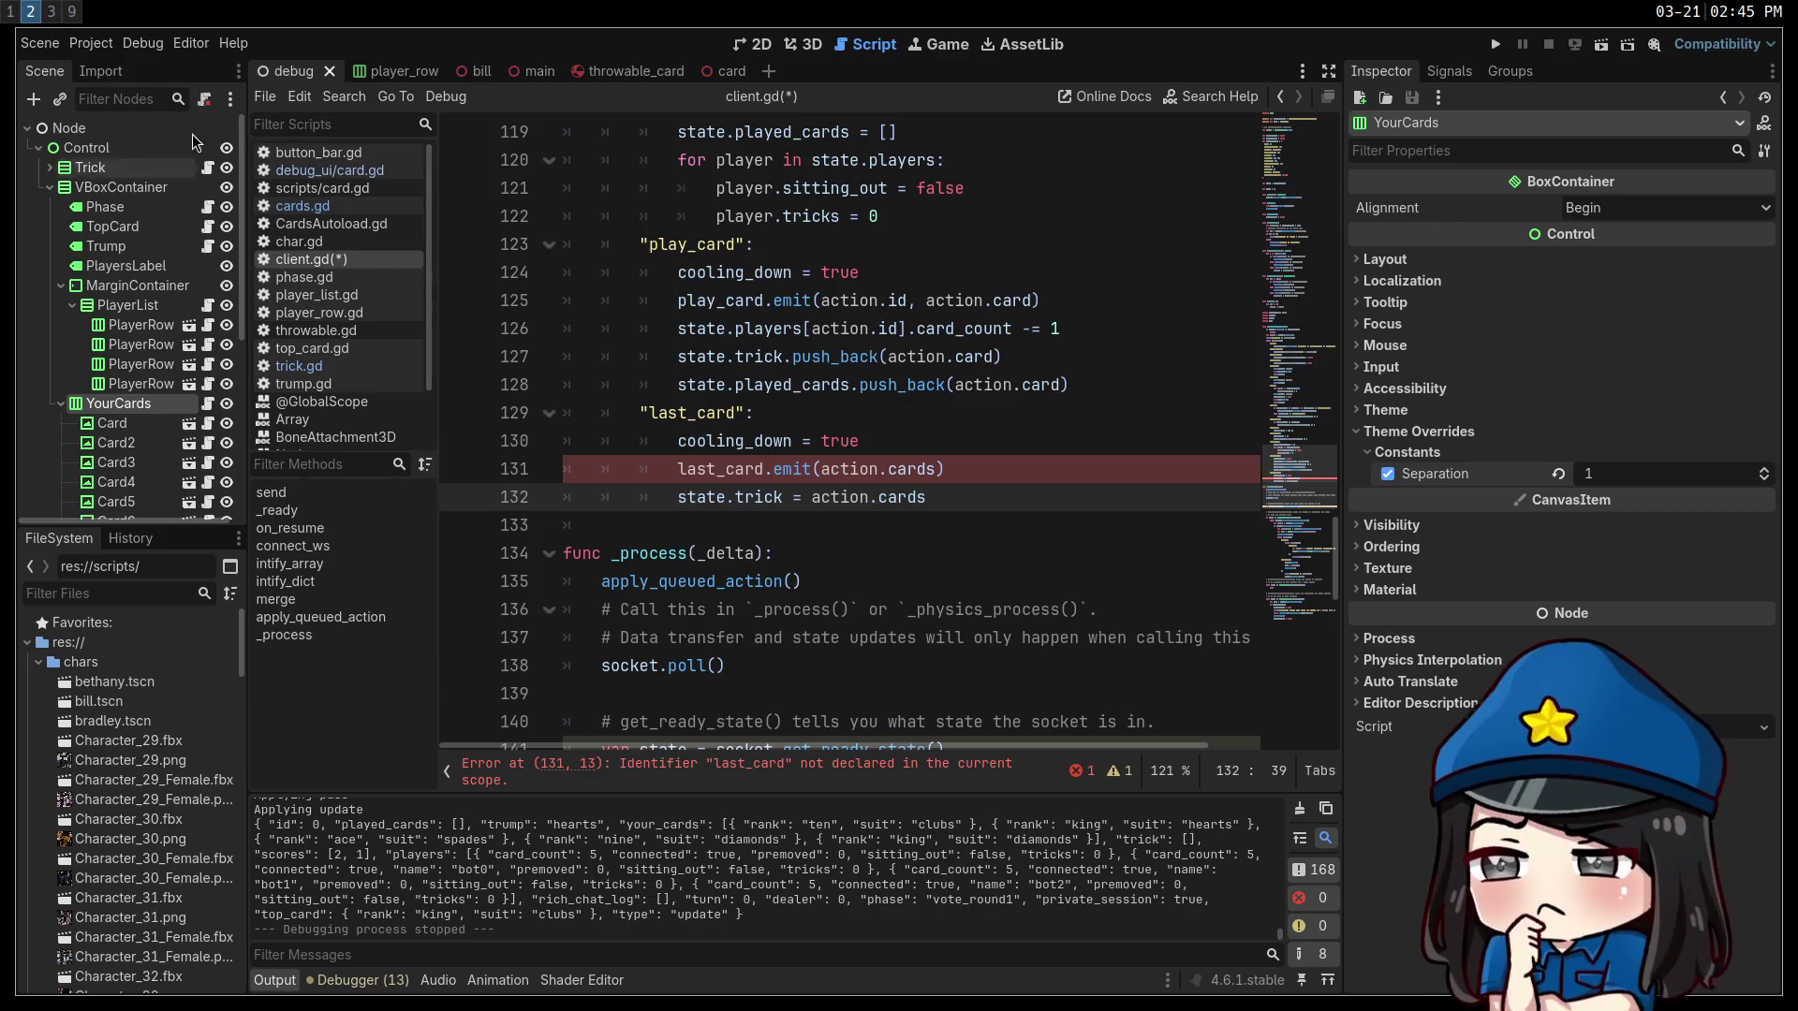
# Declare signal last_card(cards) below the play_card signal in client.gd
pyautogui.click(732, 299)
pyautogui.keyDown('ctrl'); pyautogui.click(732, 299); pyautogui.keyUp('ctrl')
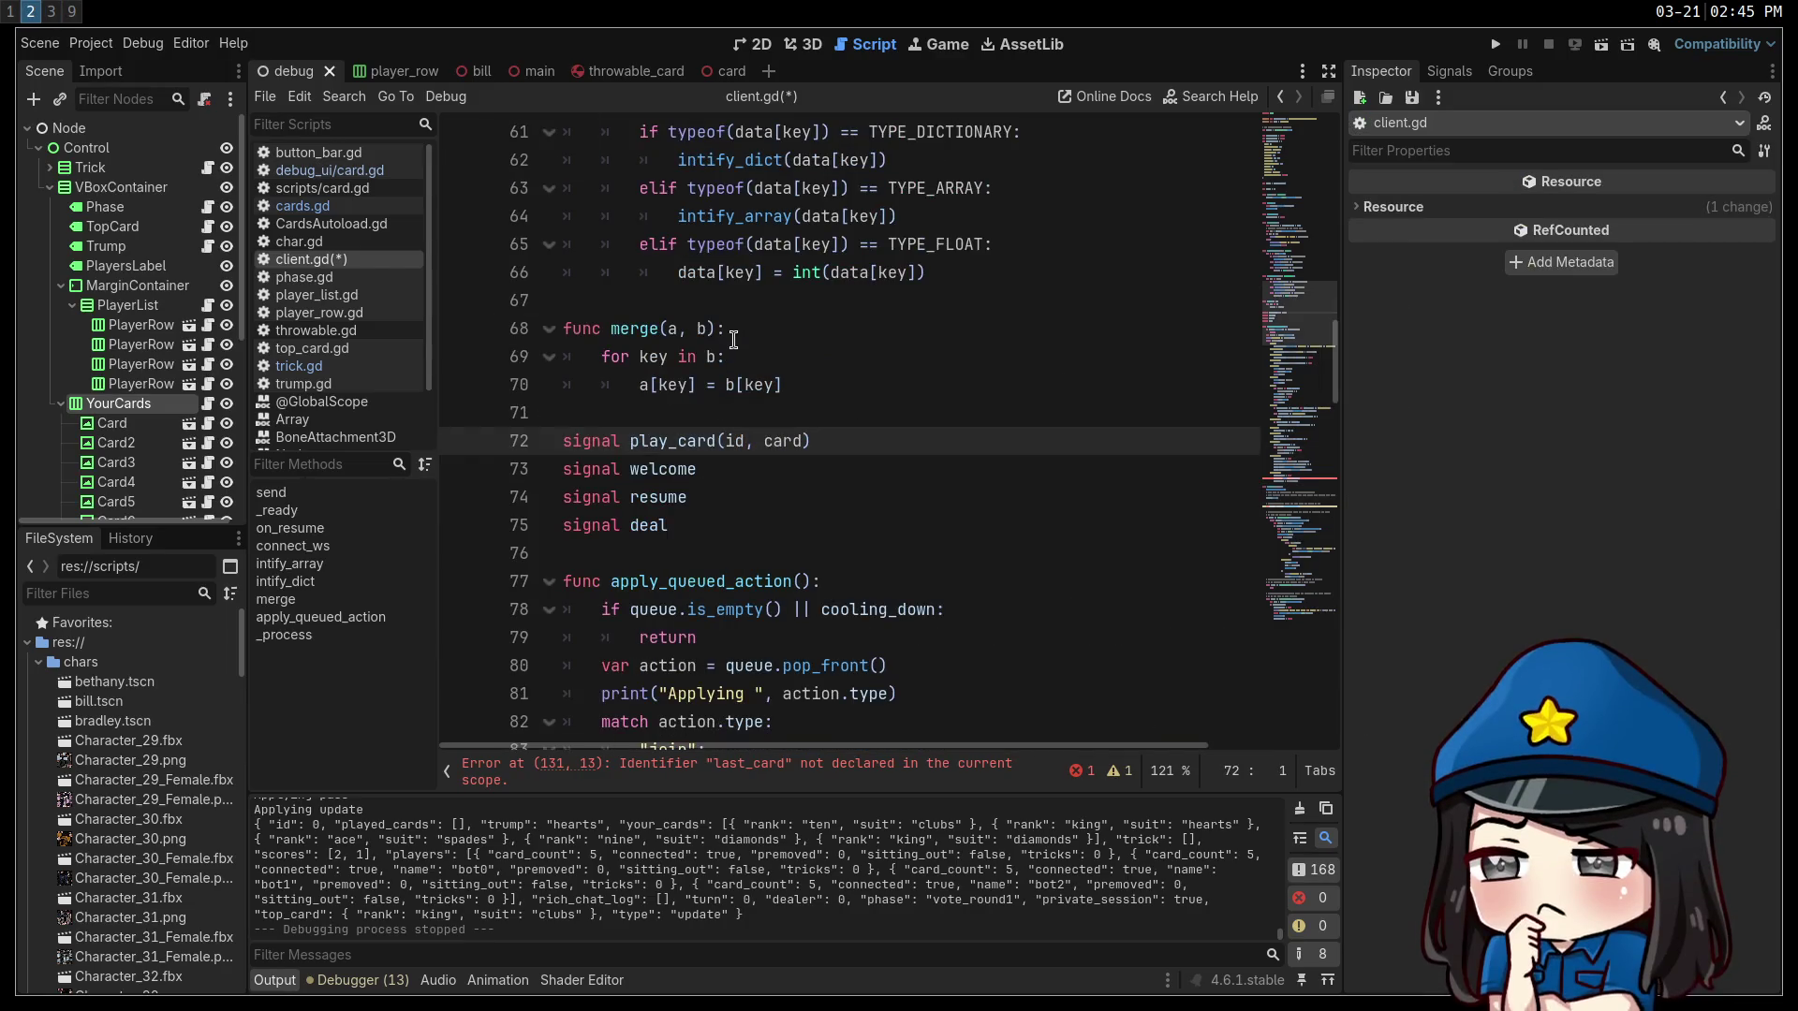
pyautogui.click(836, 440)
pyautogui.press('Return')
pyautogui.write('signal last_car')
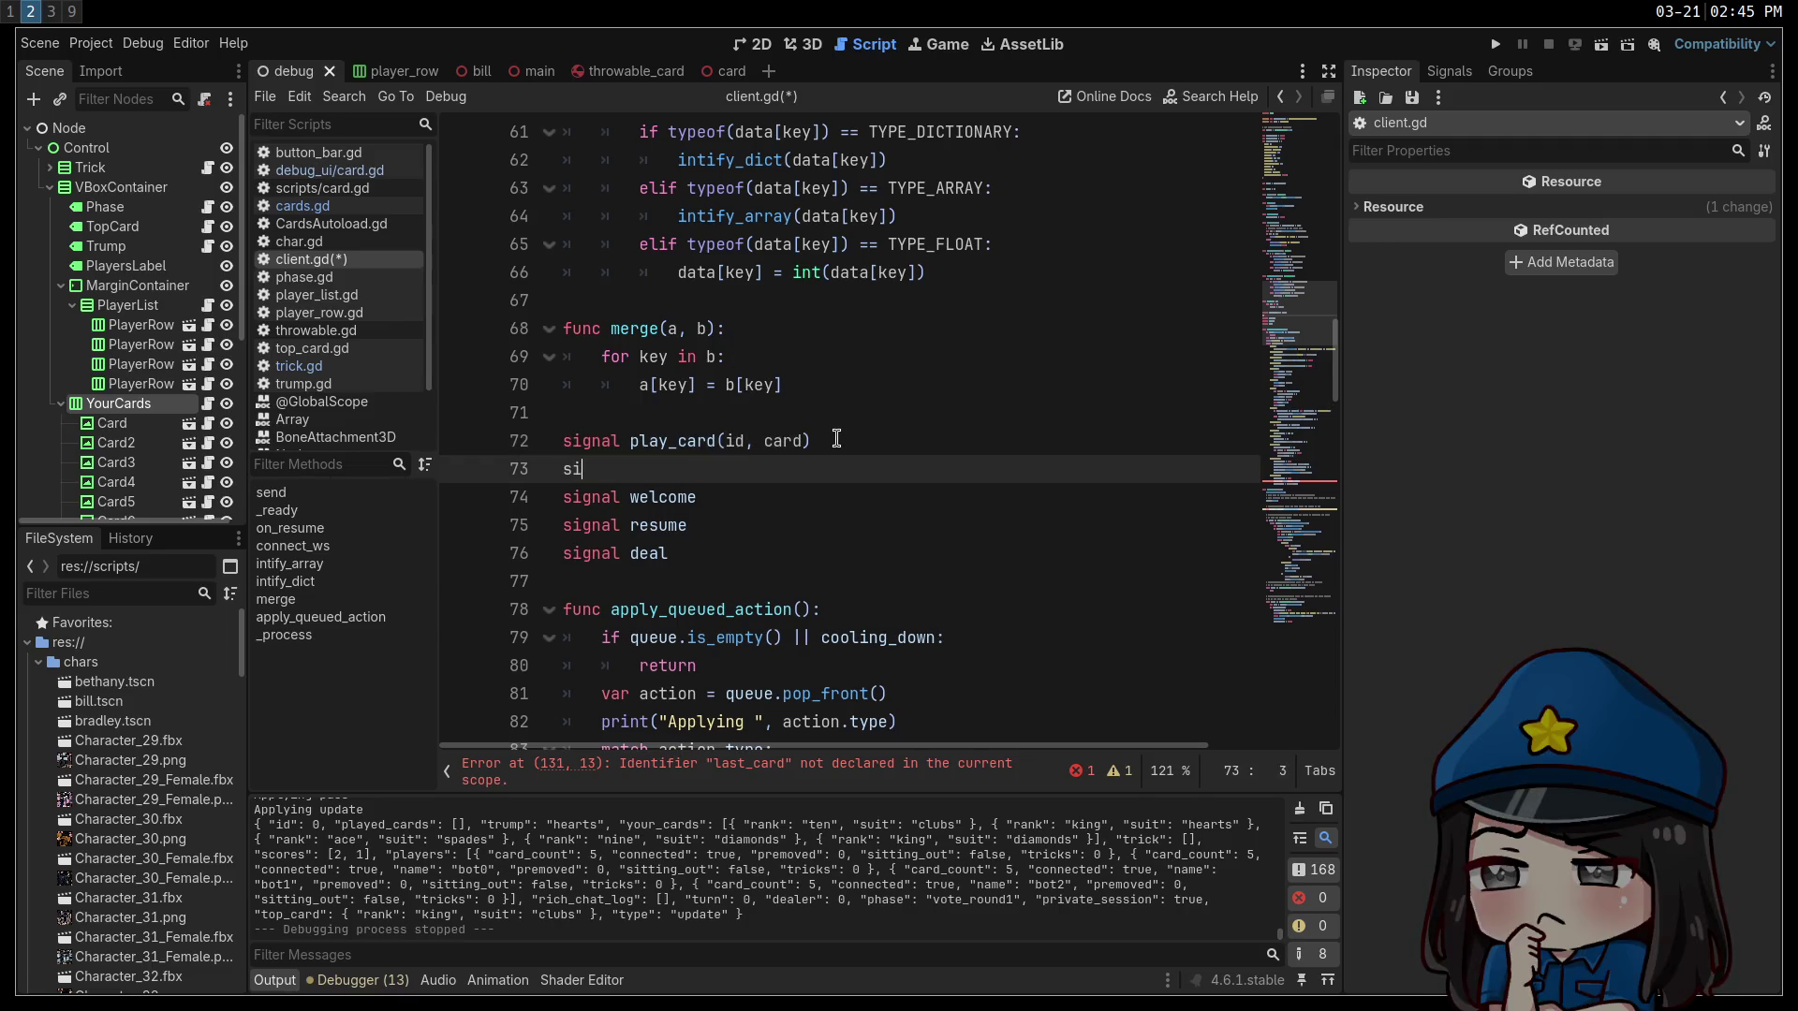
pyautogui.write('d(cards)')
# Review the match branches, from the play_card emit on line 126 down to line 131
pyautogui.scroll(-5, 981, 337)
pyautogui.scroll(-10, 980, 337)
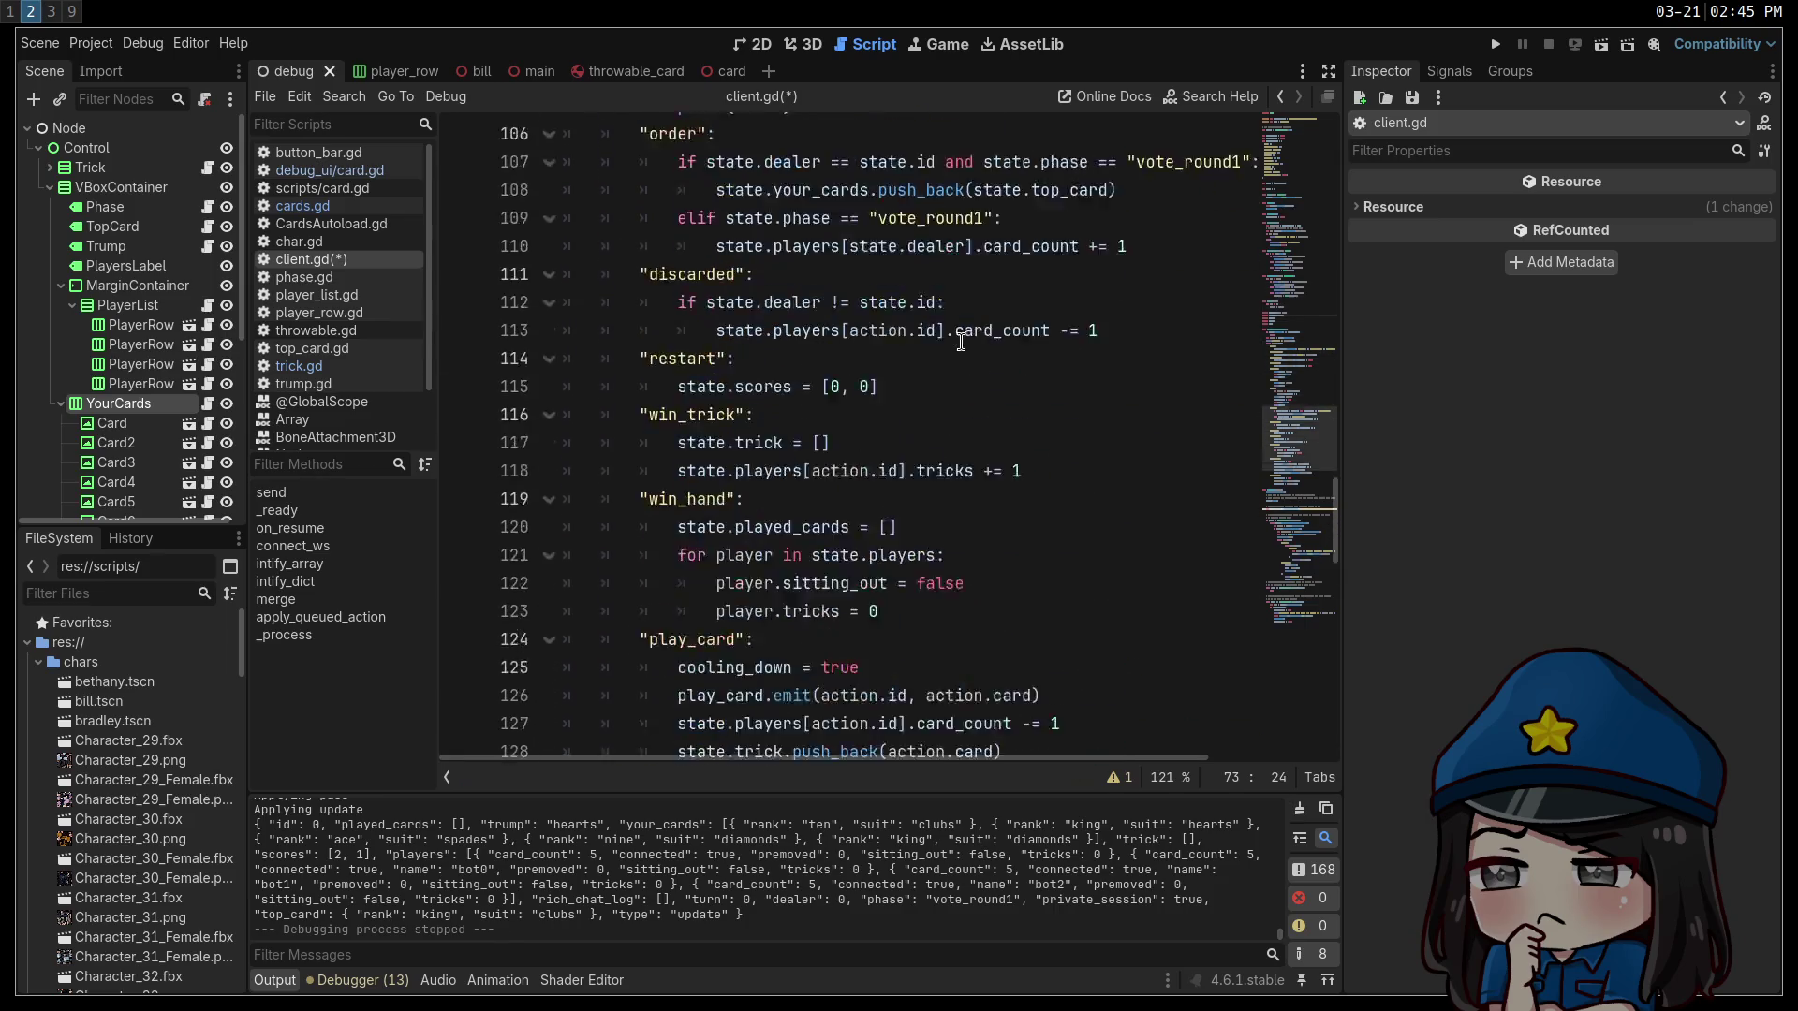
pyautogui.scroll(3, 913, 354)
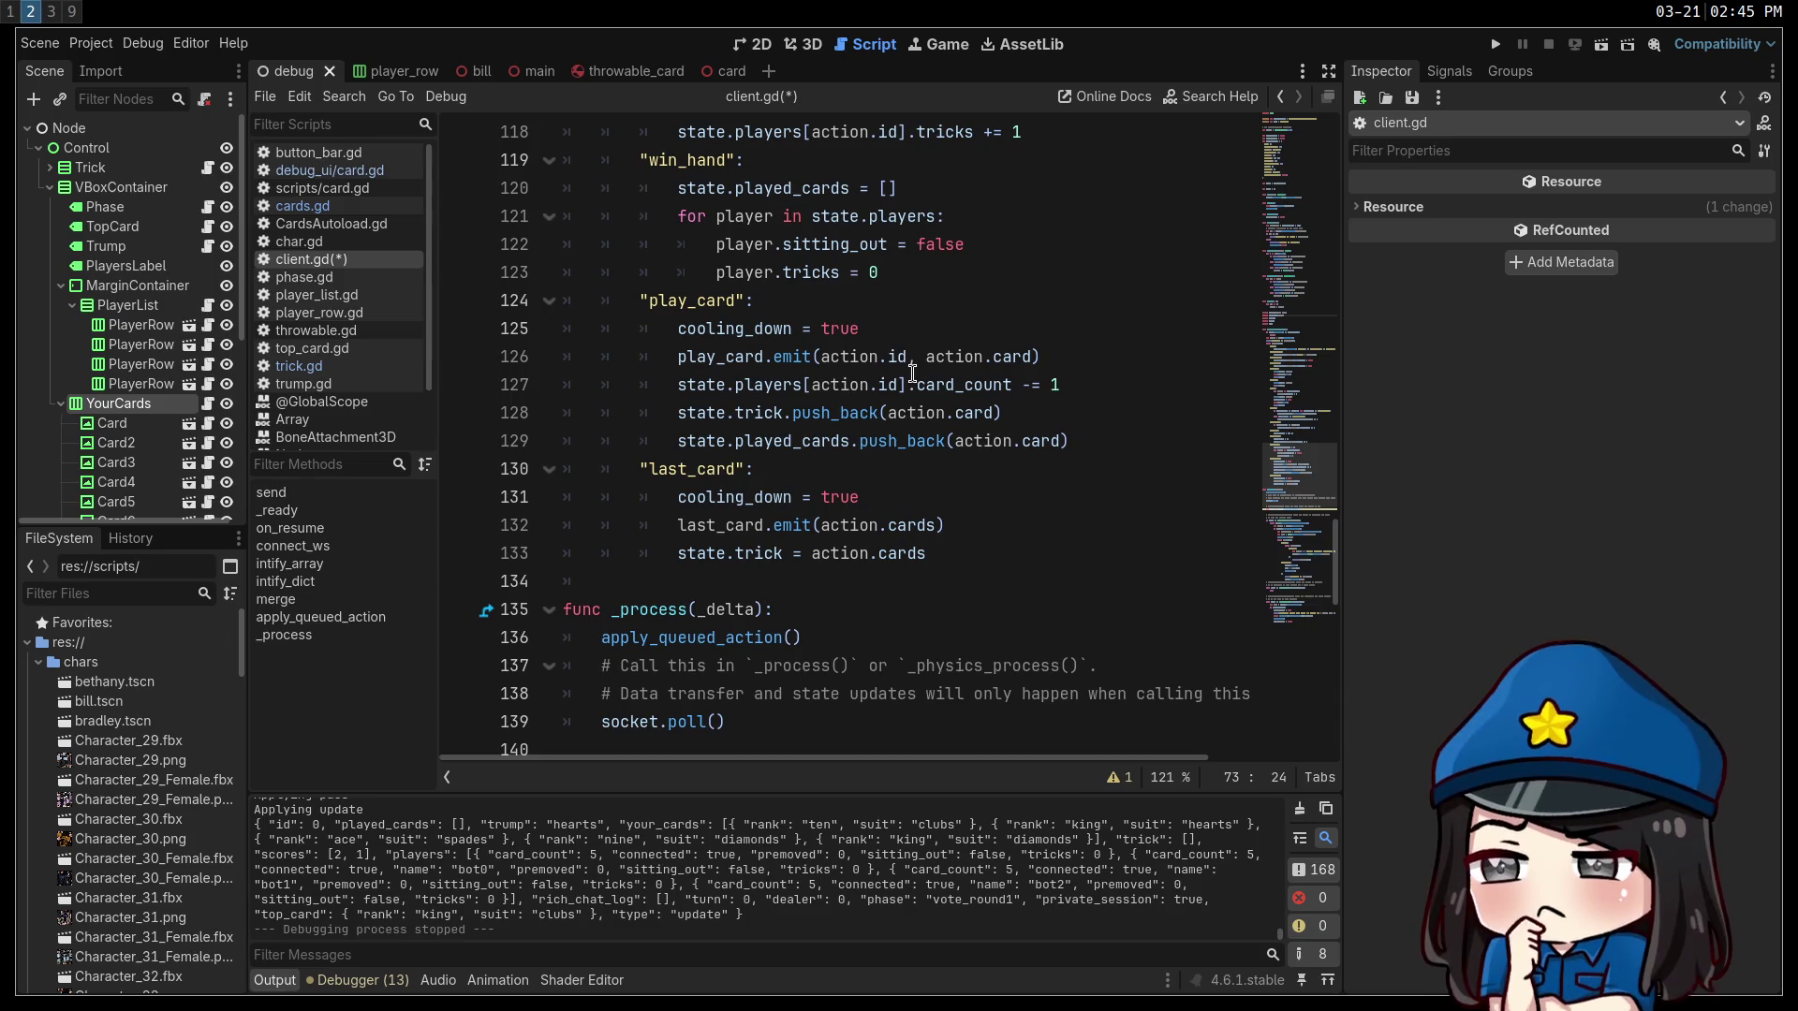
pyautogui.doubleClick(755, 442)
pyautogui.moveTo(755, 446); pyautogui.dragTo(1116, 441)
pyautogui.click(1118, 442)
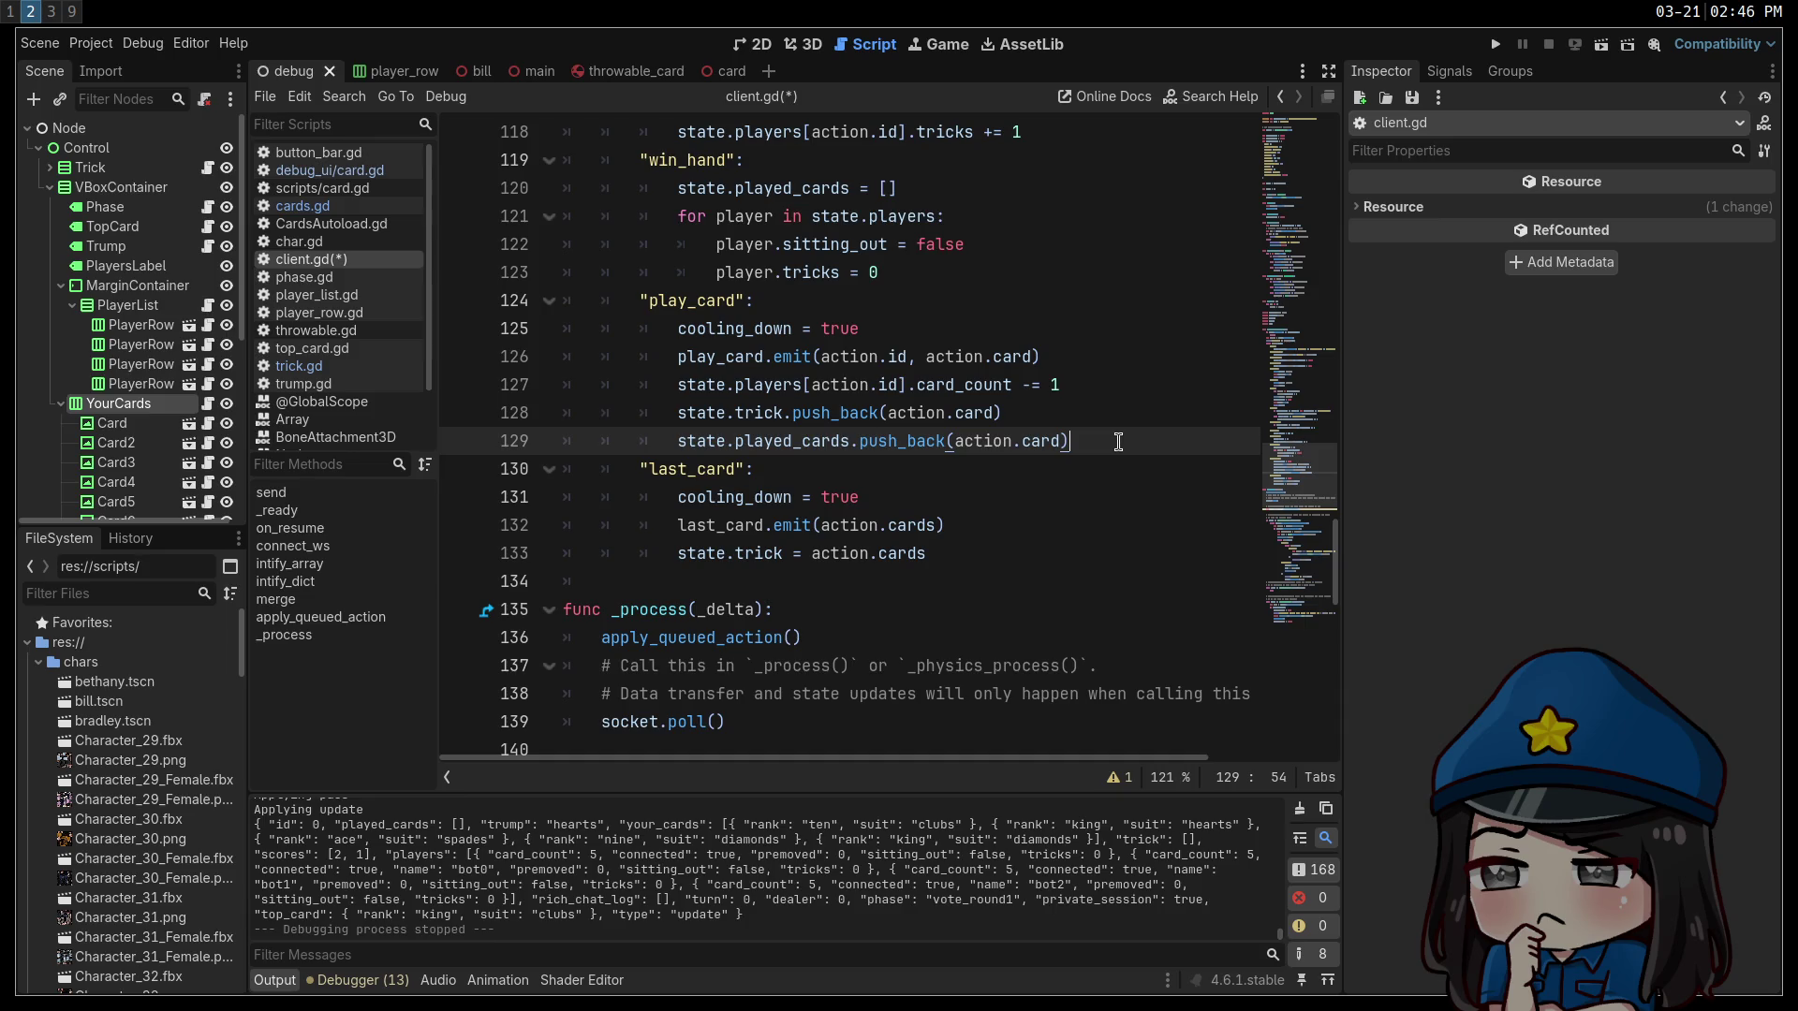
pyautogui.moveTo(1042, 357); pyautogui.dragTo(686, 350)
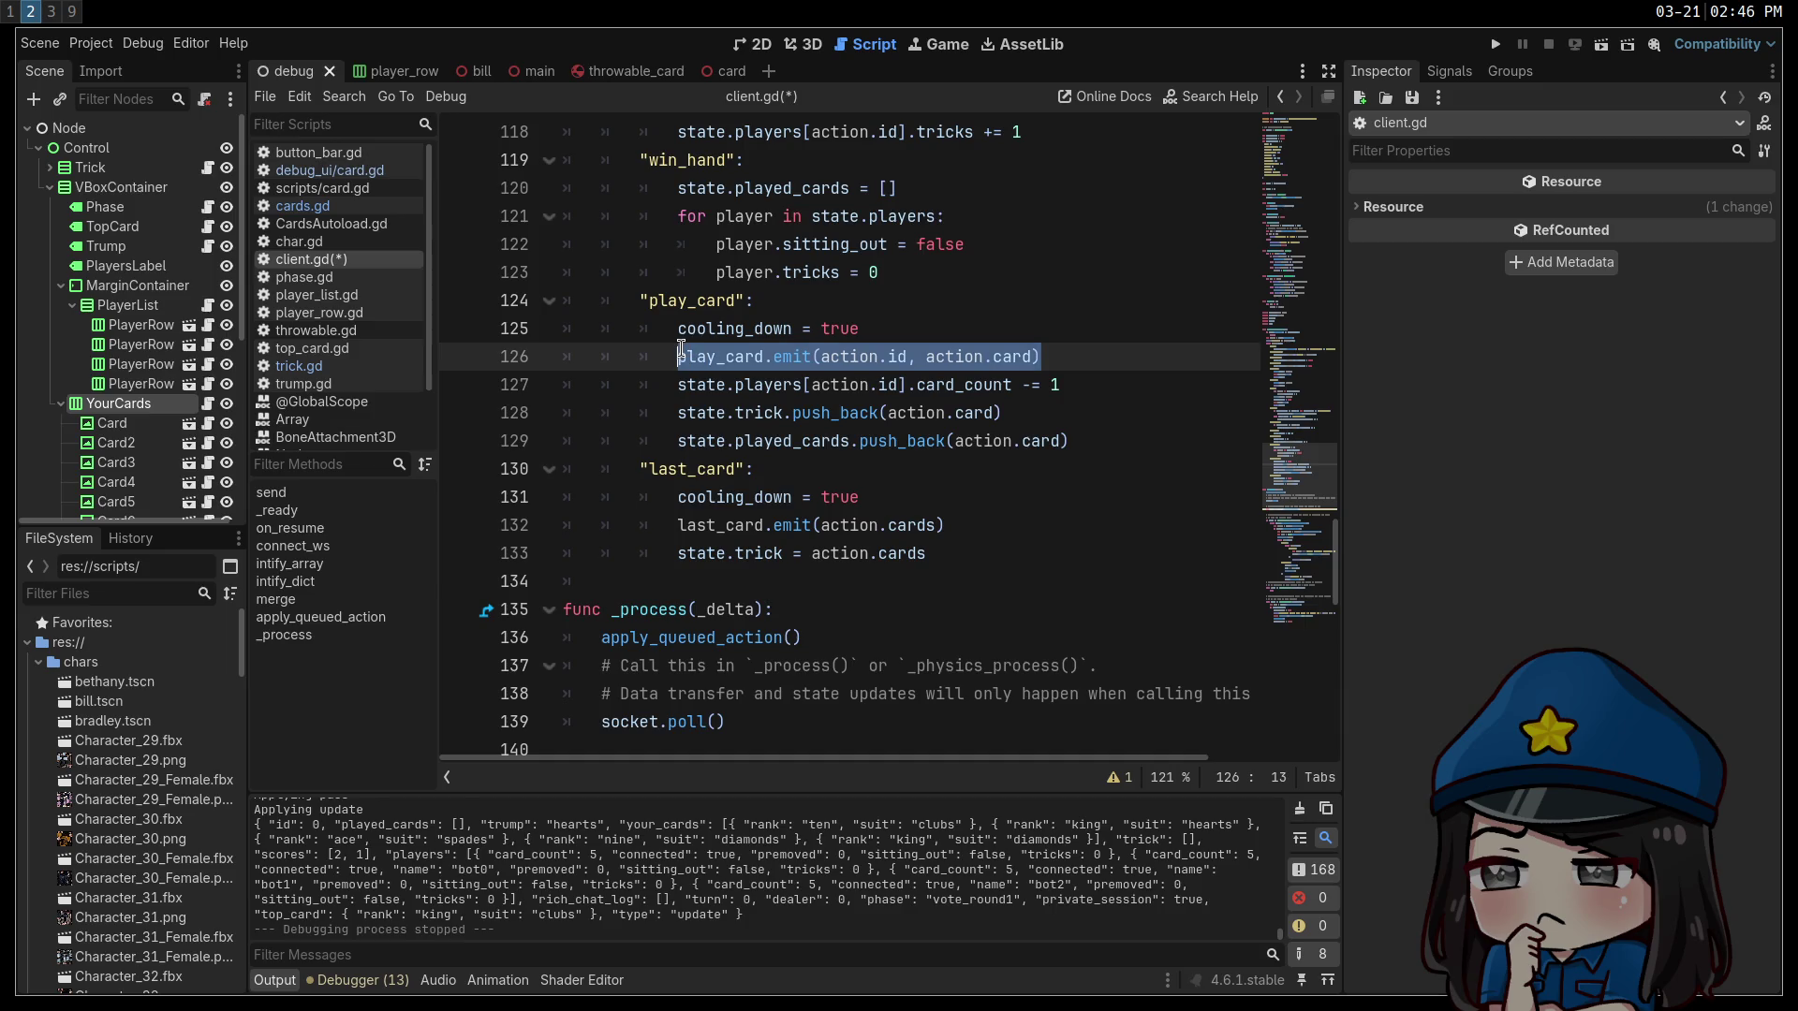
pyautogui.click(1114, 440)
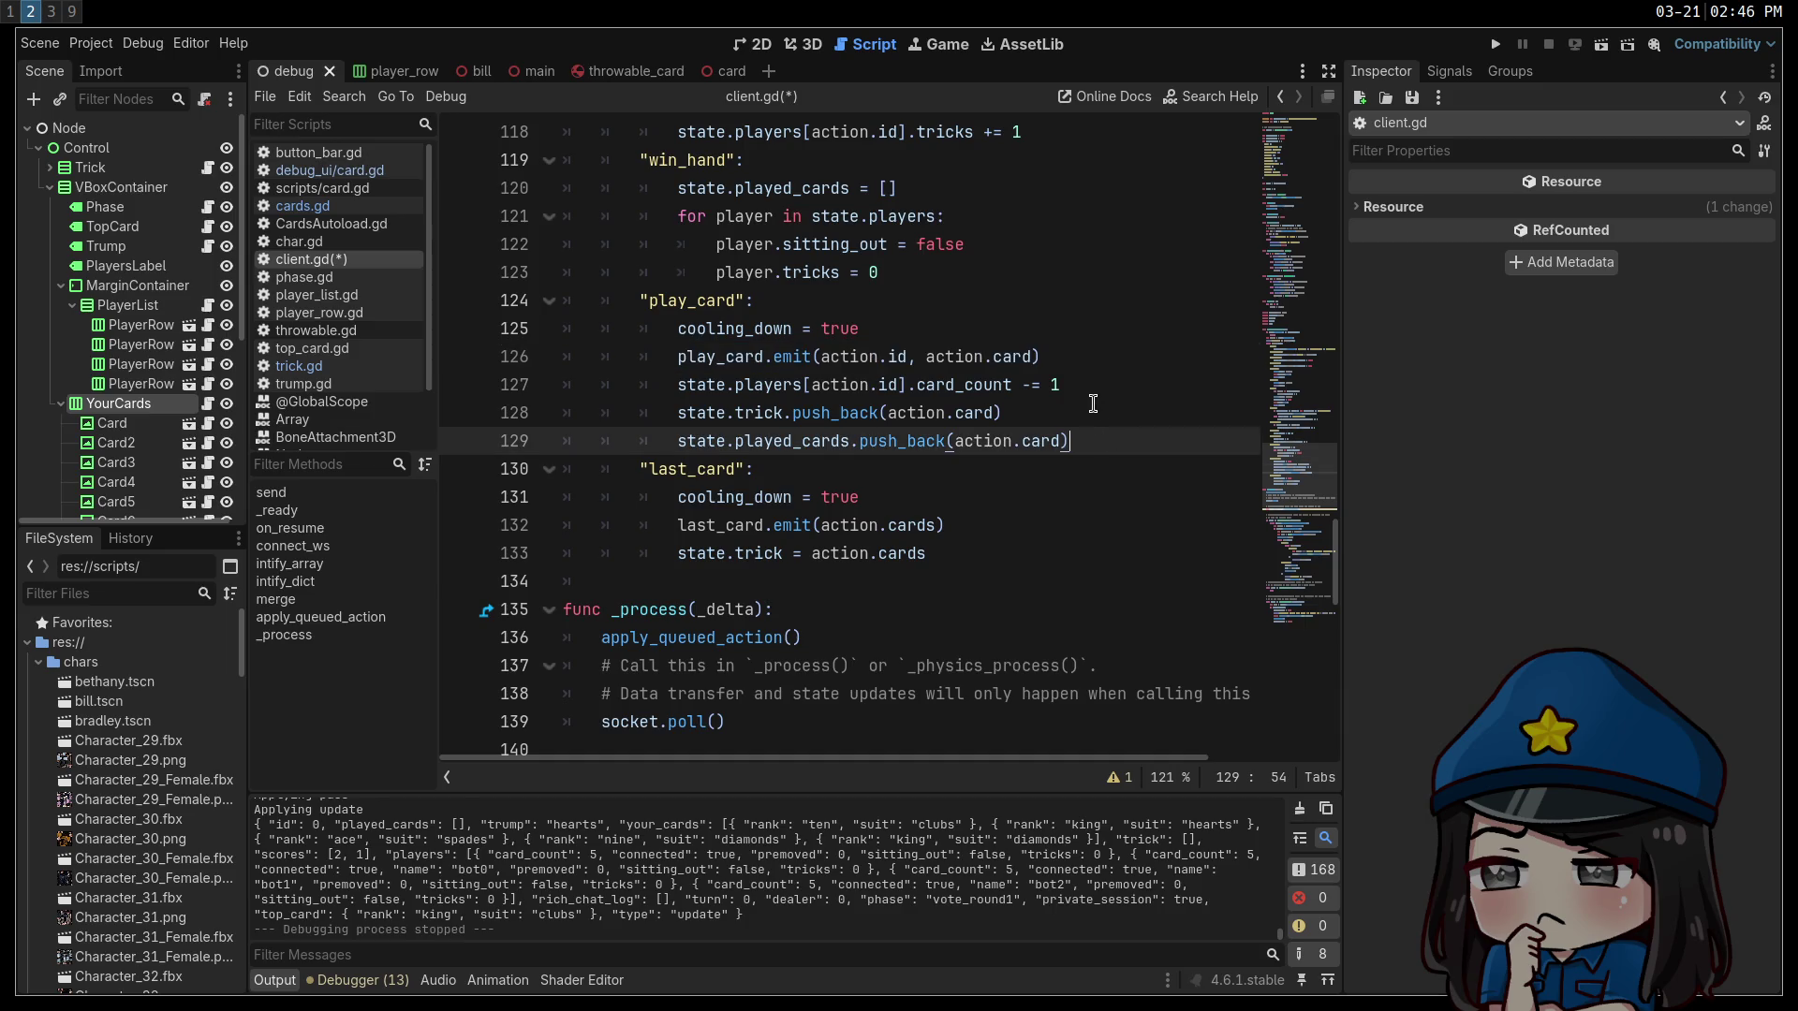
pyautogui.click(1093, 402)
pyautogui.click(1124, 456)
pyautogui.click(1107, 492)
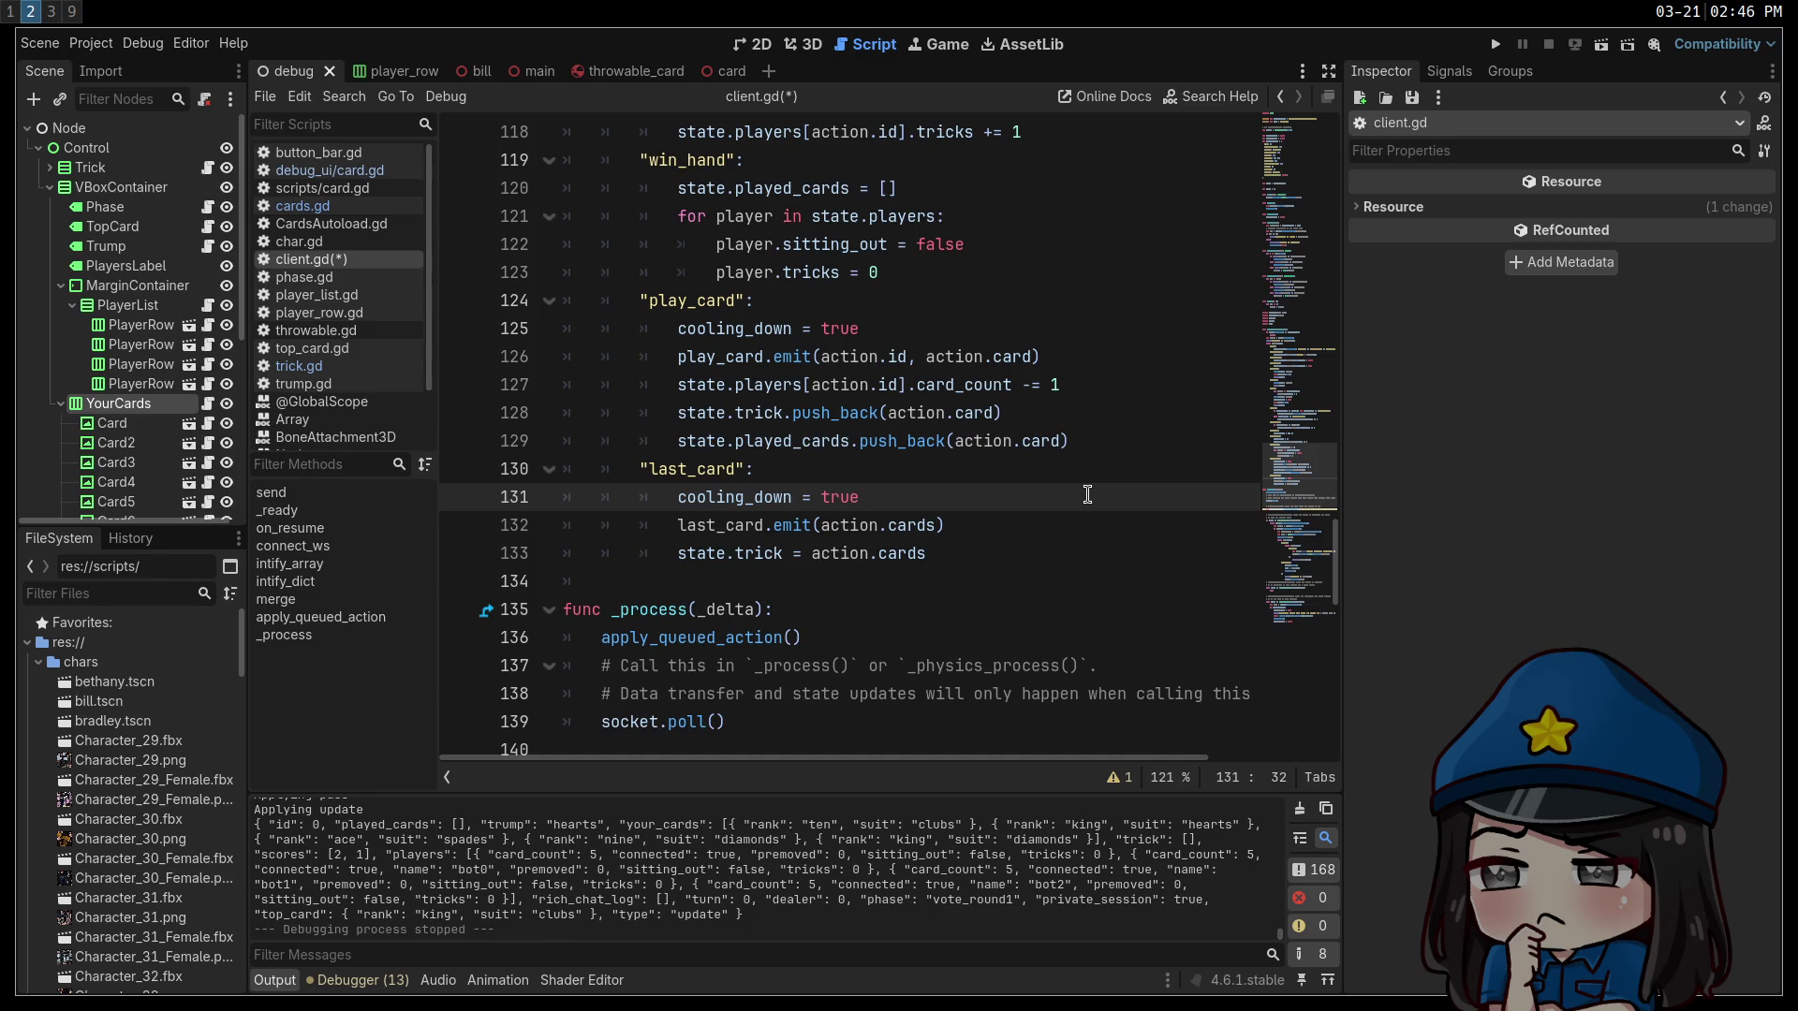
# Insert map( before action.cards on line 133, trying and deleting a test map() line
pyautogui.click(811, 553)
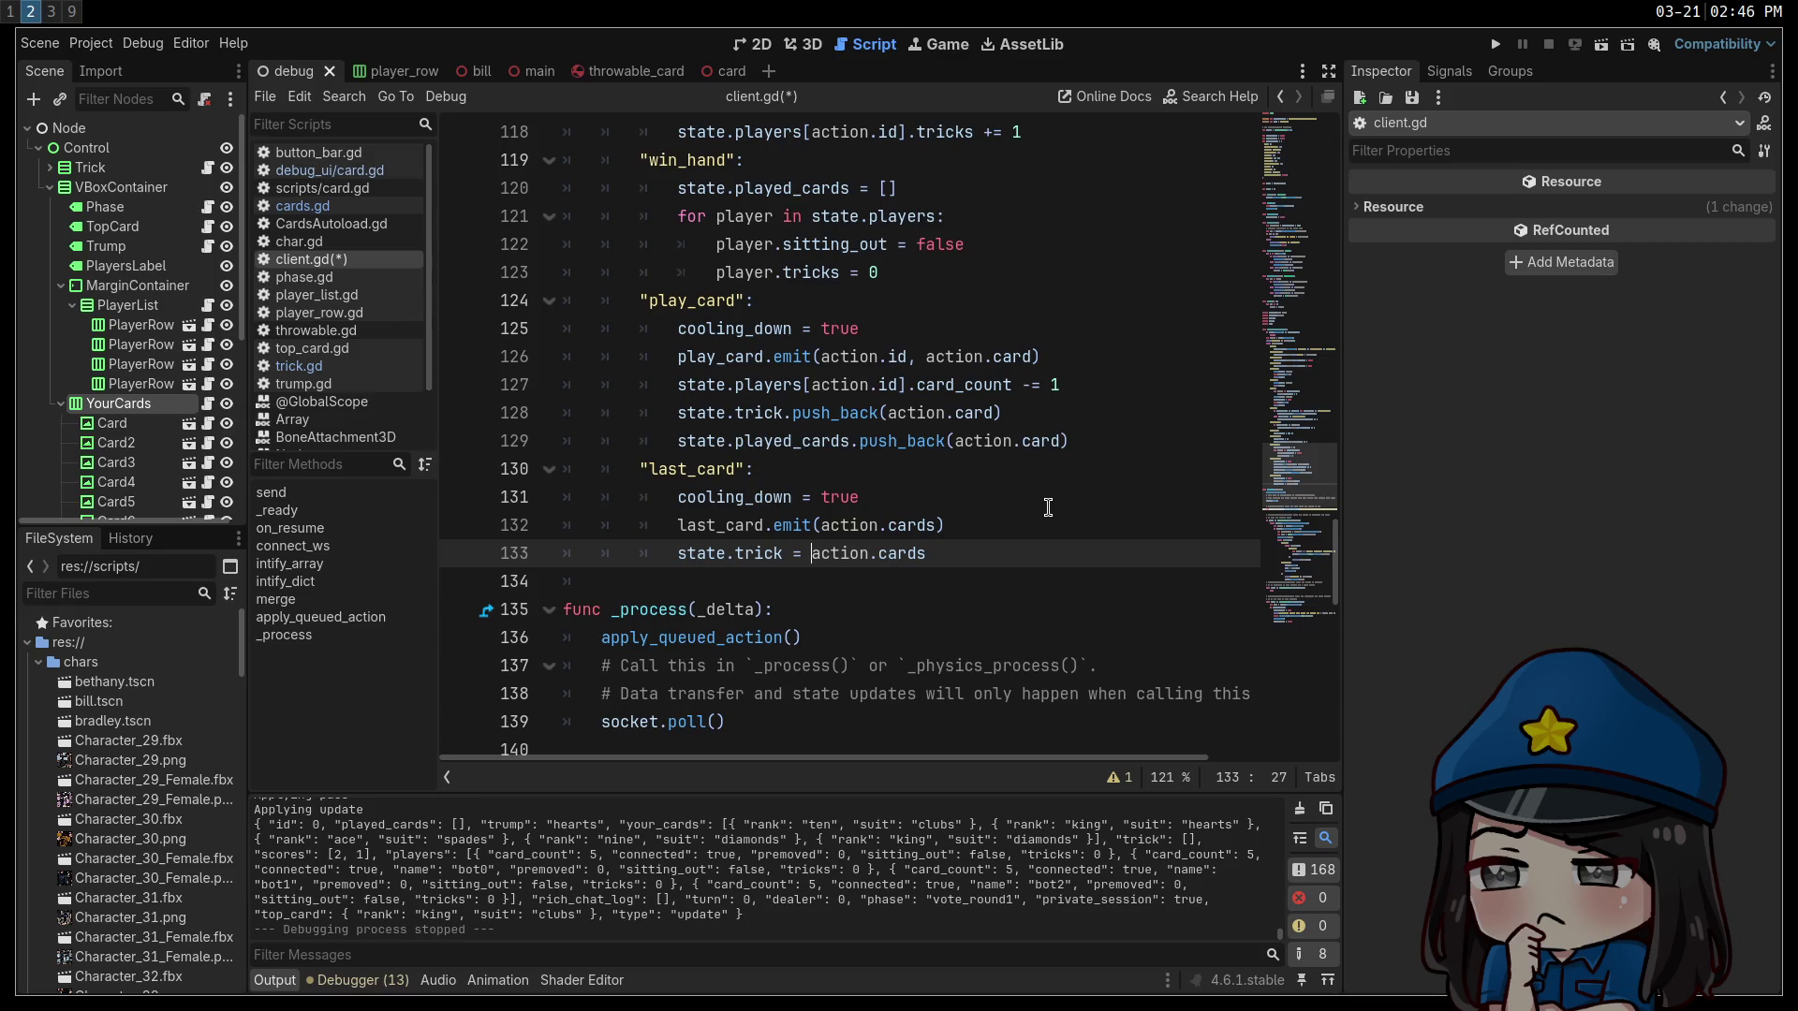
pyautogui.write('map(')
pyautogui.press('Left')
pyautogui.press('Left')
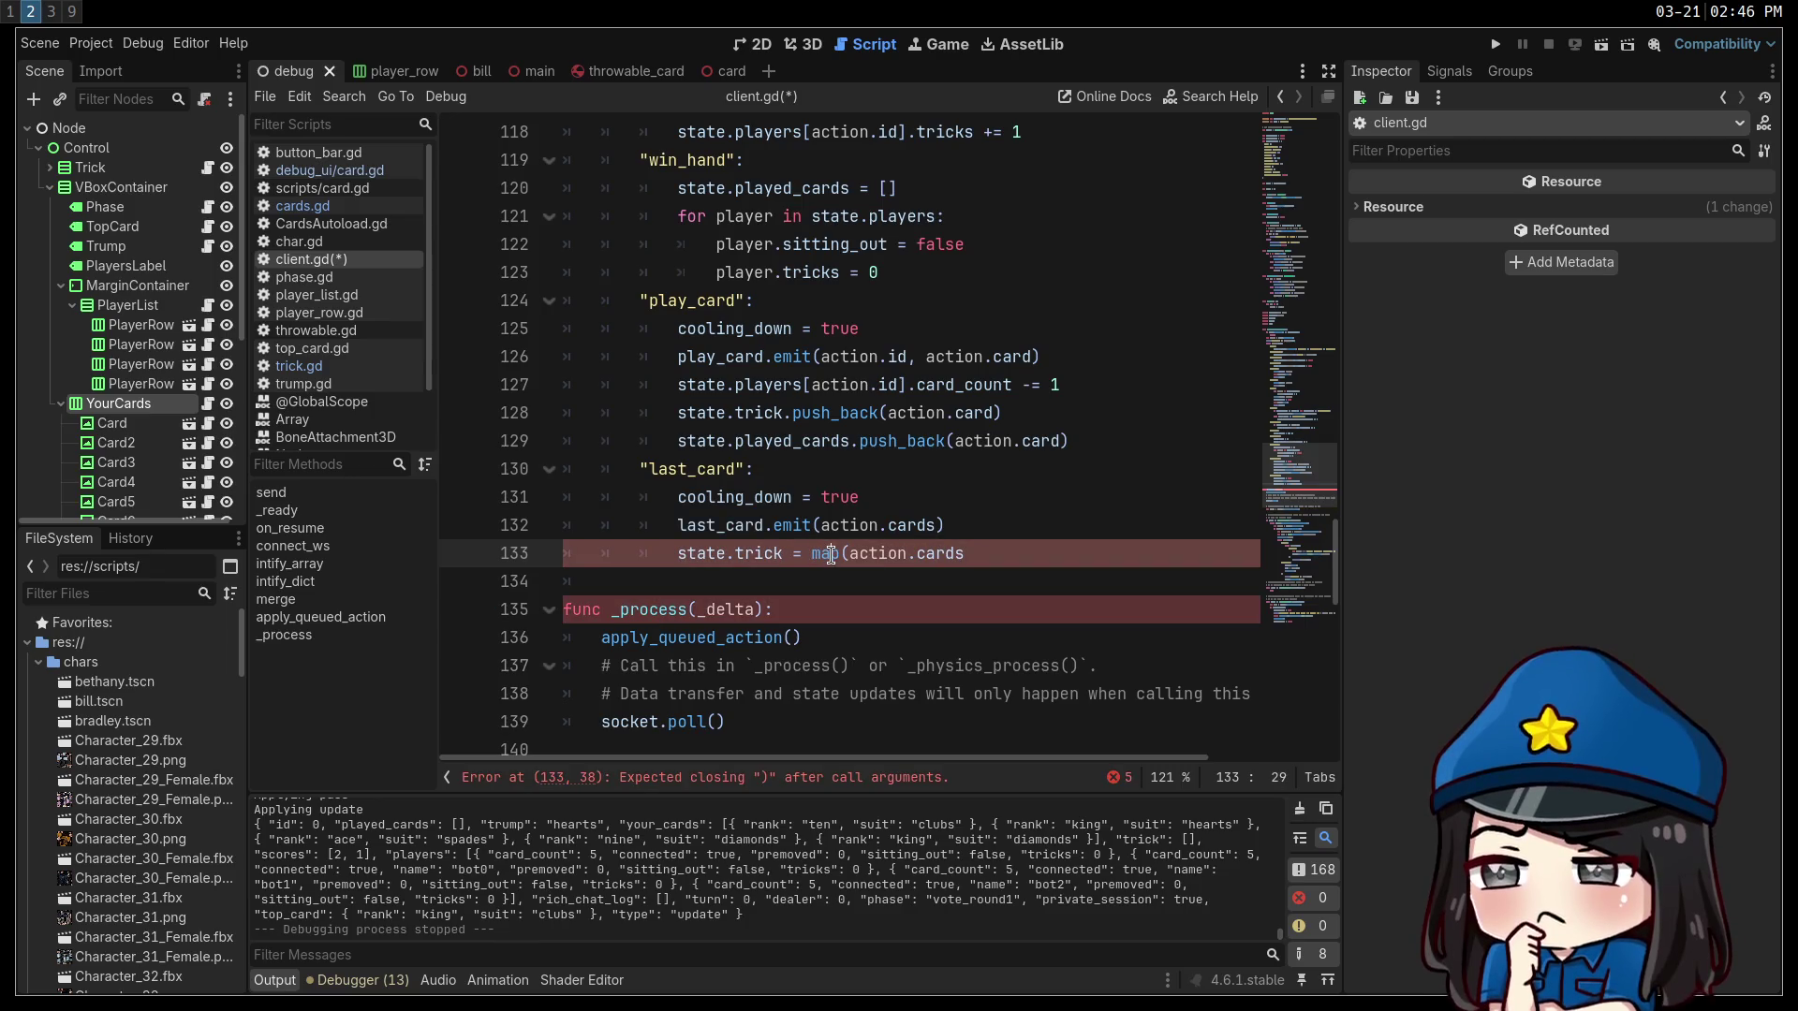
pyautogui.moveTo(854, 553); pyautogui.dragTo(811, 553)
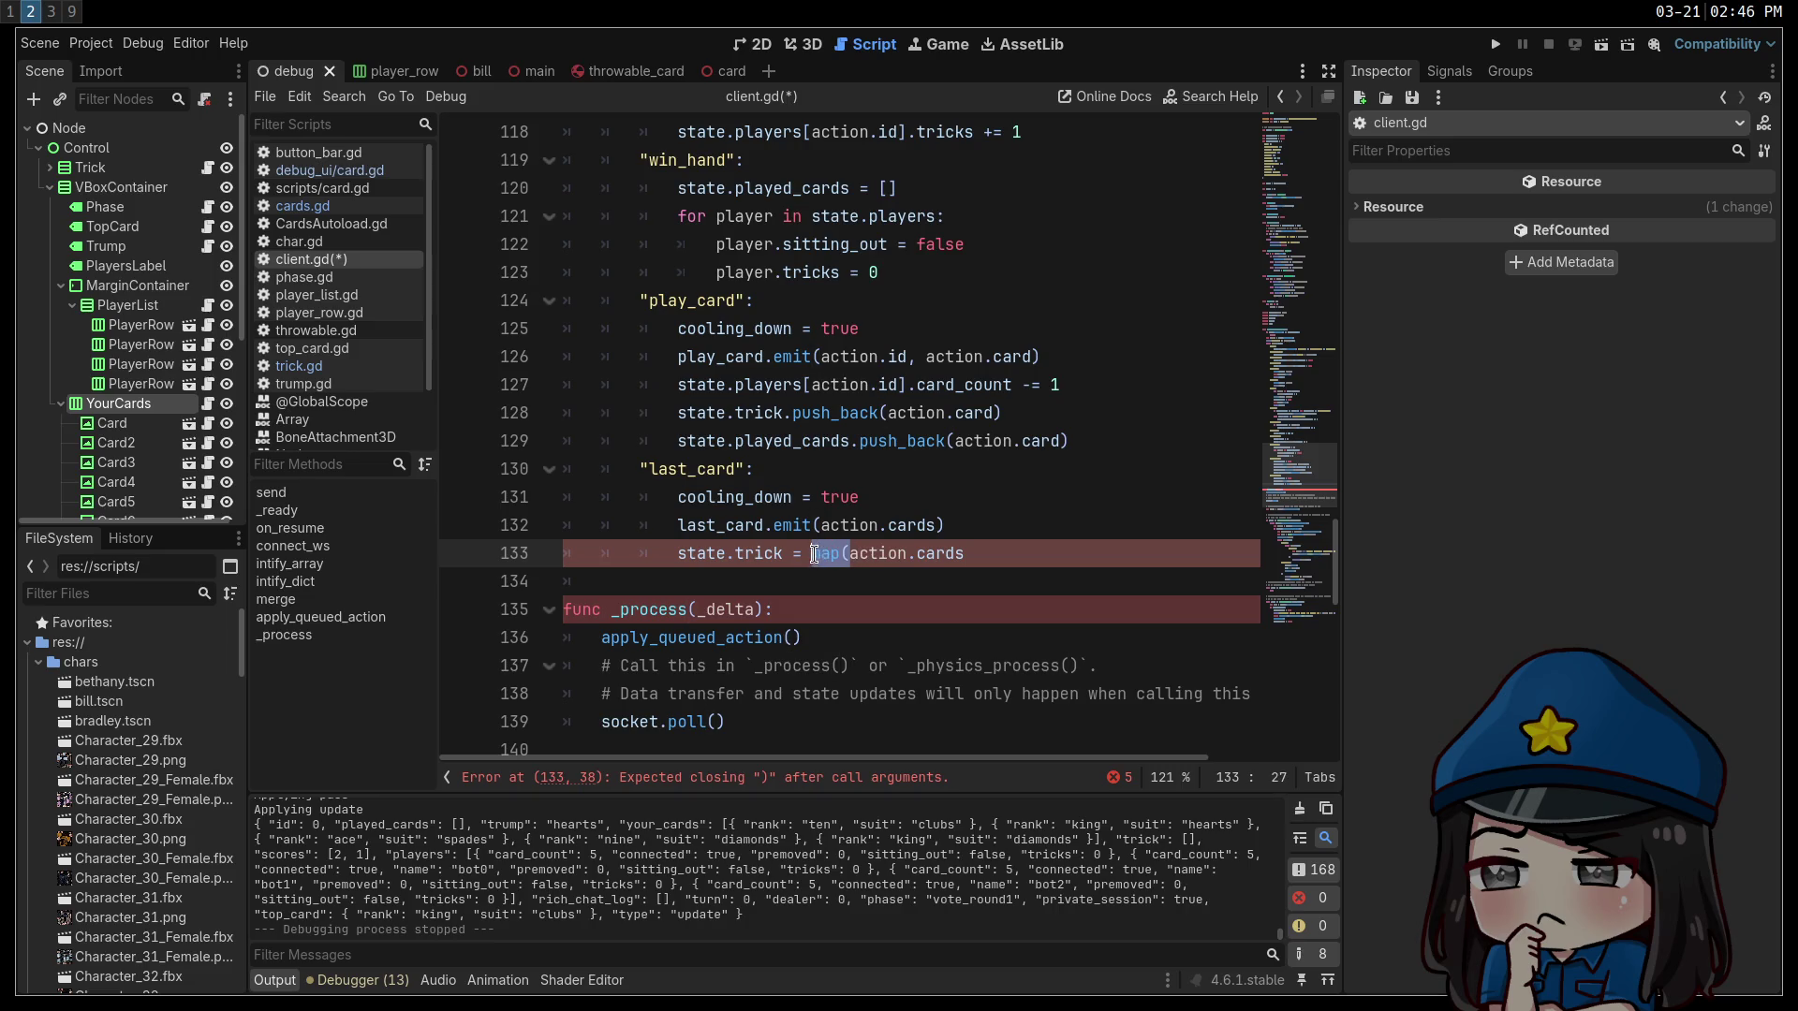
pyautogui.click(987, 532)
pyautogui.press('Return')
pyautogui.write('map()')
pyautogui.moveTo(721, 553); pyautogui.dragTo(482, 557)
pyautogui.press('BackSpace')
pyautogui.press('BackSpace')
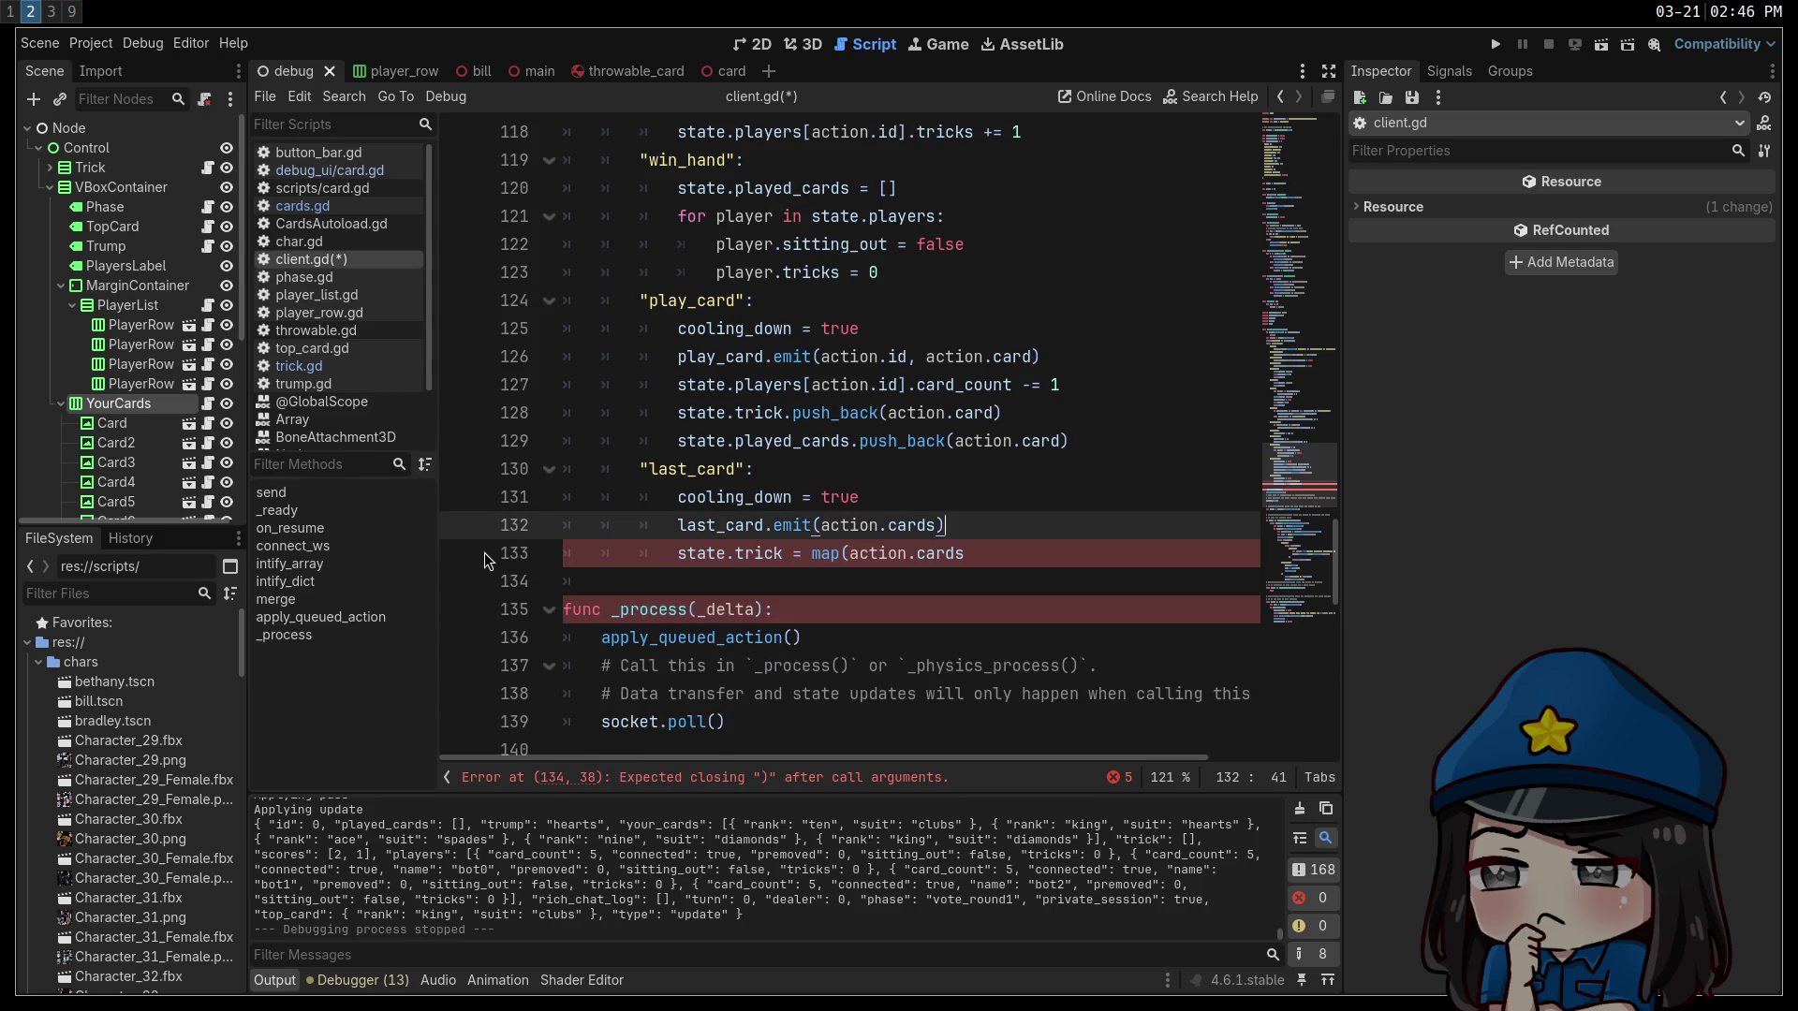
pyautogui.press('super+1')
pyautogui.hotkey('ctrl', 't')
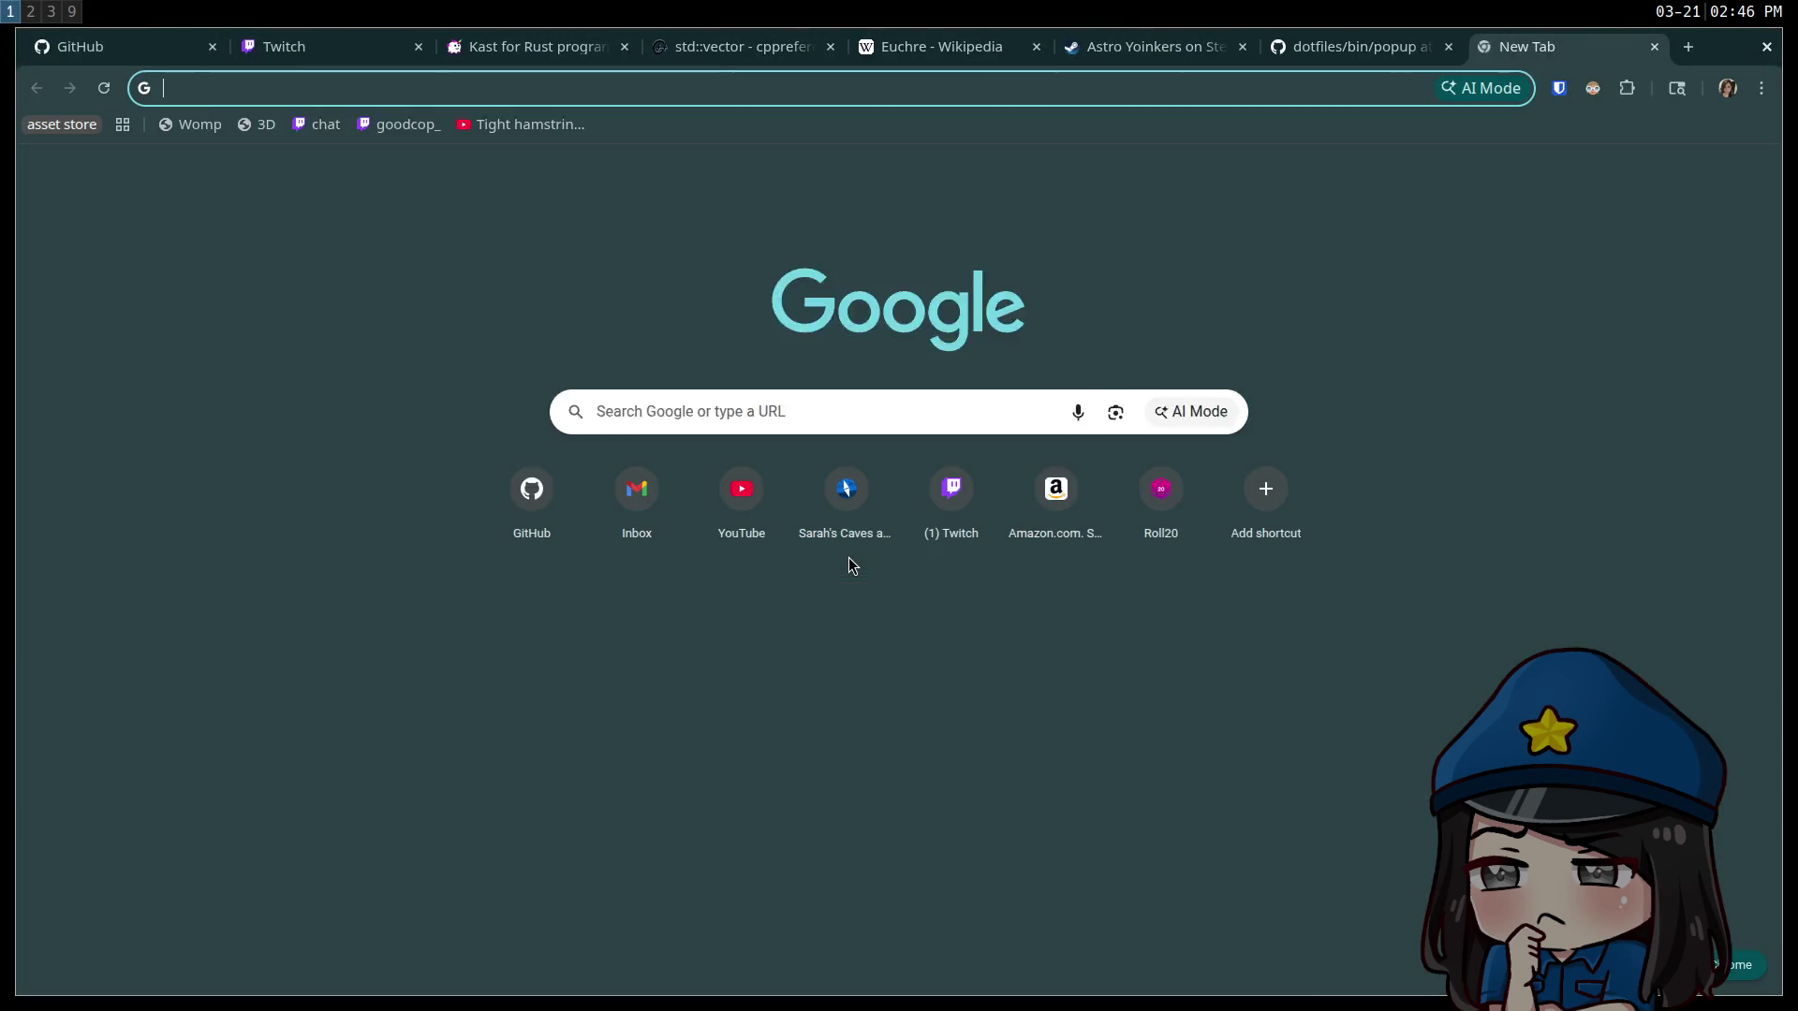
# Search 'godot array map' and find the map() method entry in the Godot Array docs
pyautogui.write('godot array map')
pyautogui.press('Return')
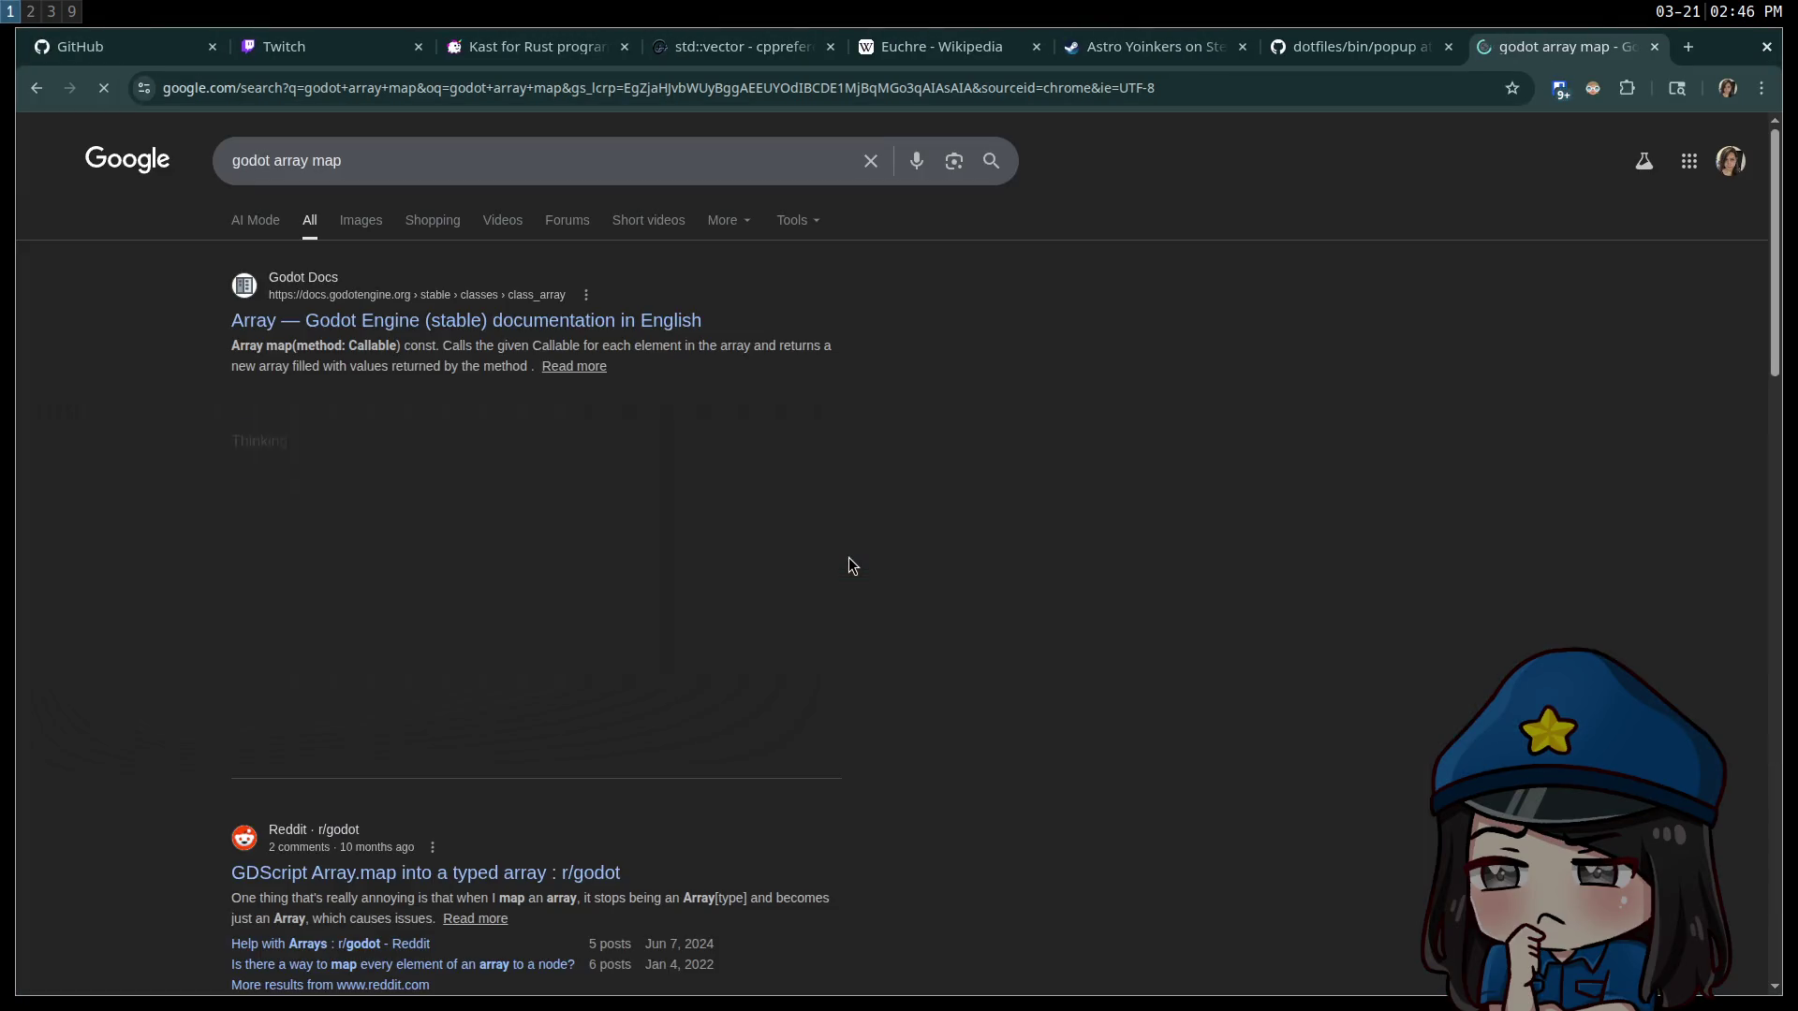
pyautogui.click(427, 320)
pyautogui.hotkey('ctrl', 'f')
pyautogui.write('map')
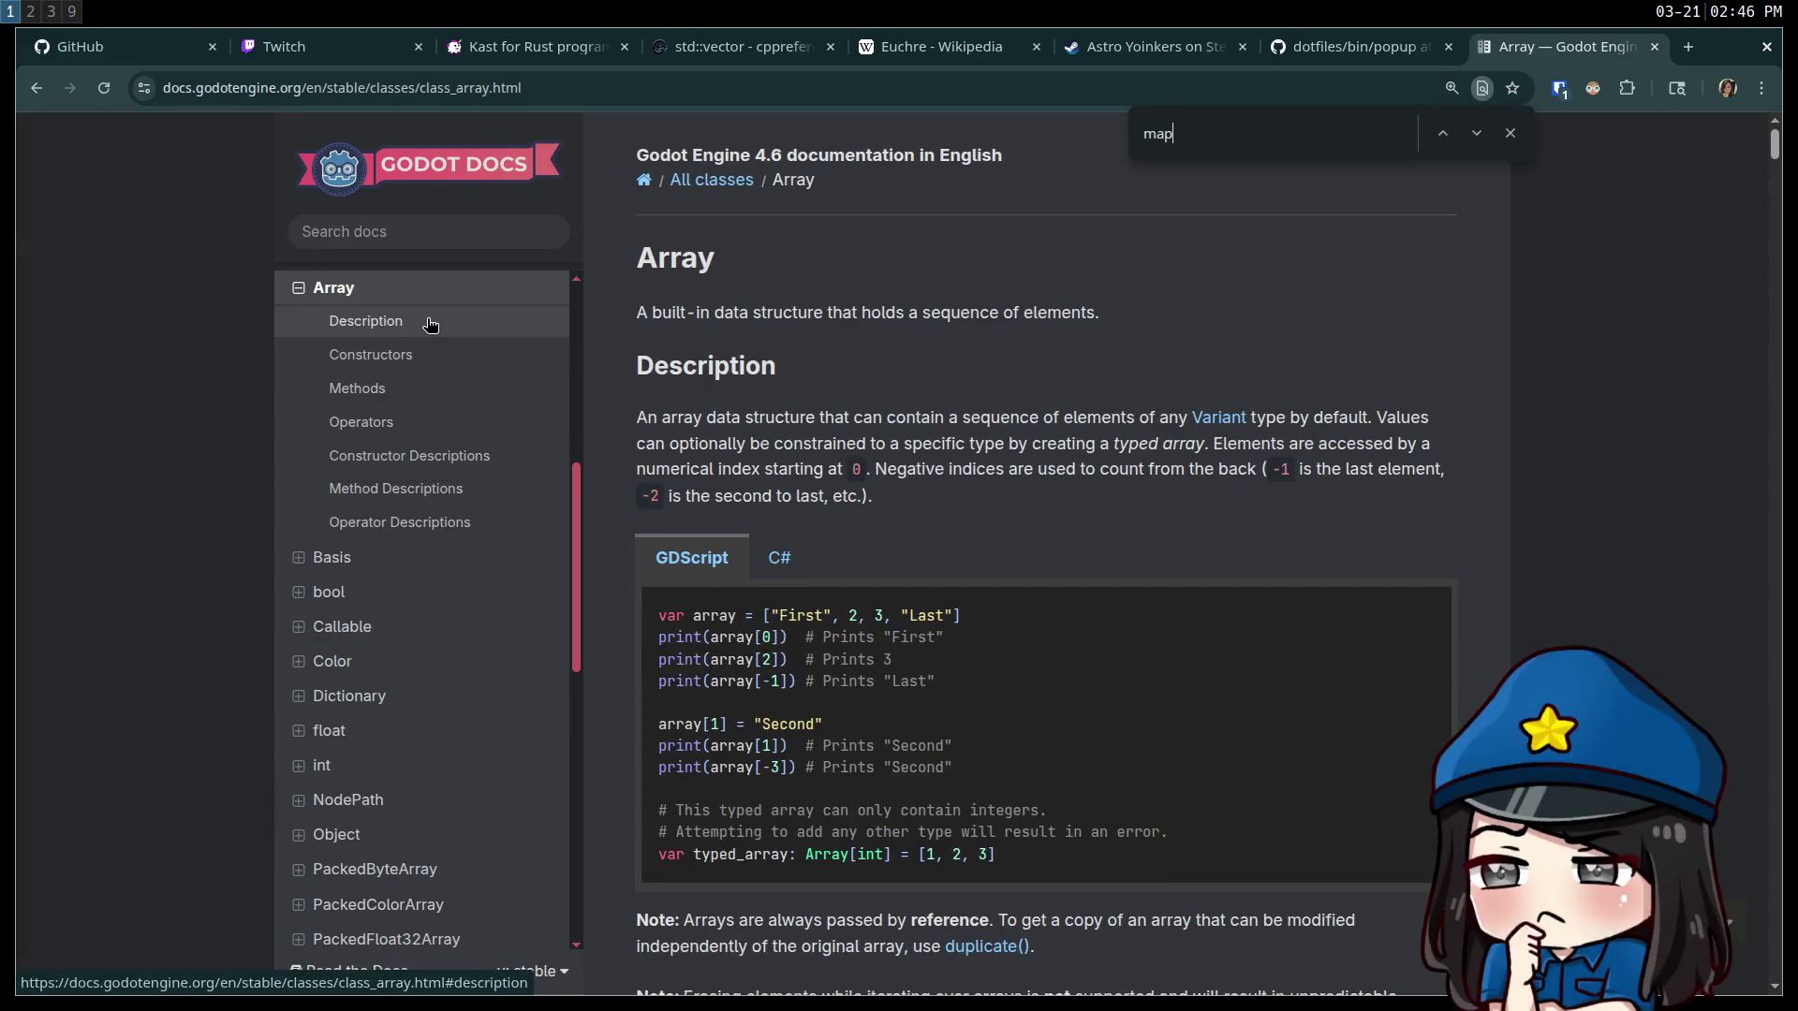
pyautogui.write('(')
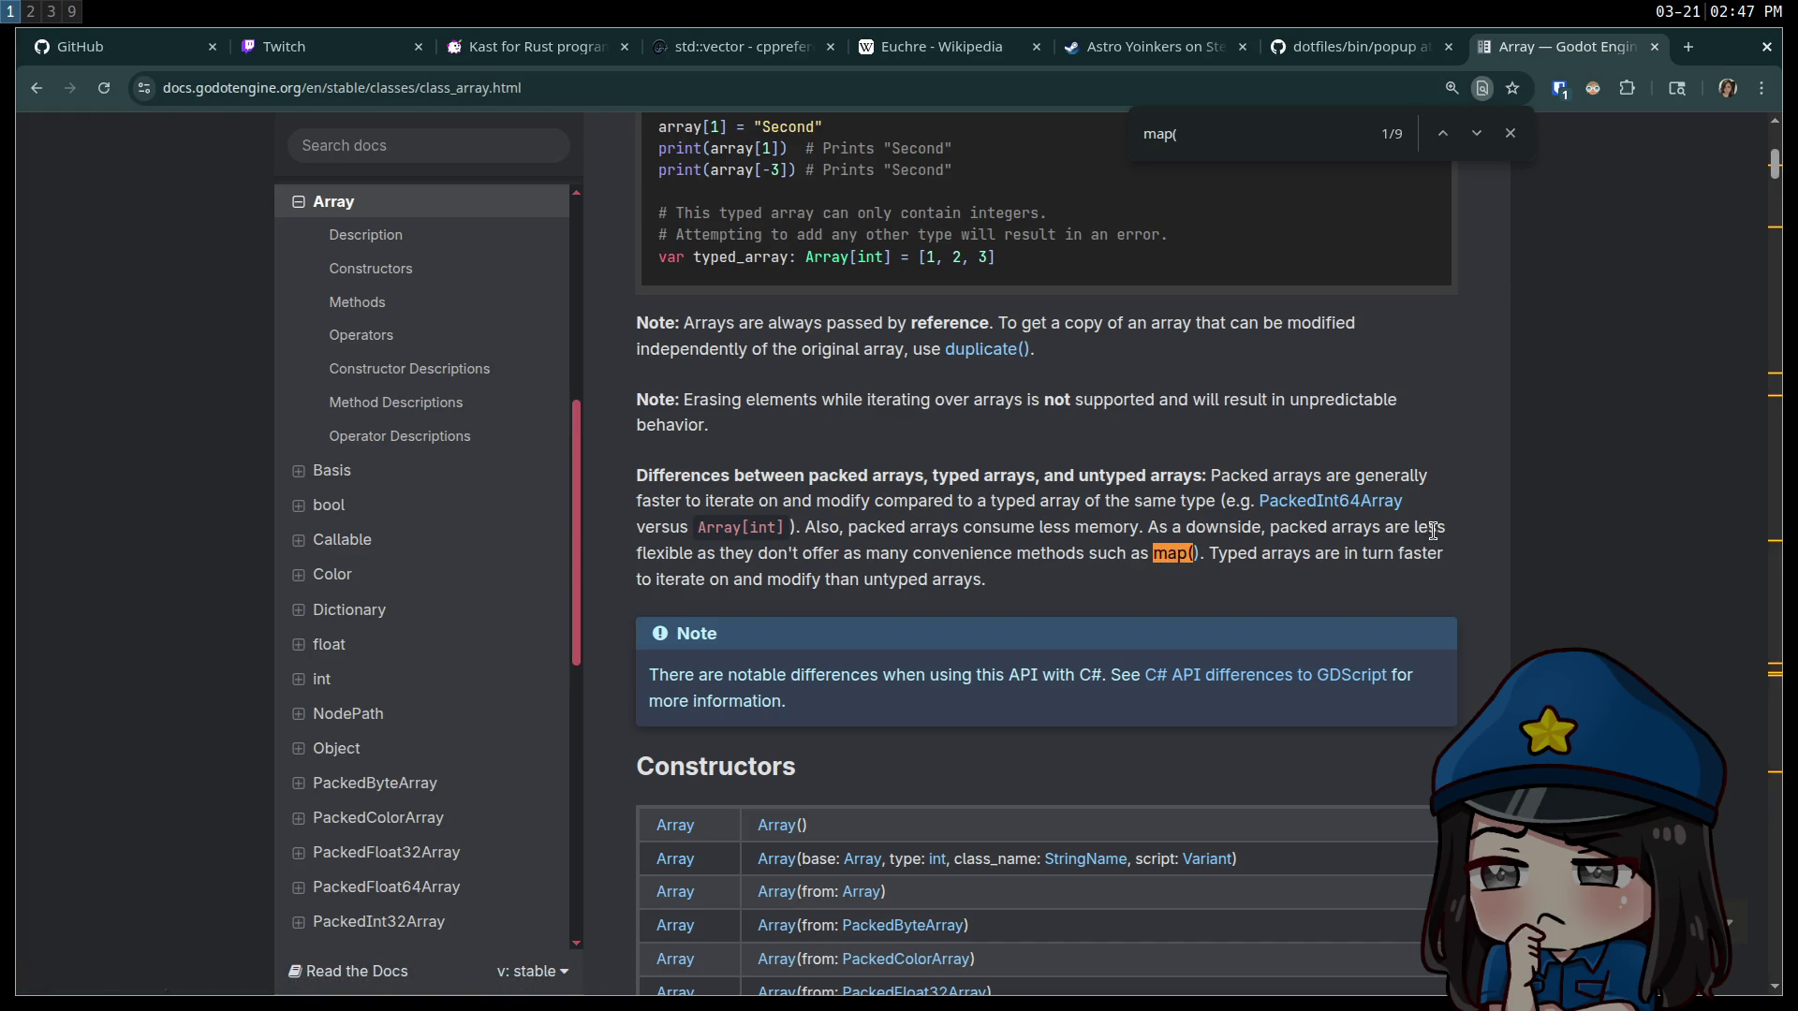
pyautogui.click(1169, 556)
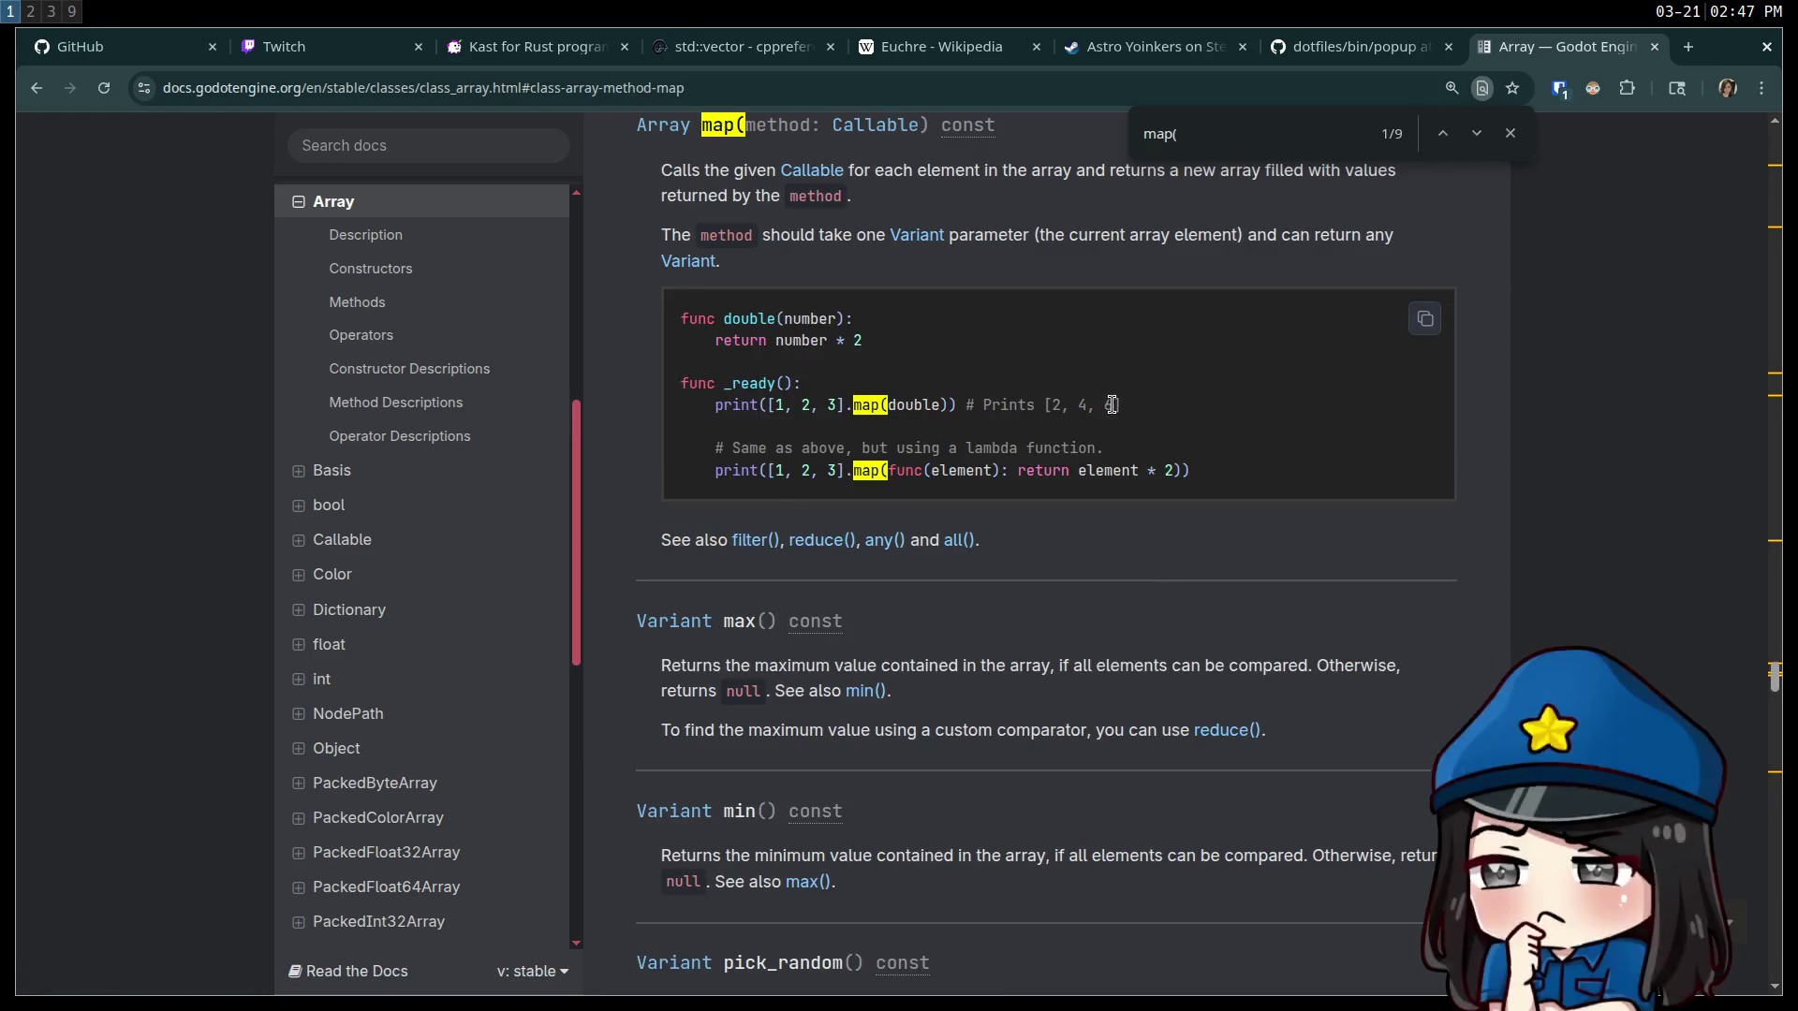
pyautogui.press('super+2')
pyautogui.click(1002, 554)
pyautogui.hotkey('ctrl', 'Left')
pyautogui.hotkey('ctrl', 'Left')
pyautogui.hotkey('ctrl', 'Left')
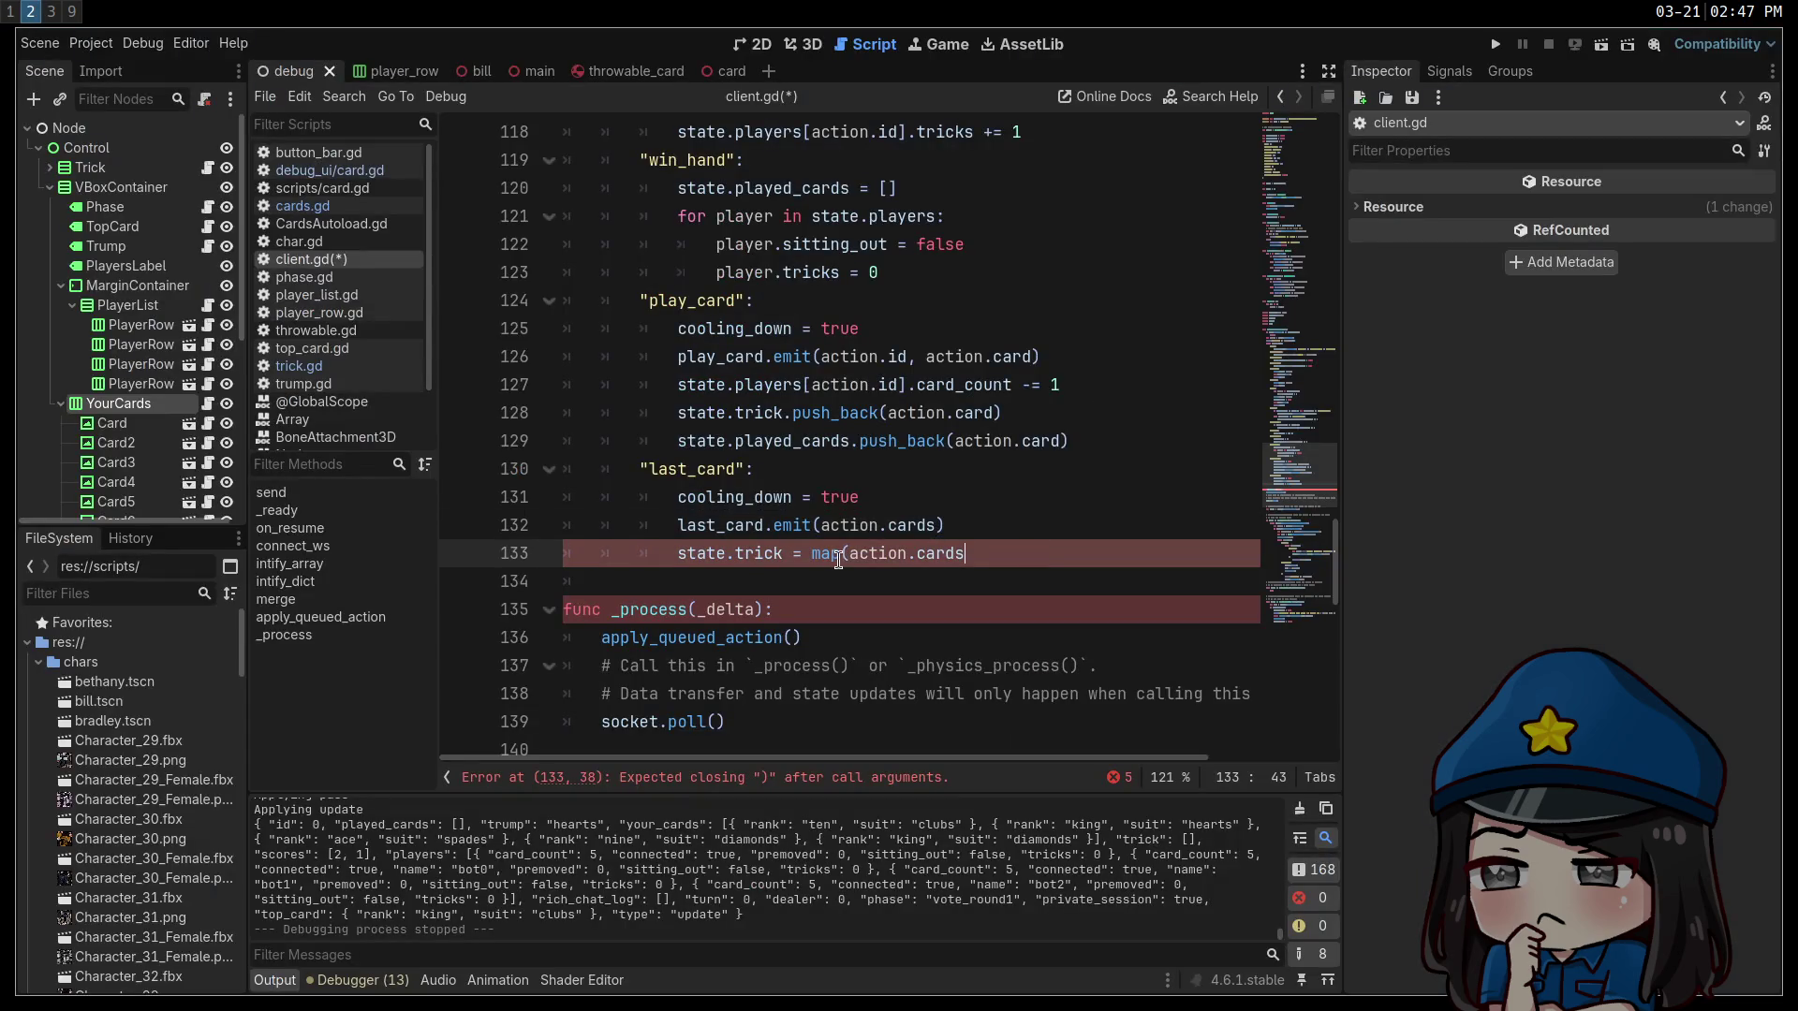
# Rewrite line 133 so state.trick = action.cards.map(func(c): return c.card)
pyautogui.hotkey('shift', 'ctrl', 'Left')
pyautogui.hotkey('shift', 'ctrl', 'Left')
pyautogui.press('BackSpace')
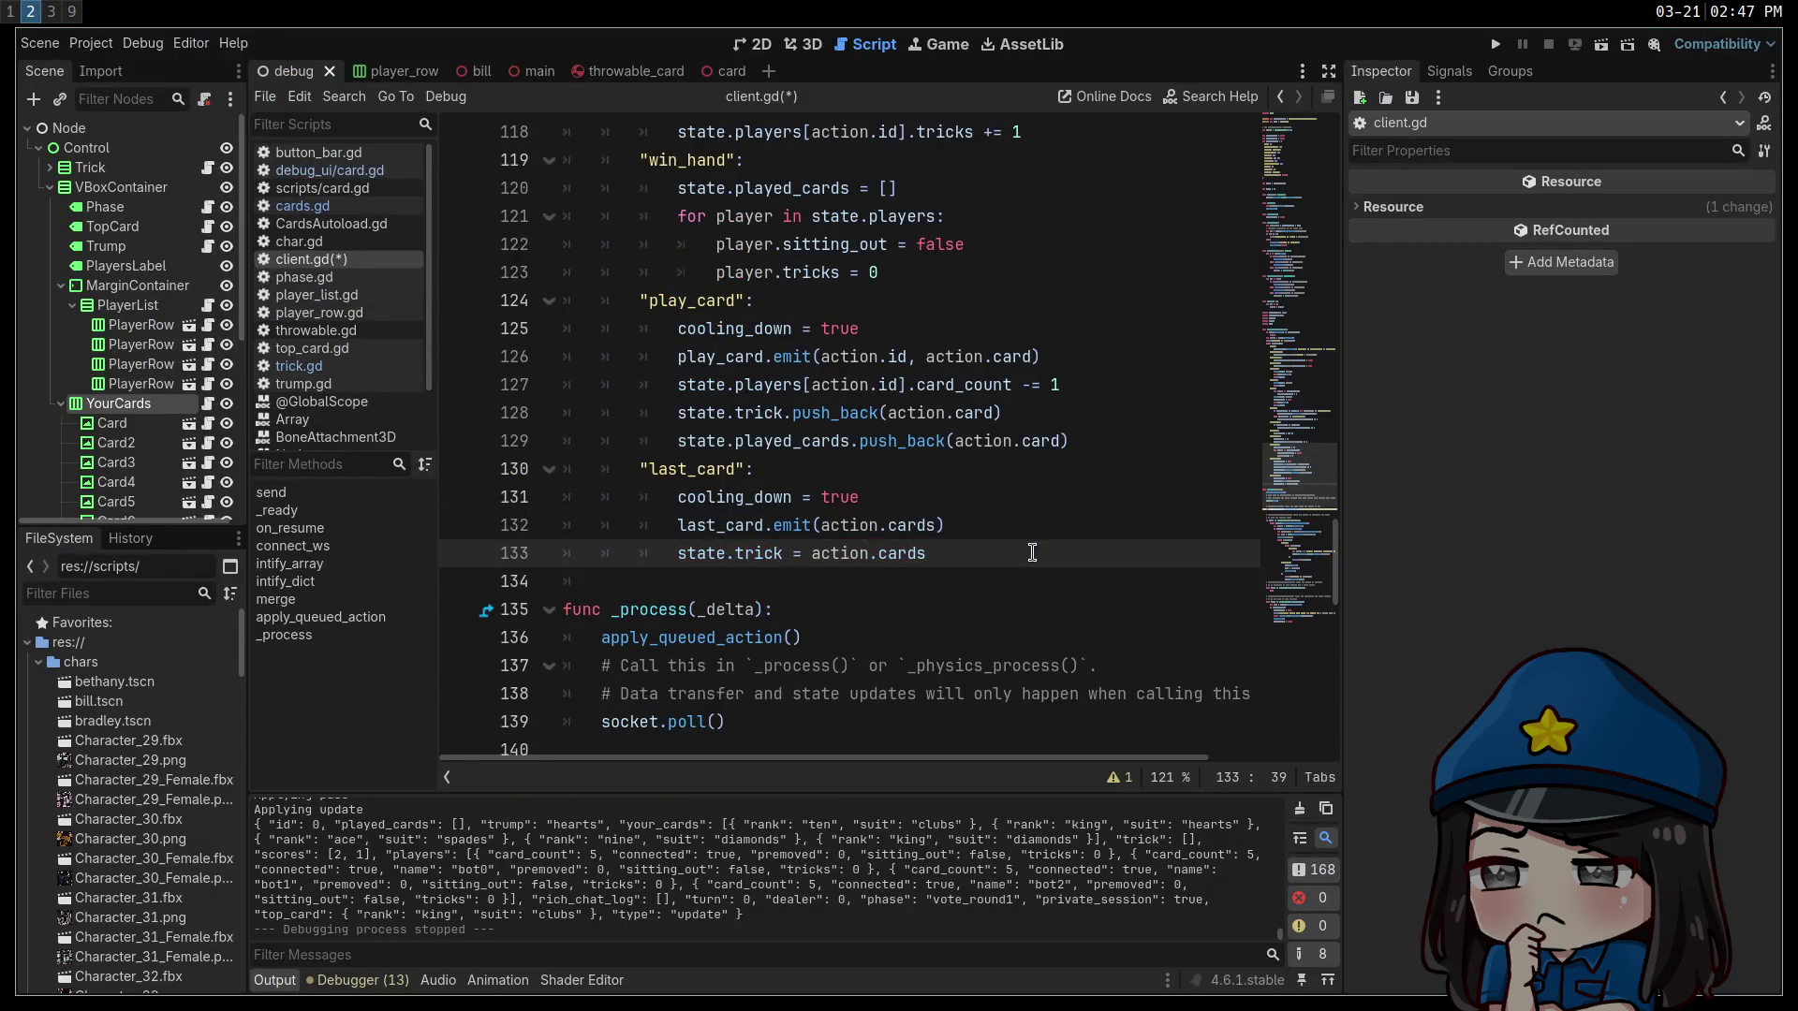
pyautogui.write('map')
pyautogui.press('super+1')
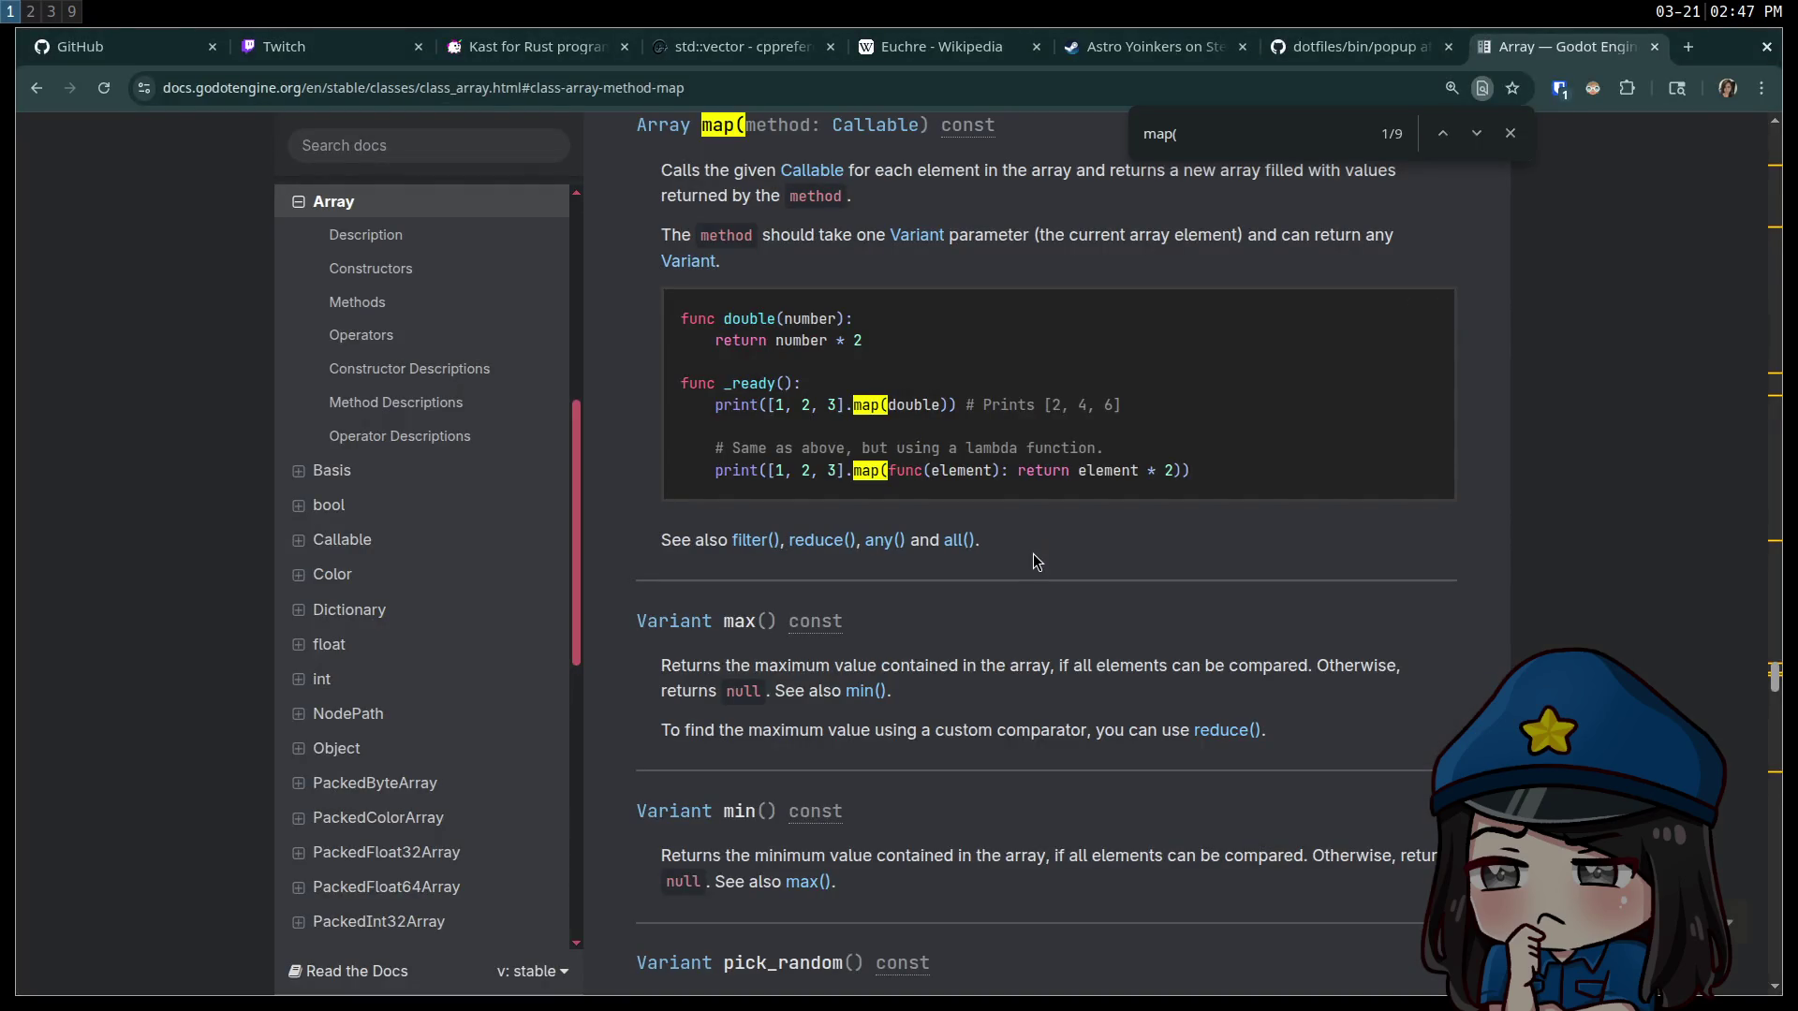
pyautogui.press('super+2')
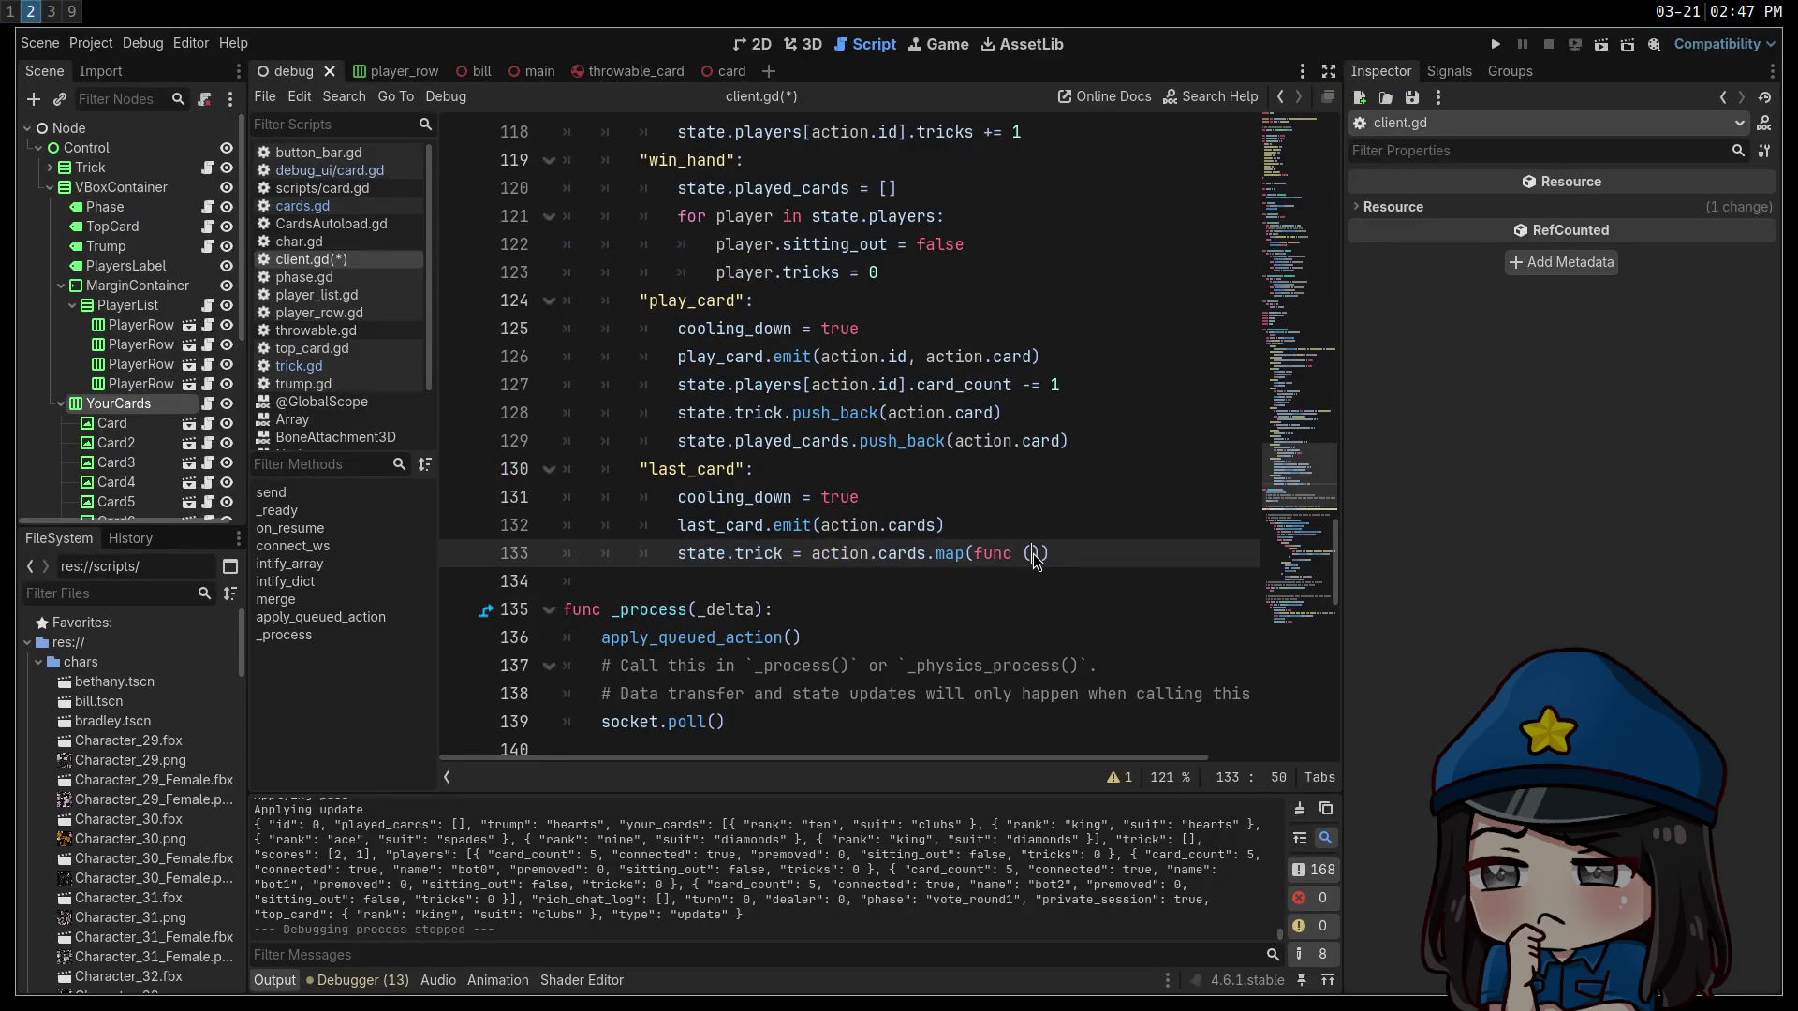
pyautogui.press('super+1')
pyautogui.press('super+2')
pyautogui.press('BackSpace')
pyautogui.write('(c):')
pyautogui.write(' return c.card')
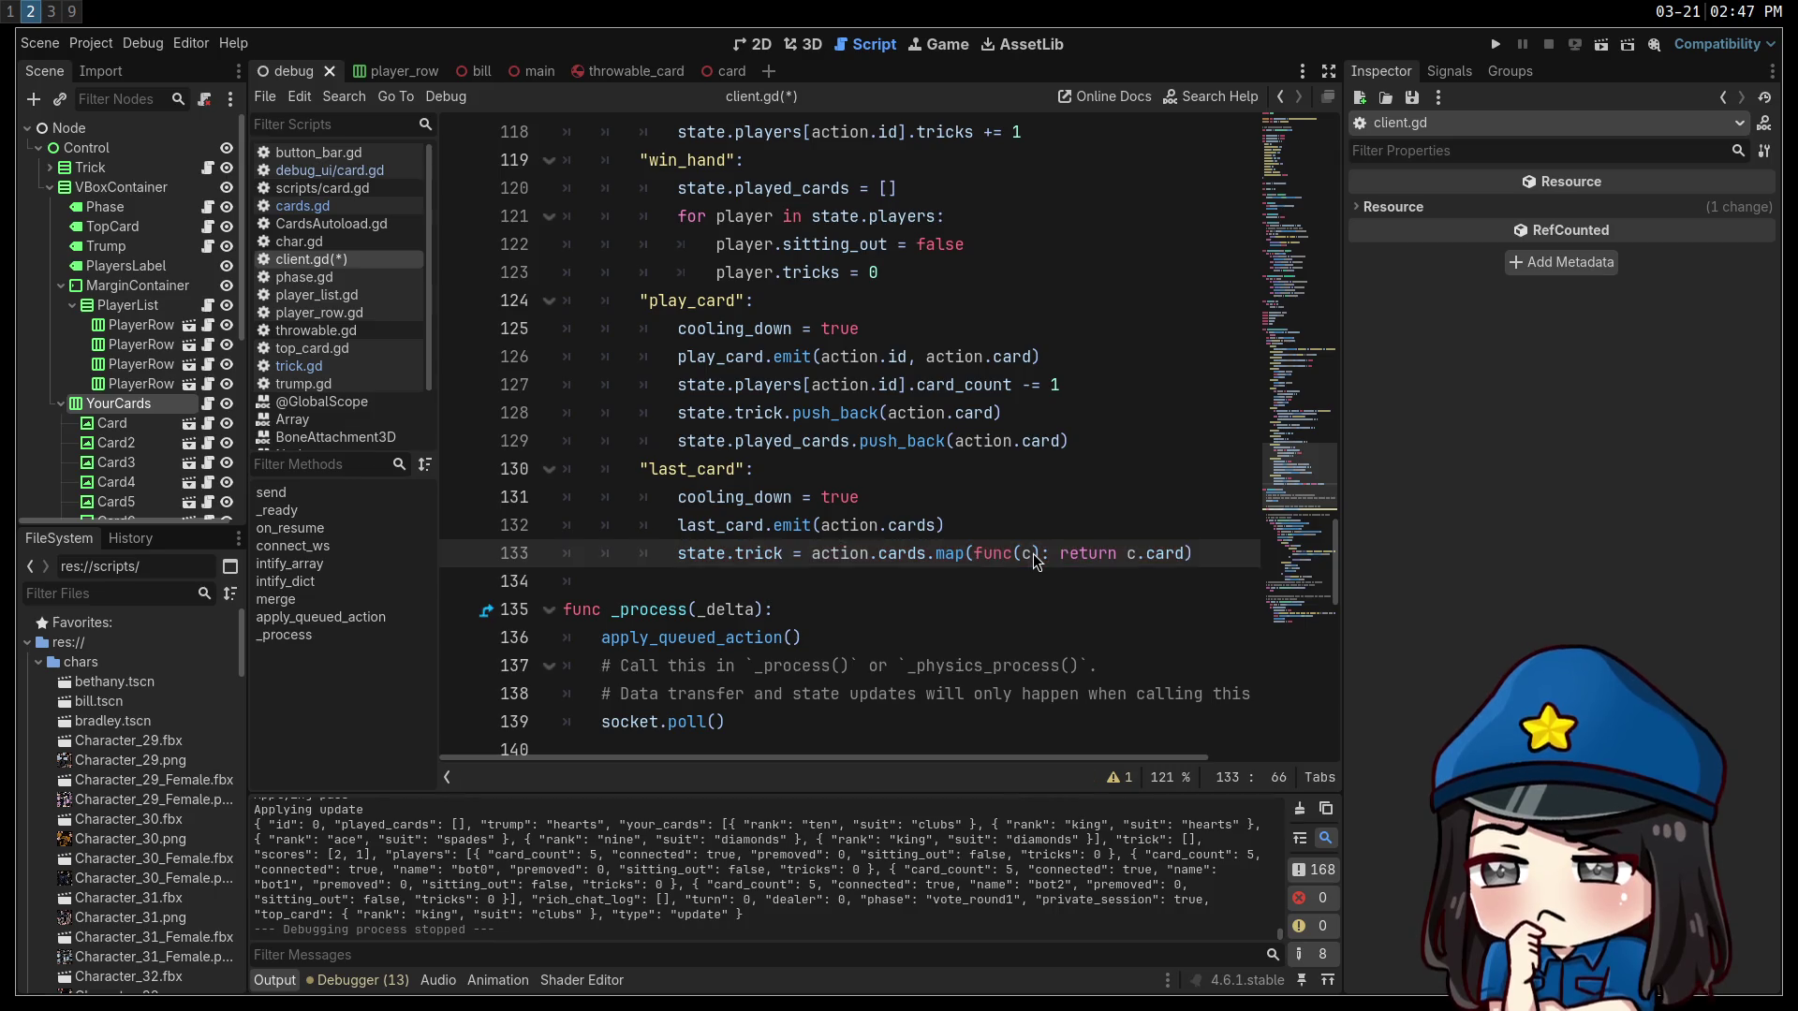
# Check the last_card emit and play_card branch, then save client.gd
pyautogui.click(1073, 524)
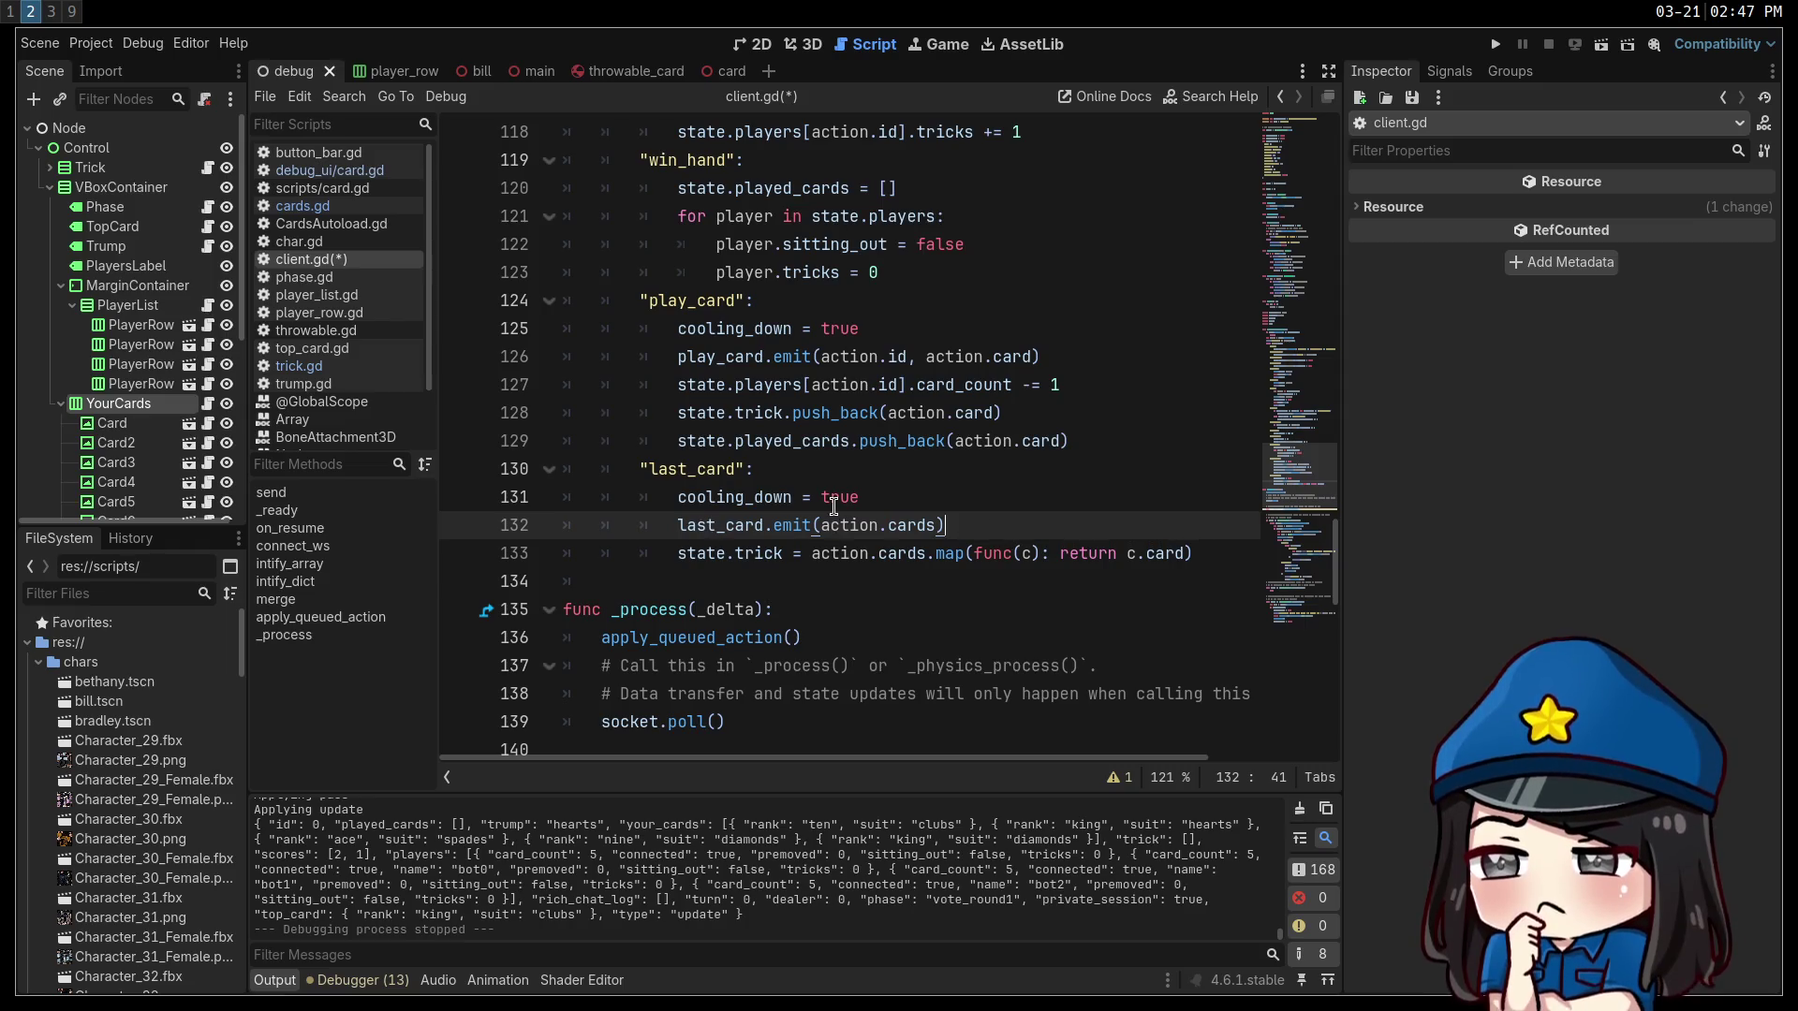
pyautogui.click(1022, 441)
pyautogui.hotkey('ctrl', 's')
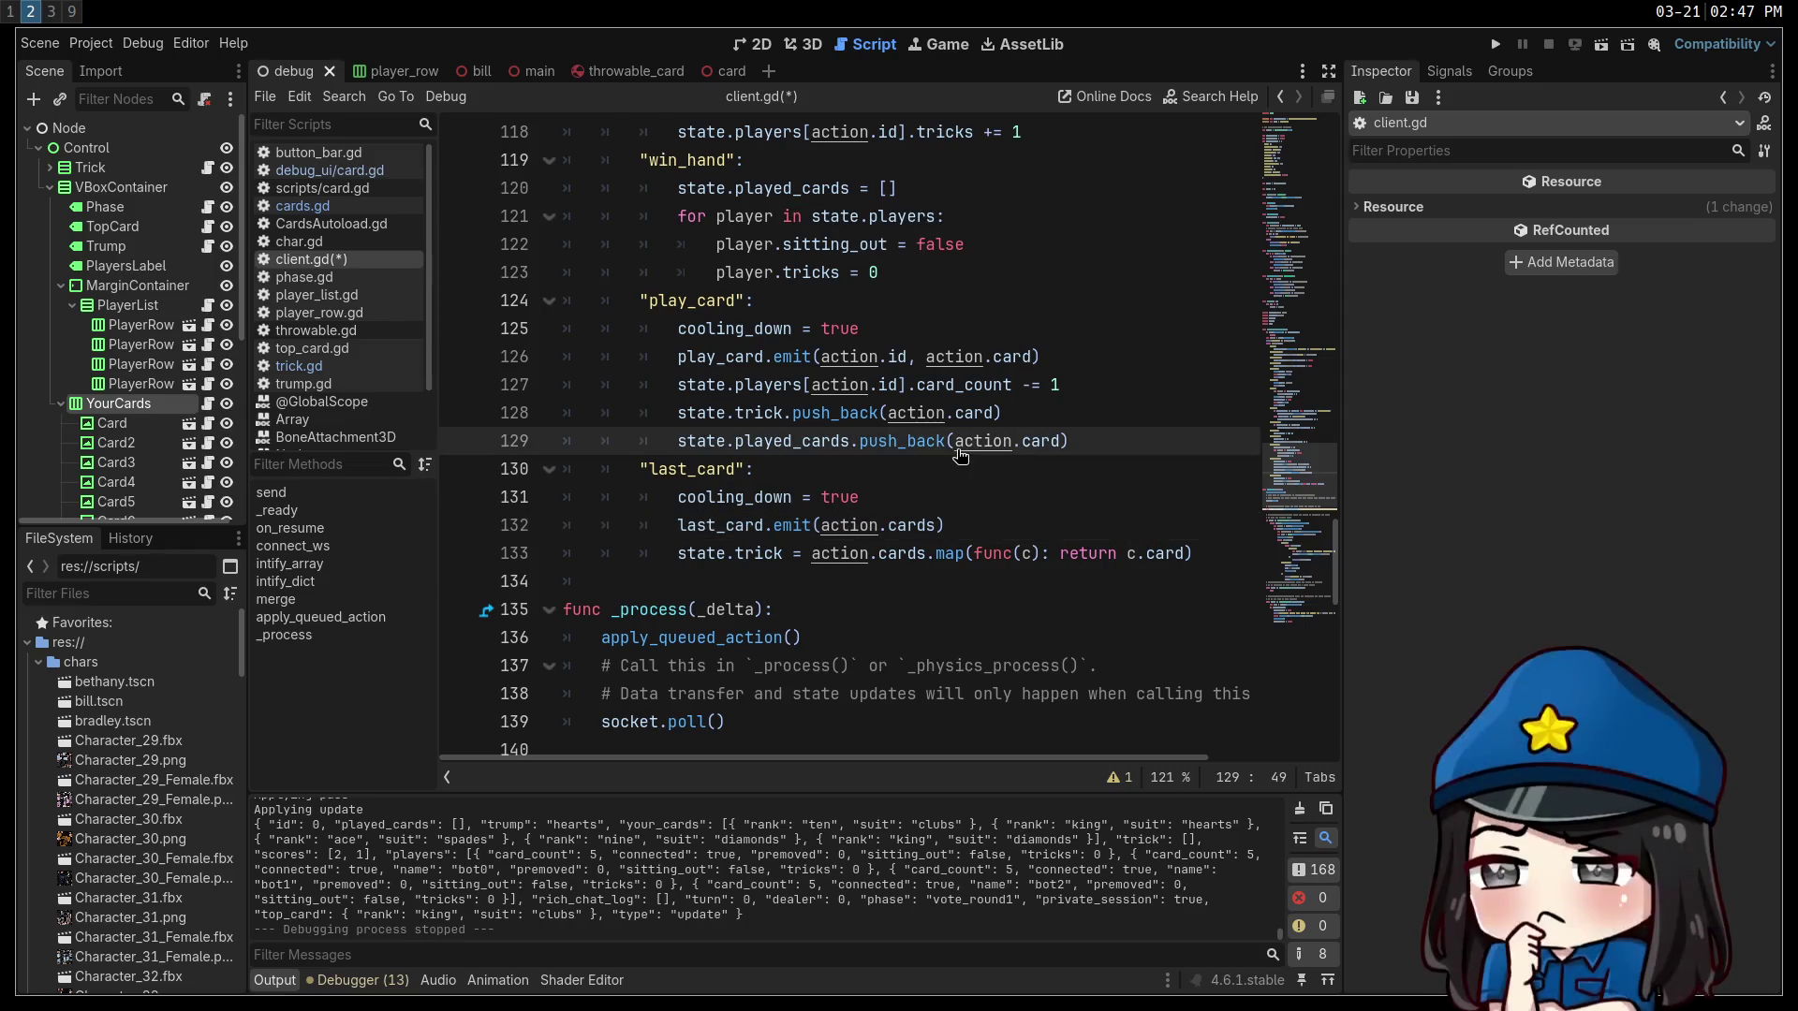
pyautogui.doubleClick(729, 359)
# Search the project for play_card and open char.gd where _ready connects it to on_play_card
pyautogui.hotkey('ctrl', 'shift', 'f')
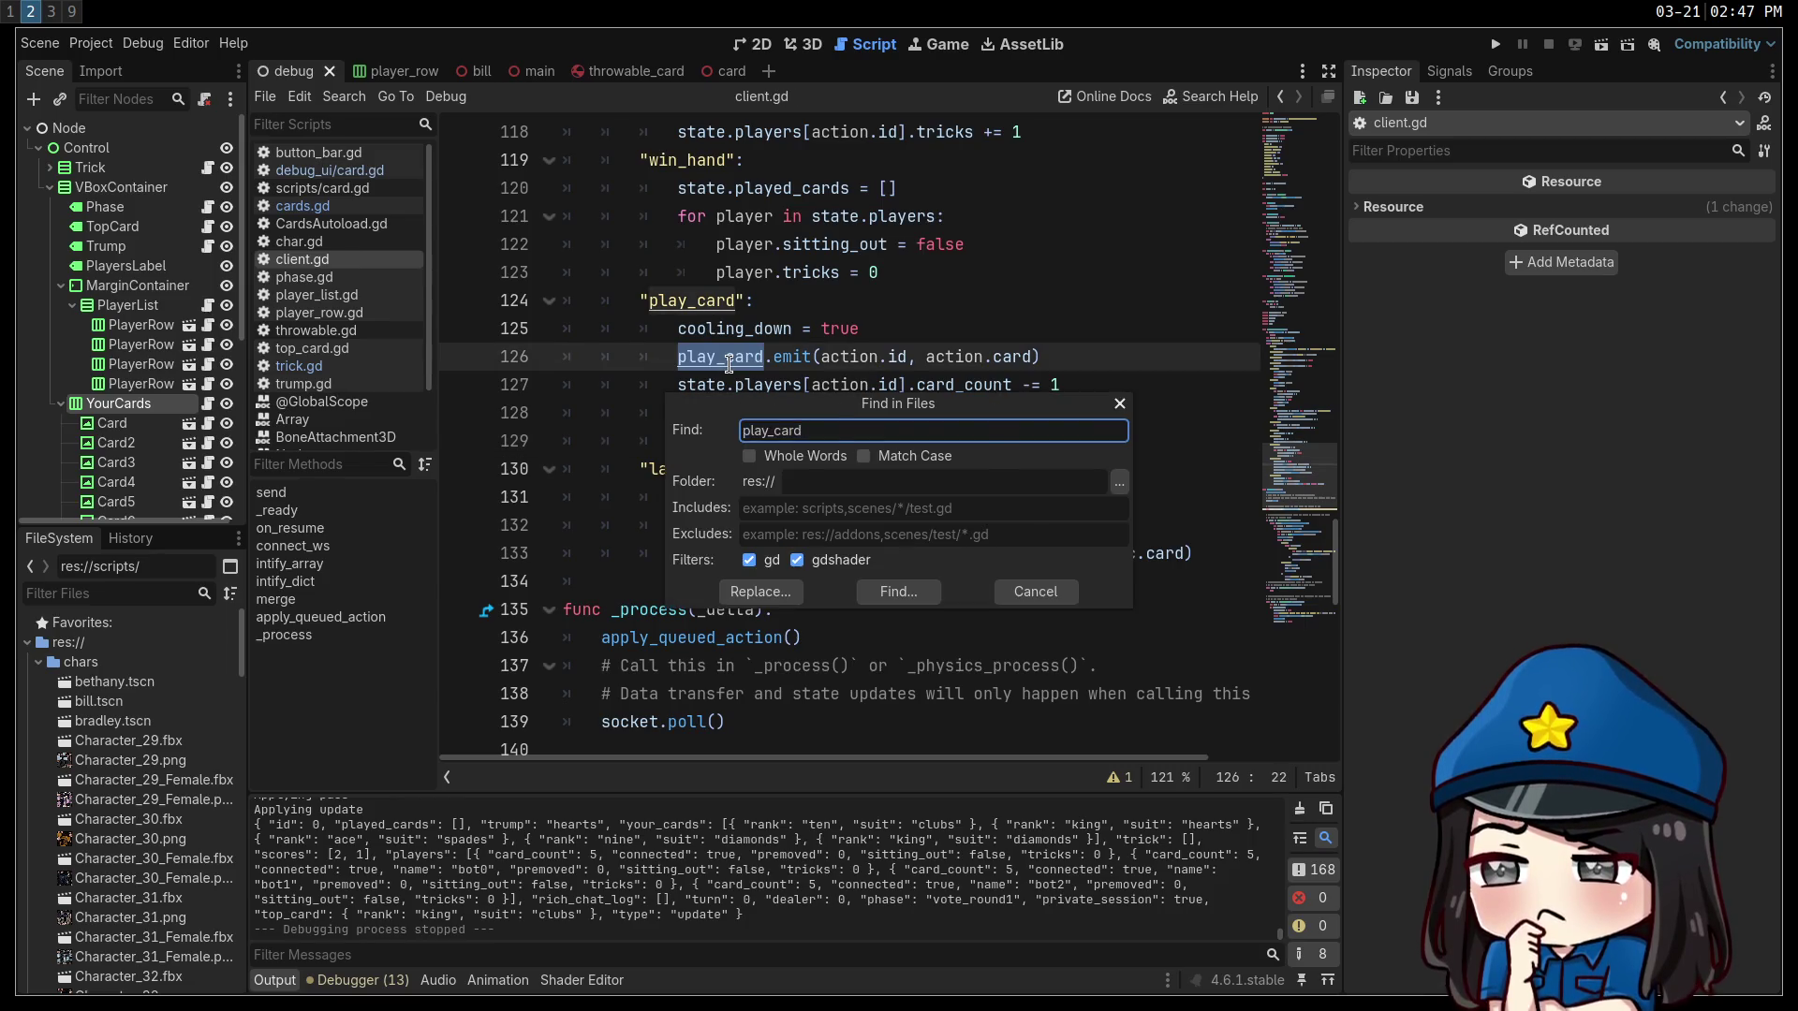
pyautogui.press('Return')
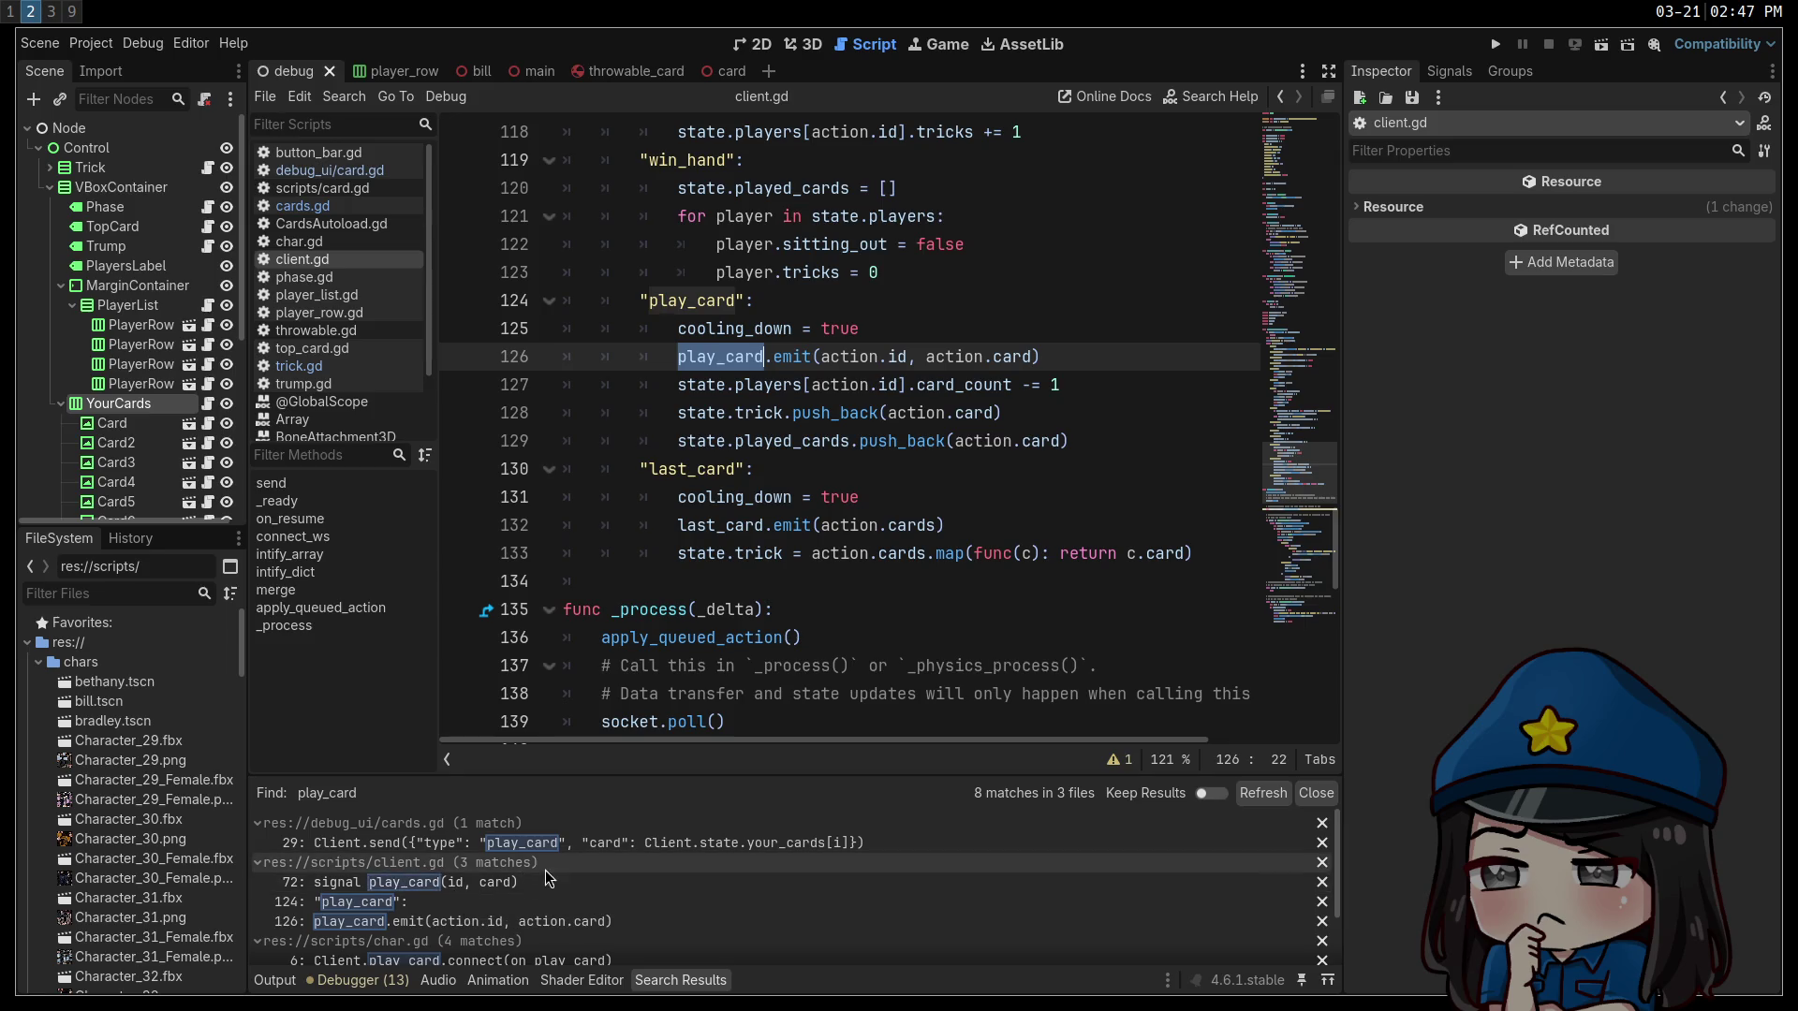
pyautogui.click(412, 884)
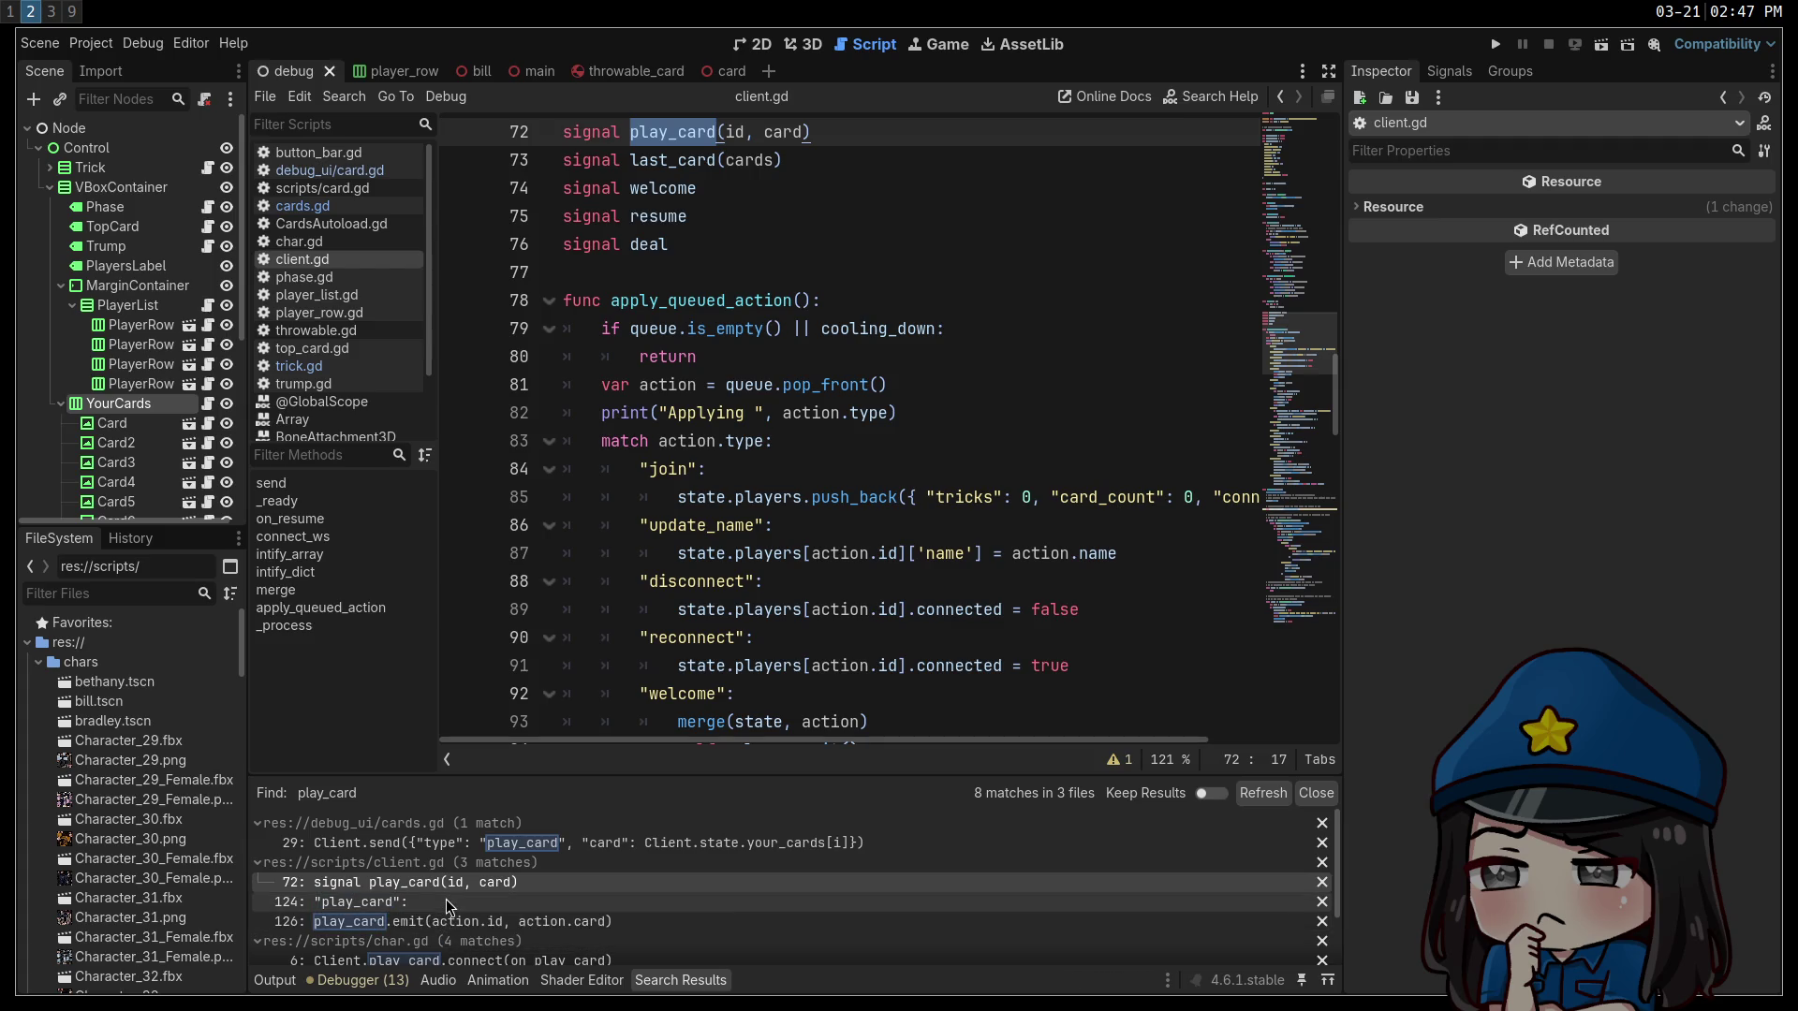
pyautogui.scroll(-3, 457, 906)
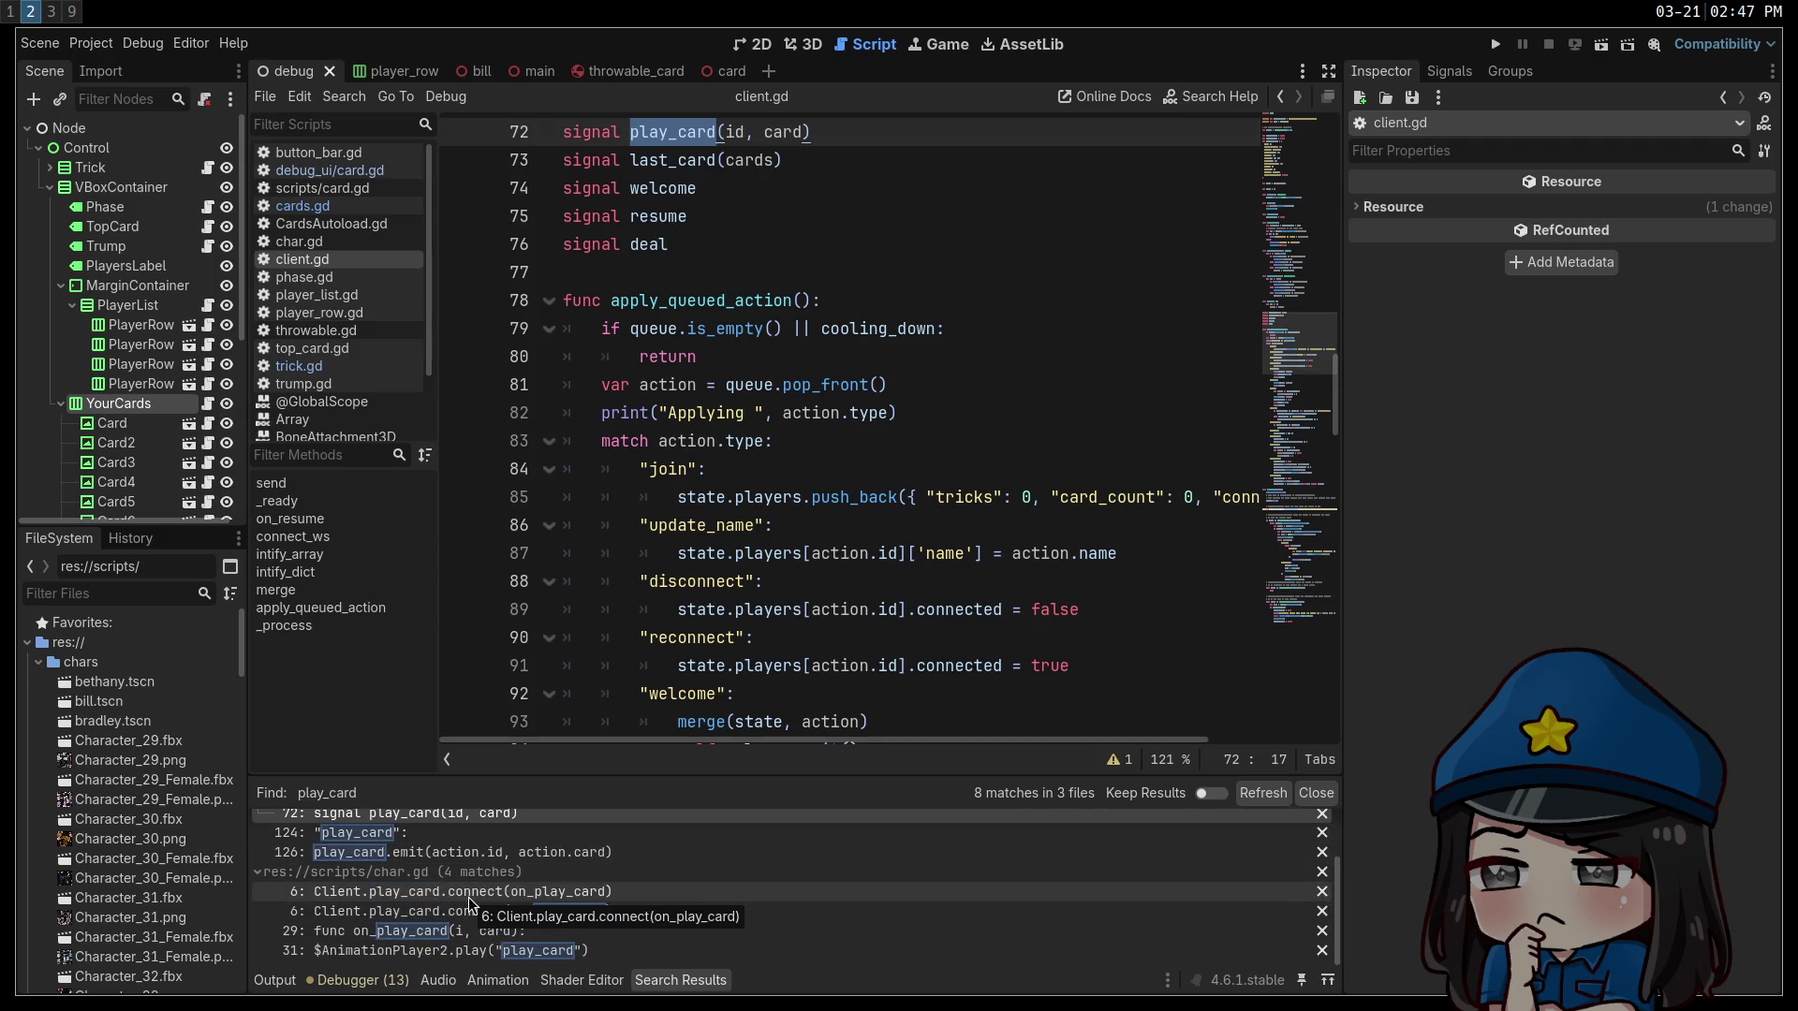
pyautogui.click(468, 894)
pyautogui.scroll(2, 720, 537)
pyautogui.click(1008, 272)
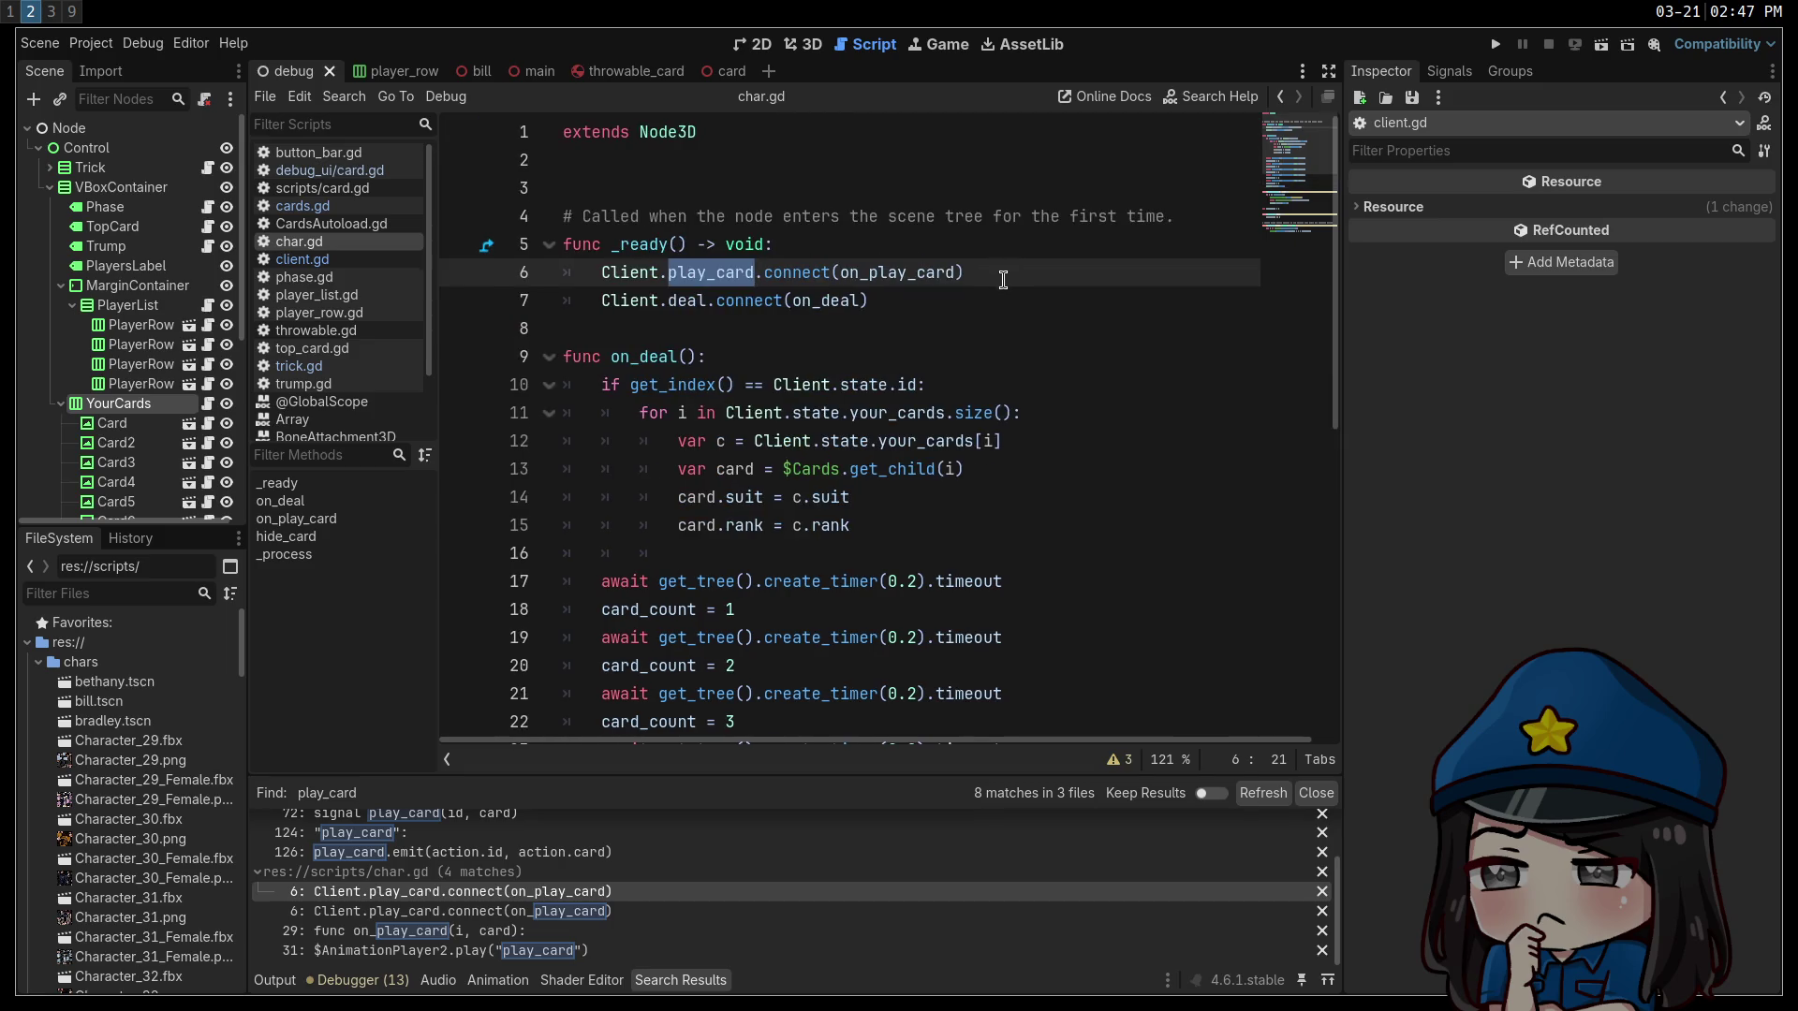
# In char.gd's _ready, connect Client.last_card to on_last_card
pyautogui.press('Return')
pyautogui.write('ient.last_card.')
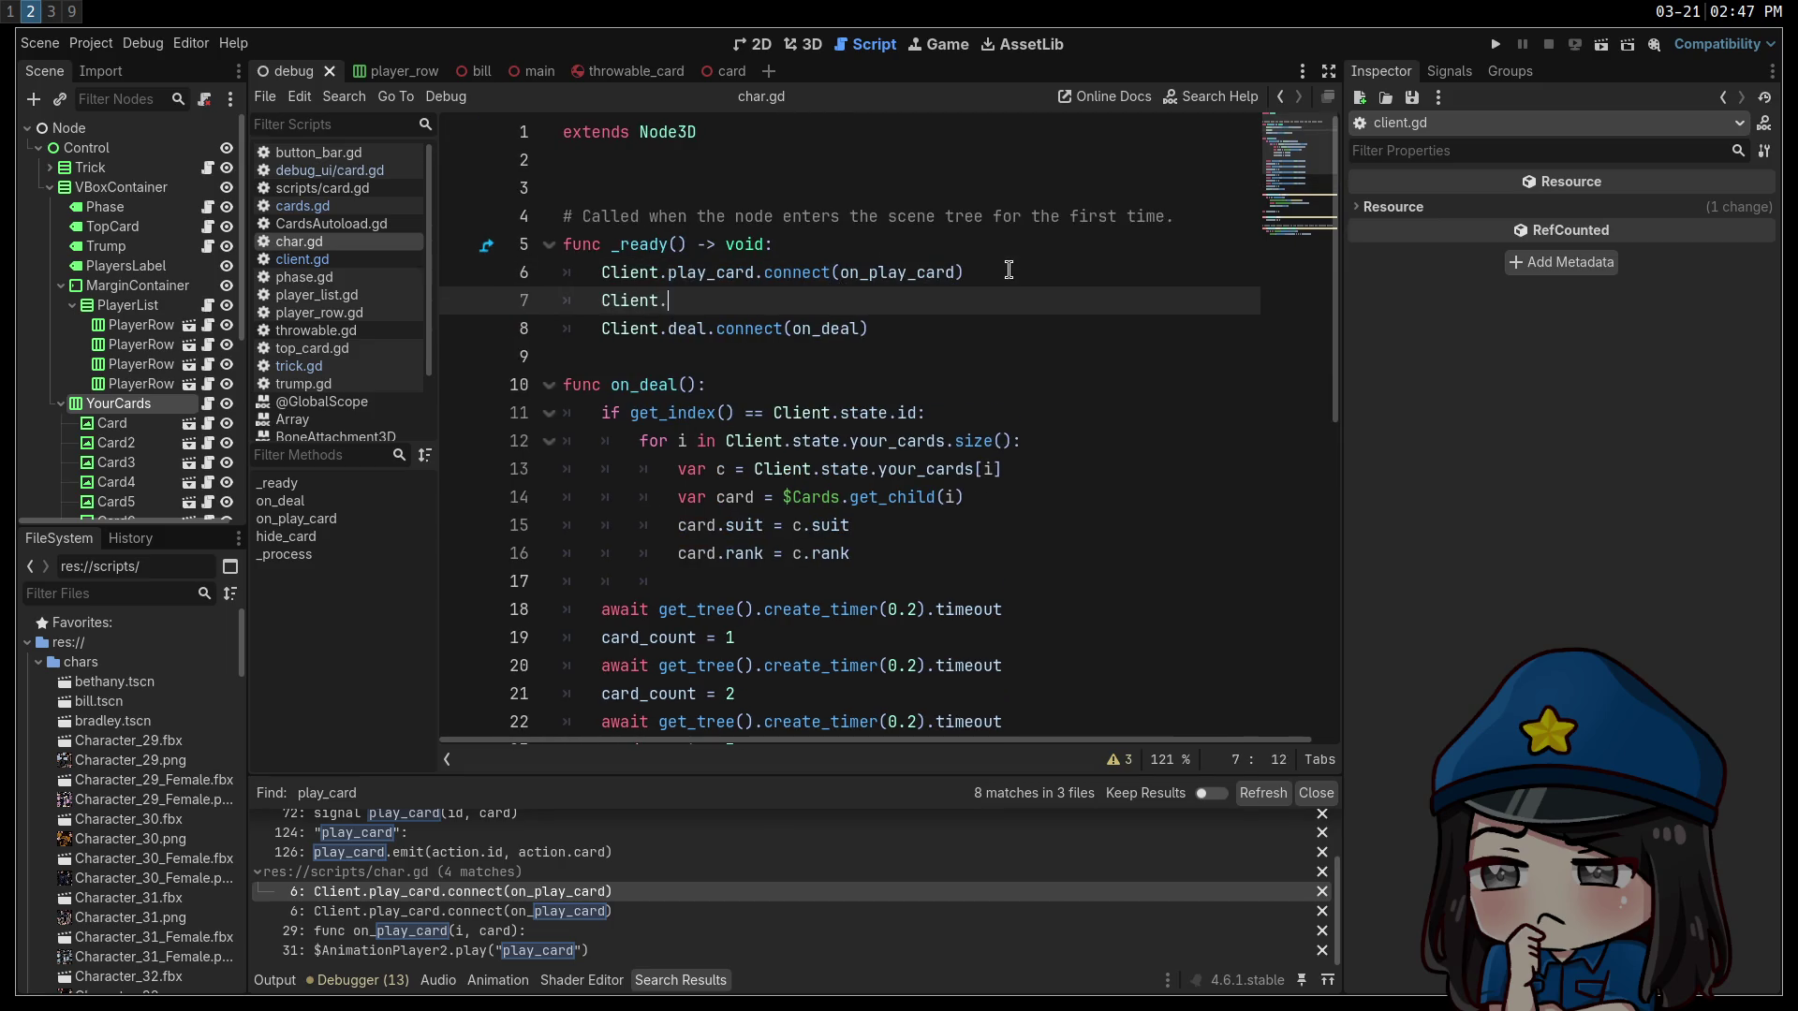
pyautogui.write('ect(on_las')
pyautogui.write('t_)c')
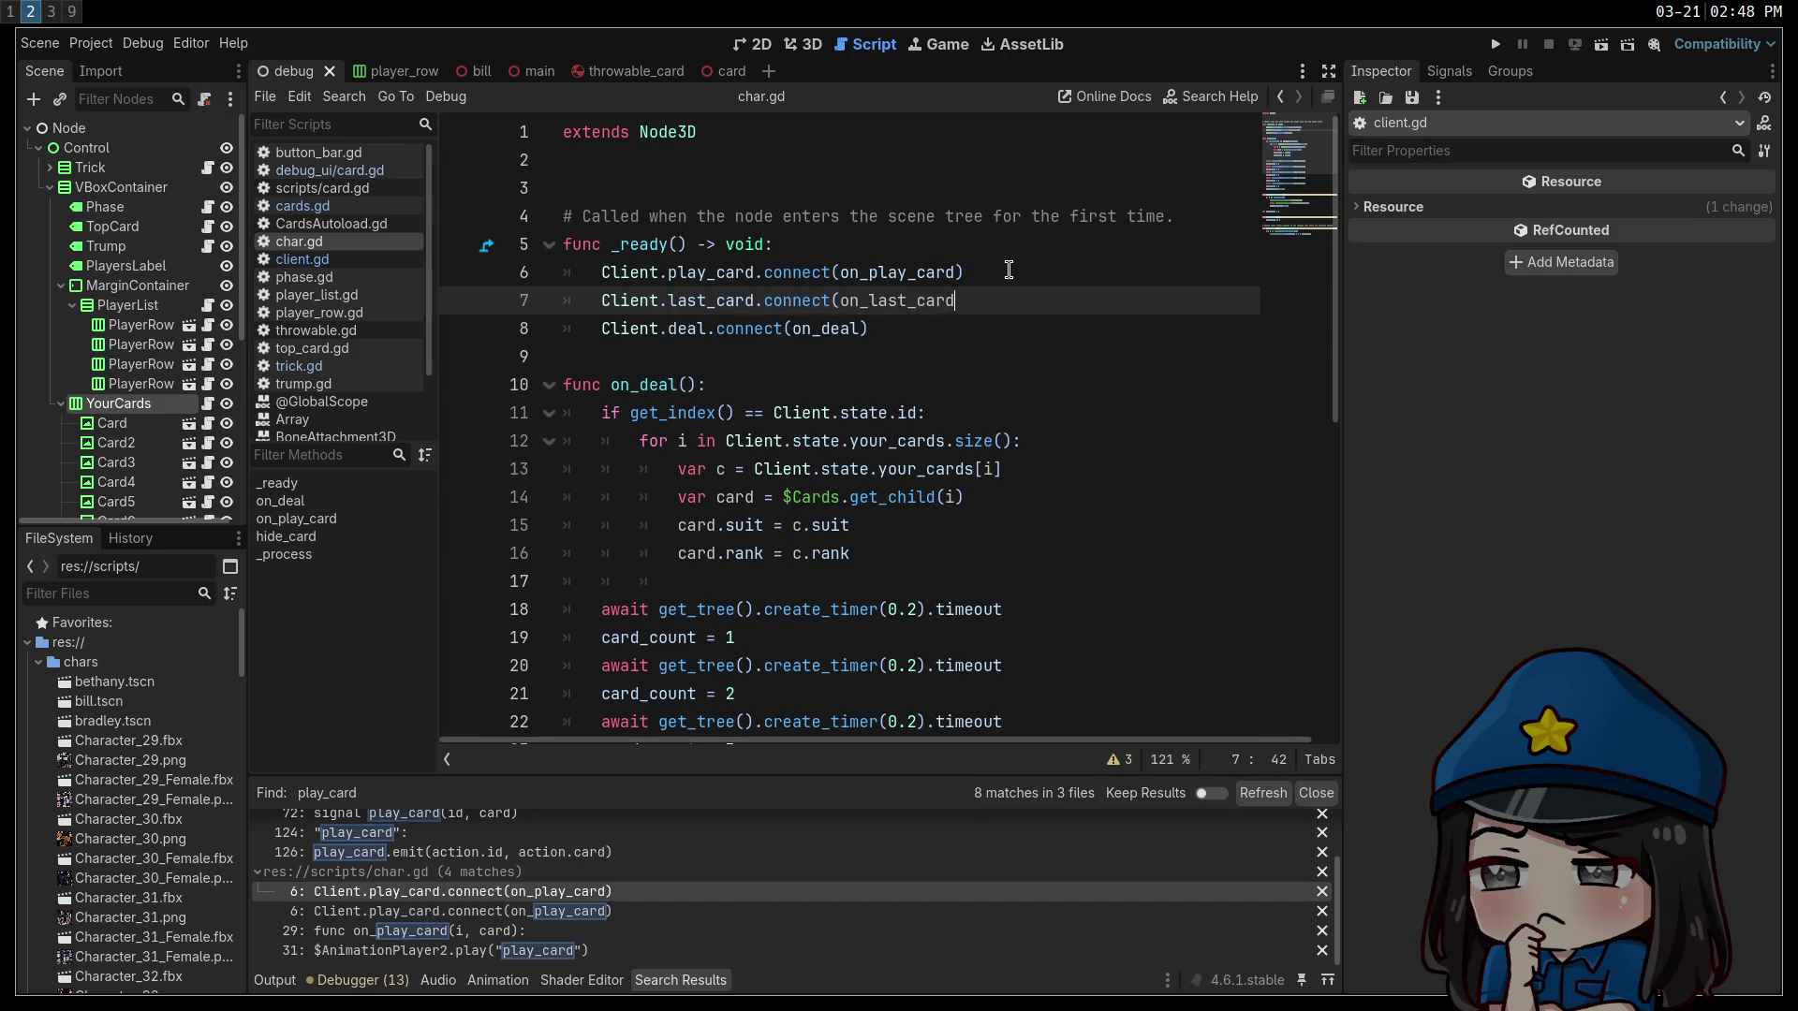
pyautogui.press('Up')
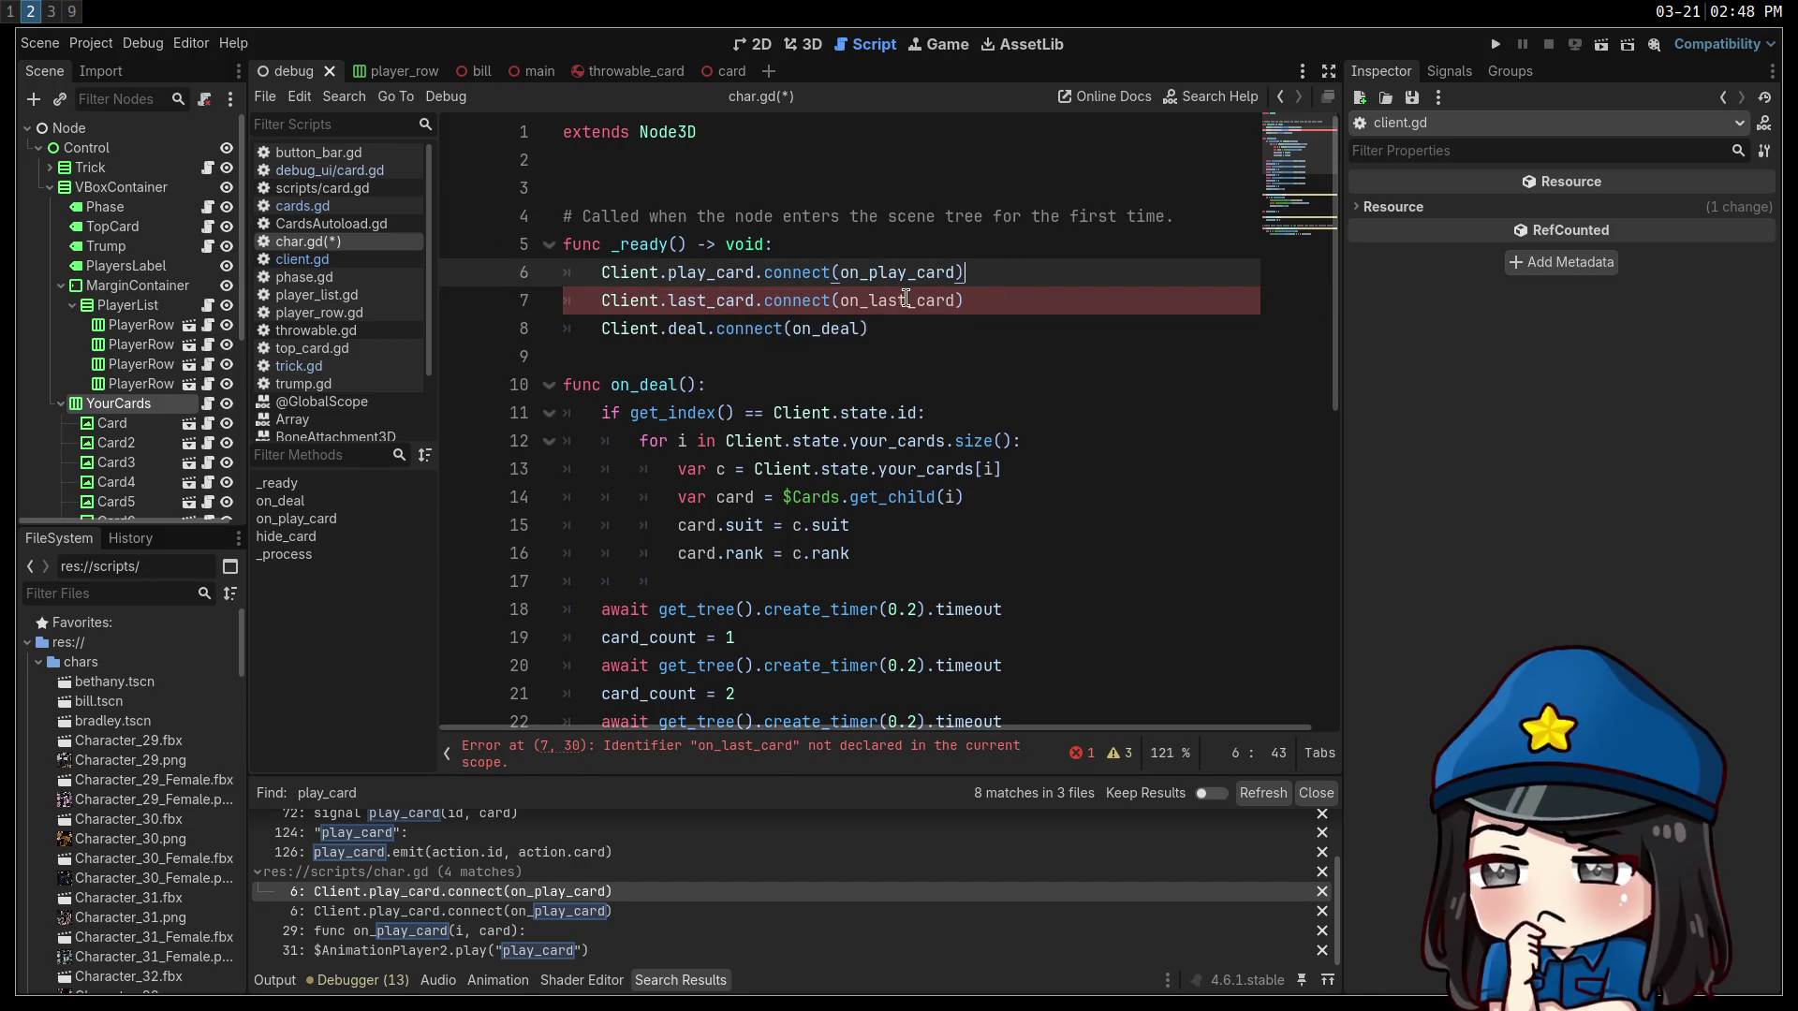
# Add a func on_last_card(cards): header above on_play_card
pyautogui.click(693, 347)
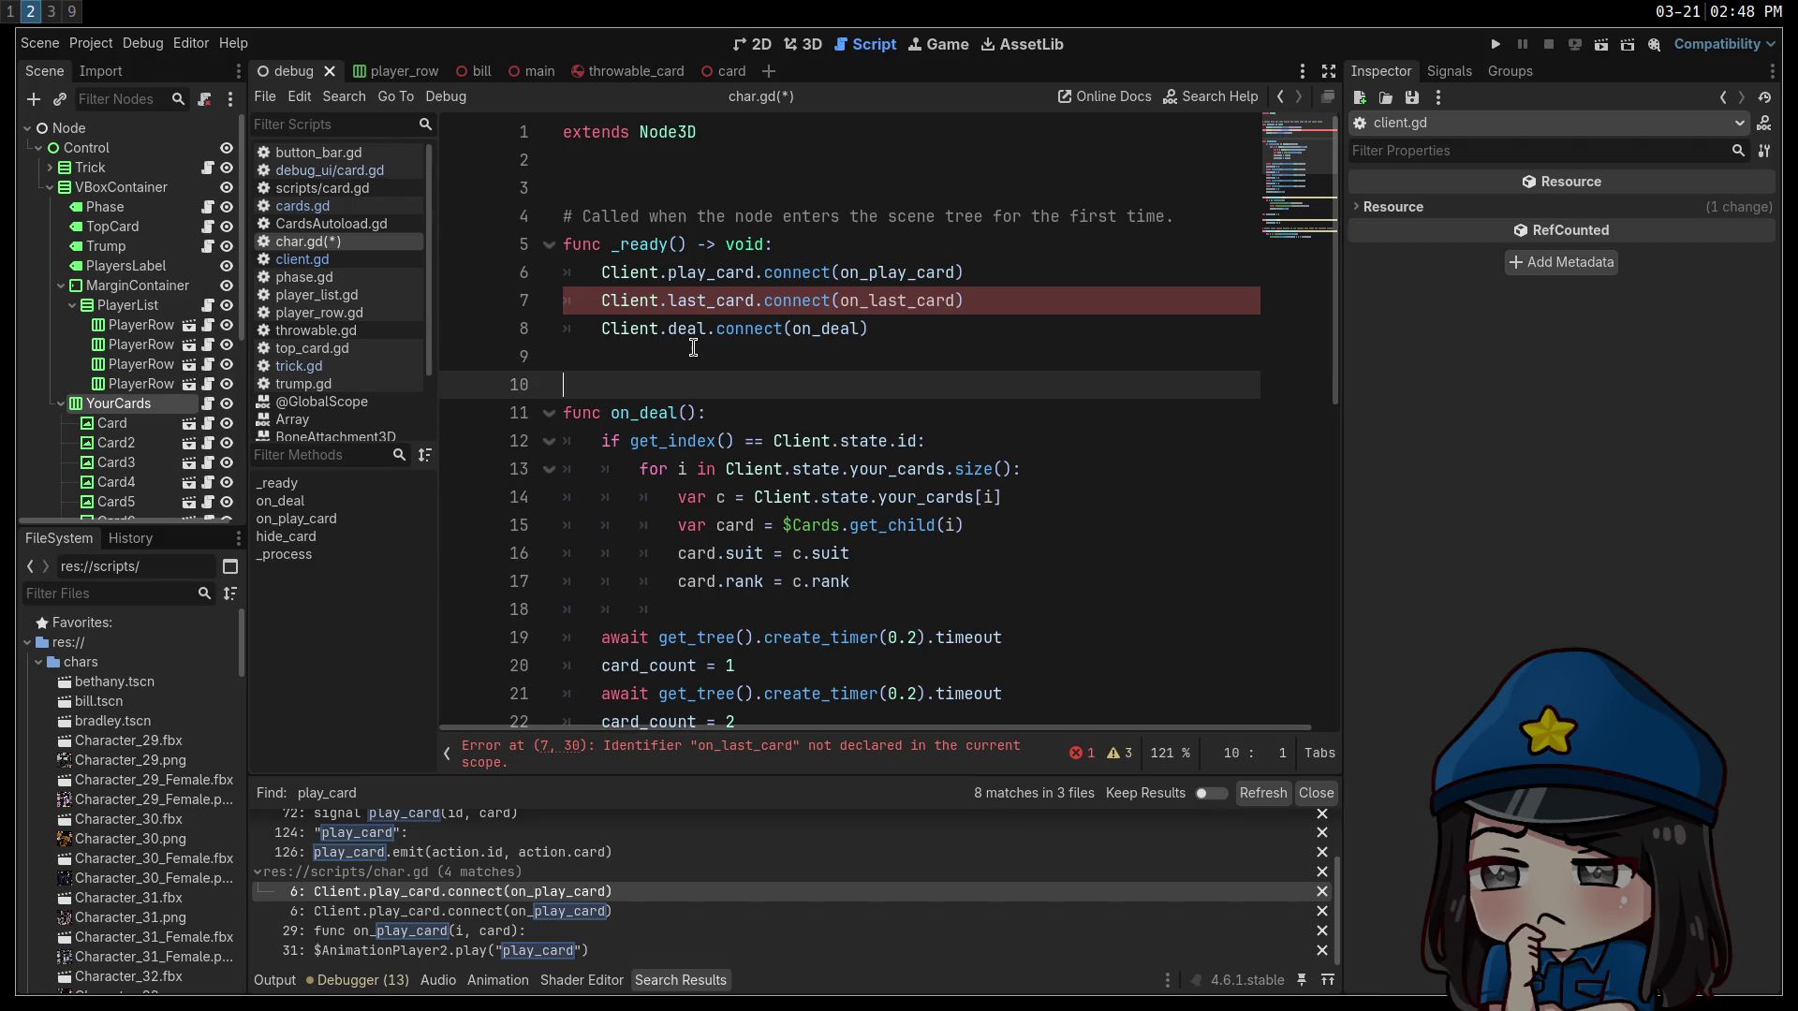
pyautogui.scroll(-8, 692, 347)
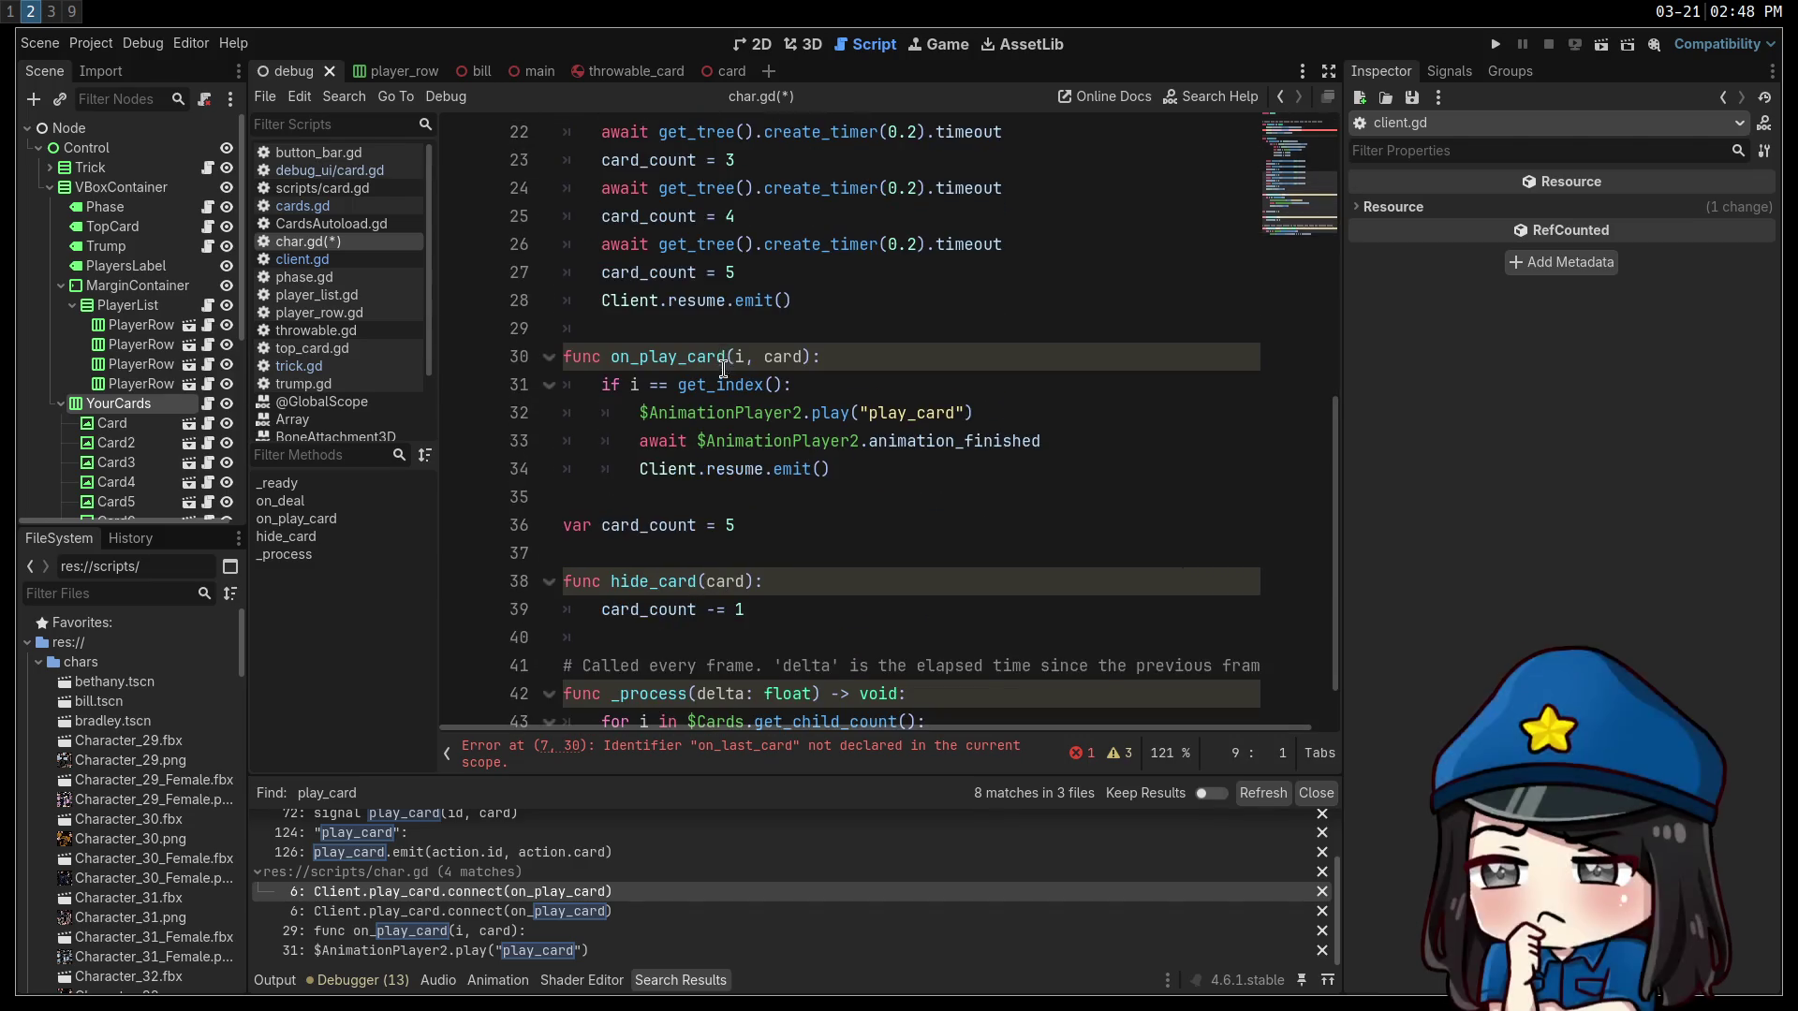
pyautogui.click(682, 263)
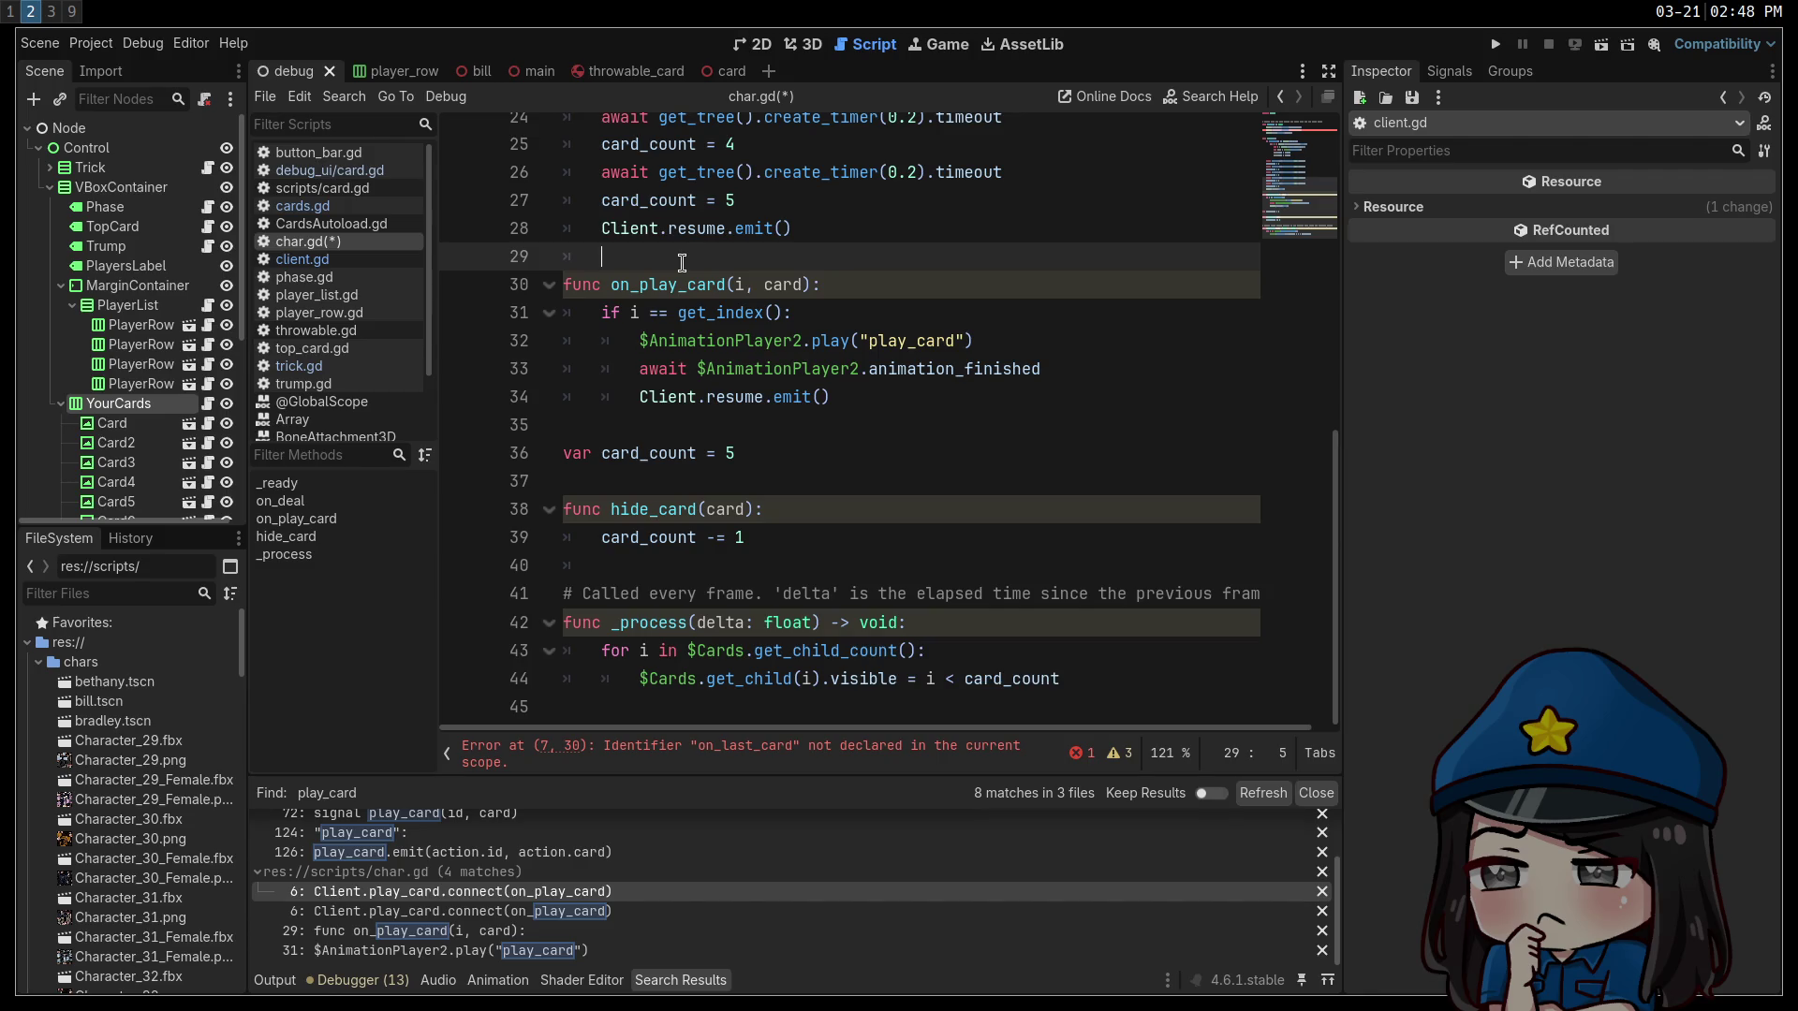
pyautogui.press('Return')
pyautogui.write('nc on_last_card(i,')
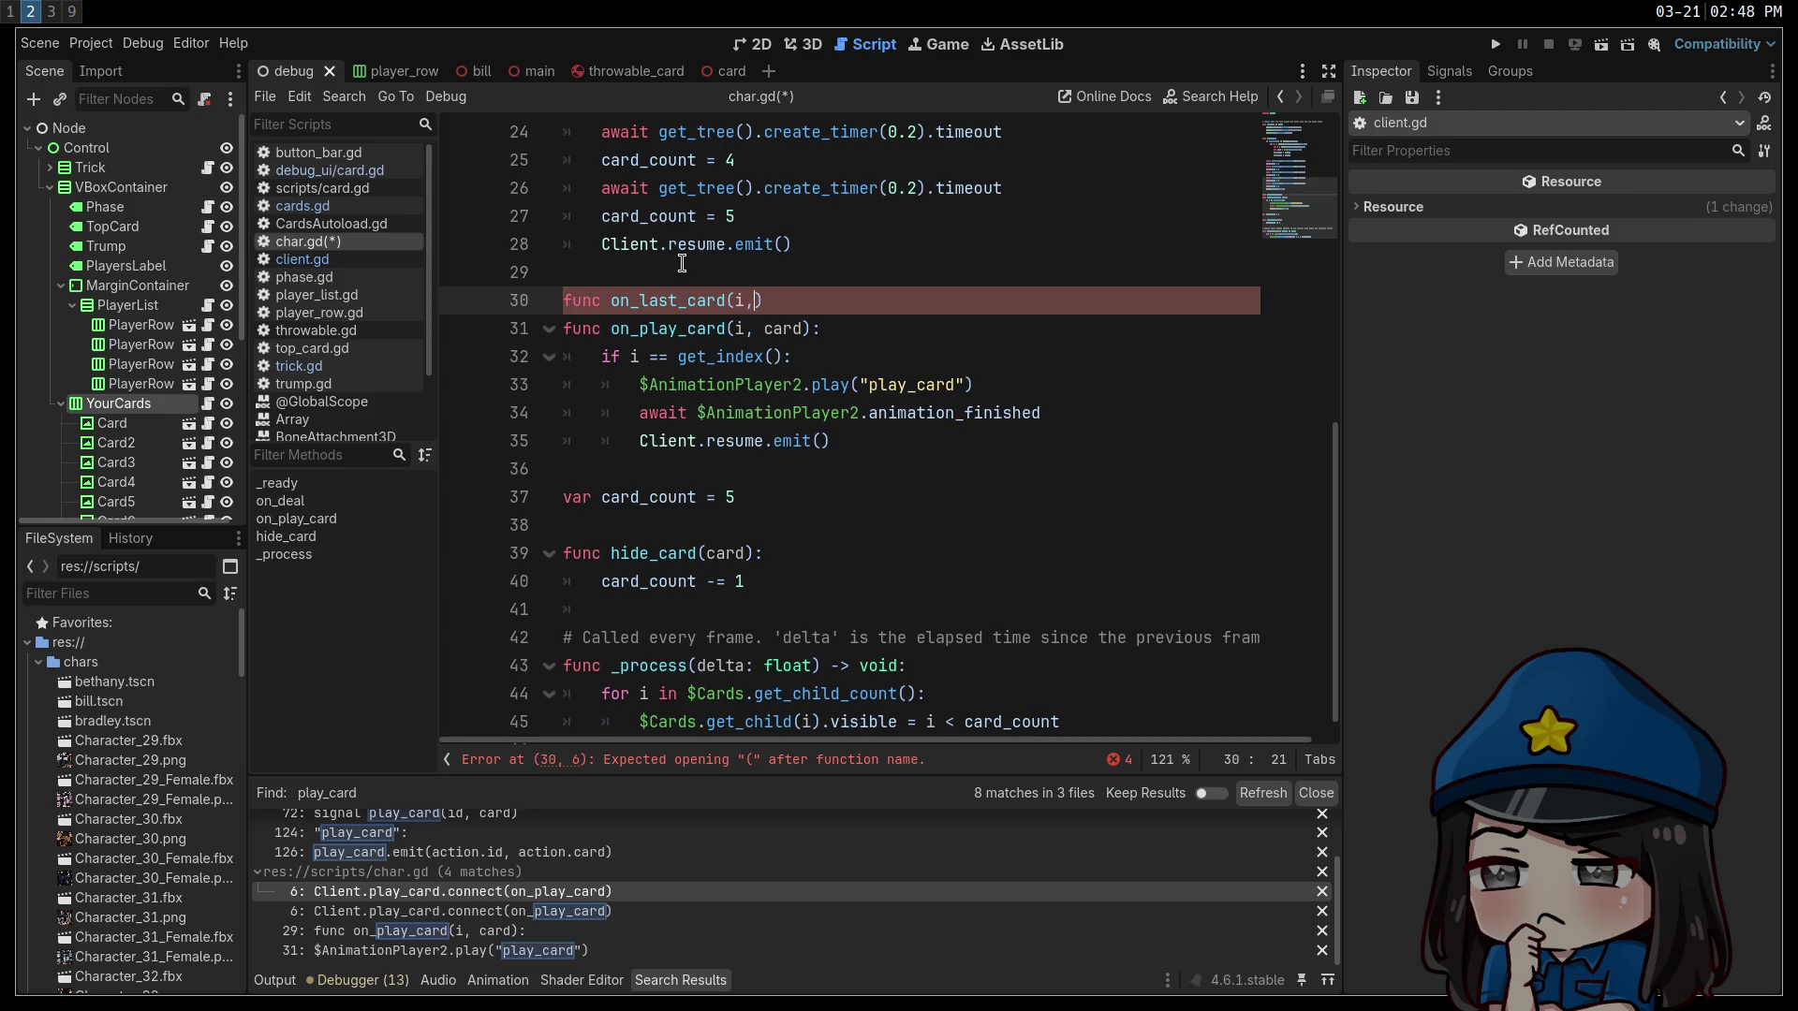
pyautogui.press('BackSpace')
pyautogui.press('BackSpace')
pyautogui.press('BackSpace')
pyautogui.write('cards):')
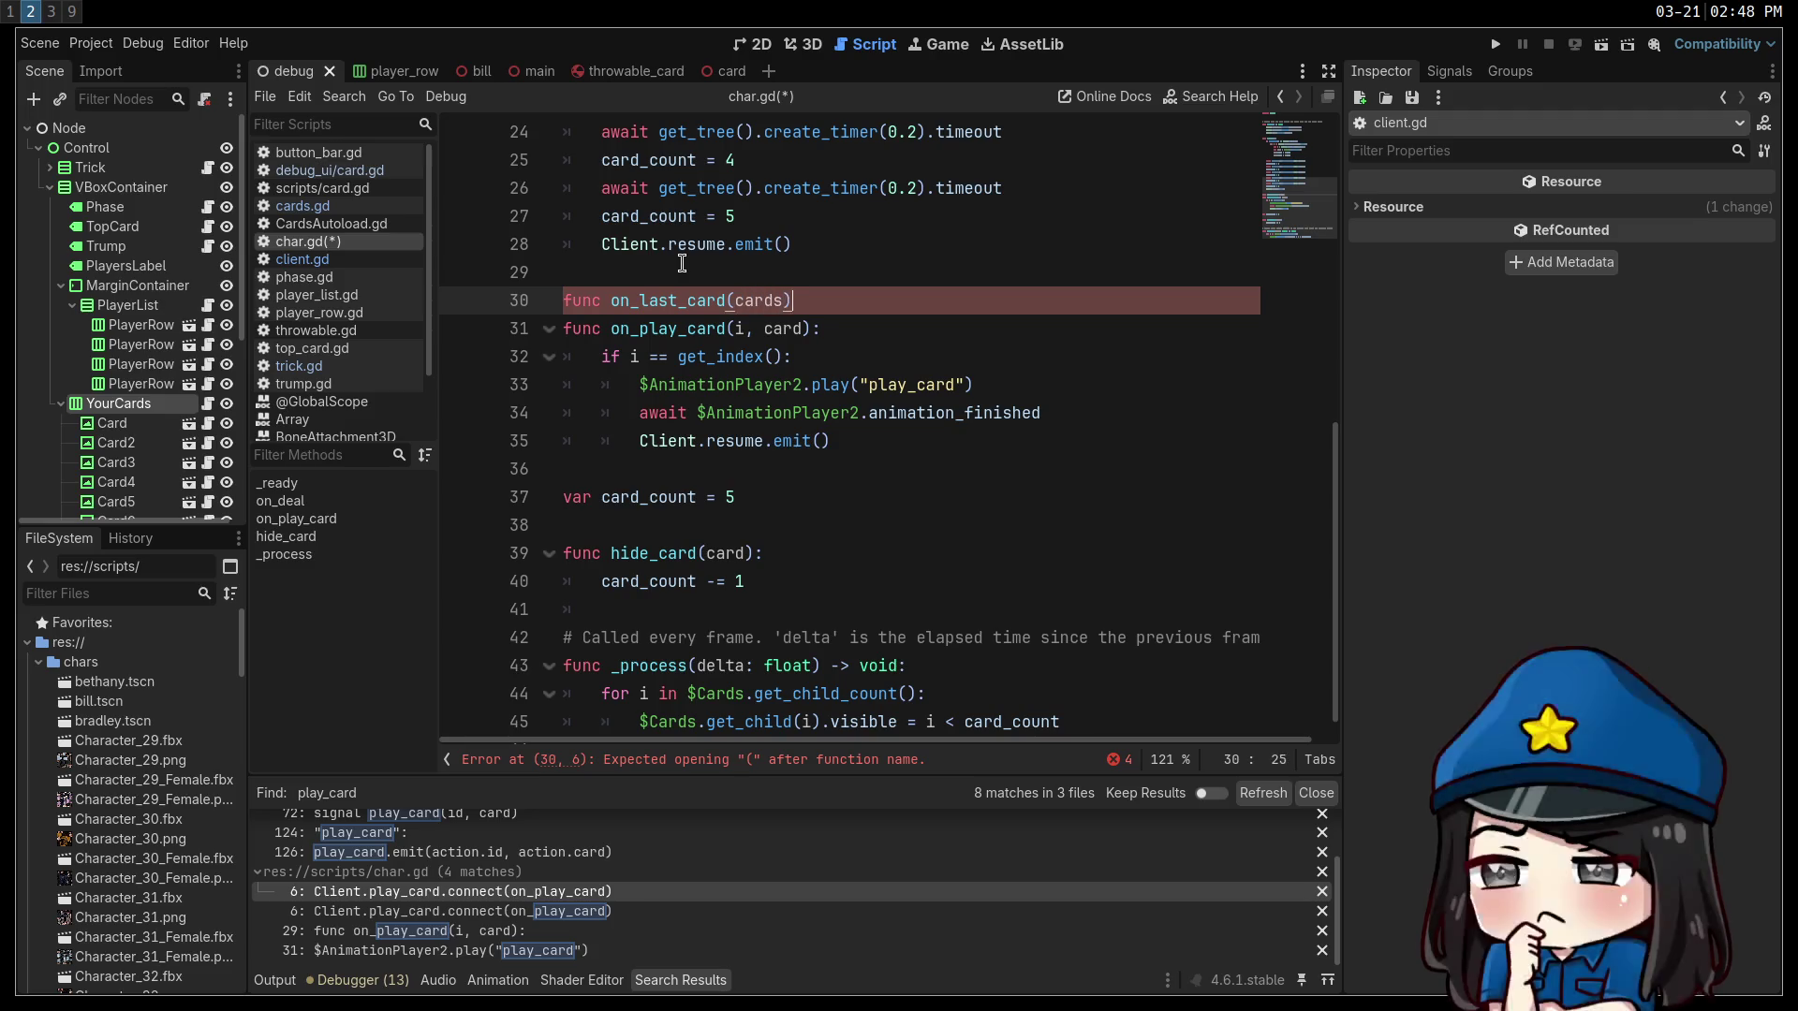
pyautogui.press('Return')
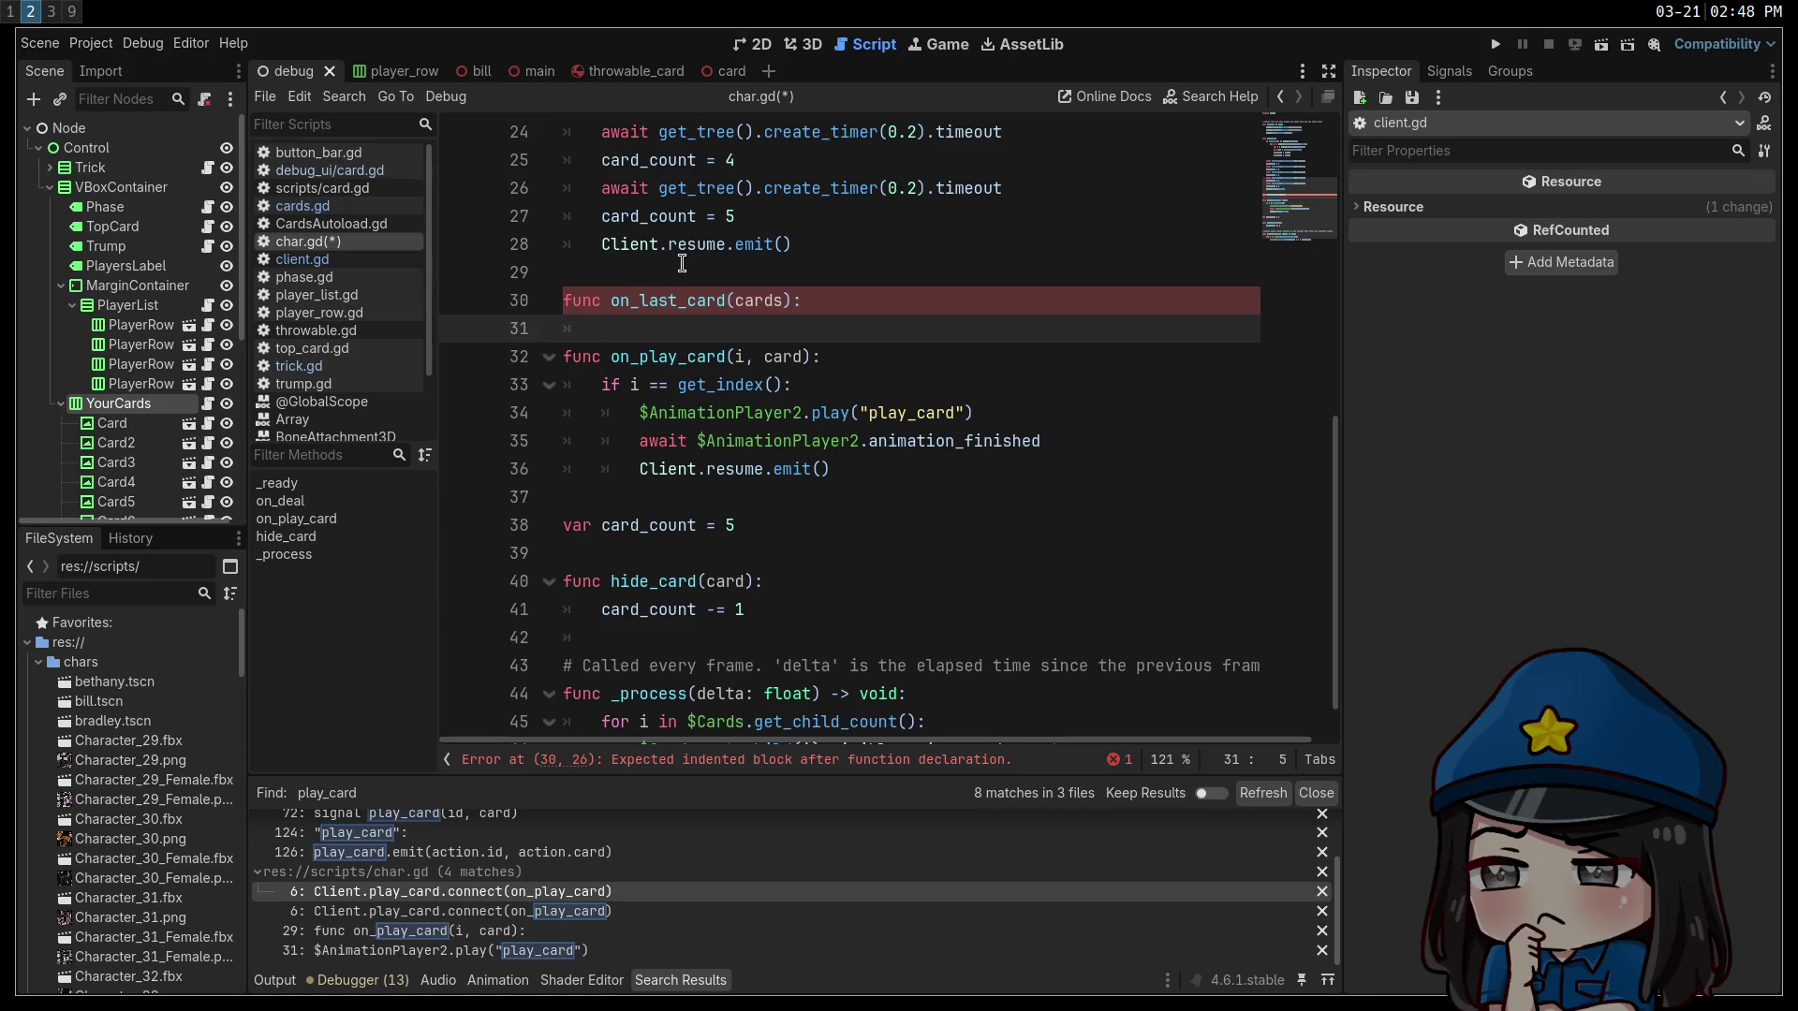
# Write 'for card in cards:' with an inner 'if card.id == get_index():' condition
pyautogui.write('for card ')
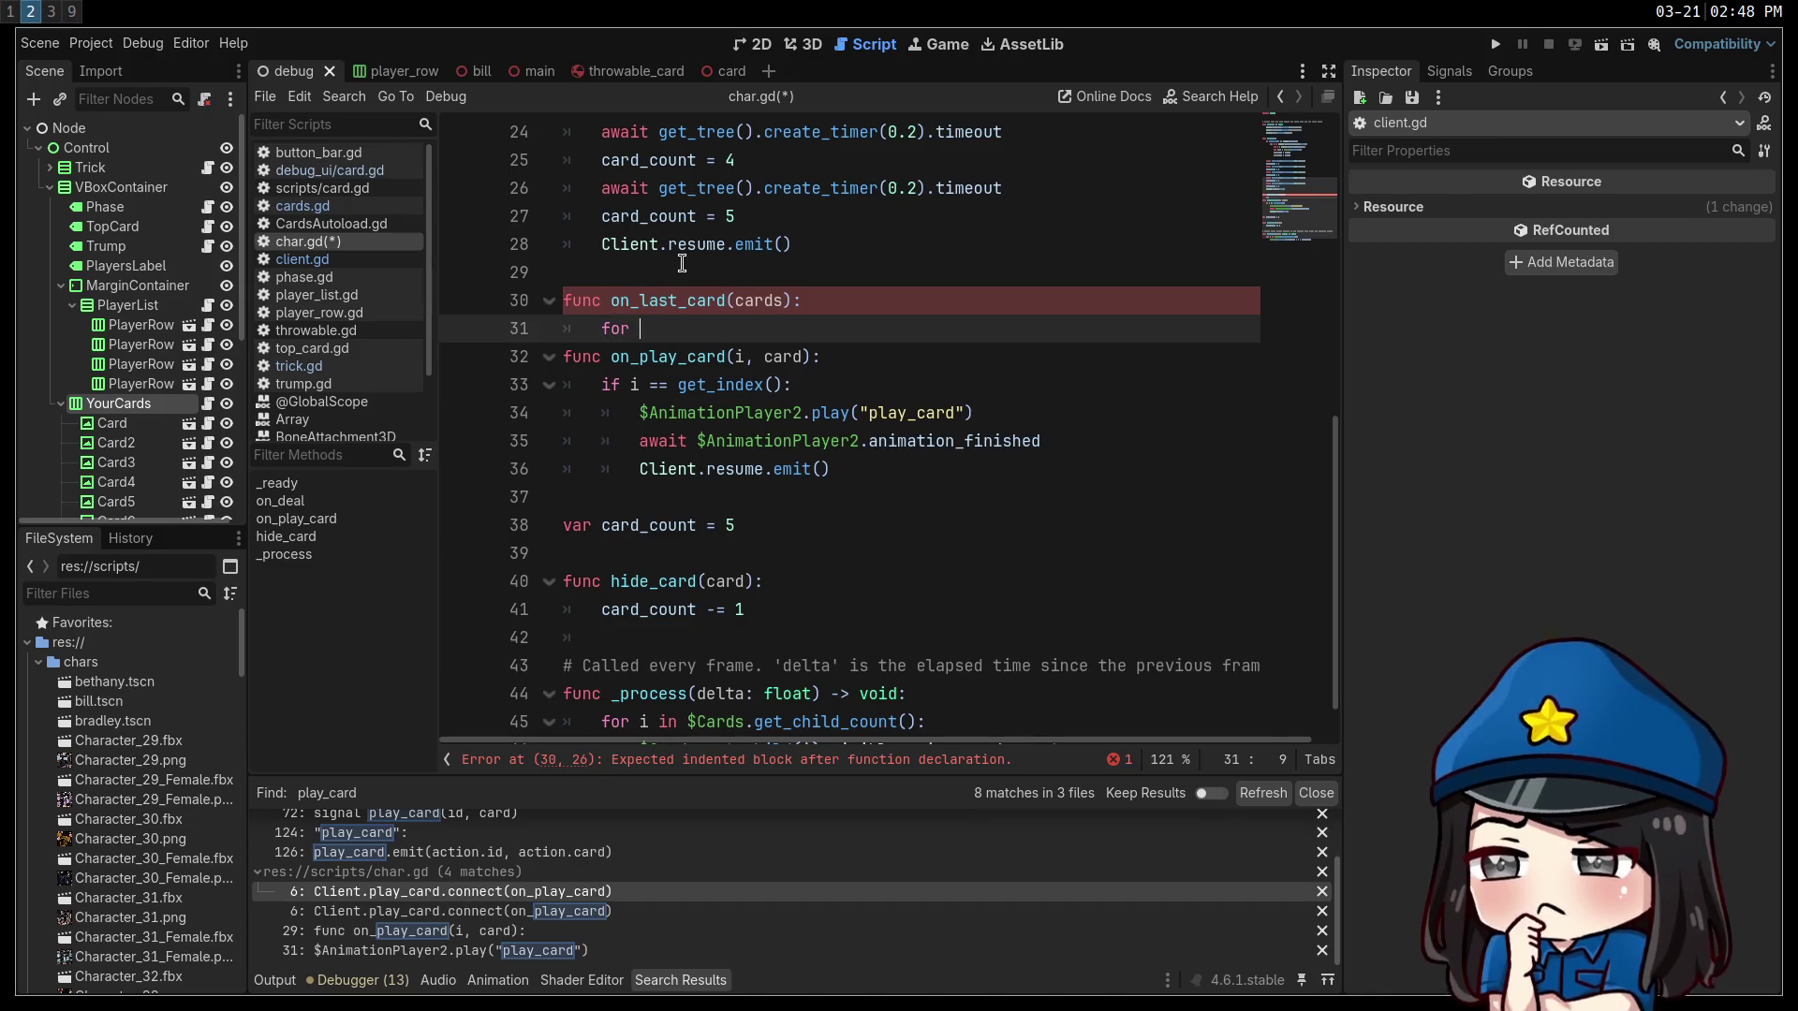
pyautogui.write('in cards:')
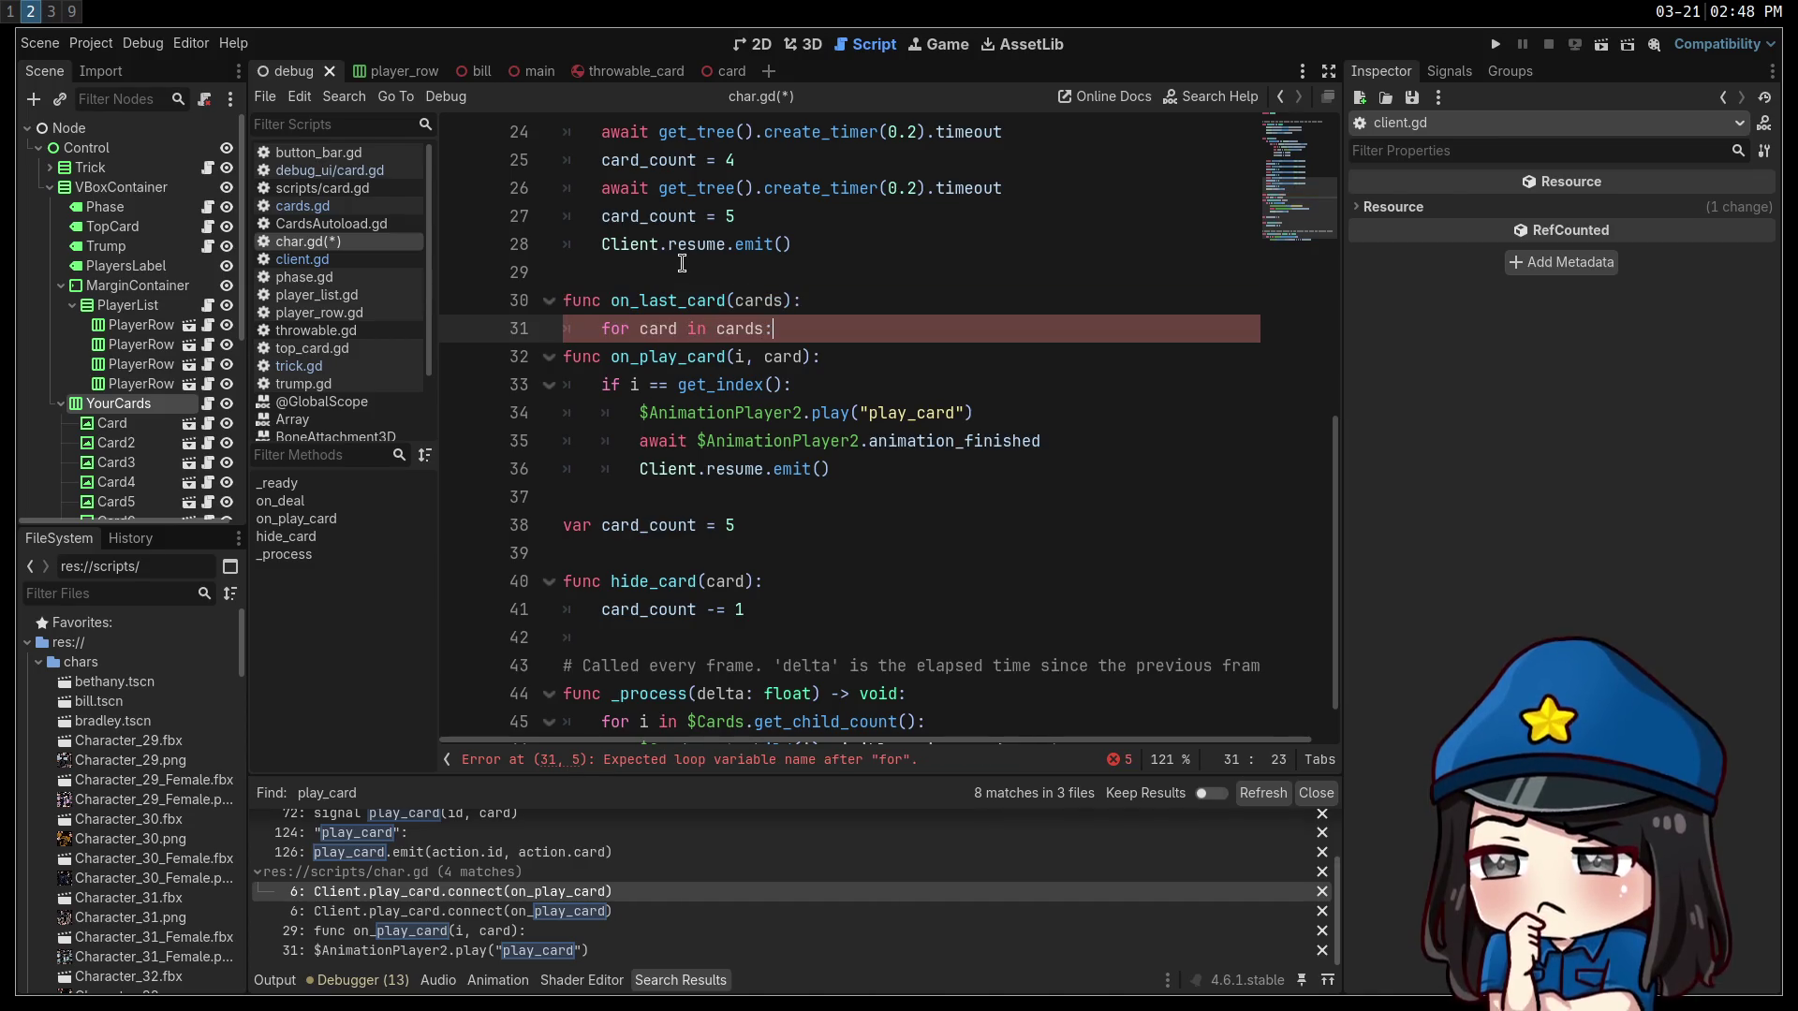
pyautogui.press('Return')
pyautogui.write('card.id ==')
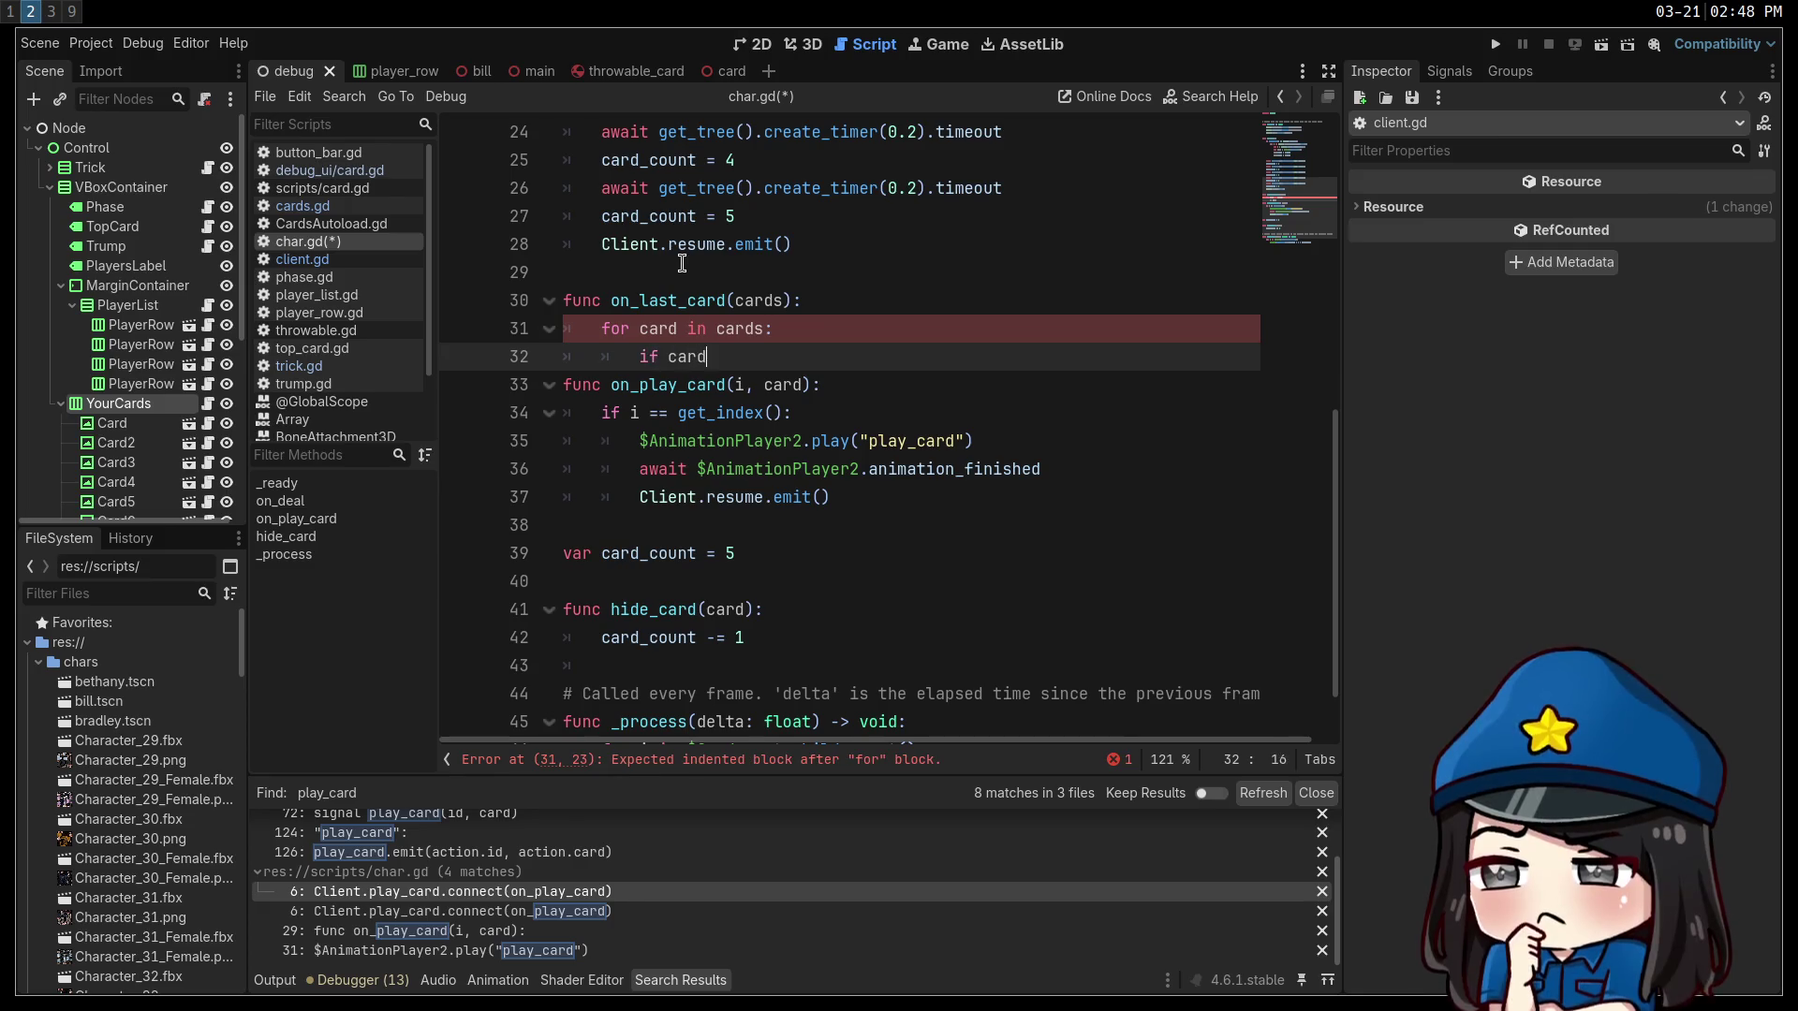
pyautogui.press('Escape')
pyautogui.moveTo(783, 413); pyautogui.dragTo(681, 415)
pyautogui.hotkey('ctrl', 'c')
pyautogui.click(846, 356)
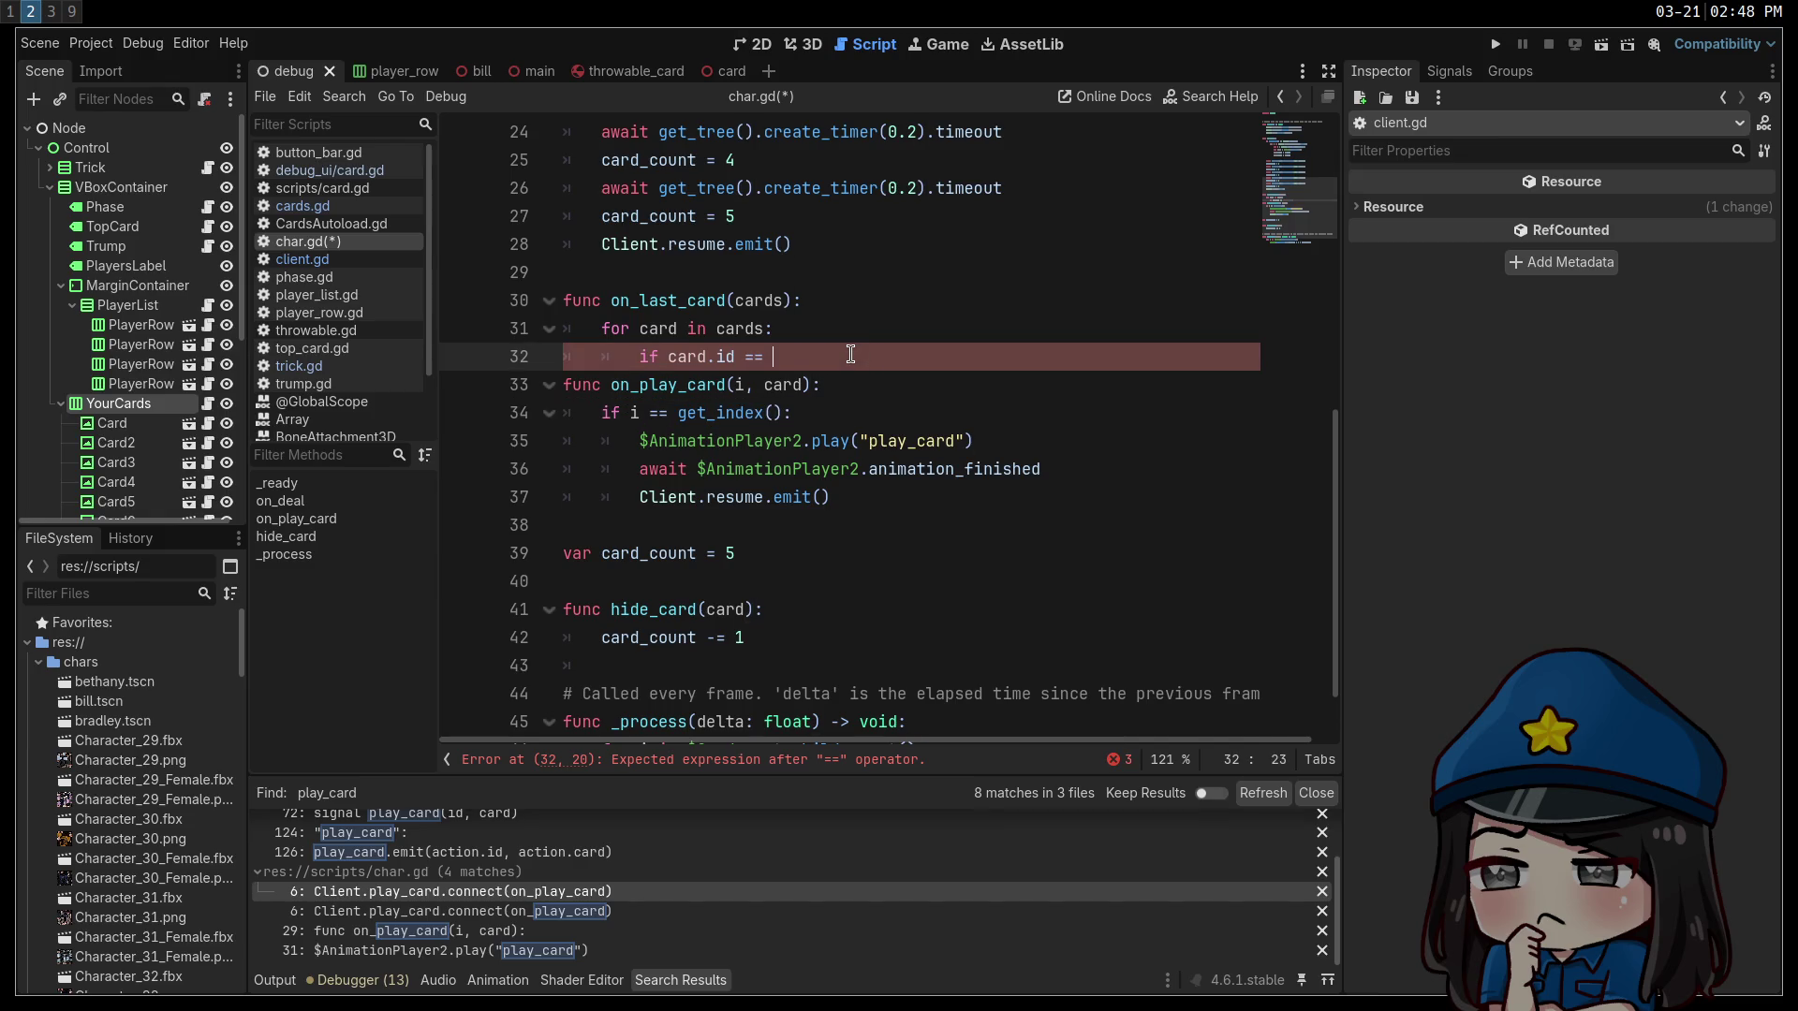
pyautogui.hotkey('ctrl', 'v')
pyautogui.write(':')
pyautogui.press('Return')
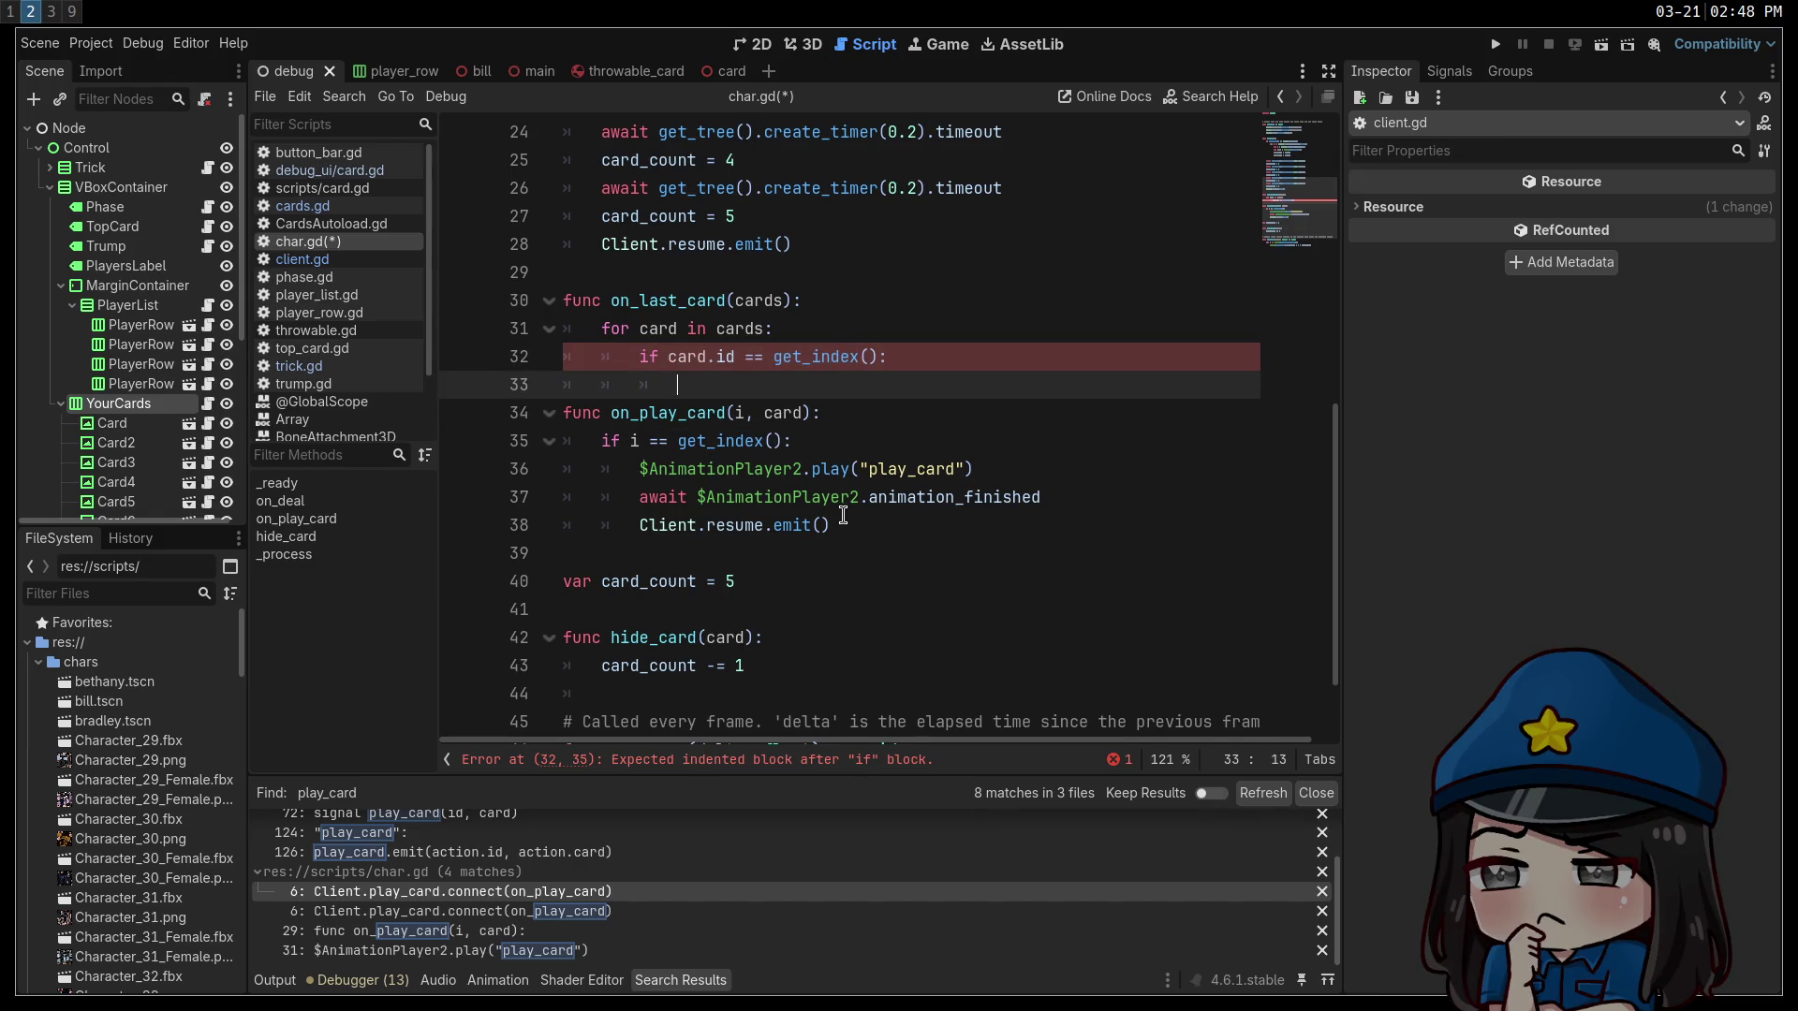
# Copy the play, await and resume lines from the play_card handler into the if block
pyautogui.click(868, 536)
pyautogui.moveTo(815, 524)
pyautogui.mouseDown()
pyautogui.moveTo(656, 496)
pyautogui.moveTo(640, 468)
pyautogui.mouseUp()
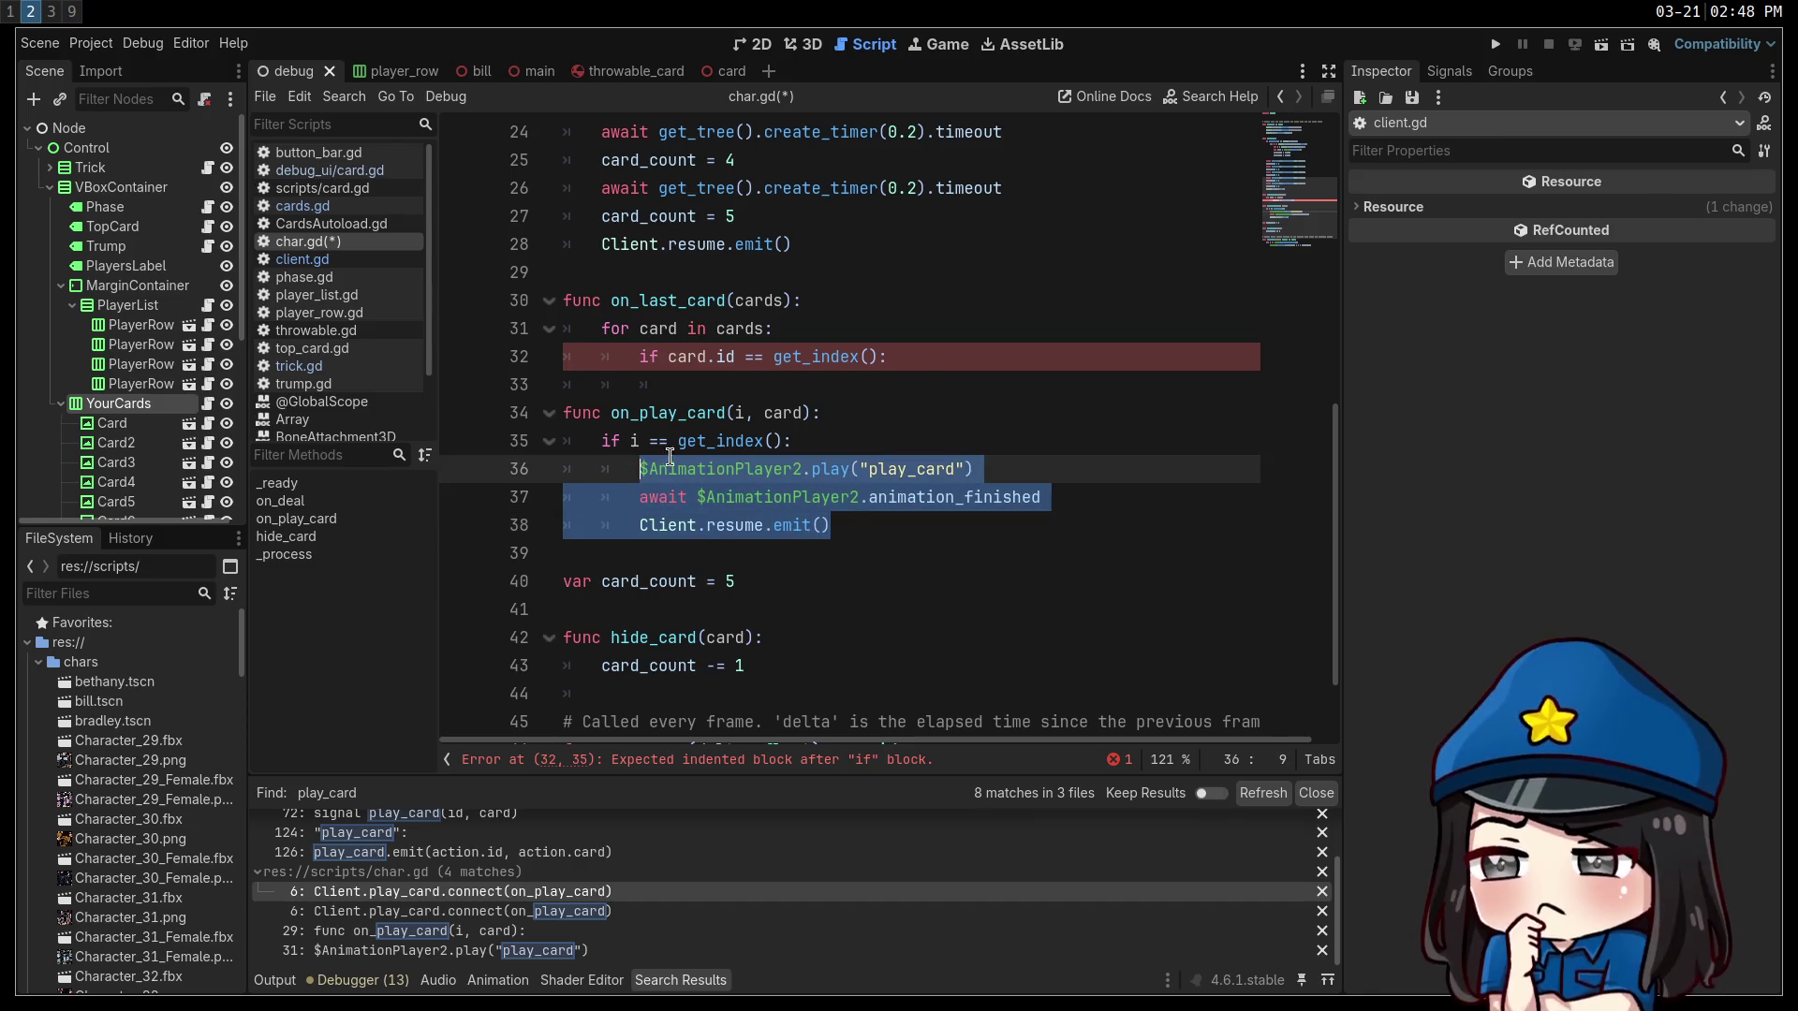
pyautogui.click(913, 394)
pyautogui.hotkey('ctrl', 'v')
pyautogui.moveTo(913, 441)
pyautogui.mouseDown()
pyautogui.moveTo(600, 426)
pyautogui.moveTo(628, 442)
pyautogui.mouseUp()
pyautogui.click(1024, 475)
pyautogui.click(1039, 440)
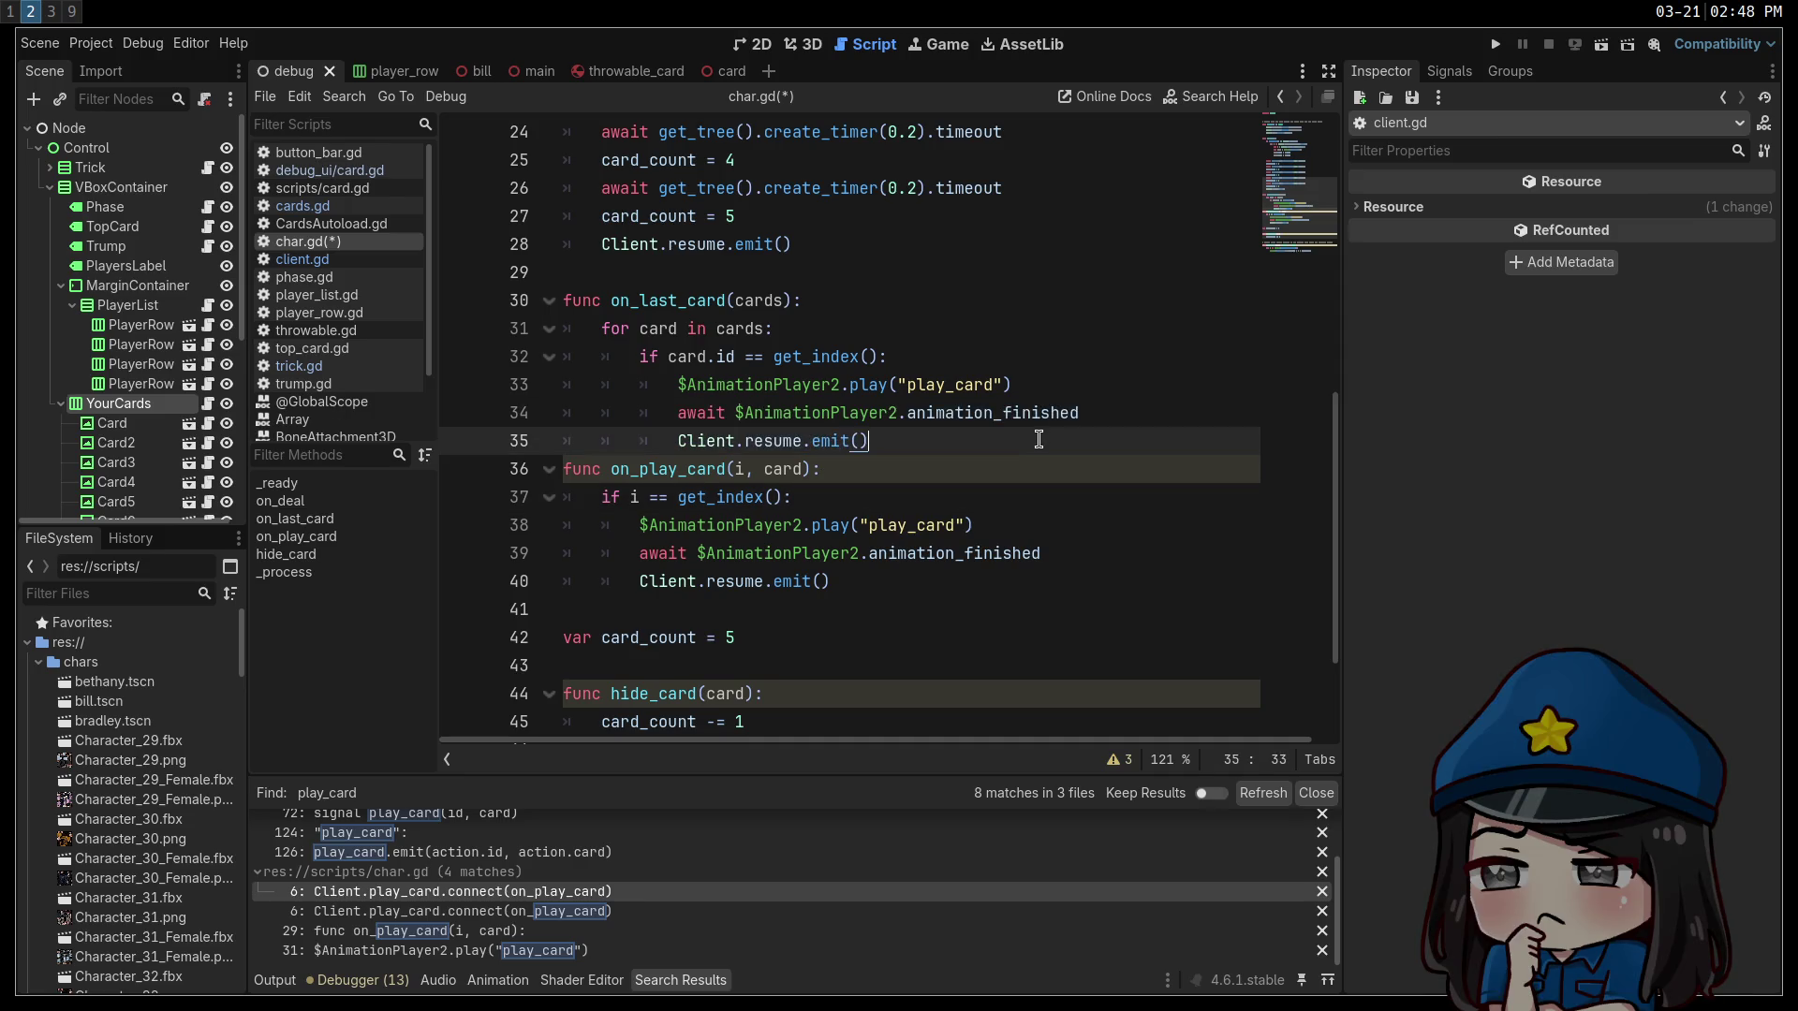
pyautogui.press('Return')
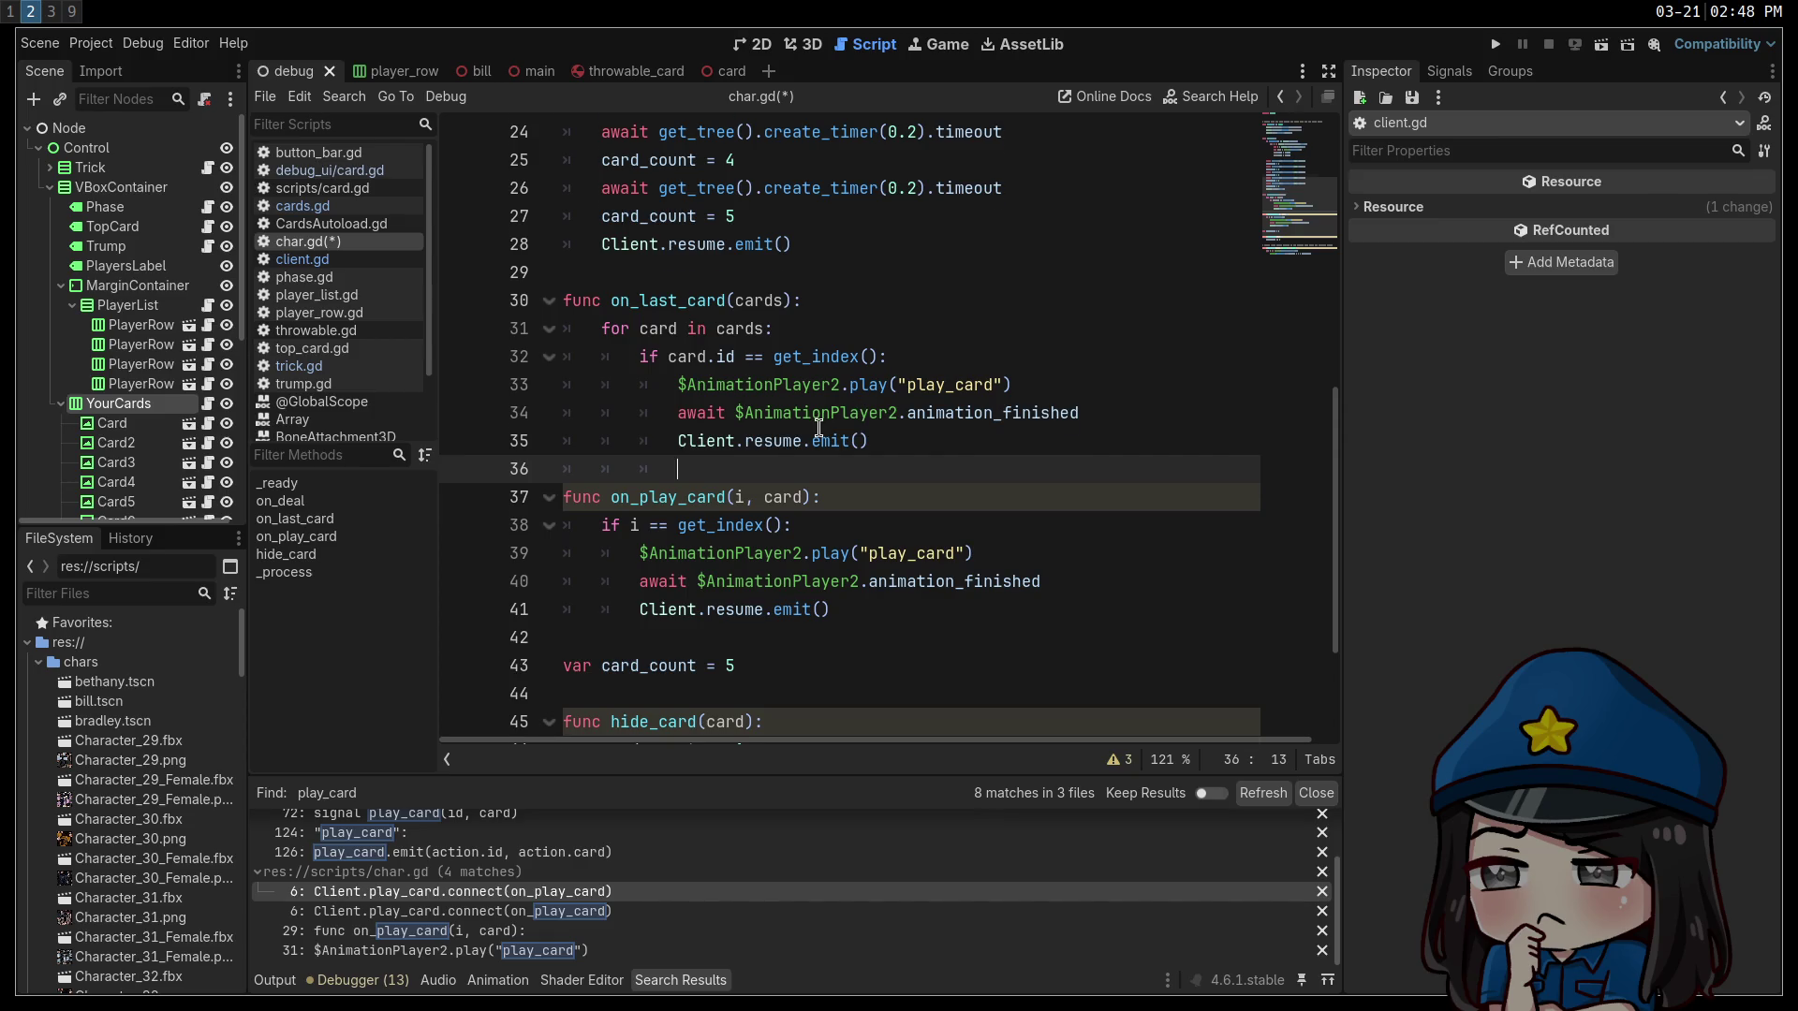
# Review the on_last_card code and select the loop variable and list on line 31
pyautogui.scroll(5, 819, 428)
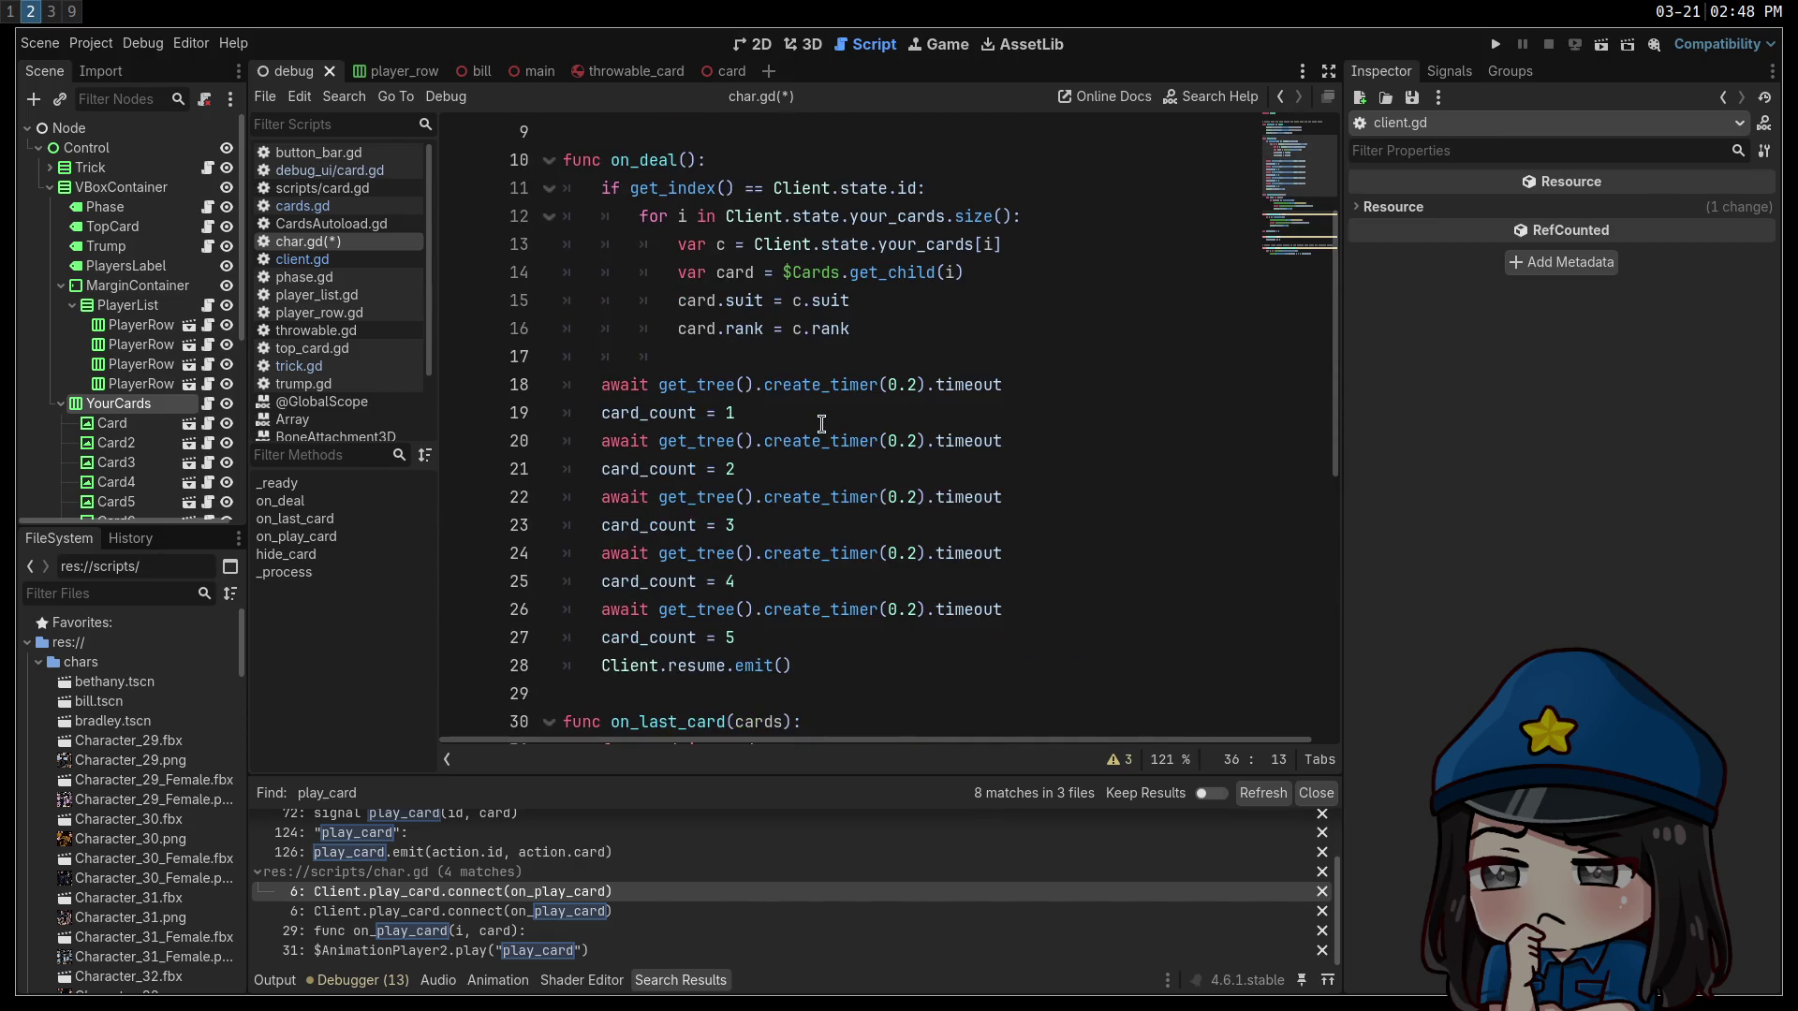
pyautogui.scroll(3, 821, 423)
pyautogui.scroll(-7, 828, 420)
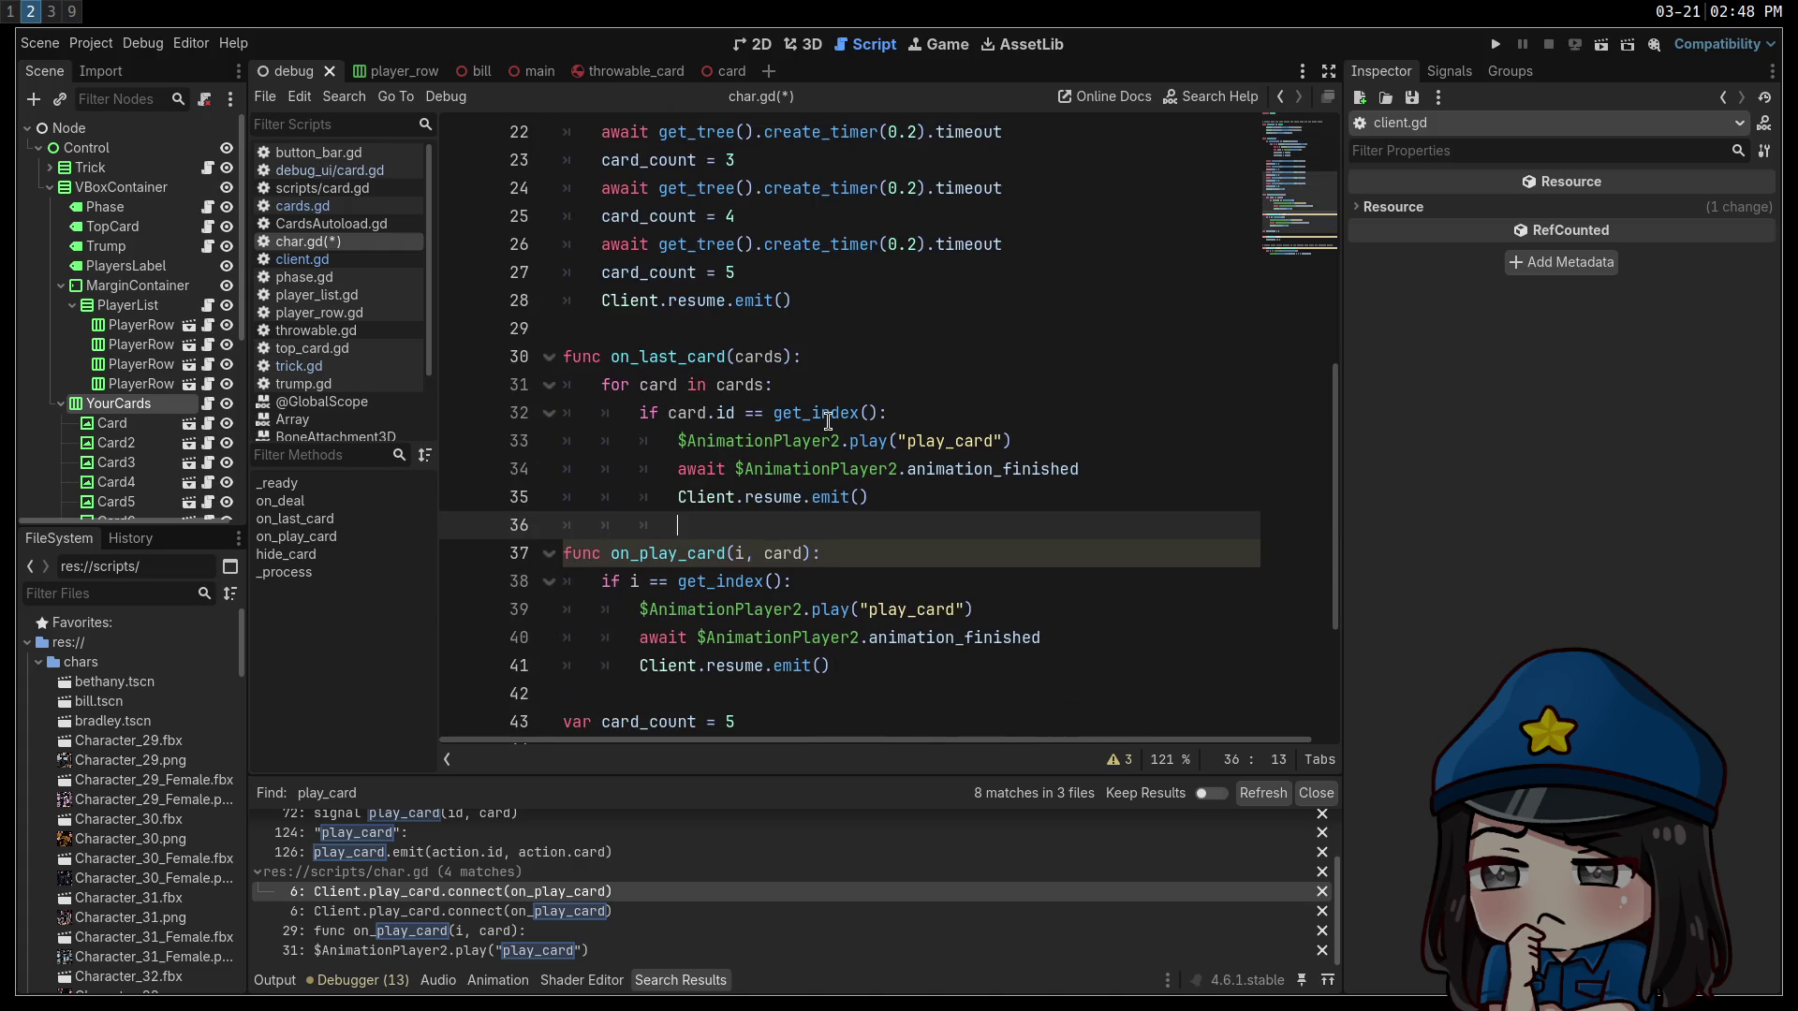
pyautogui.scroll(-3, 831, 422)
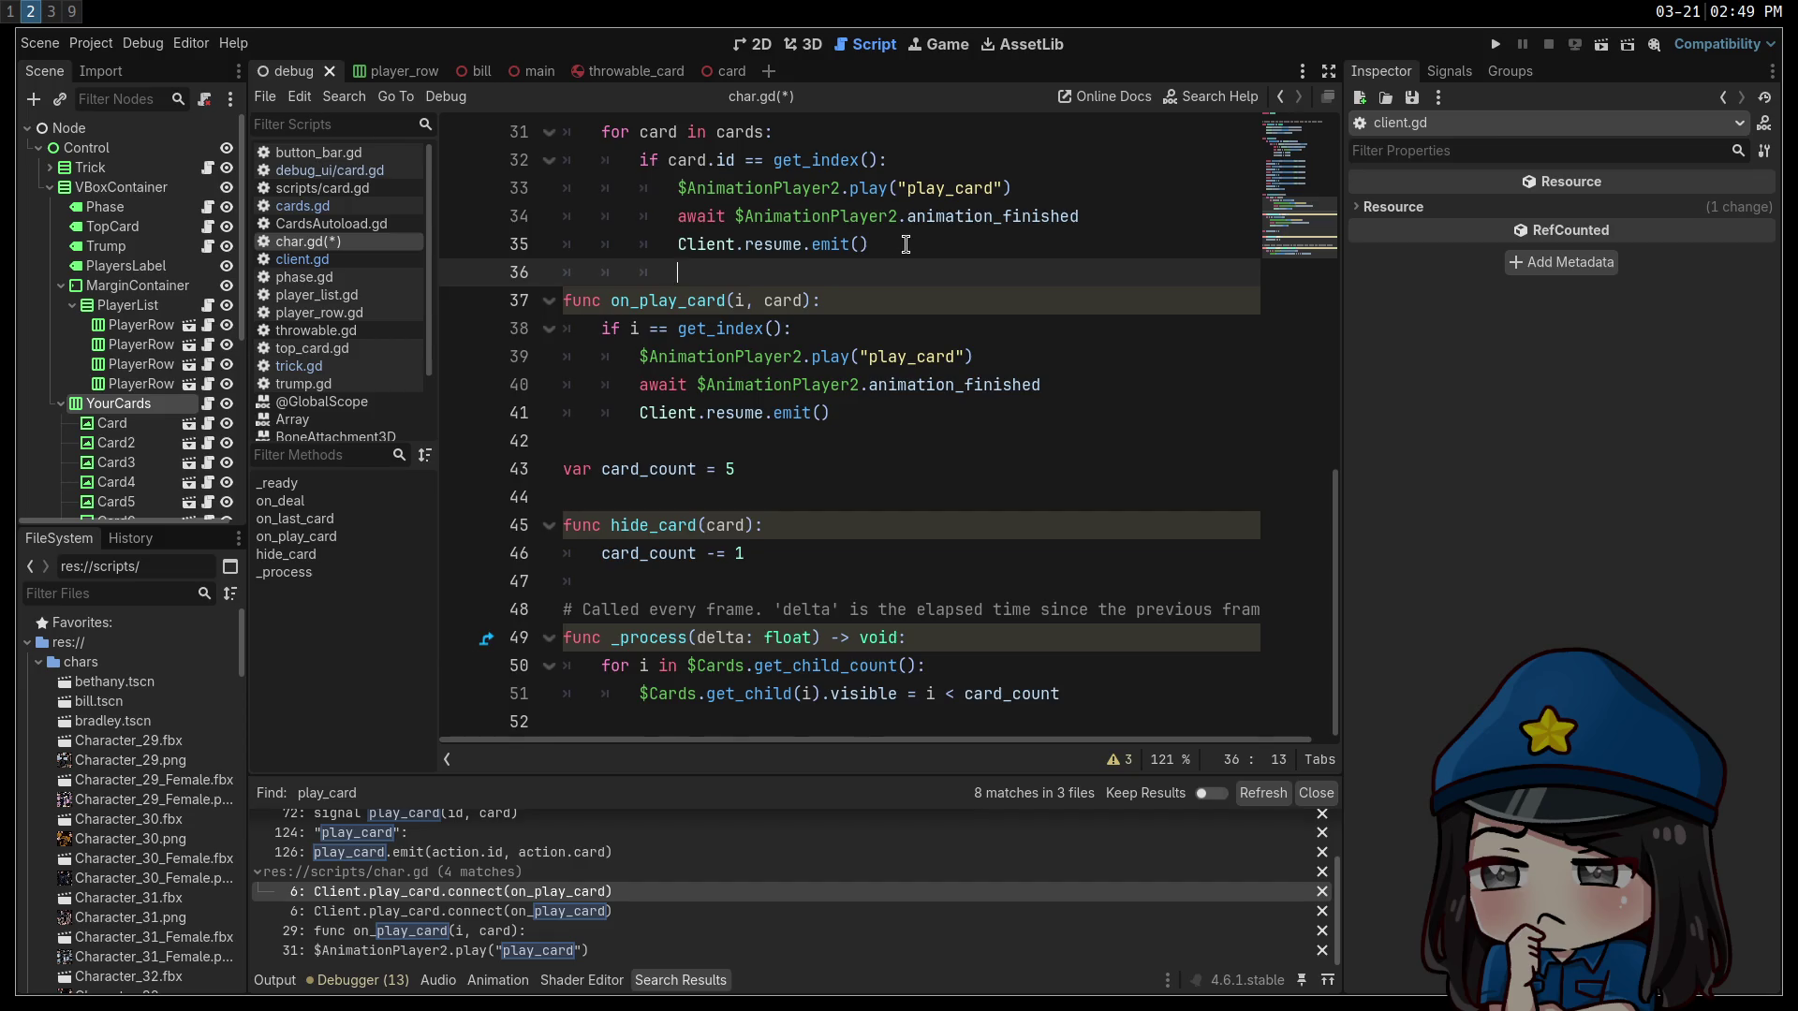
pyautogui.scroll(2, 905, 244)
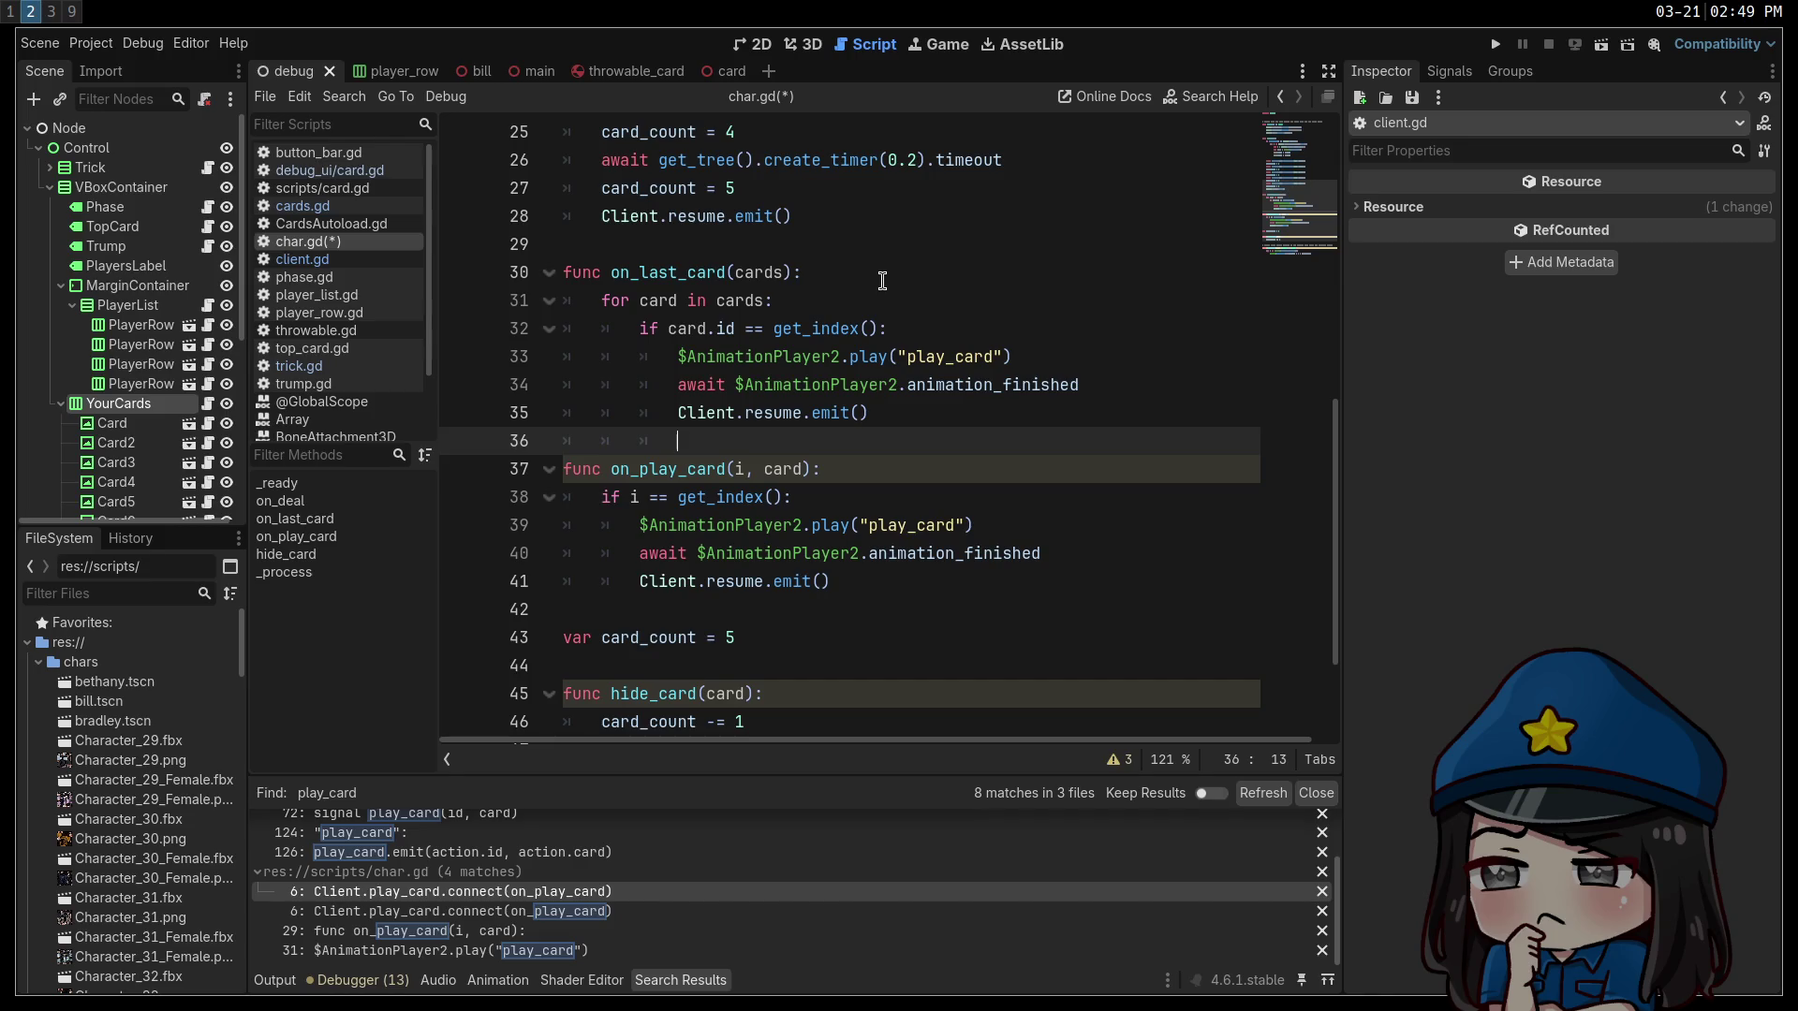
pyautogui.click(883, 281)
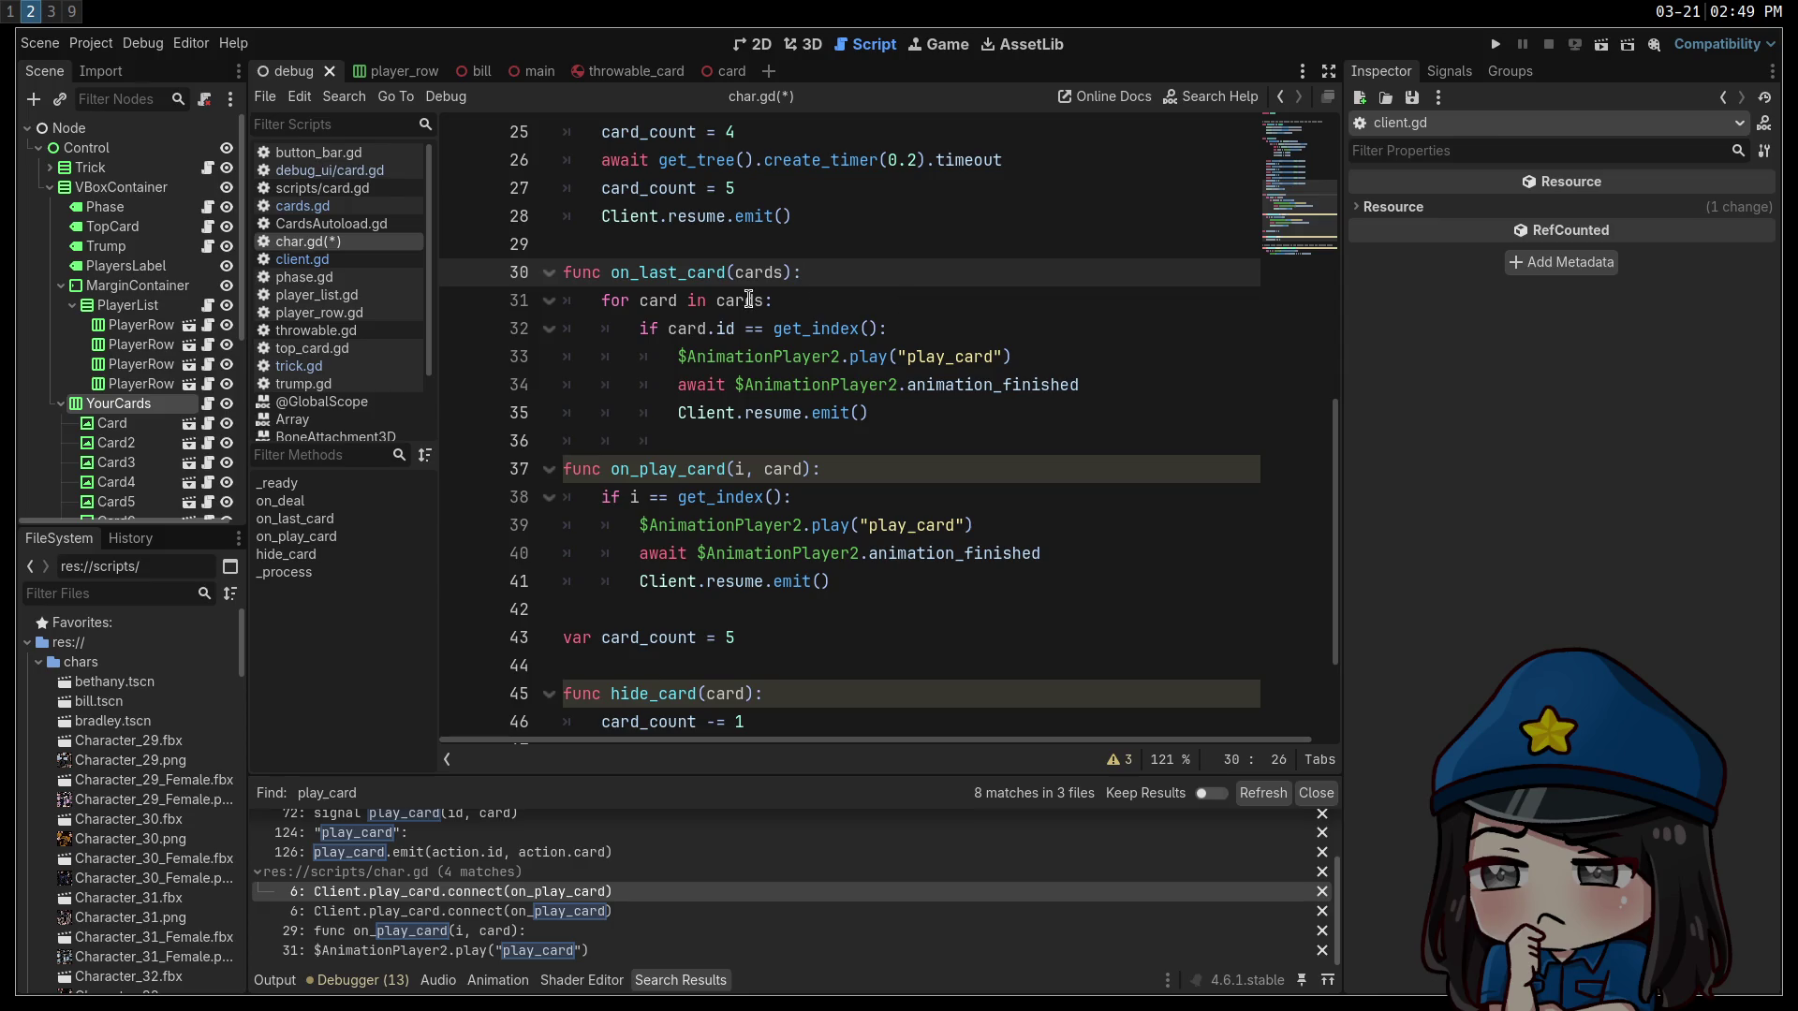
pyautogui.moveTo(764, 300); pyautogui.dragTo(622, 294)
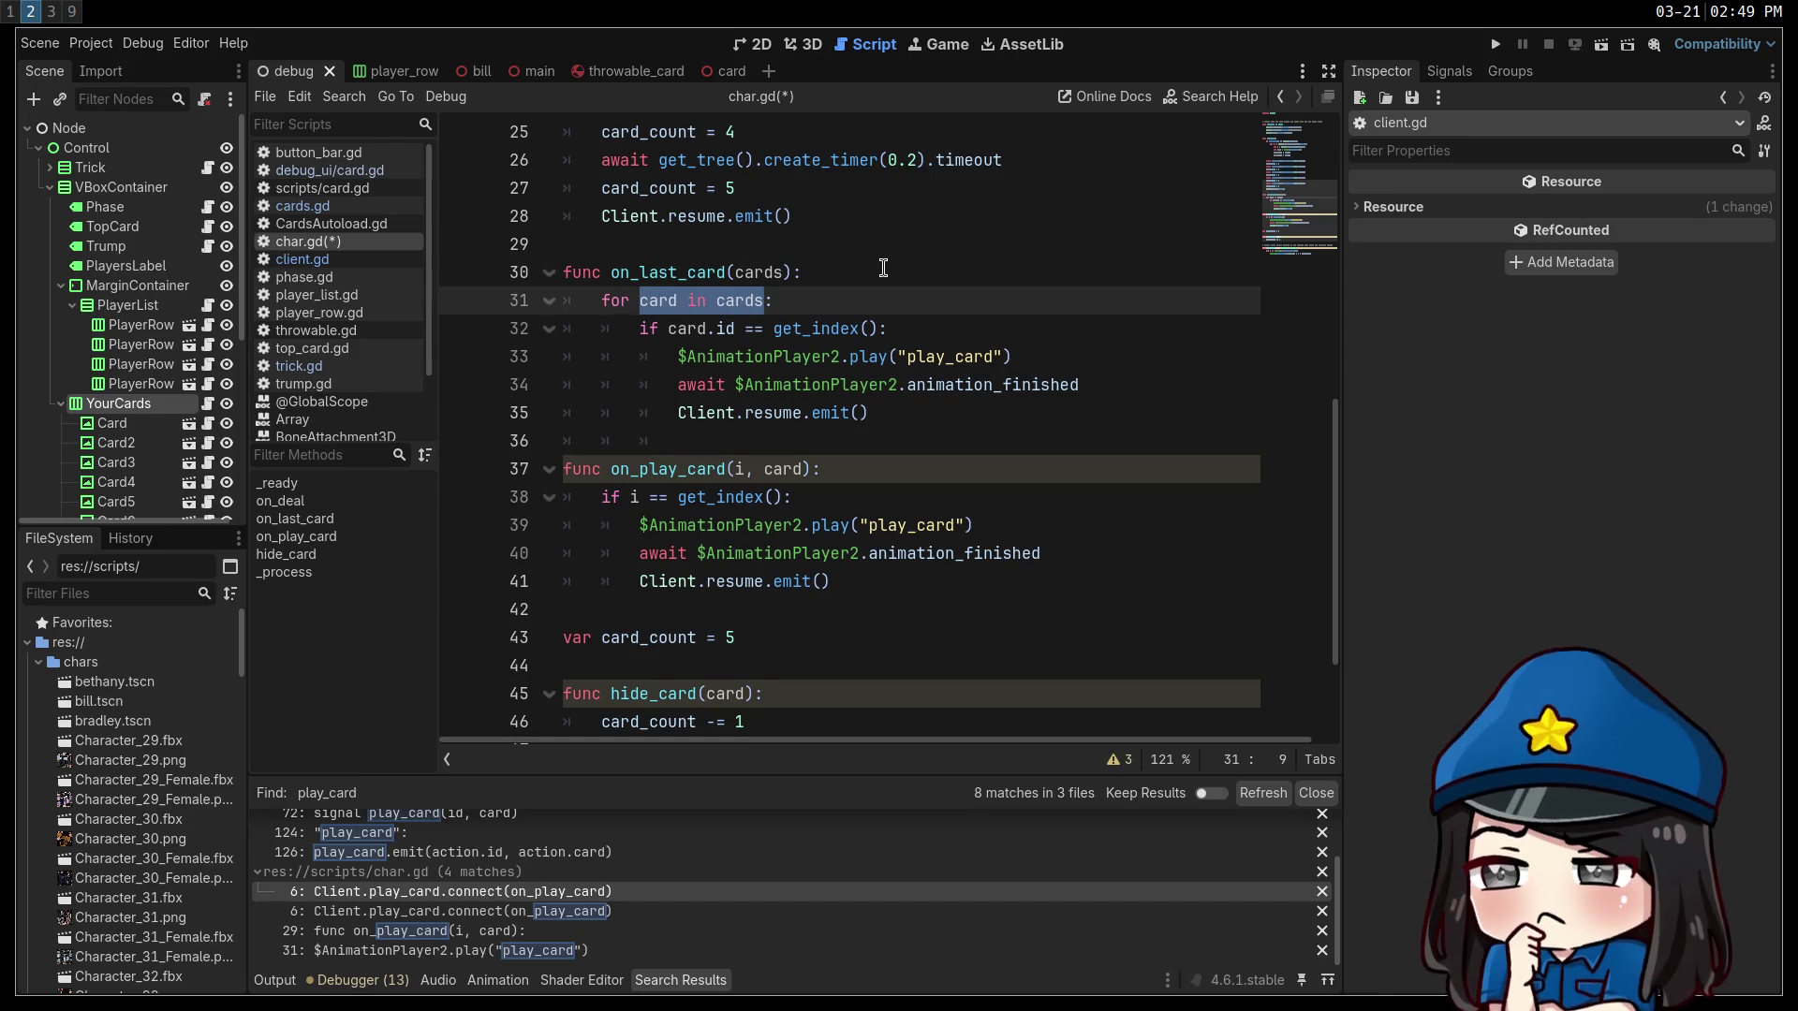
# Change the loop to 'for i in cards.size()' and check cards[i].id
pyautogui.write('i in card')
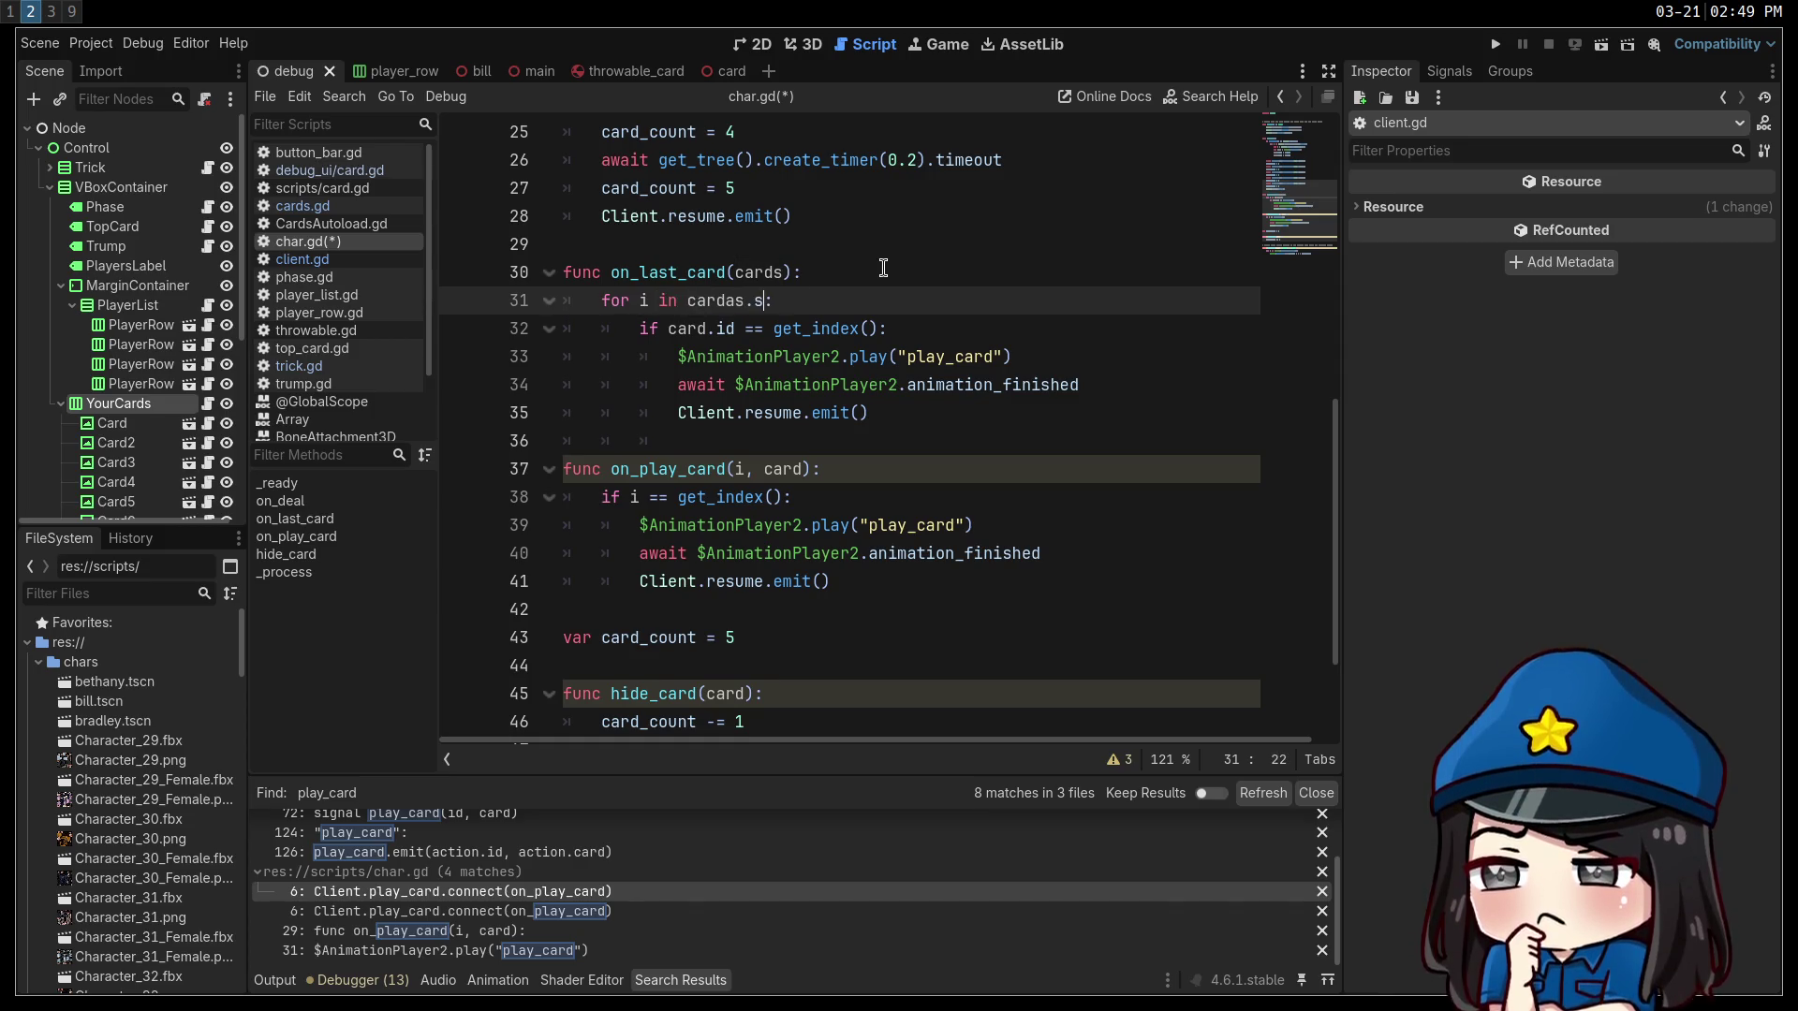
pyautogui.write('s.size(')
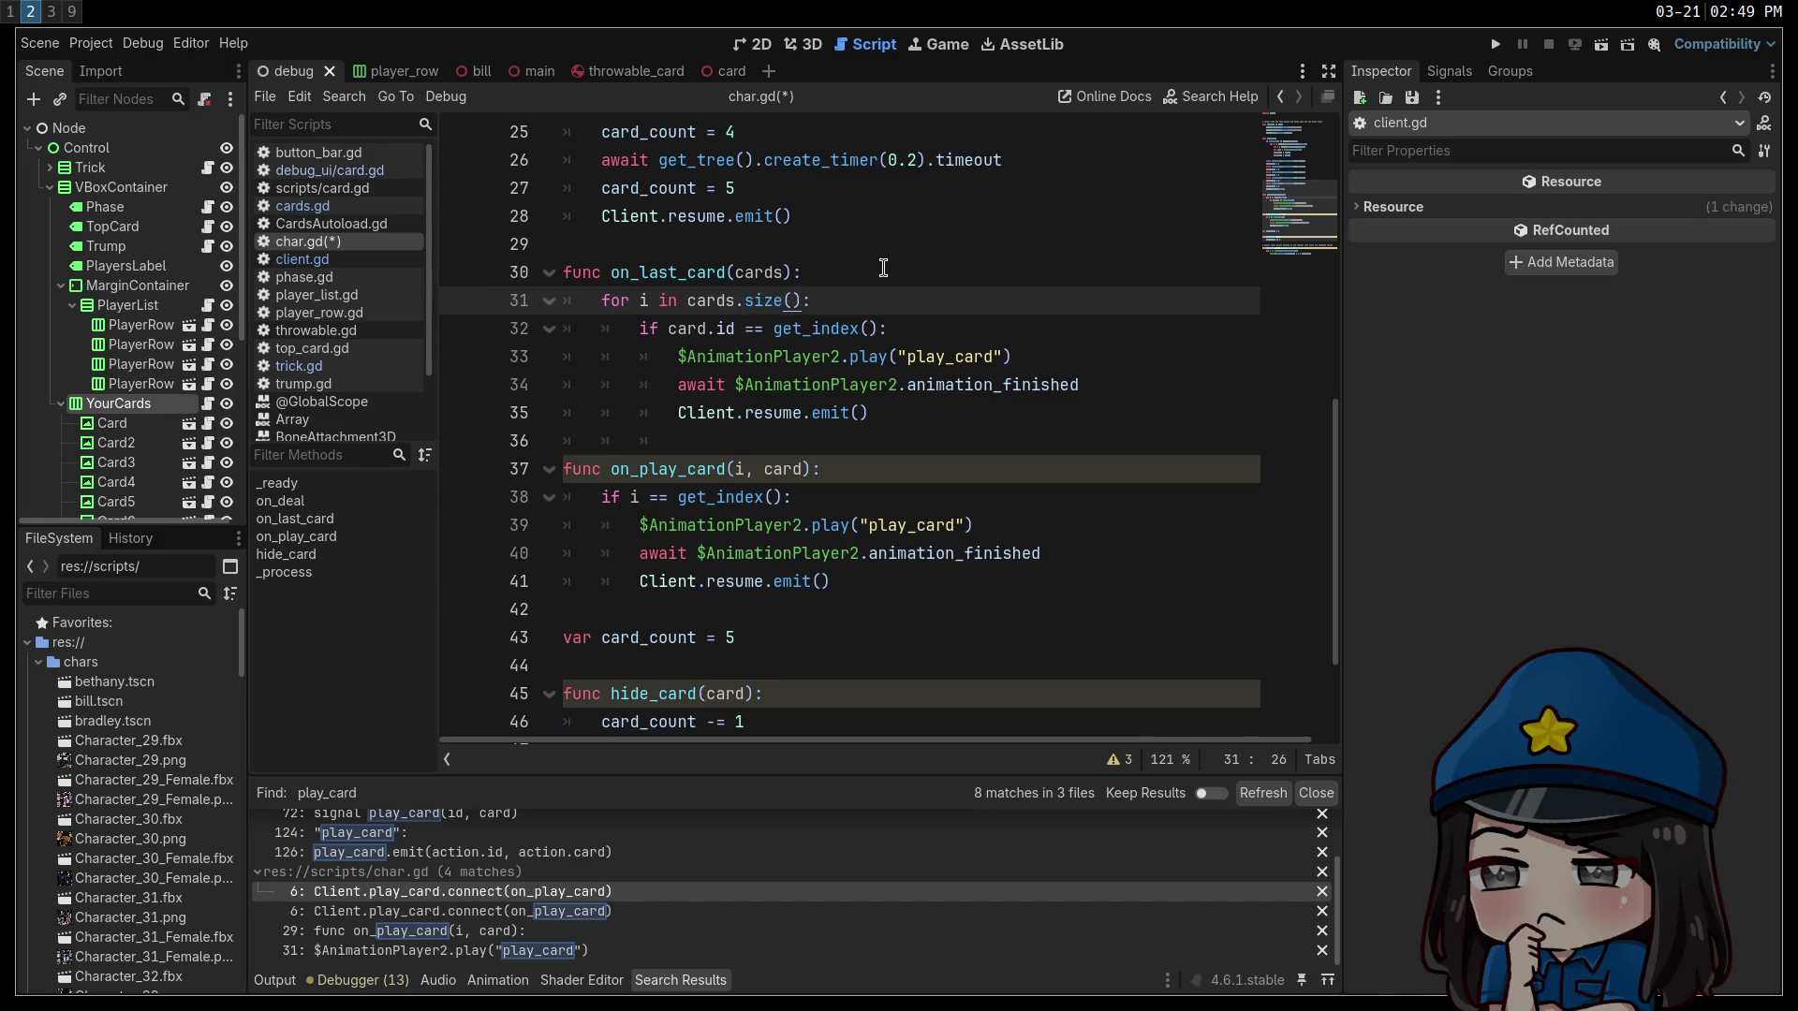
pyautogui.click(1128, 373)
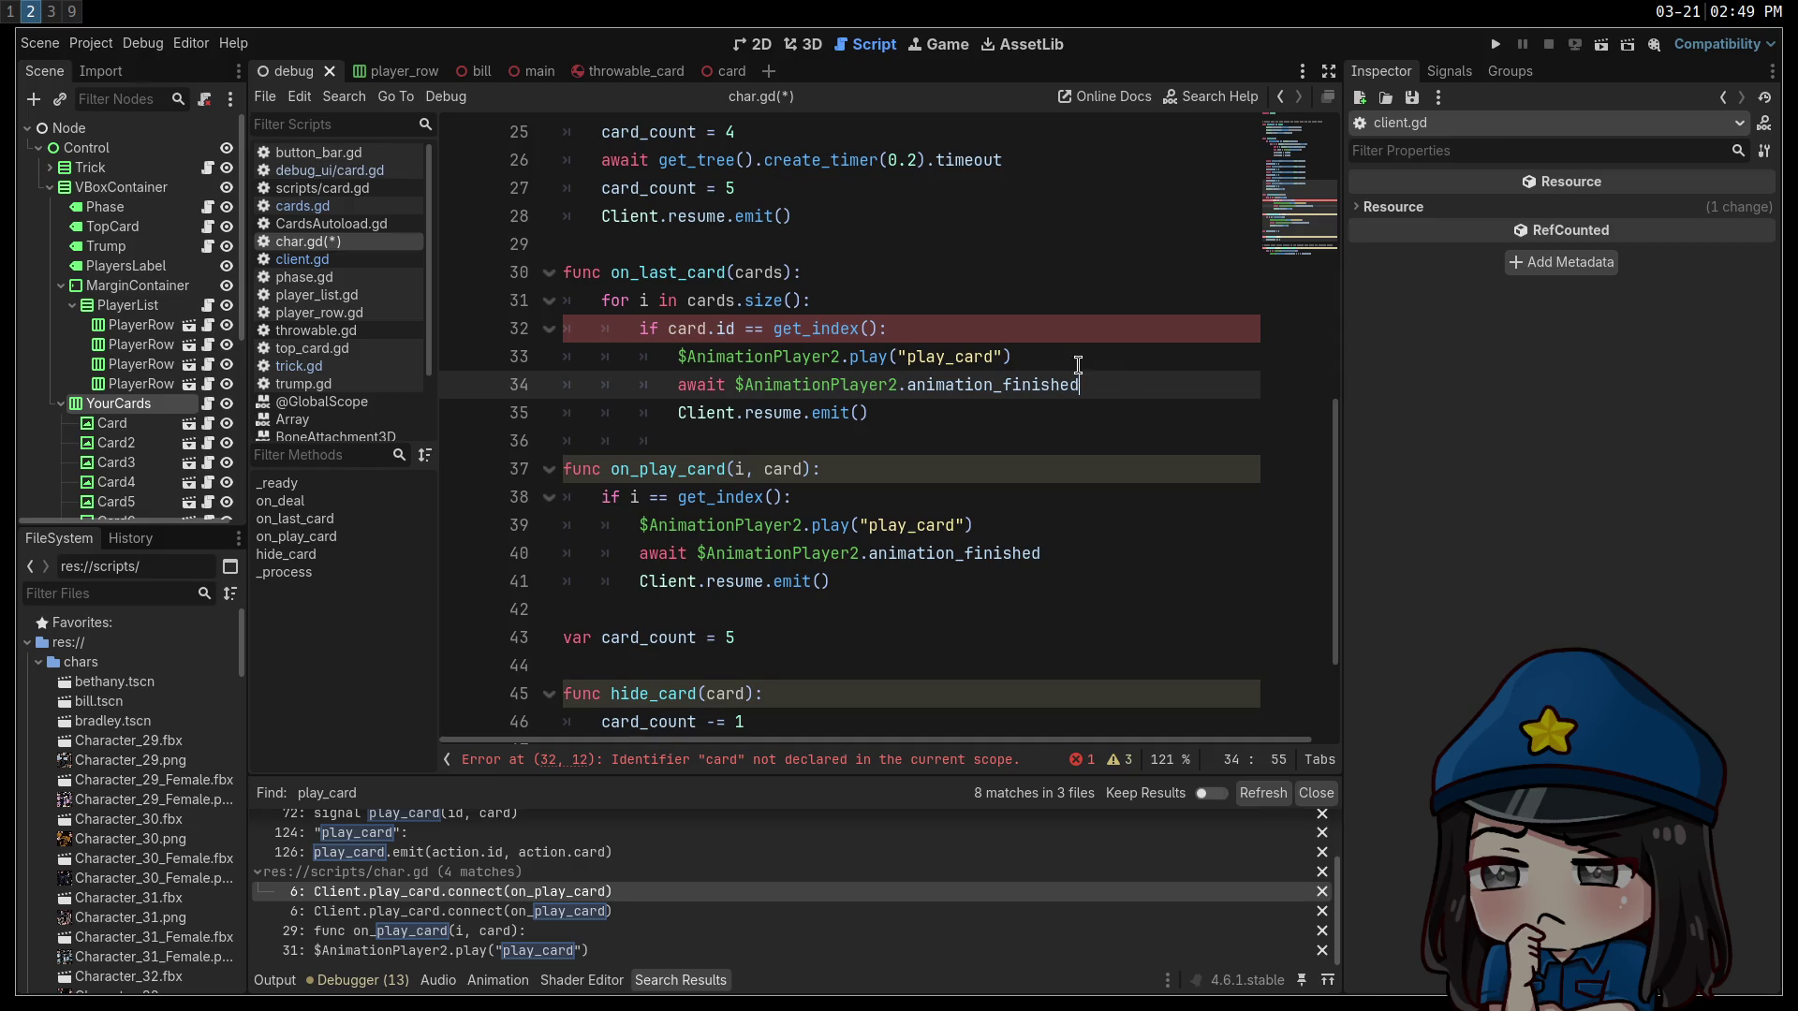
pyautogui.click(707, 327)
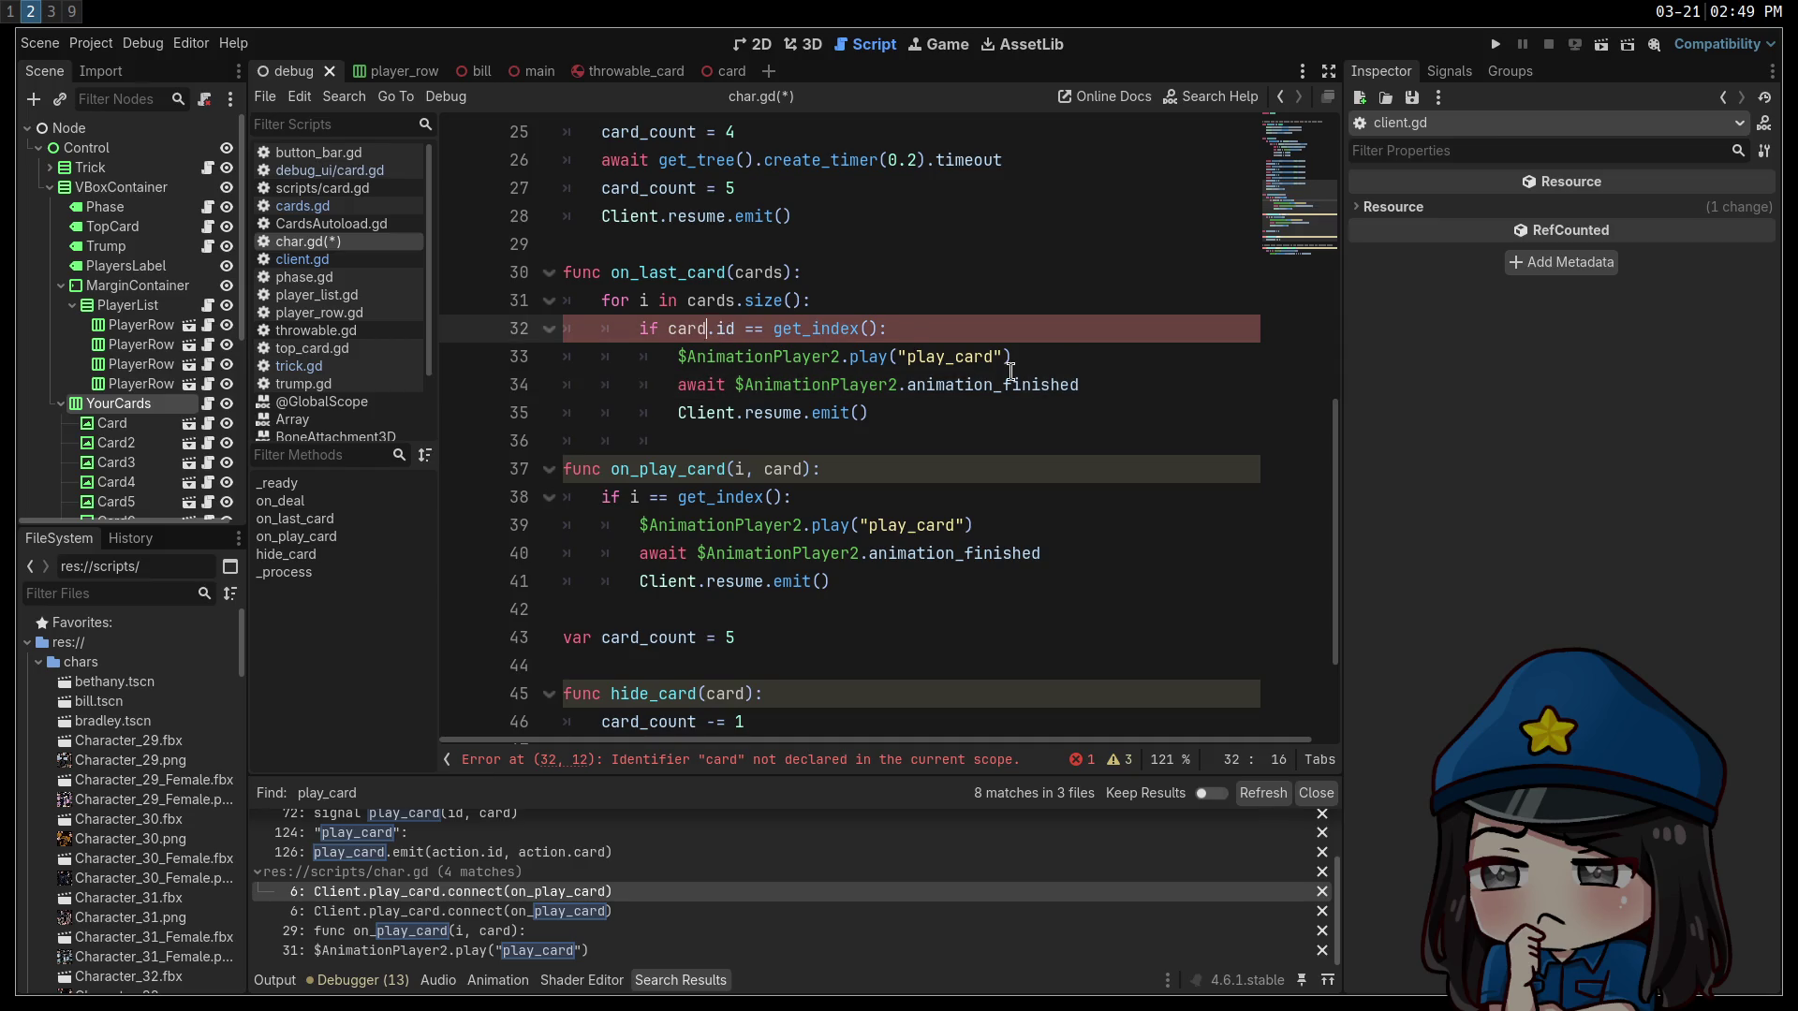
pyautogui.write('i')
pyautogui.click(978, 300)
pyautogui.click(1110, 385)
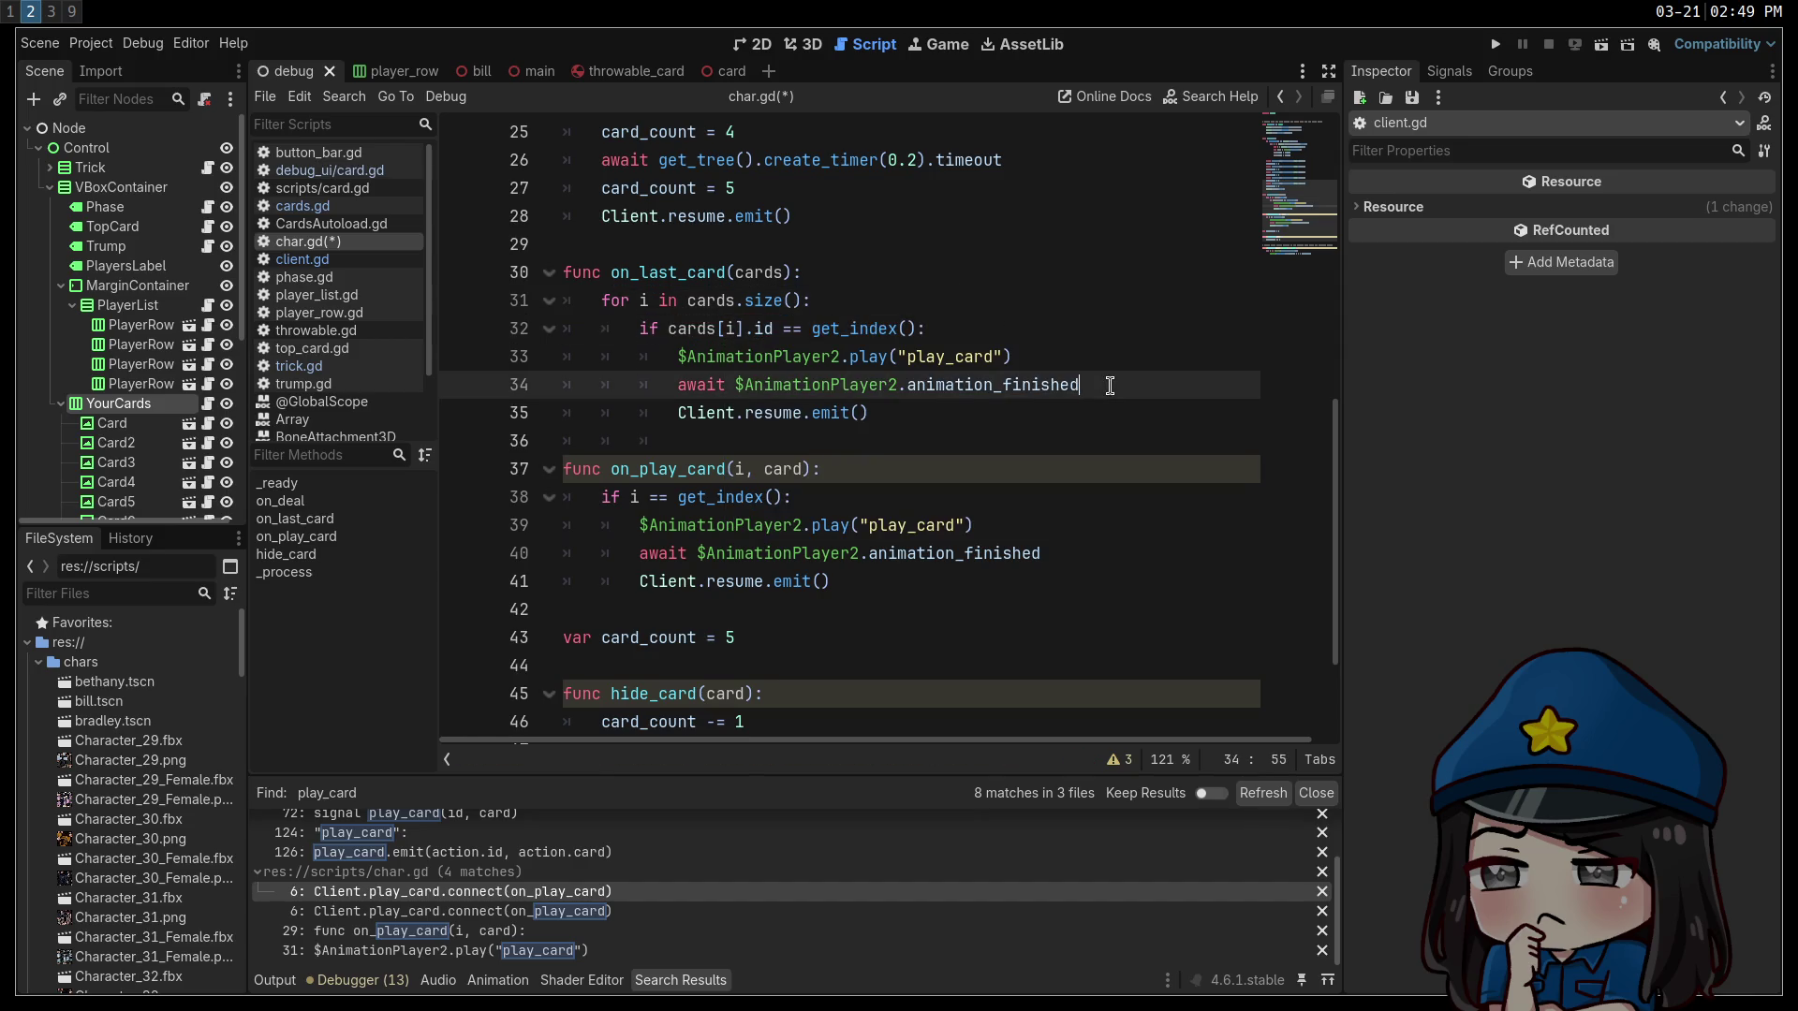
# Nest the await and Client.resume lines under 'if i == 0:', save char.gd, and open the main scene
pyautogui.press('Return')
pyautogui.write('if i == 0:')
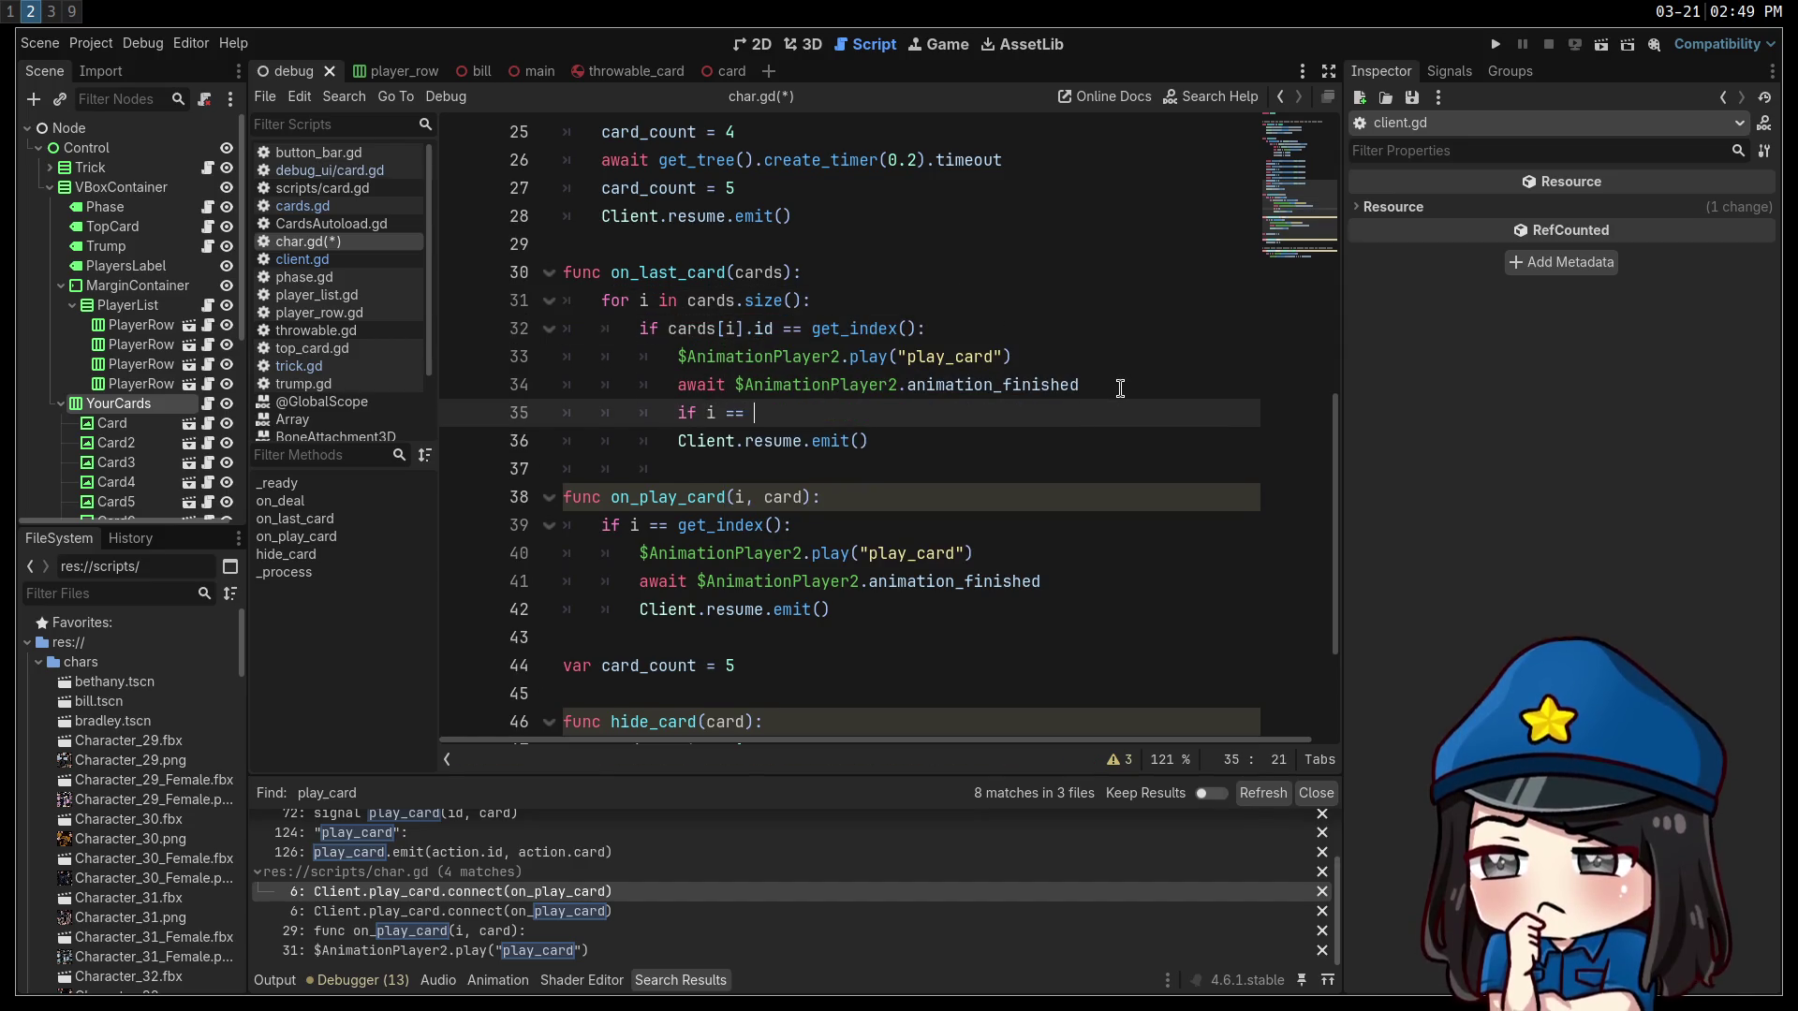
pyautogui.press('Down')
pyautogui.press('Home')
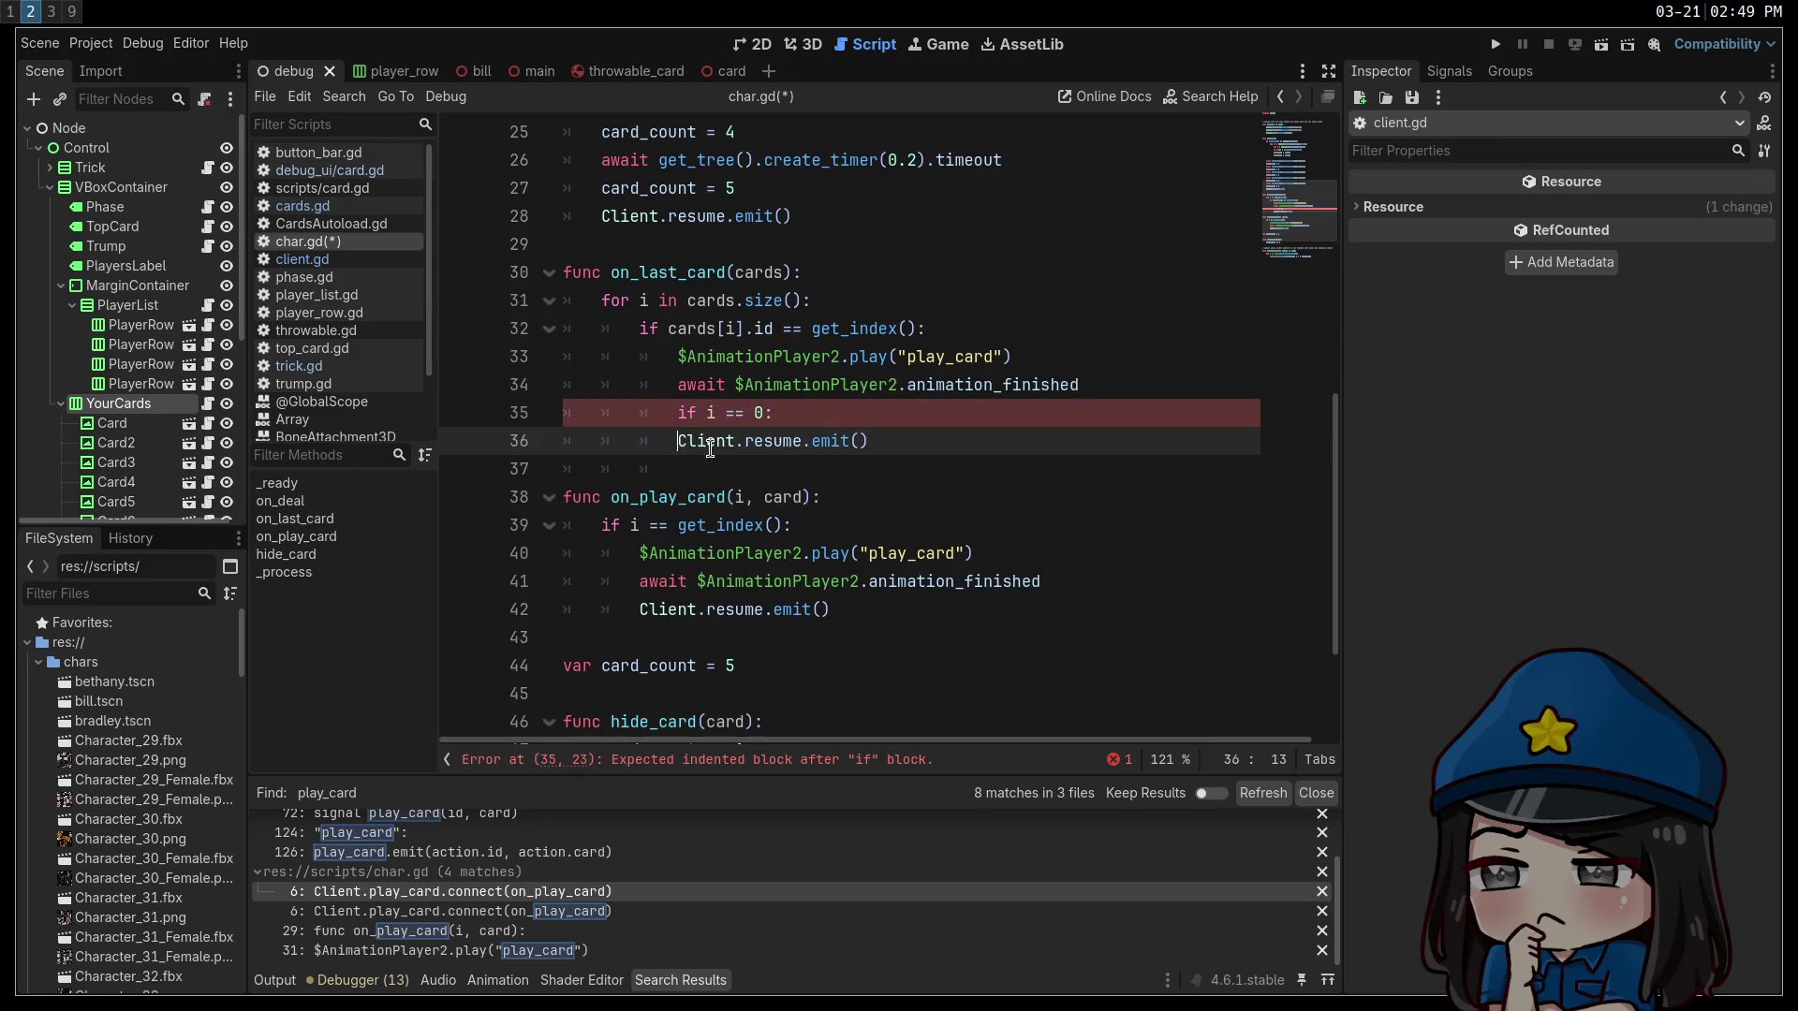
pyautogui.press('Tab')
pyautogui.click(966, 385)
pyautogui.hotkey('alt', 'Down')
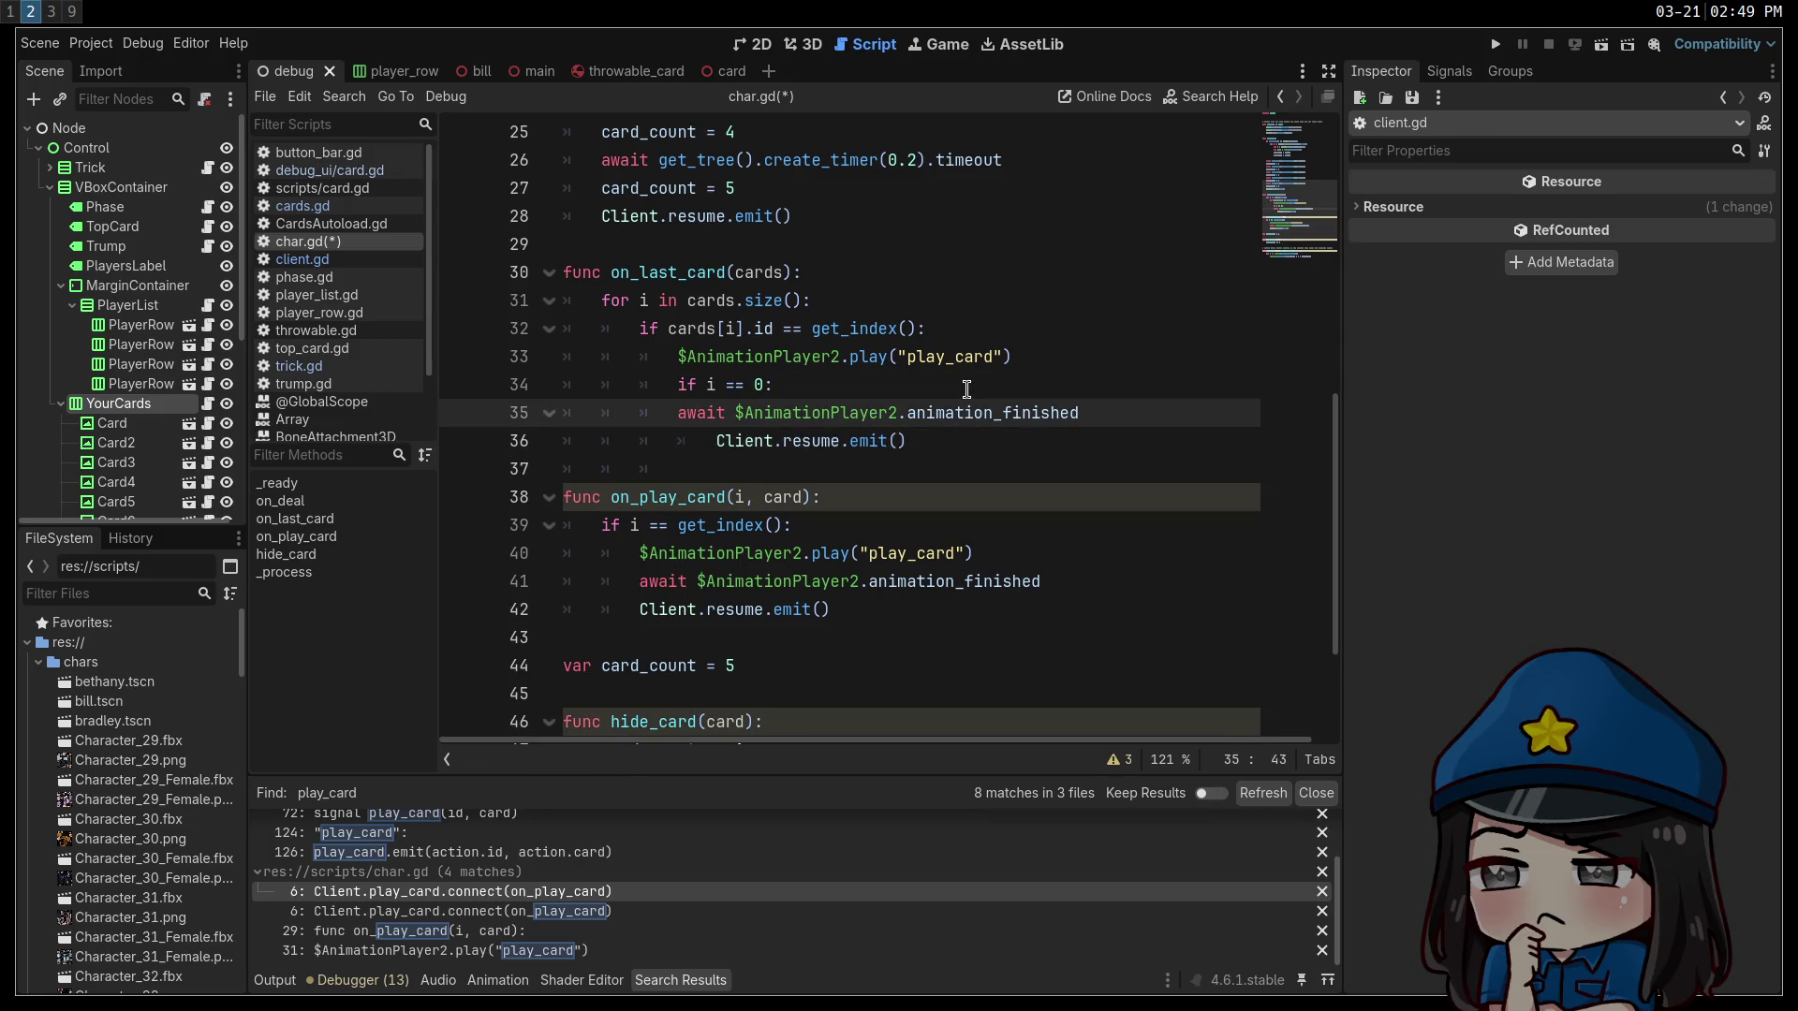
pyautogui.click(682, 414)
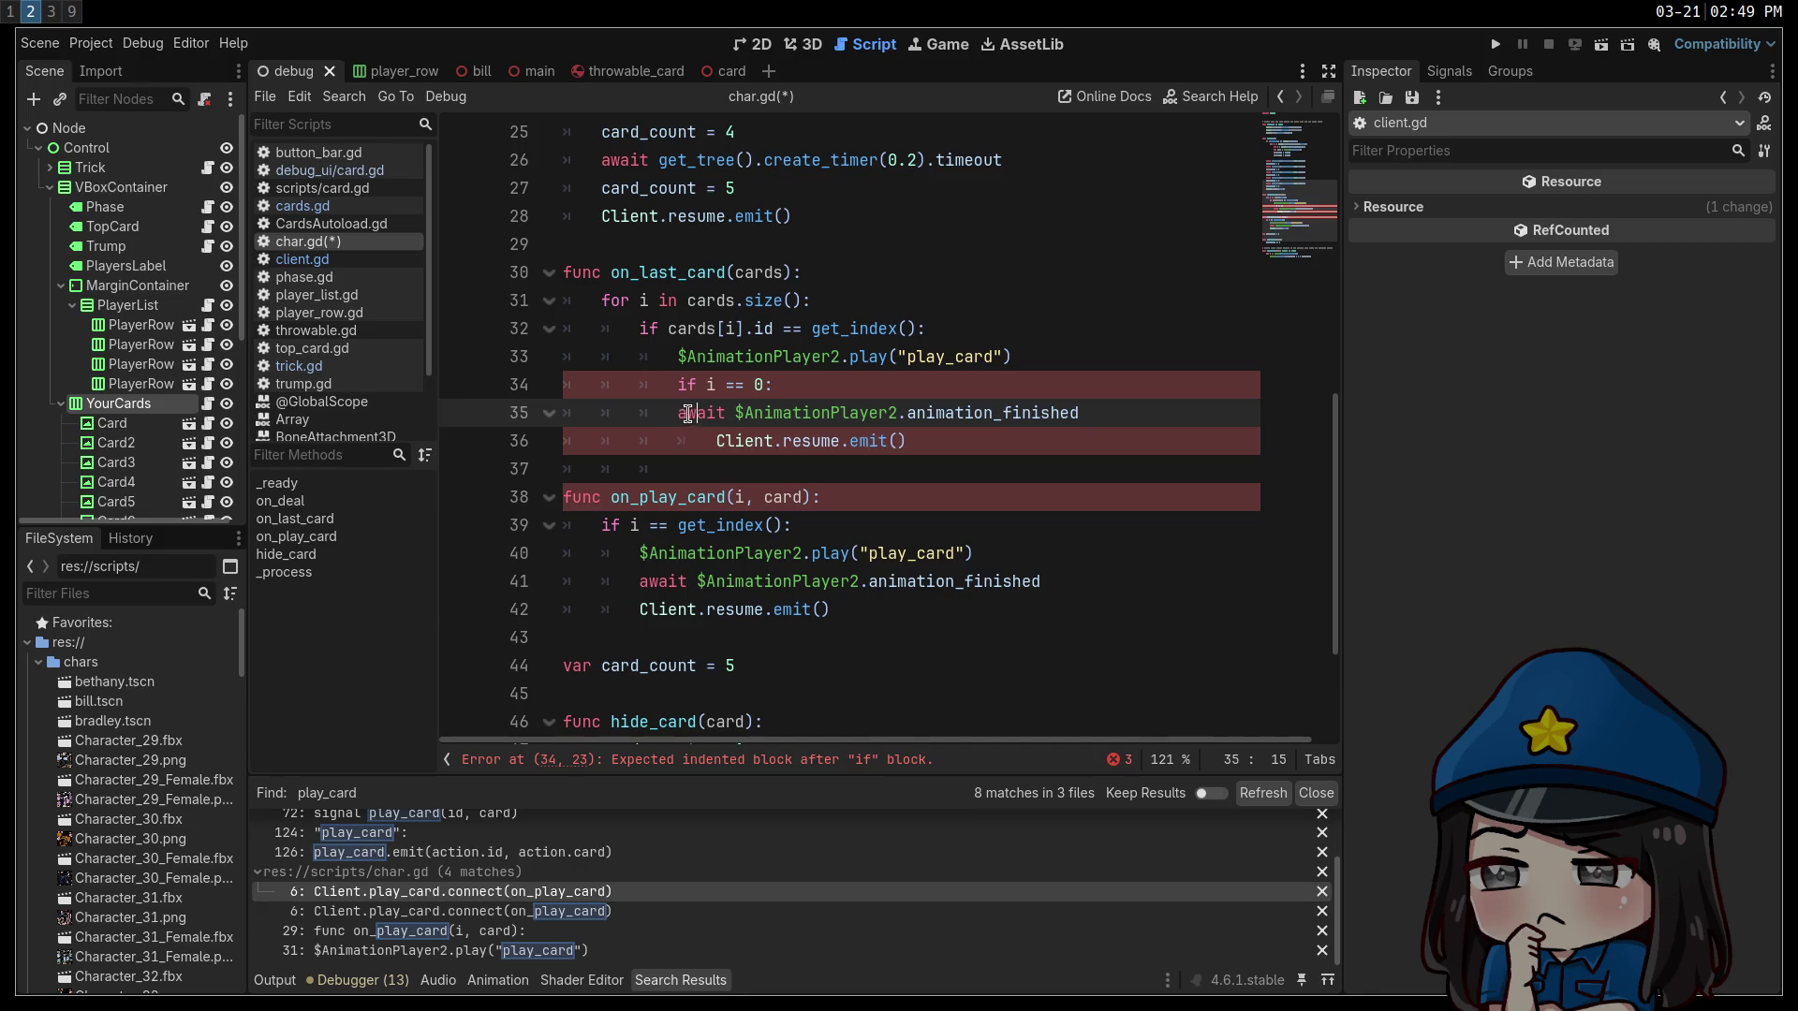
pyautogui.press('Home')
pyautogui.press('Tab')
pyautogui.click(945, 472)
pyautogui.hotkey('ctrl', 's')
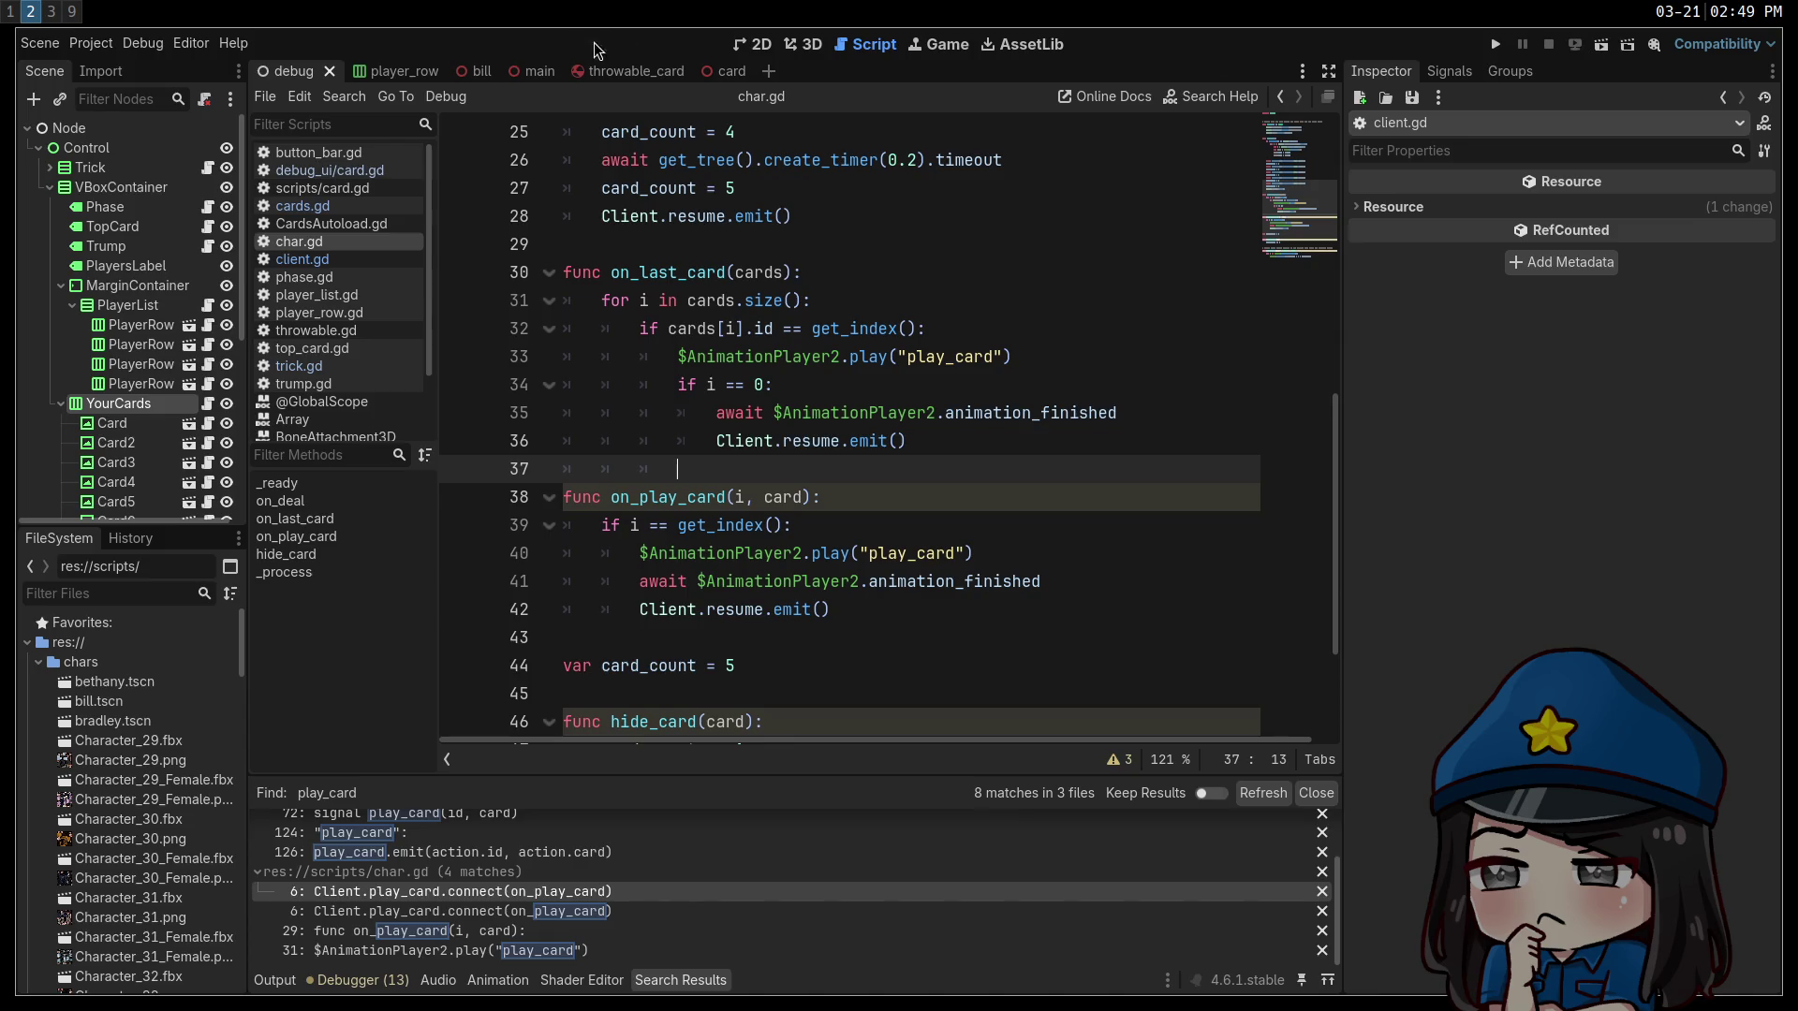
pyautogui.click(520, 71)
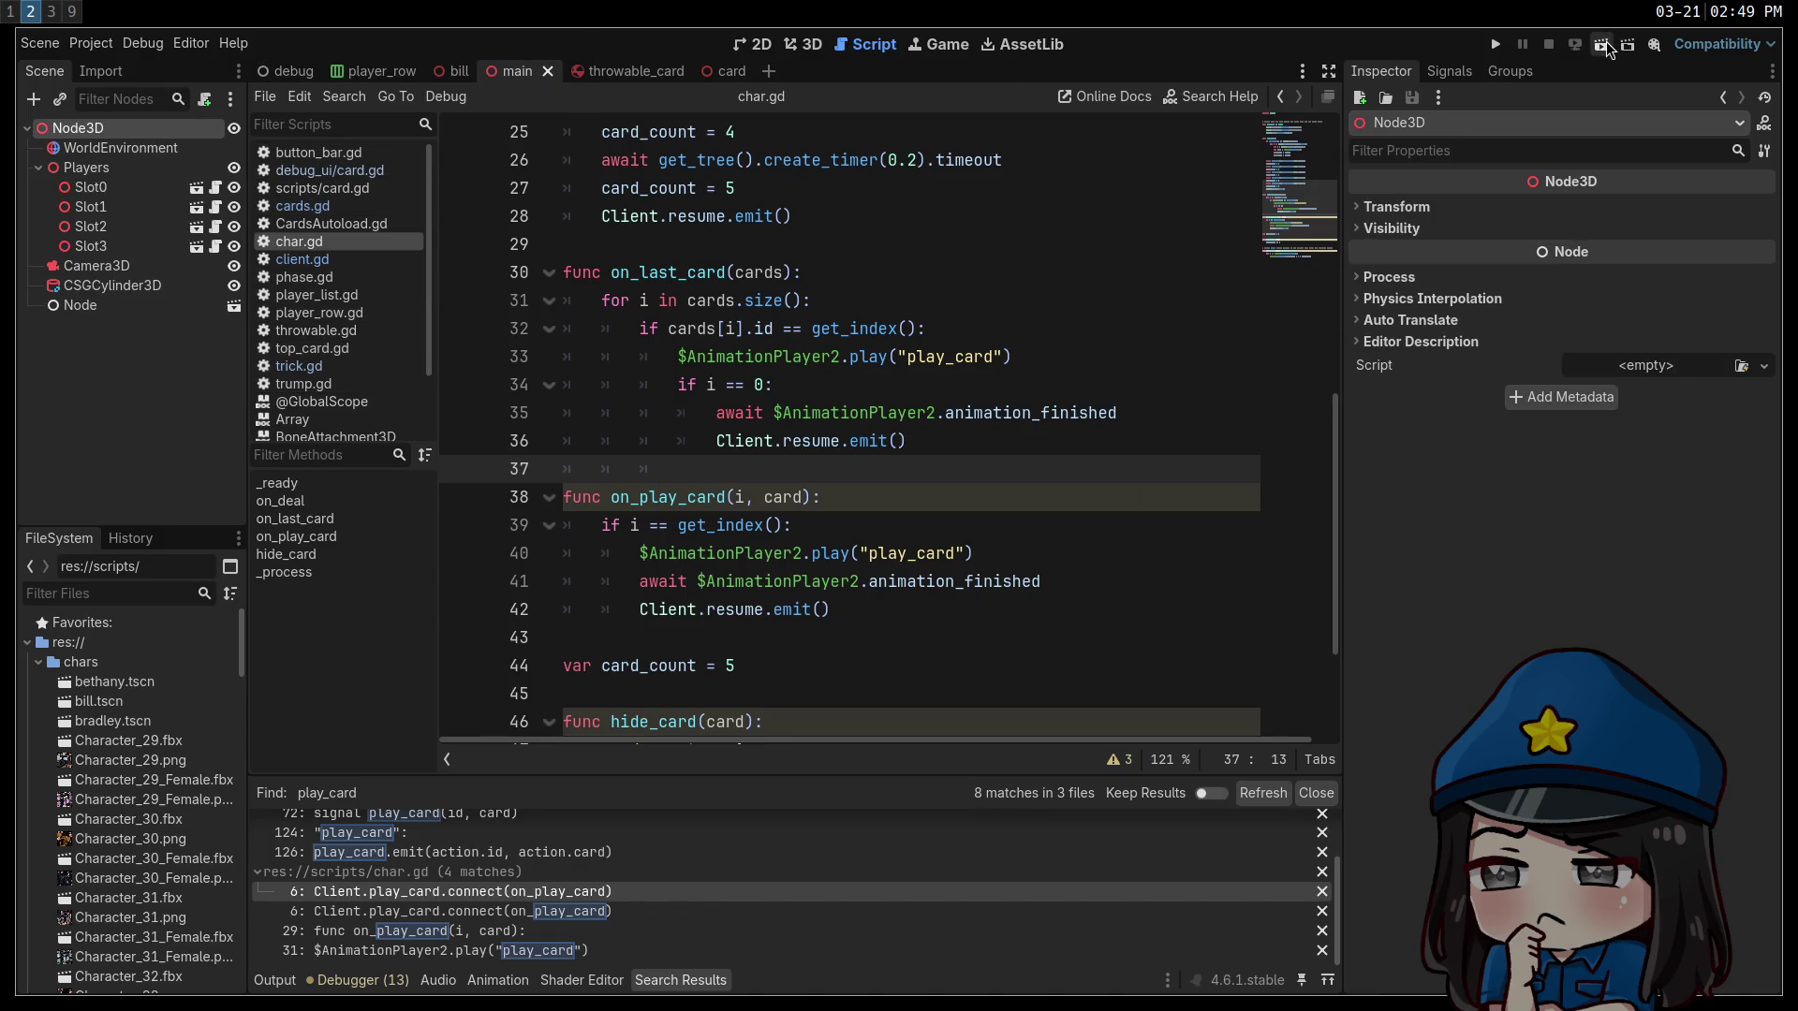
# Run the main scene, order up the king of clubs as trump, and discard the diamond
pyautogui.click(1605, 49)
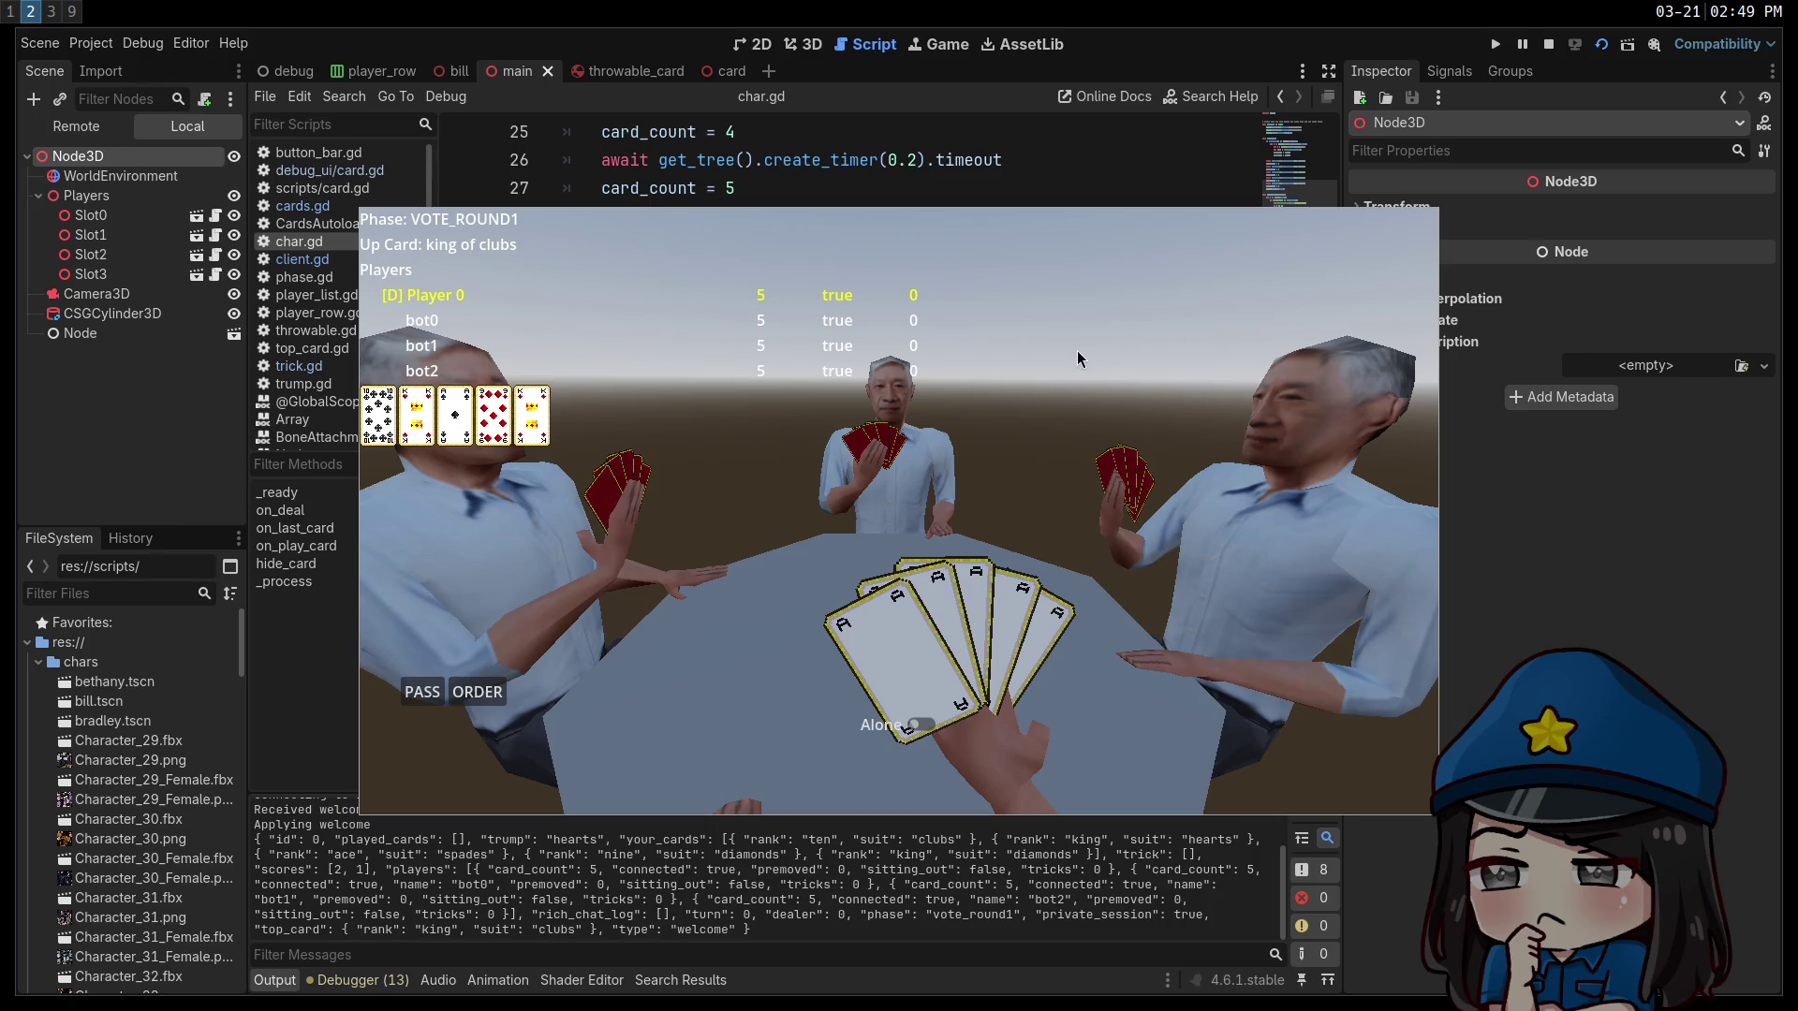
pyautogui.click(469, 689)
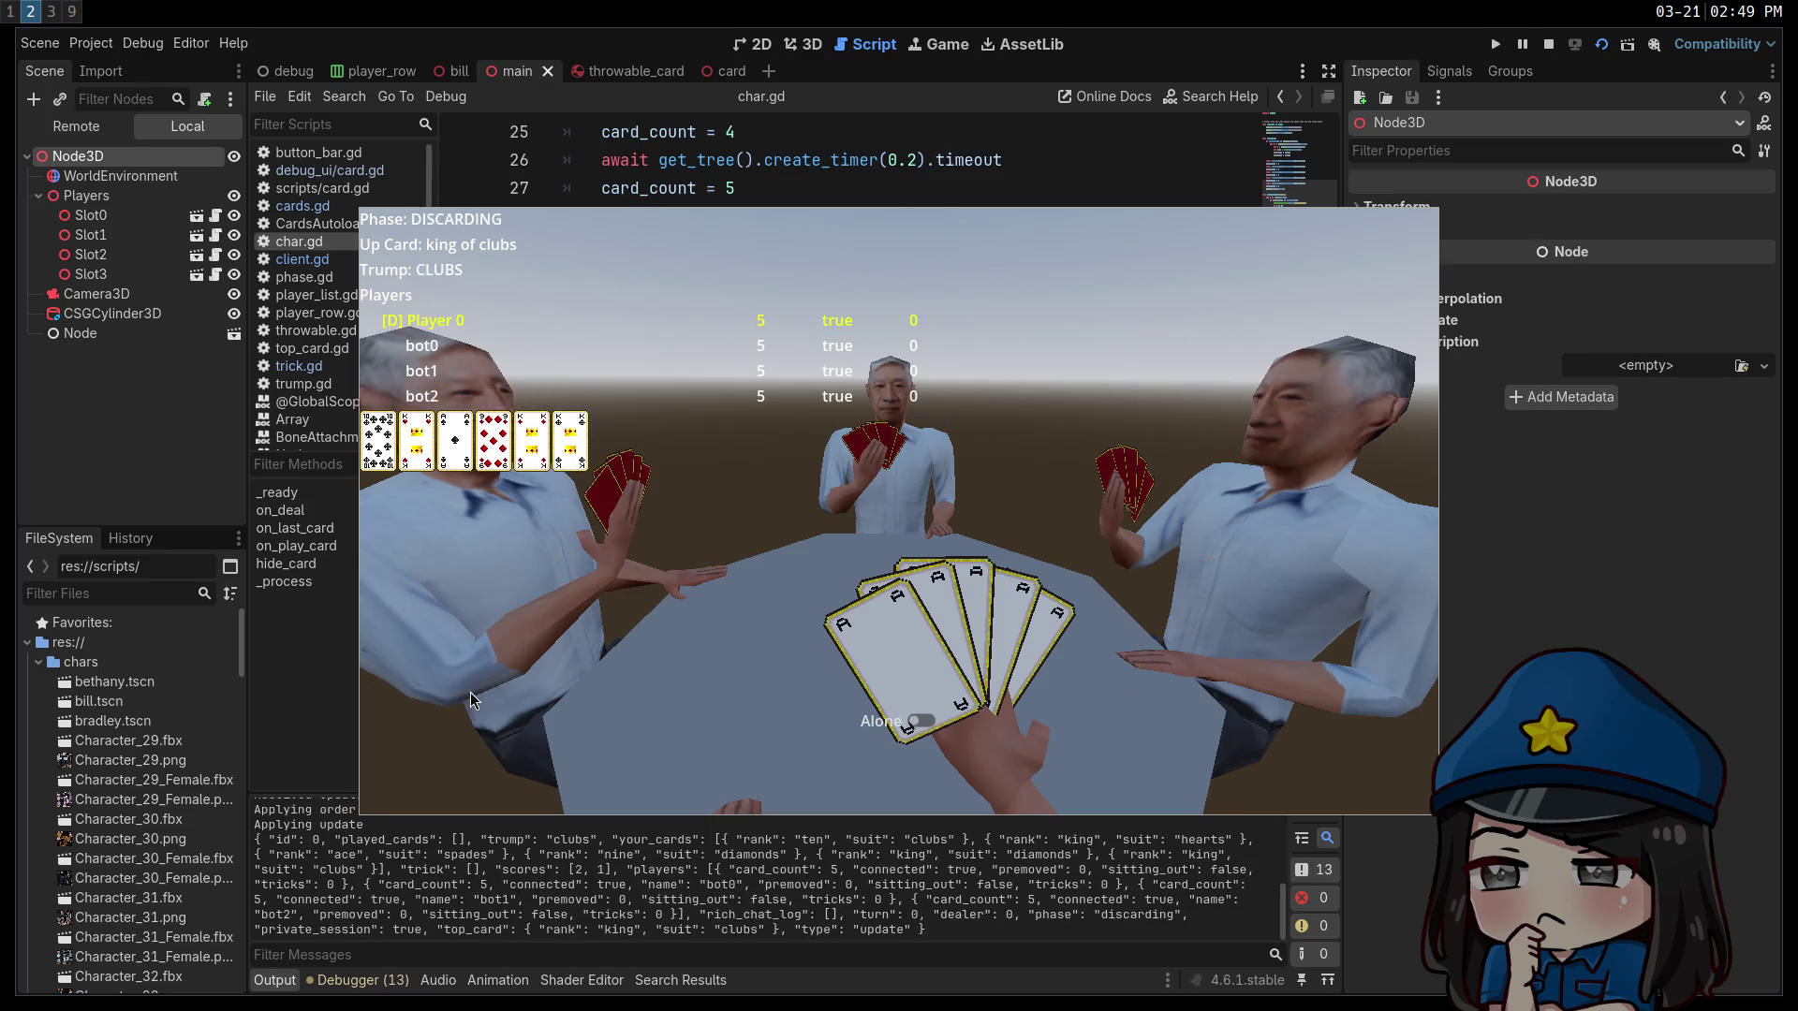
pyautogui.click(487, 432)
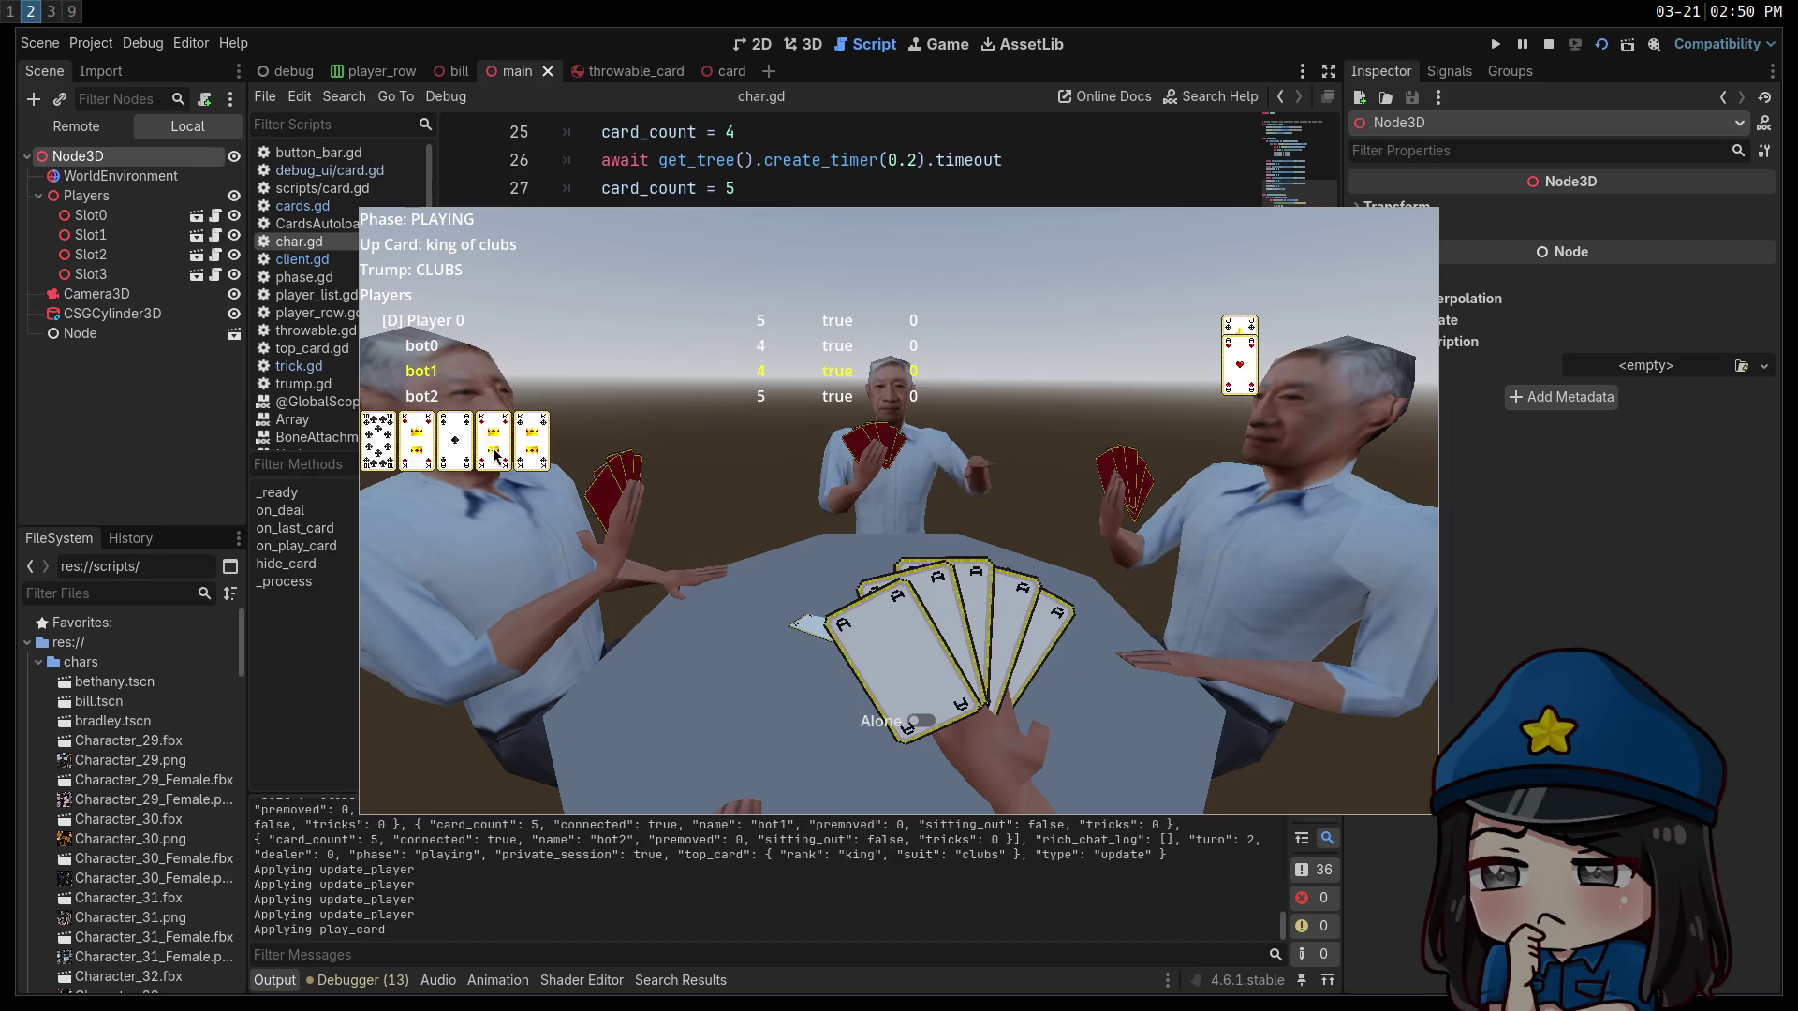
# Play the ten of clubs, king of diamonds, another king, and king of hearts in turn
pyautogui.click(384, 433)
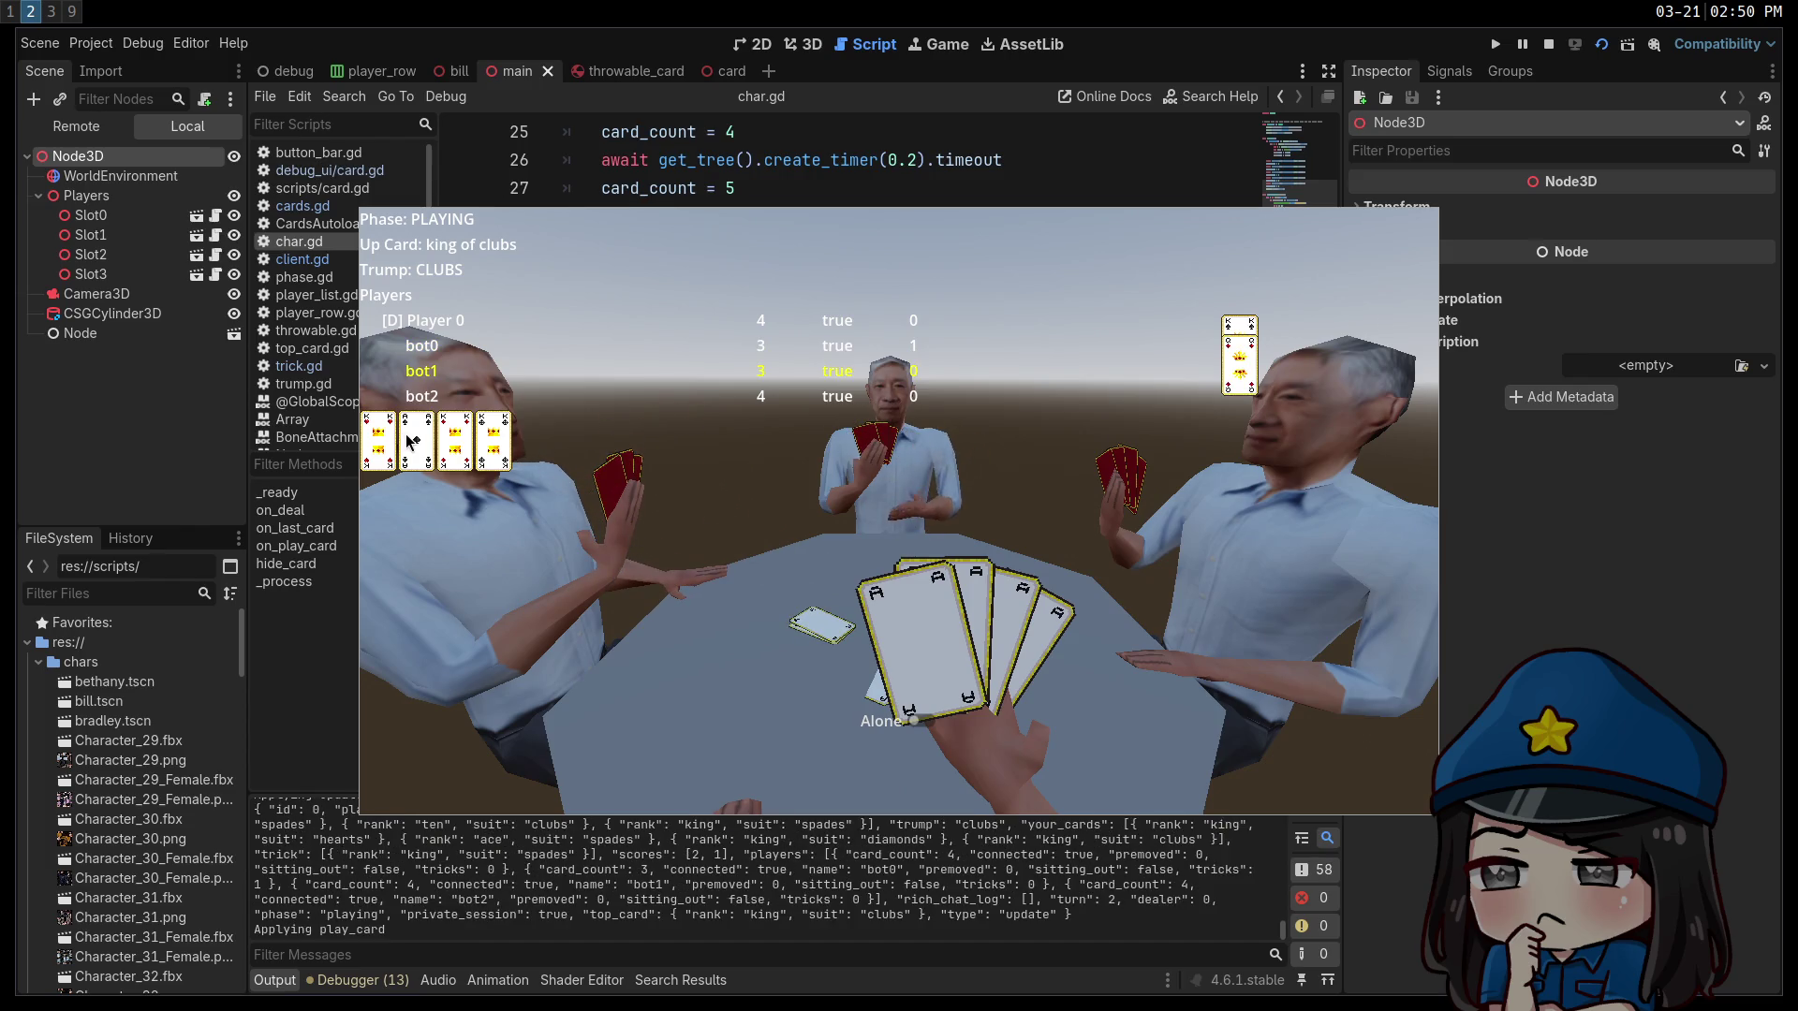
pyautogui.click(496, 439)
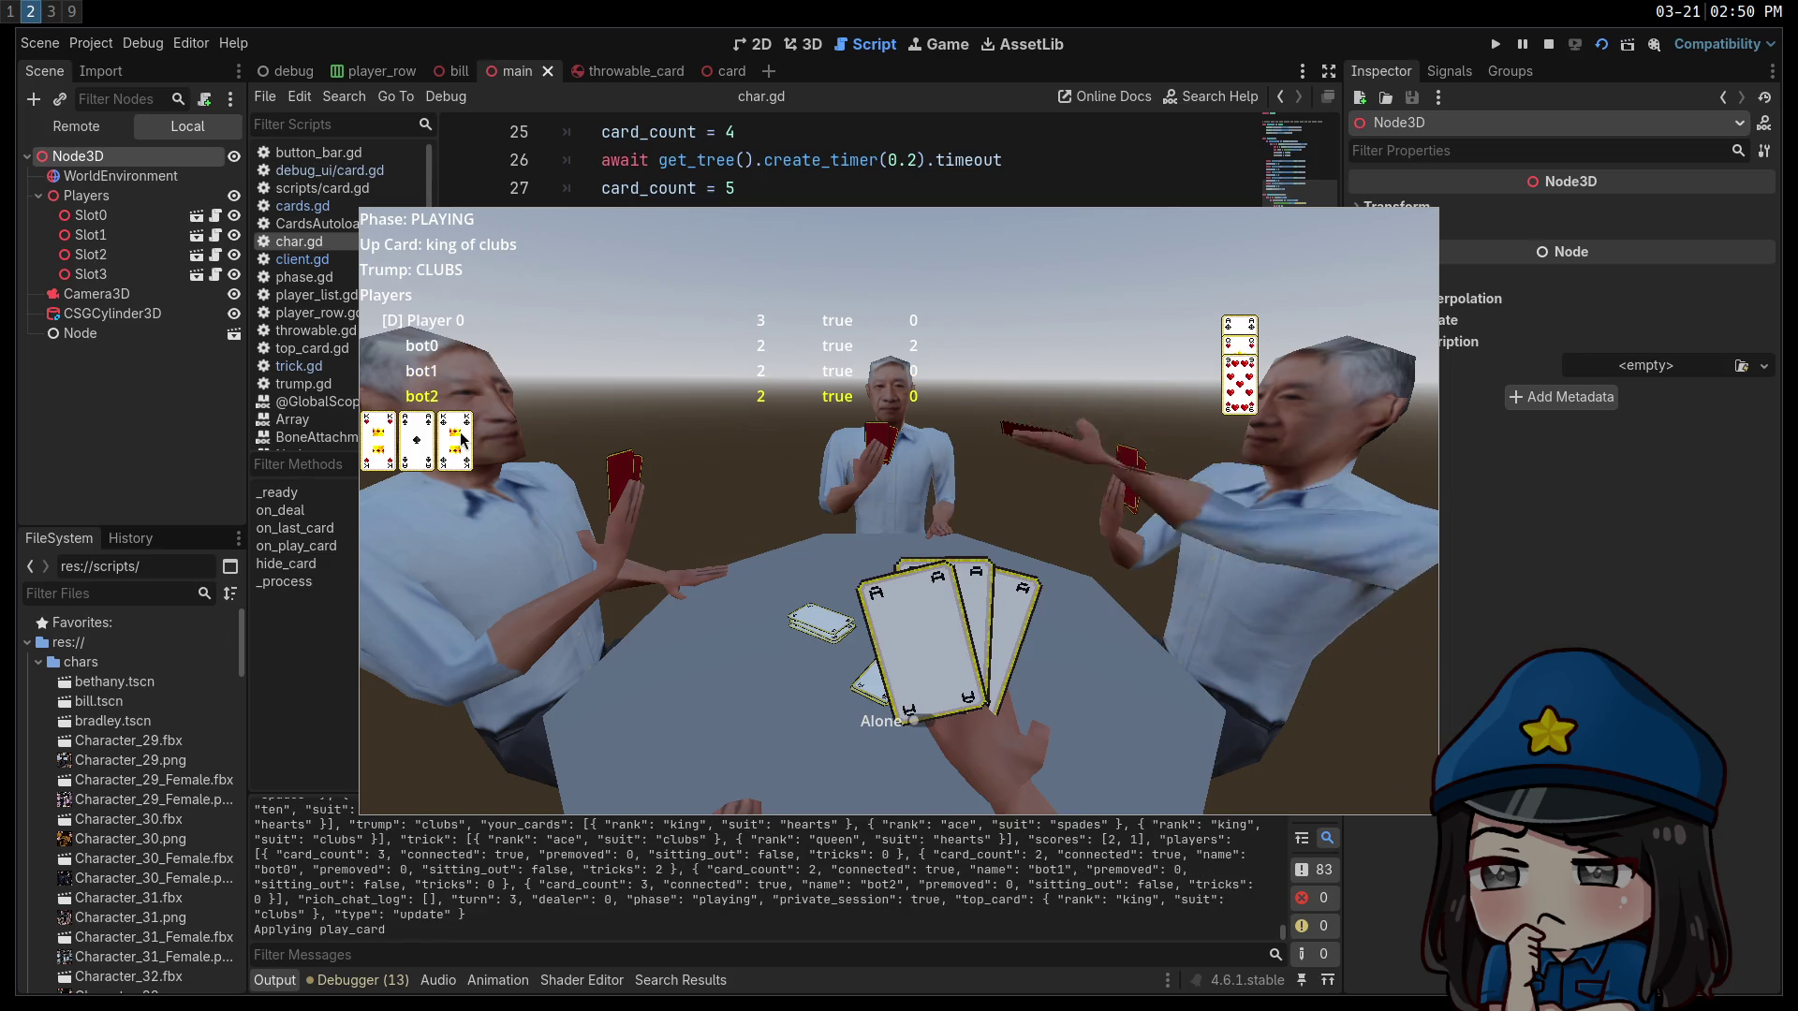
pyautogui.click(459, 437)
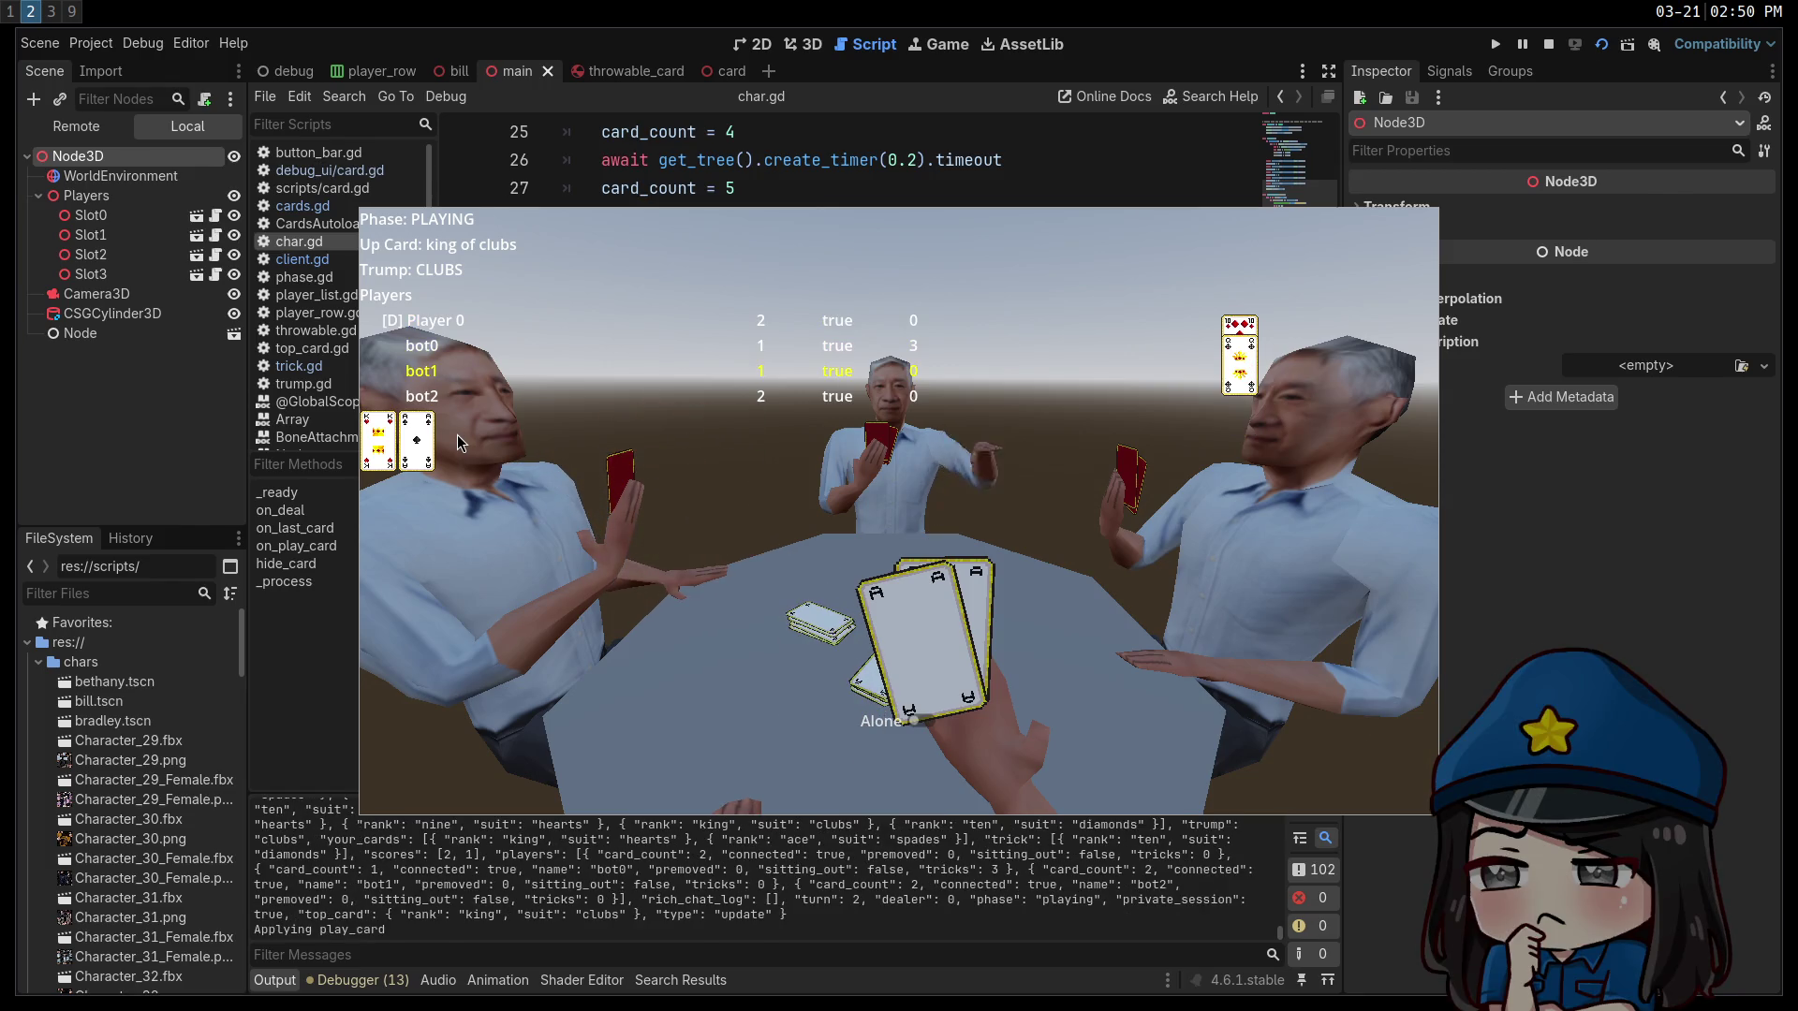
pyautogui.click(385, 428)
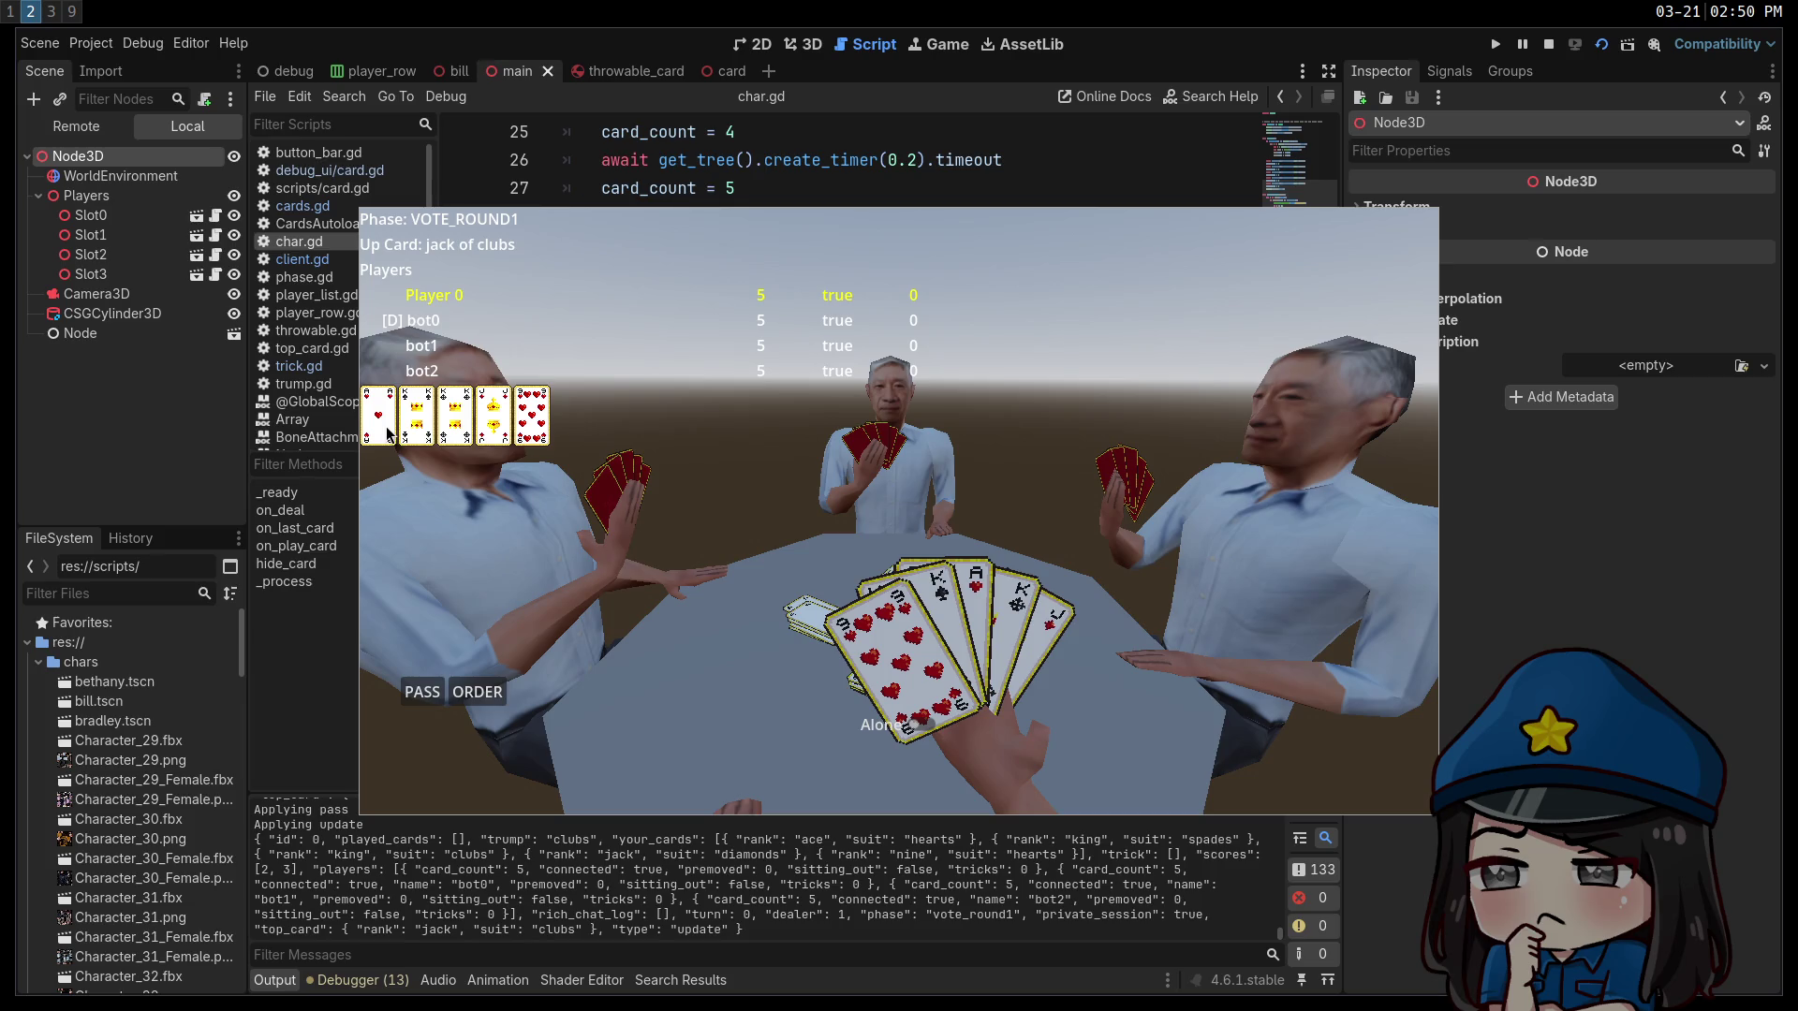
# Pass on the jack of clubs, name diamonds trump, then play four cards ending with the king of clubs
pyautogui.click(419, 700)
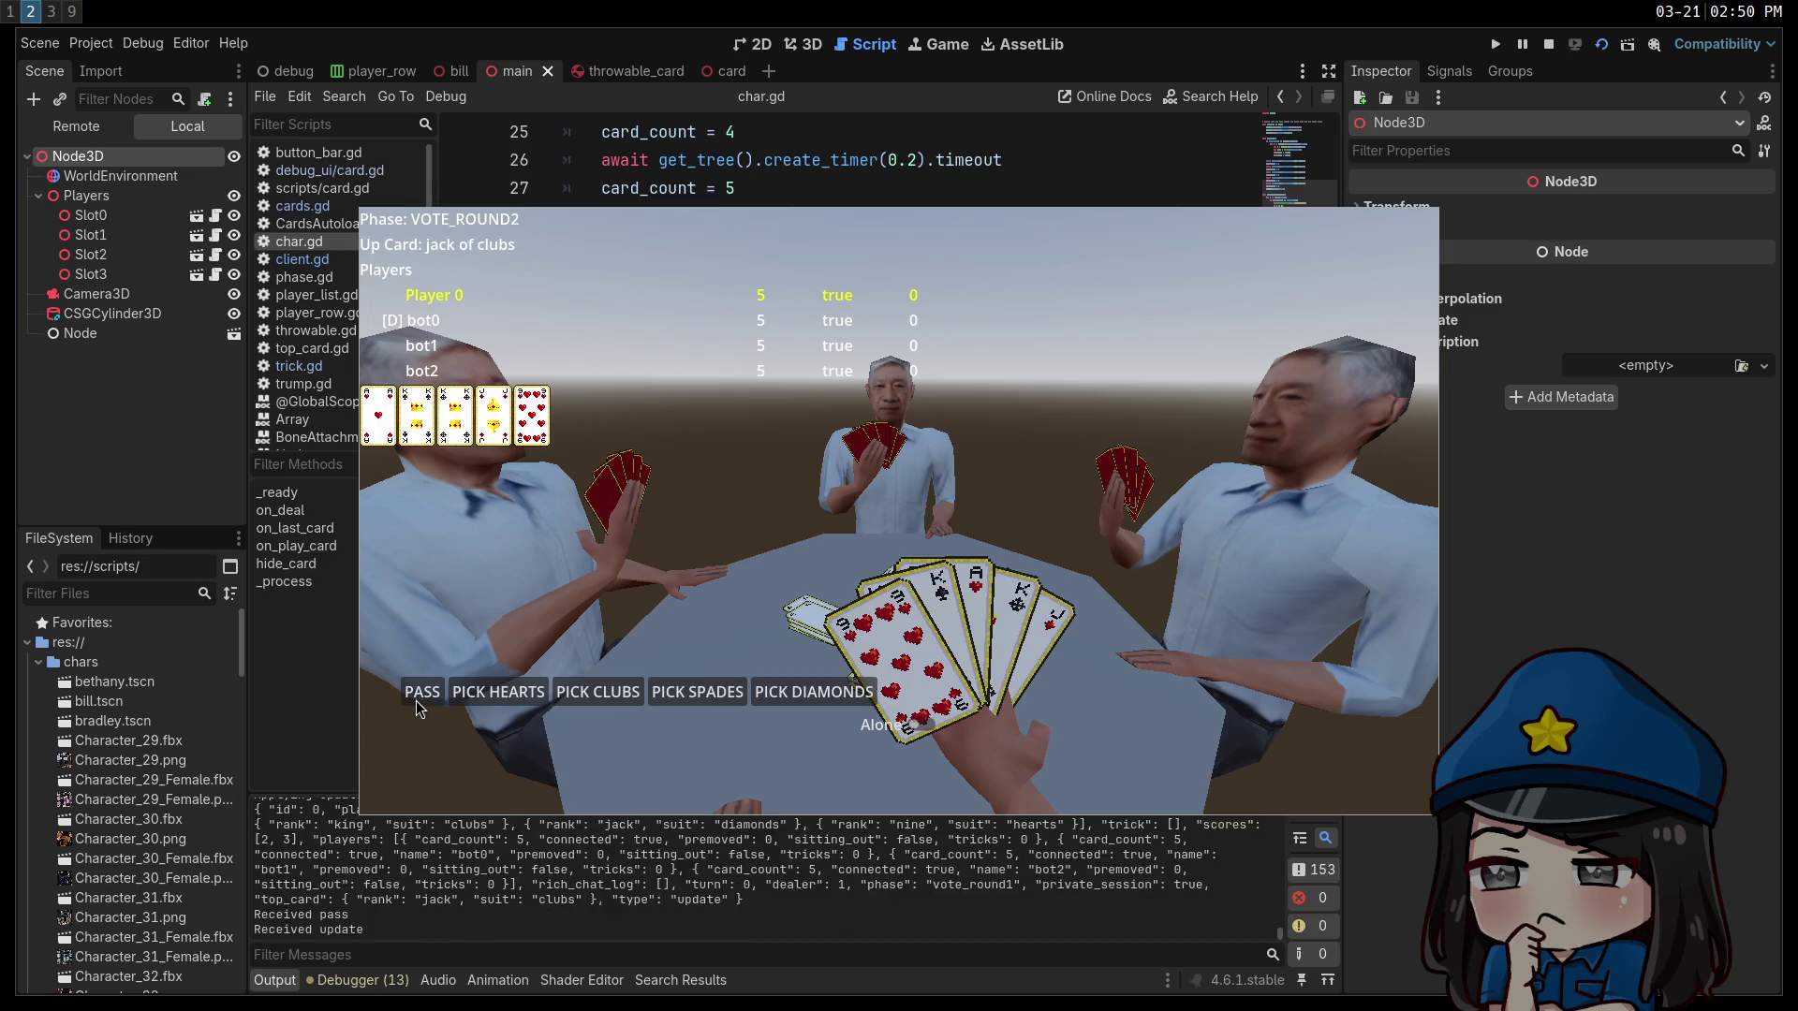
pyautogui.click(682, 693)
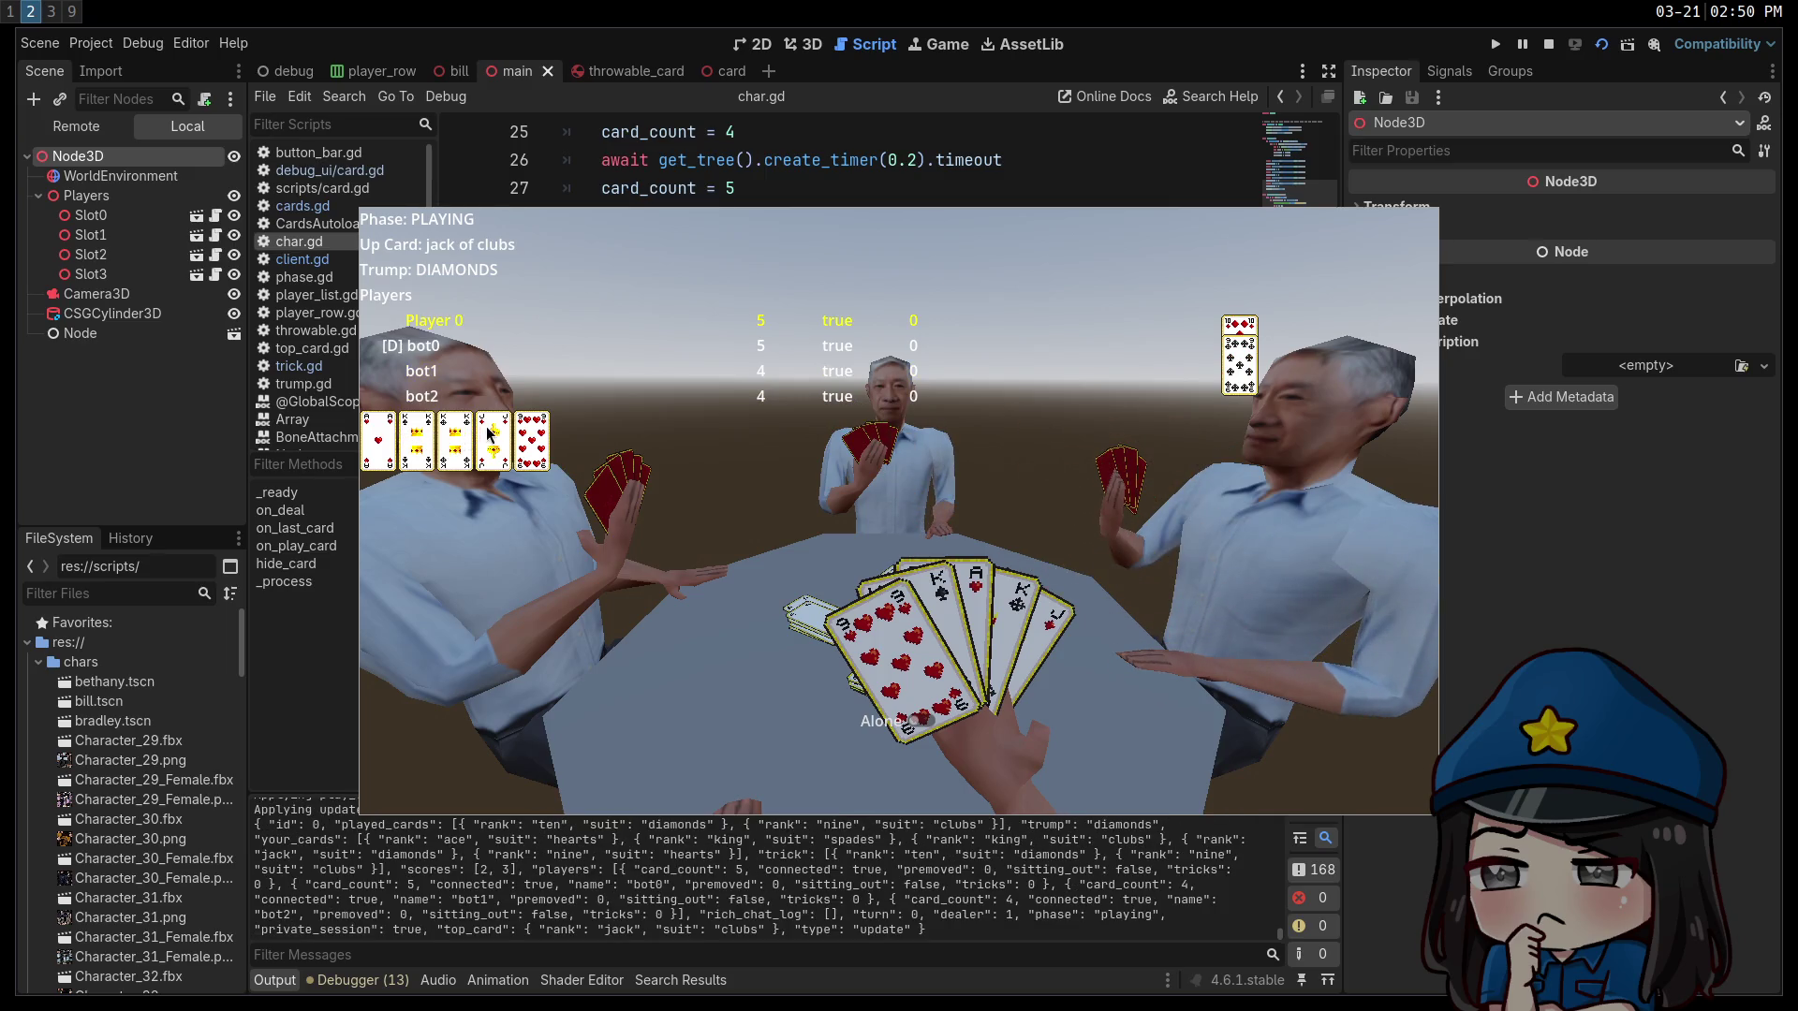
pyautogui.click(522, 437)
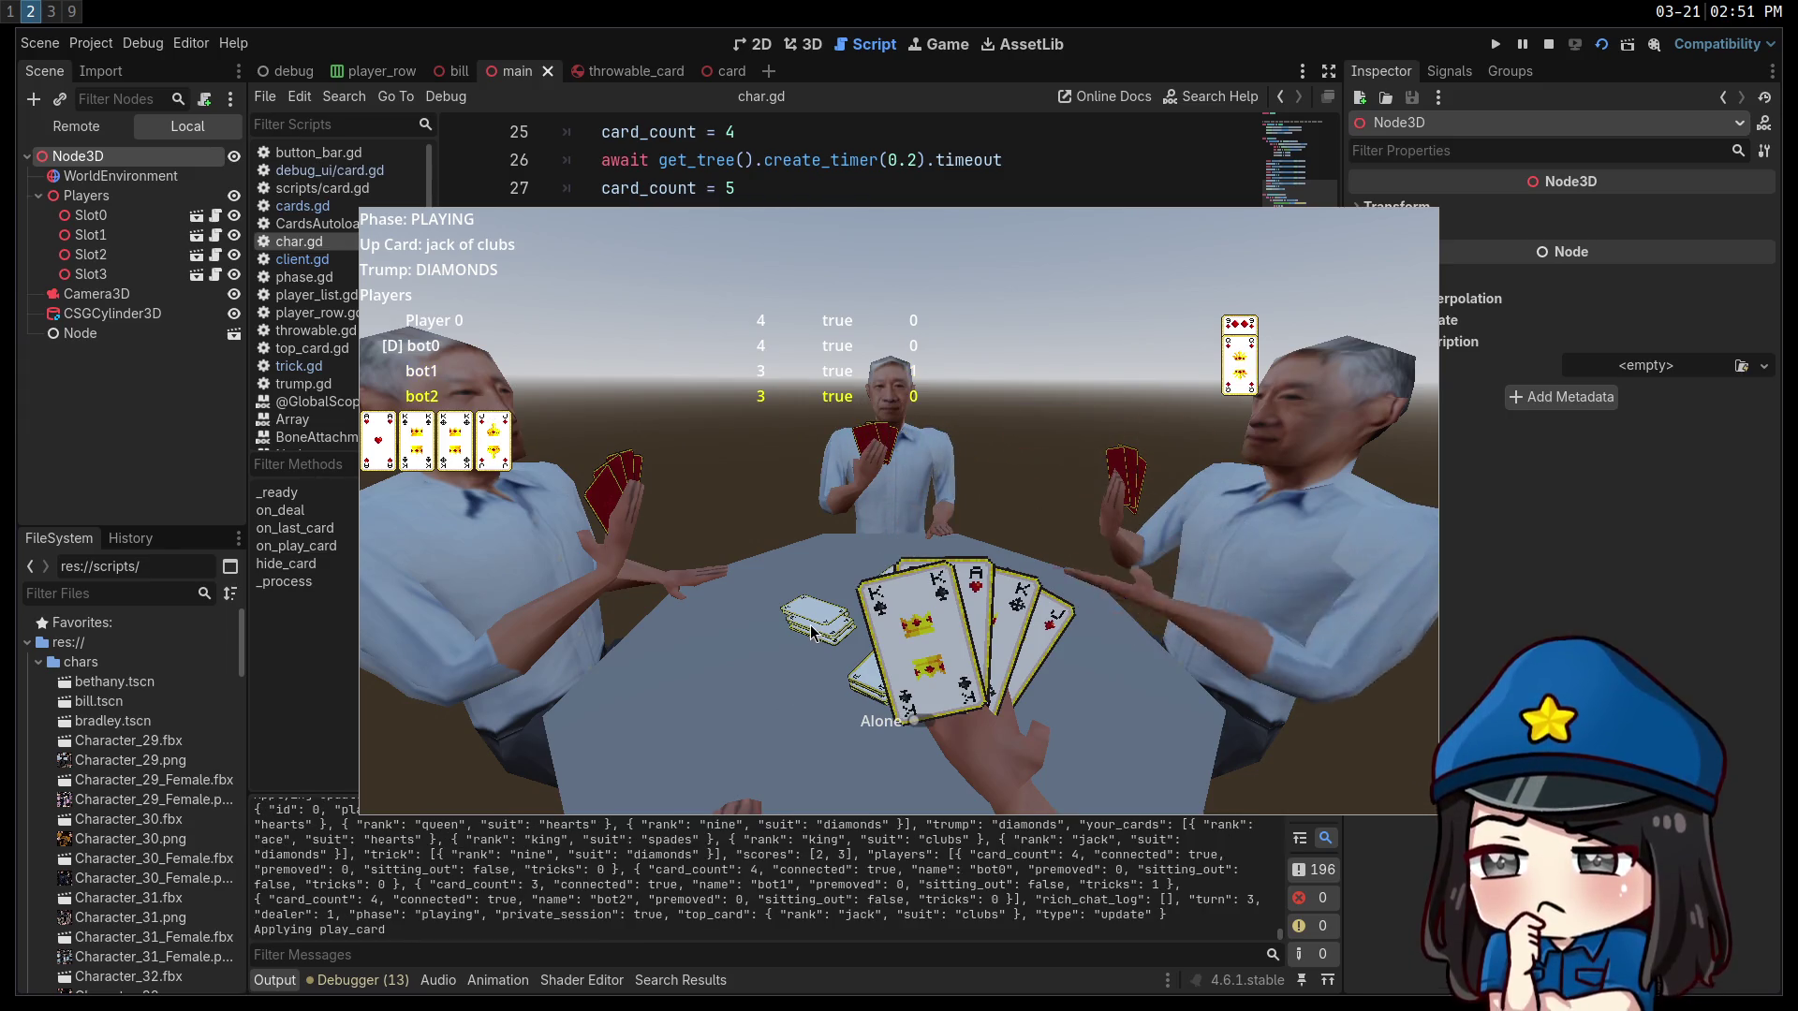
pyautogui.click(494, 454)
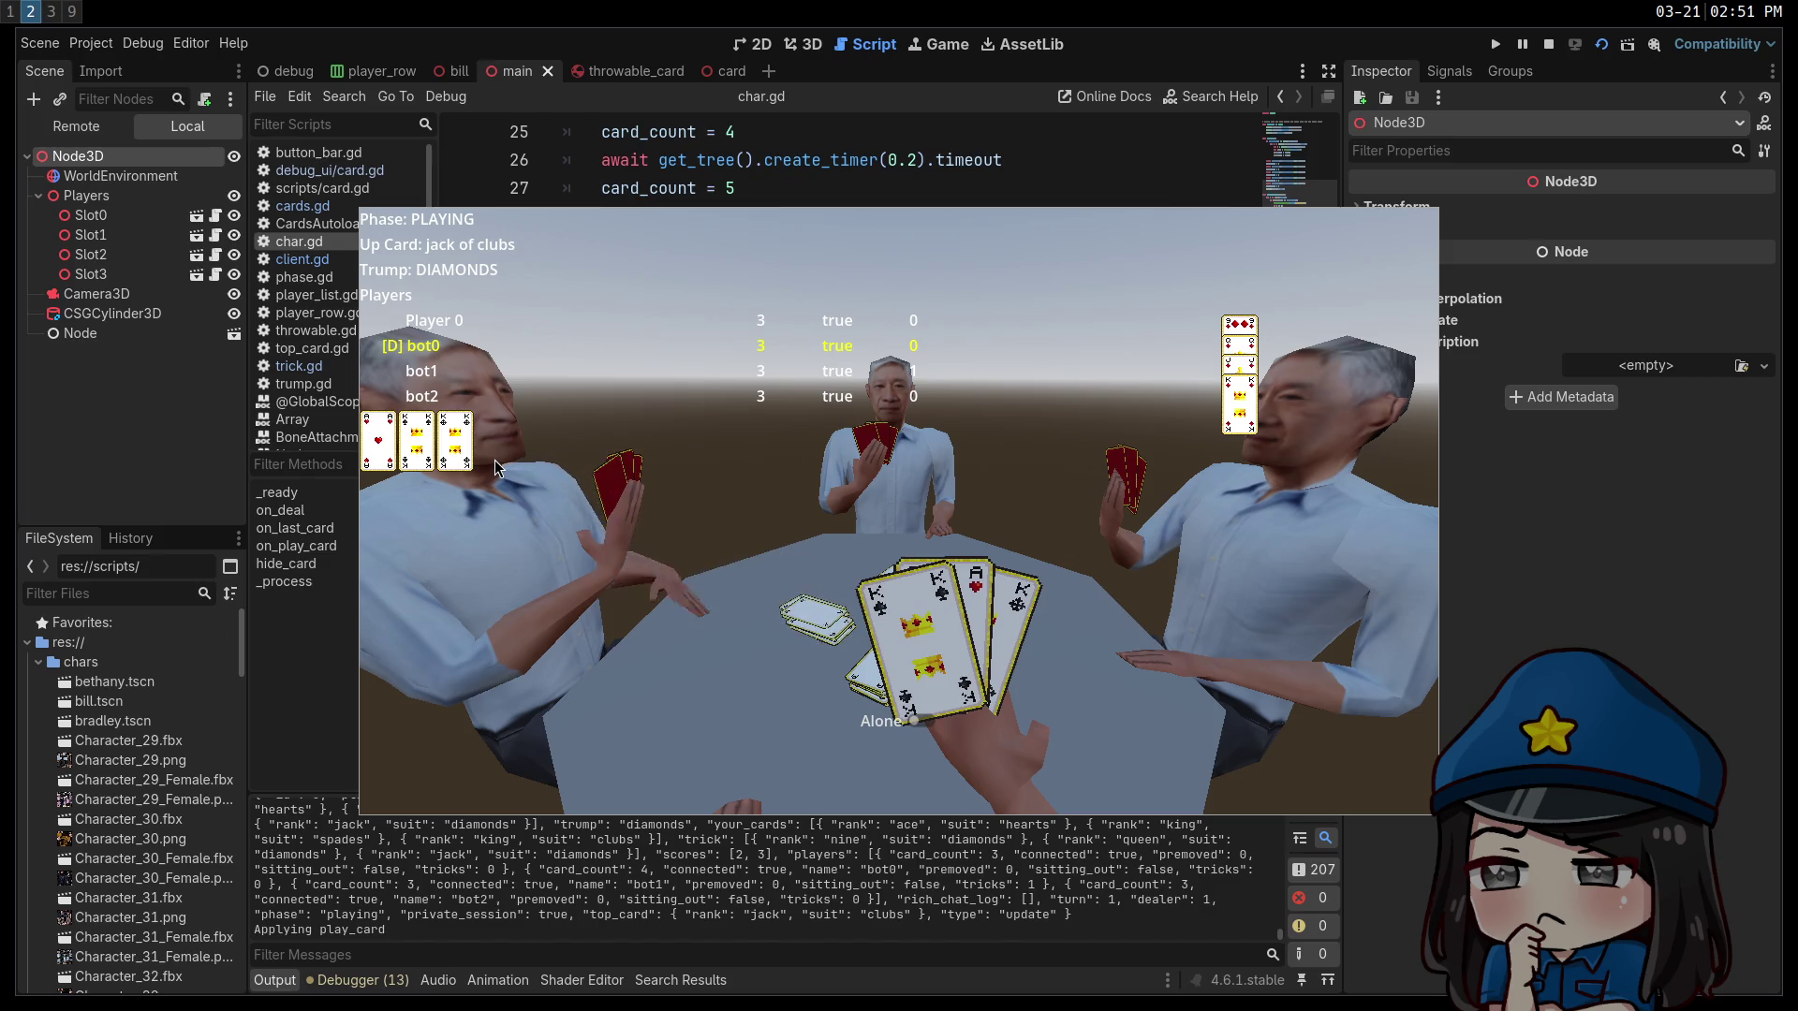
pyautogui.click(422, 446)
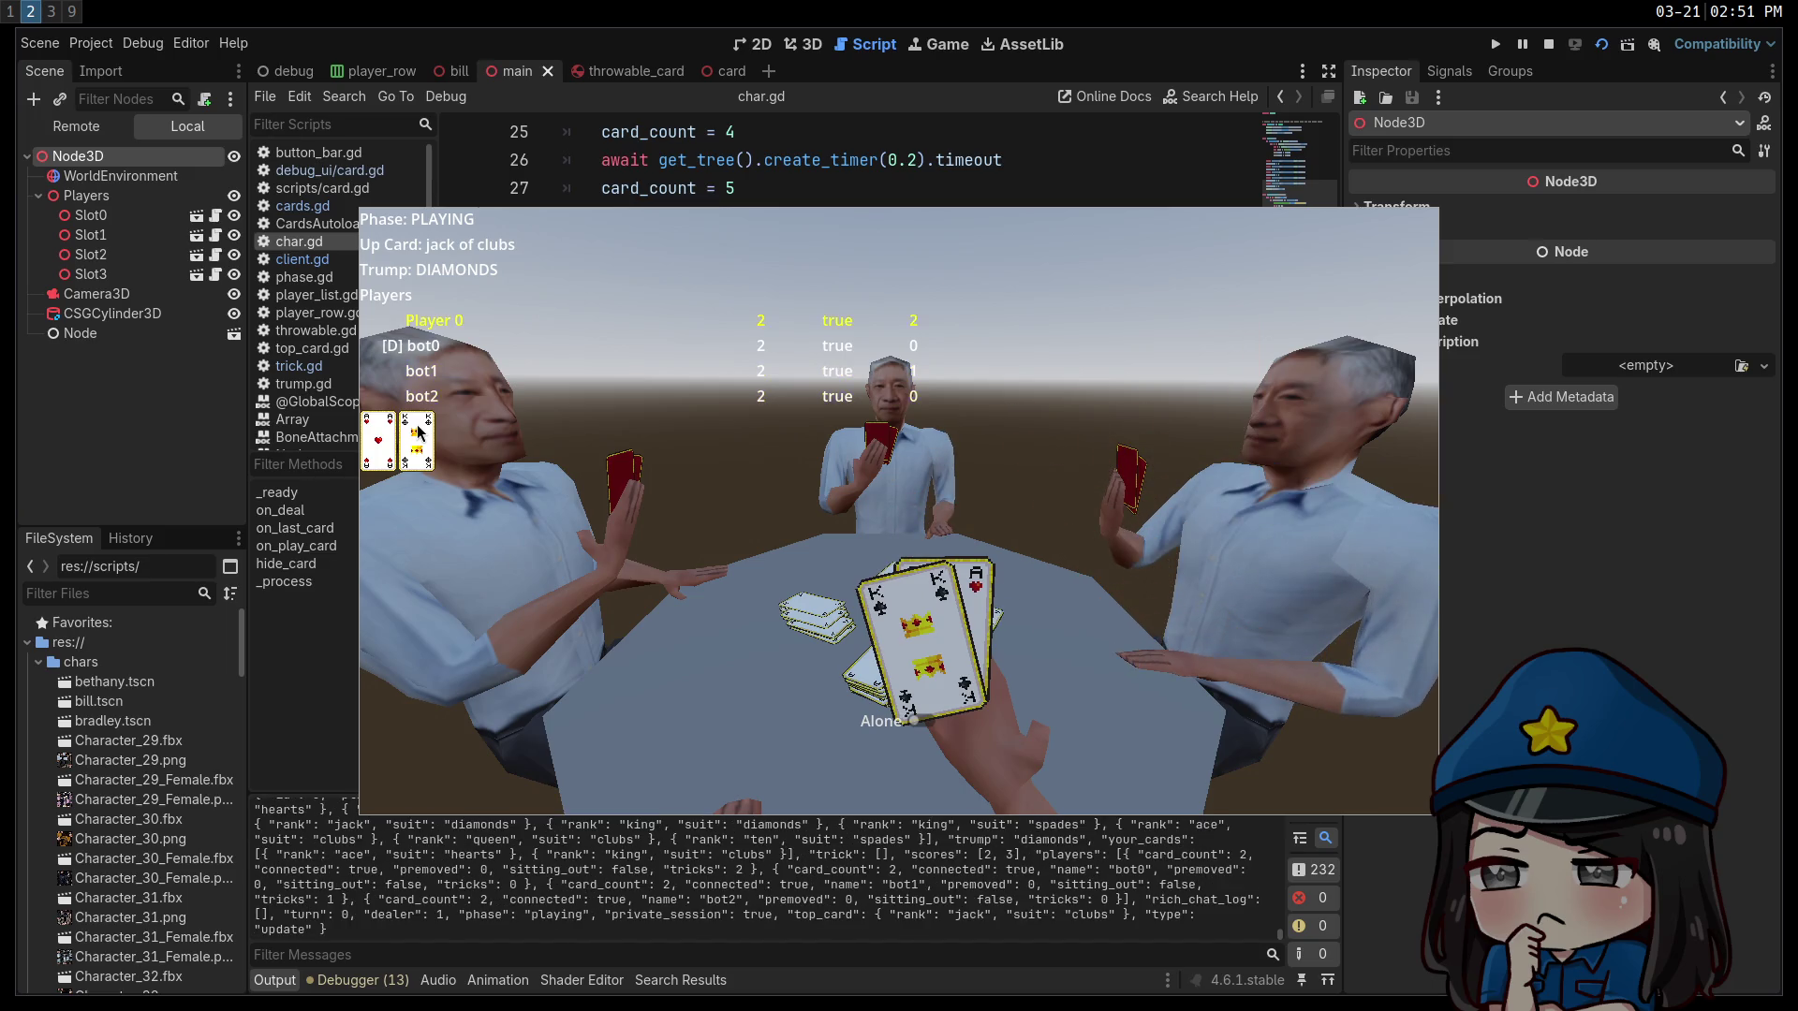
pyautogui.click(417, 435)
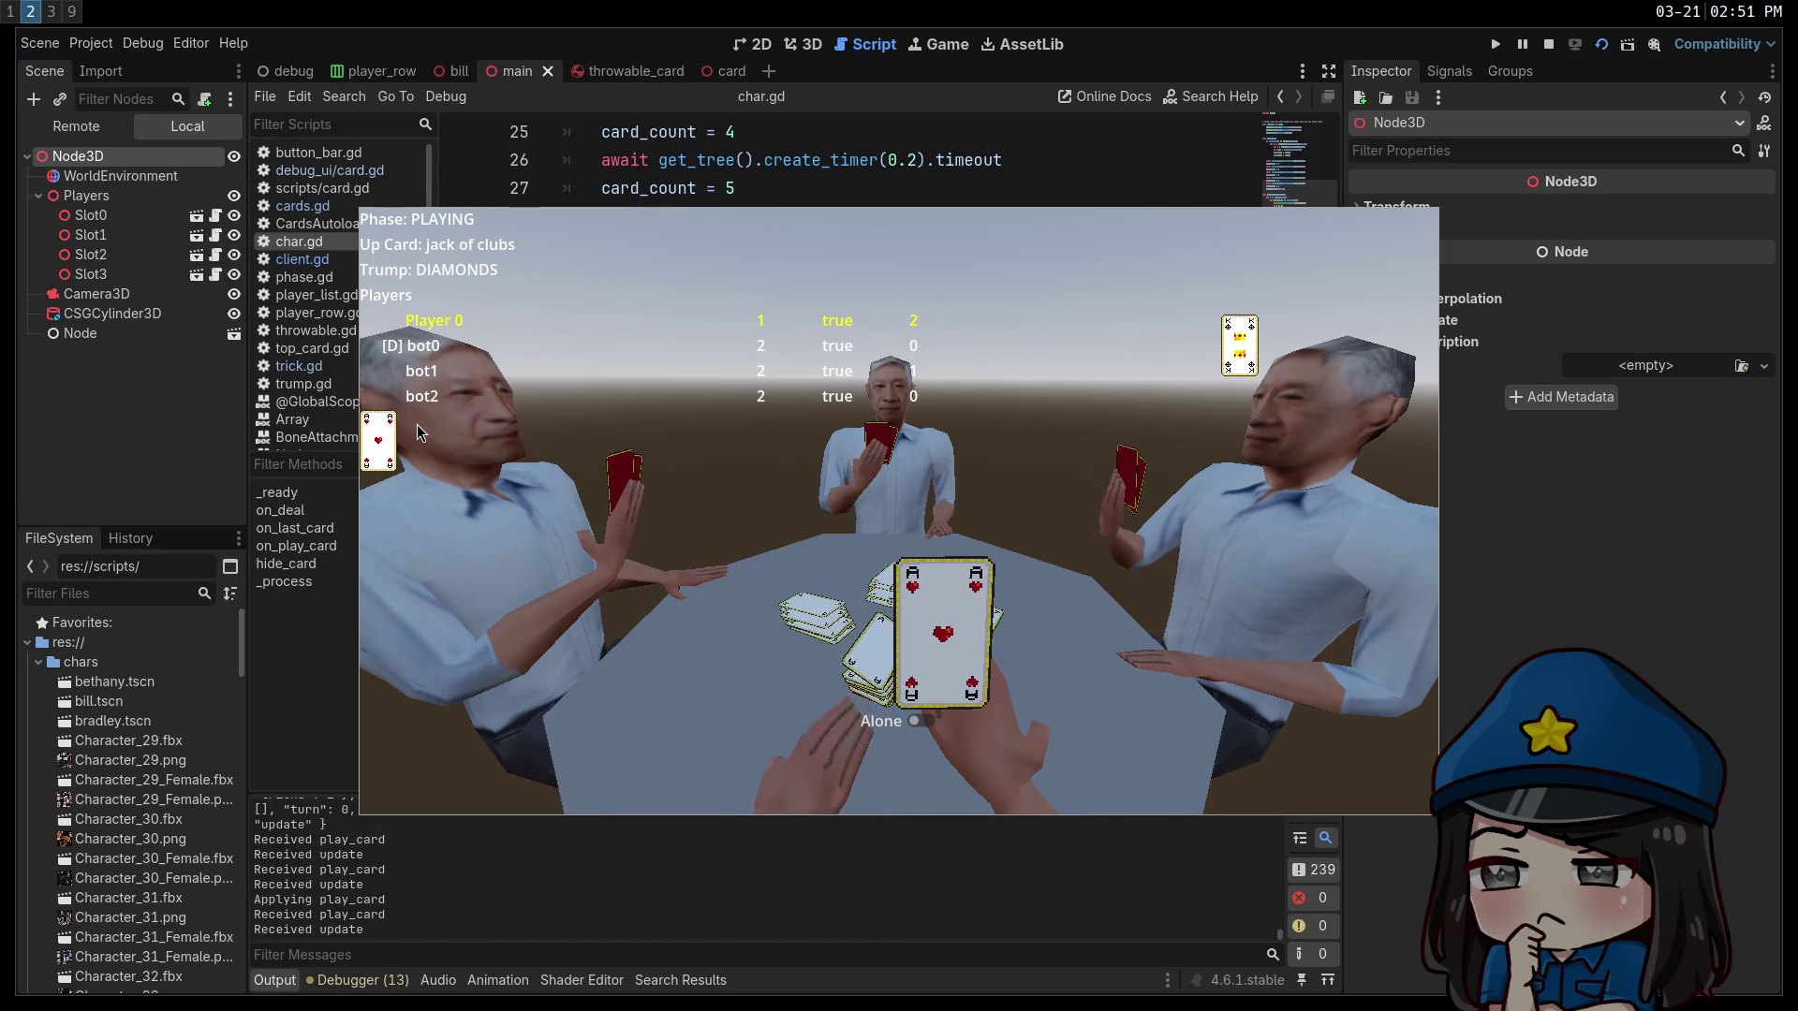
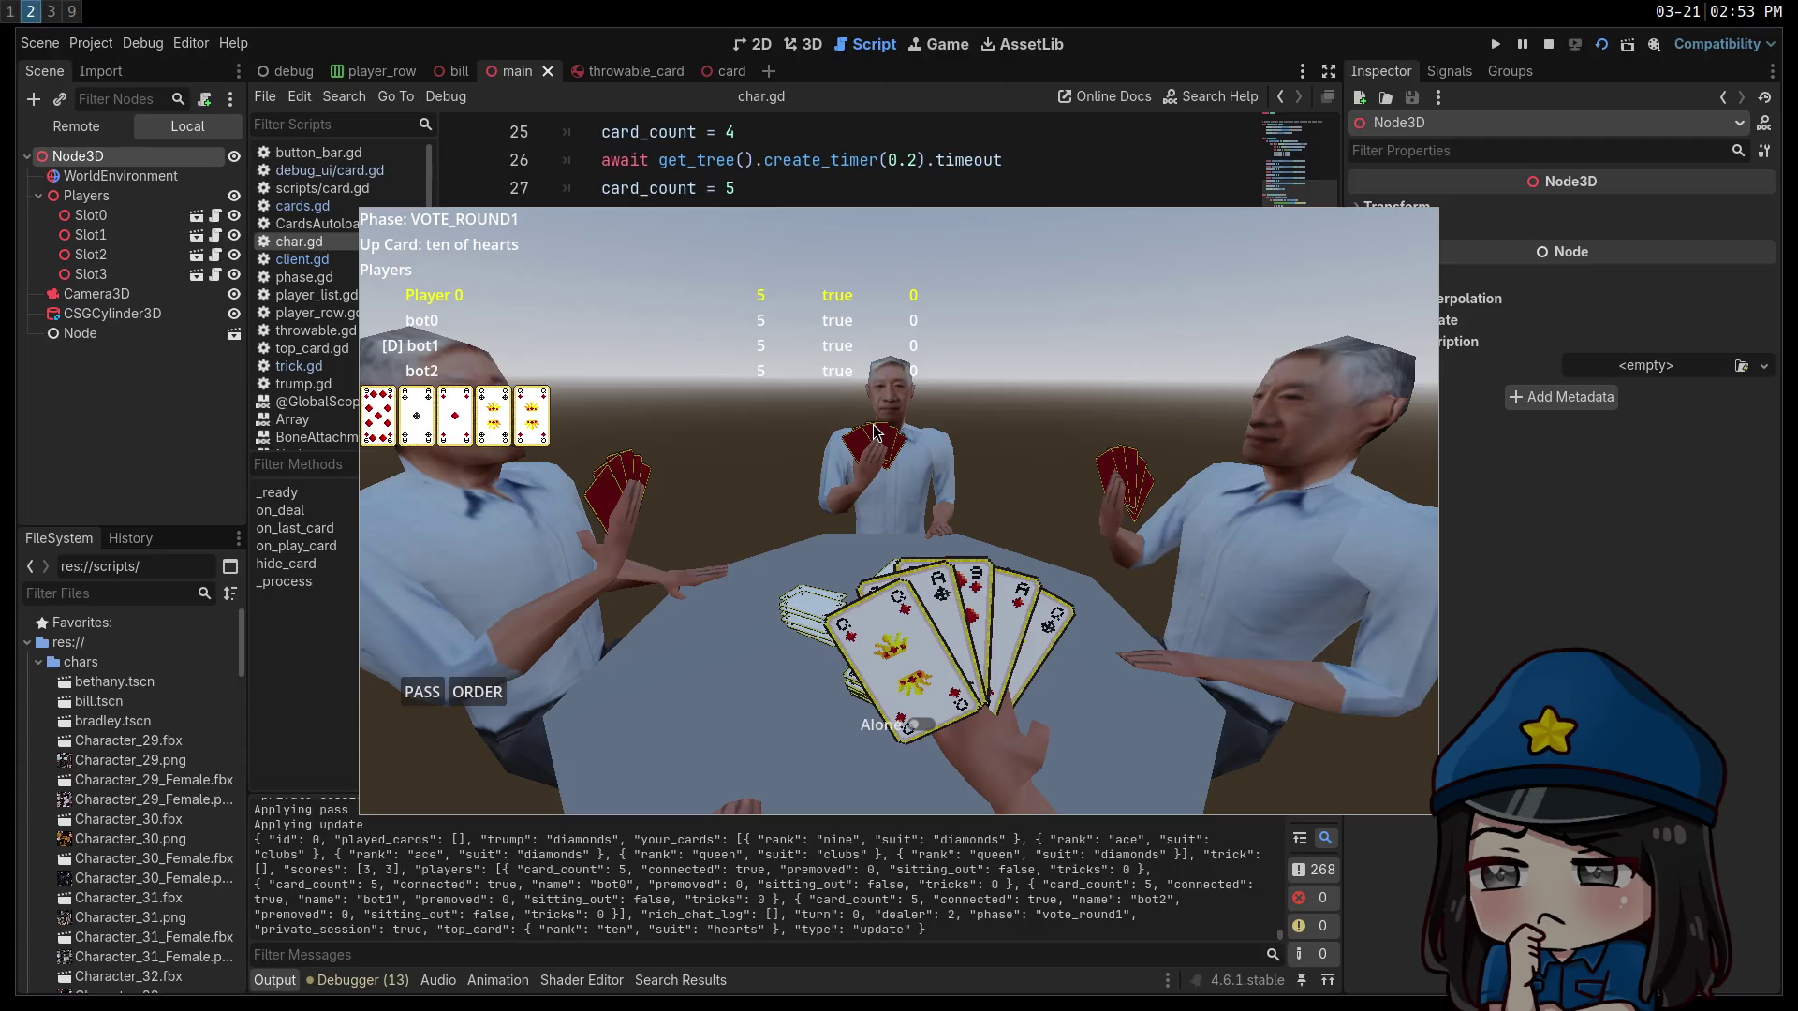
# Switch to the terminal, close the dotfiles tmux window and dismiss the reload prompt
pyautogui.press('super+3')
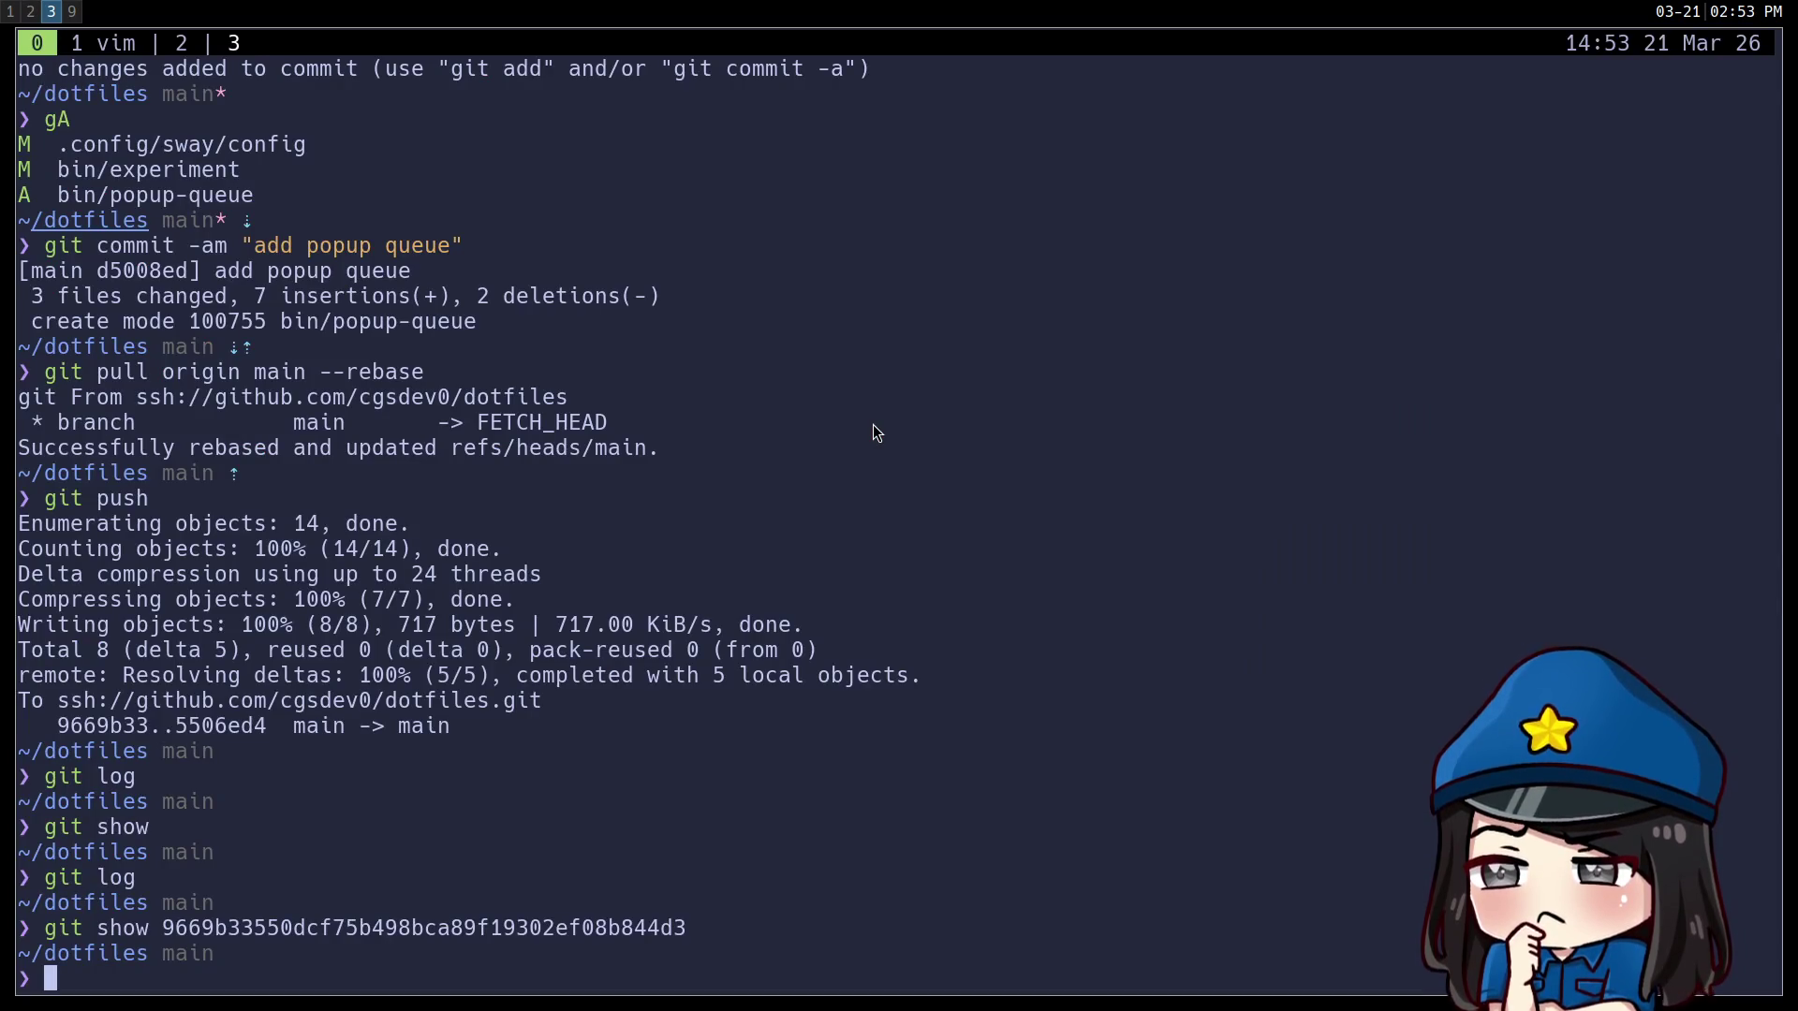
pyautogui.hotkey('ctrl', 'd')
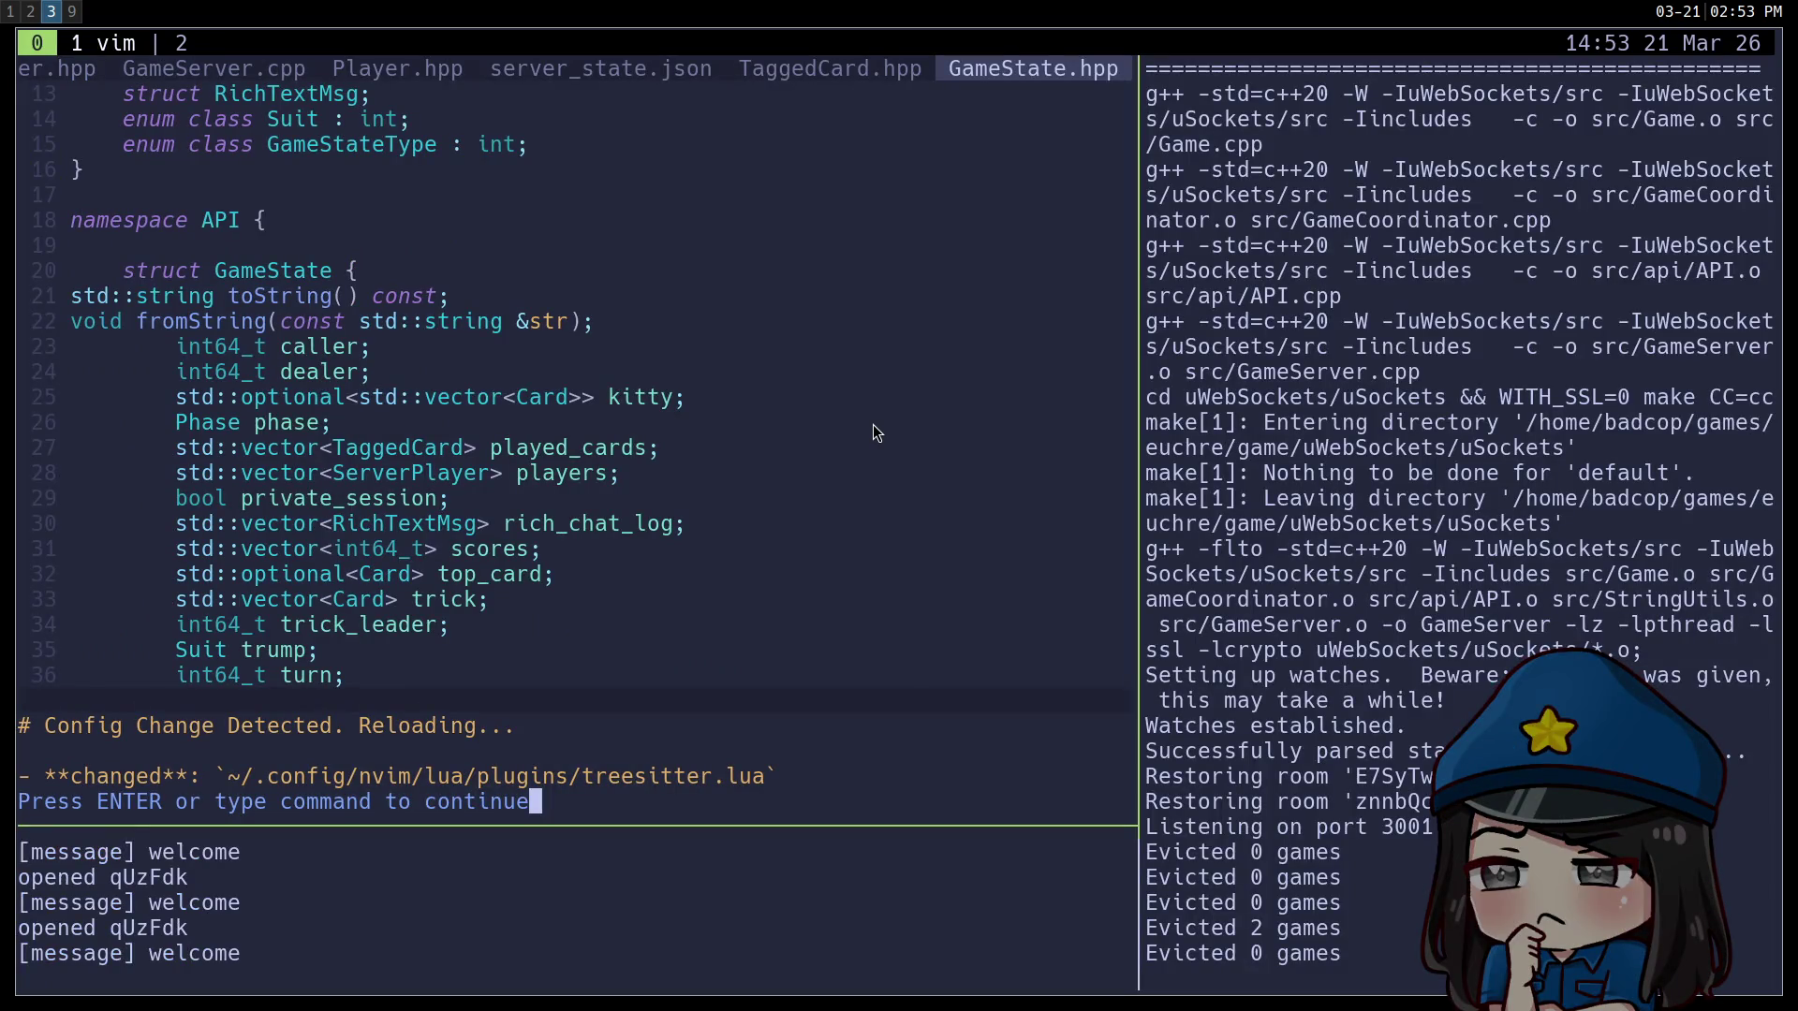
pyautogui.press('Return')
# Open schema.json in vim from the euchre repo shell
pyautogui.hotkey('ctrl', 'b')
pyautogui.write('2vim schema.json')
pyautogui.press('Return')
# Locate the your_cards property inside the WelcomeMsg definition
pyautogui.write('/WelcomeM')
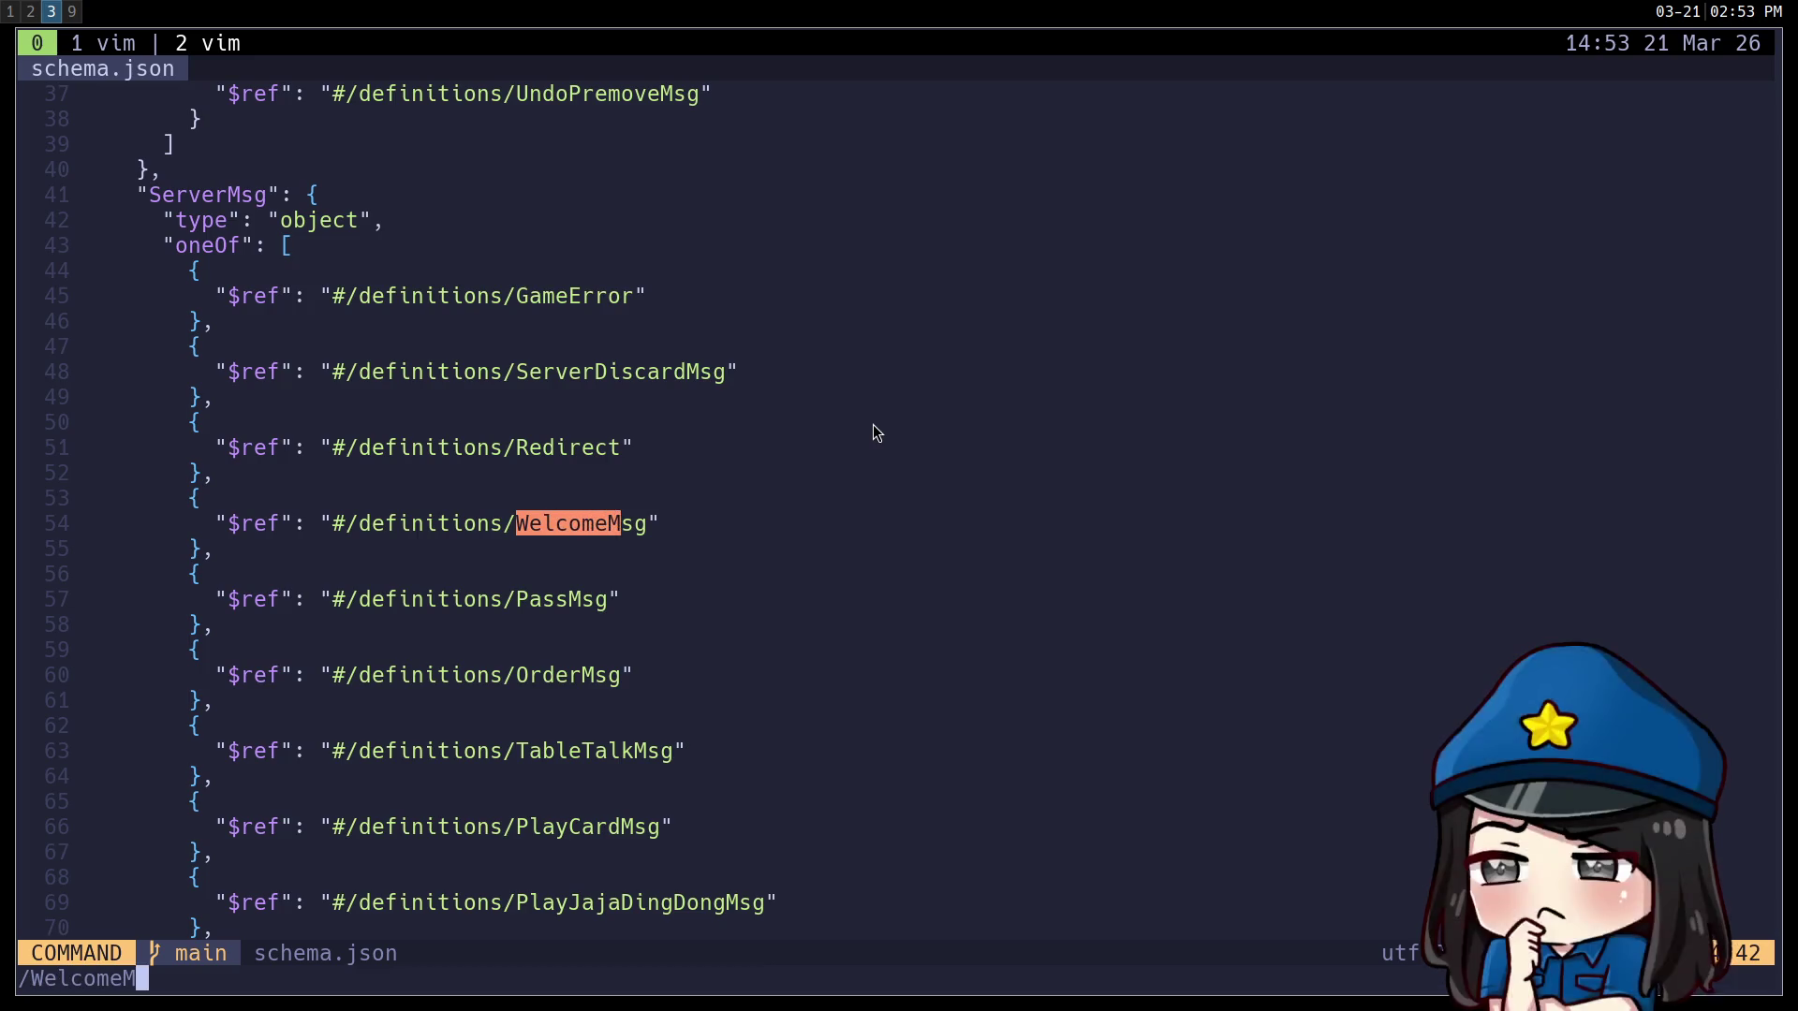
pyautogui.write('sg')
pyautogui.press('Return')
pyautogui.write('/your_car')
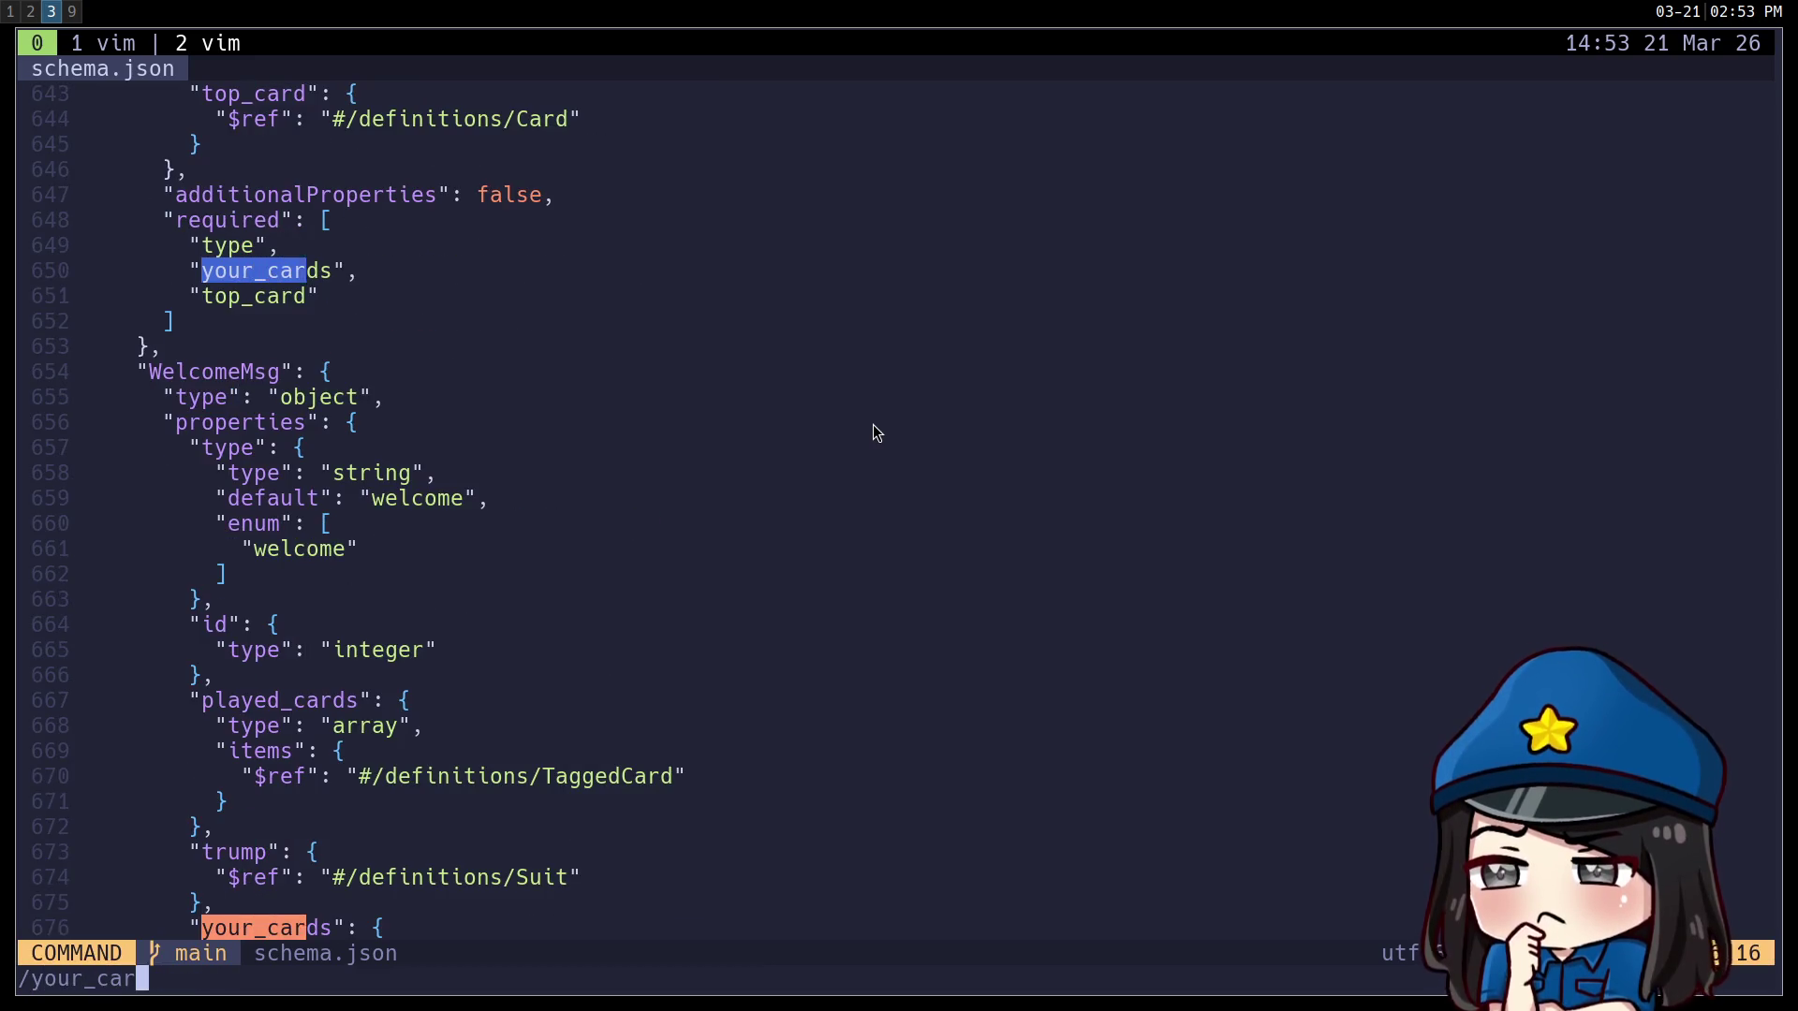
pyautogui.write('ds')
pyautogui.press('Return')
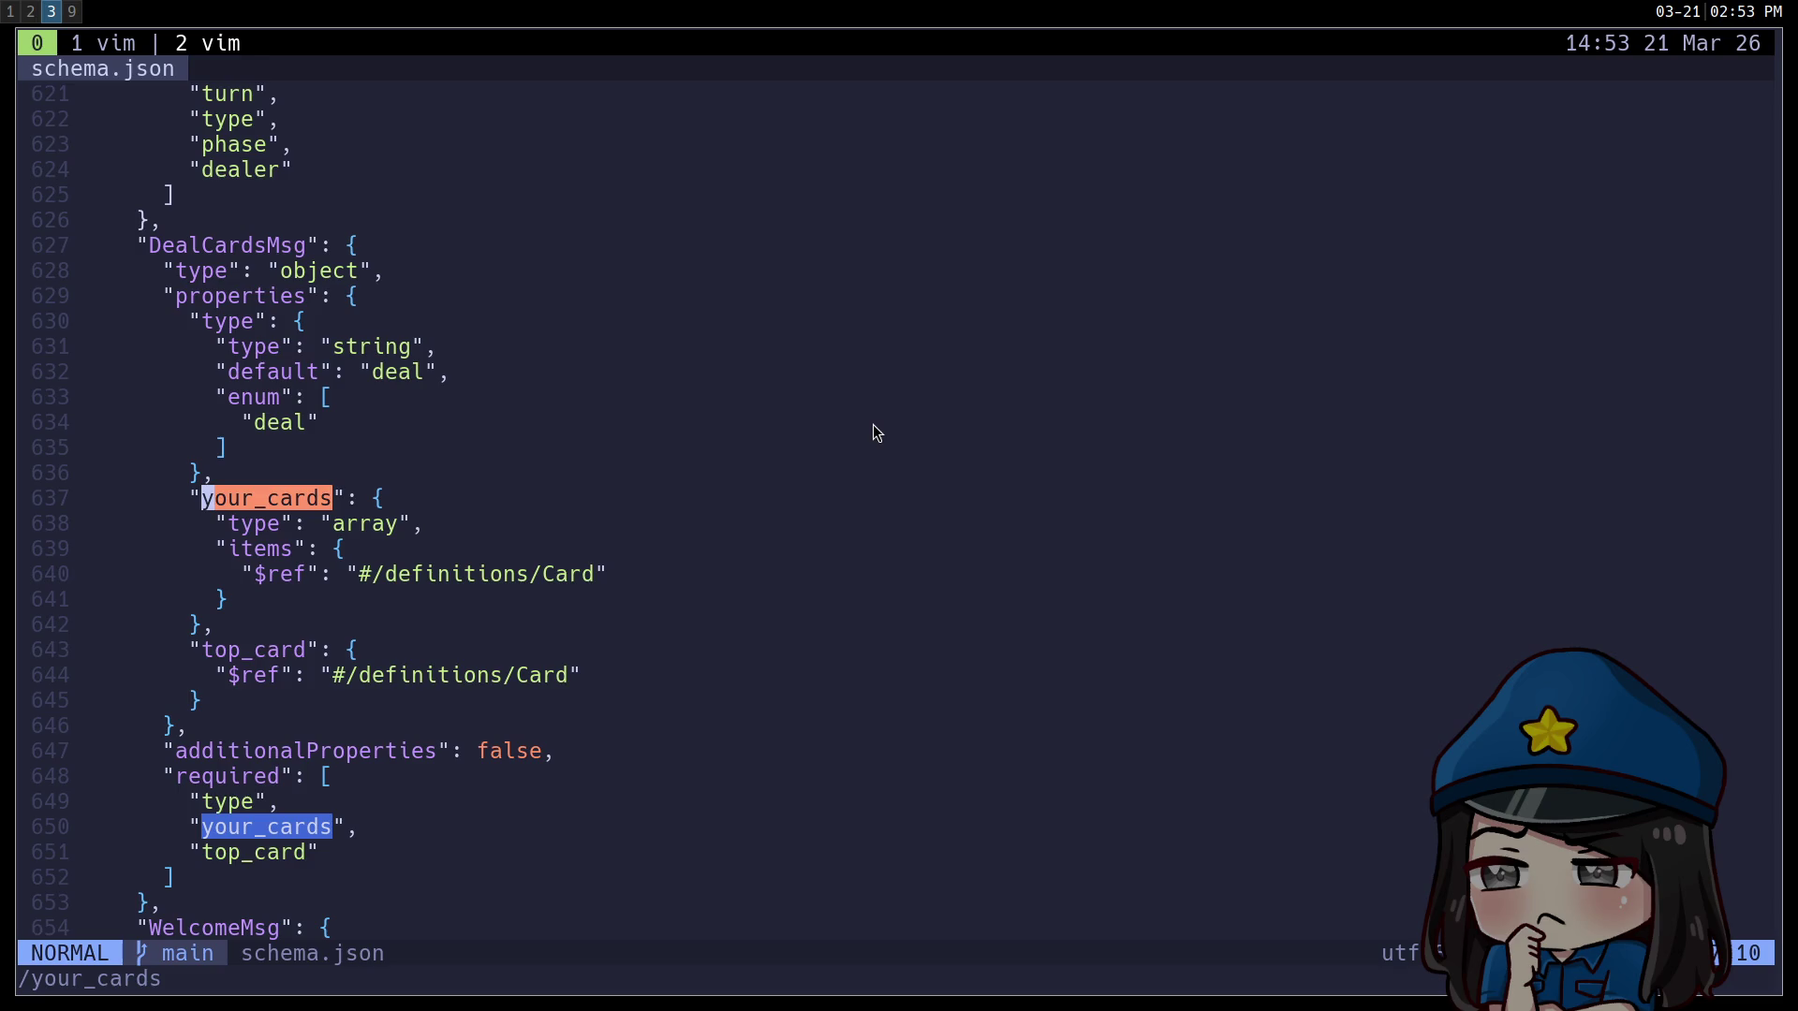
pyautogui.press('n')
pyautogui.press('n')
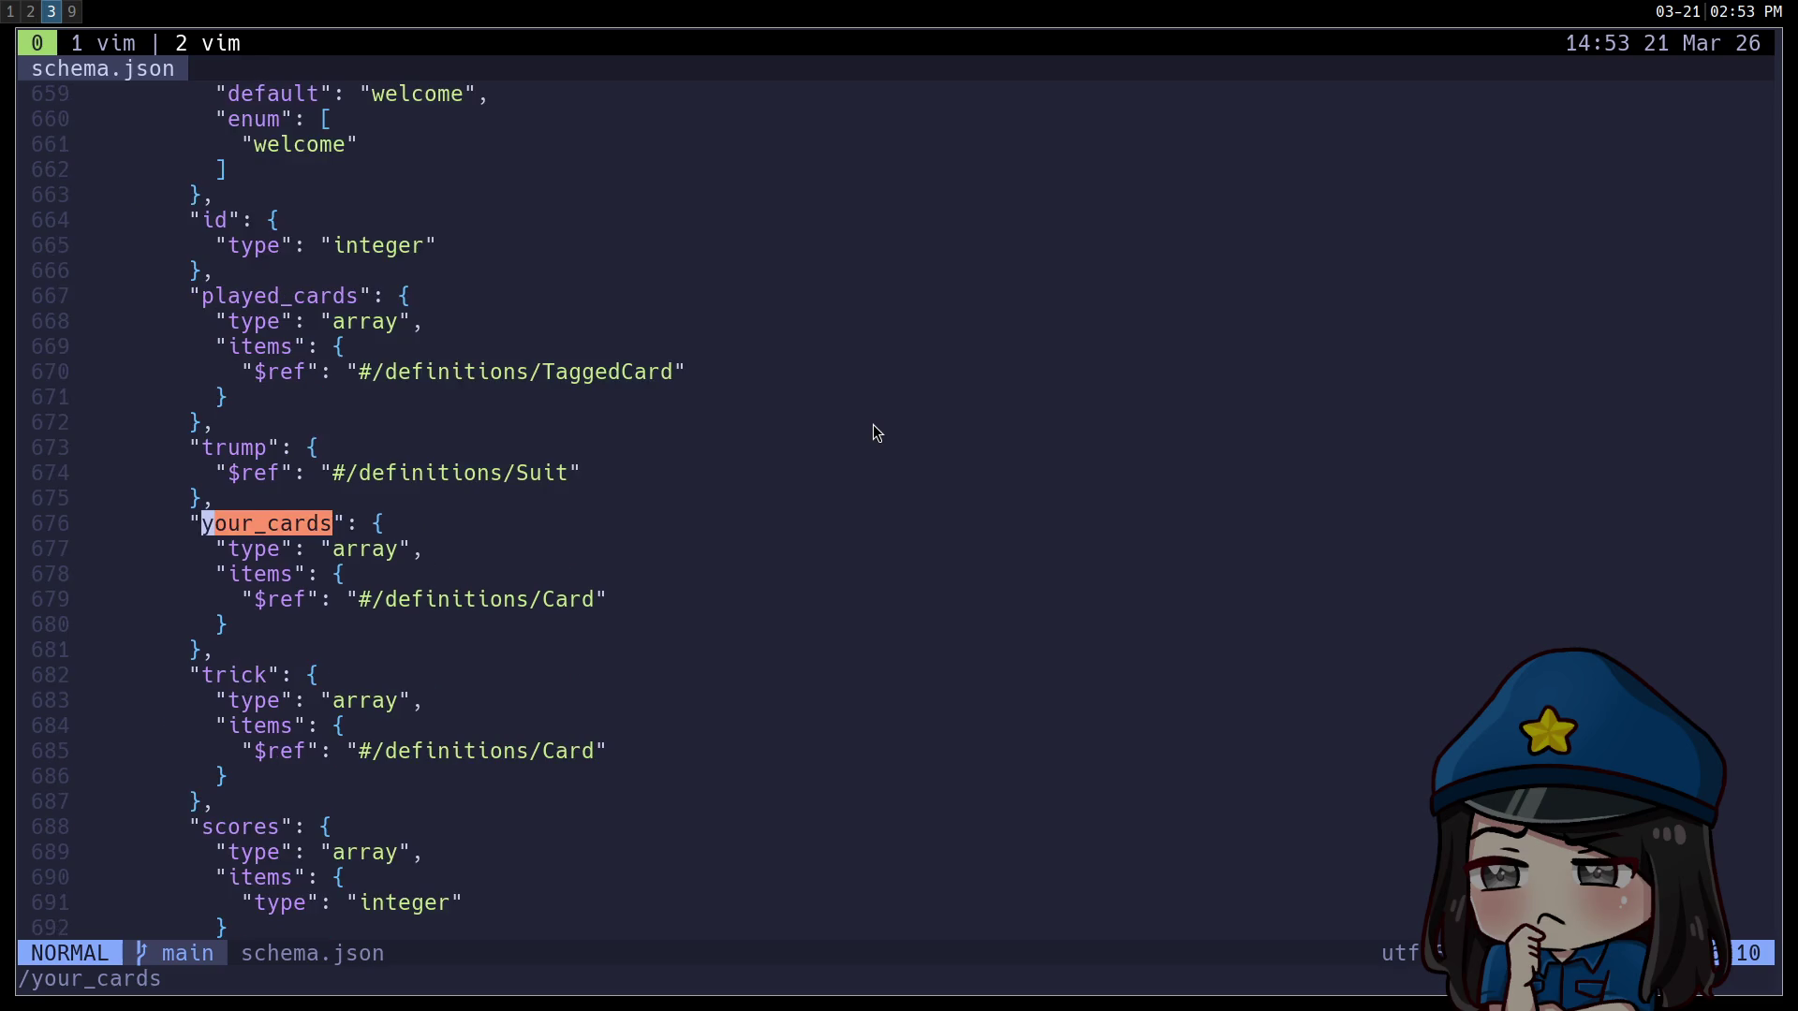
pyautogui.hotkey('ctrl', 'u')
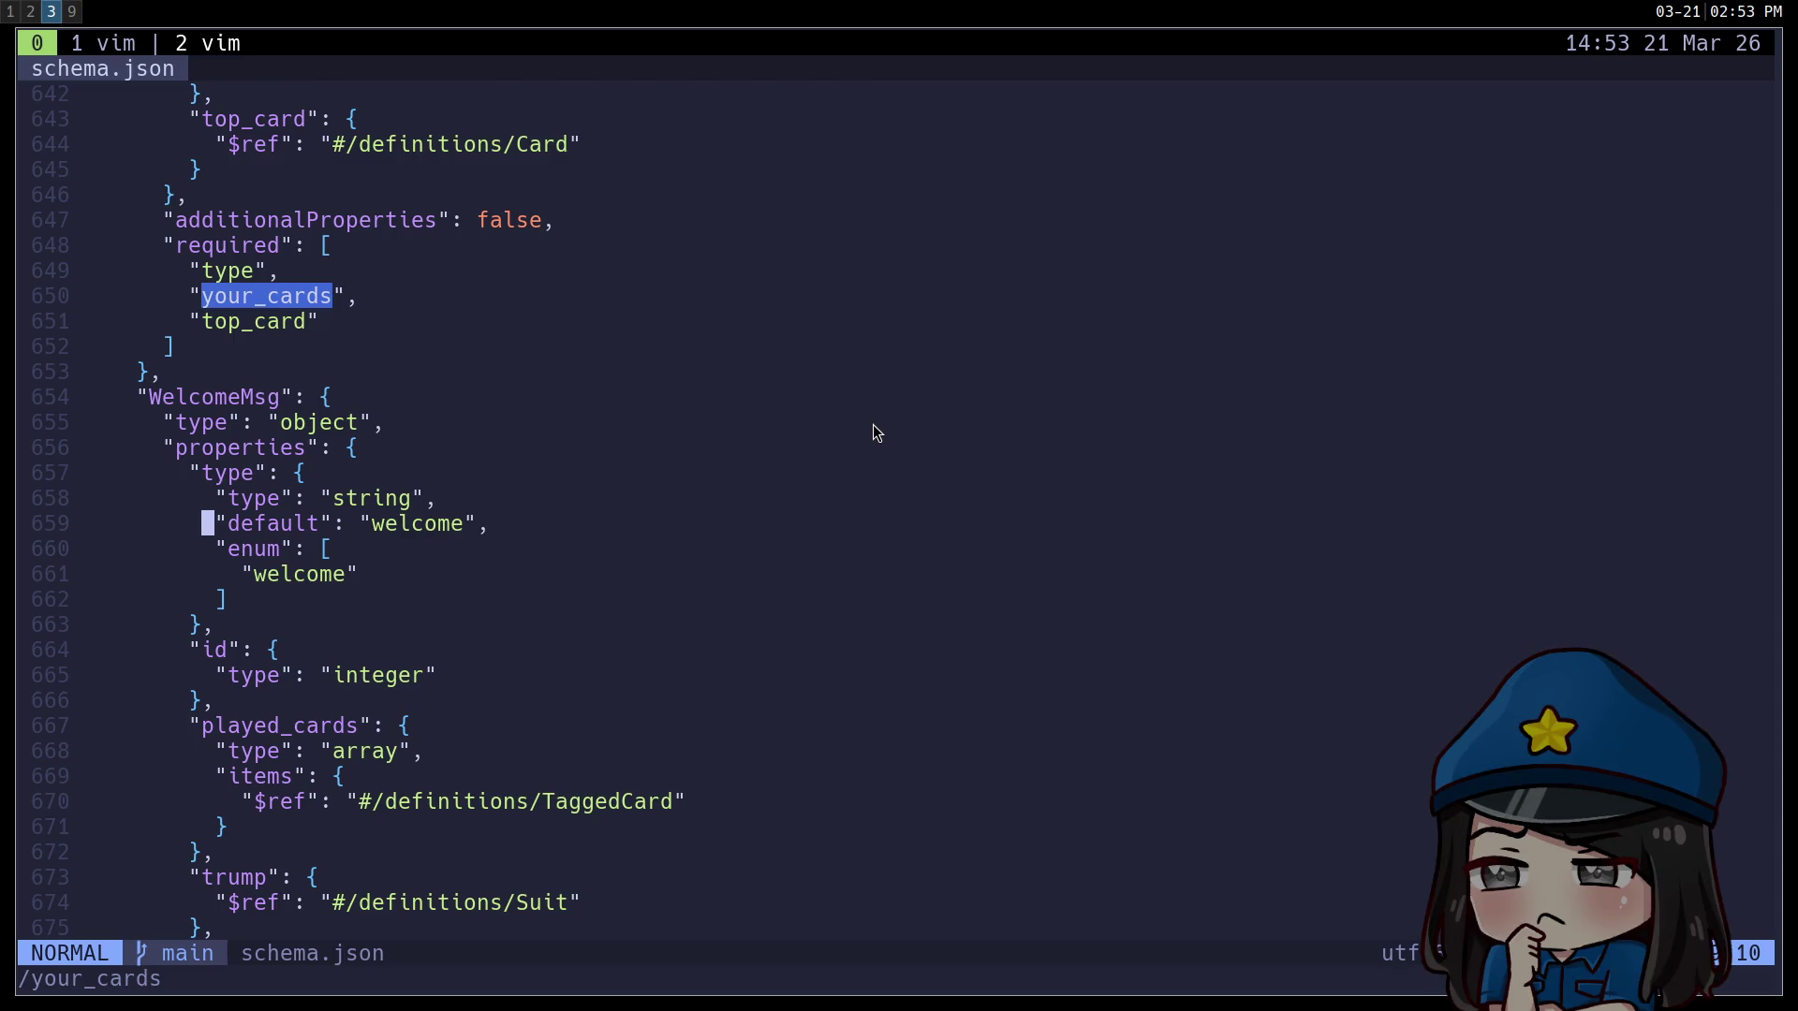
pyautogui.hotkey('ctrl', 'd')
pyautogui.press('j')
pyautogui.press('j')
pyautogui.press('j')
pyautogui.press('j')
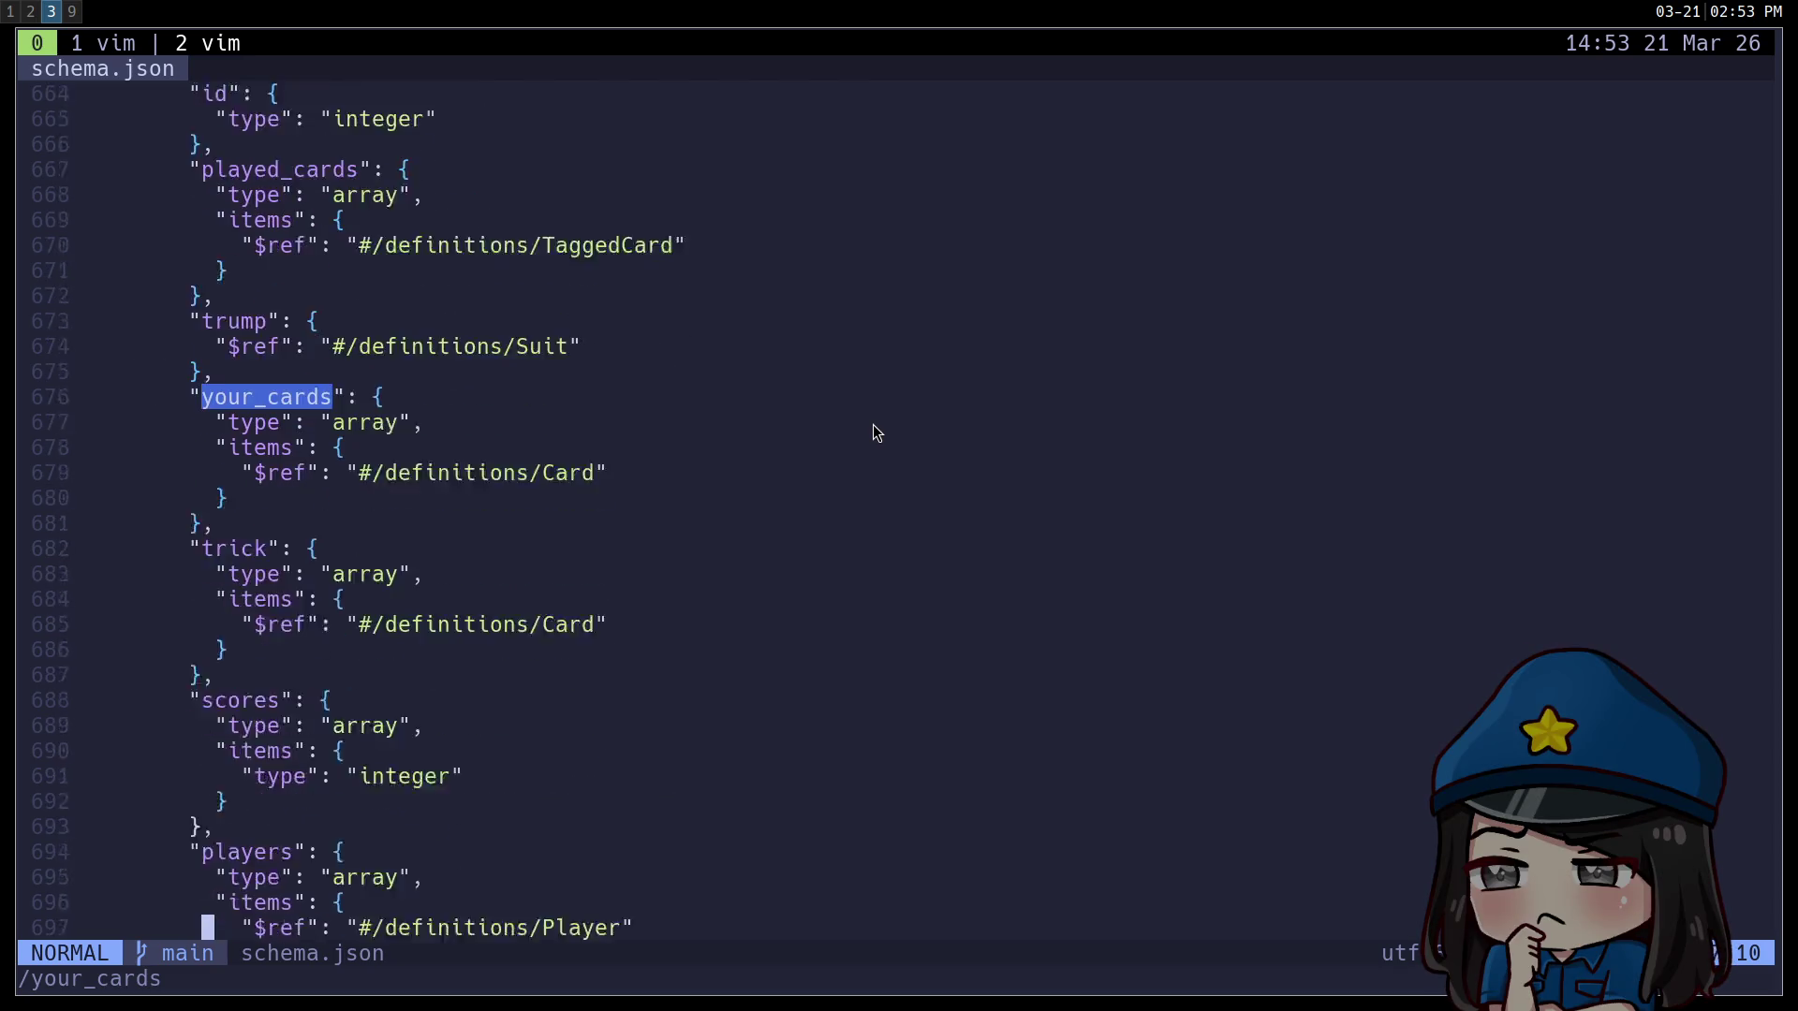
pyautogui.press('k')
pyautogui.press('k')
pyautogui.press('k')
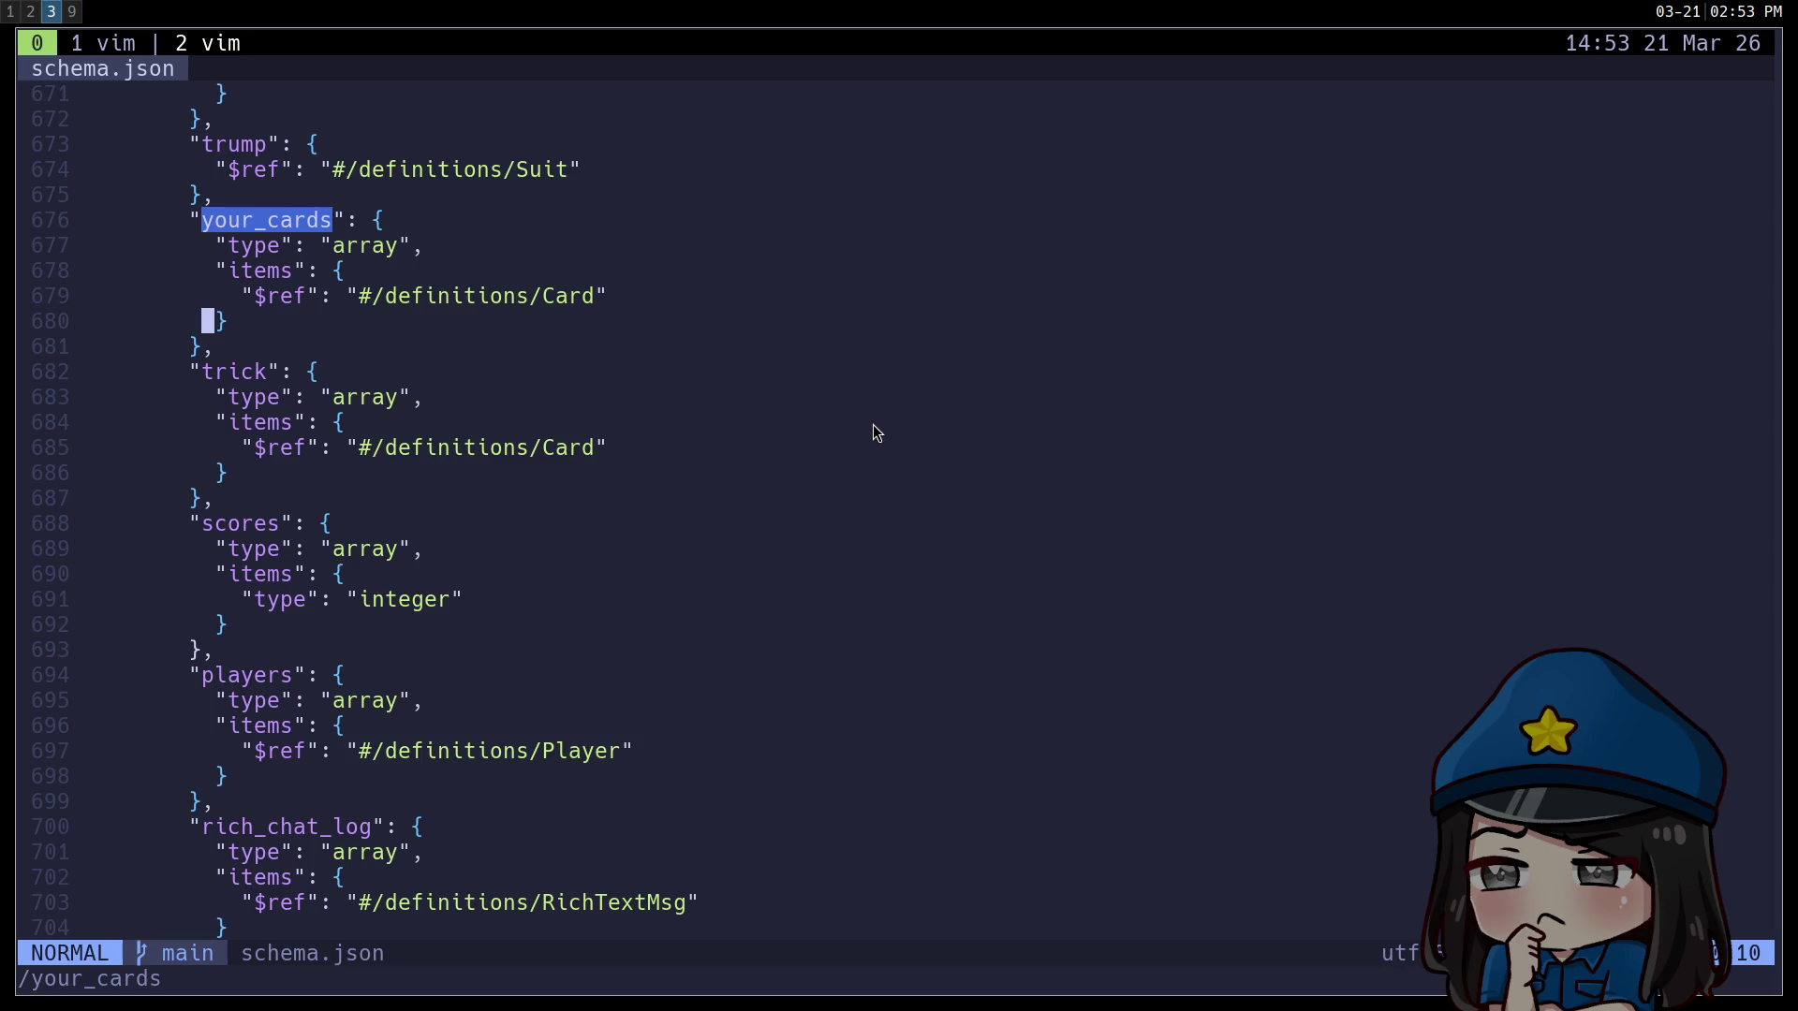
pyautogui.press('j')
# Duplicate the your_cards property block and rename the copy your_premoves
pyautogui.press('V')
pyautogui.press('k')
pyautogui.press('k')
pyautogui.press('k')
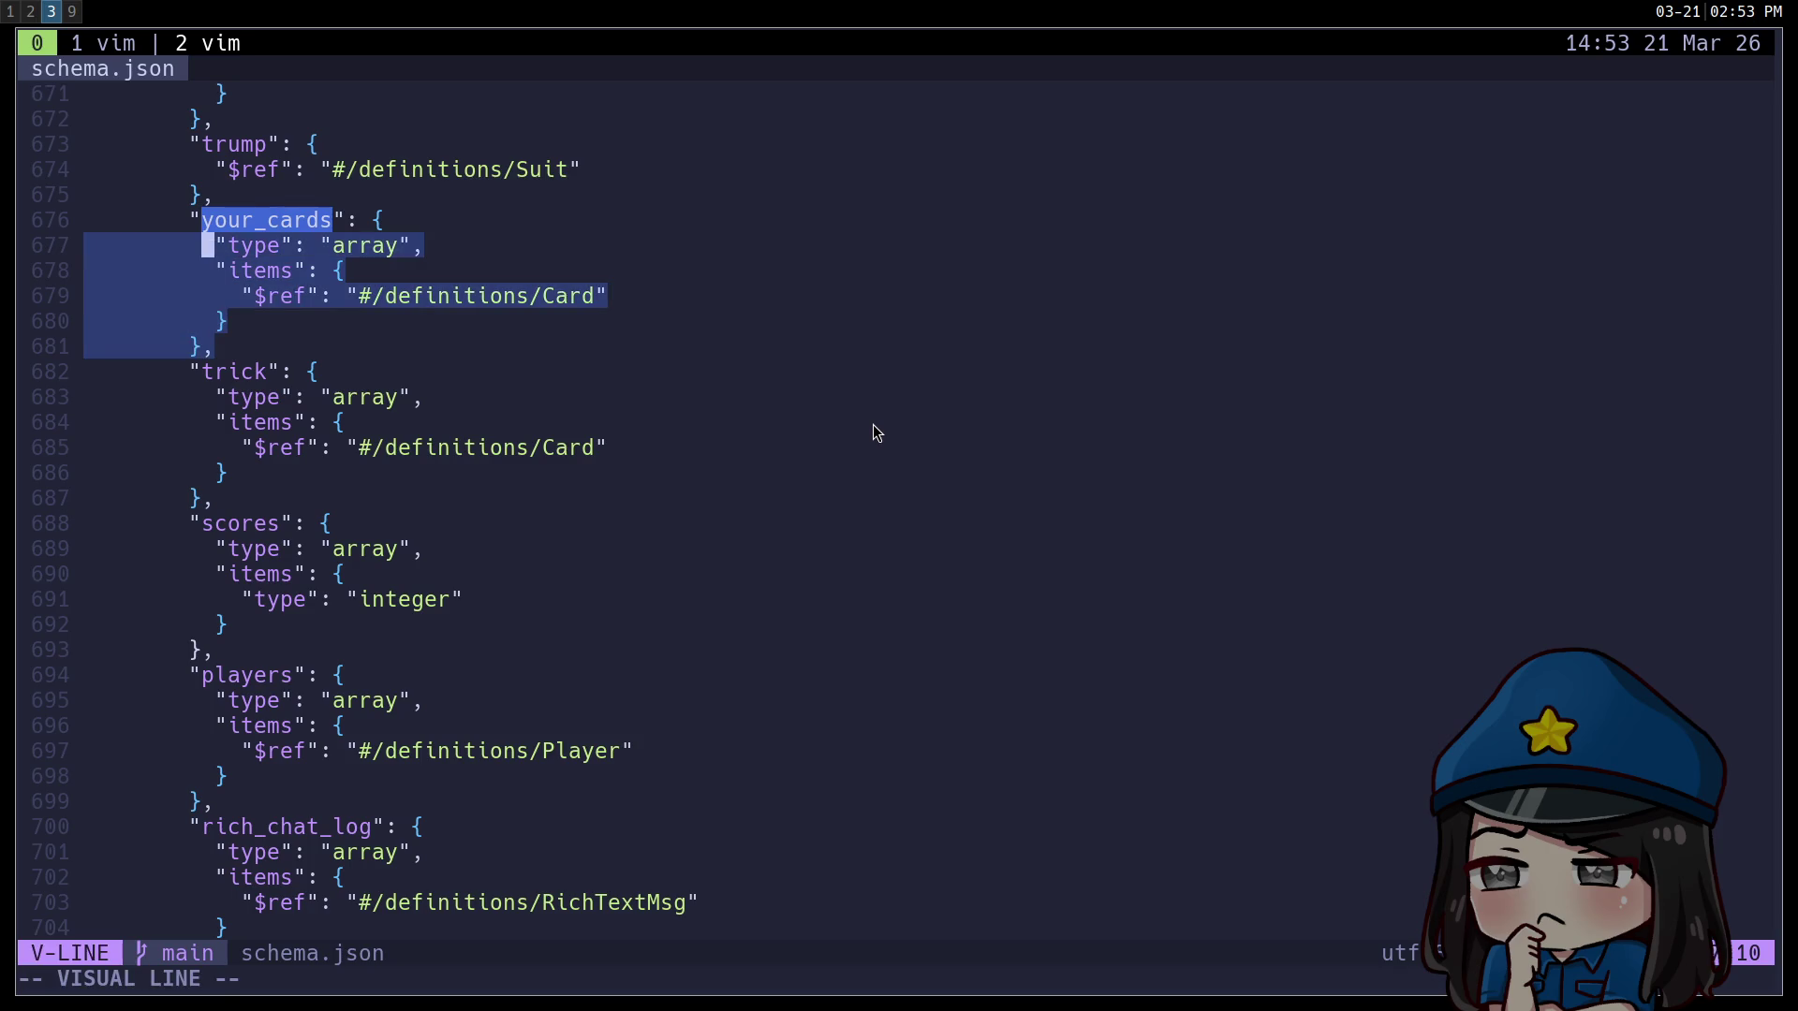
pyautogui.press('y')
pyautogui.press('j')
pyautogui.press('j')
pyautogui.press('j')
pyautogui.press('j')
pyautogui.write('p')
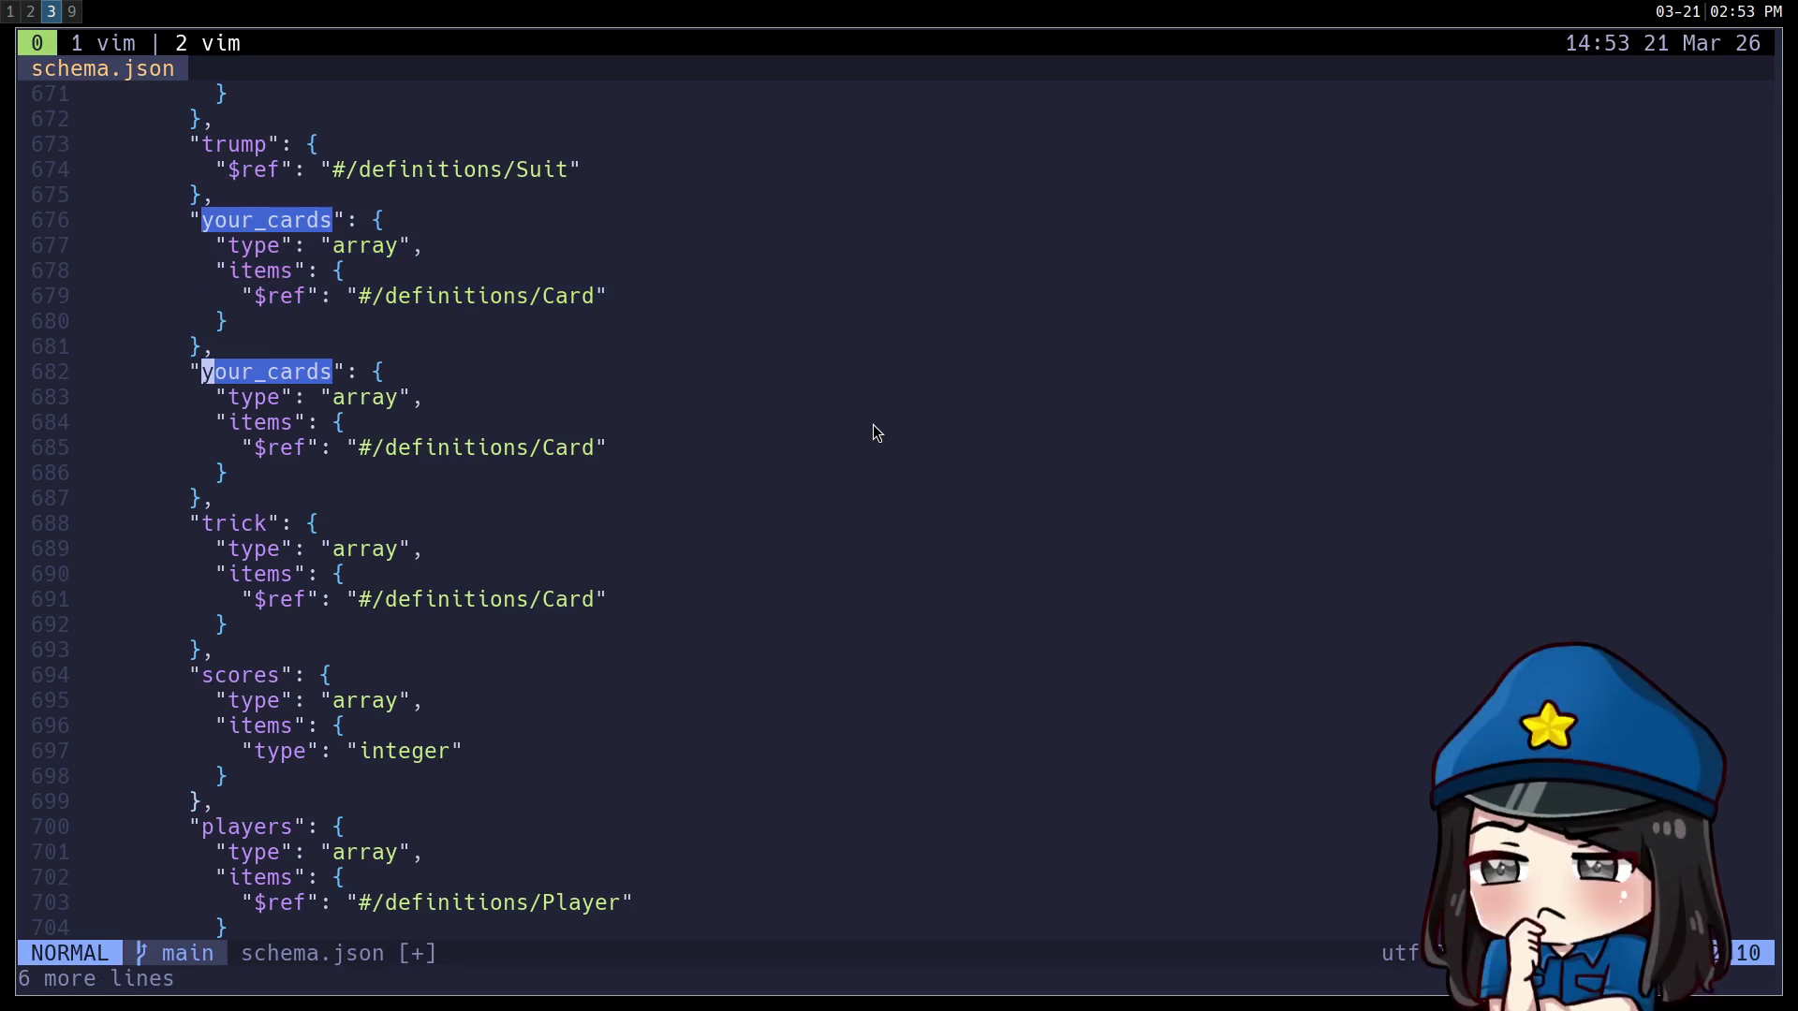
pyautogui.write('fccwpremoves')
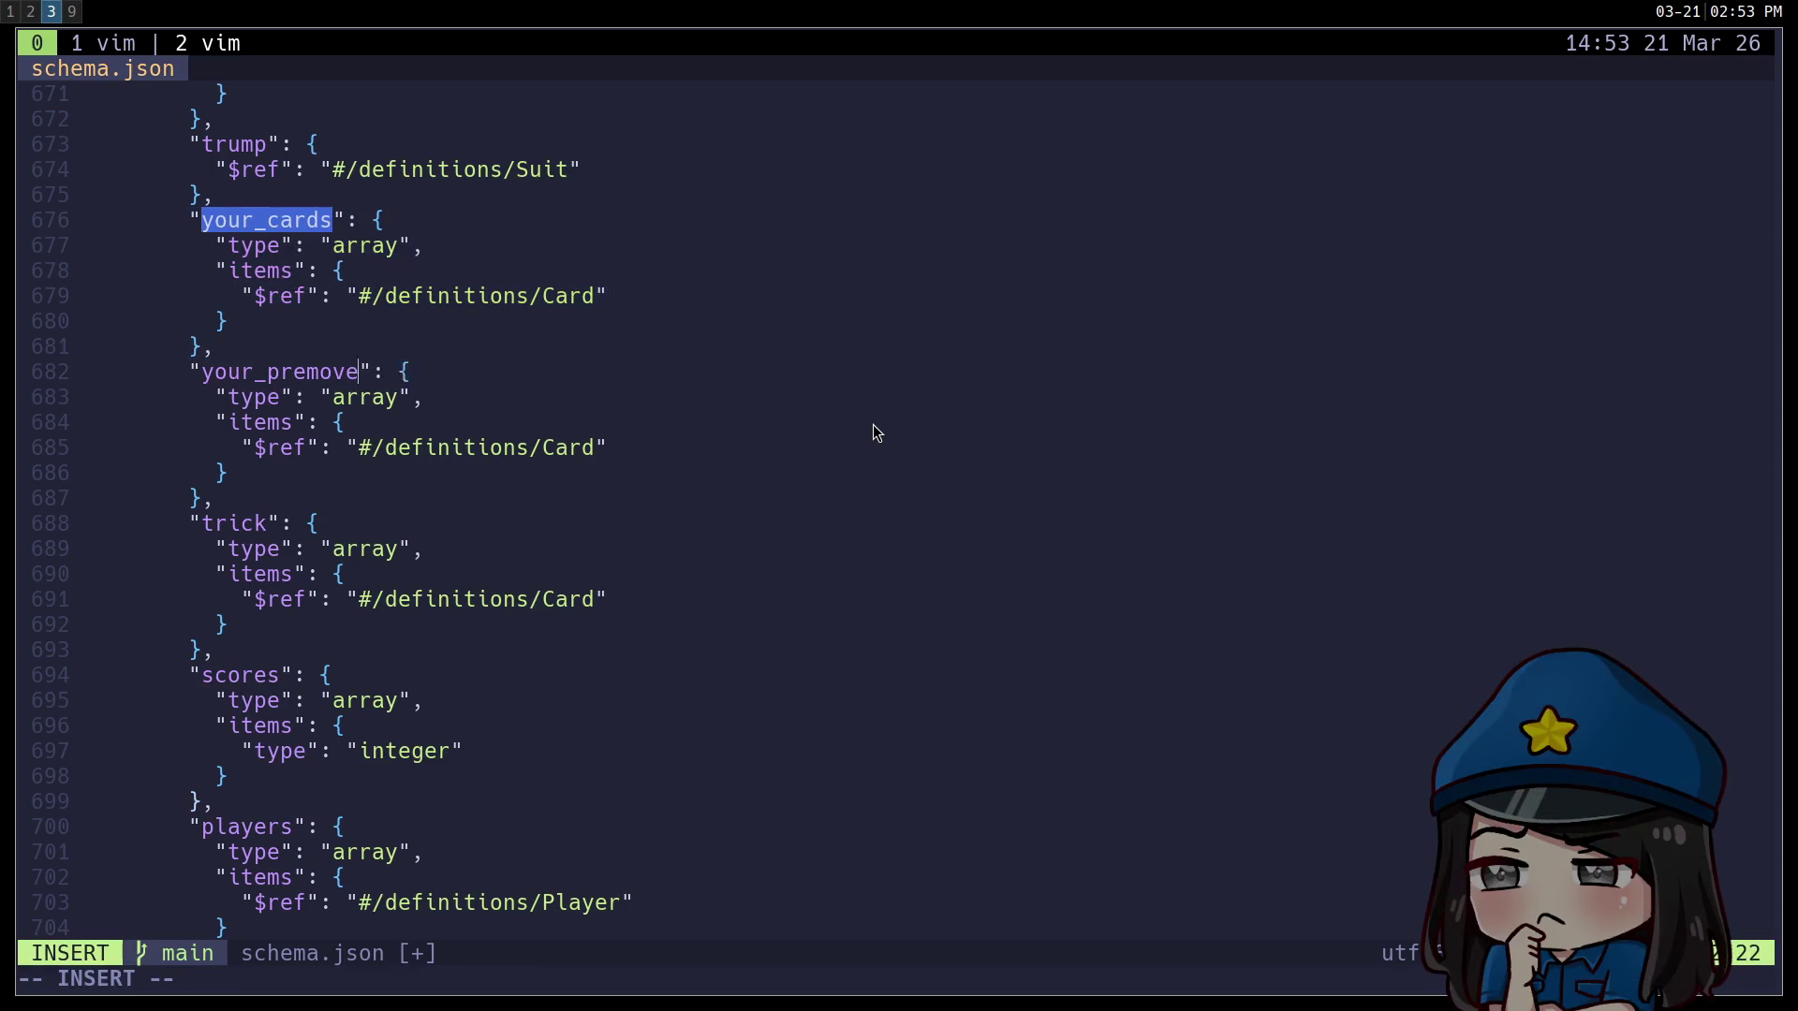
pyautogui.press('Escape')
pyautogui.press('j')
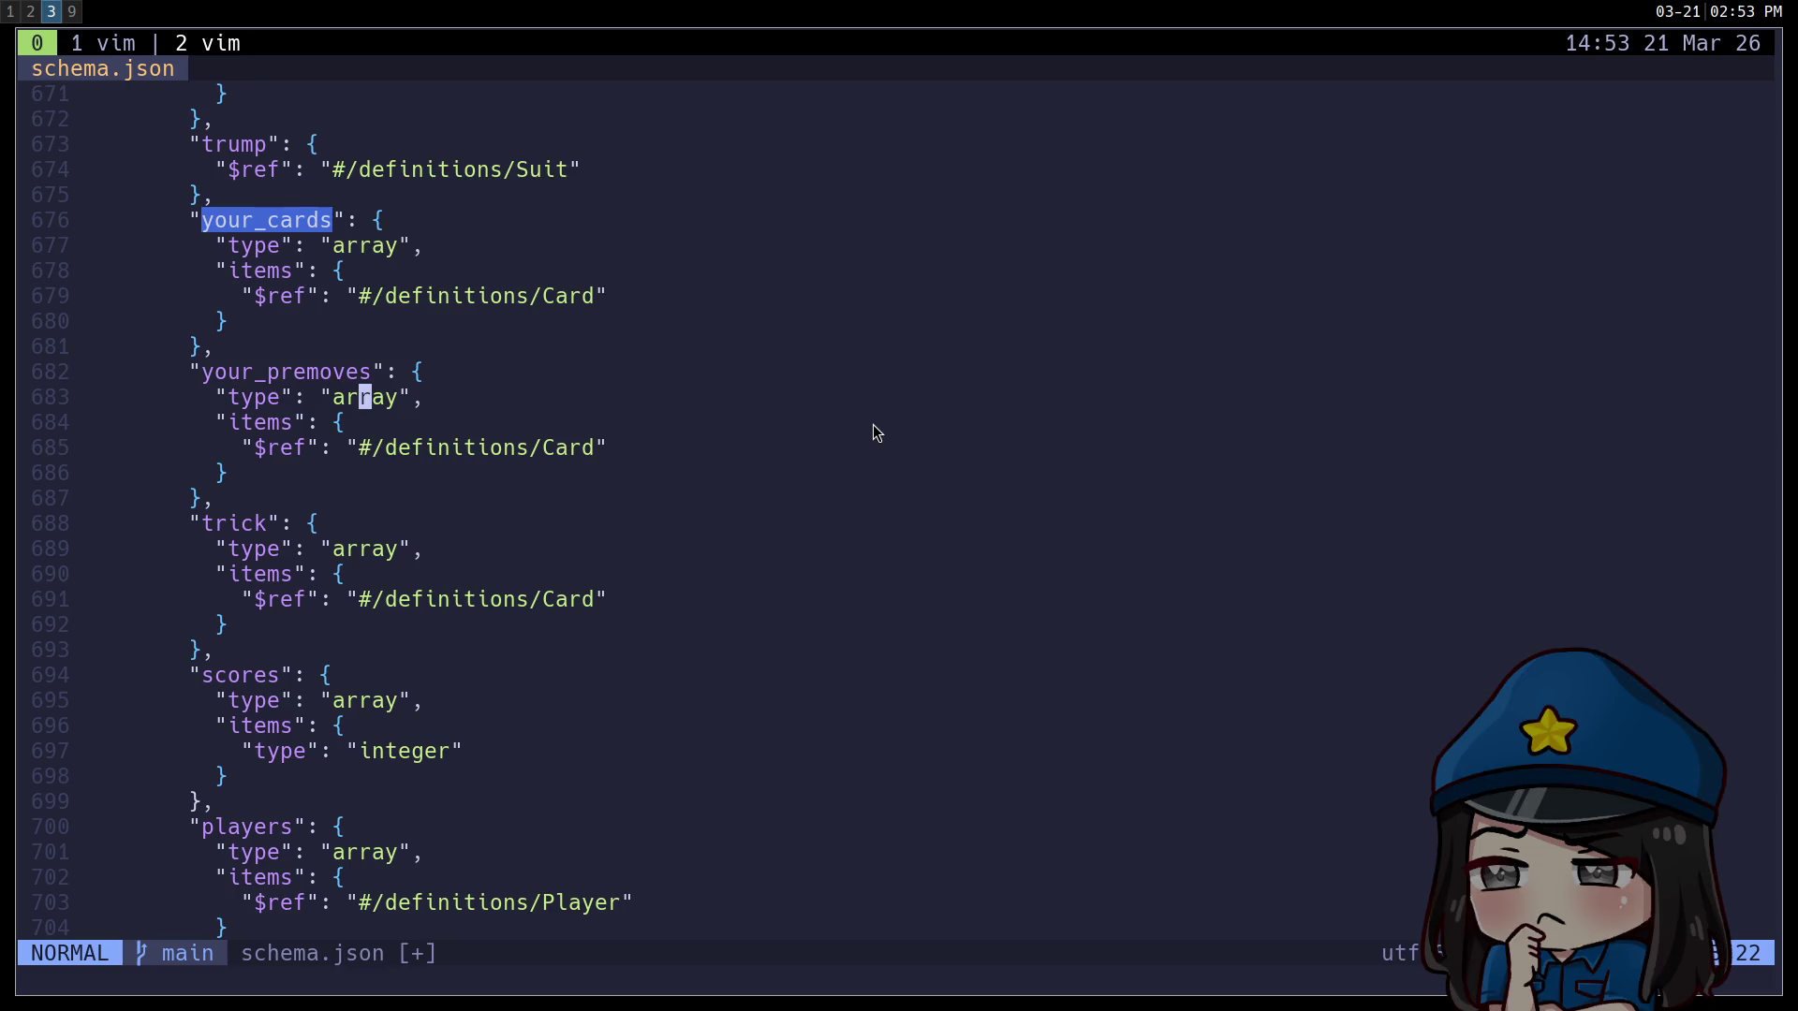
# Add "your_premoves" to WelcomeMsg's required list beside your_cards
pyautogui.press('j')
pyautogui.press('j')
pyautogui.press('j')
pyautogui.hotkey('ctrl', 'd')
pyautogui.hotkey('ctrl', 'd')
pyautogui.hotkey('ctrl', 'd')
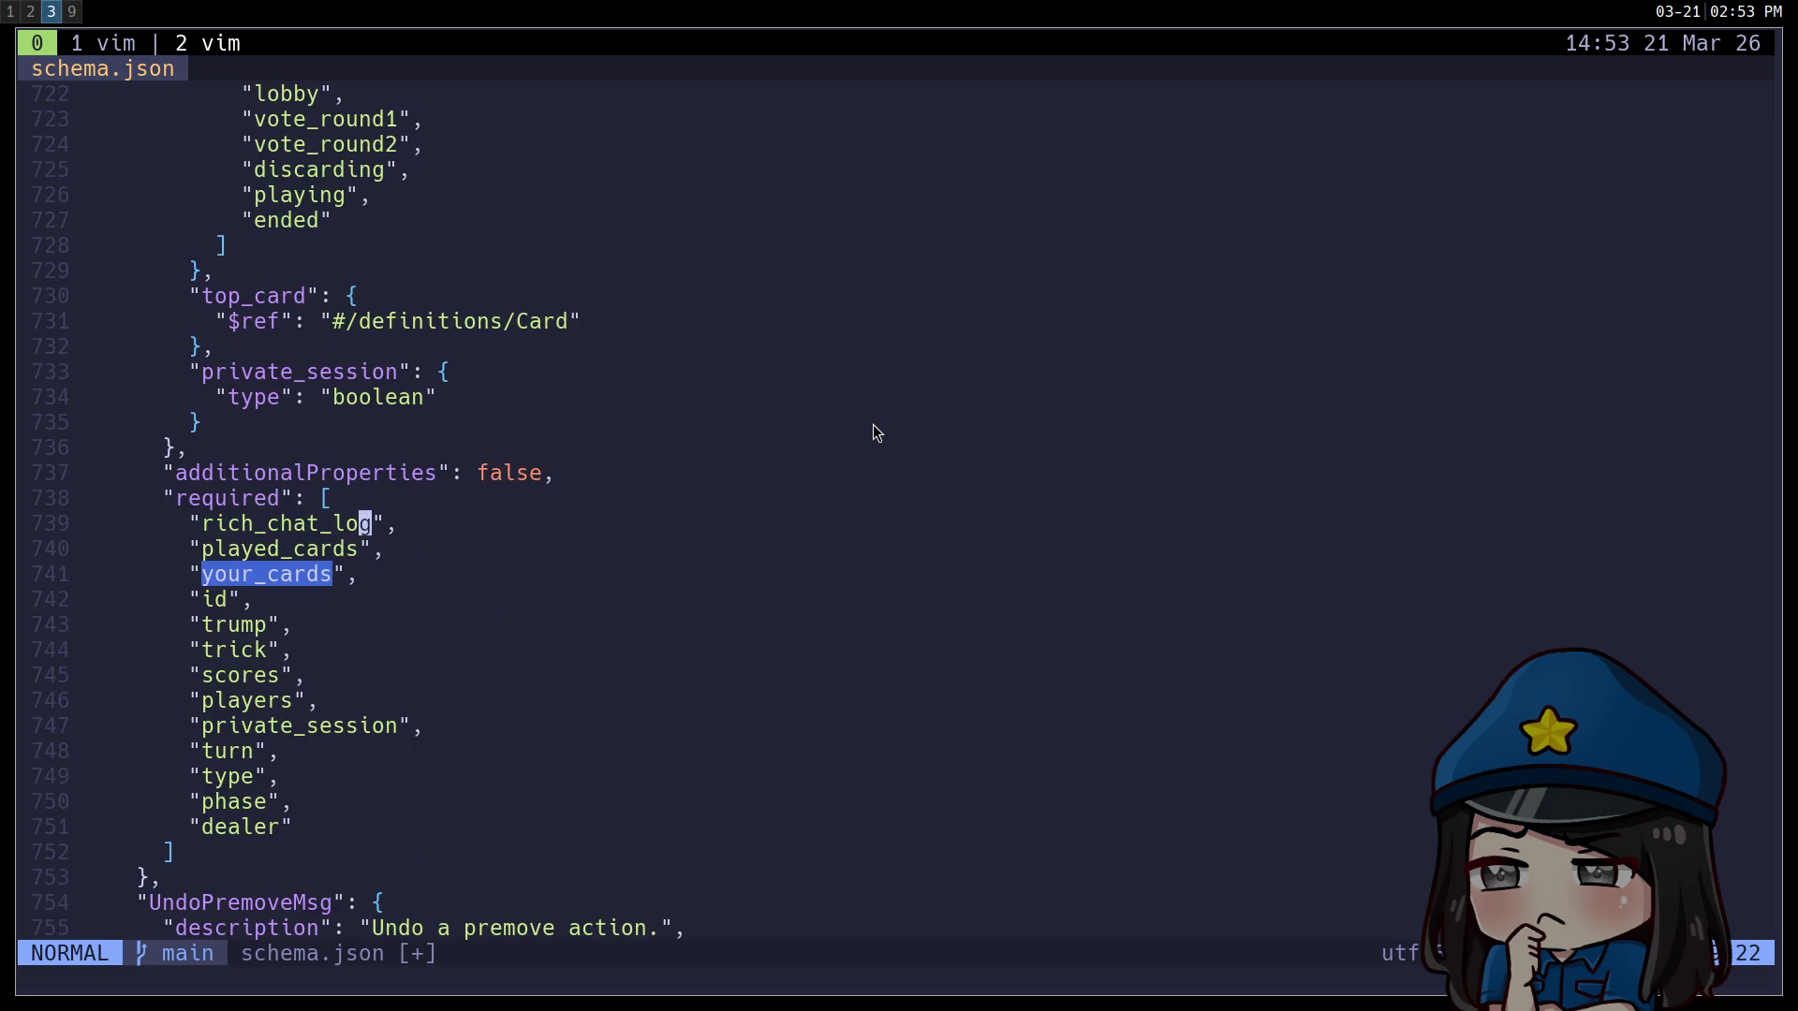
pyautogui.press('j')
pyautogui.press('j')
pyautogui.press('y')
pyautogui.press('y')
pyautogui.press('p')
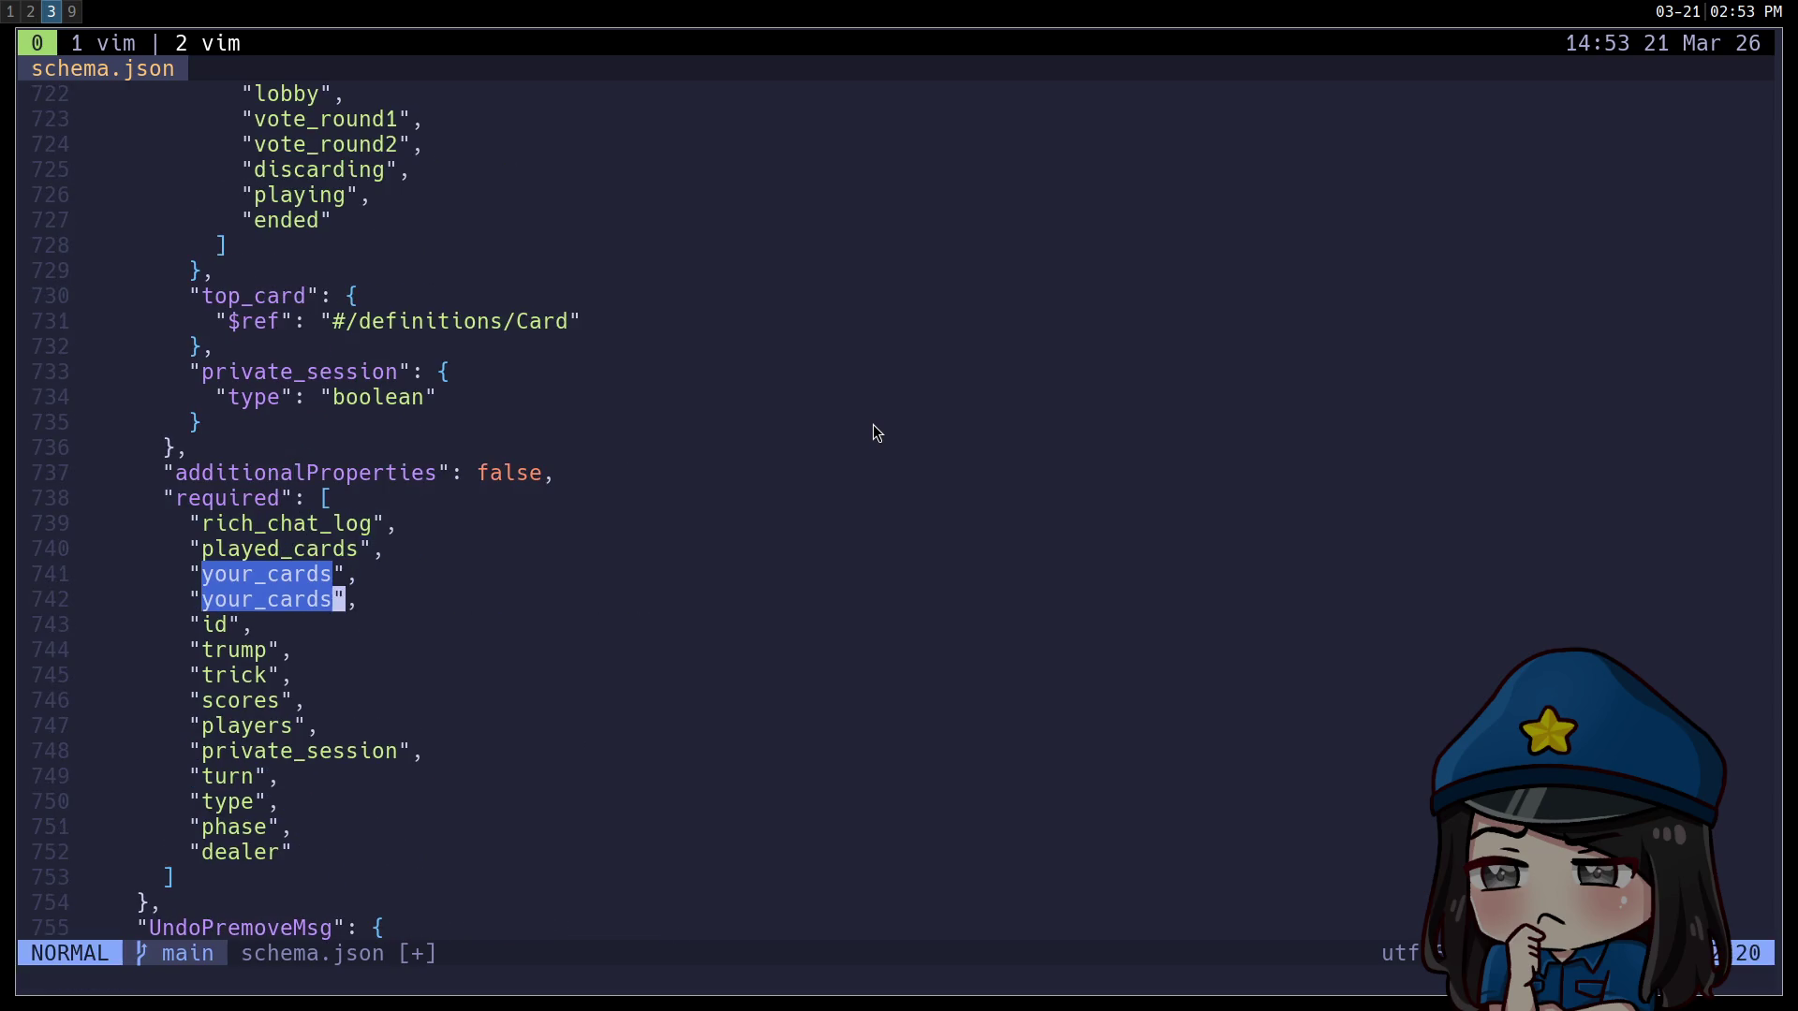
pyautogui.press('c')
pyautogui.press('i')
pyautogui.press('"')
pyautogui.write('your_premoves')
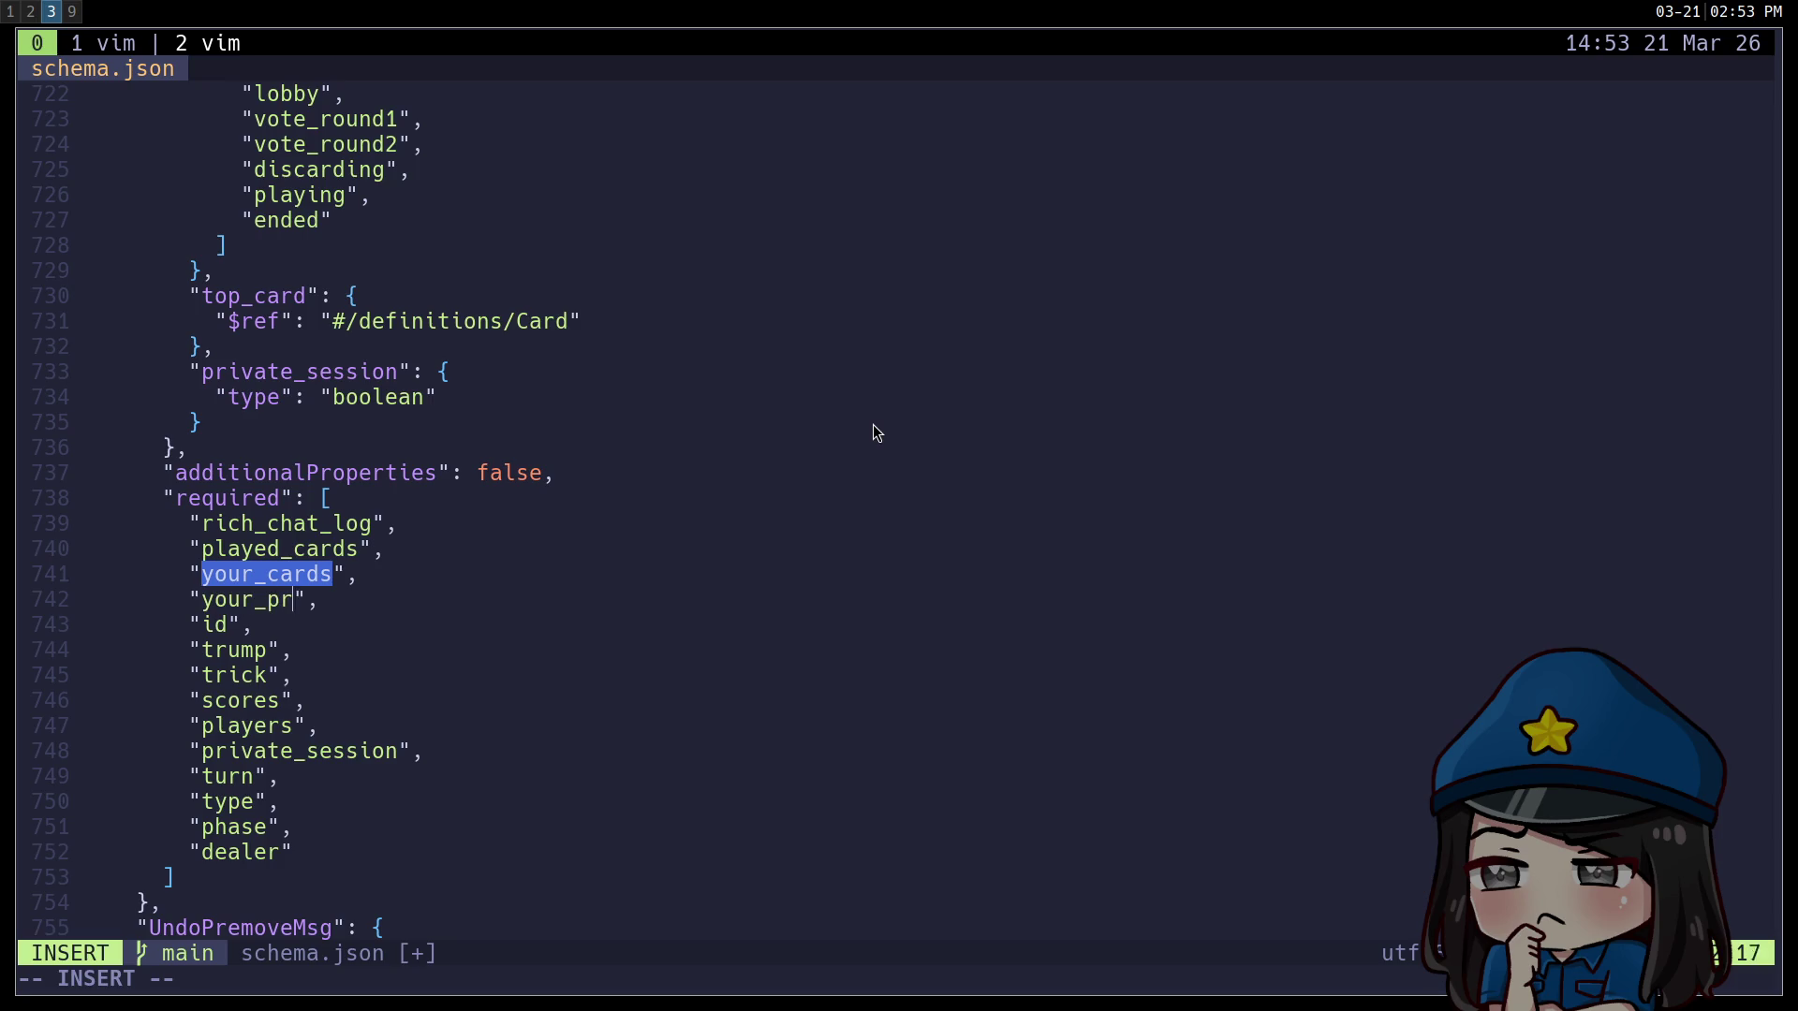
pyautogui.press('Escape')
# Save schema.json, quit vim and run scripts/gen-types
pyautogui.write(':w')
pyautogui.press('Return')
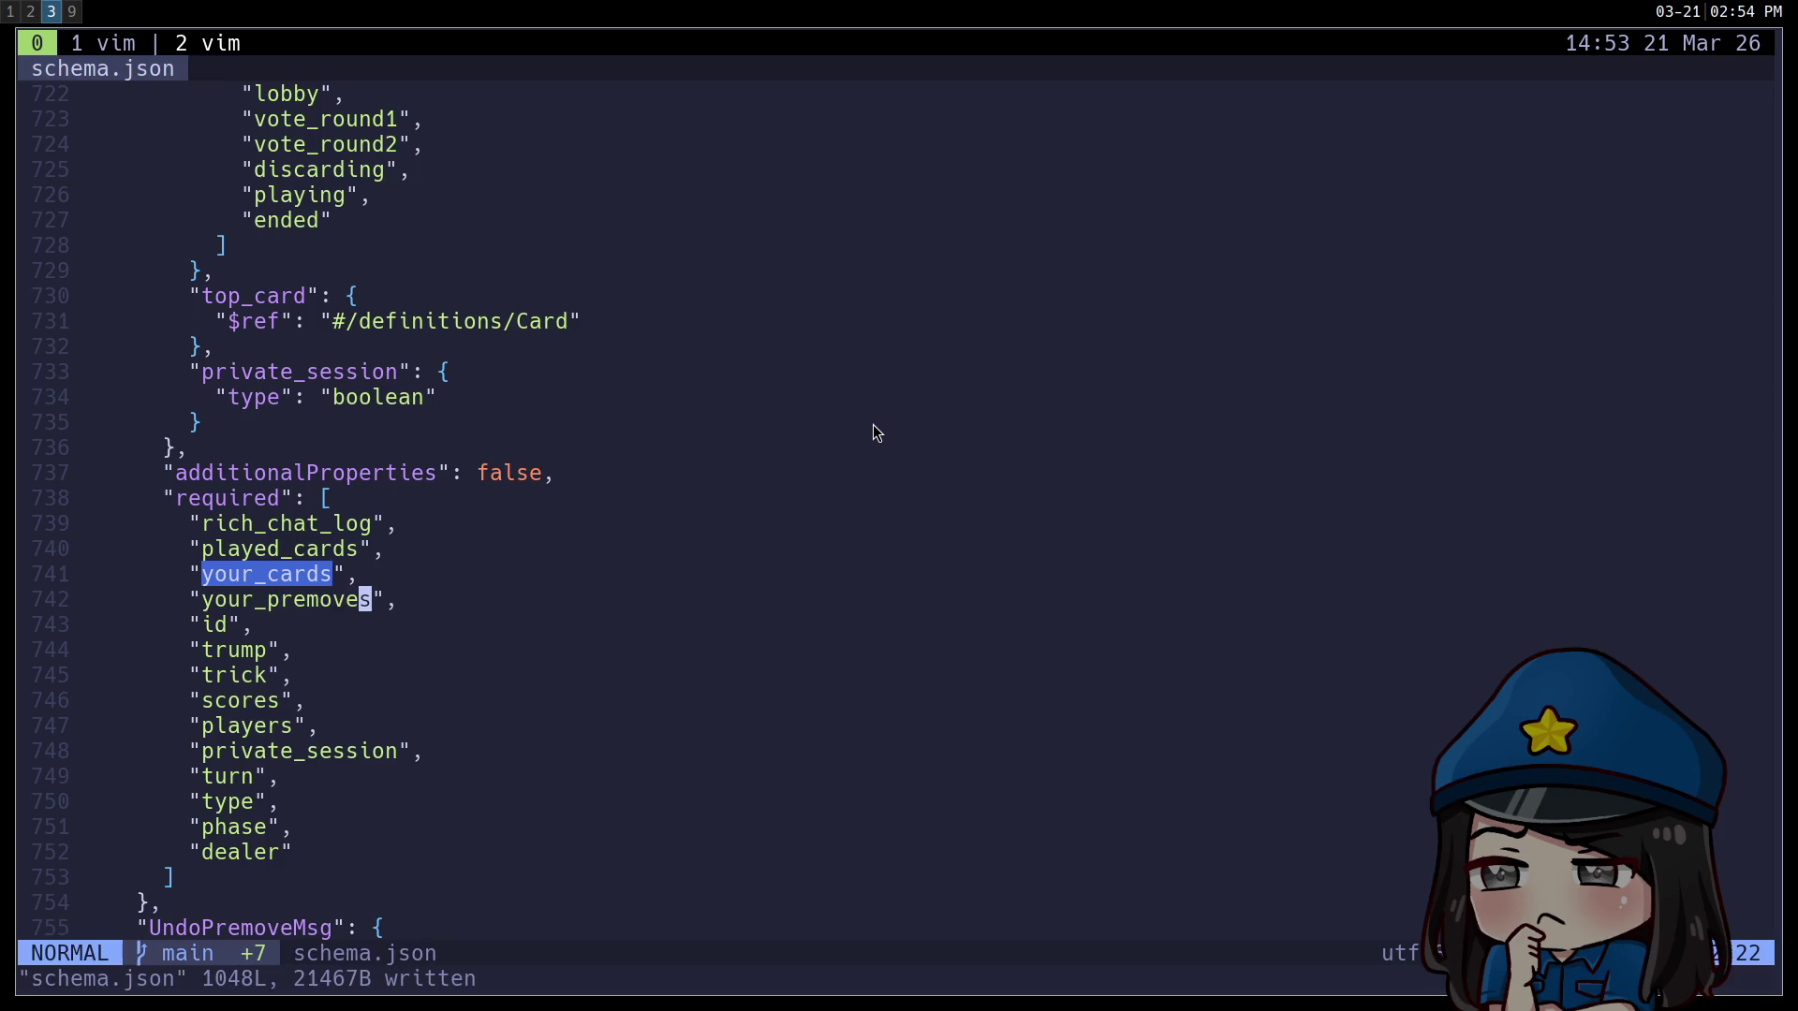
pyautogui.write(':q')
pyautogui.press('Return')
pyautogui.write('scripts/gen-types')
pyautogui.press('Return')
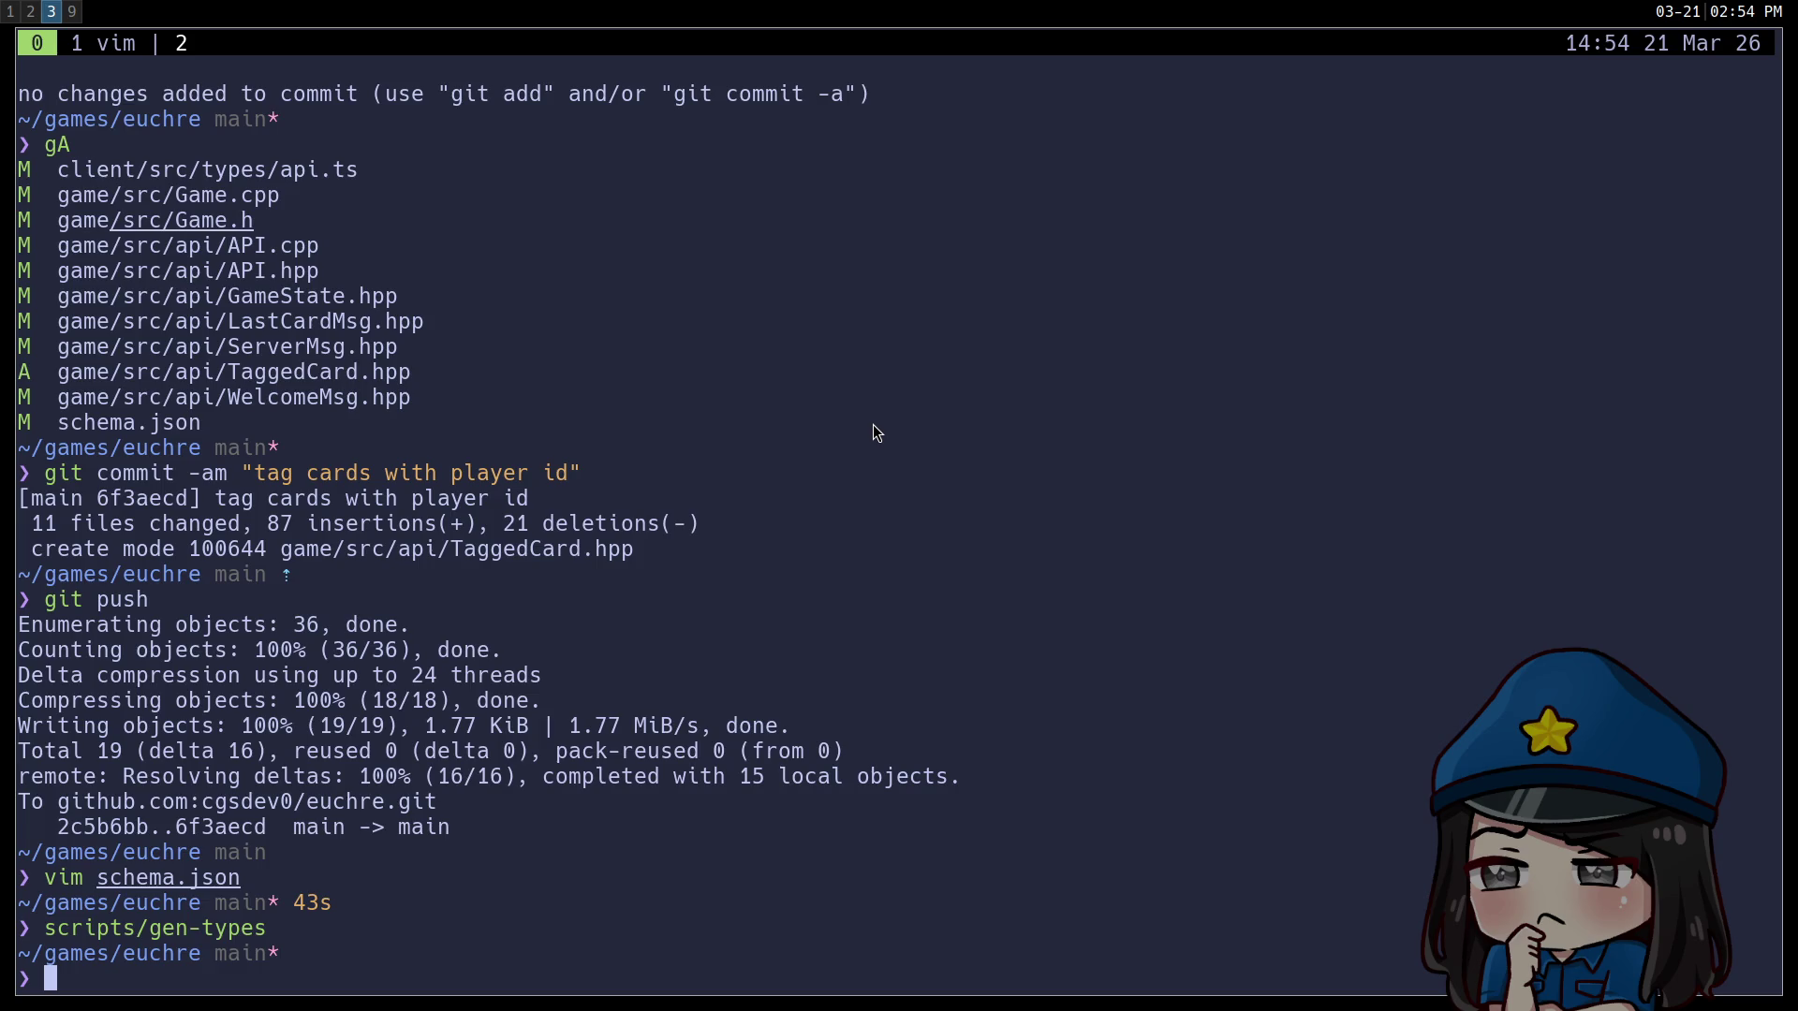
# Stop the euchre server and rerun run-server.sh so it rebuilds
pyautogui.hotkey('ctrl', 'b')
pyautogui.press('z')
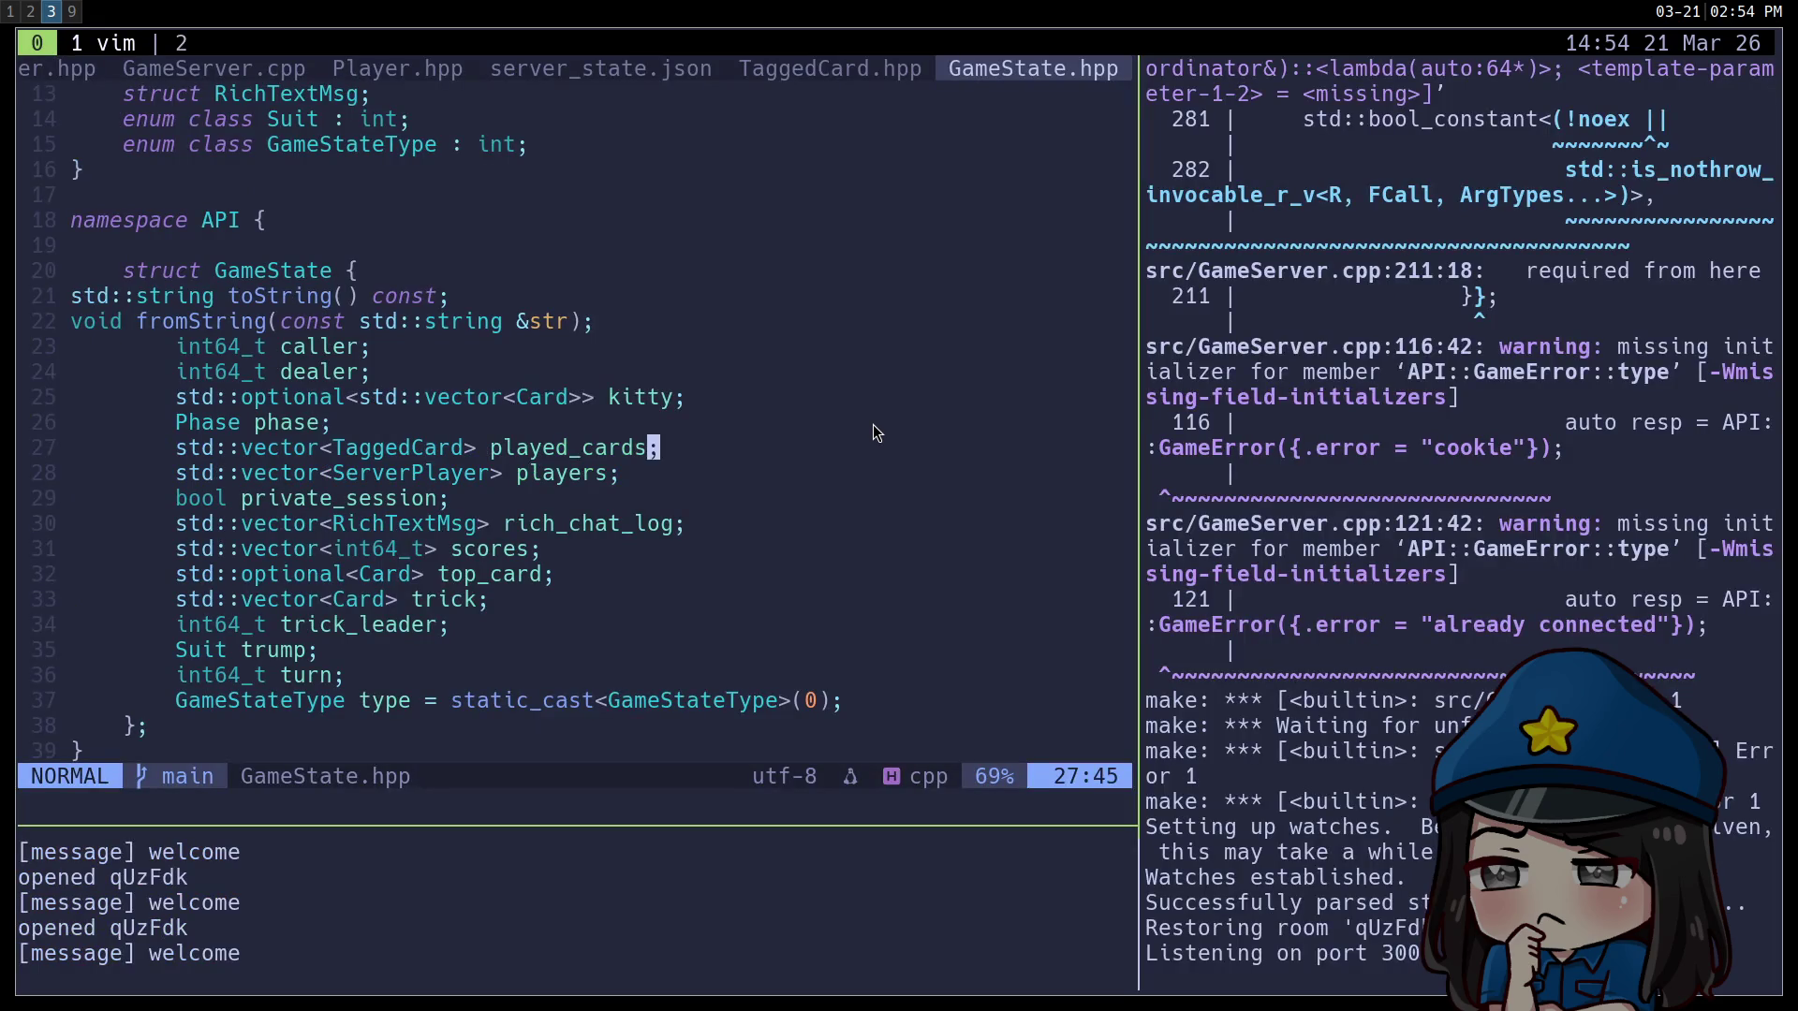
pyautogui.hotkey('ctrl', 'b')
pyautogui.press('Right')
pyautogui.hotkey('ctrl', 'c')
pyautogui.press('Up')
pyautogui.press('Return')
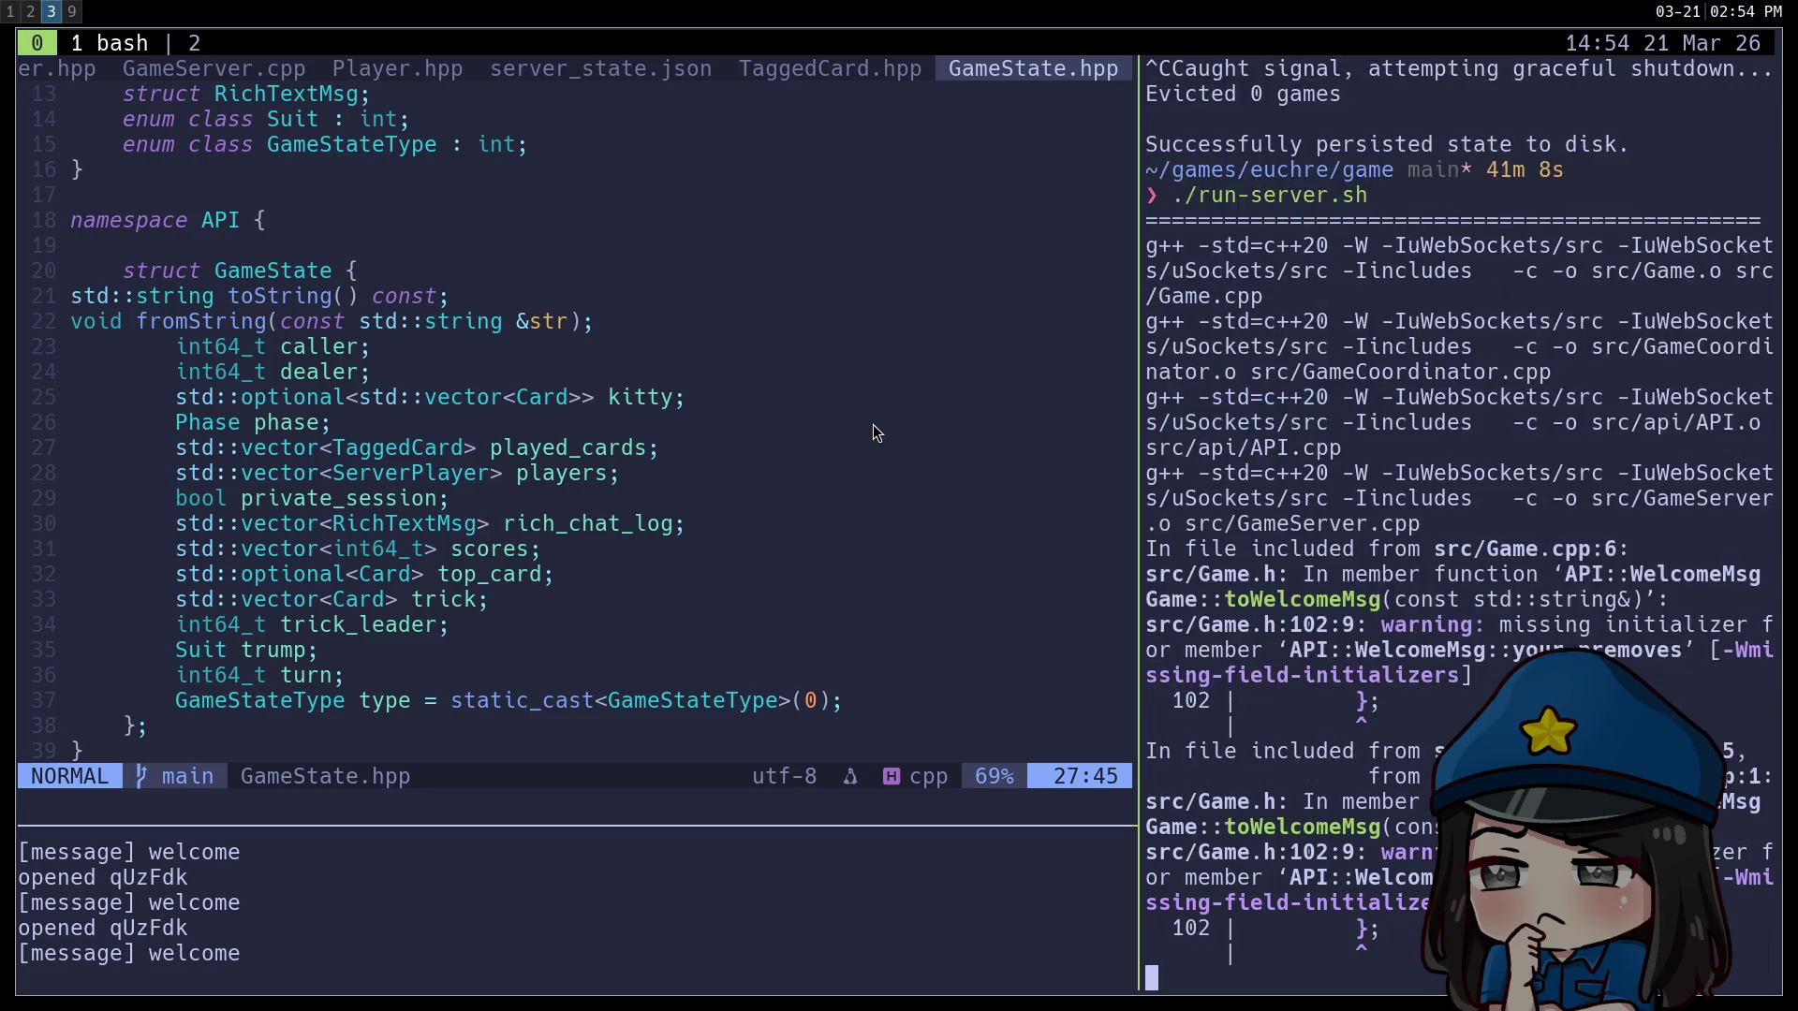
# Return focus to the editor pane and switch back to Game.h
pyautogui.hotkey('ctrl', 'b')
pyautogui.press('Left')
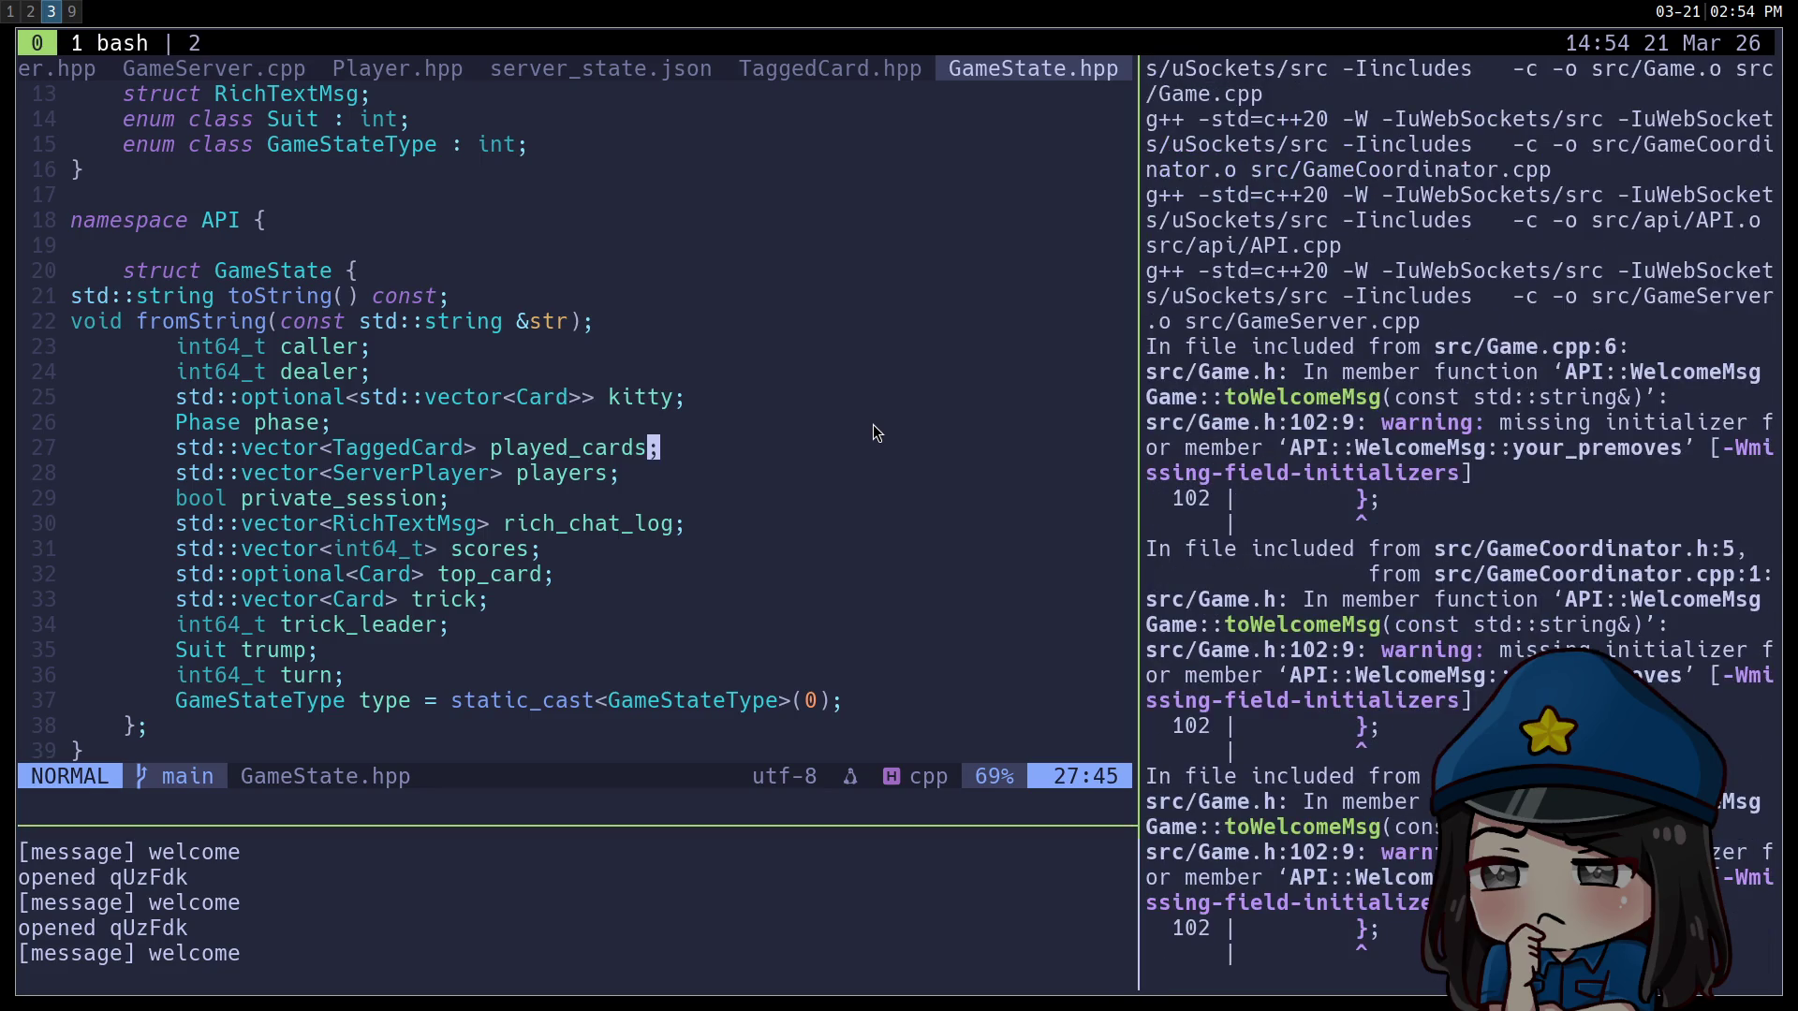
pyautogui.hotkey('ctrl', 'o')
pyautogui.hotkey('ctrl', 'o')
pyautogui.hotkey('ctrl', 'o')
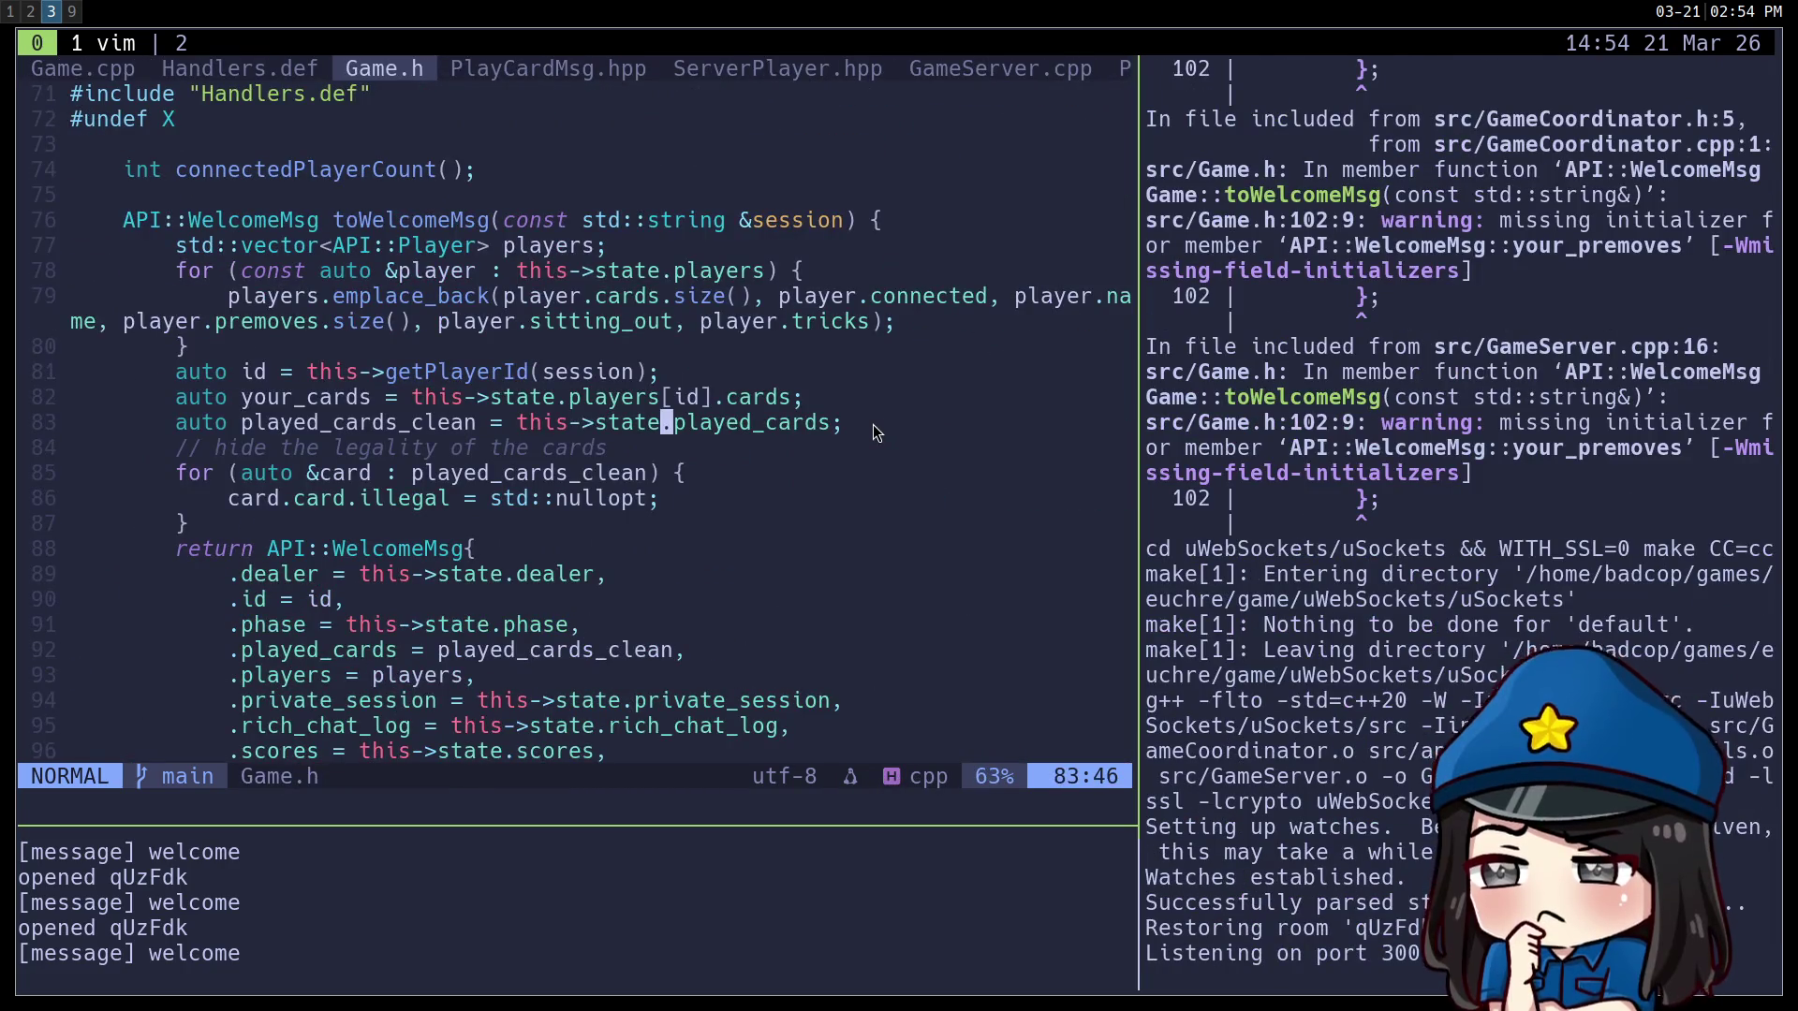
# Jump to the your_cards assignment inside the toWelcomeMsg function
pyautogui.write('/toWelocm')
pyautogui.press('BackSpace')
pyautogui.press('BackSpace')
pyautogui.press('BackSpace')
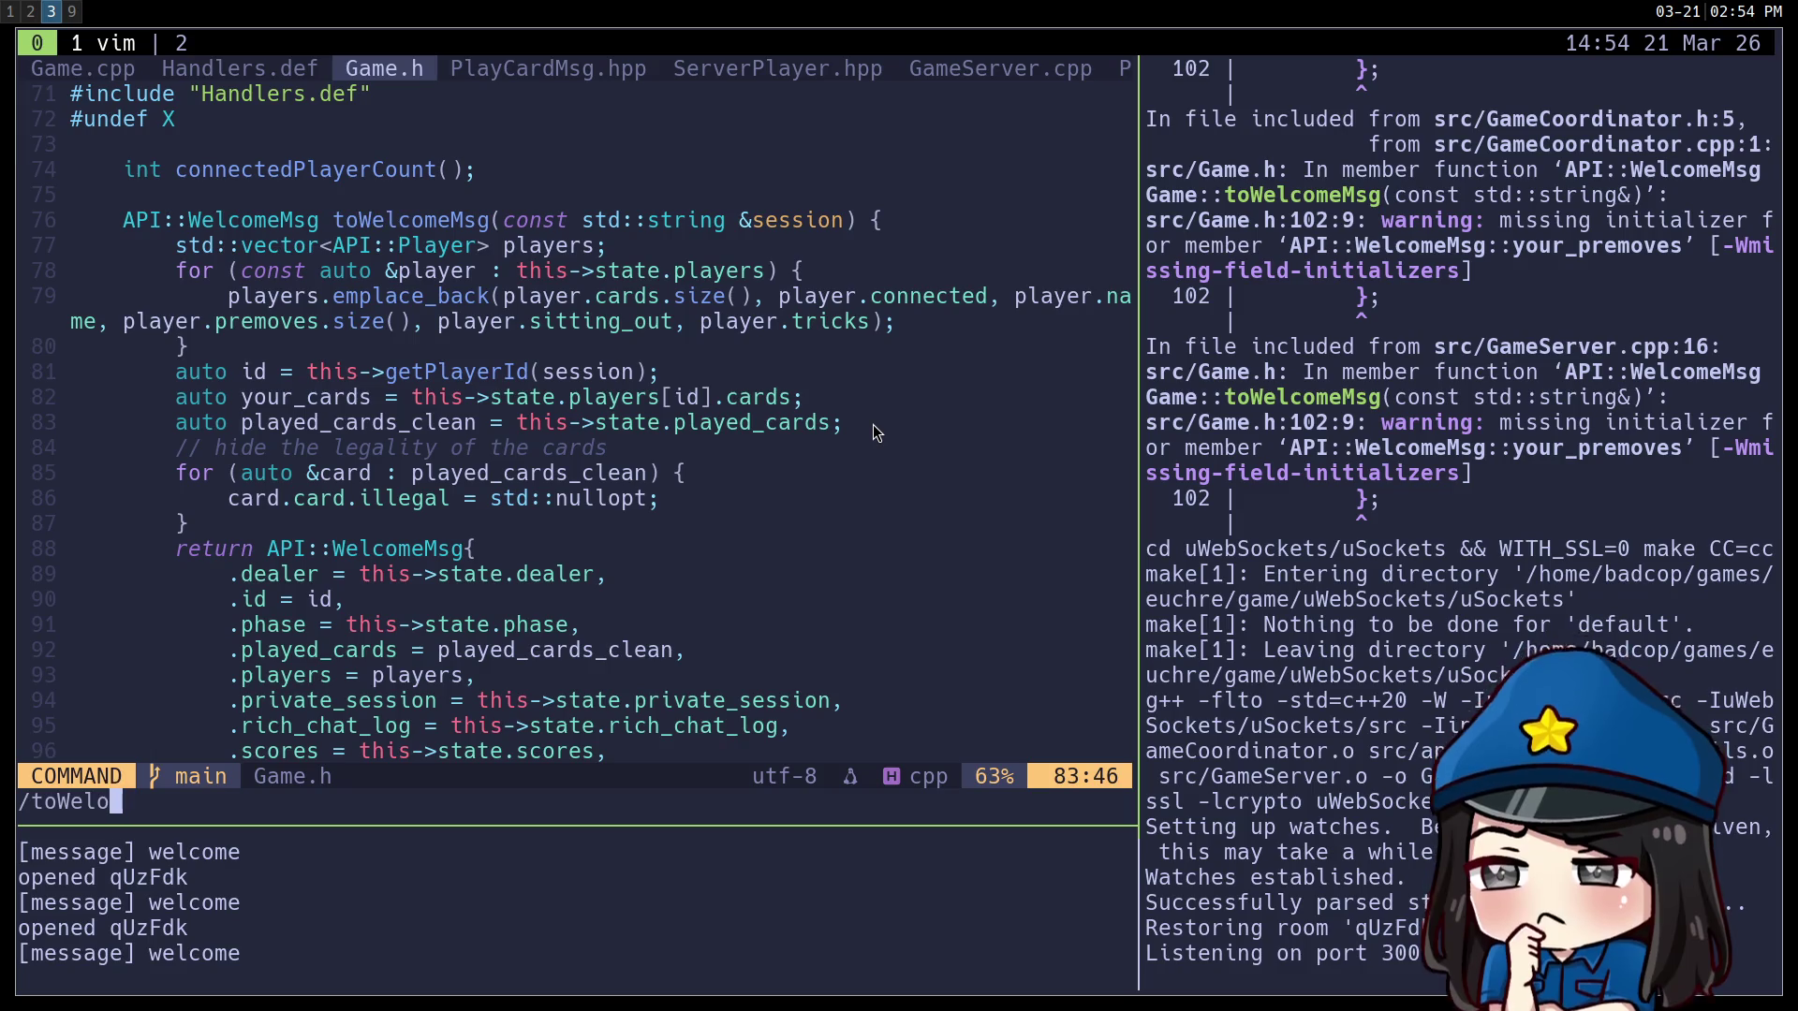
pyautogui.press('Return')
pyautogui.press('j')
pyautogui.press('j')
pyautogui.press('j')
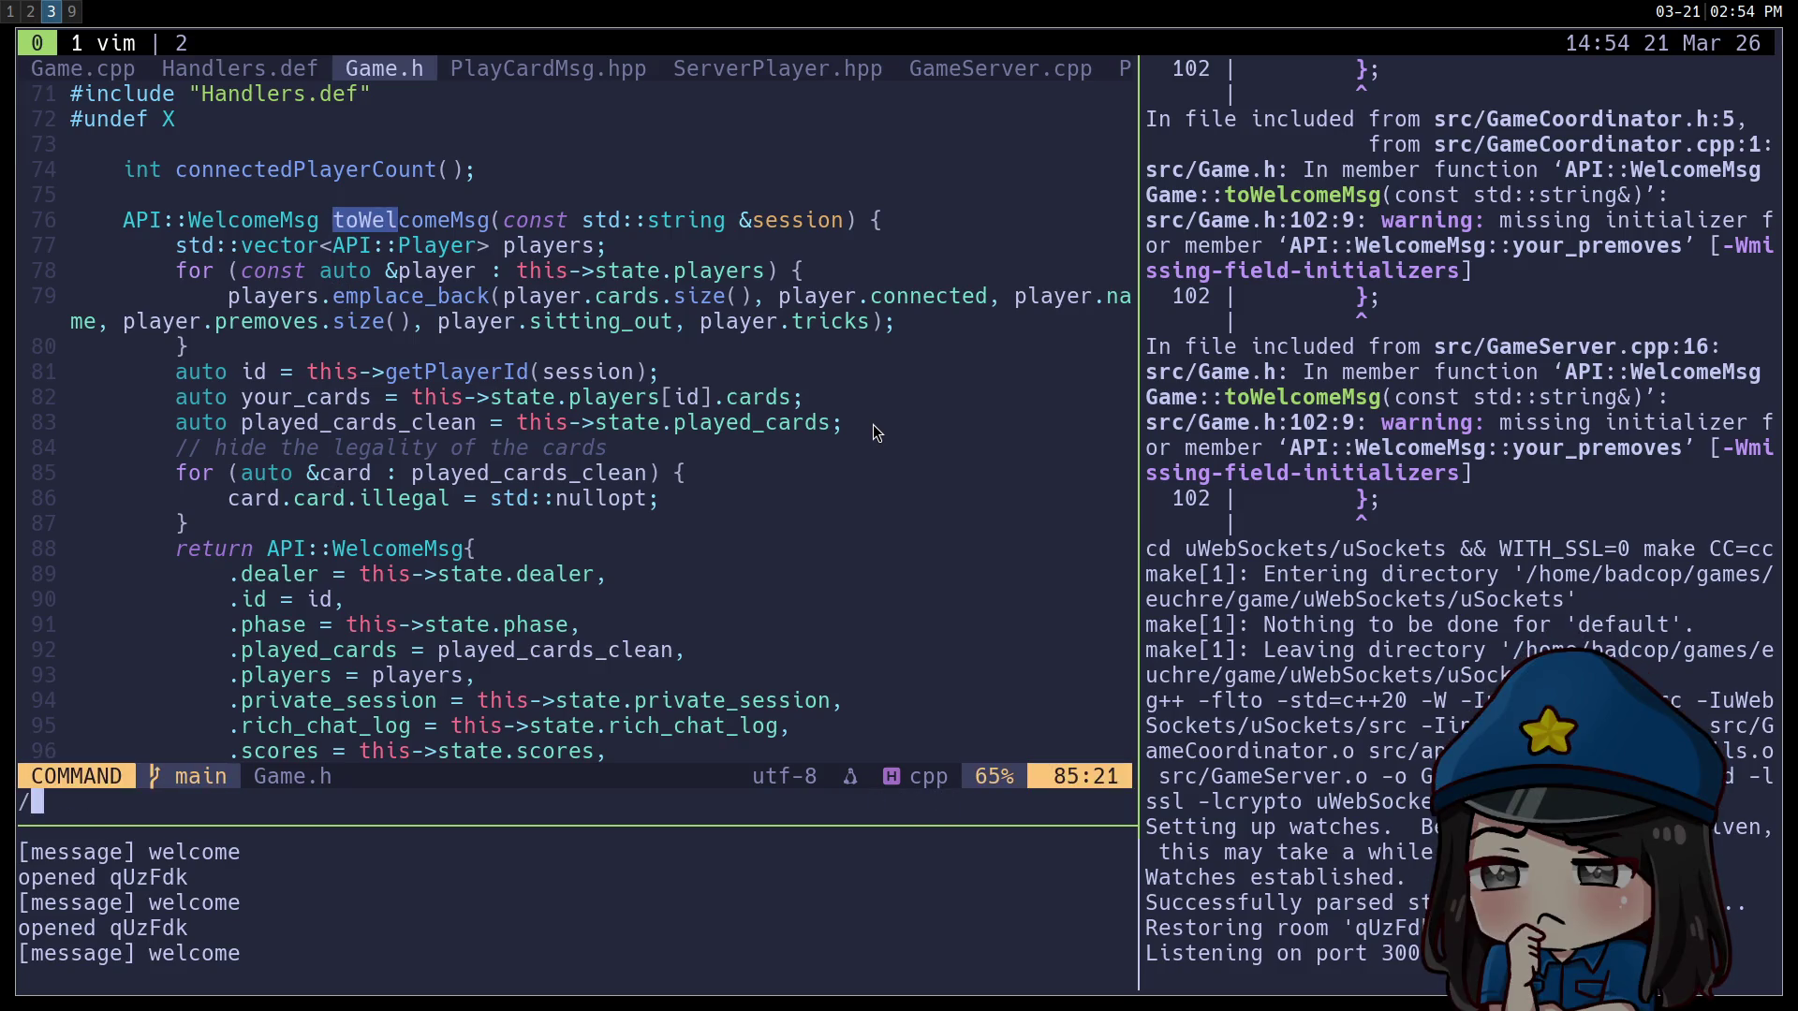
pyautogui.write('/your')
pyautogui.press('Return')
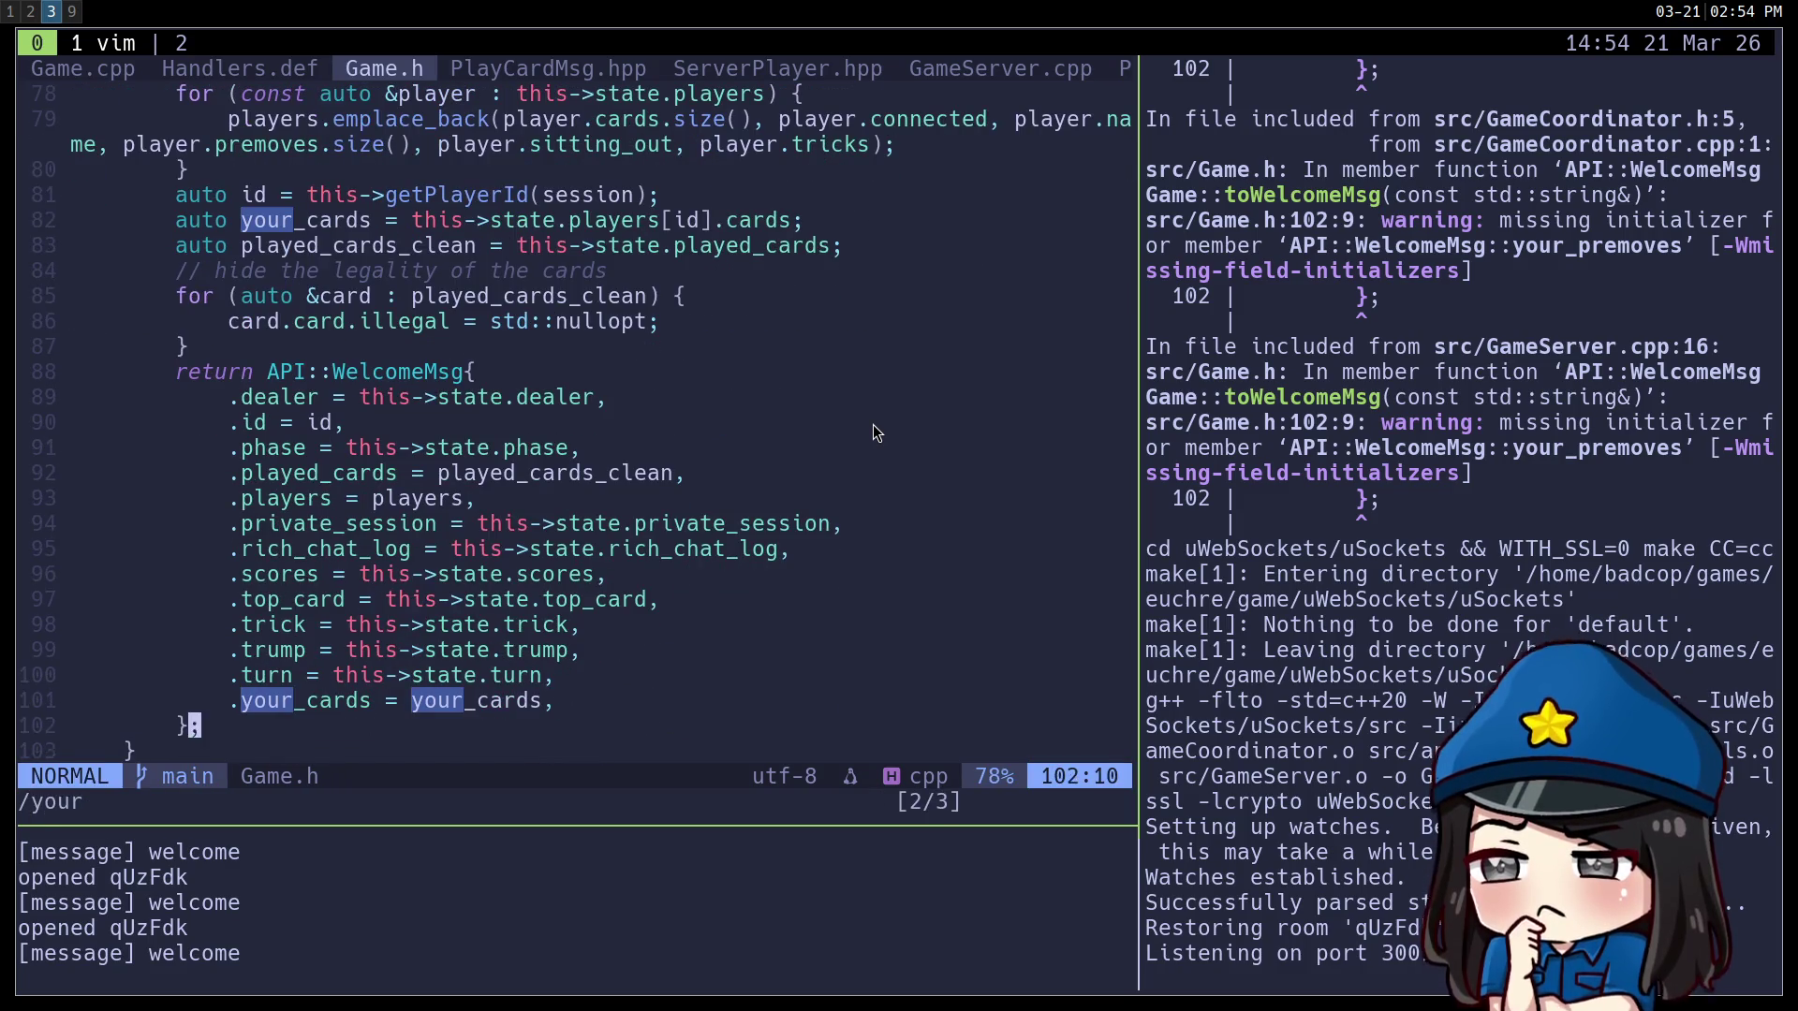
# Duplicate the your_cards assignment as a your_premoves field in WelcomeMsg
pyautogui.press('k')
pyautogui.press('y')
pyautogui.press('y')
pyautogui.press('p')
pyautogui.write('wfcct=premoves')
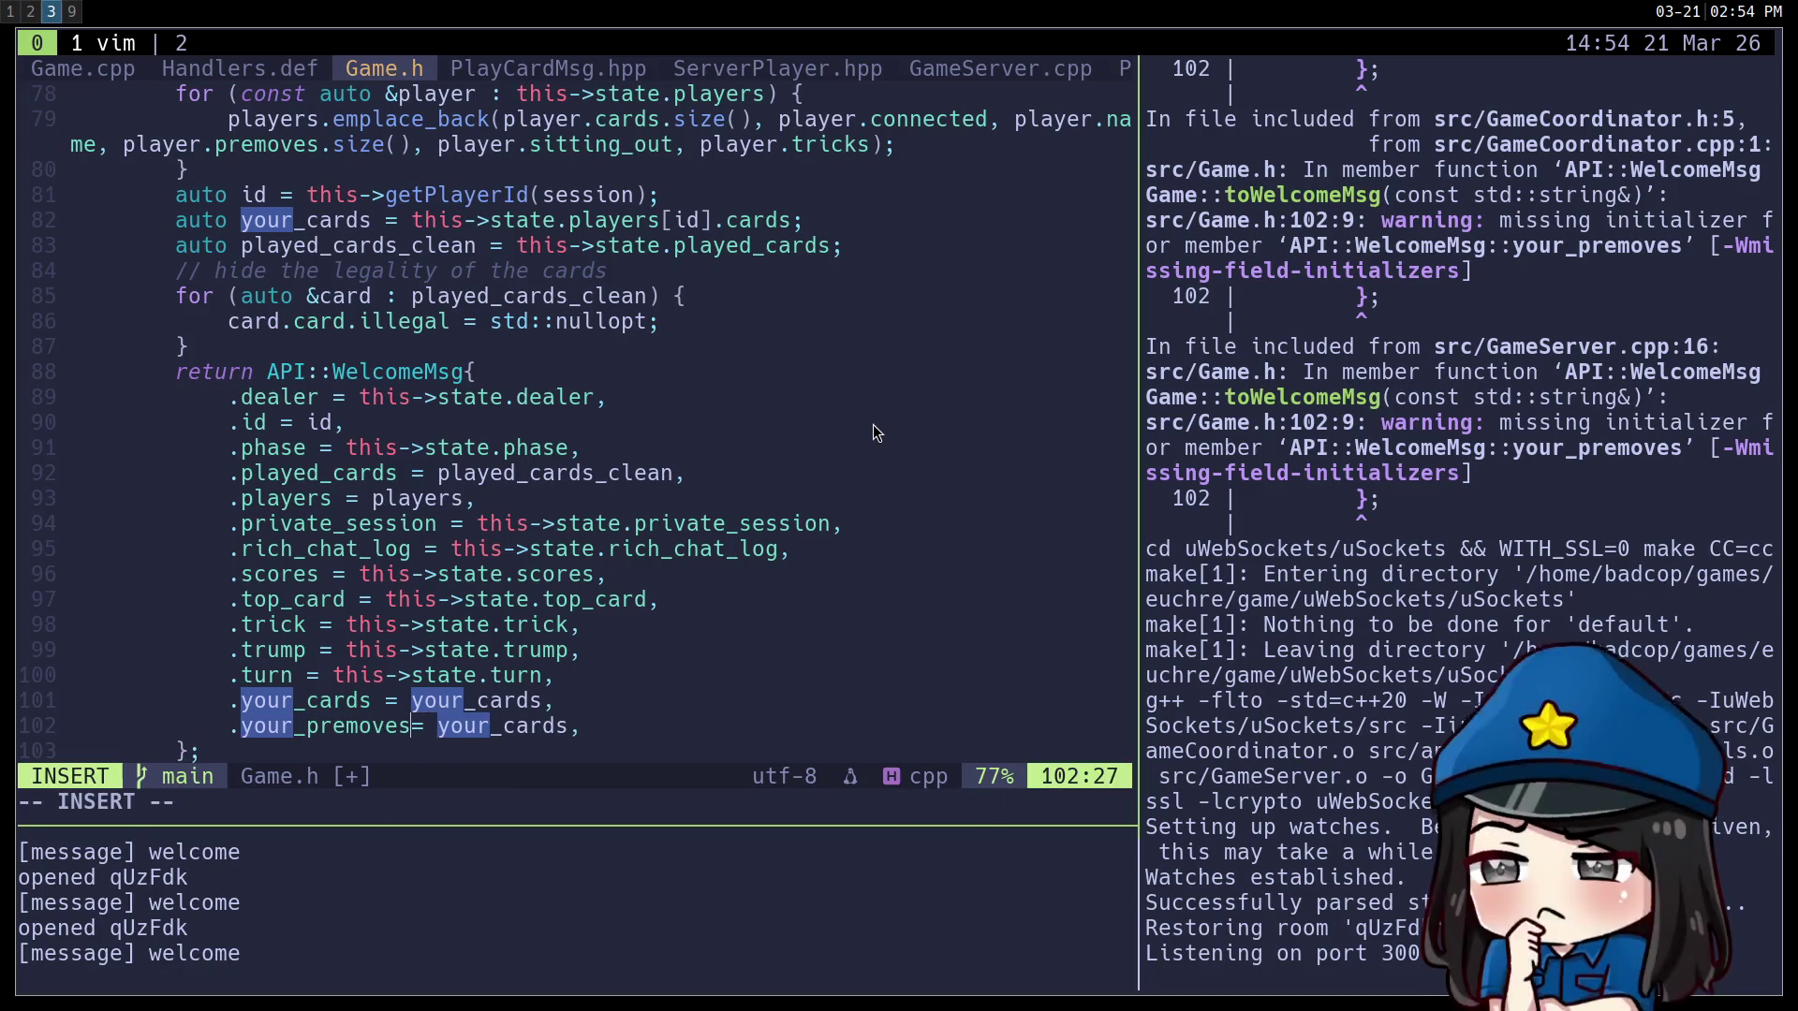
pyautogui.press('Escape')
pyautogui.write('f_')
pyautogui.write('lcw')
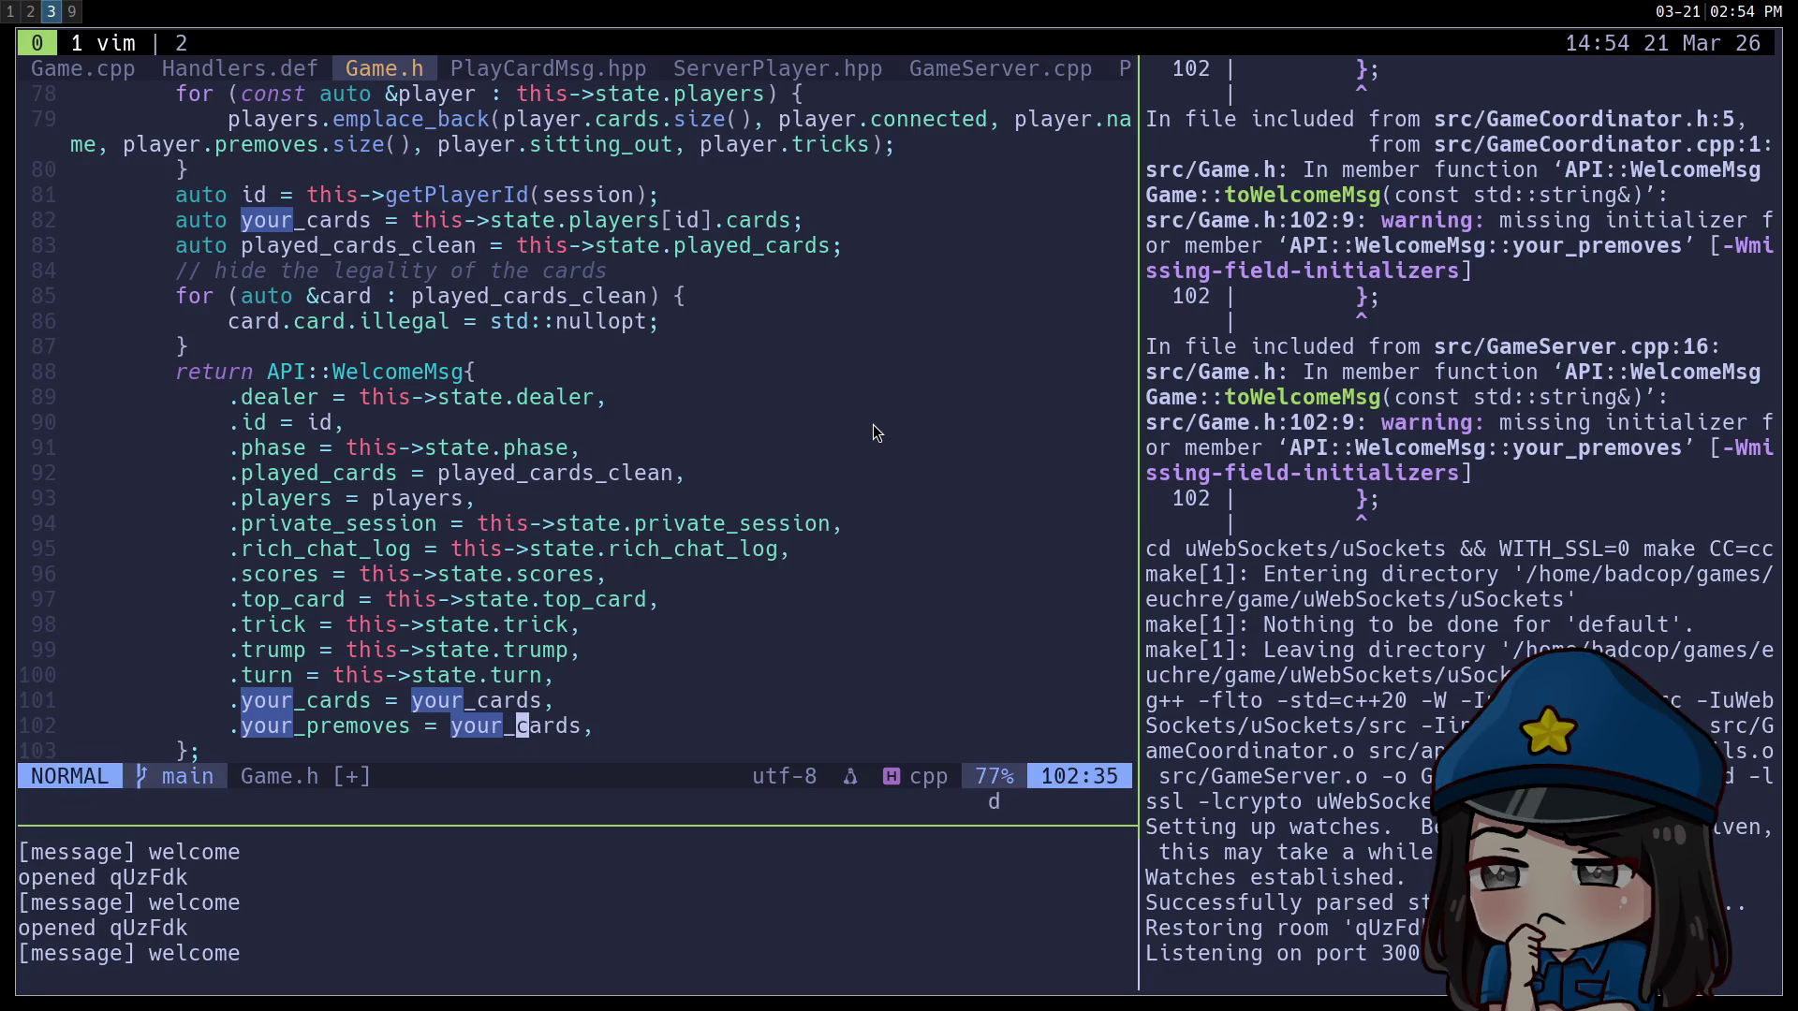
pyautogui.write('premoves')
pyautogui.press('Escape')
# Add a your_premoves variable copied from your_cards, taking the player's premoves
pyautogui.press('k')
pyautogui.press('h')
pyautogui.press('h')
pyautogui.press('#')
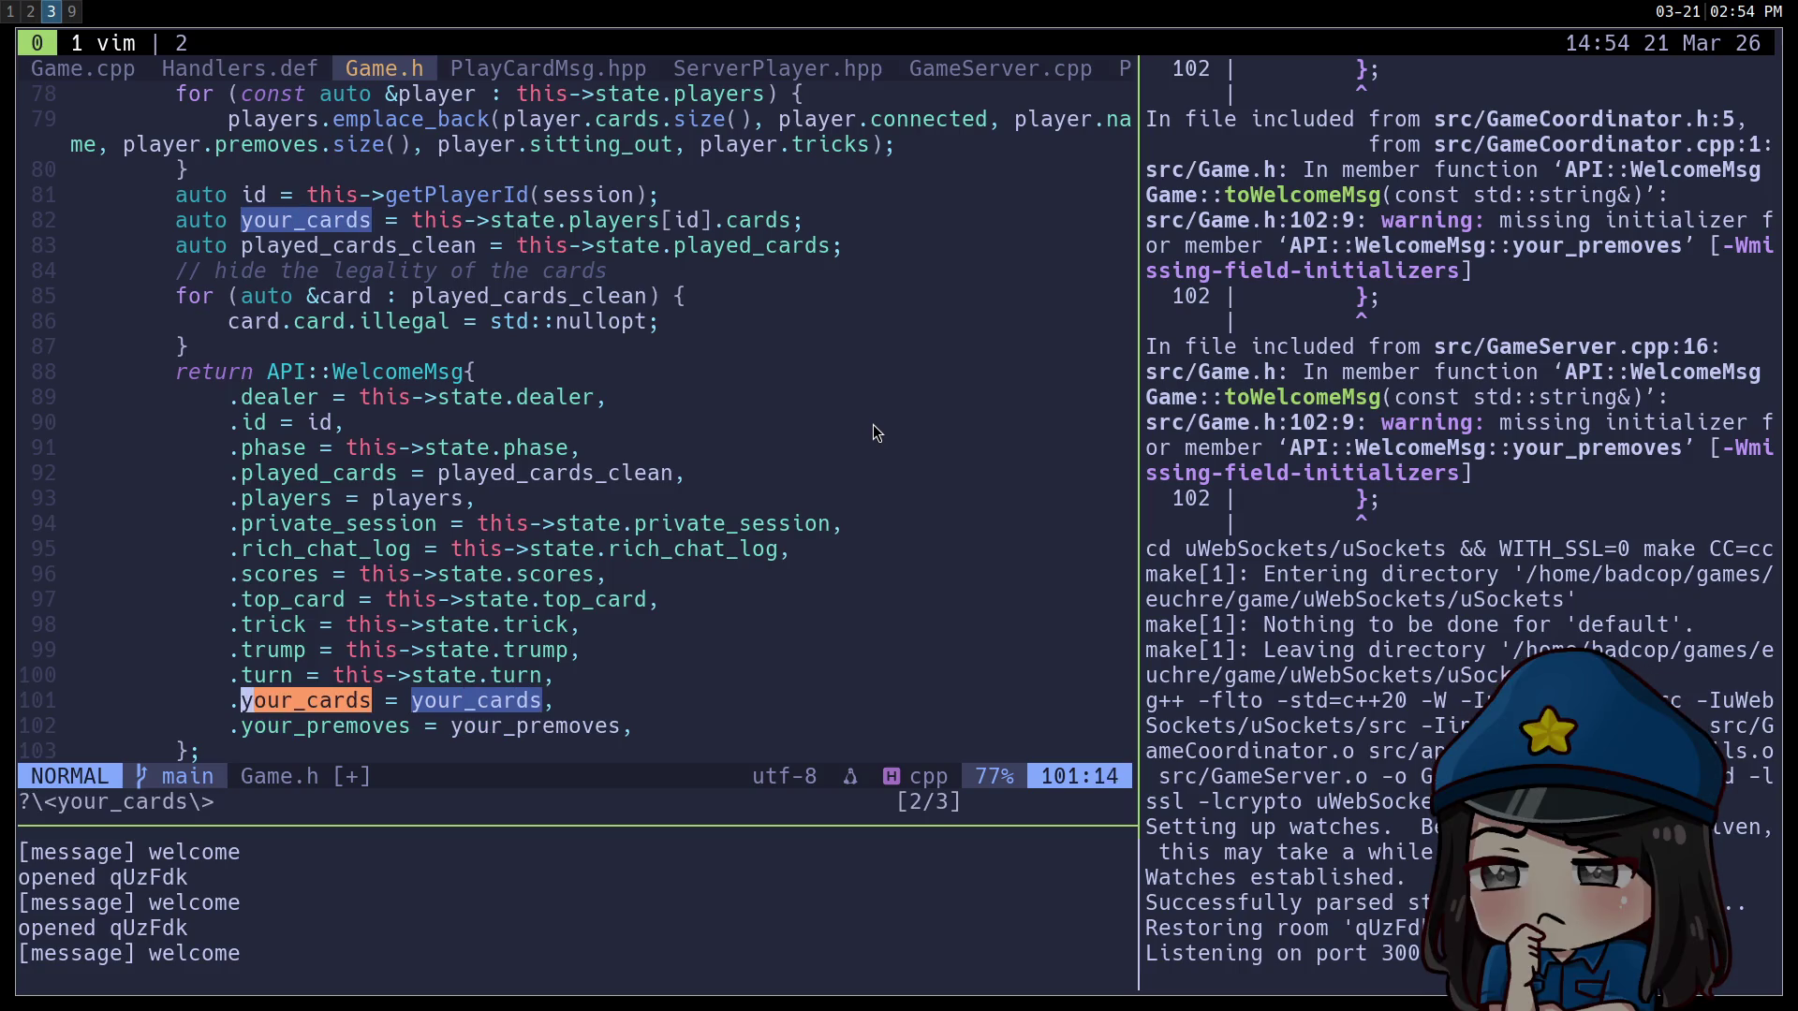
pyautogui.press('n')
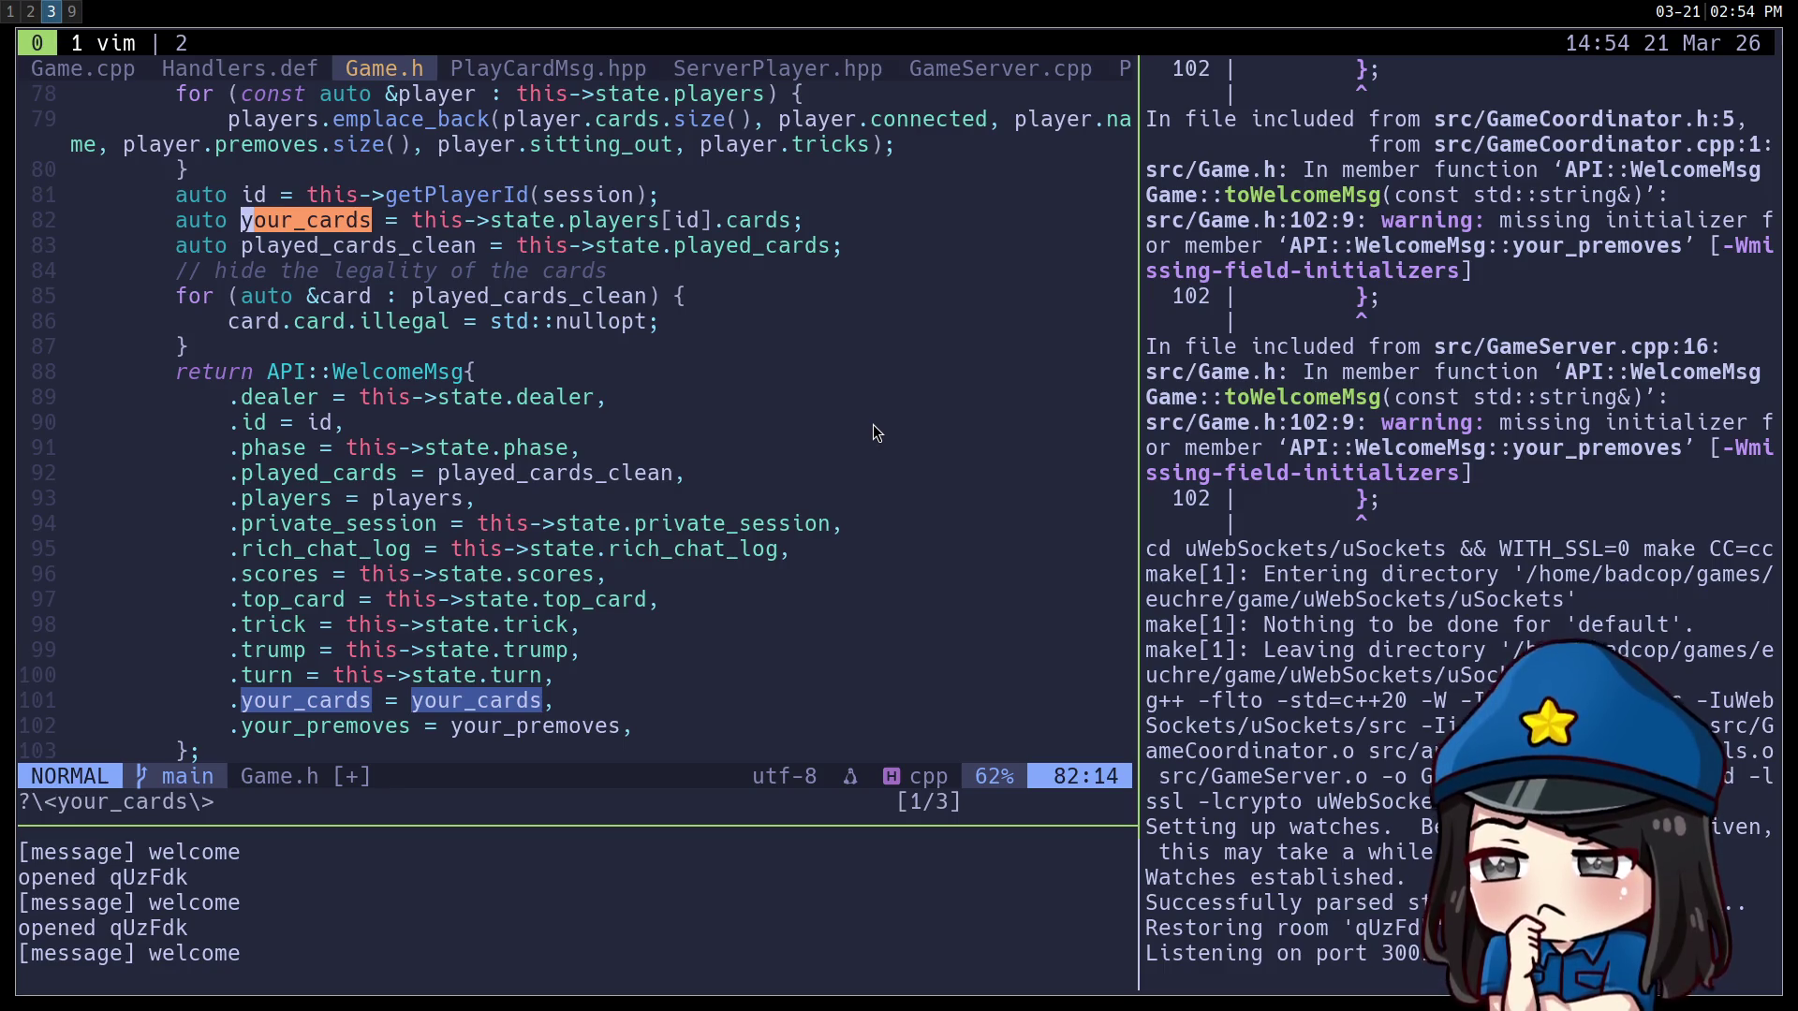
pyautogui.press('y')
pyautogui.write('yp')
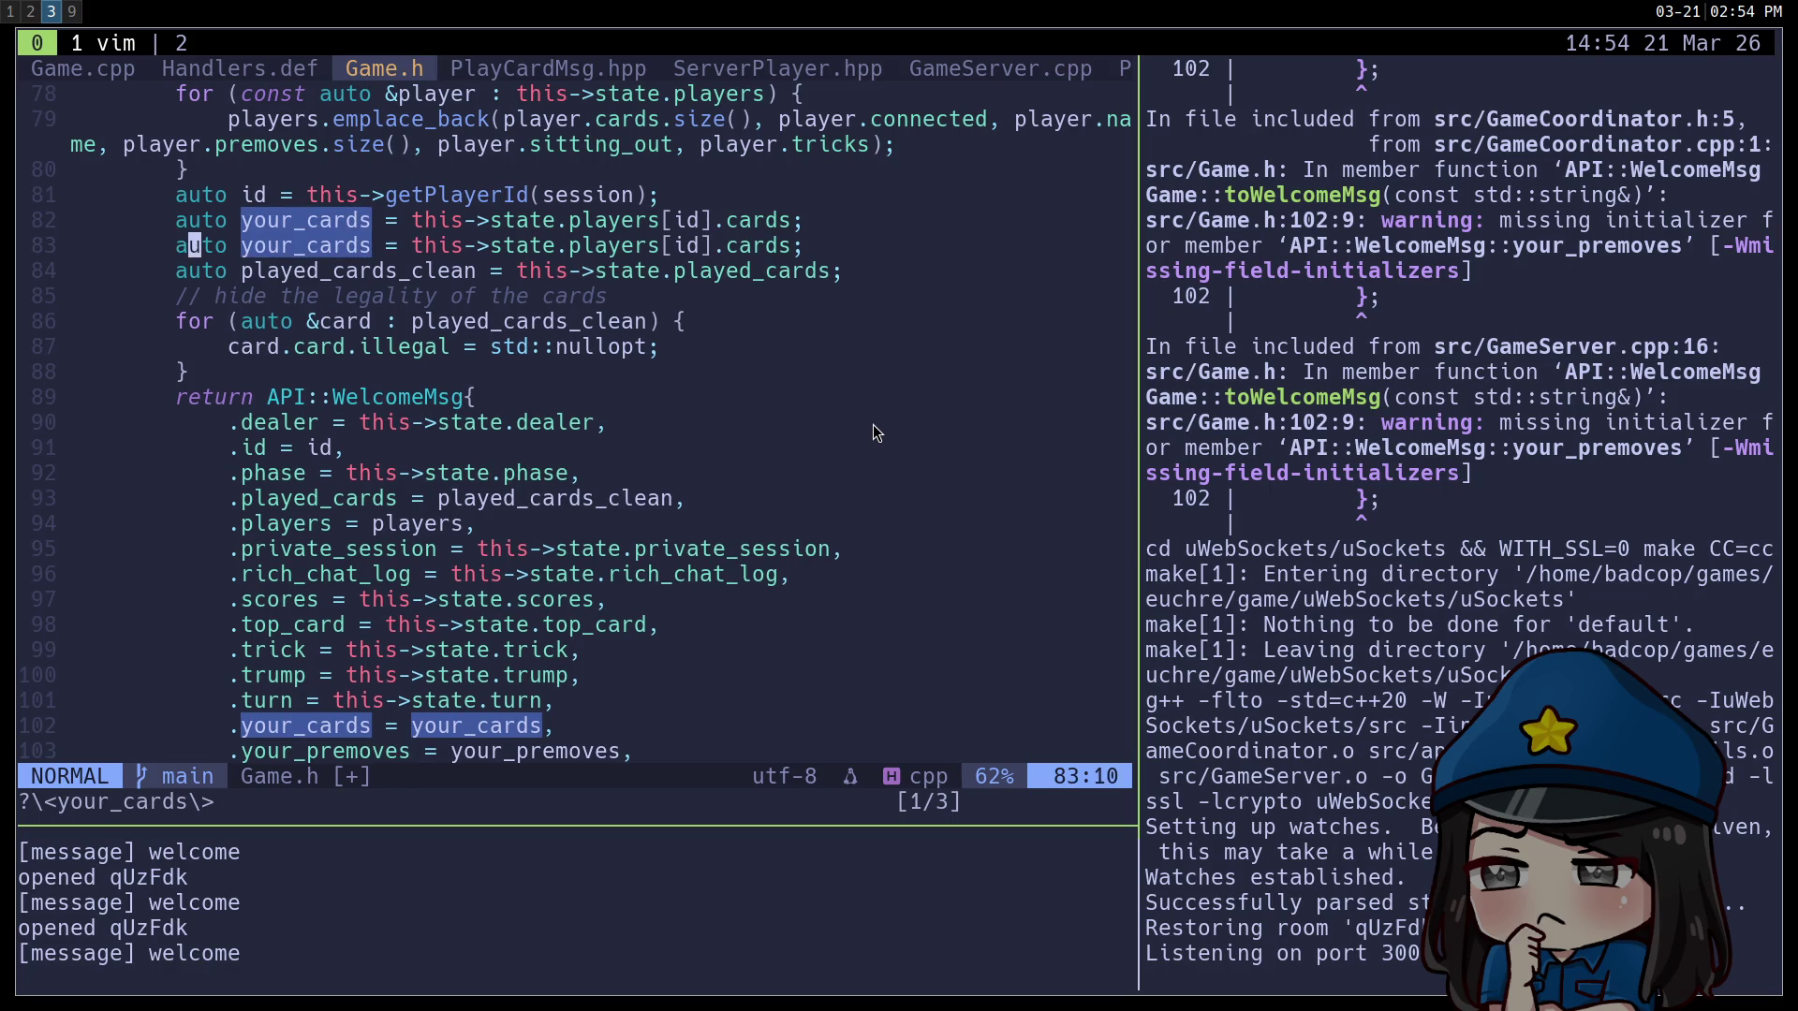
pyautogui.write('wciwyour_premoves')
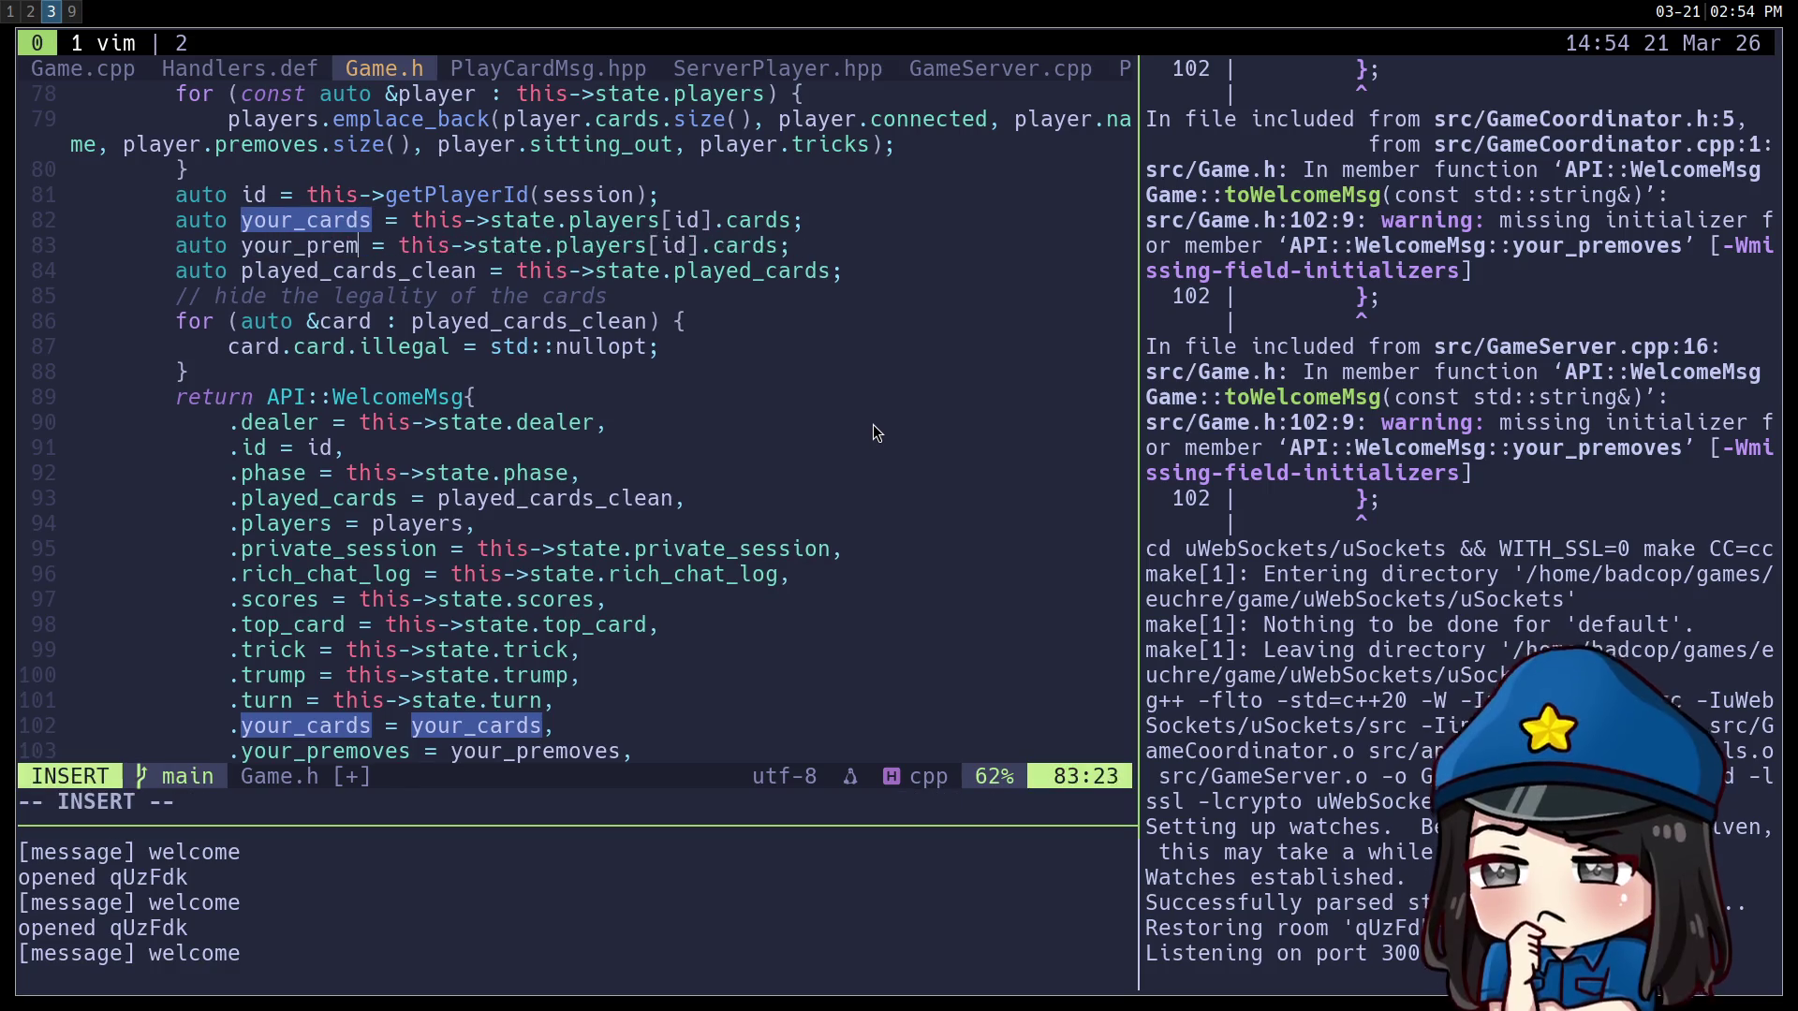
pyautogui.press('Escape')
pyautogui.press('A')
pyautogui.press('Escape')
pyautogui.press('h')
pyautogui.press('h')
pyautogui.press('h')
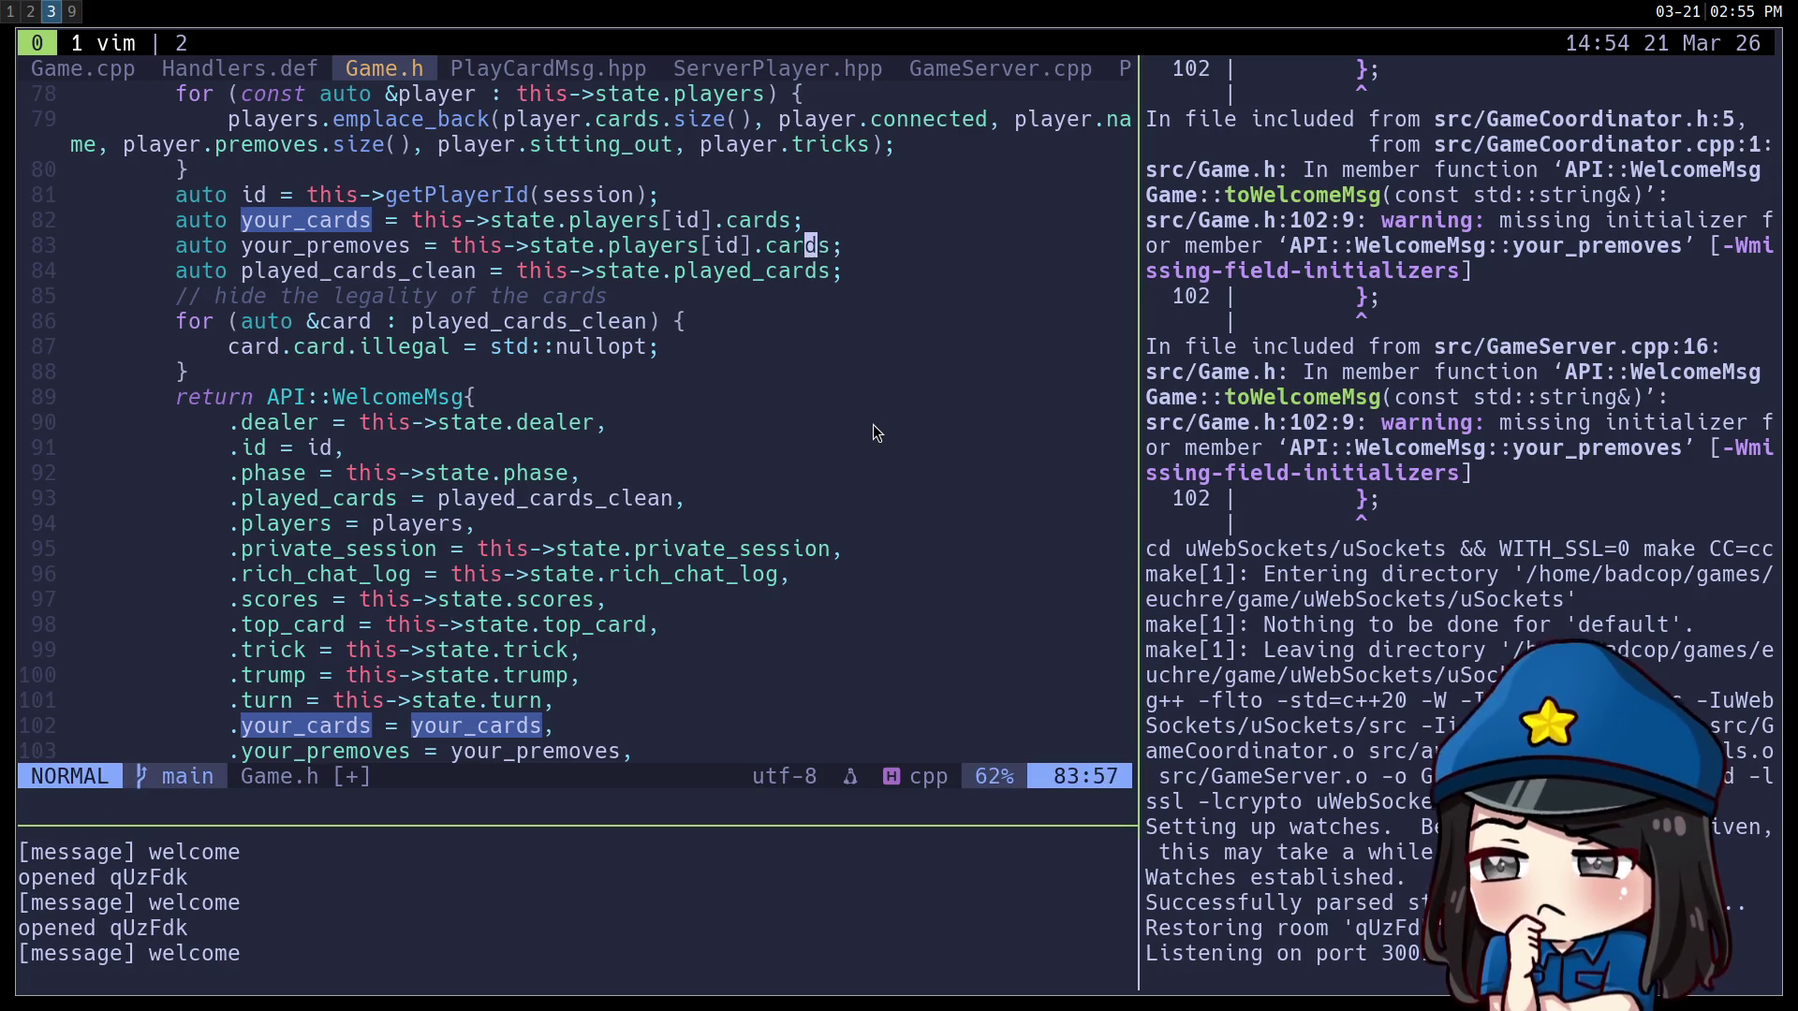
pyautogui.write('ciwpremoves')
pyautogui.press('Escape')
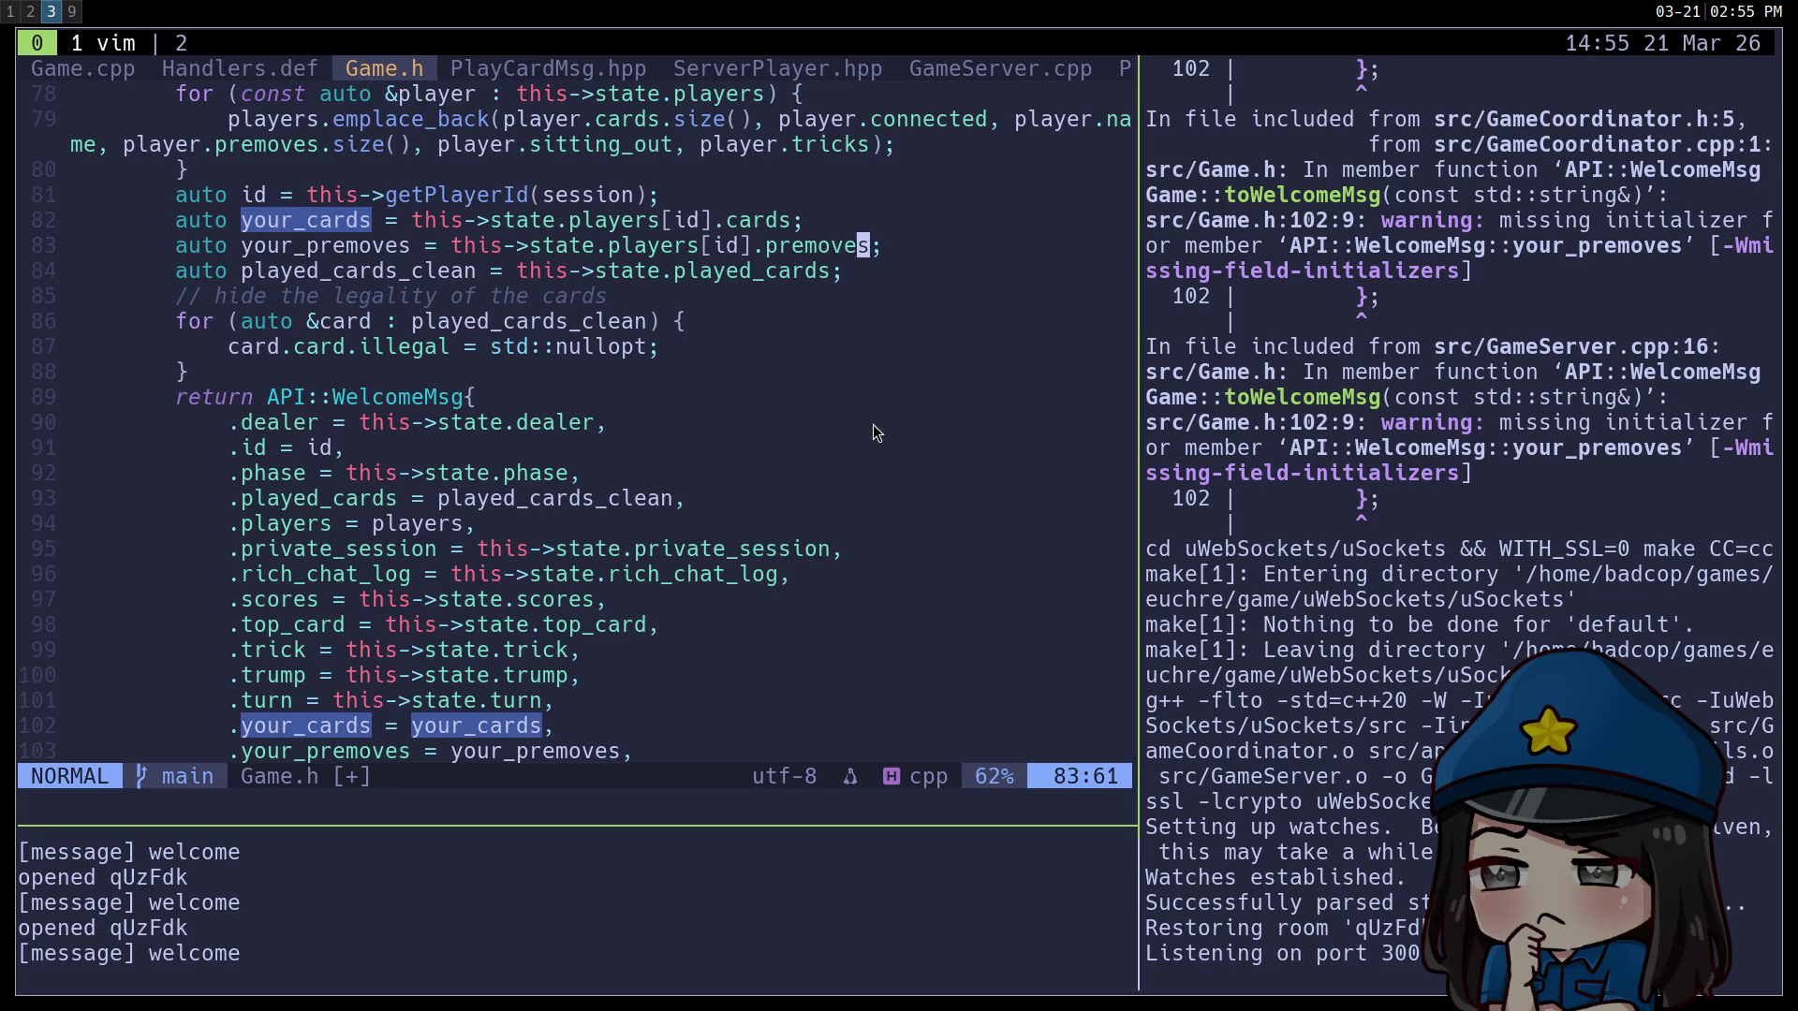
# Clear search highlighting, save Game.h and check the server rebuild in the right pane
pyautogui.press('Escape')
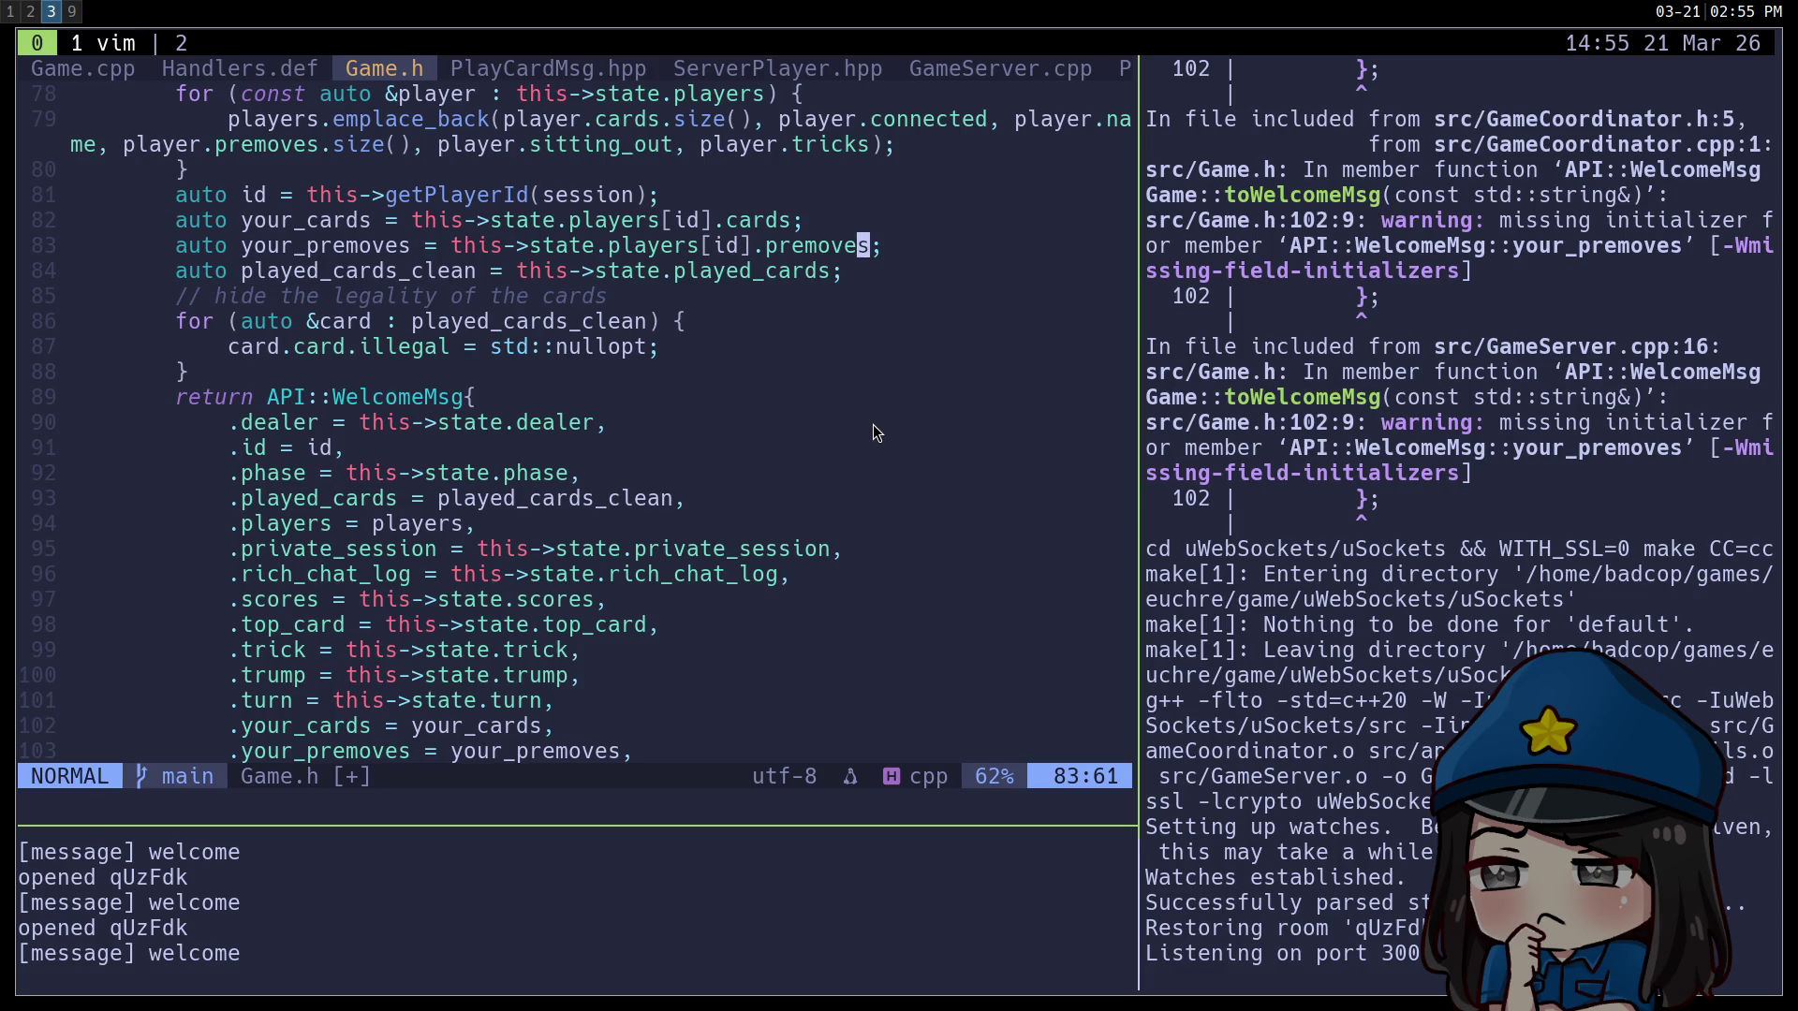
pyautogui.write(':w')
pyautogui.press('Return')
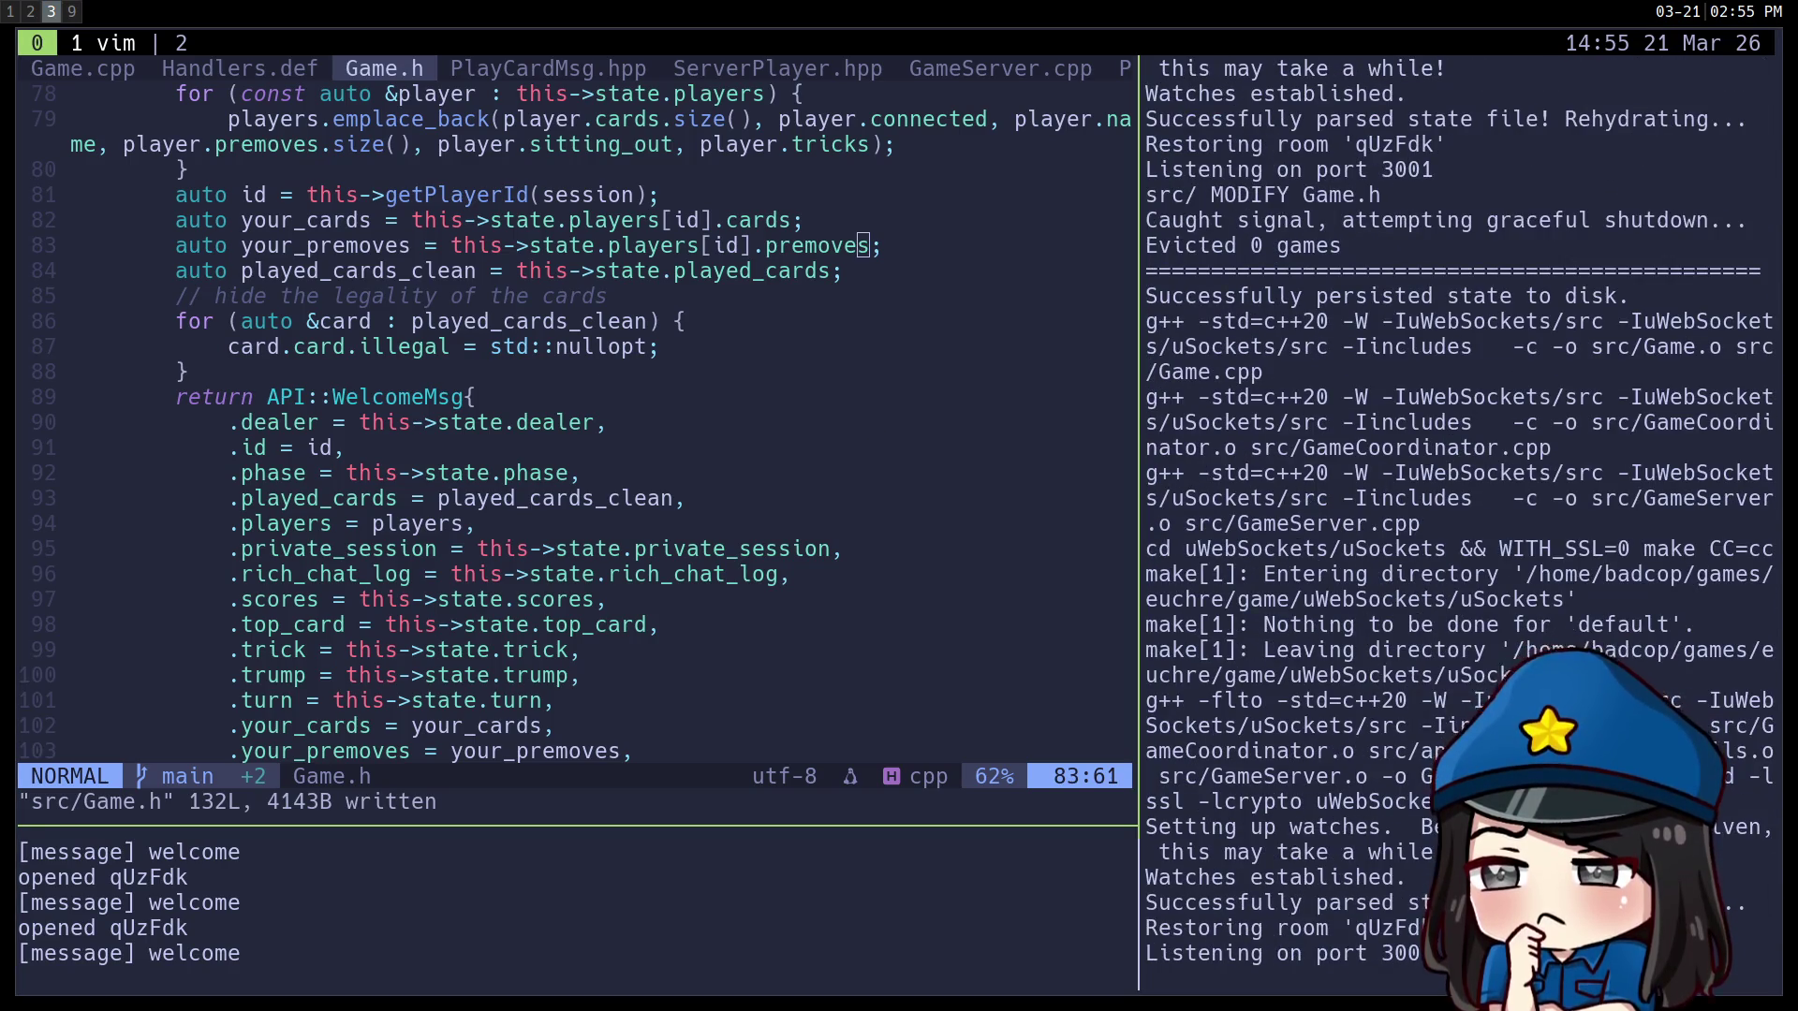
pyautogui.click(523, 505)
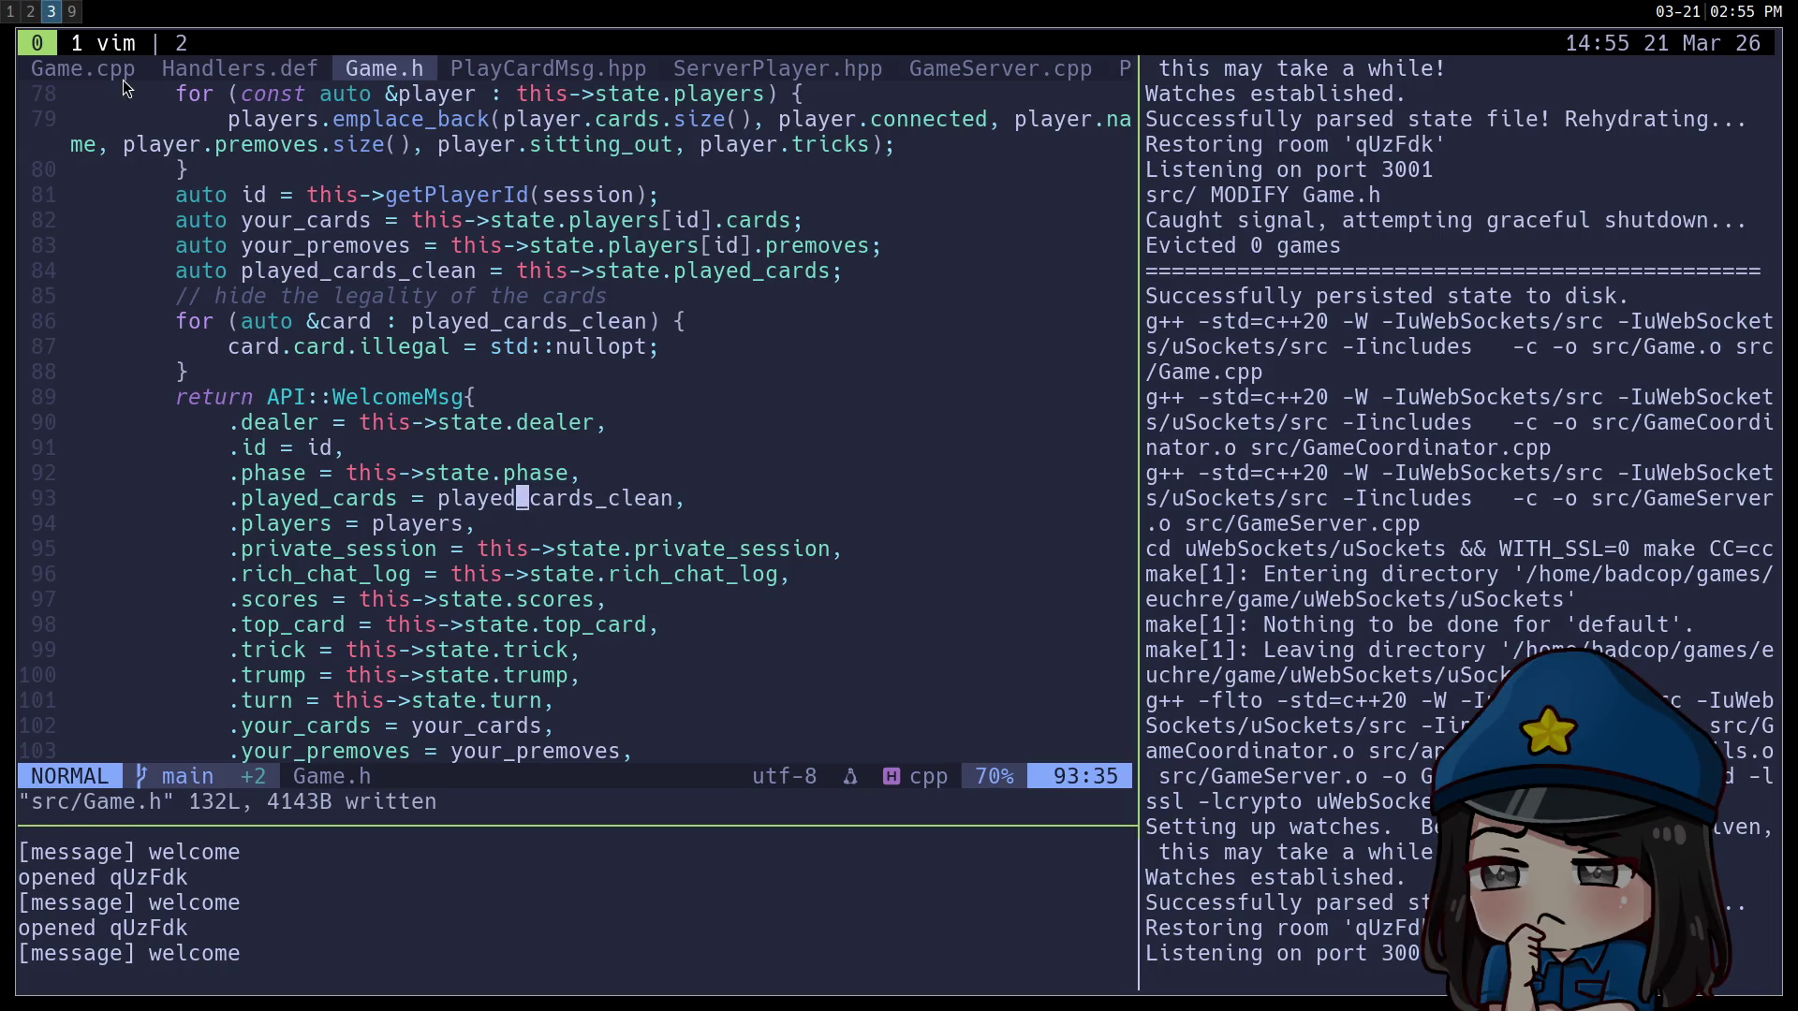
pyautogui.click(1275, 577)
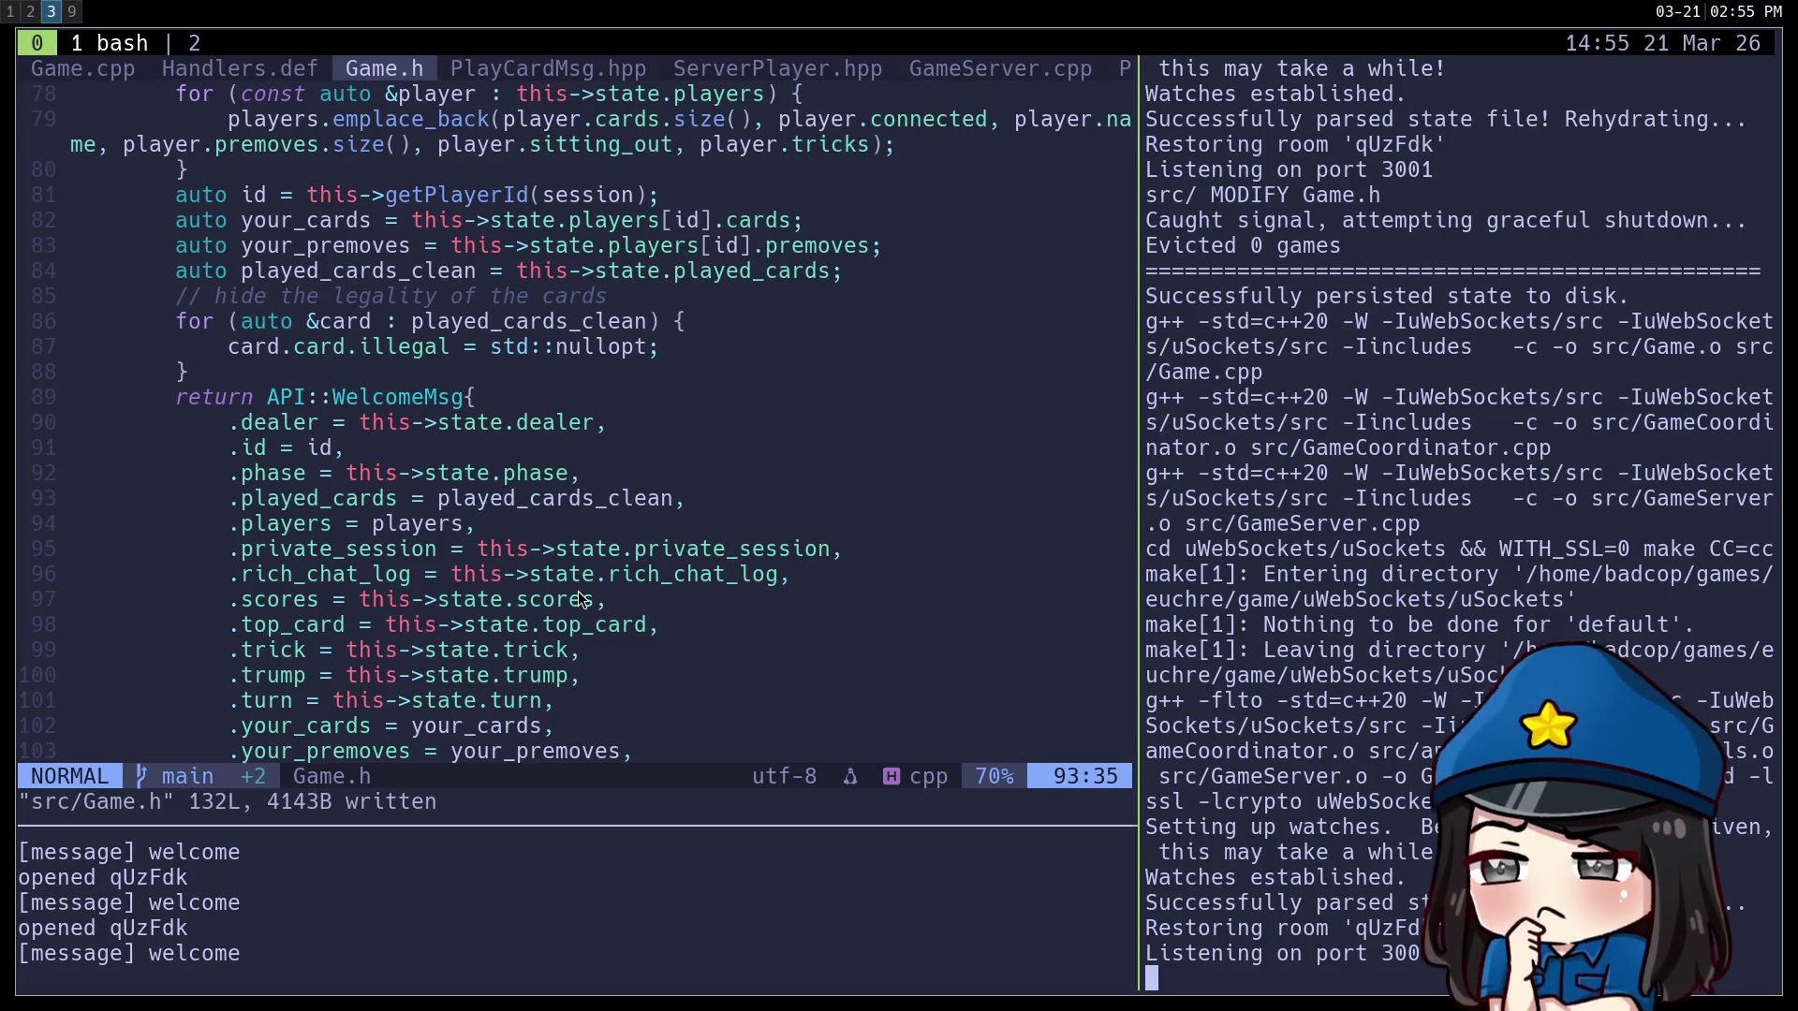
pyautogui.press('super+2')
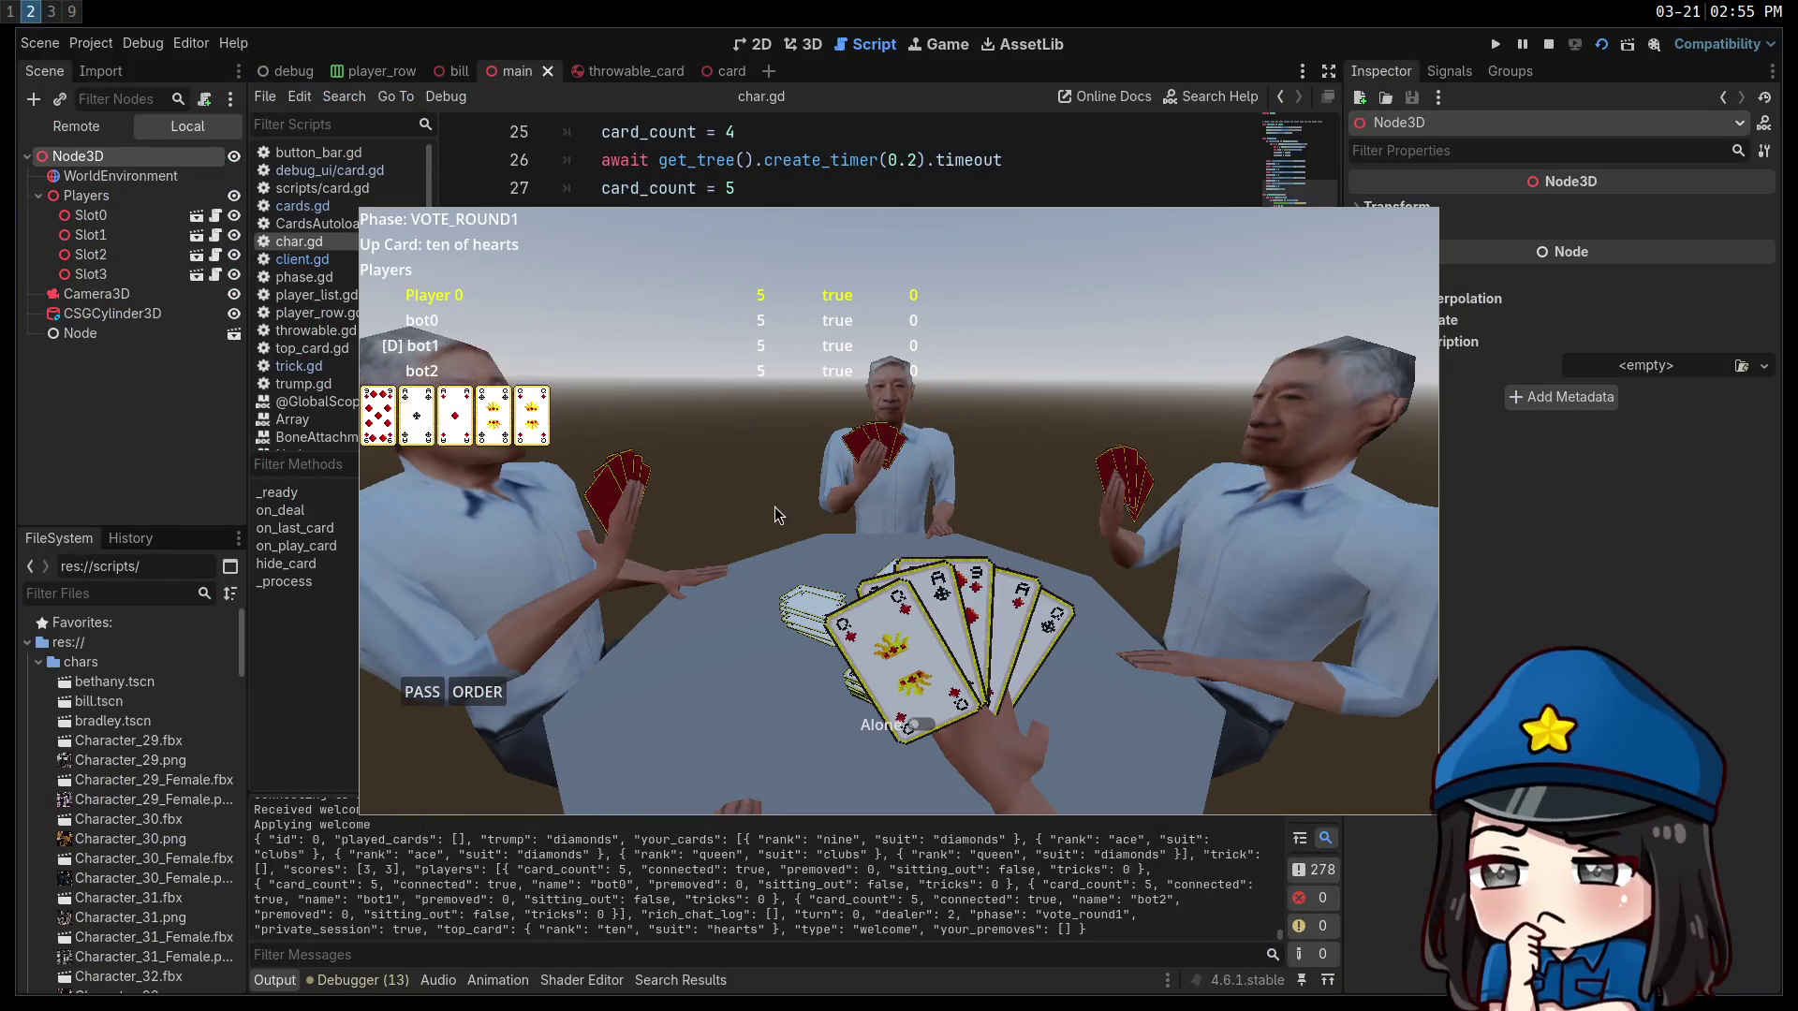
# Fullscreen the game and pass twice on the turned-up ten of hearts
pyautogui.press('super+f')
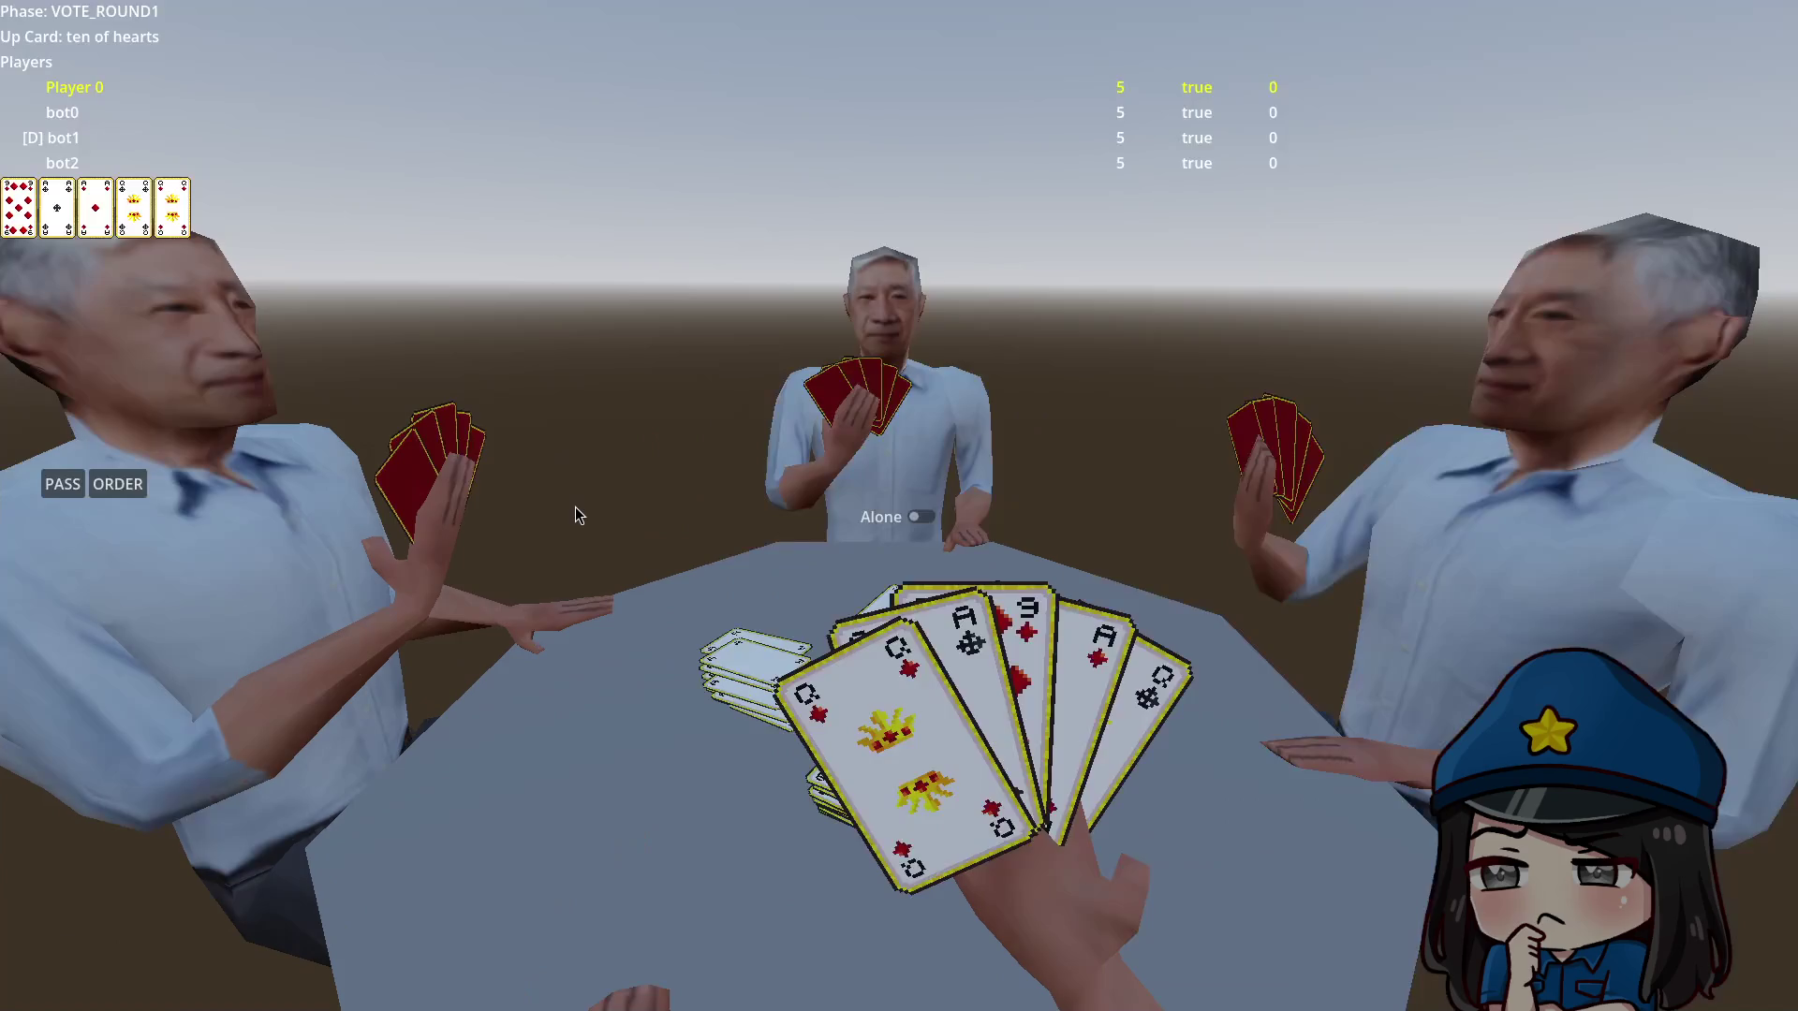
pyautogui.click(83, 480)
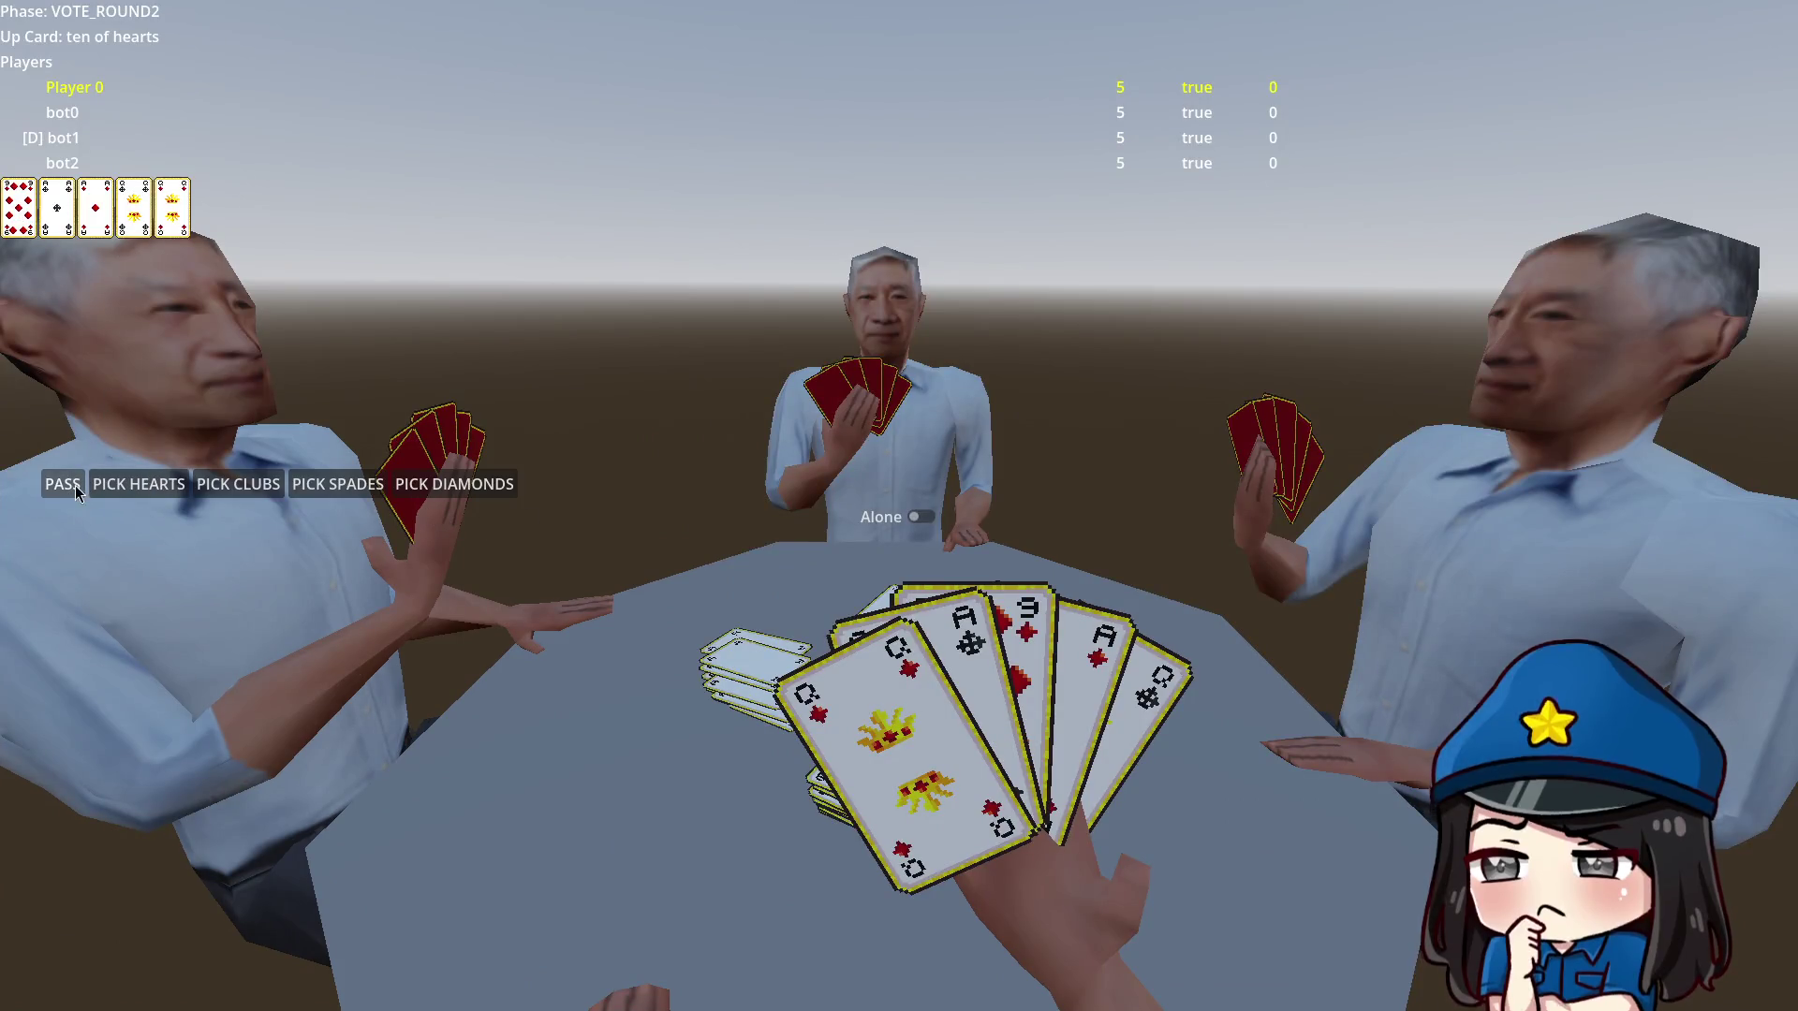
pyautogui.click(60, 488)
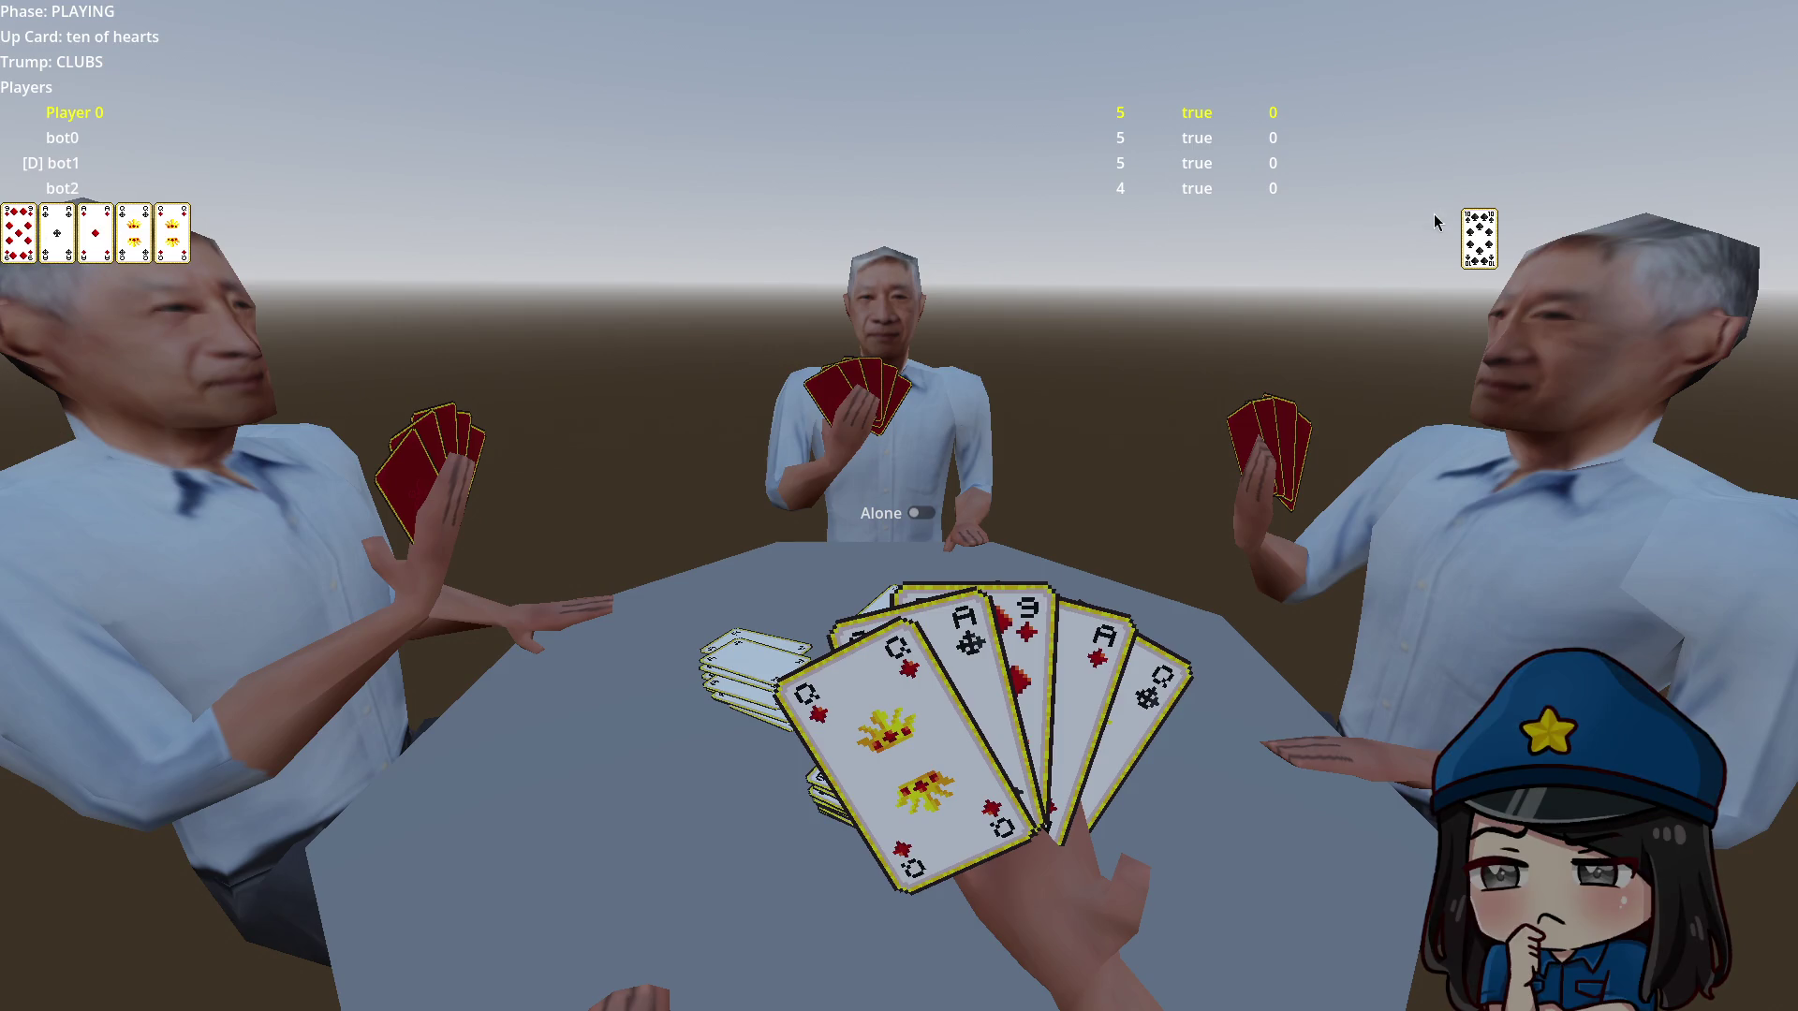
# Play the nine of diamonds, a club, the next card and the clubs face card
pyautogui.click(19, 234)
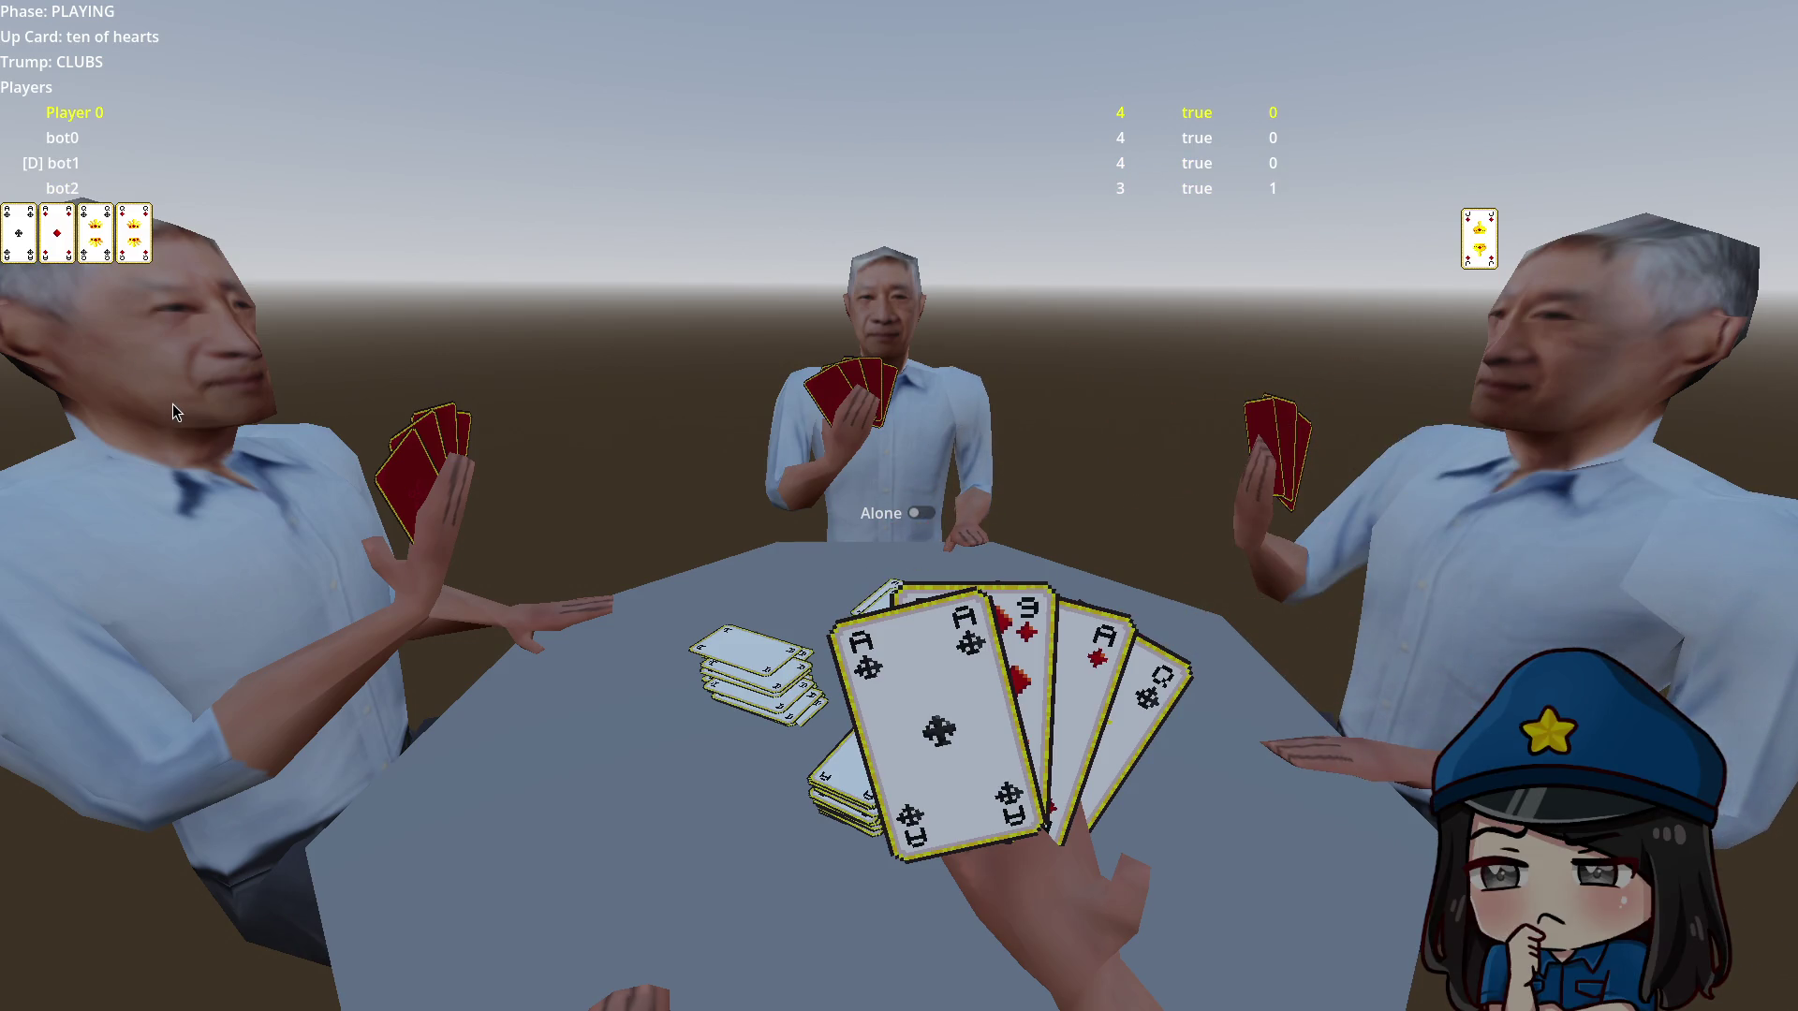
pyautogui.click(19, 234)
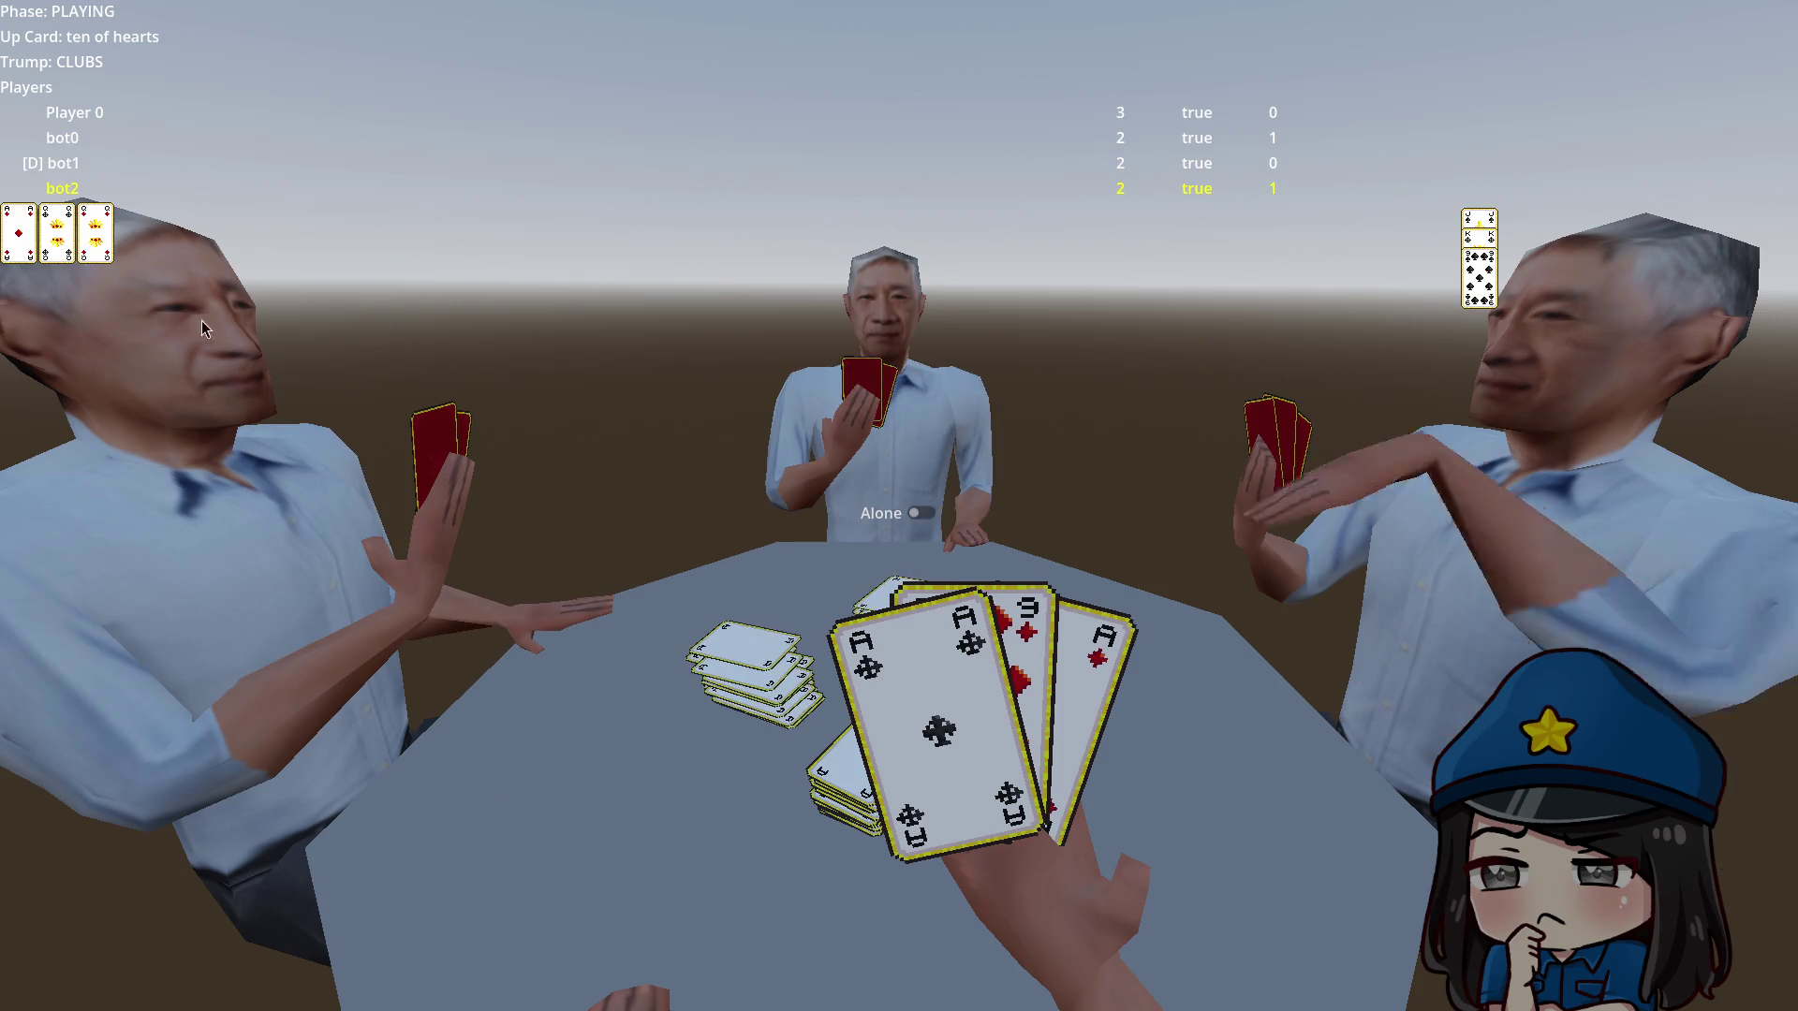
pyautogui.click(88, 217)
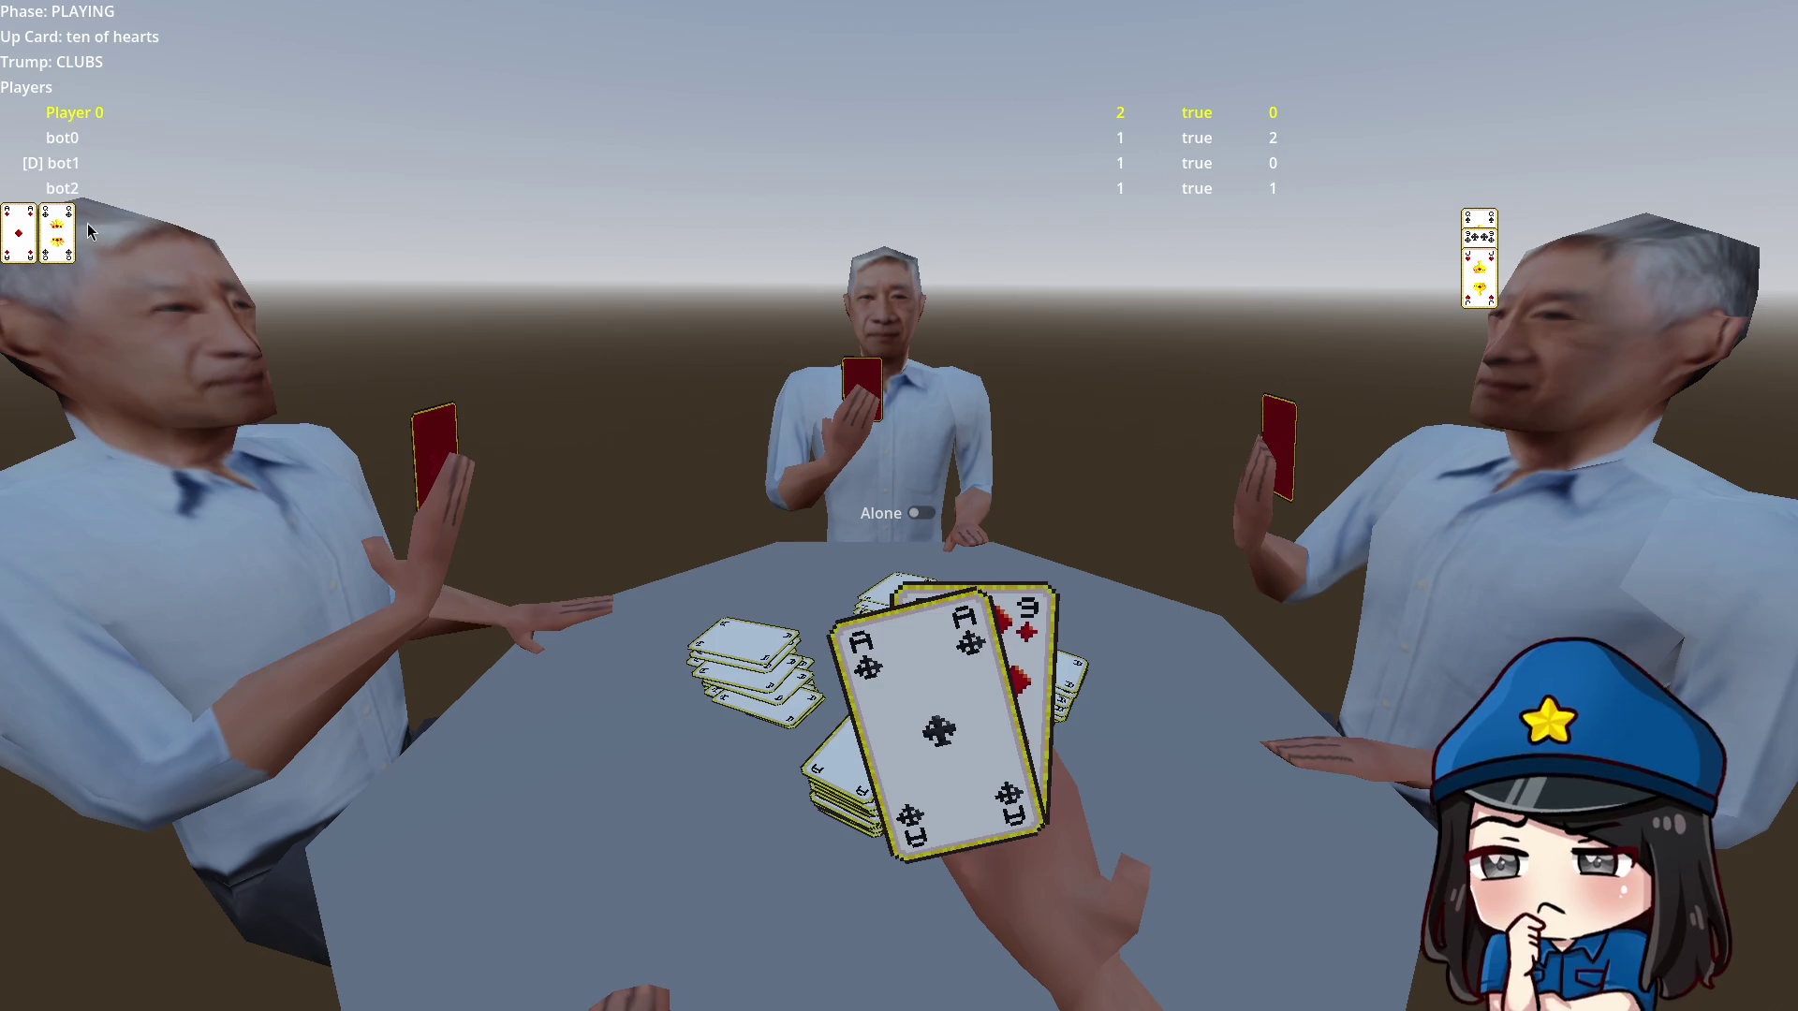
pyautogui.click(63, 228)
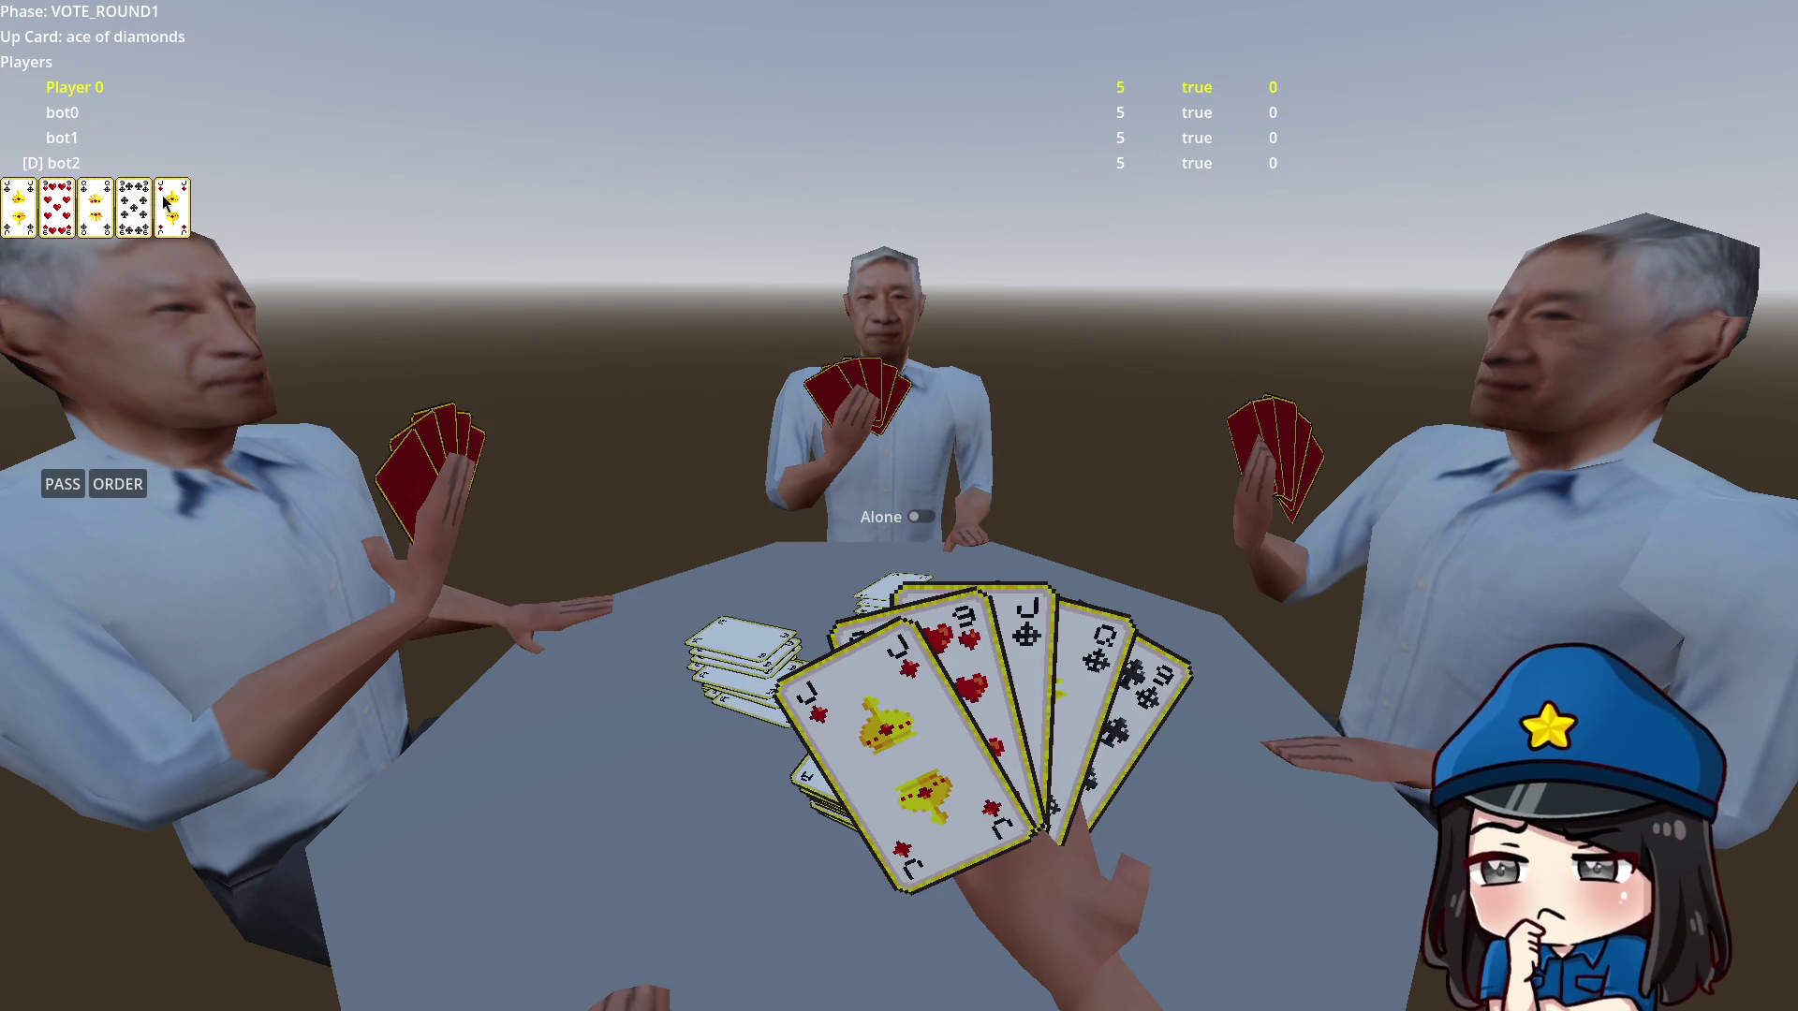
# Order up the ace of diamonds, then play a club, nine of hearts, queen of clubs and a last card
pyautogui.click(115, 483)
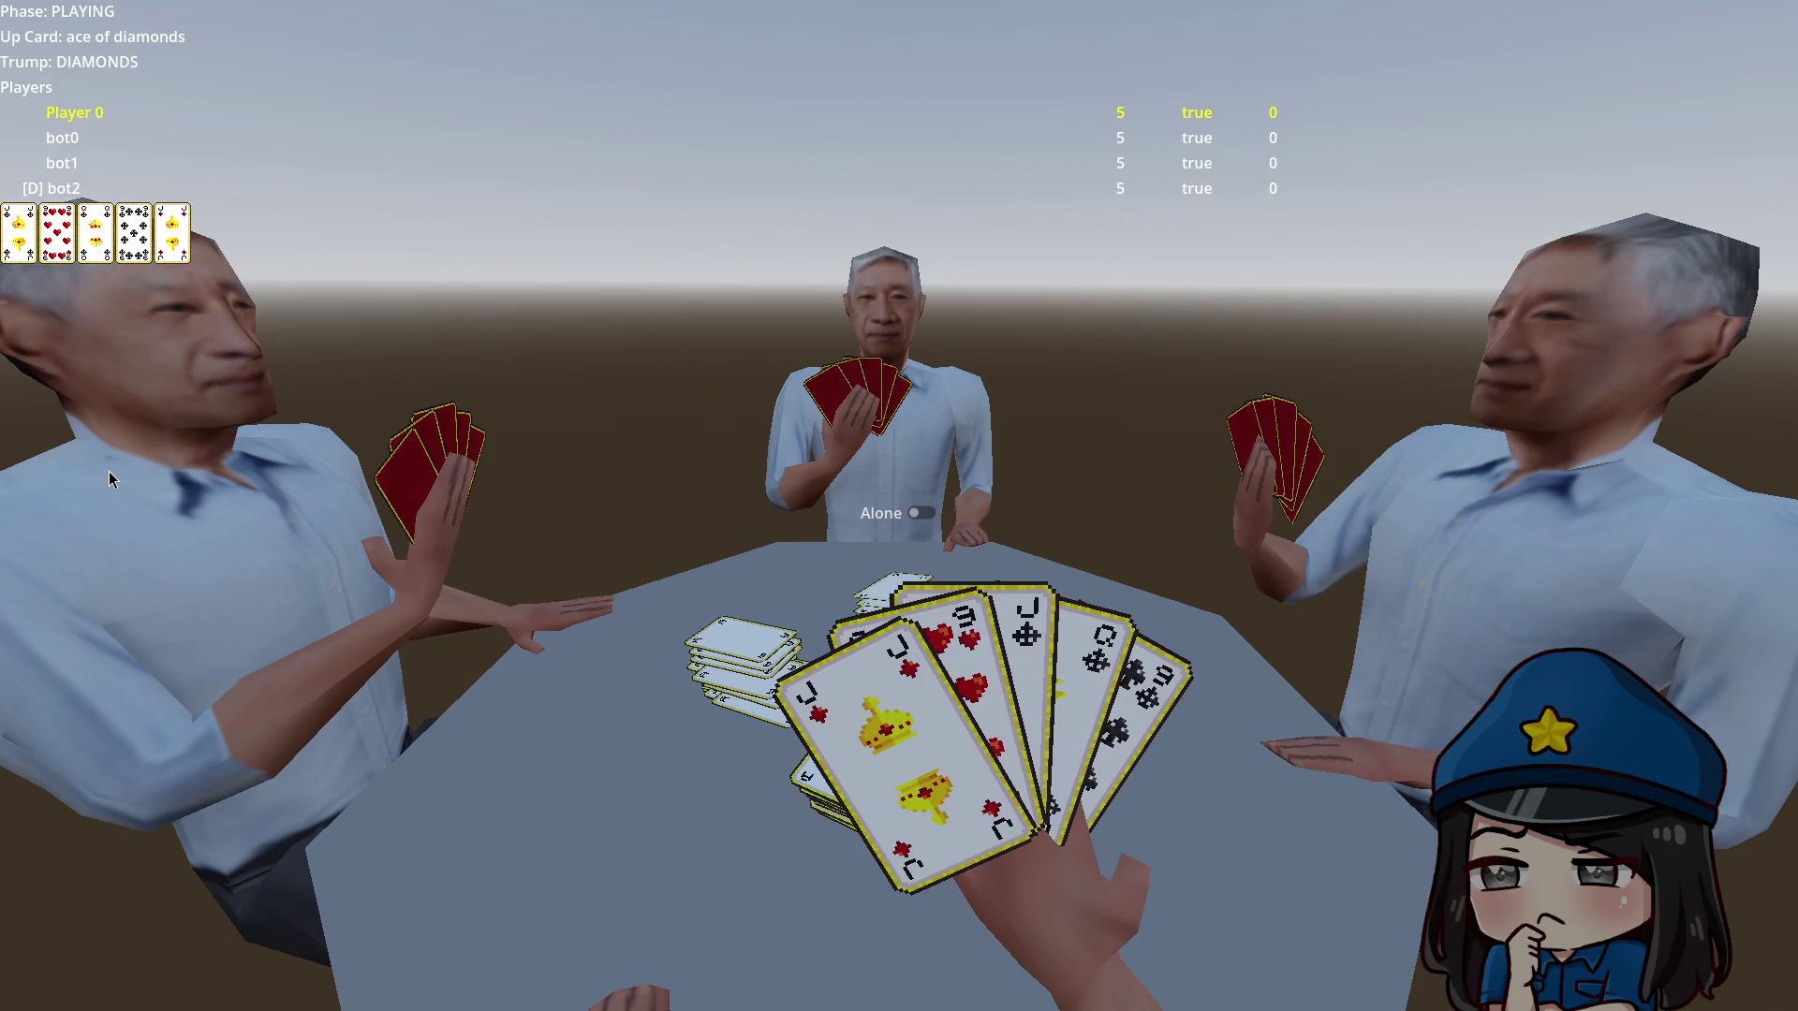
pyautogui.click(124, 210)
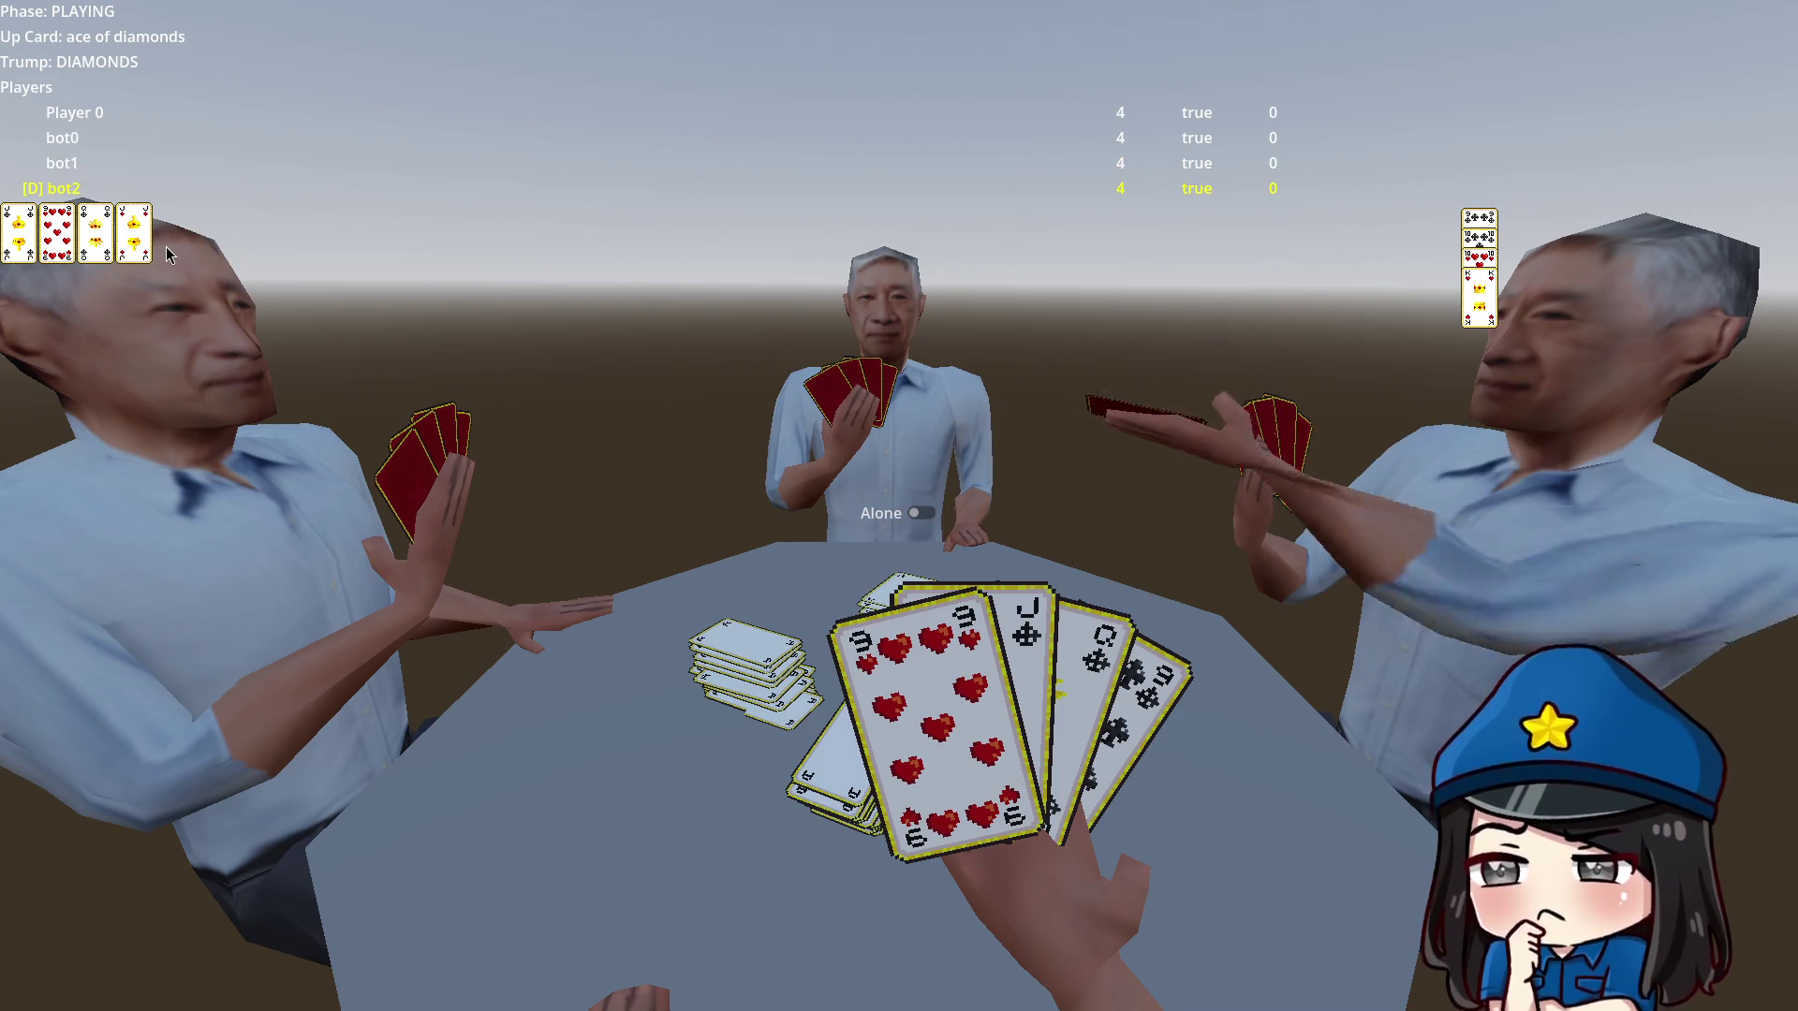
pyautogui.click(58, 224)
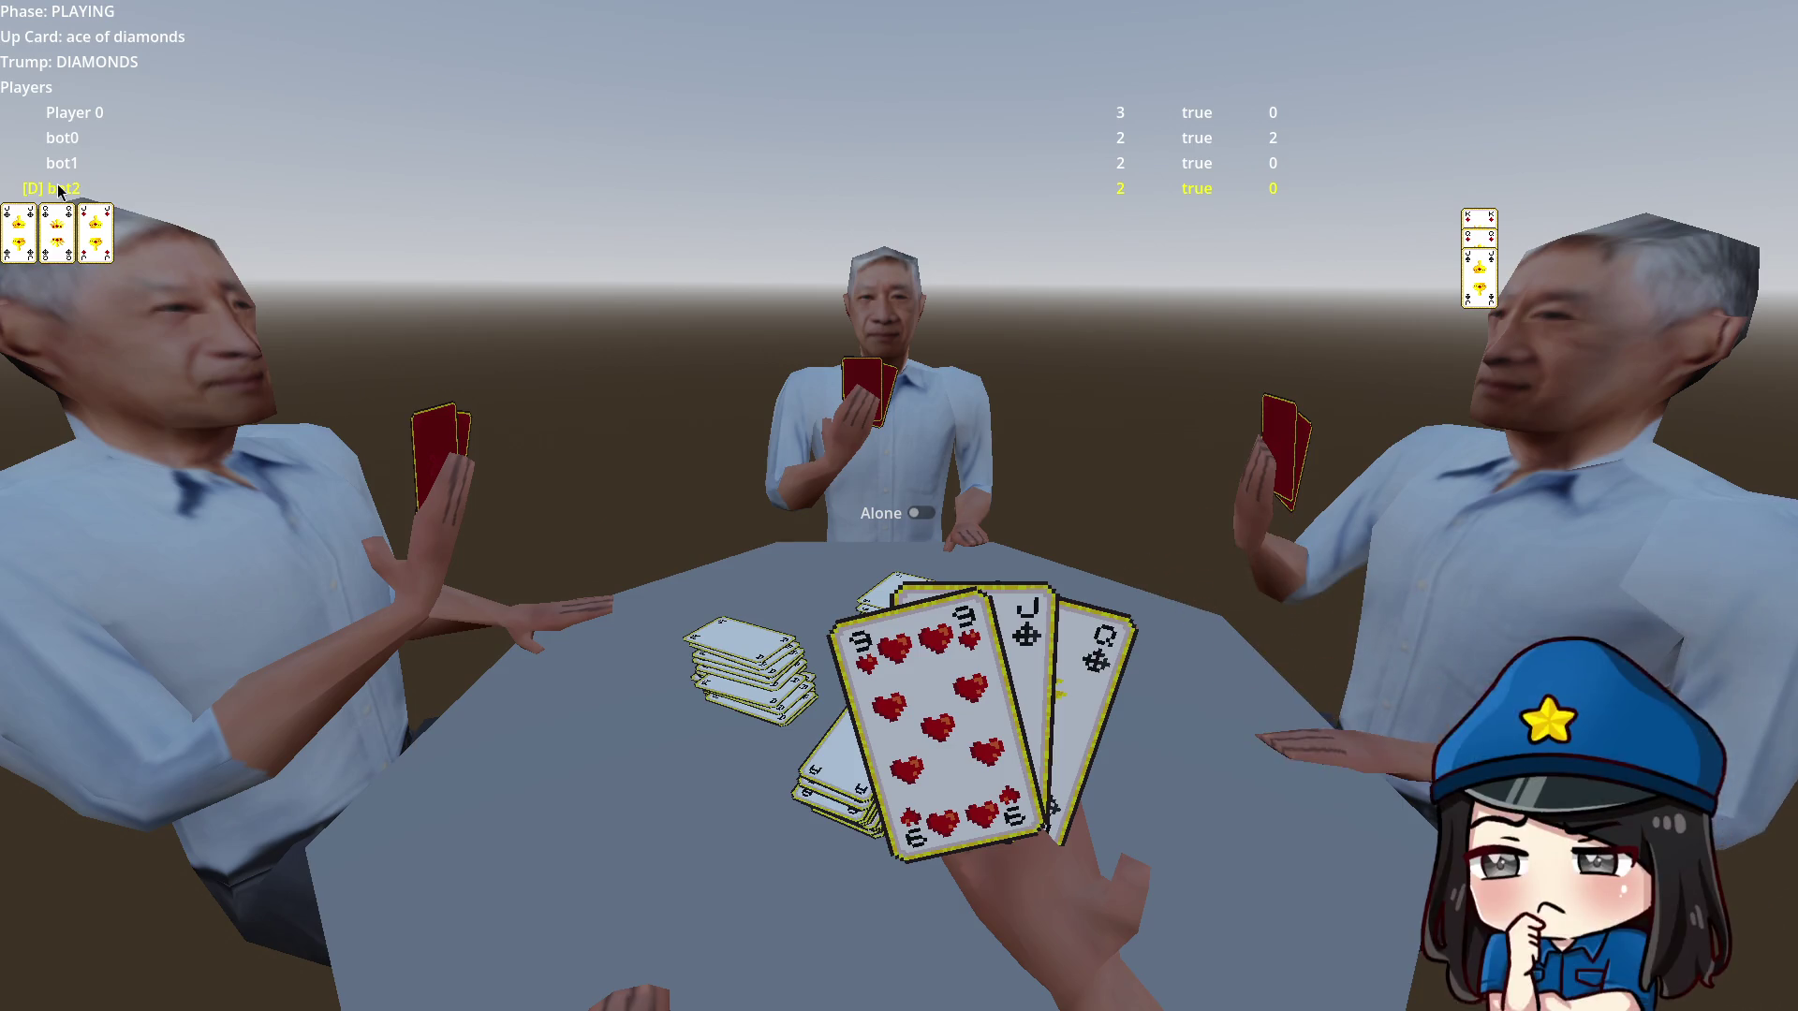
pyautogui.click(71, 221)
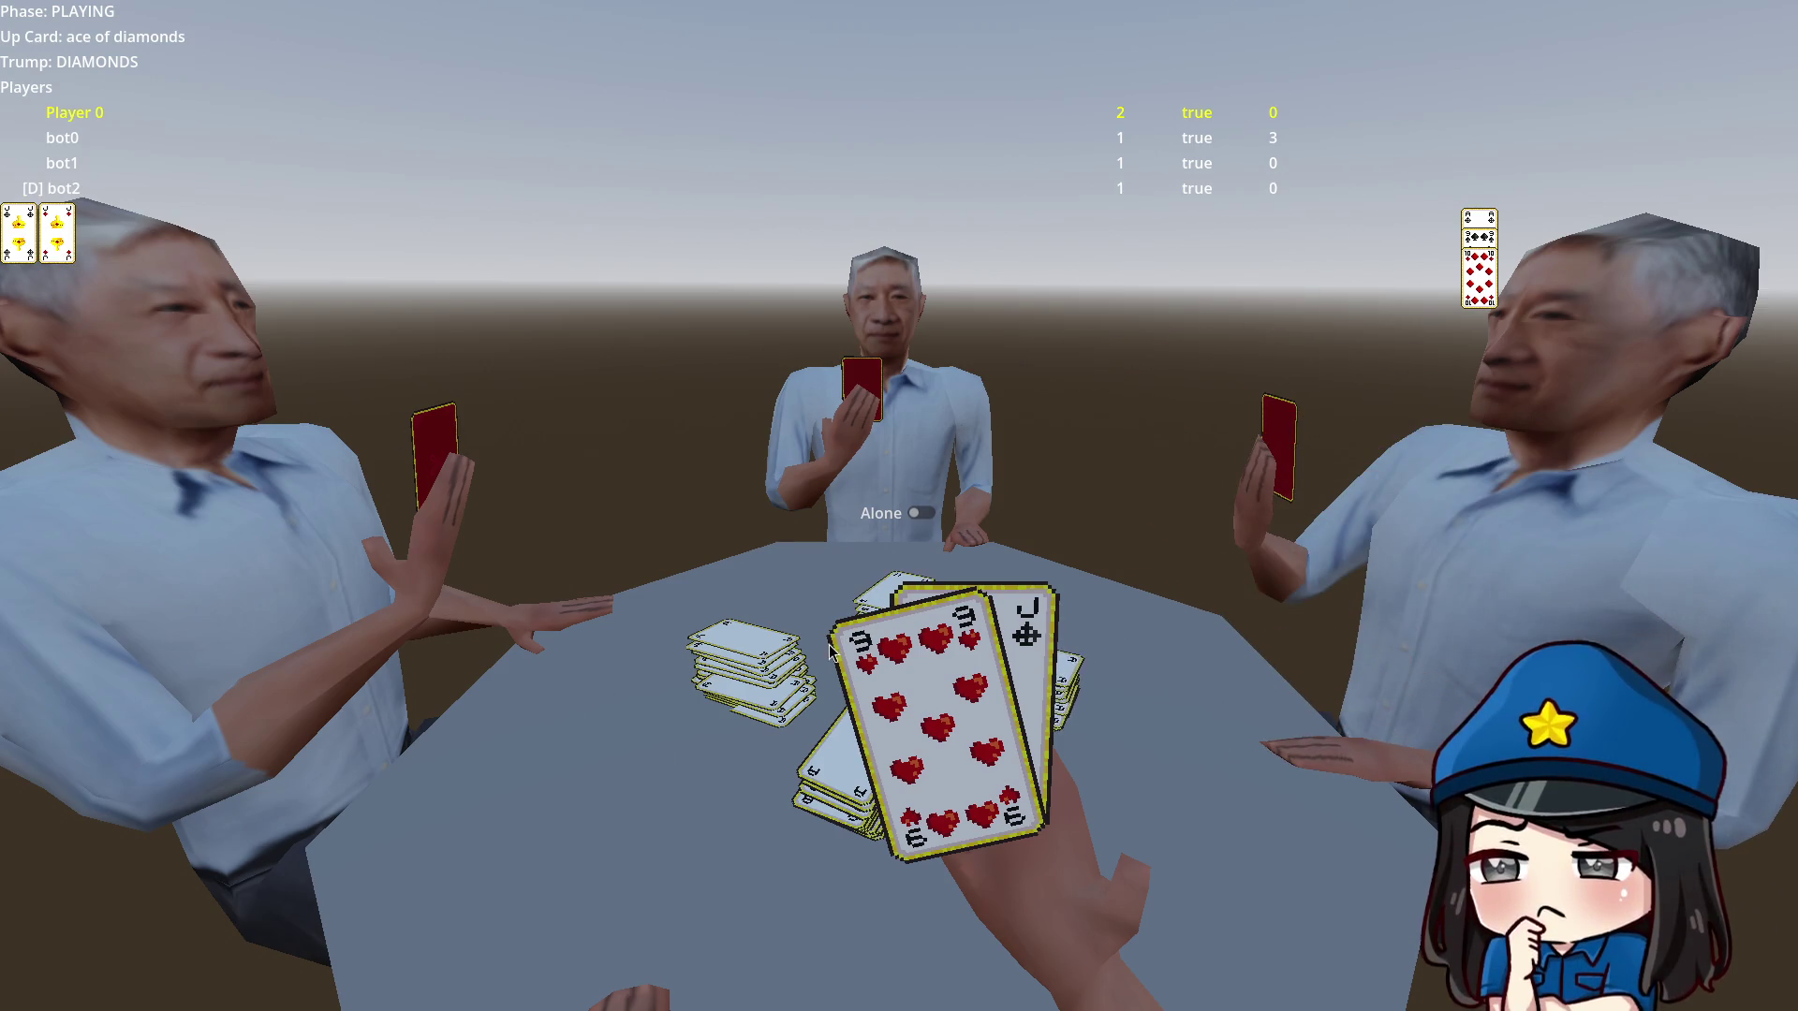
pyautogui.click(21, 246)
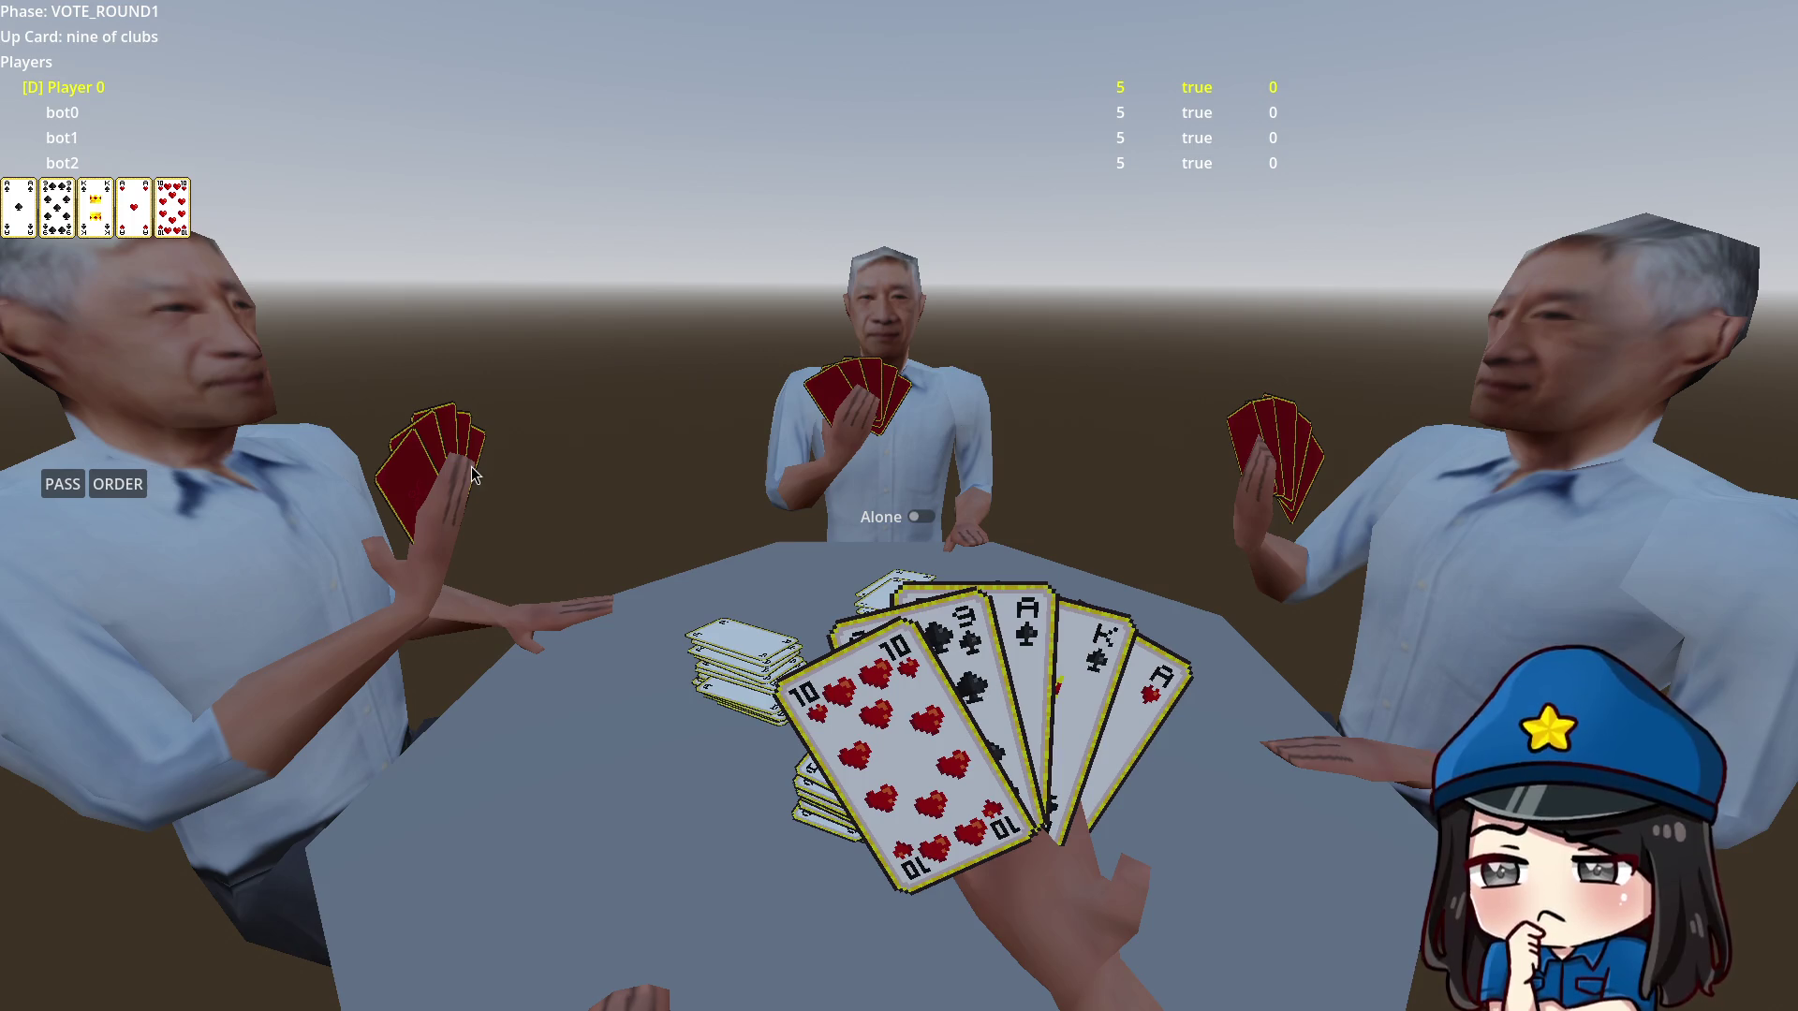
# Return the euchre game from fullscreen to a floating window over the editor
pyautogui.press('super+f')
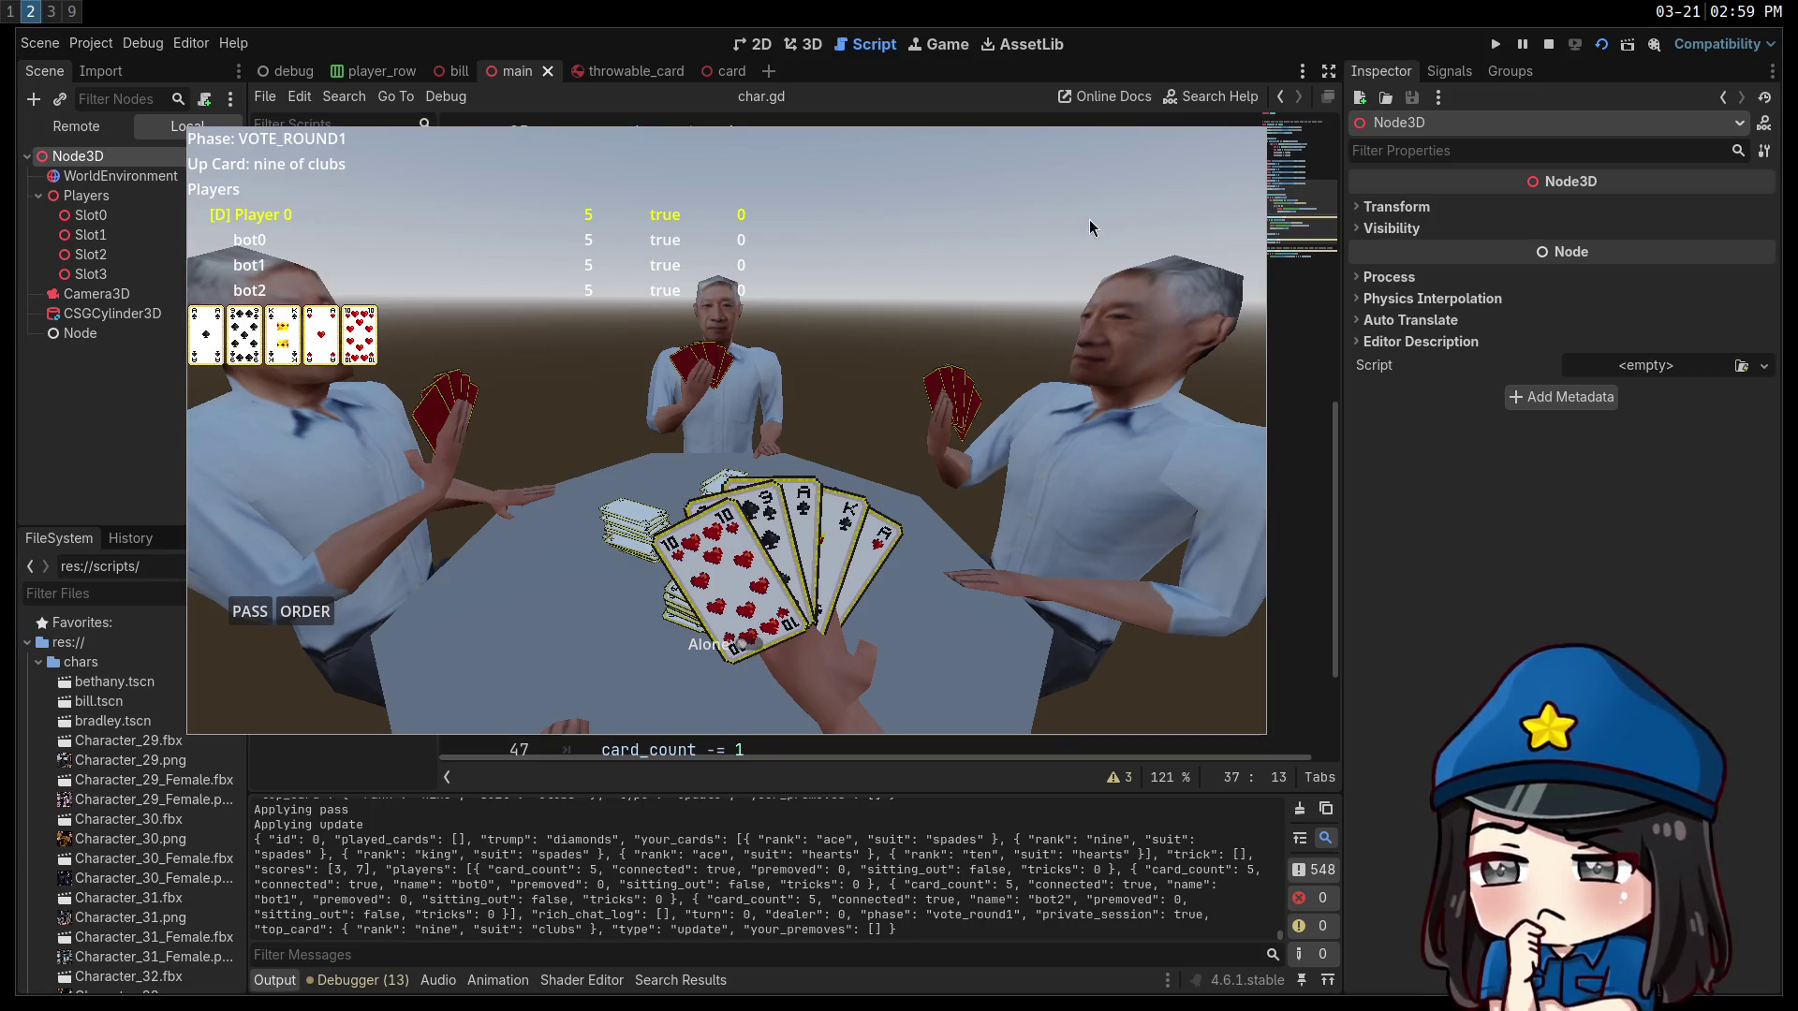
# Stop the game, open bradley.tscn to inspect it, then return to the main table scene
pyautogui.click(1559, 42)
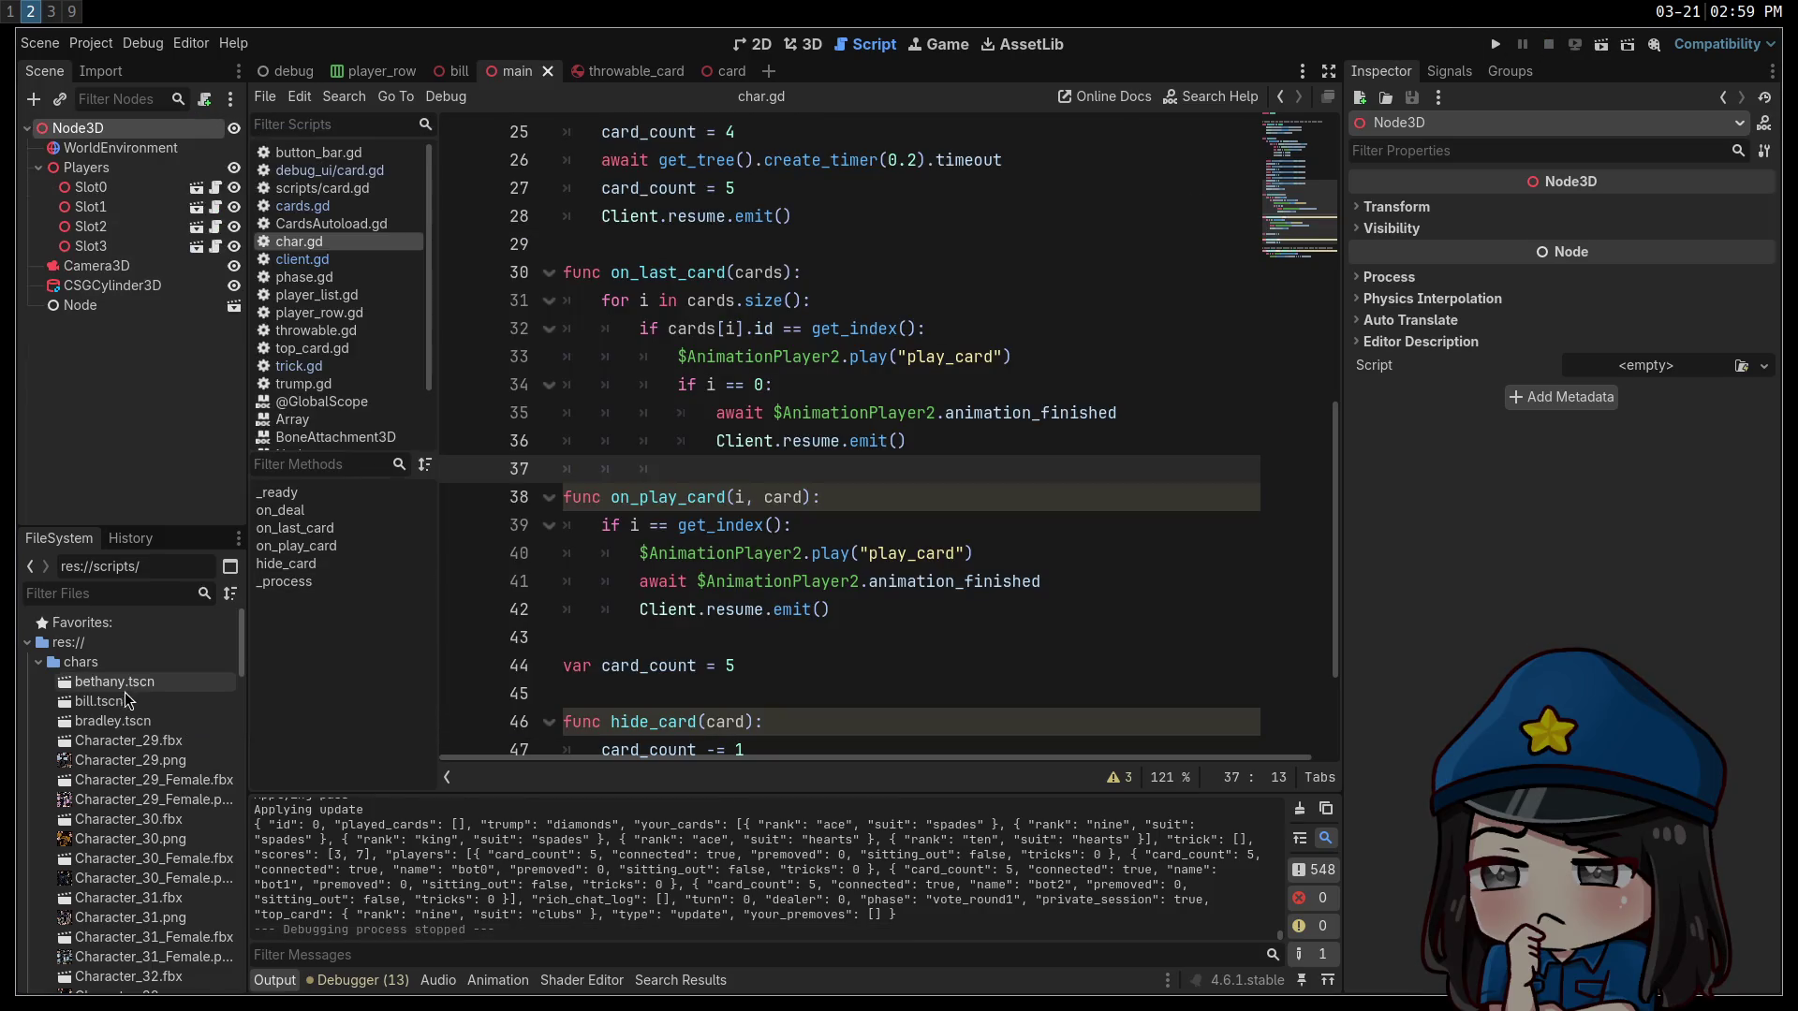
pyautogui.click(156, 726)
pyautogui.doubleClick(113, 721)
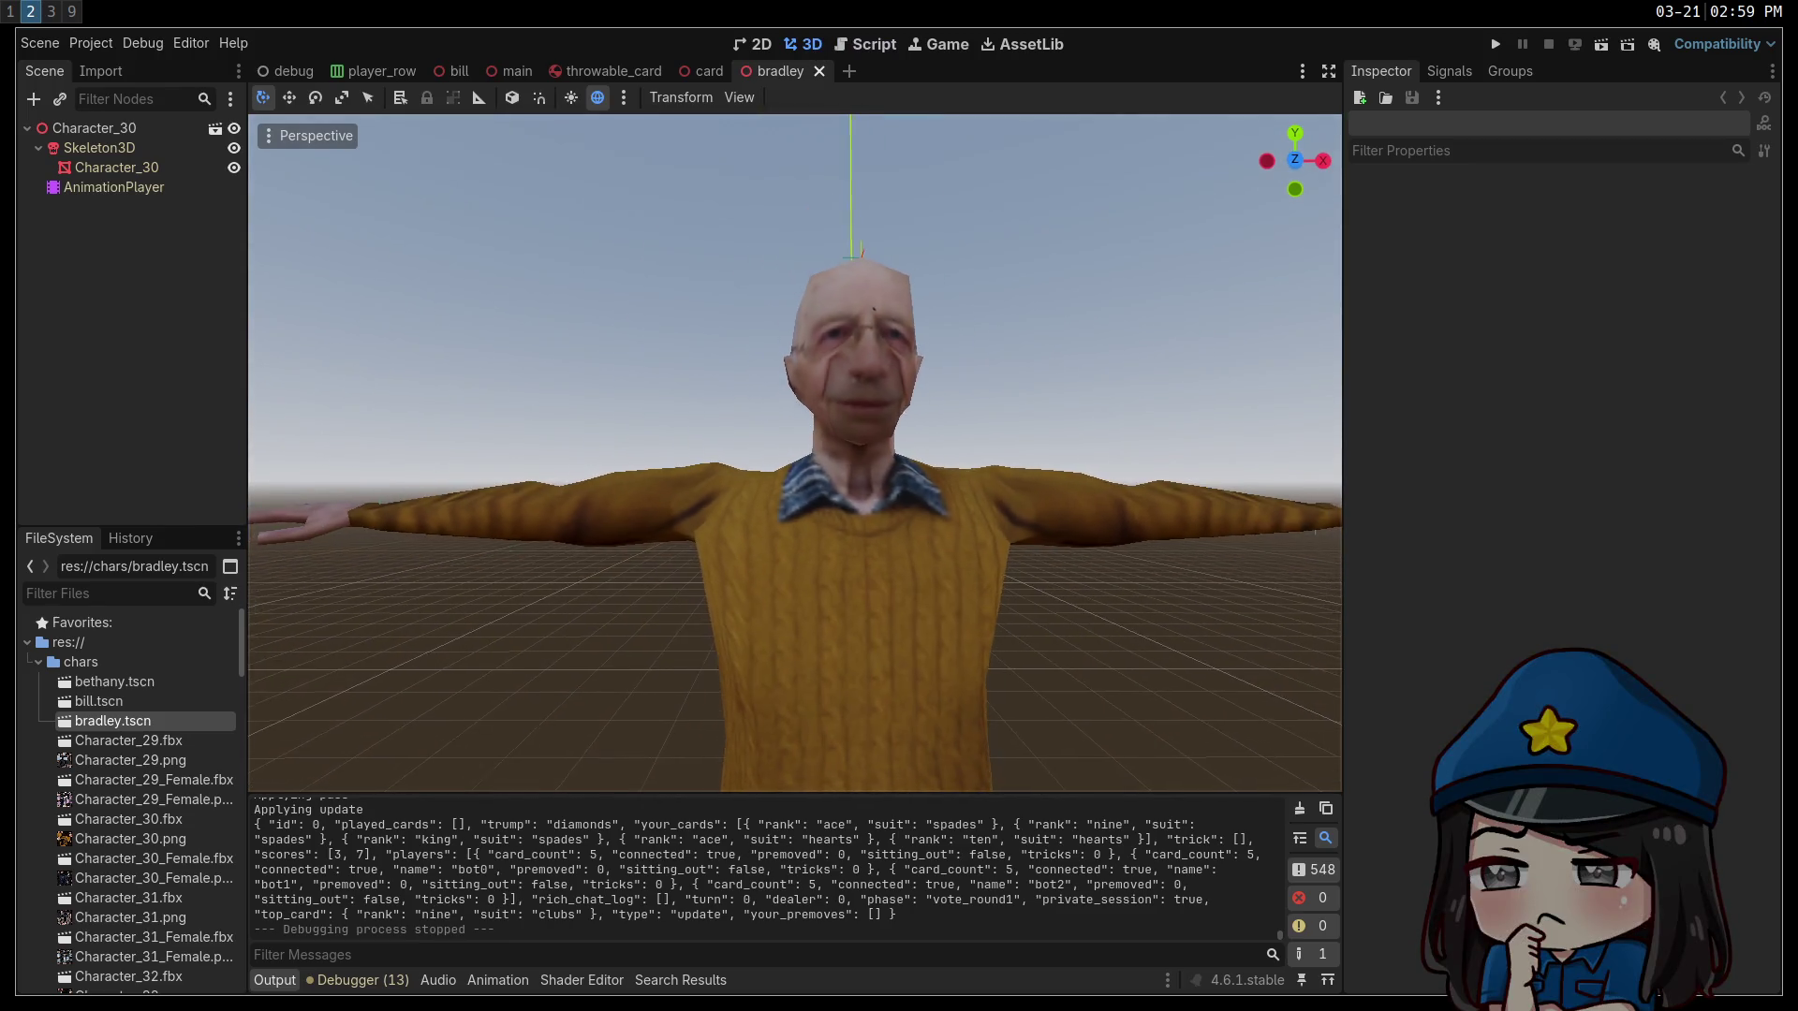
pyautogui.scroll(2, 795, 452)
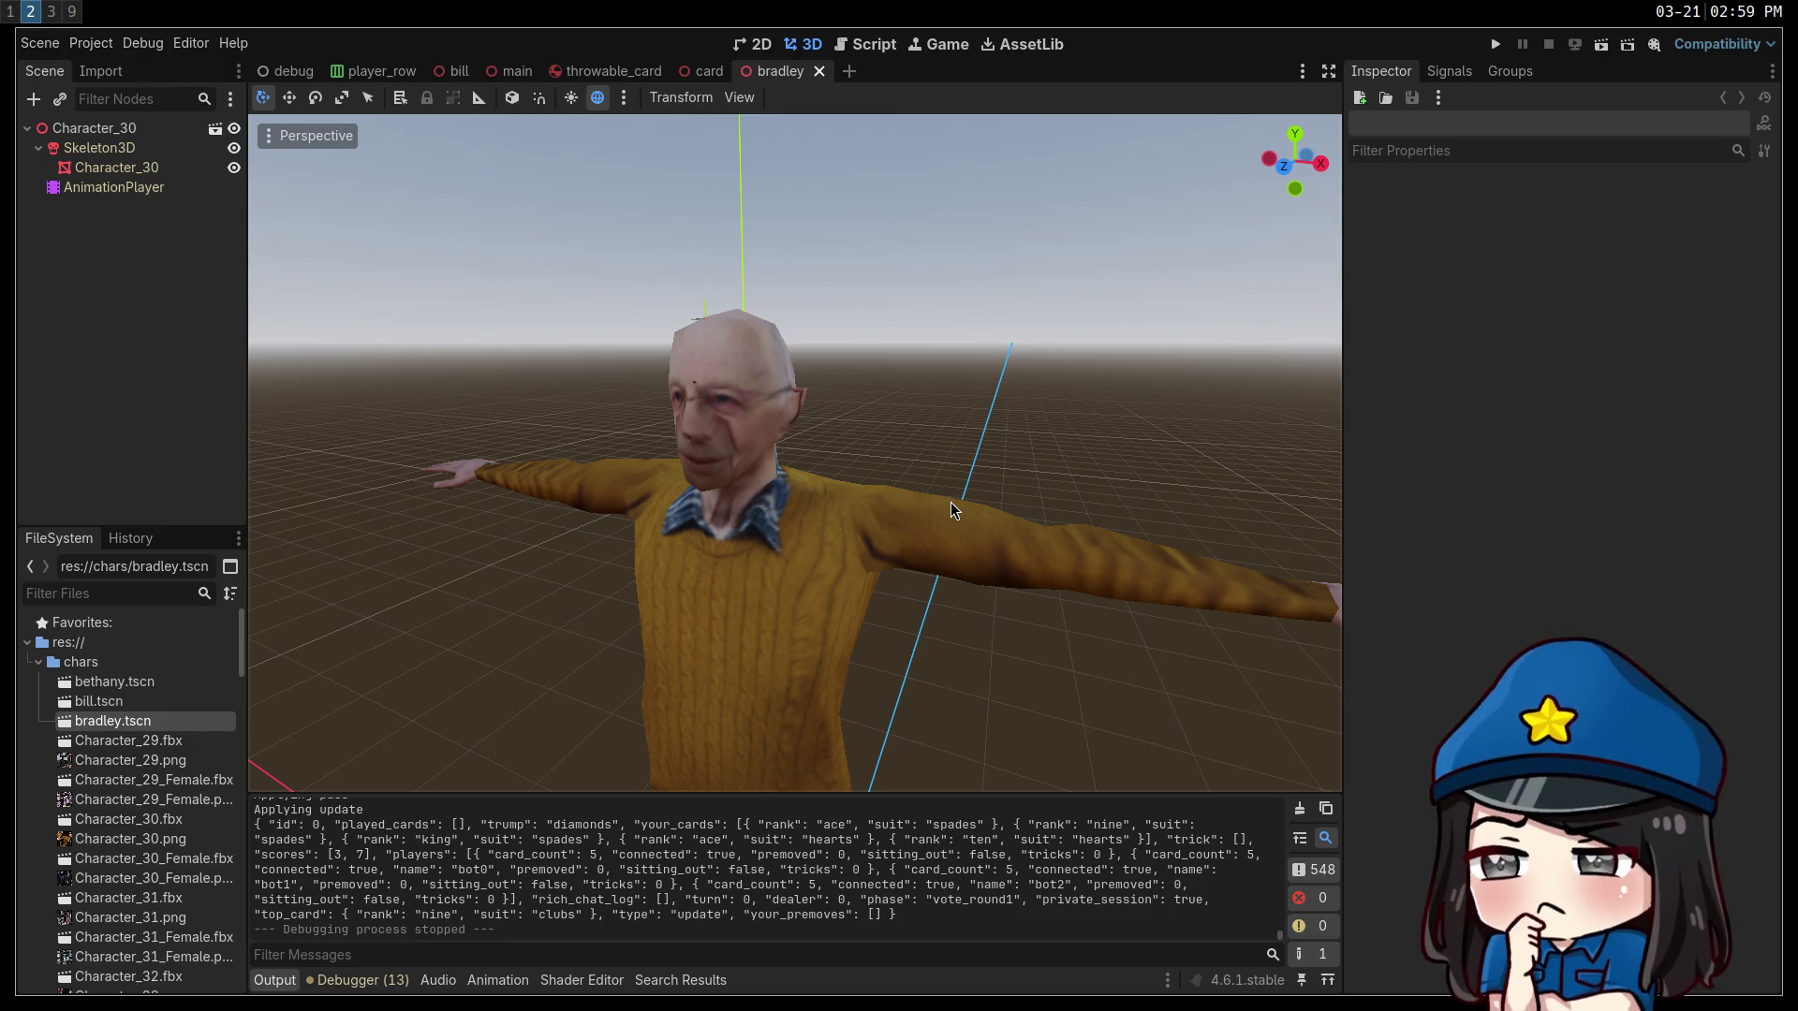
pyautogui.click(510, 71)
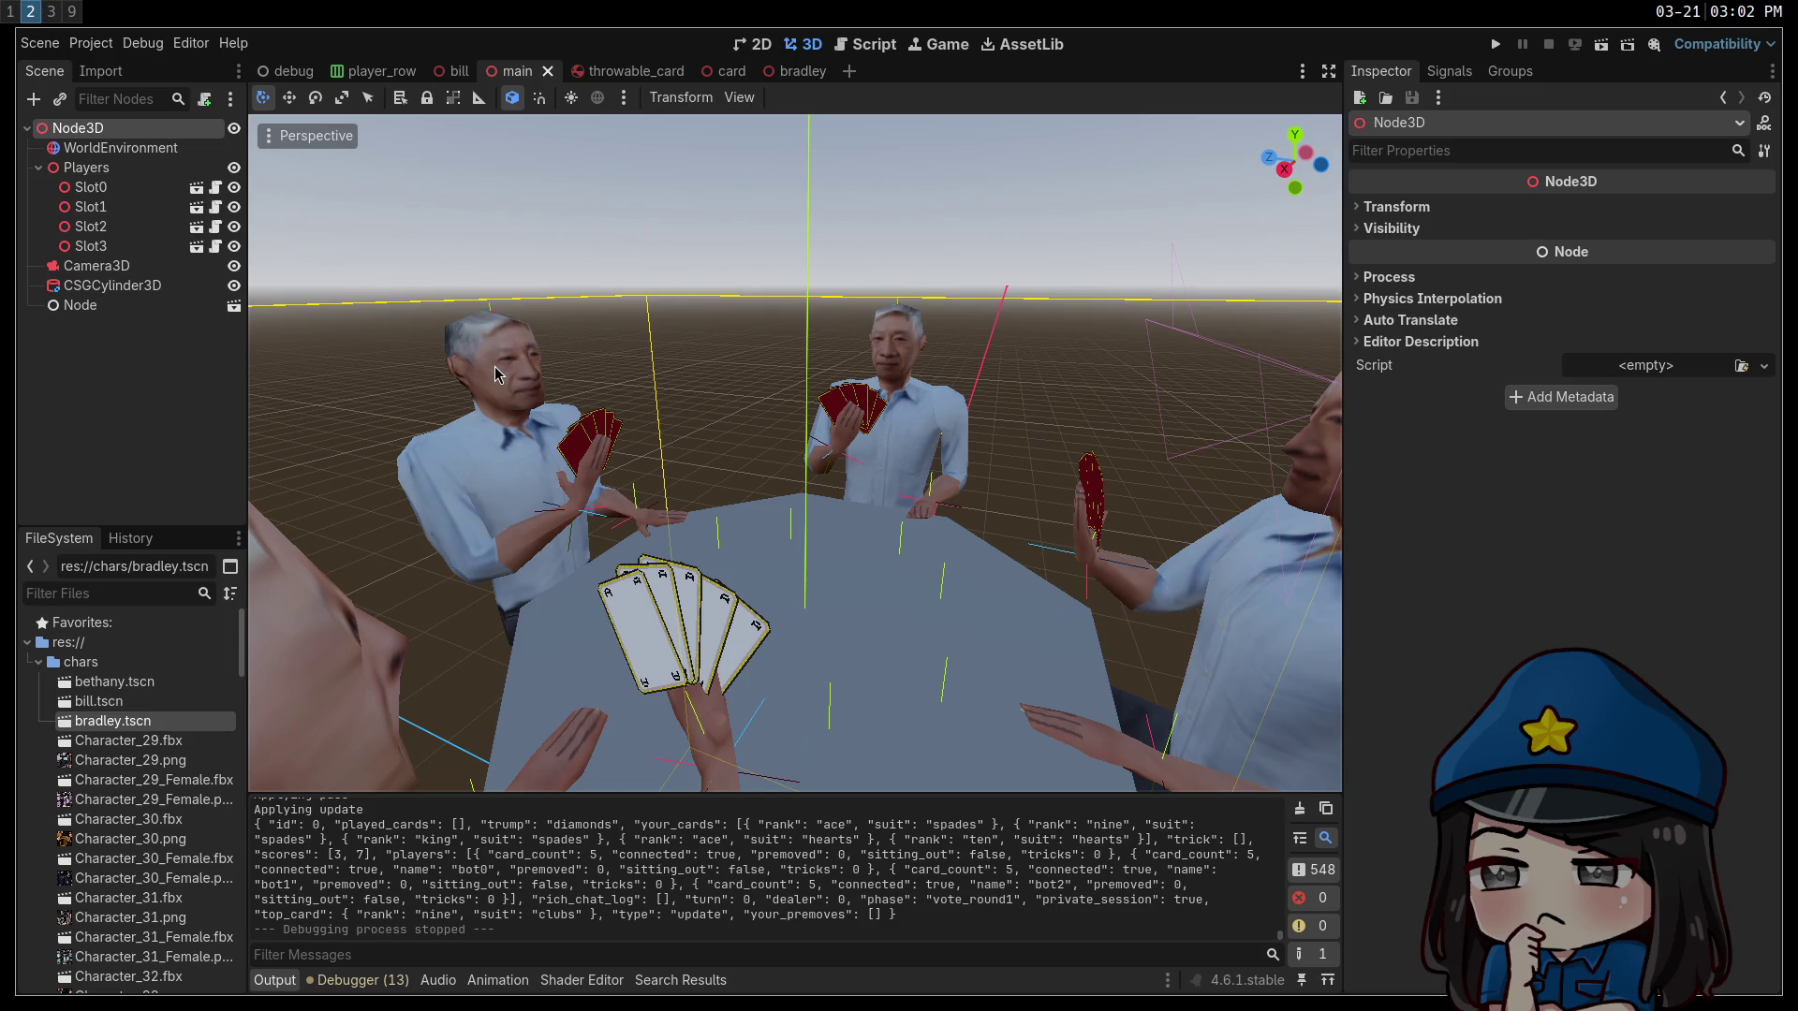
# Open and orbit around the bethany, eugene and frank character scenes
pyautogui.doubleClick(160, 682)
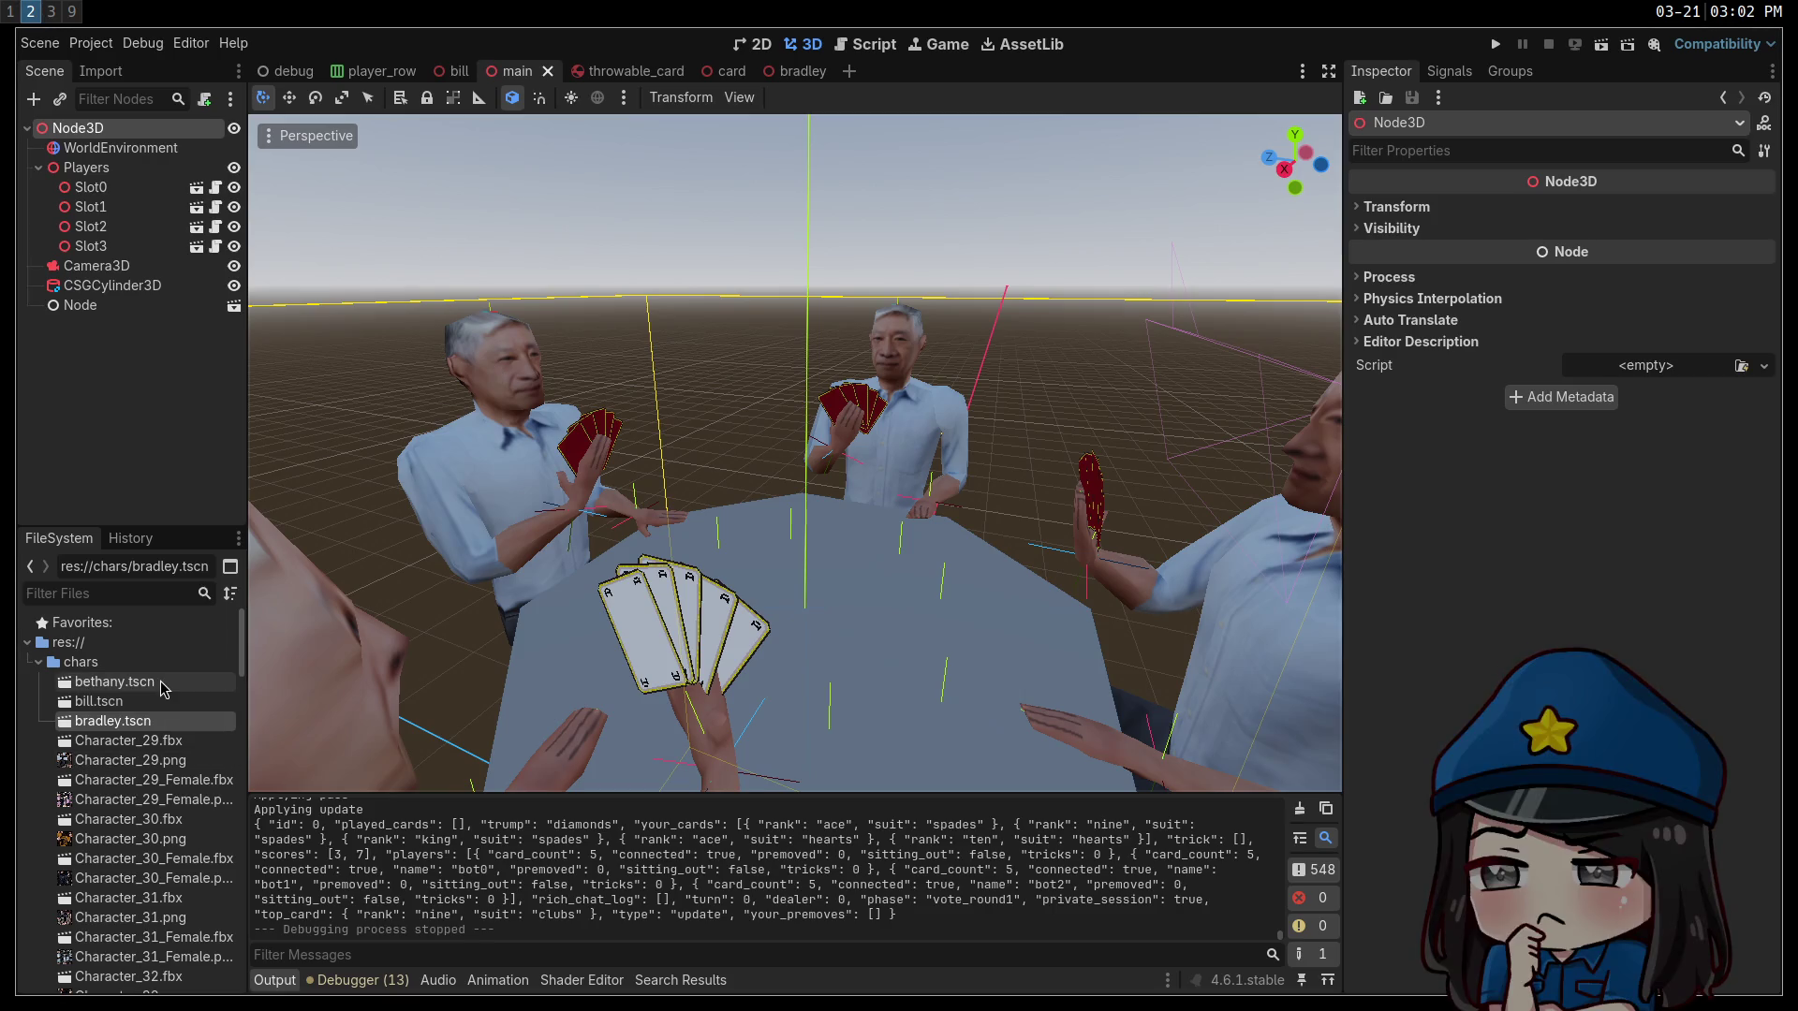
pyautogui.moveTo(671, 496); pyautogui.dragTo(458, 534)
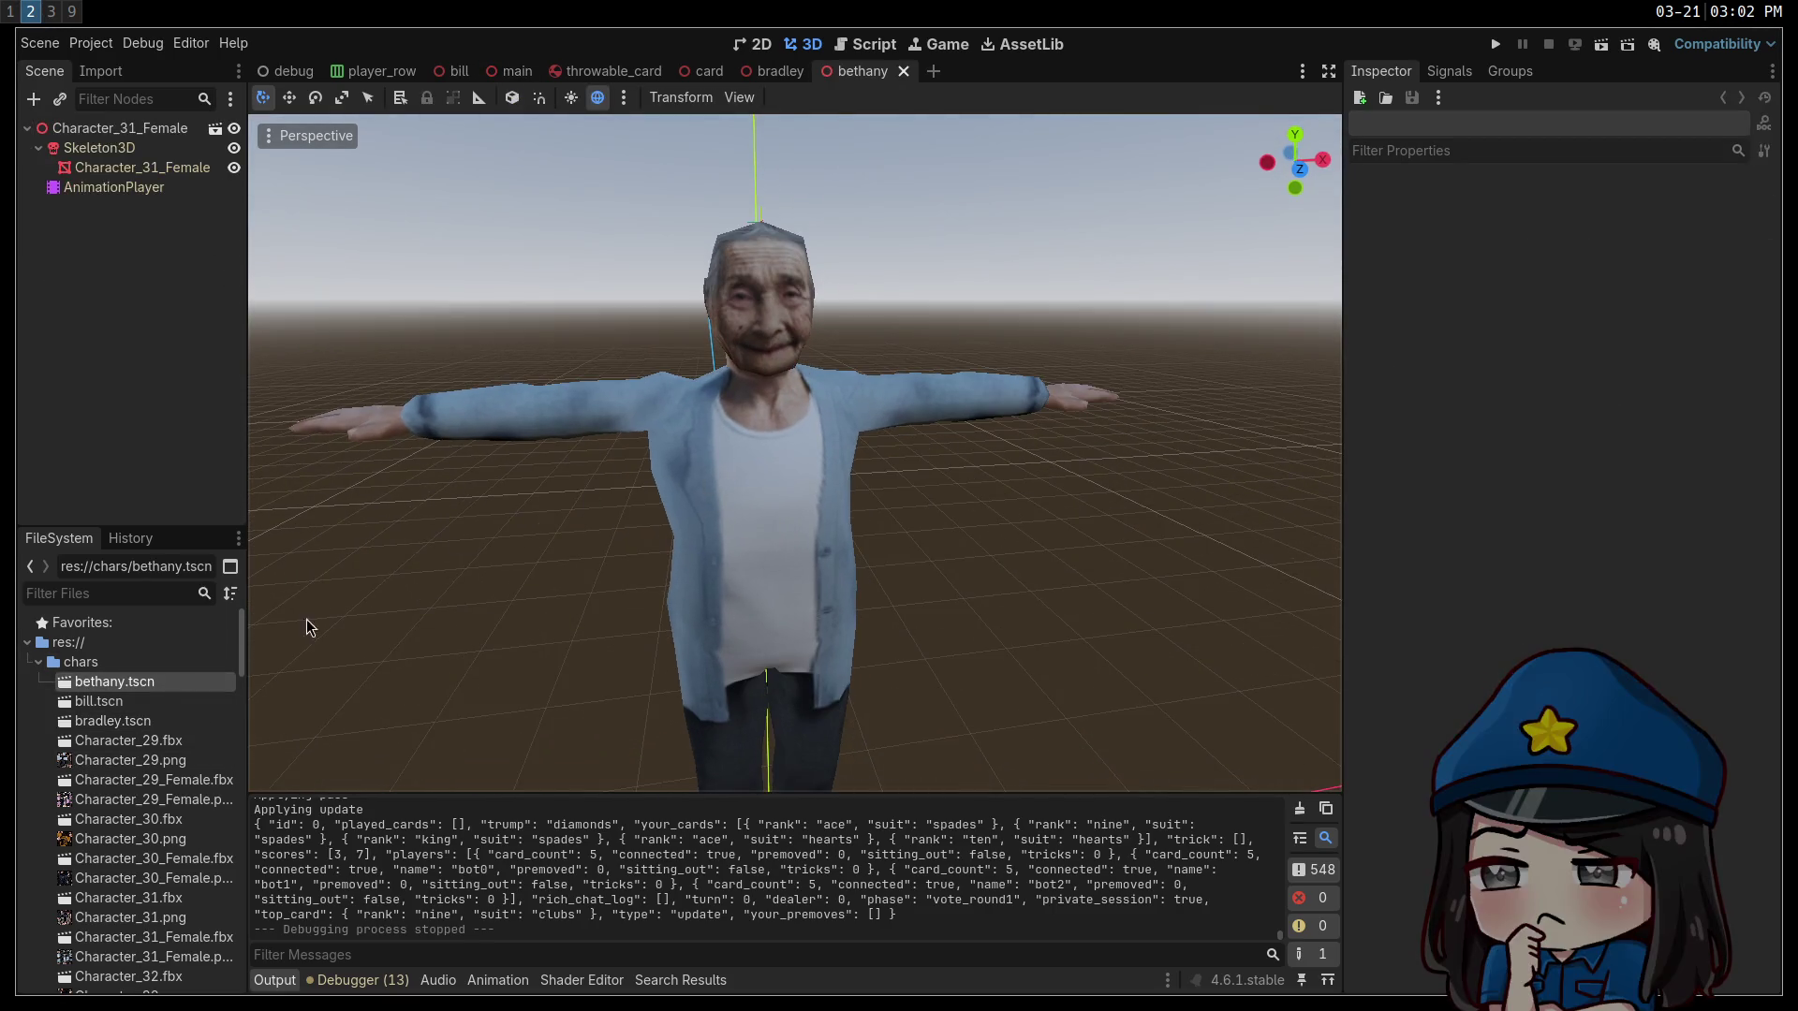
pyautogui.scroll(-5, 159, 782)
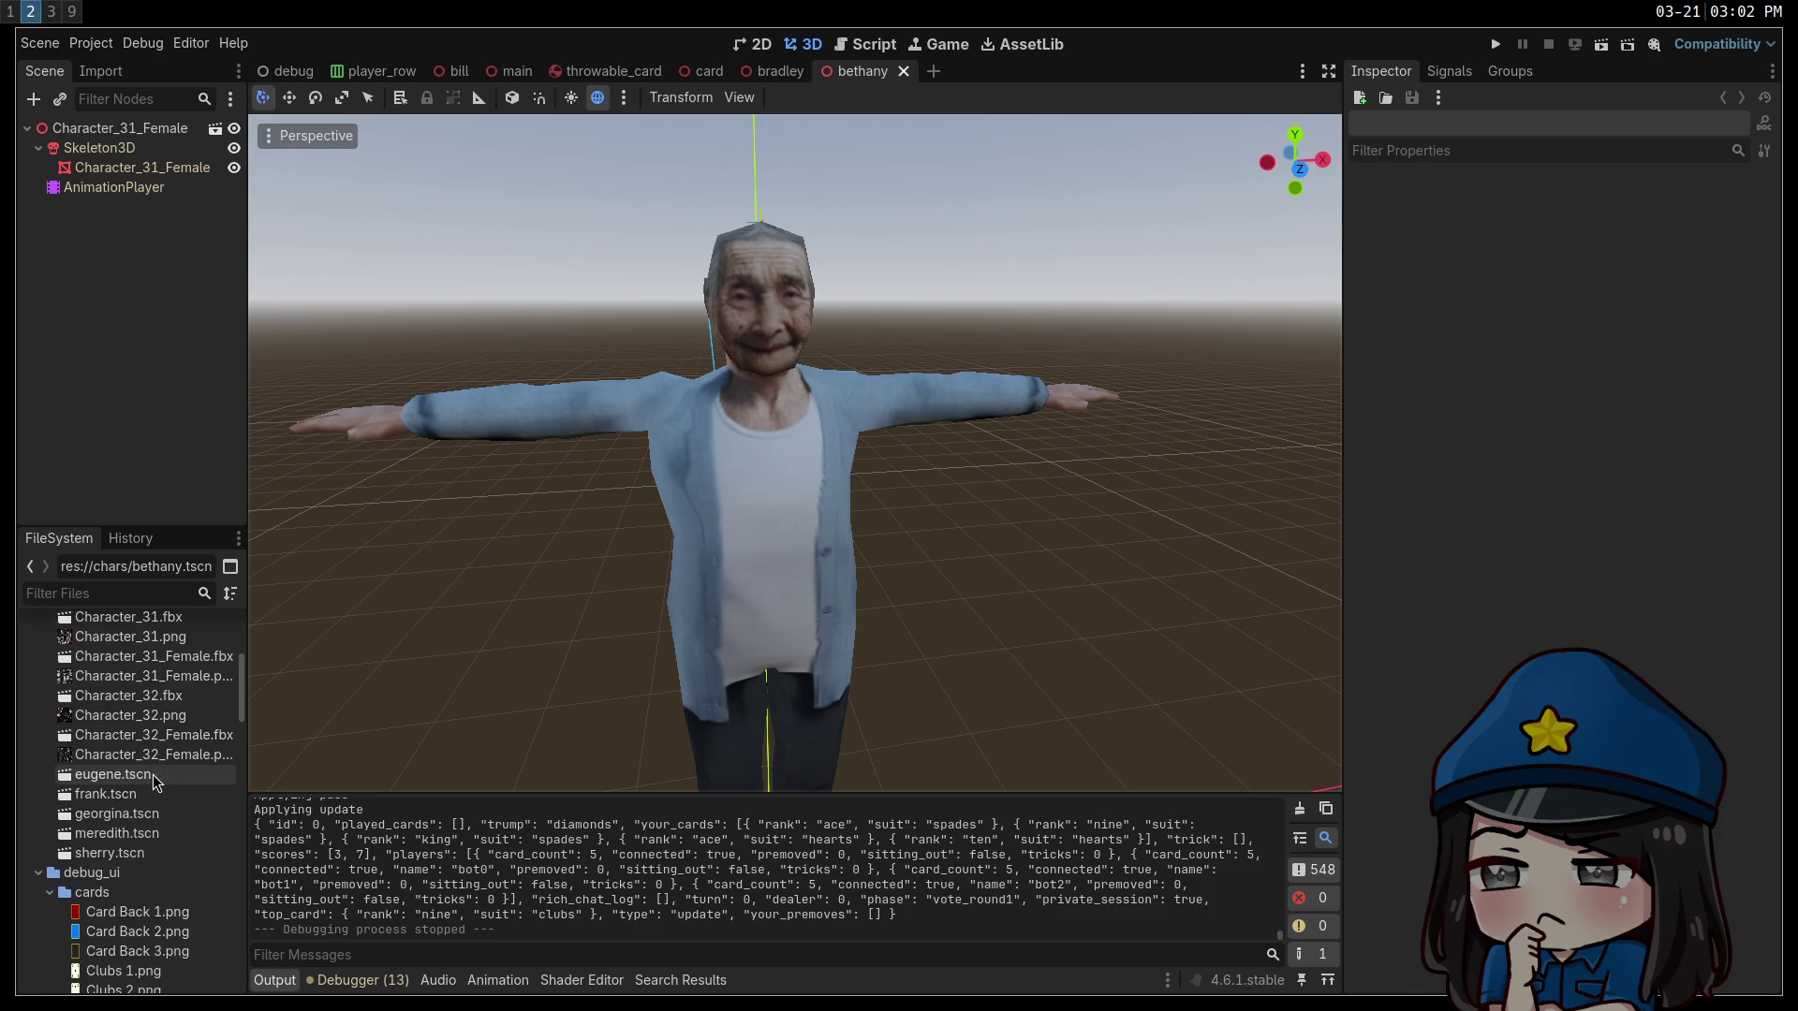
pyautogui.doubleClick(148, 777)
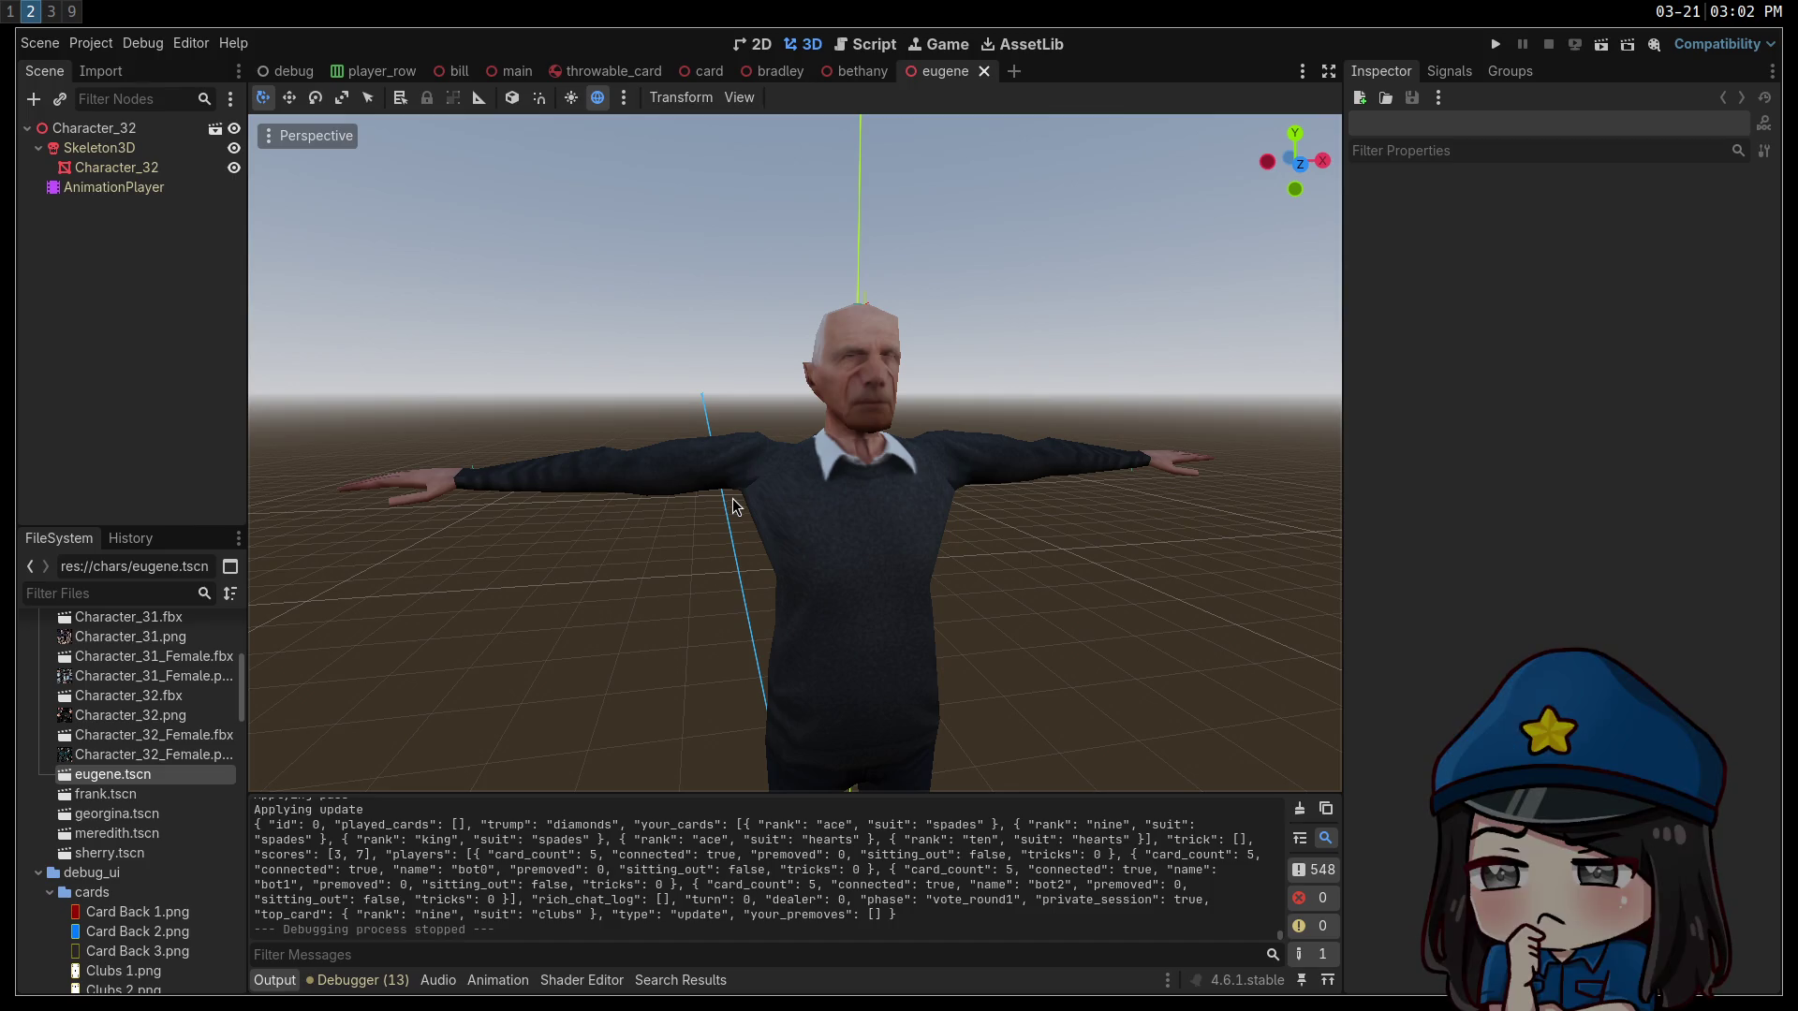
pyautogui.doubleClick(145, 794)
pyautogui.moveTo(495, 655); pyautogui.dragTo(813, 584)
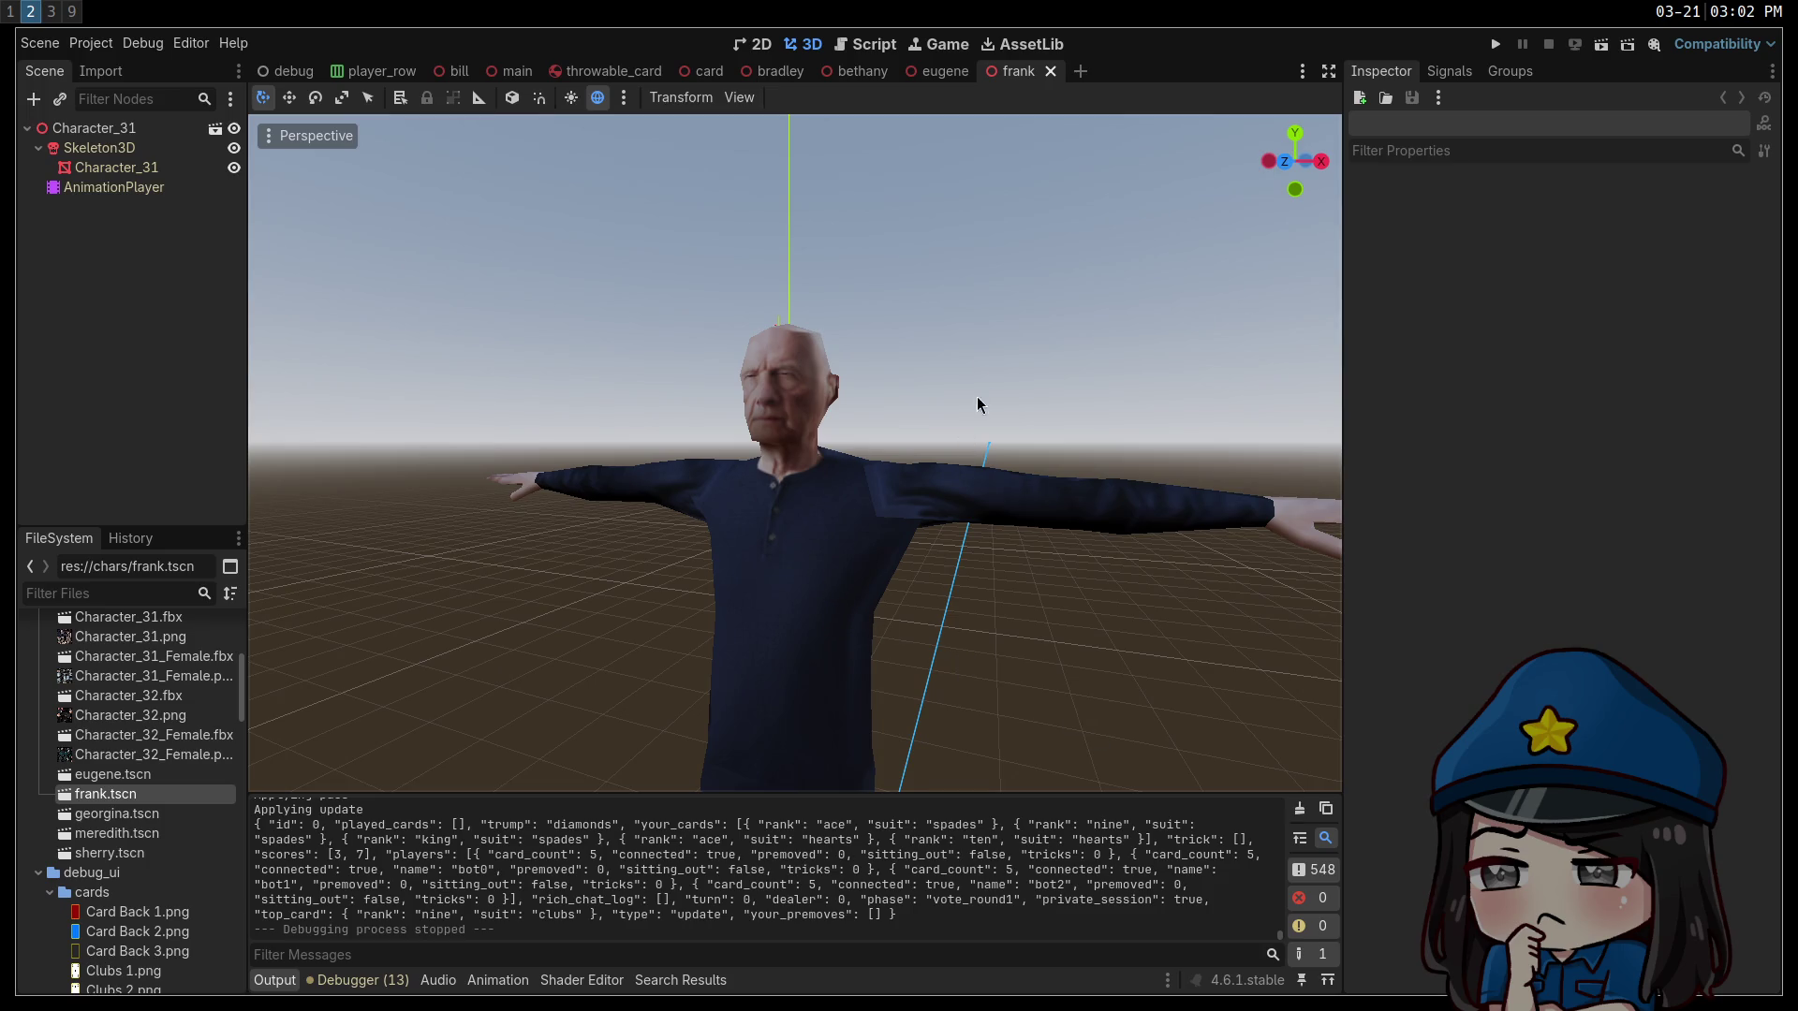
pyautogui.scroll(5, 131, 750)
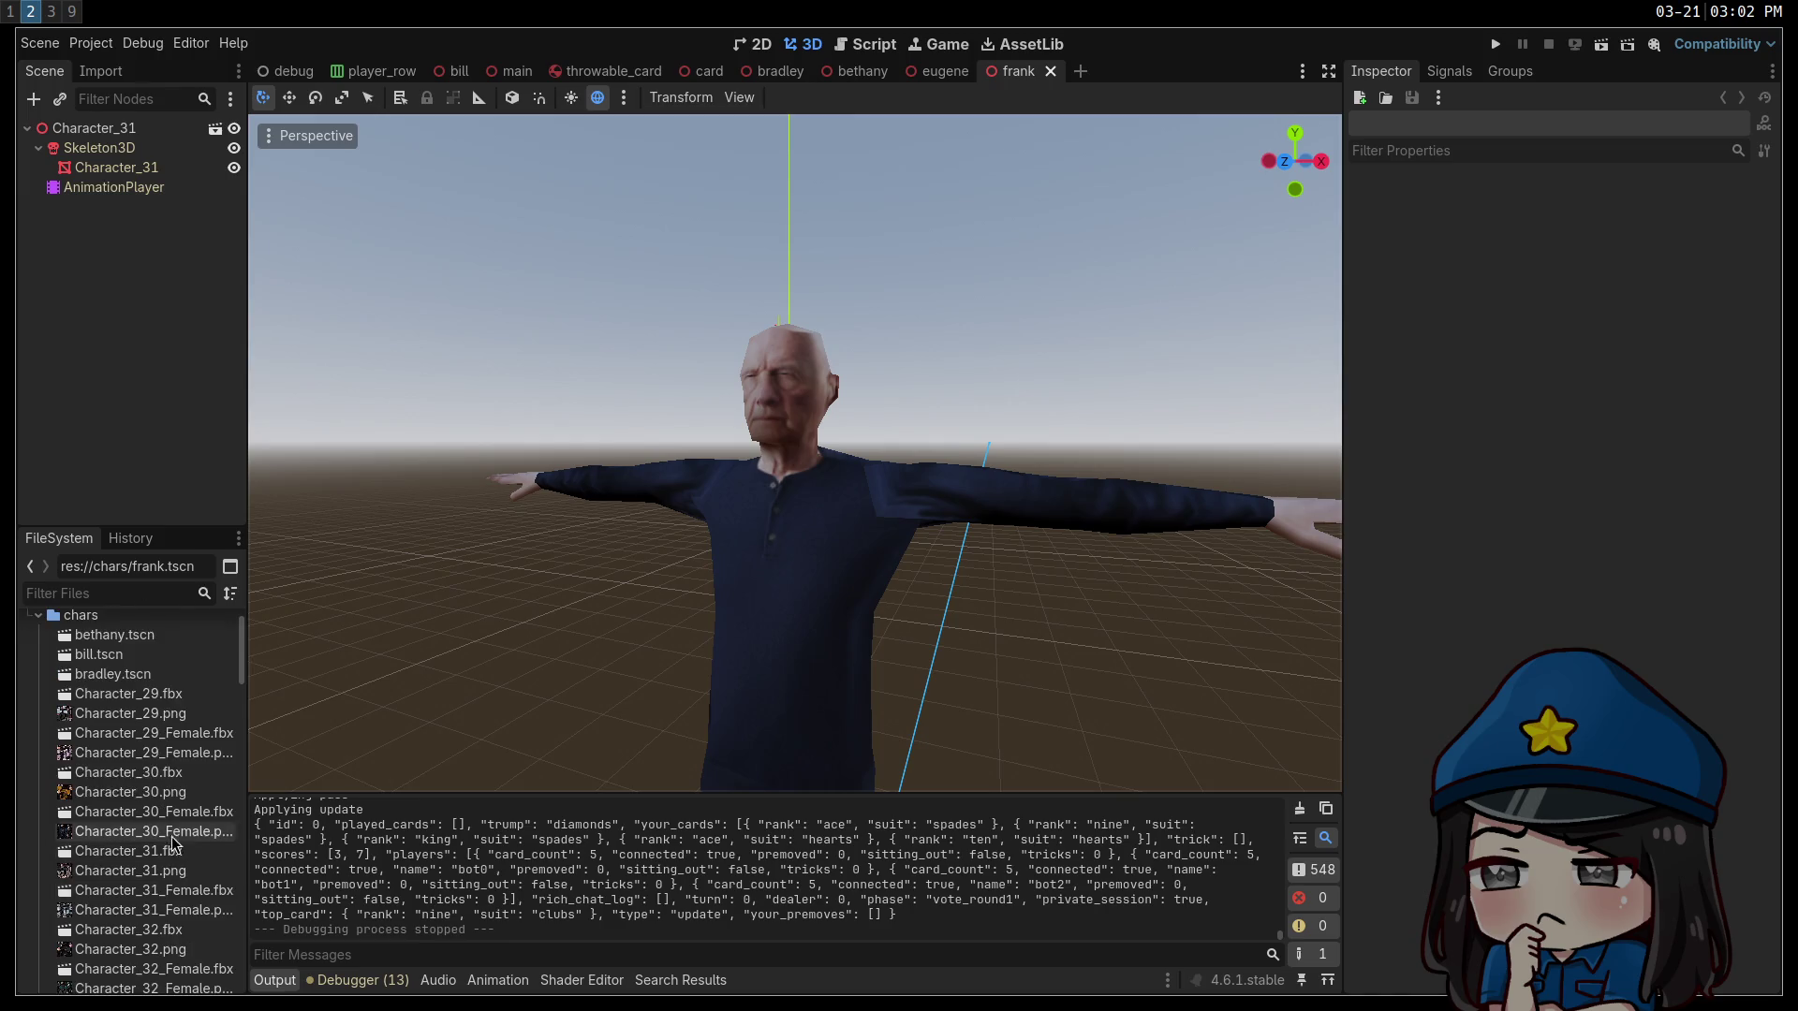
# Close the frank, eugene, bethany and bradley scene tabs
pyautogui.click(1050, 71)
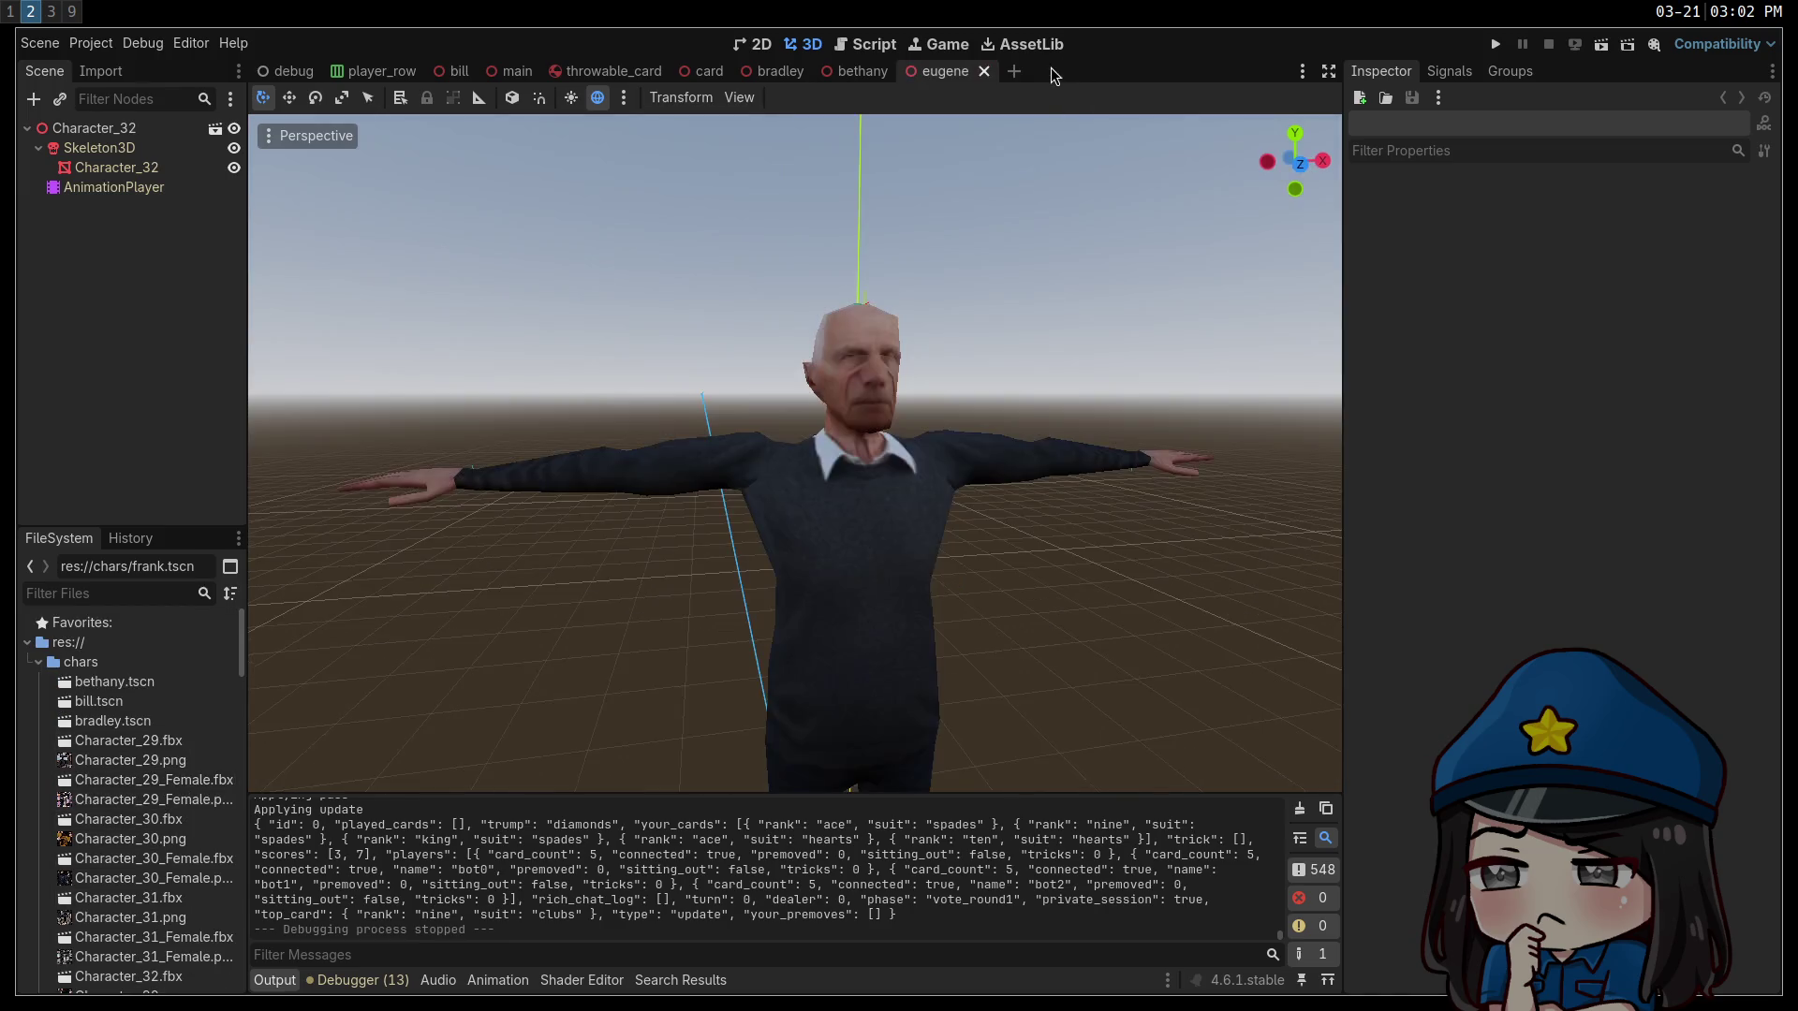
pyautogui.click(980, 73)
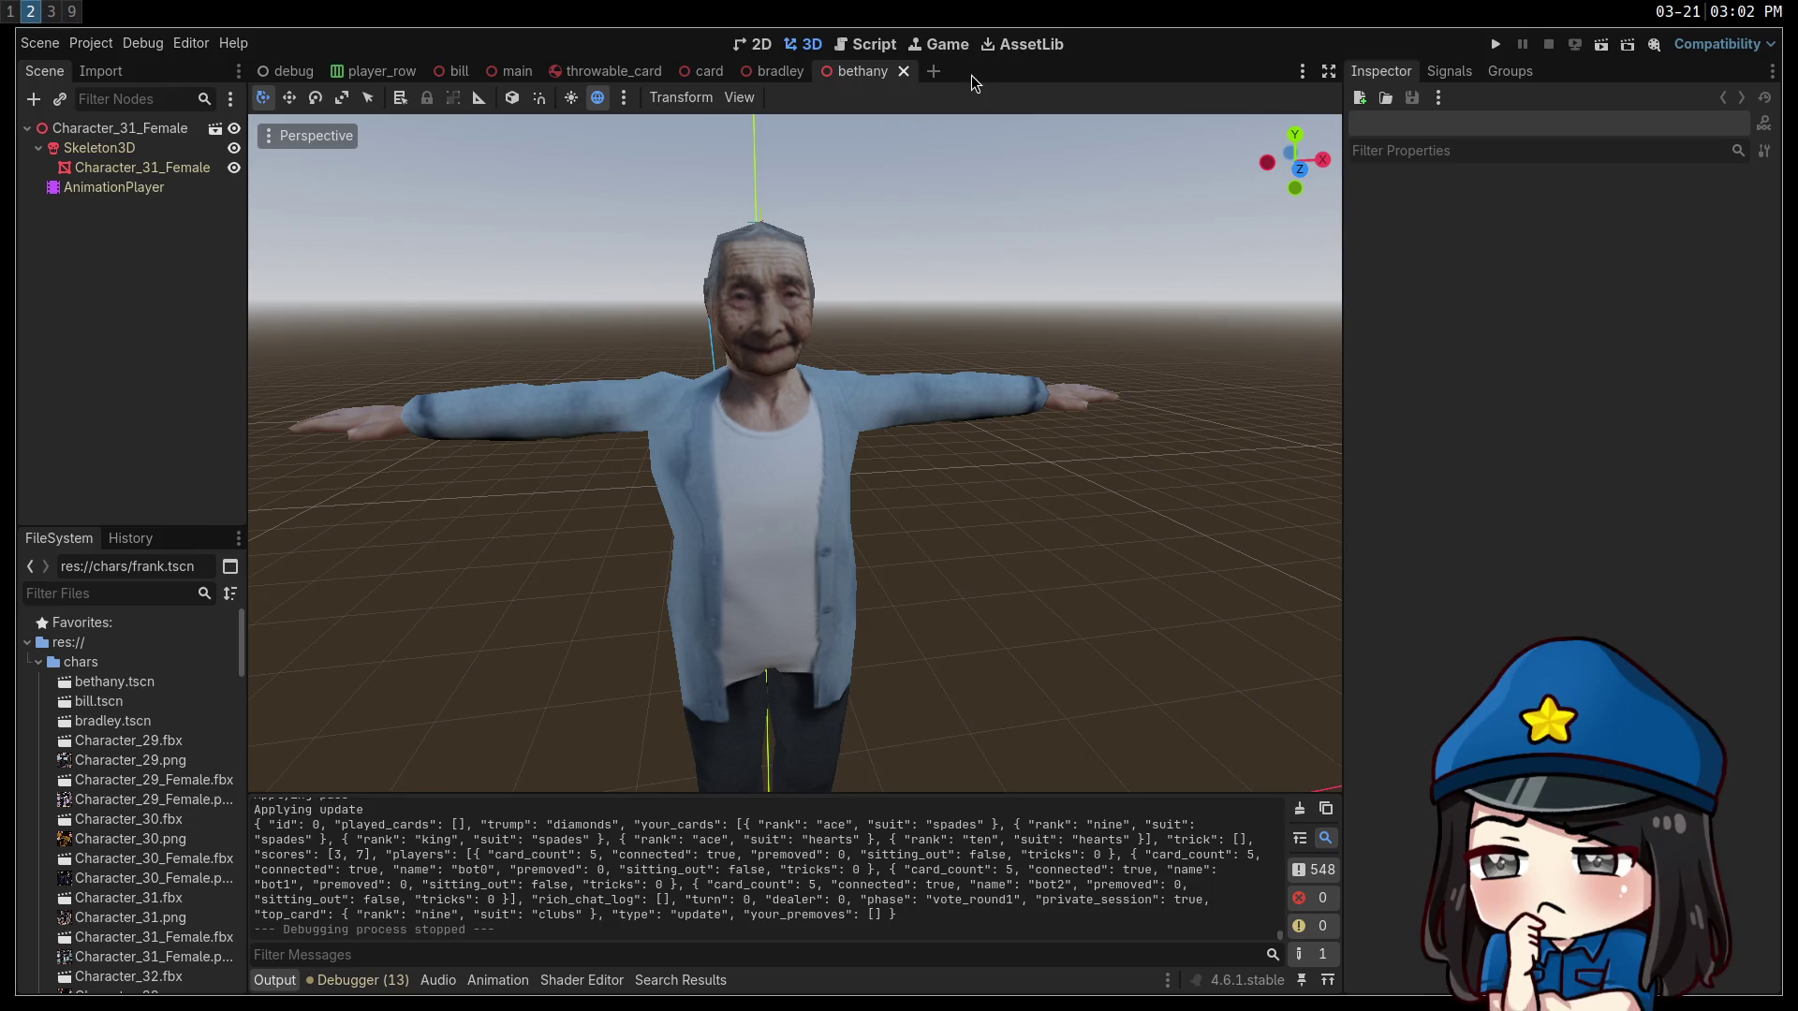
pyautogui.click(905, 73)
pyautogui.click(819, 72)
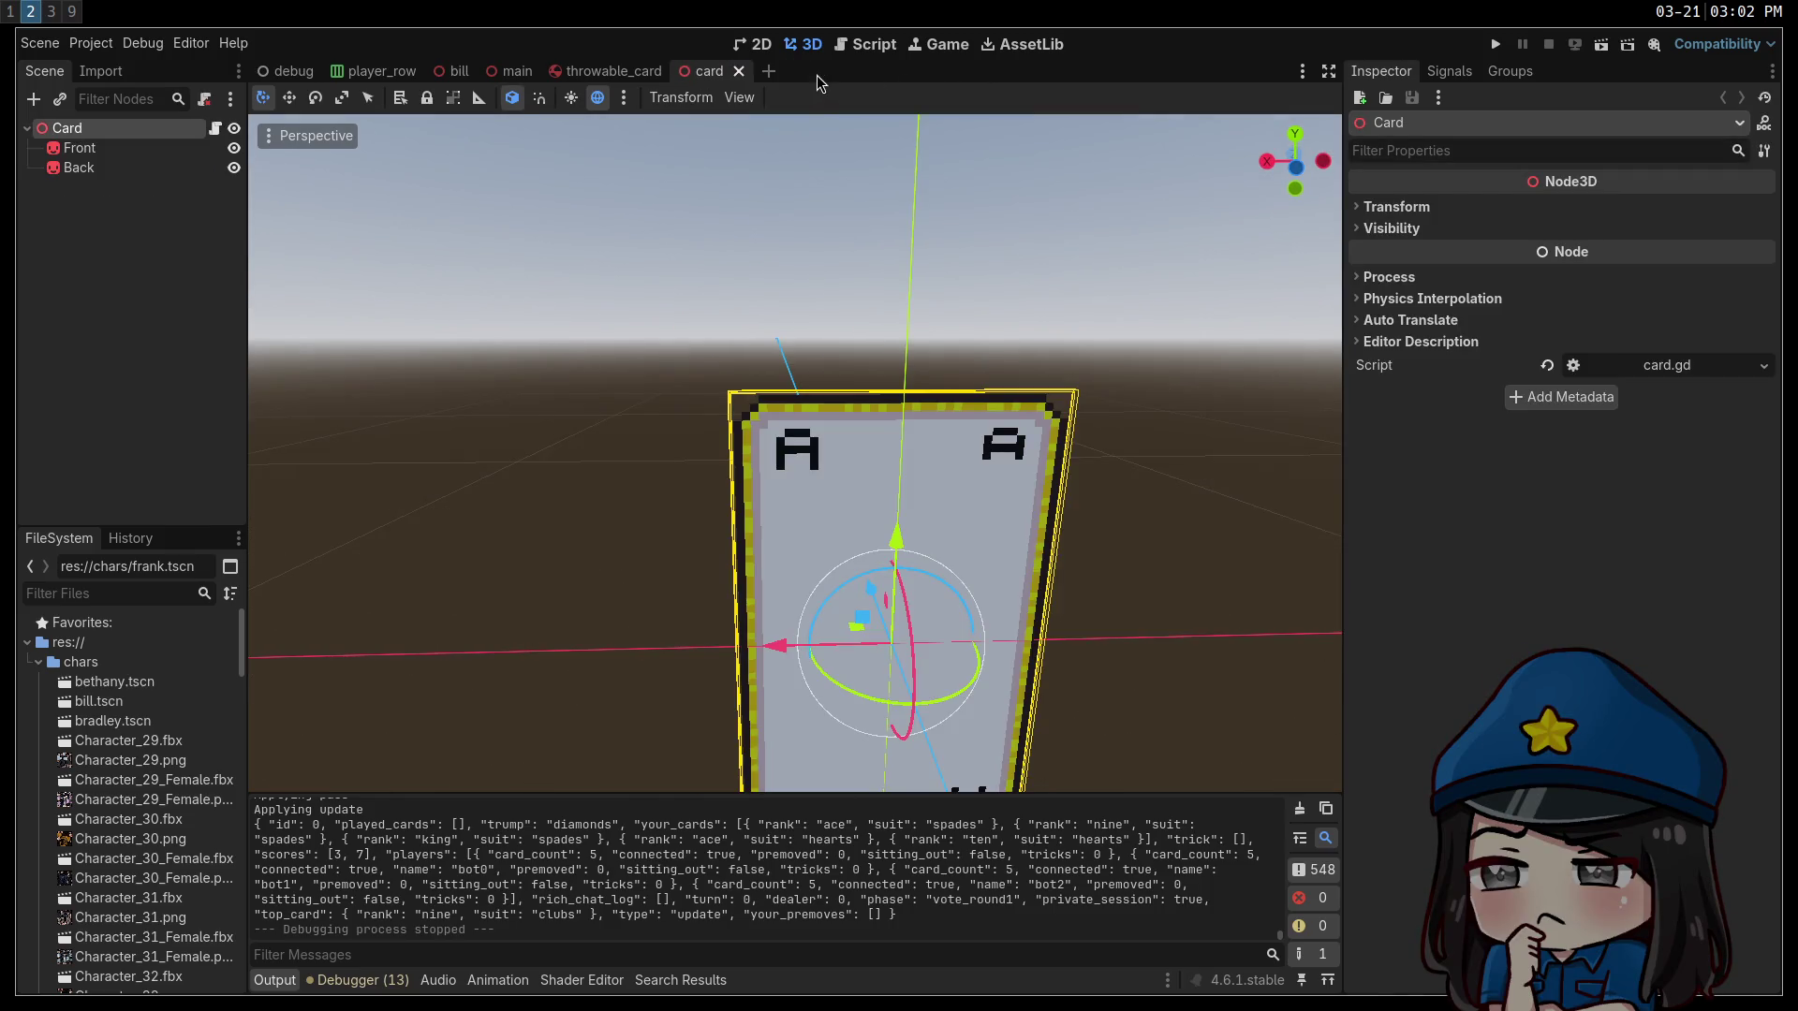
# Switch to the main card table scene, then move over to the web browser
pyautogui.click(510, 72)
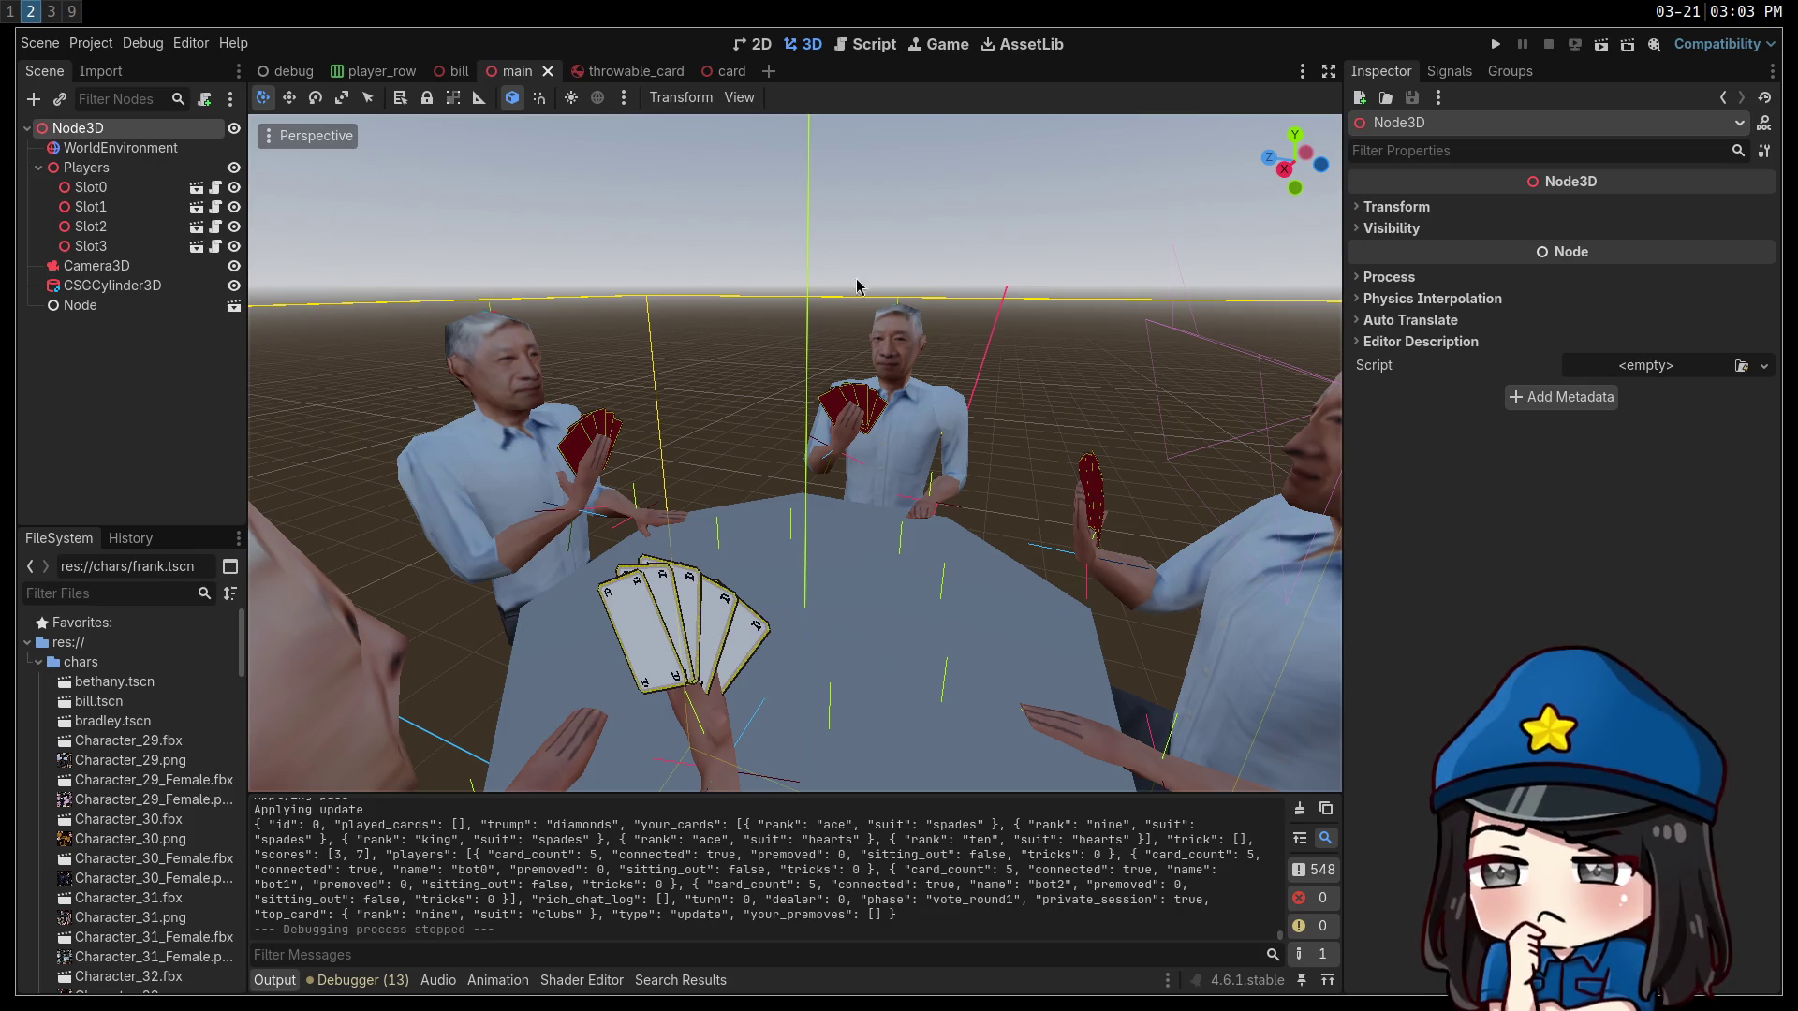
pyautogui.press('super+1')
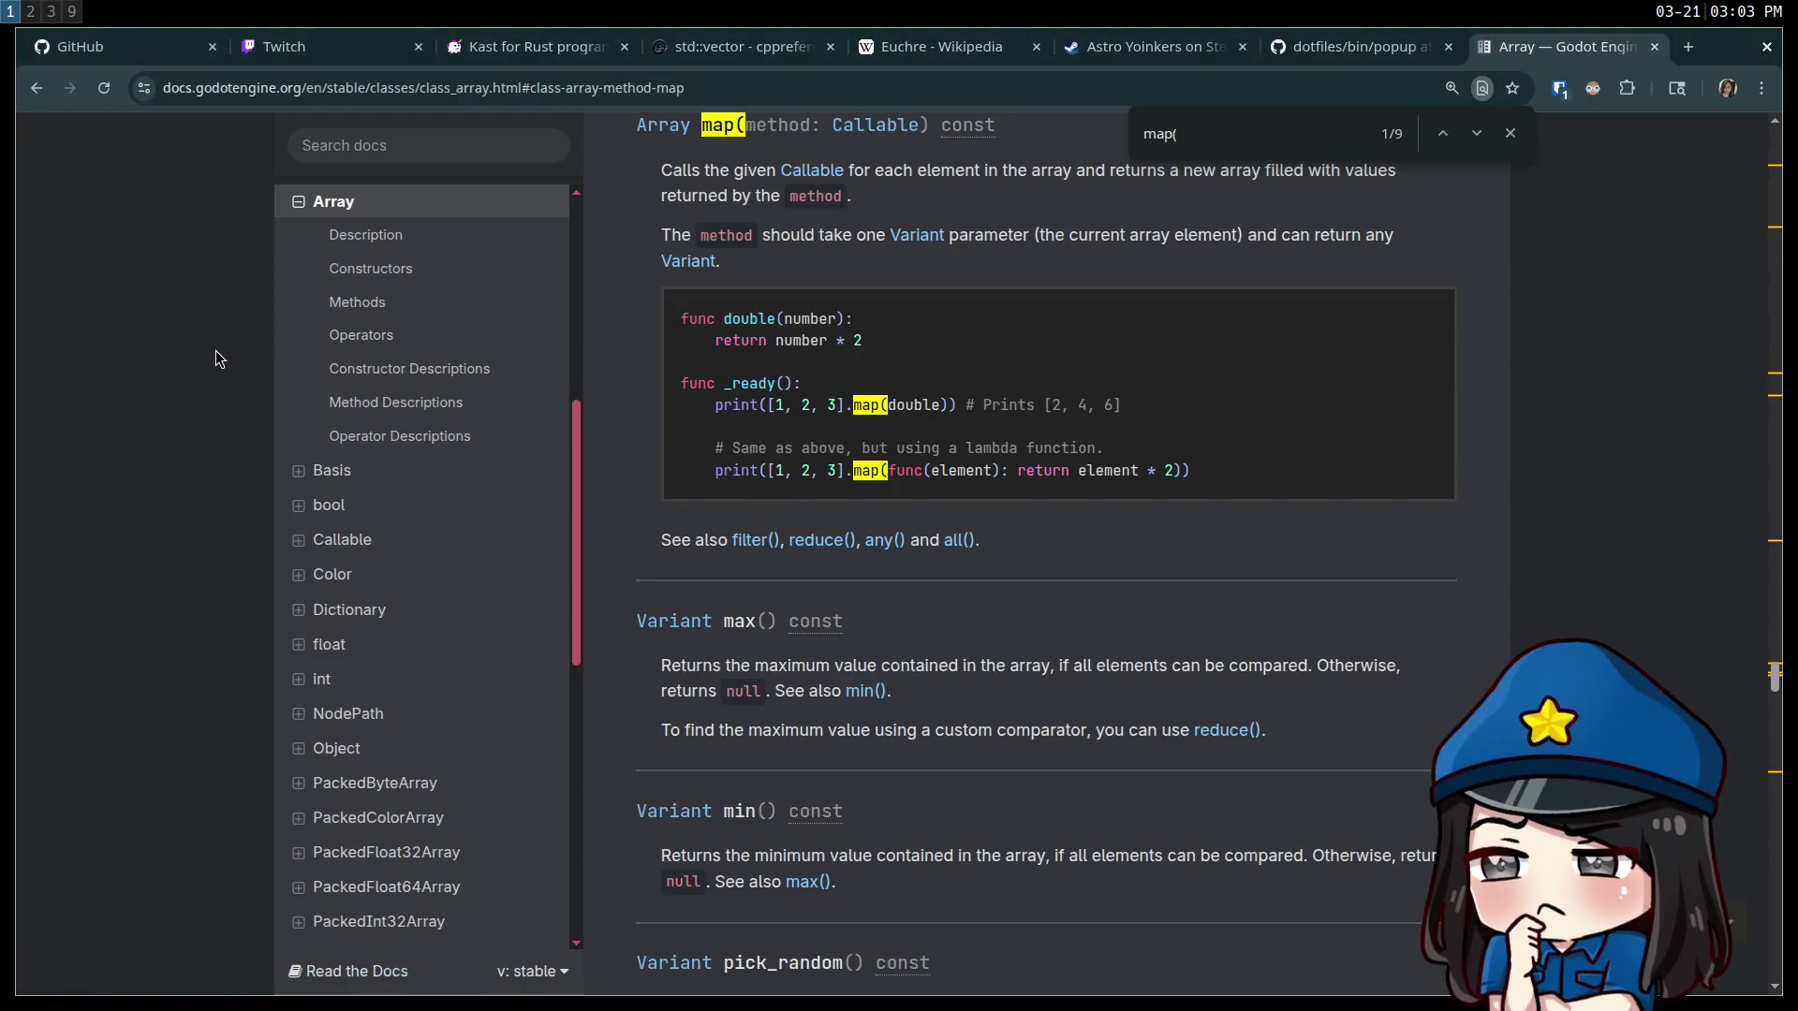
# Load the itch.io Characters PSX asset pack page in a new browser tab
pyautogui.hotkey('ctrl', 't')
pyautogui.write('psx c')
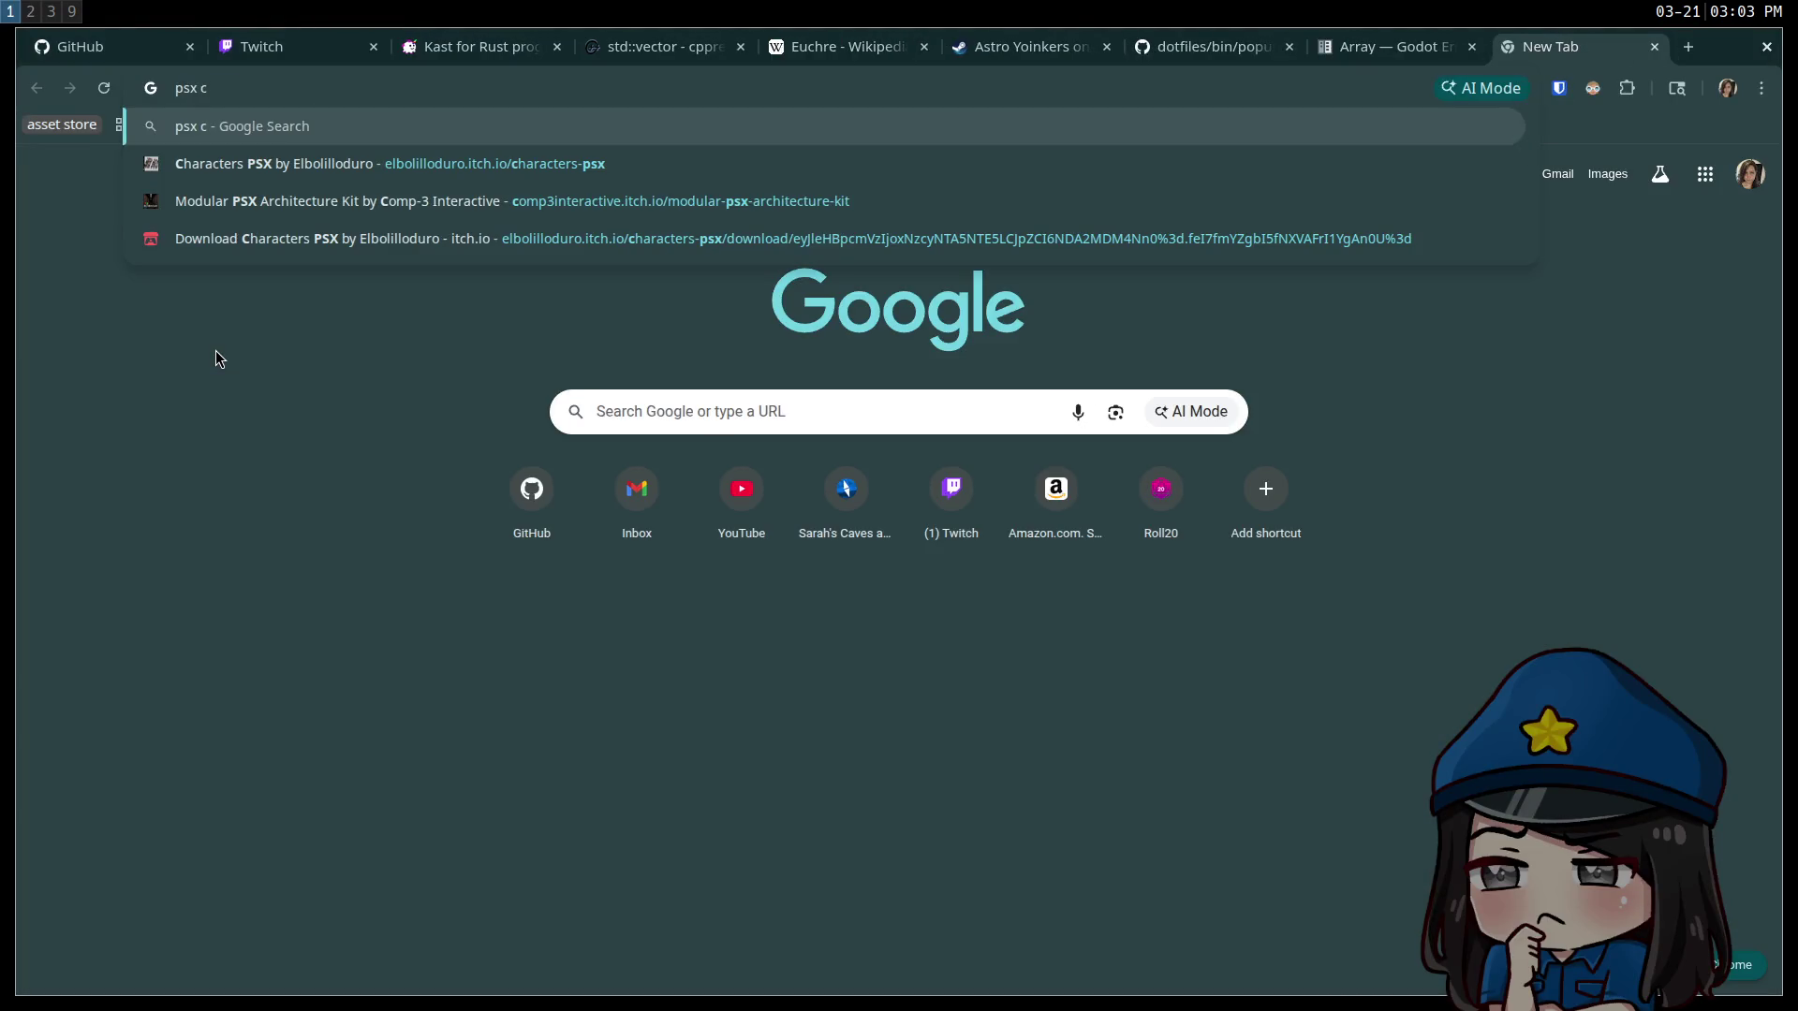
pyautogui.press('Down')
pyautogui.press('Return')
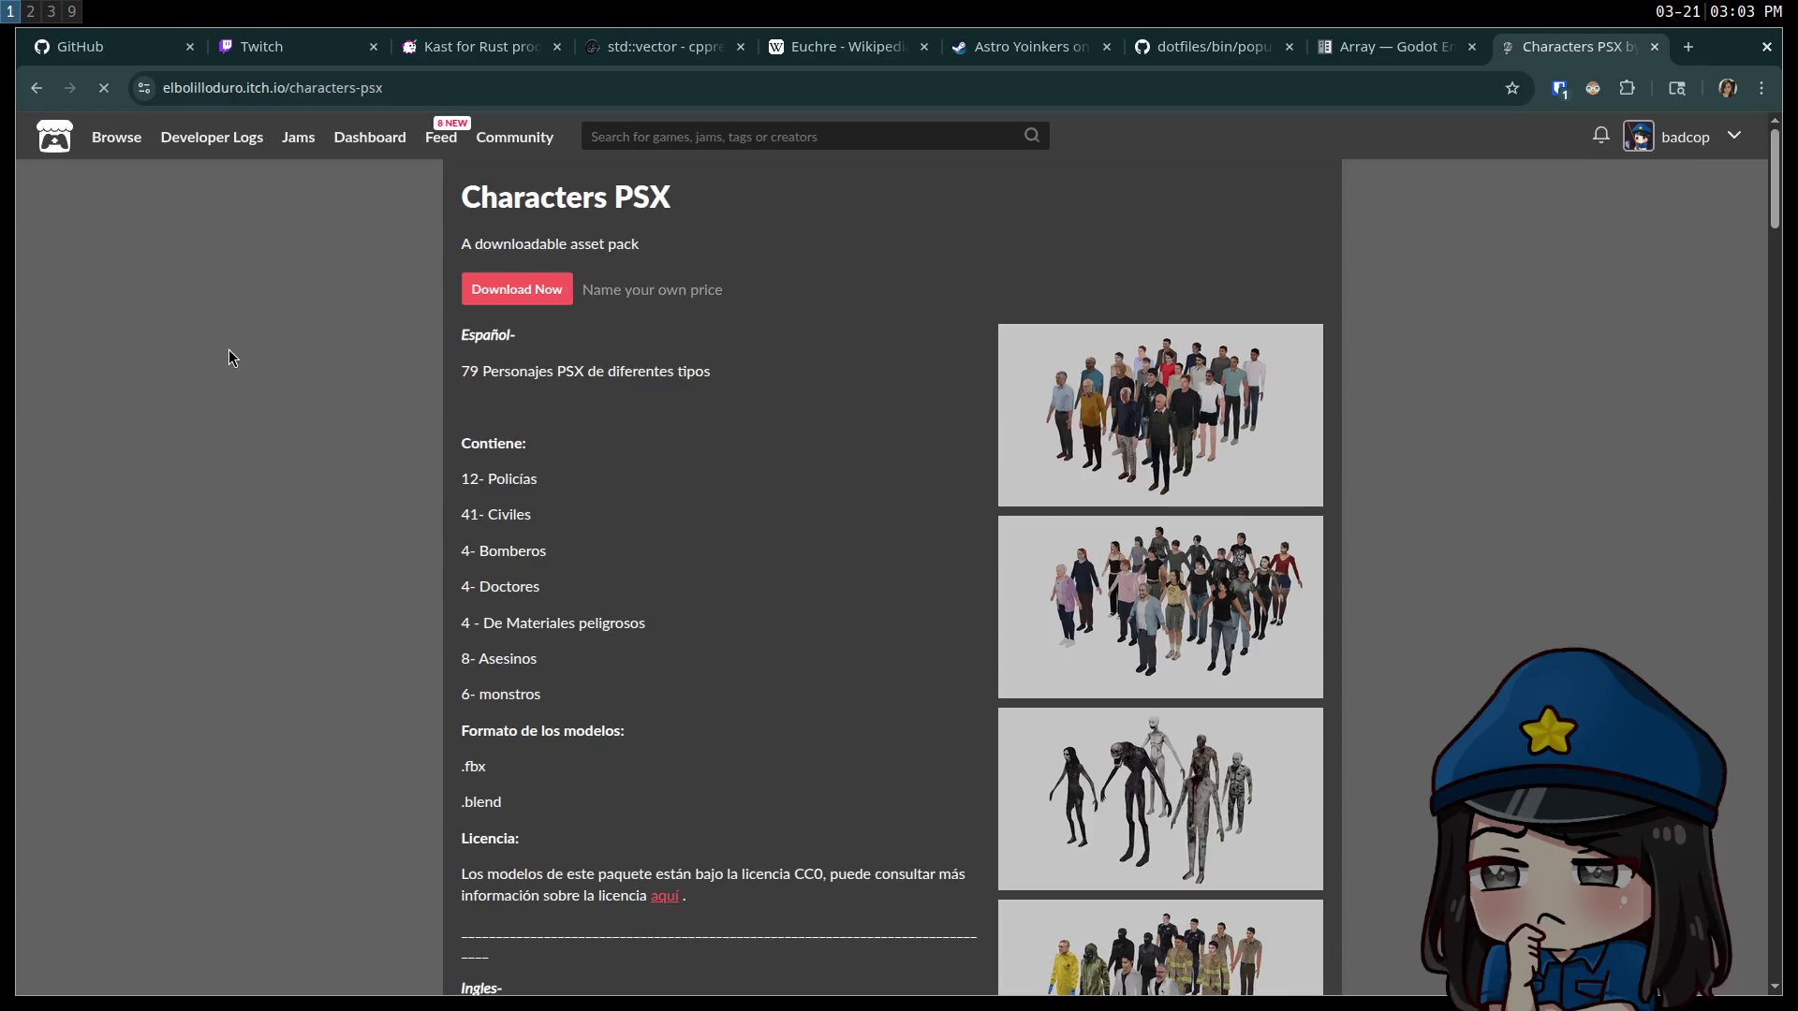
pyautogui.click(237, 97)
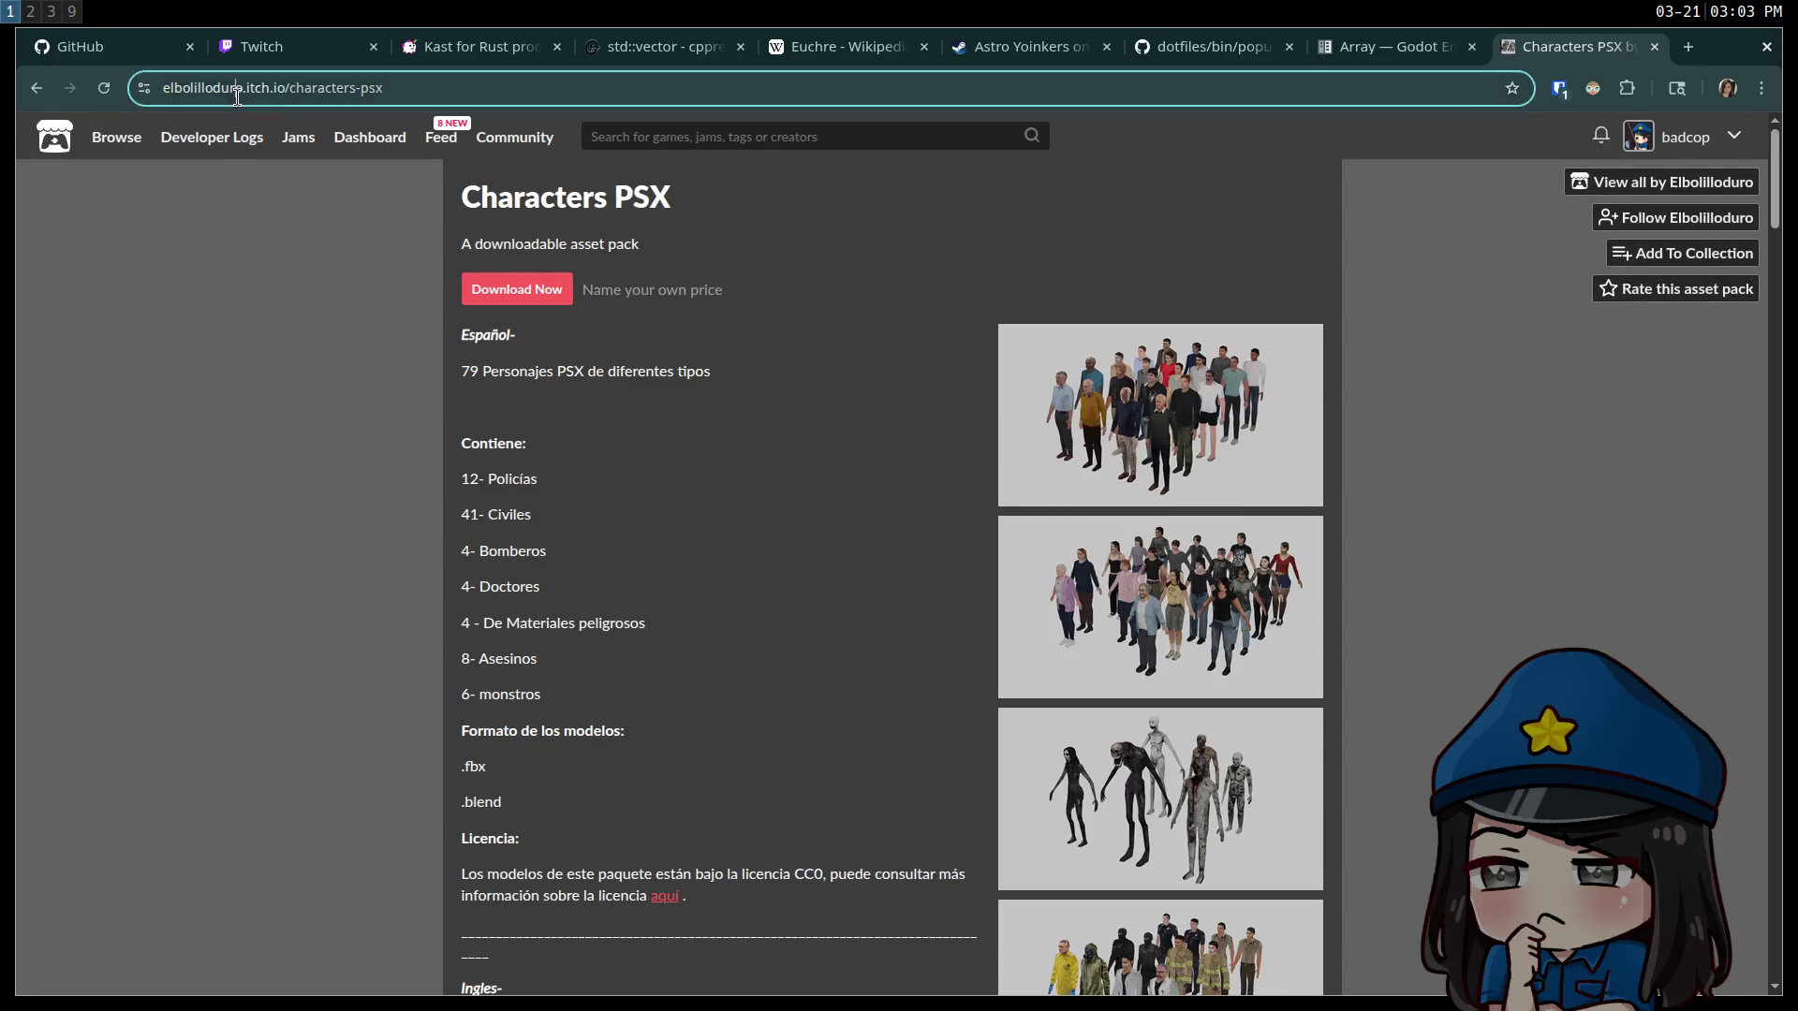
pyautogui.press('Return')
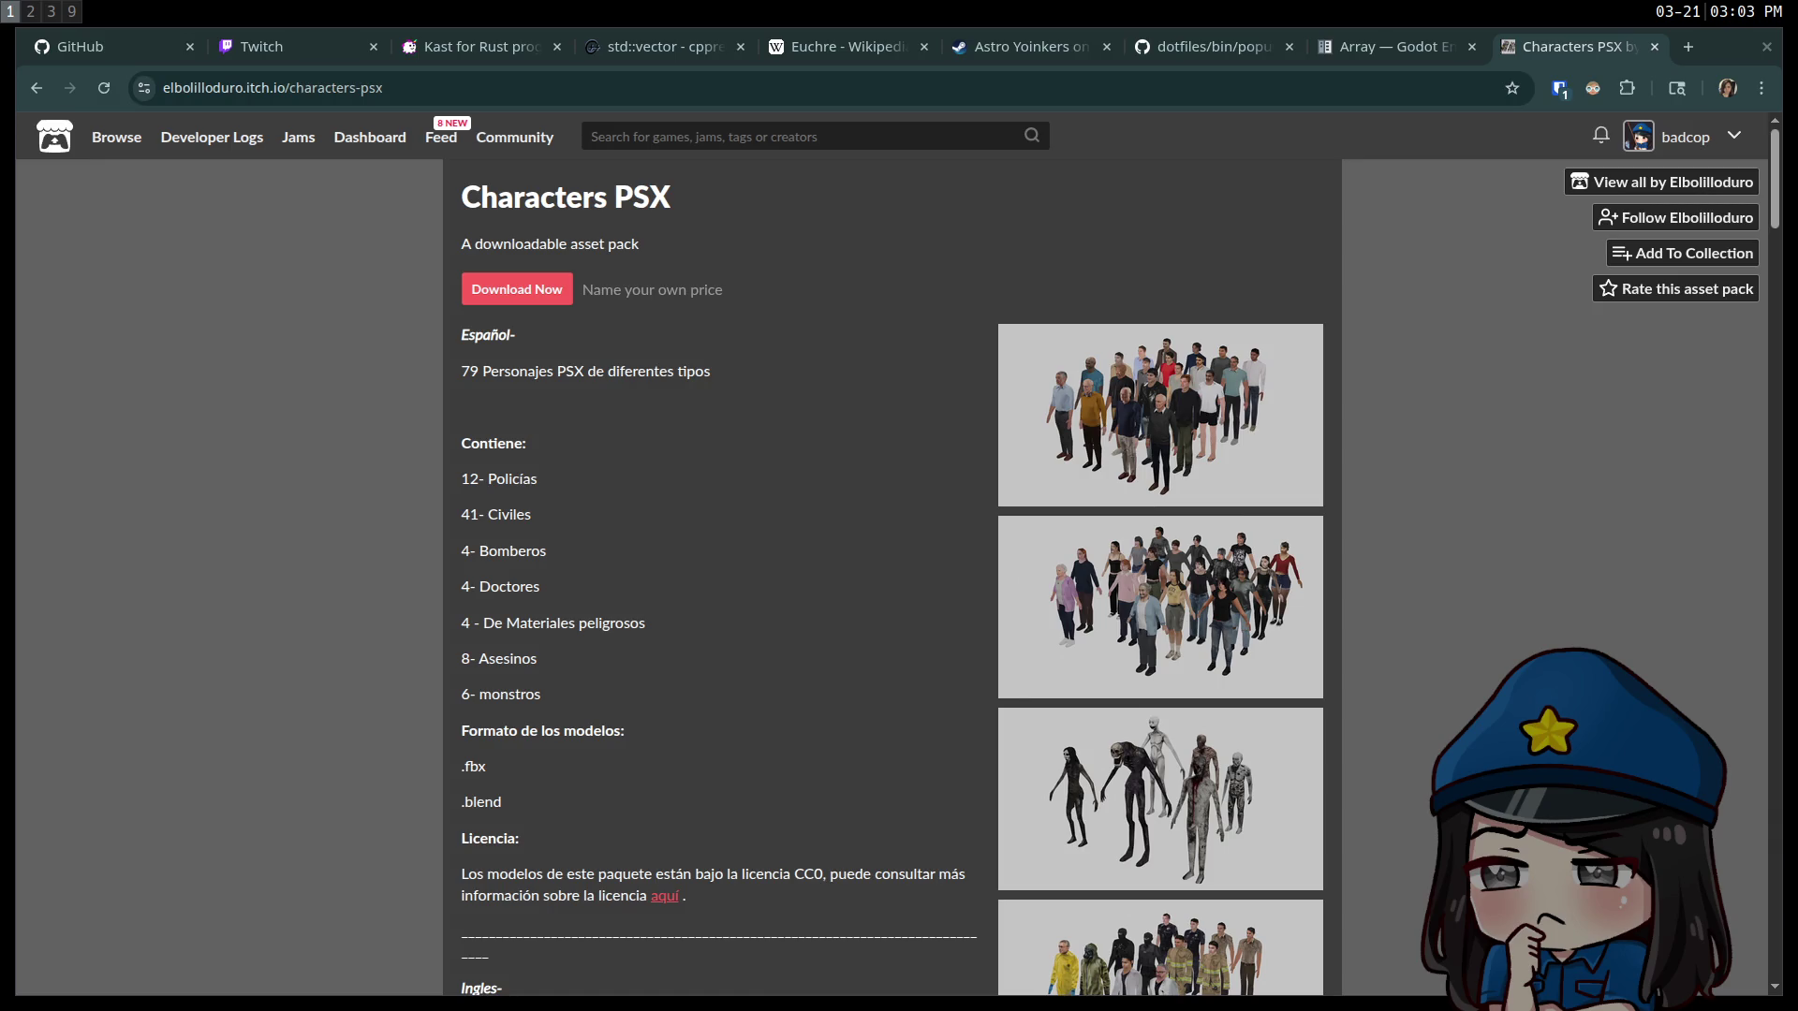
# Scroll through the pack's English description, then return to the Godot editor
pyautogui.hotkey('ctrl', 'l')
pyautogui.scroll(-10, 740, 604)
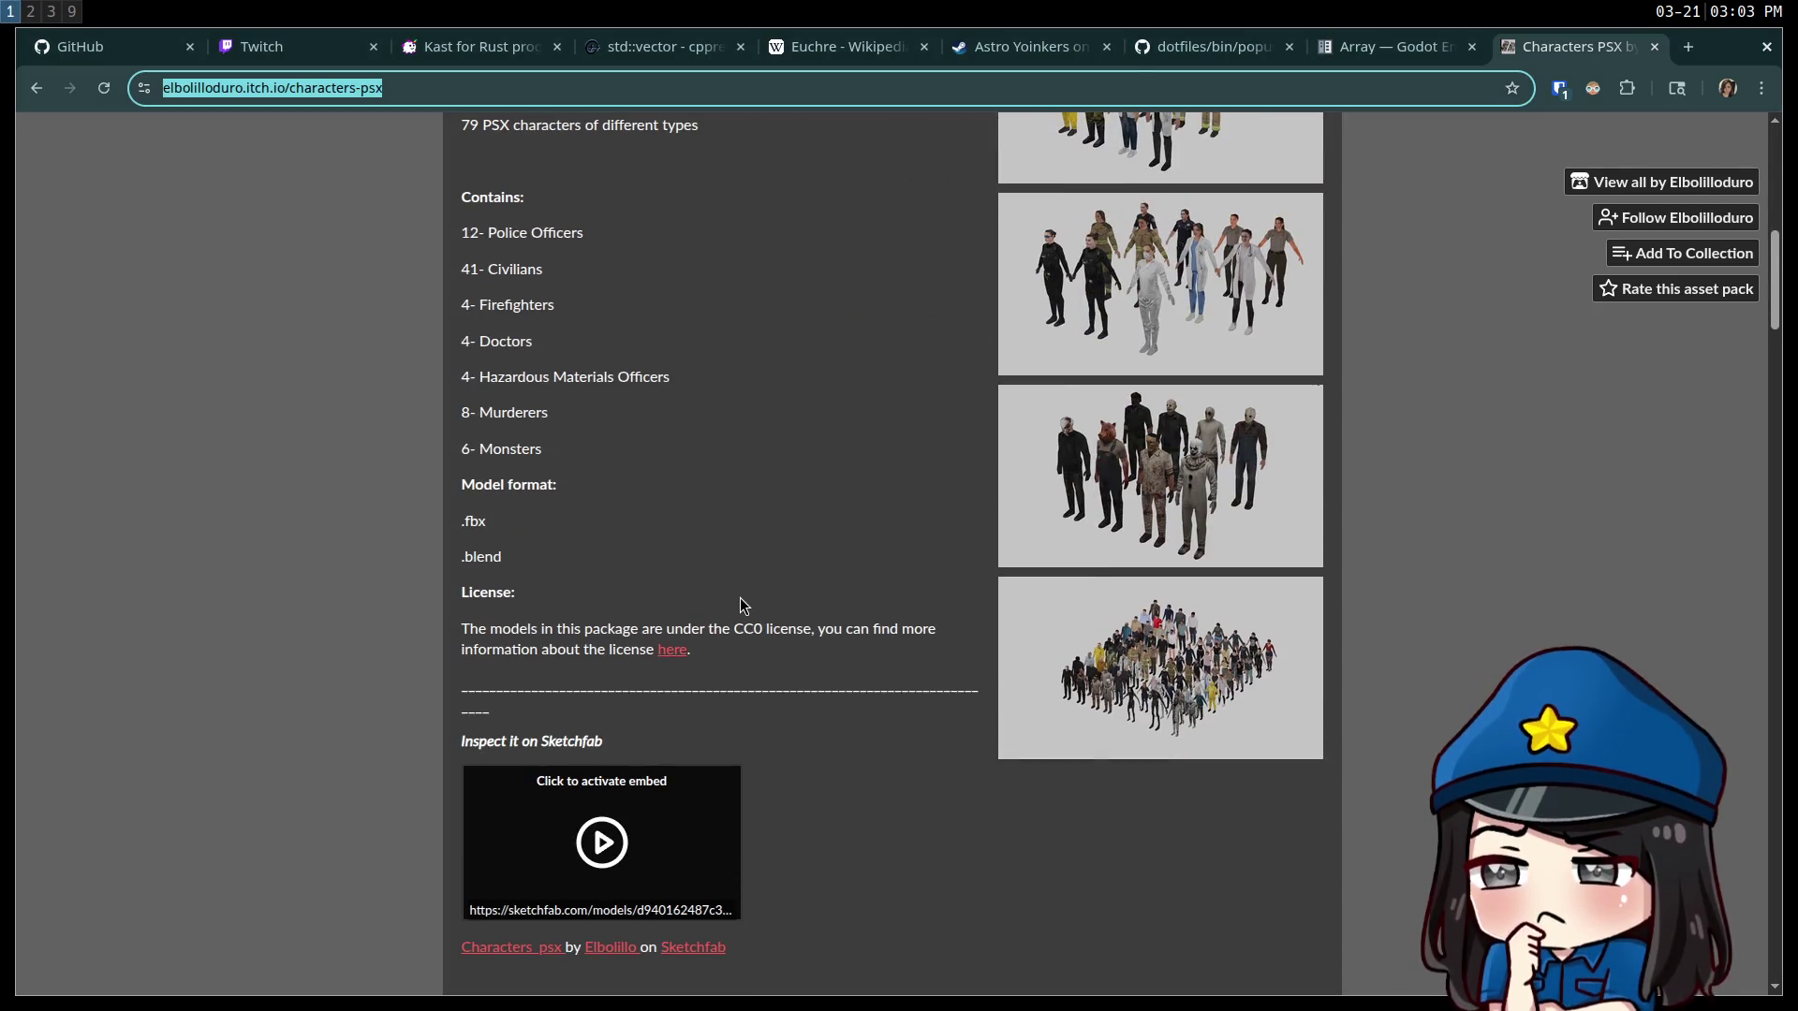
pyautogui.click(53, 11)
pyautogui.click(30, 11)
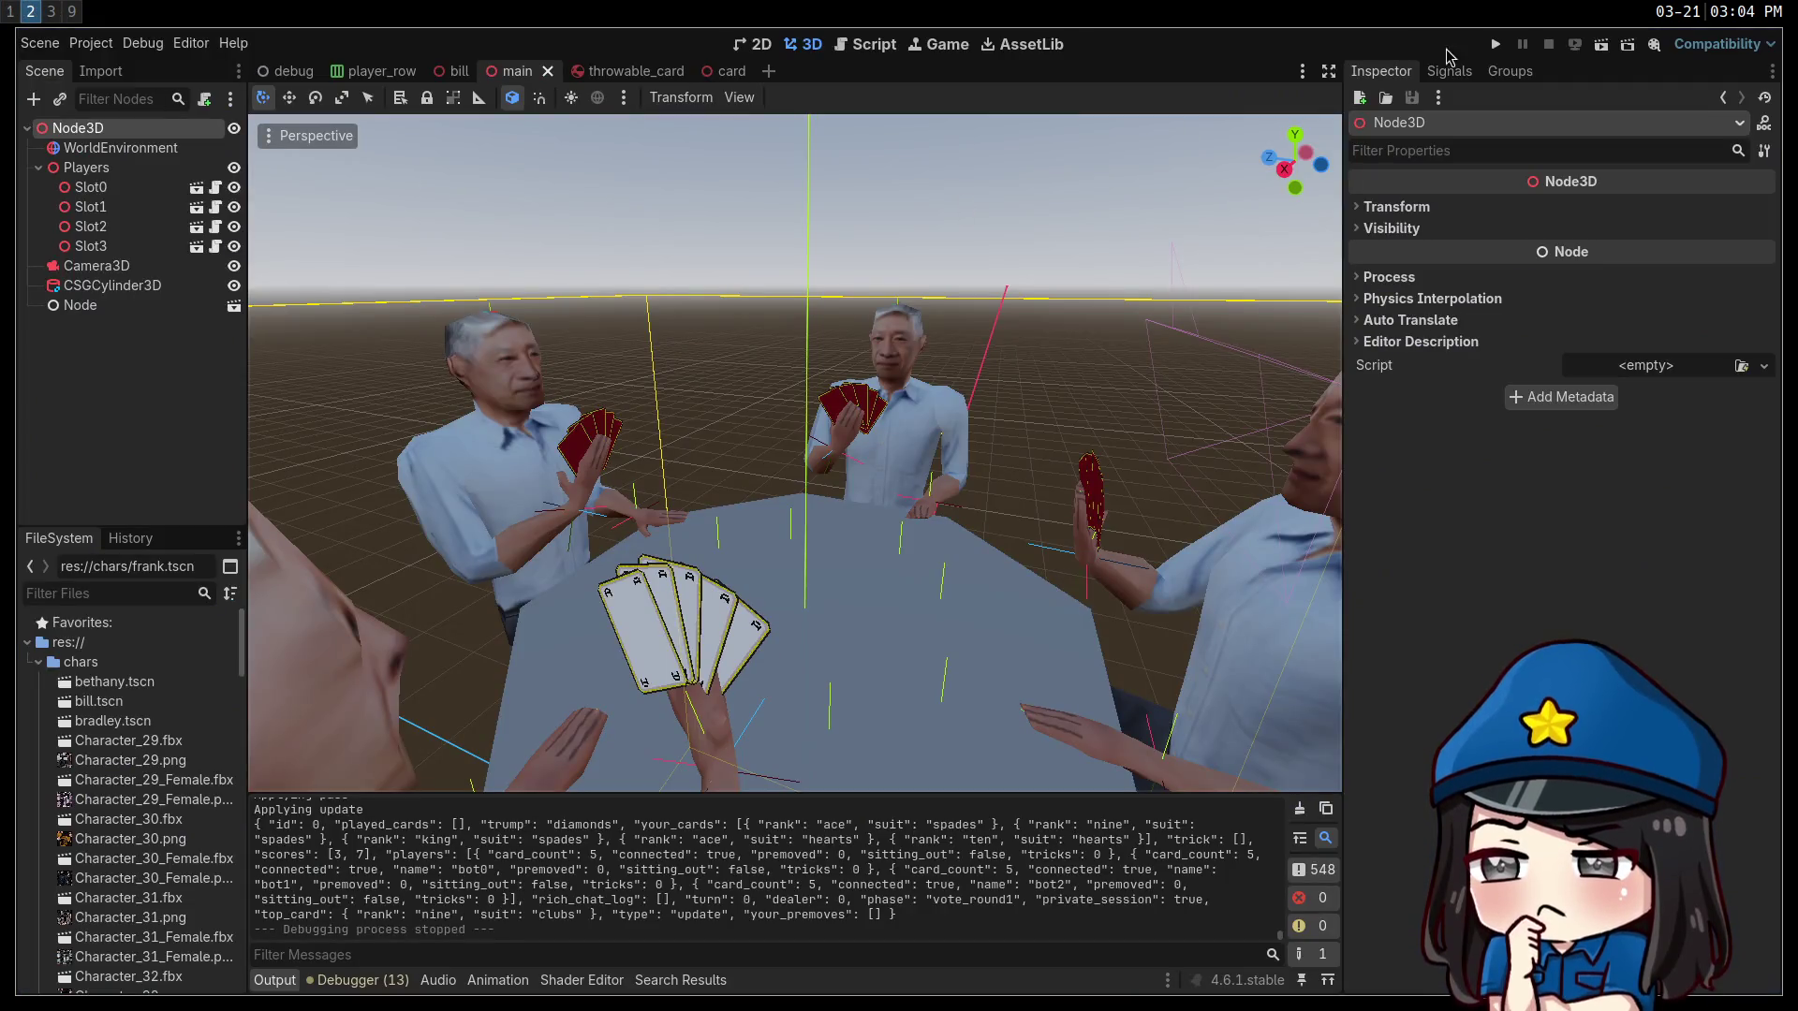
# Run the game, pass on the nine of clubs up card, and name hearts trump
pyautogui.click(1600, 47)
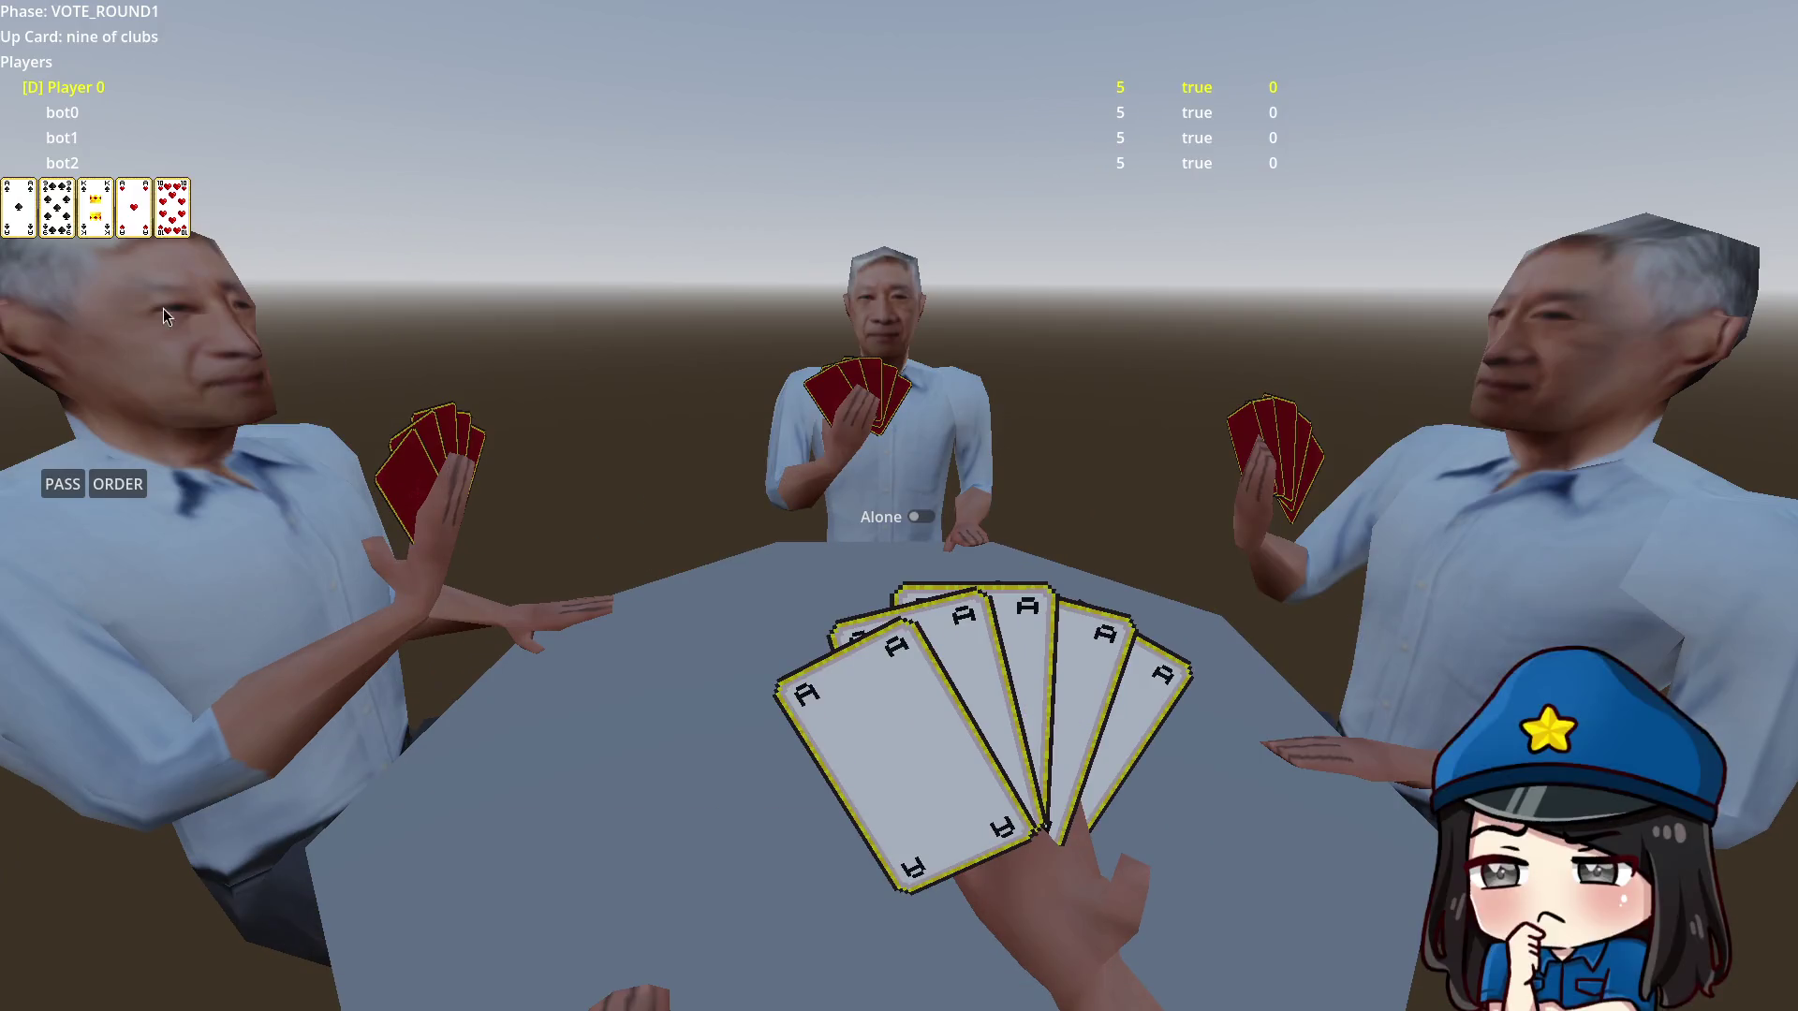
pyautogui.click(59, 485)
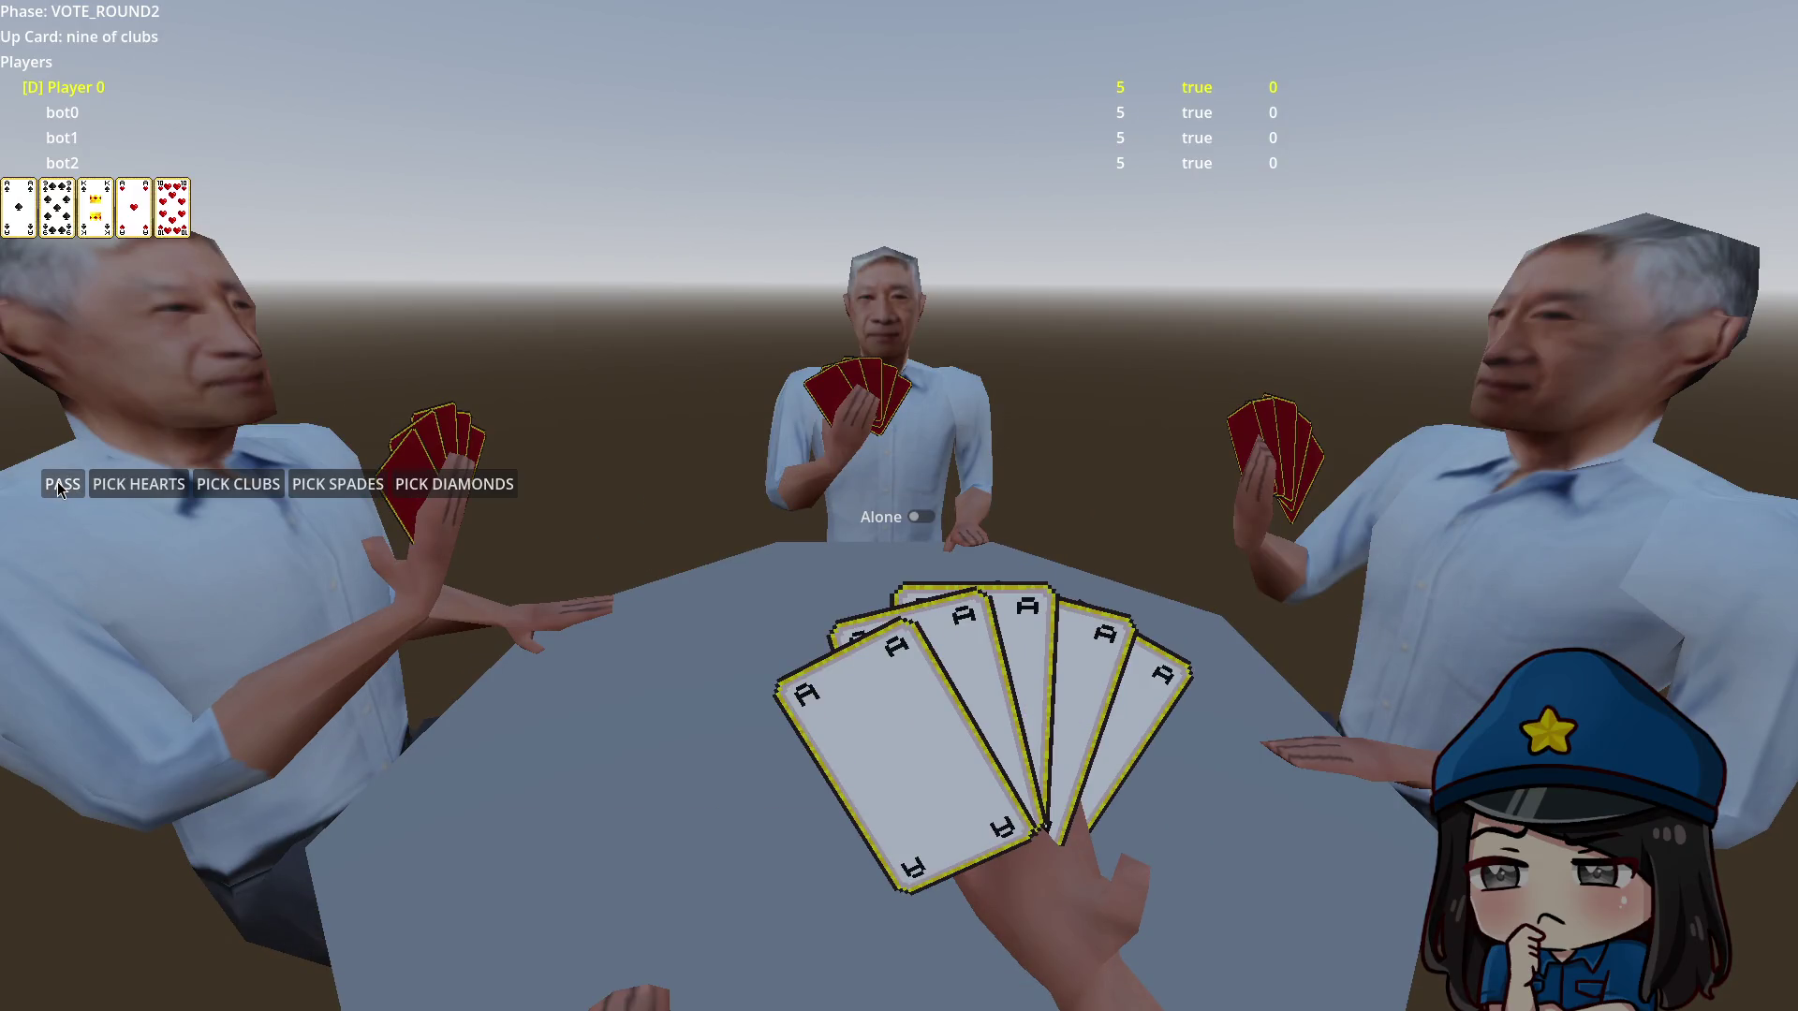
pyautogui.click(134, 485)
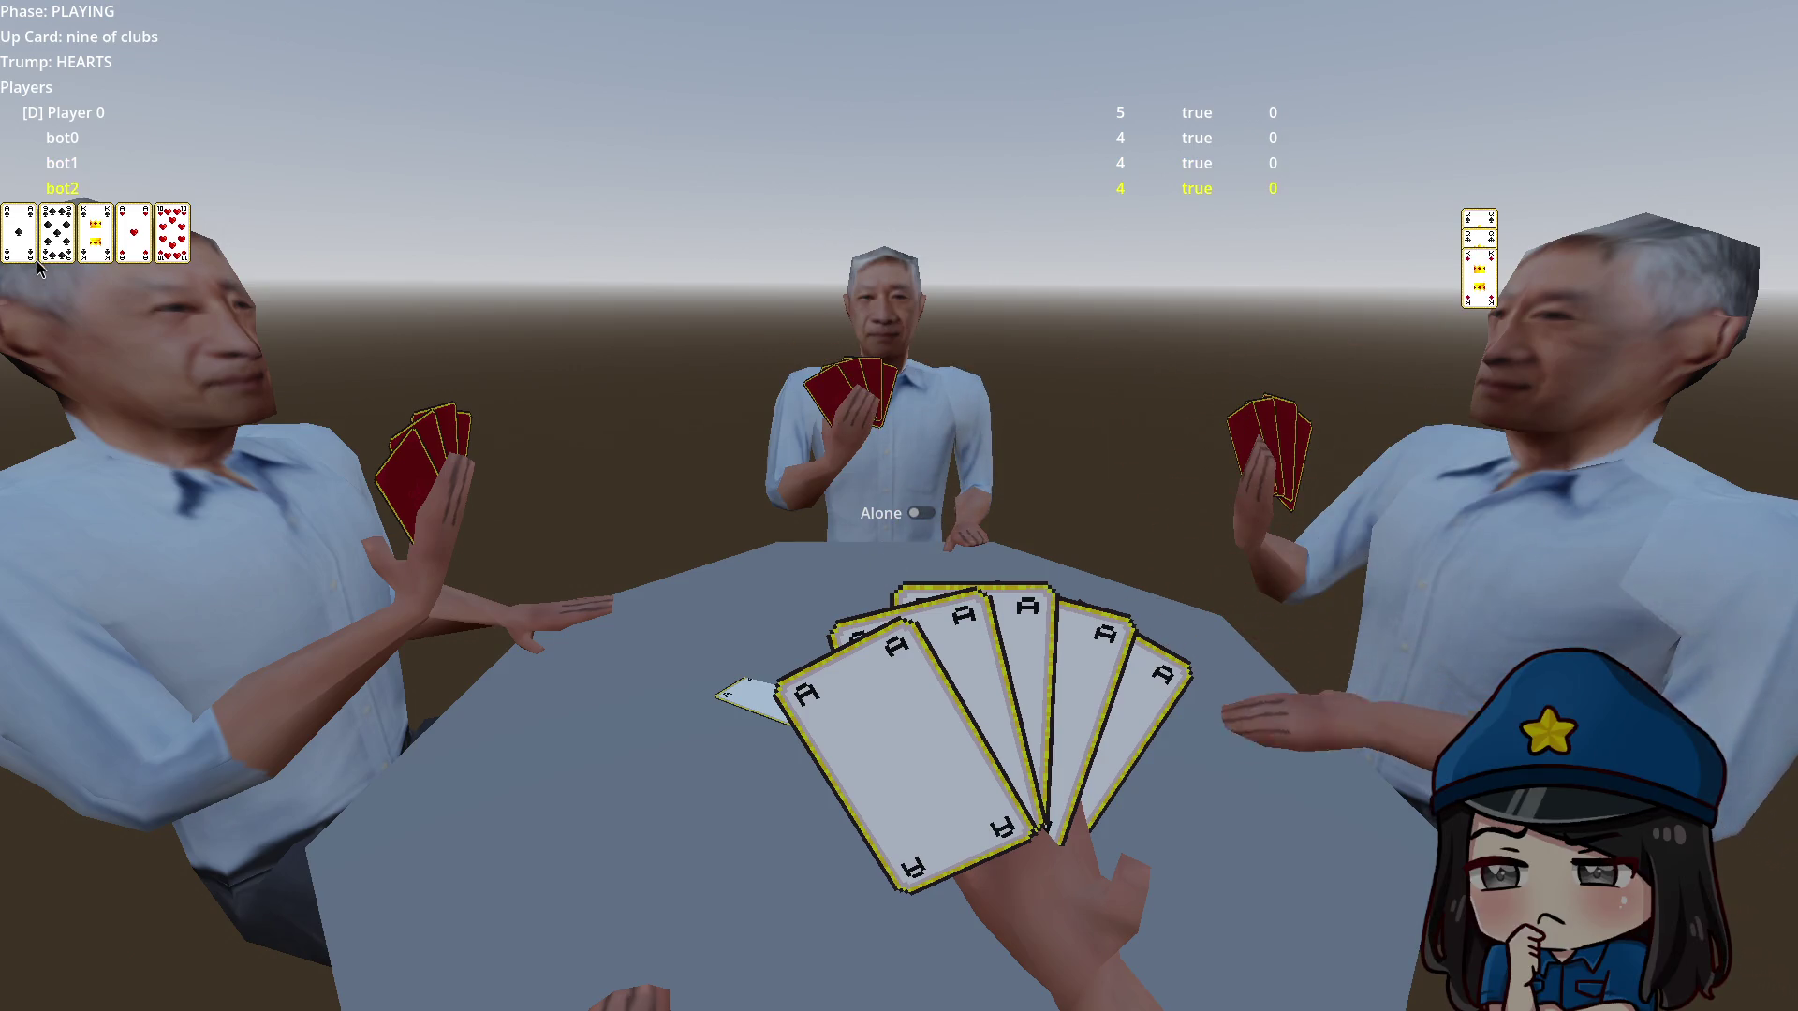
# Play the ace of spades, king of diamonds, ace of hearts and ten of hearts
pyautogui.click(29, 231)
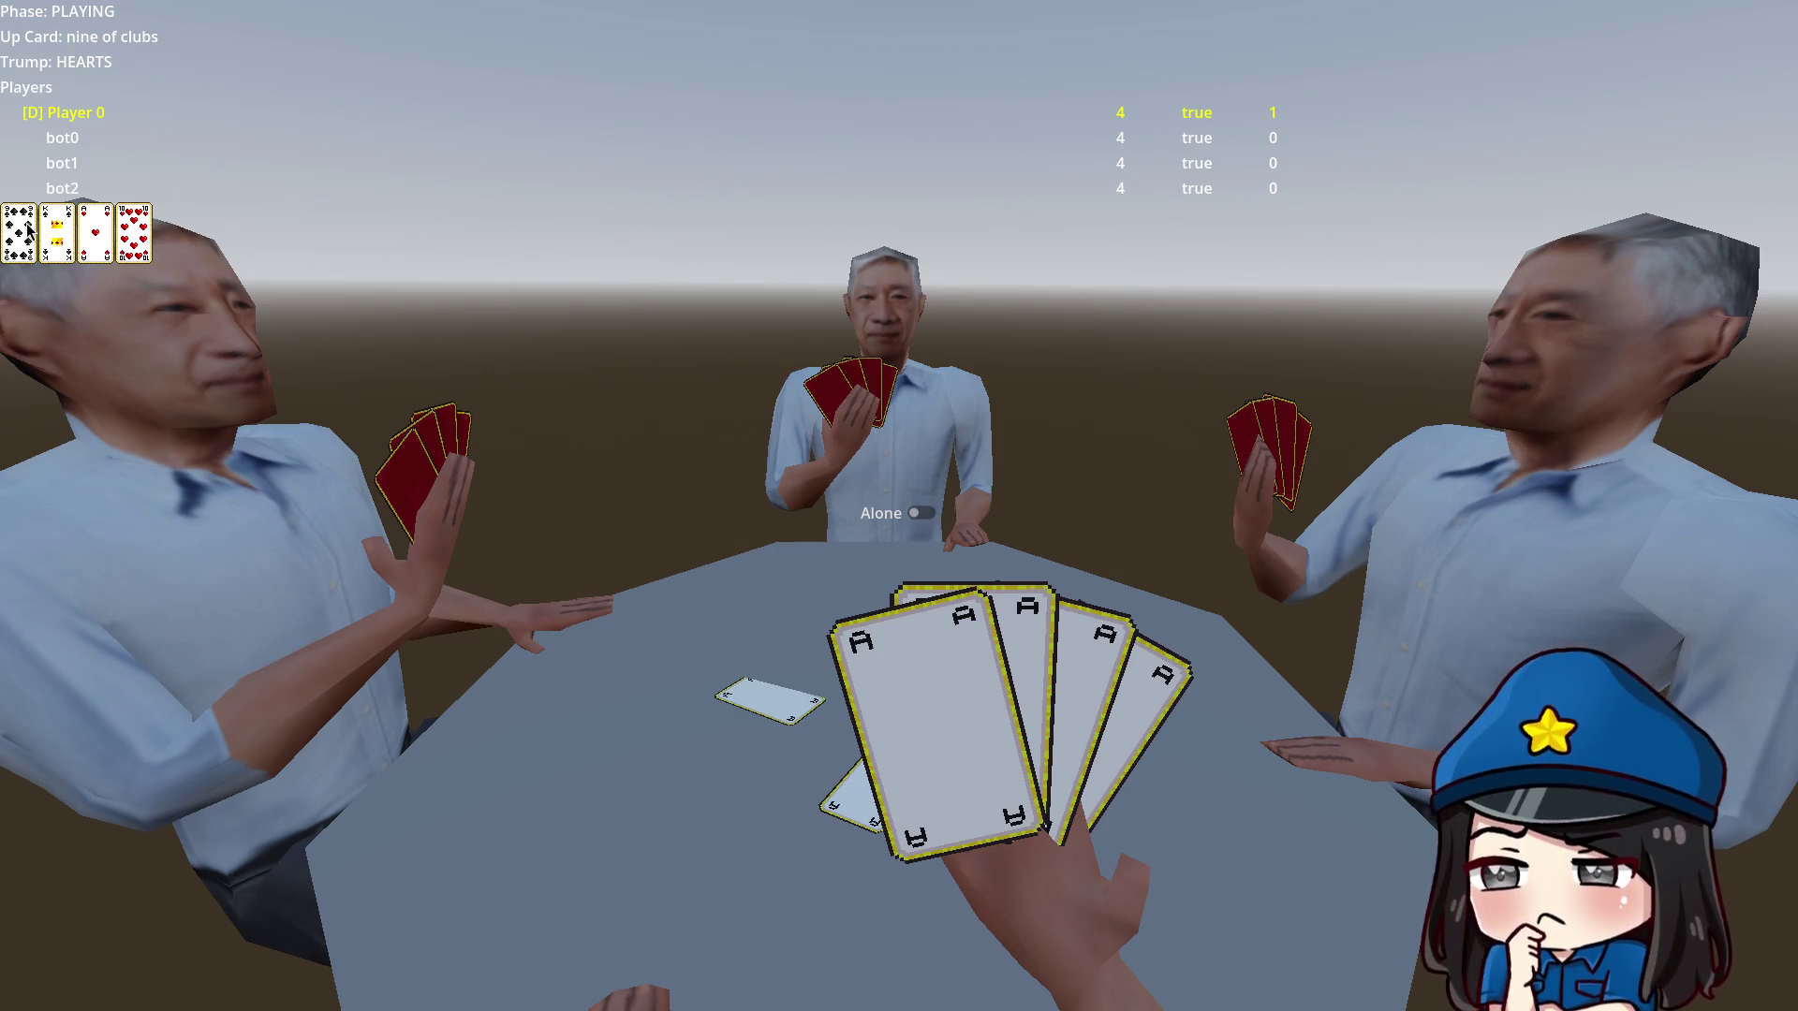
pyautogui.click(67, 246)
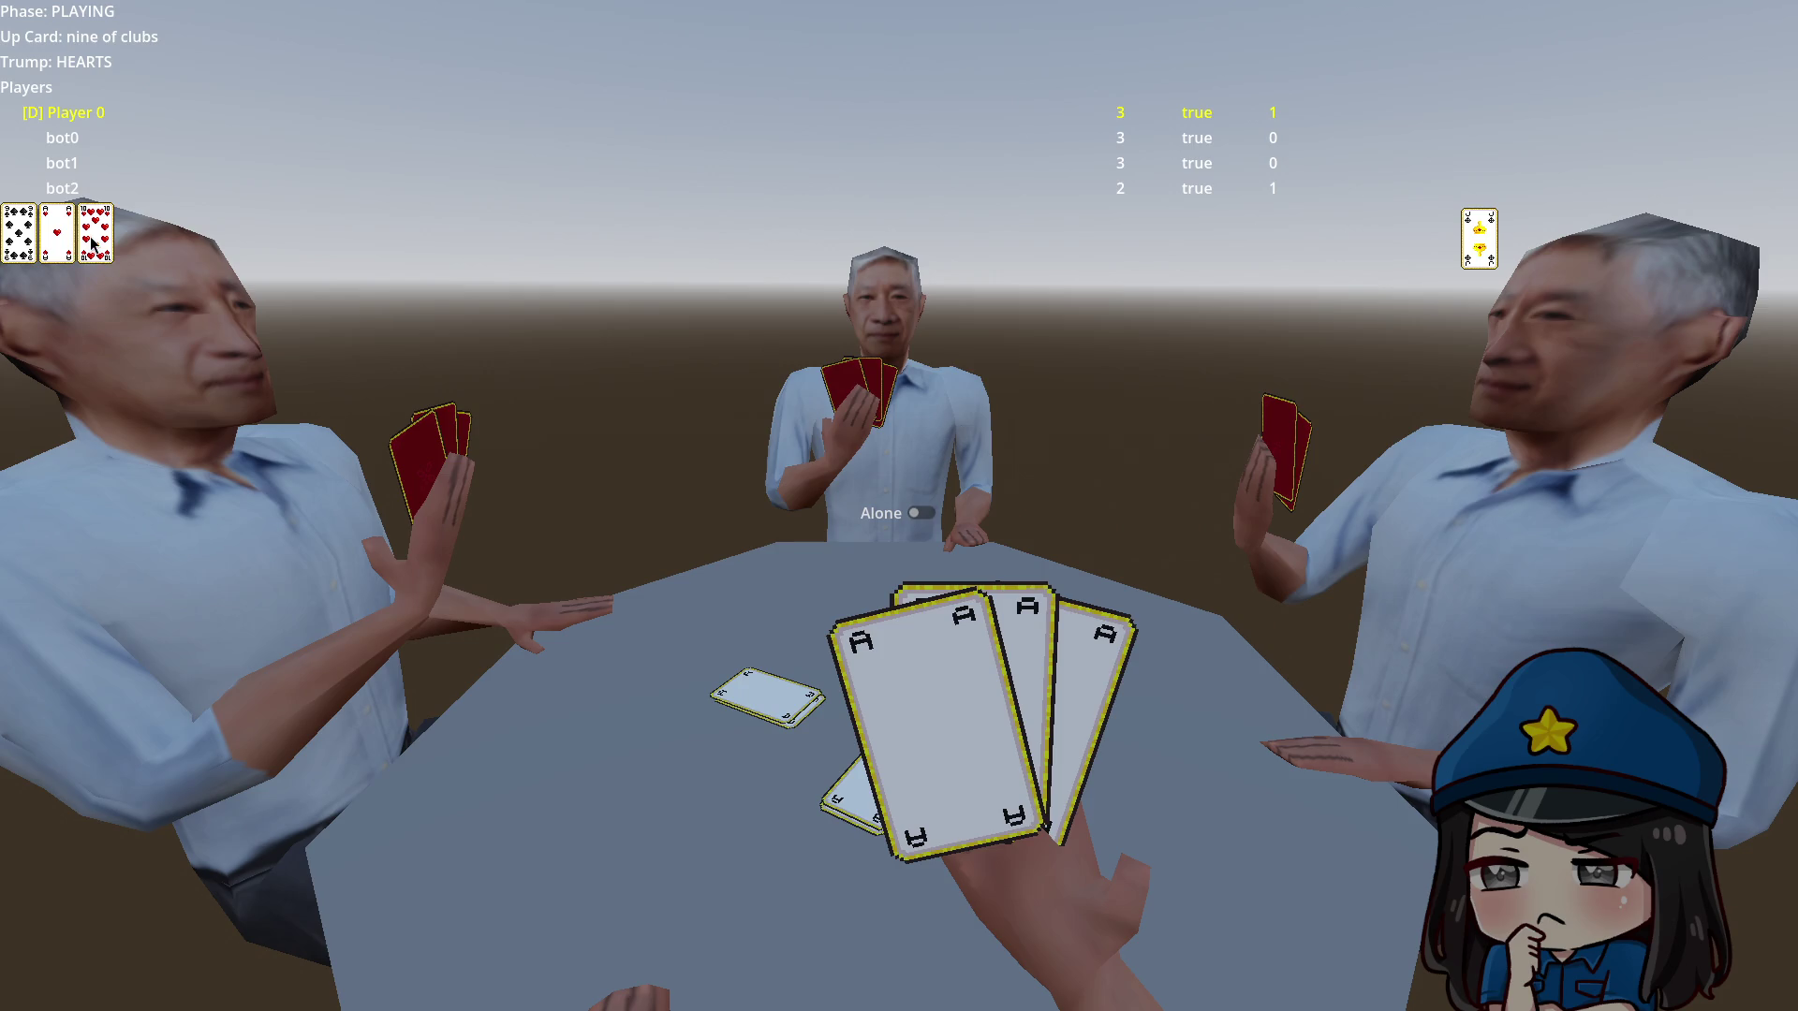
pyautogui.click(58, 236)
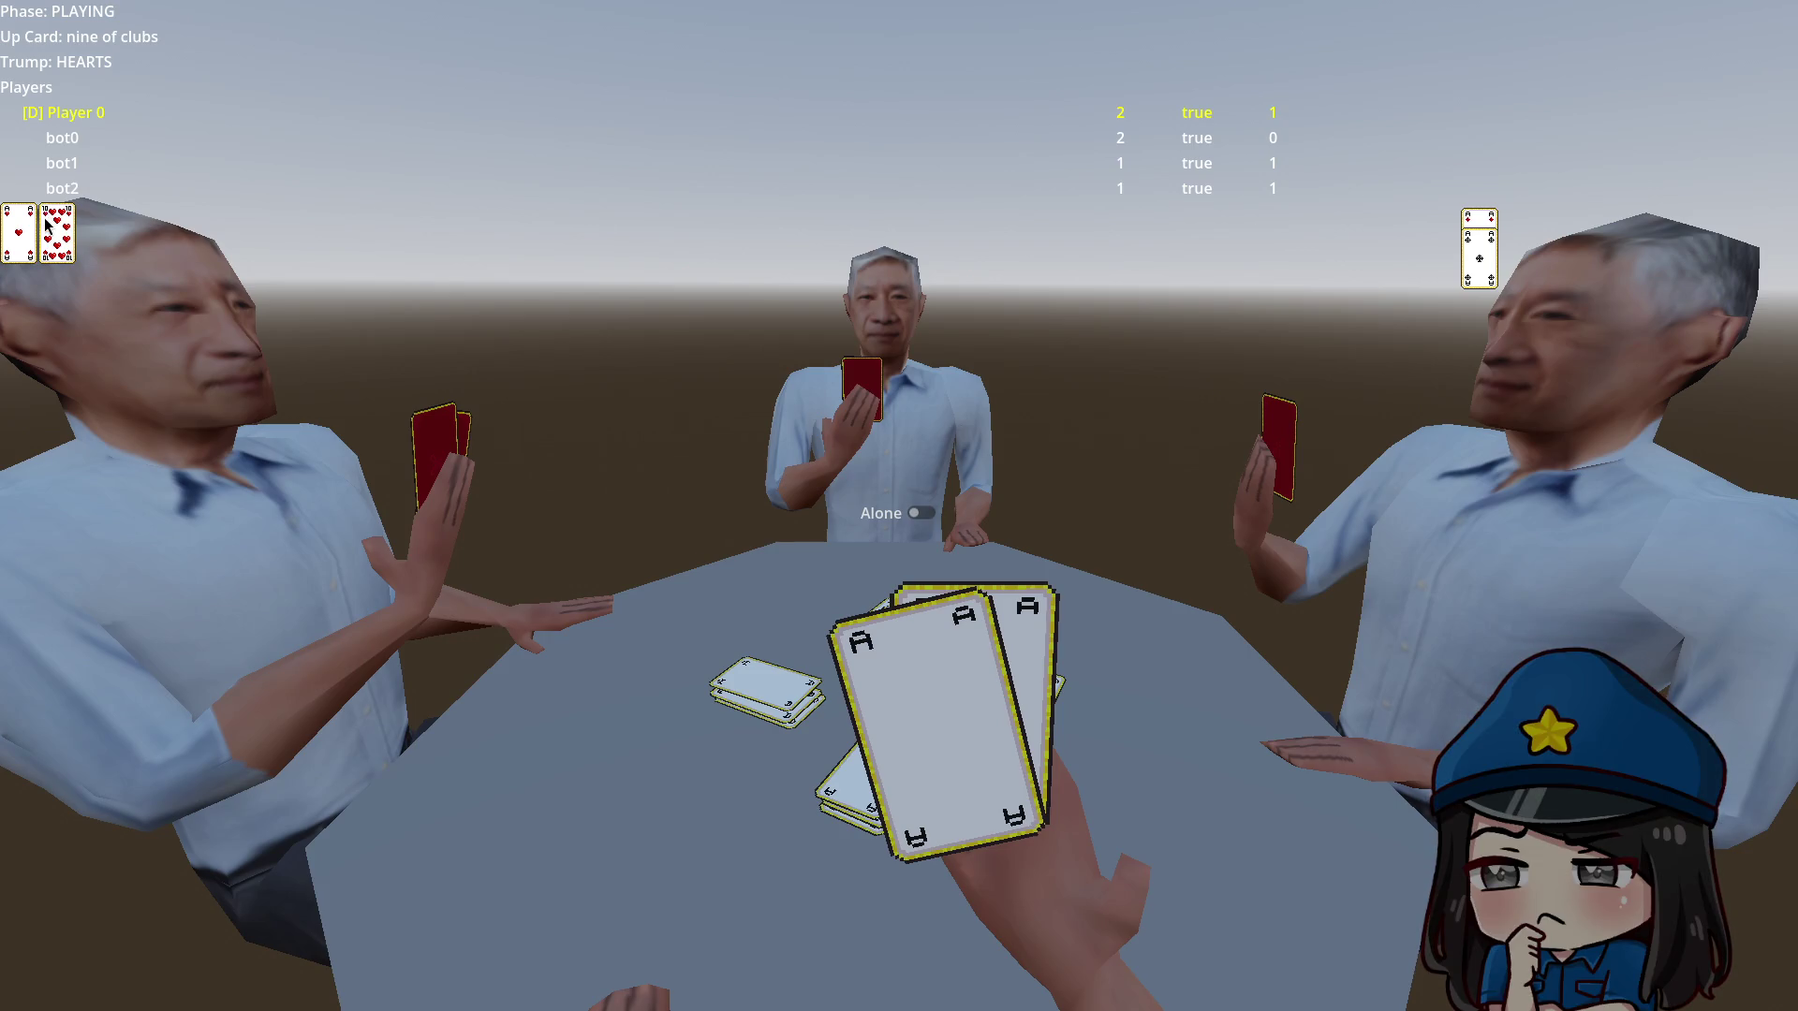
pyautogui.click(47, 225)
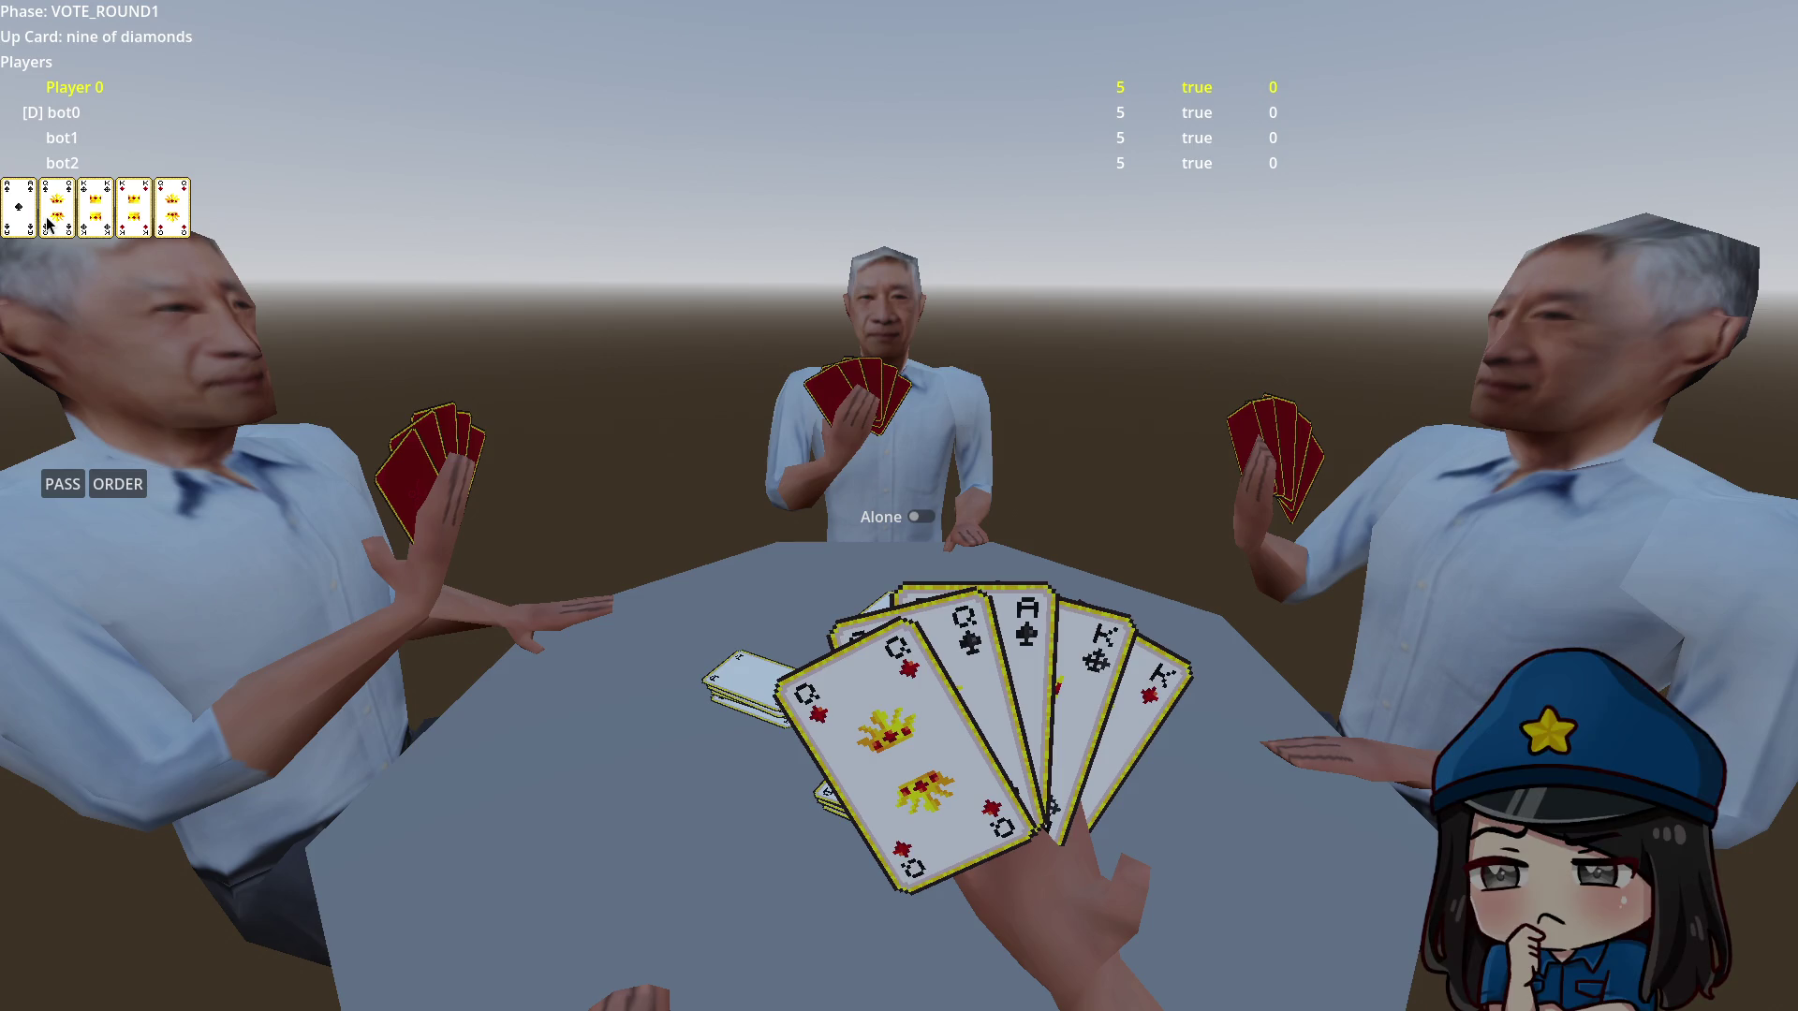
# Order up the nine of diamonds, then play a king, the queen, the king of diamonds and the queen of spades
pyautogui.click(100, 496)
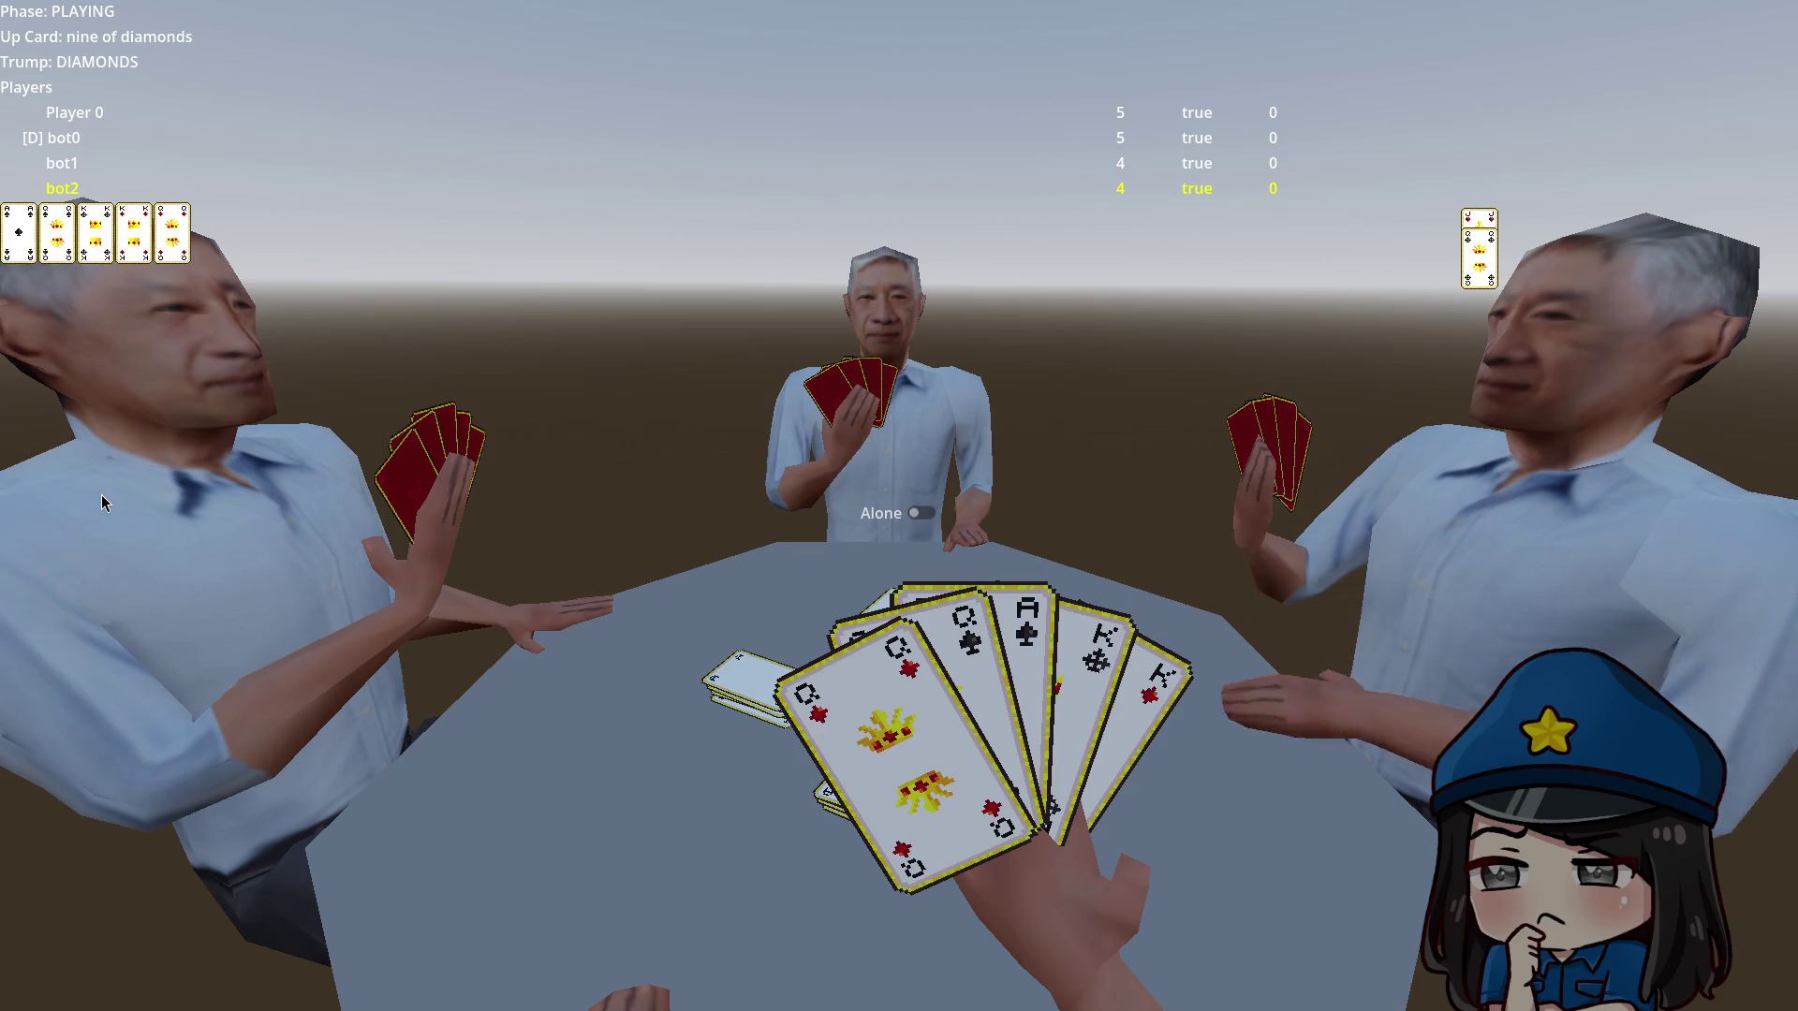
pyautogui.click(87, 234)
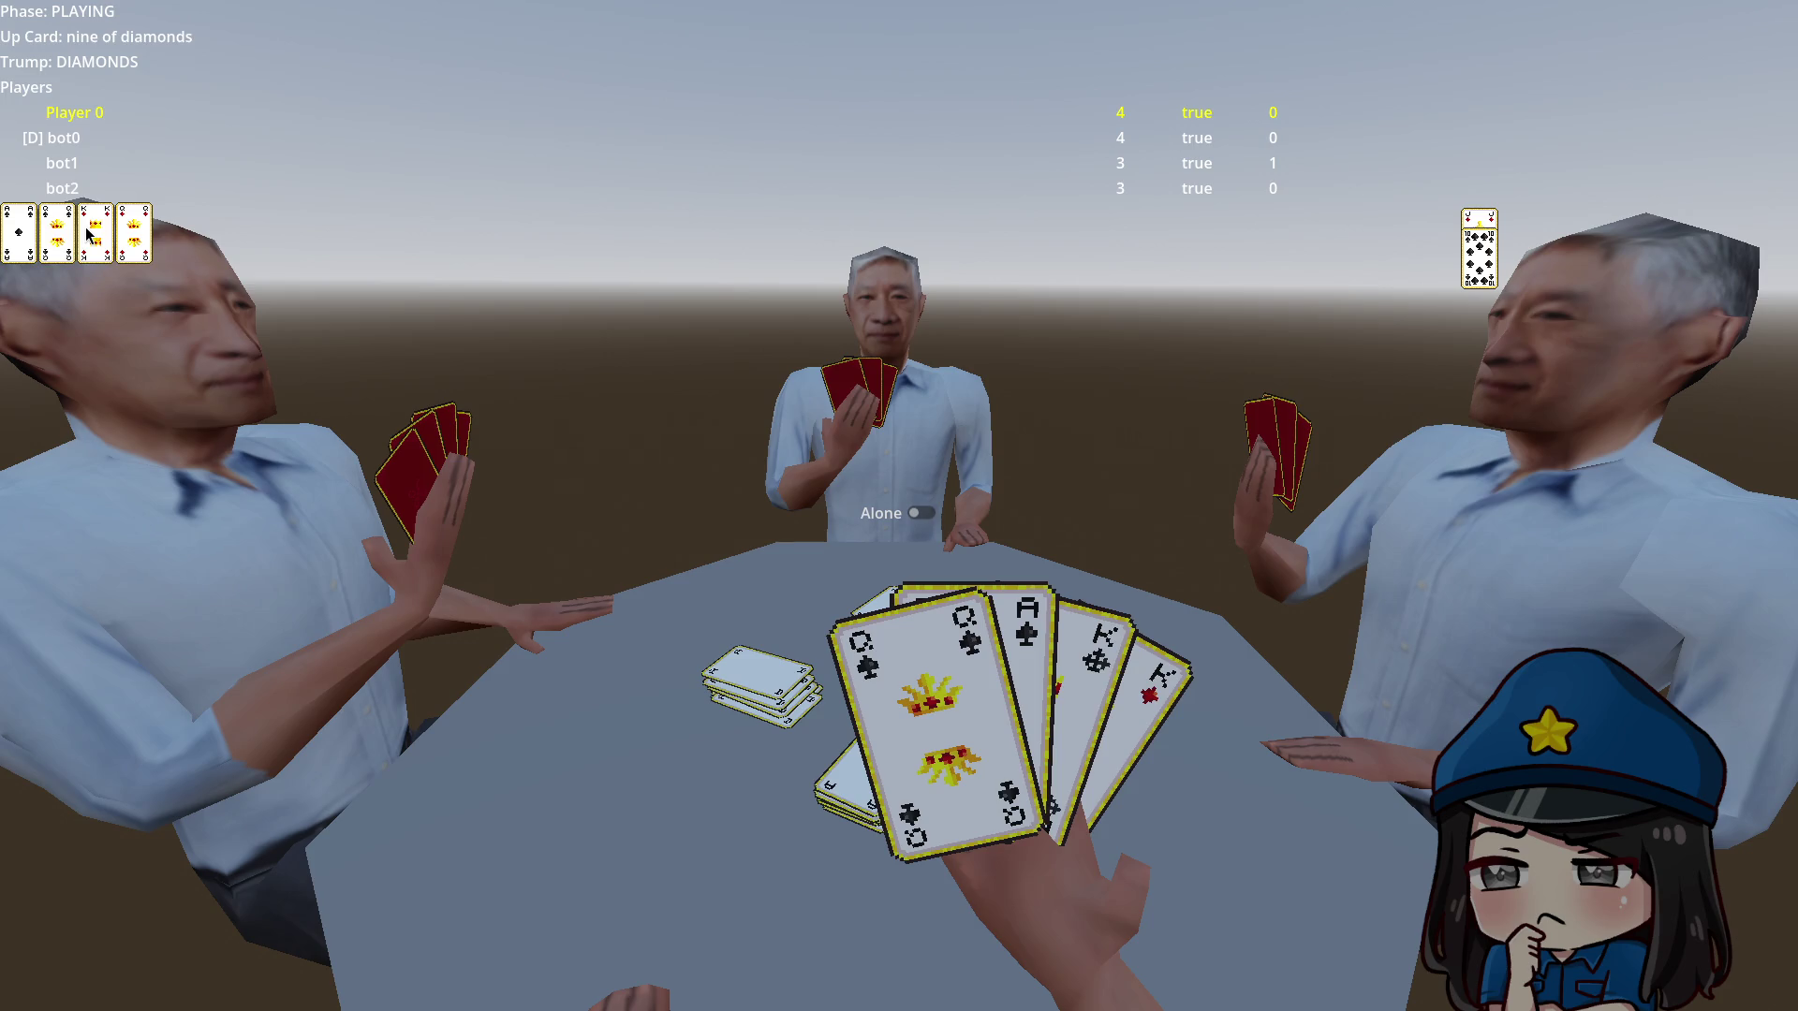
pyautogui.click(62, 225)
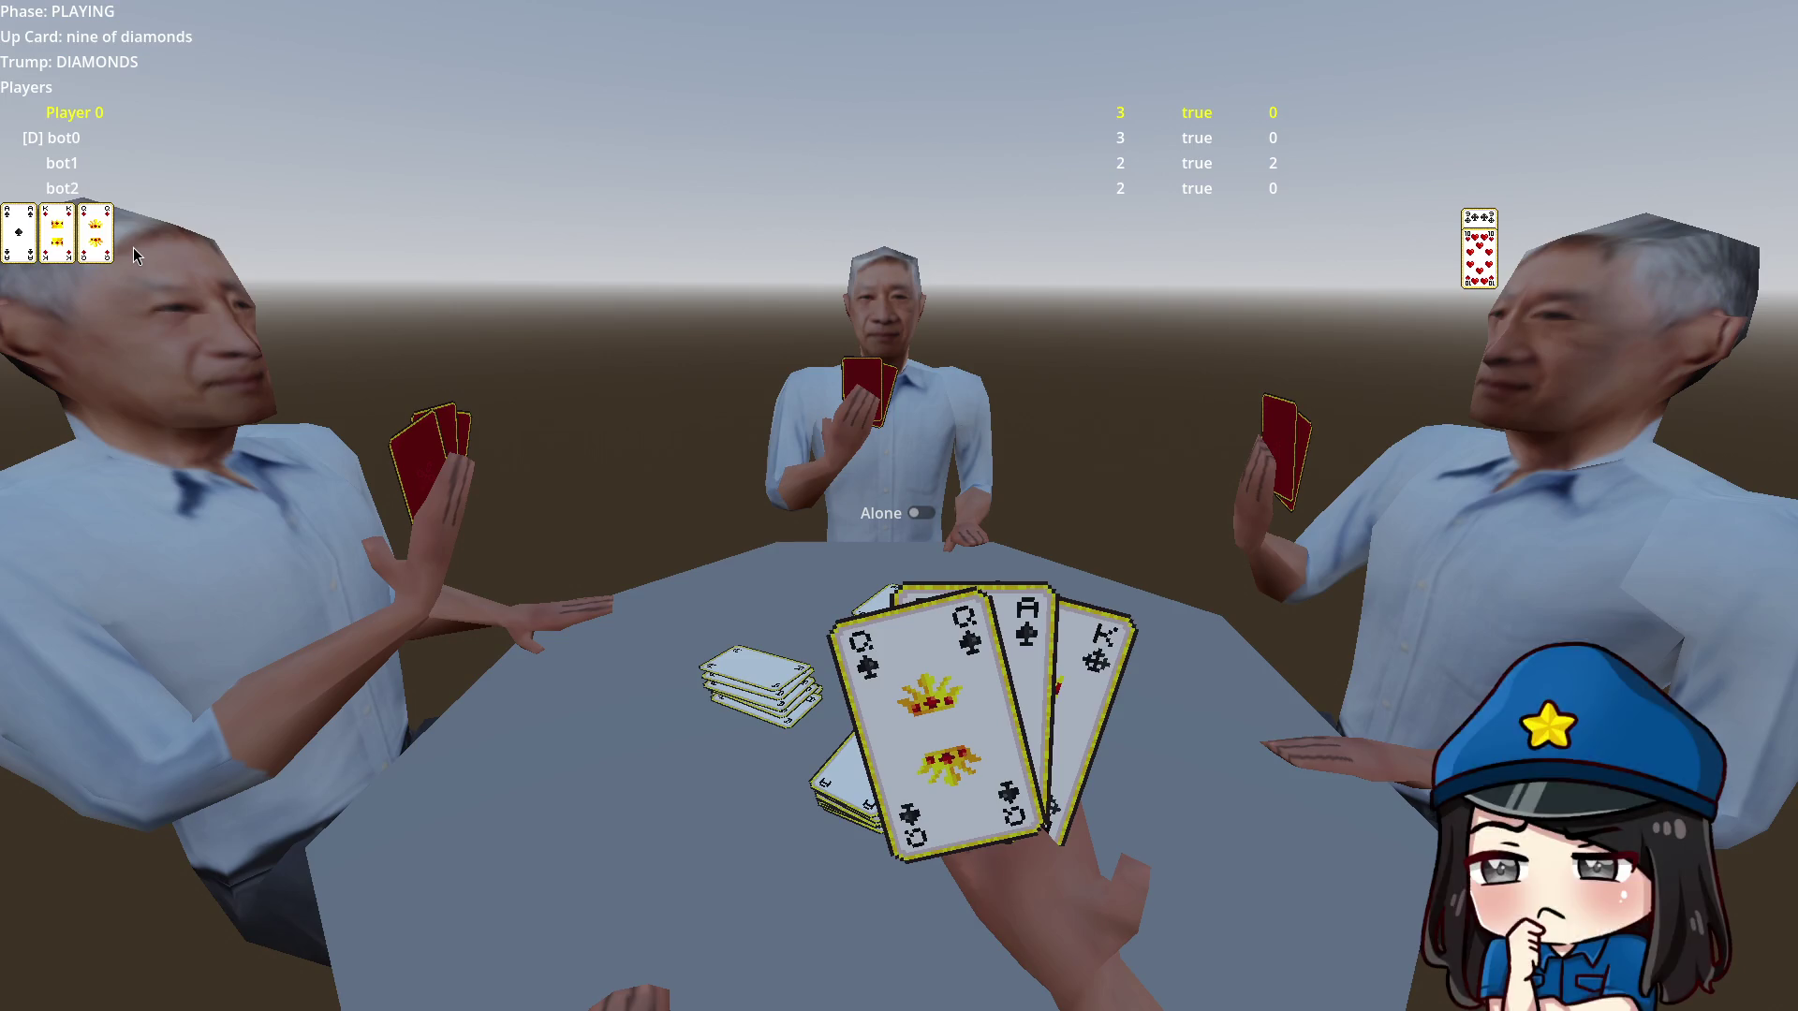
pyautogui.click(58, 229)
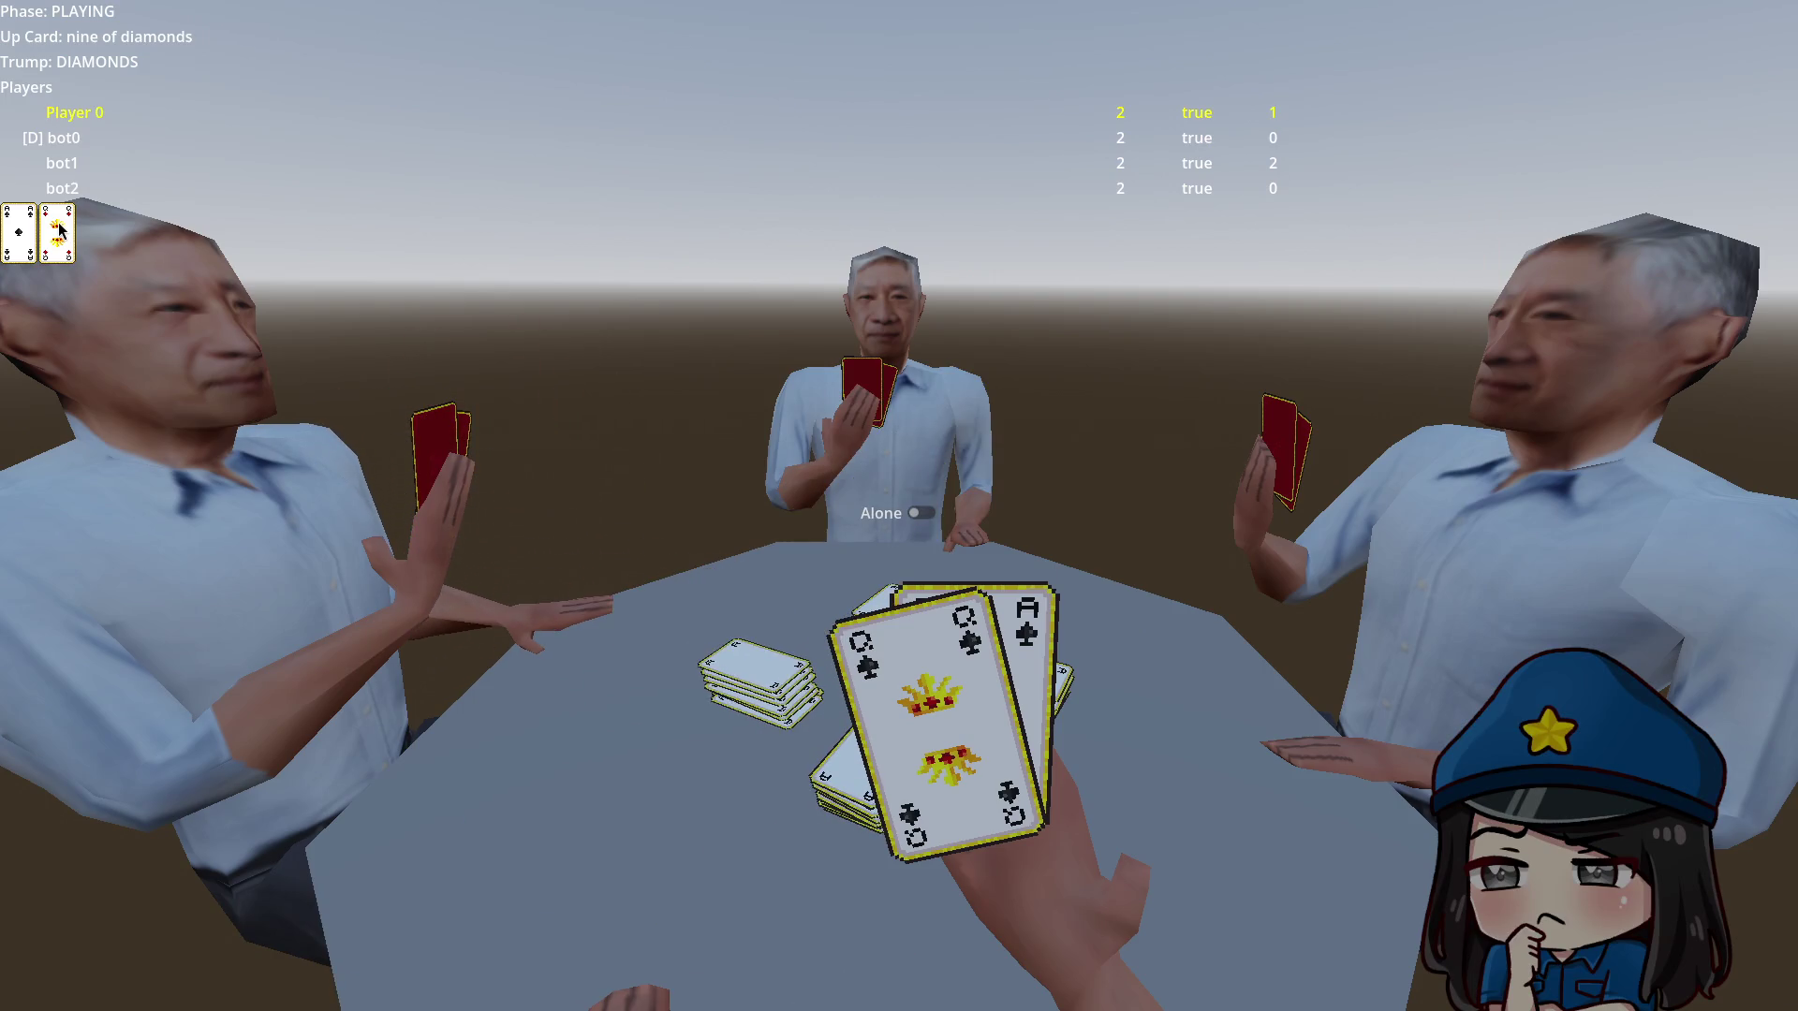
pyautogui.click(49, 226)
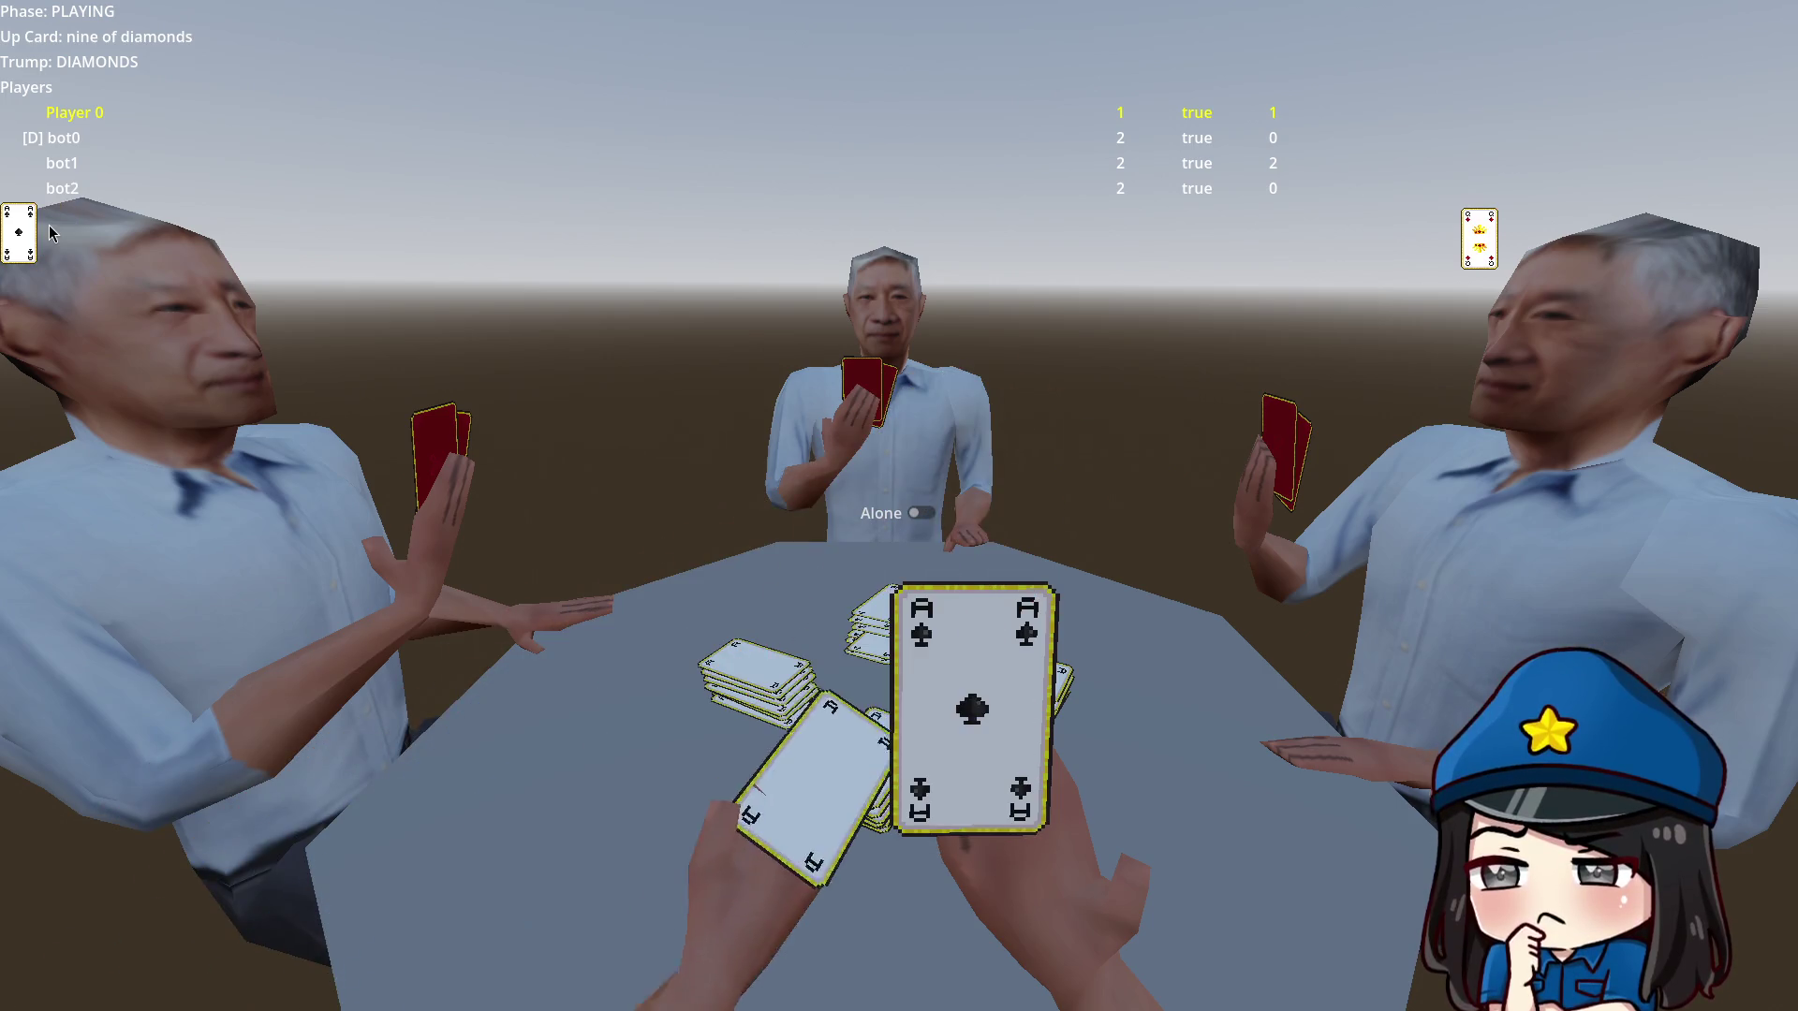